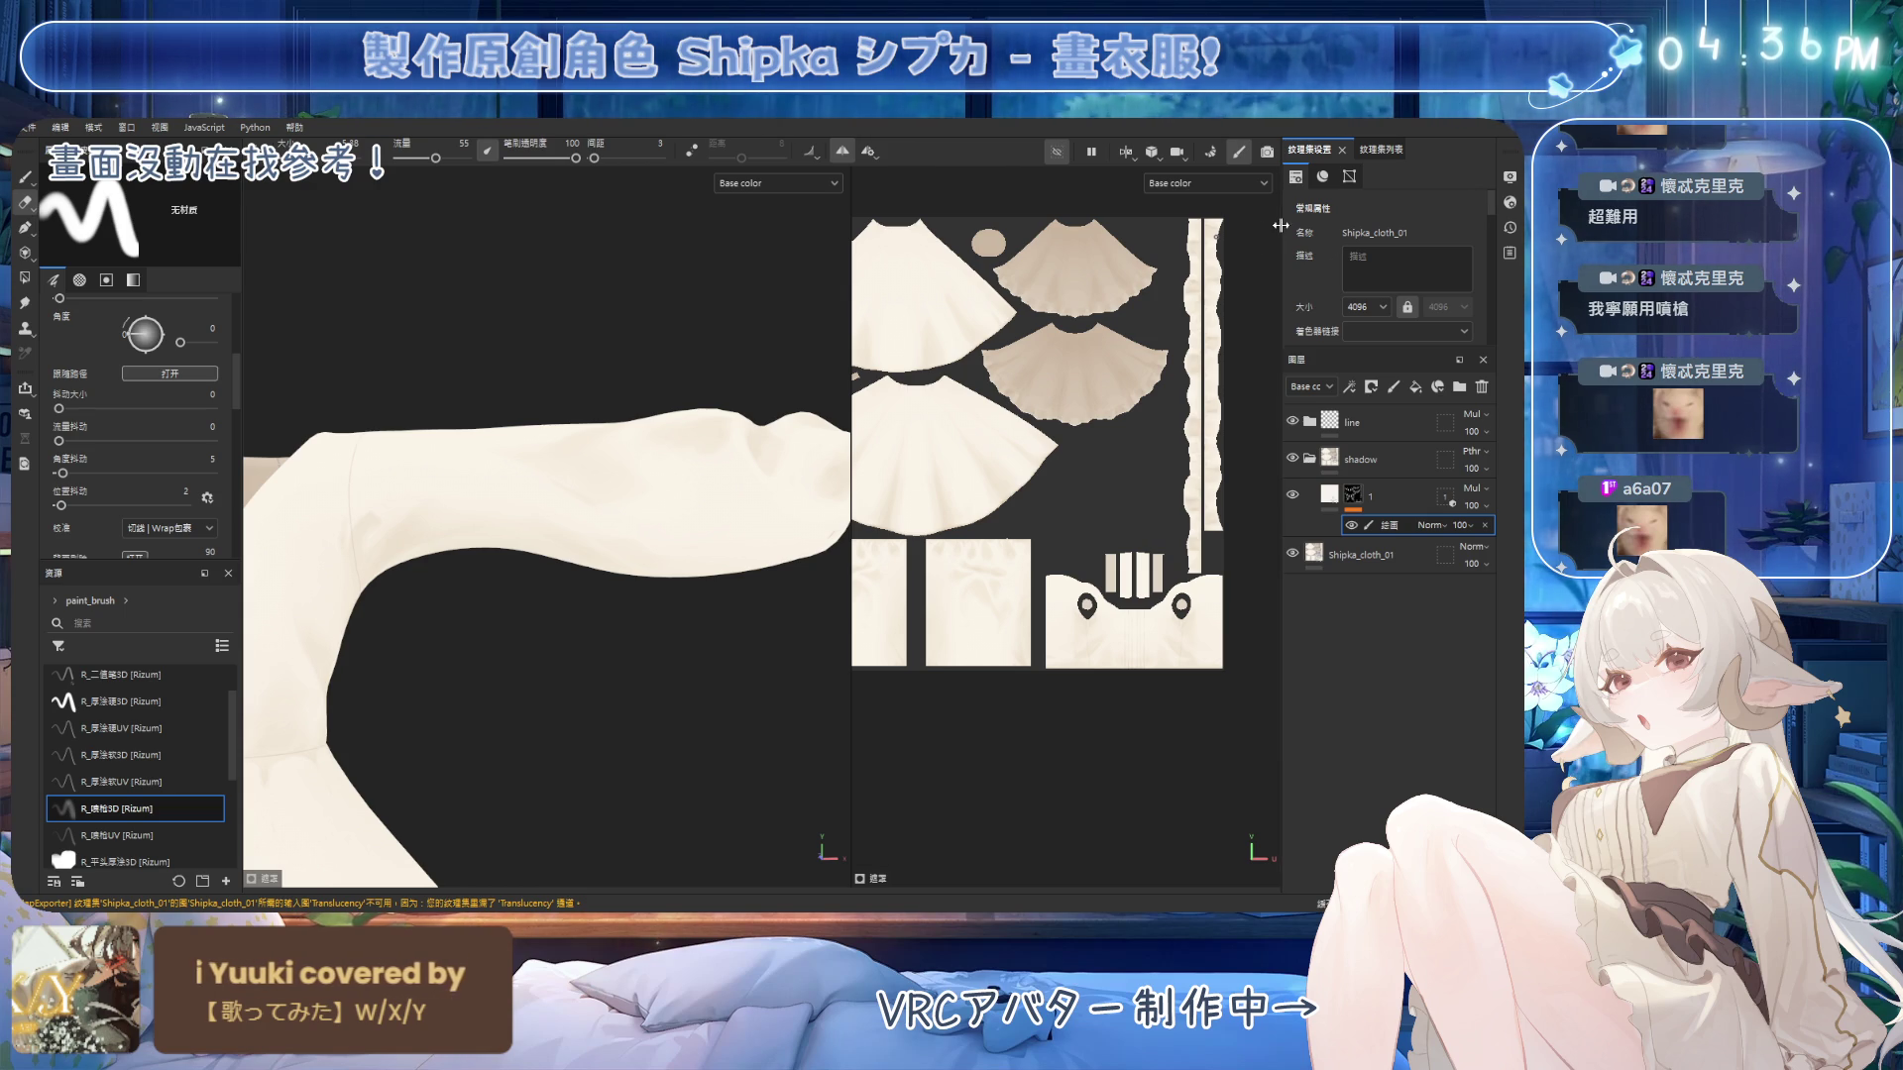
Select the shading layer's mask and enlarge the brush over the sleeve.
mouse_move(601, 400)
alt+mouse_down()
mouse_move(664, 374)
mouse_move(693, 406)
mouse_move(684, 382)
mouse_move(535, 433)
mouse_move(694, 426)
alt+mouse_up()
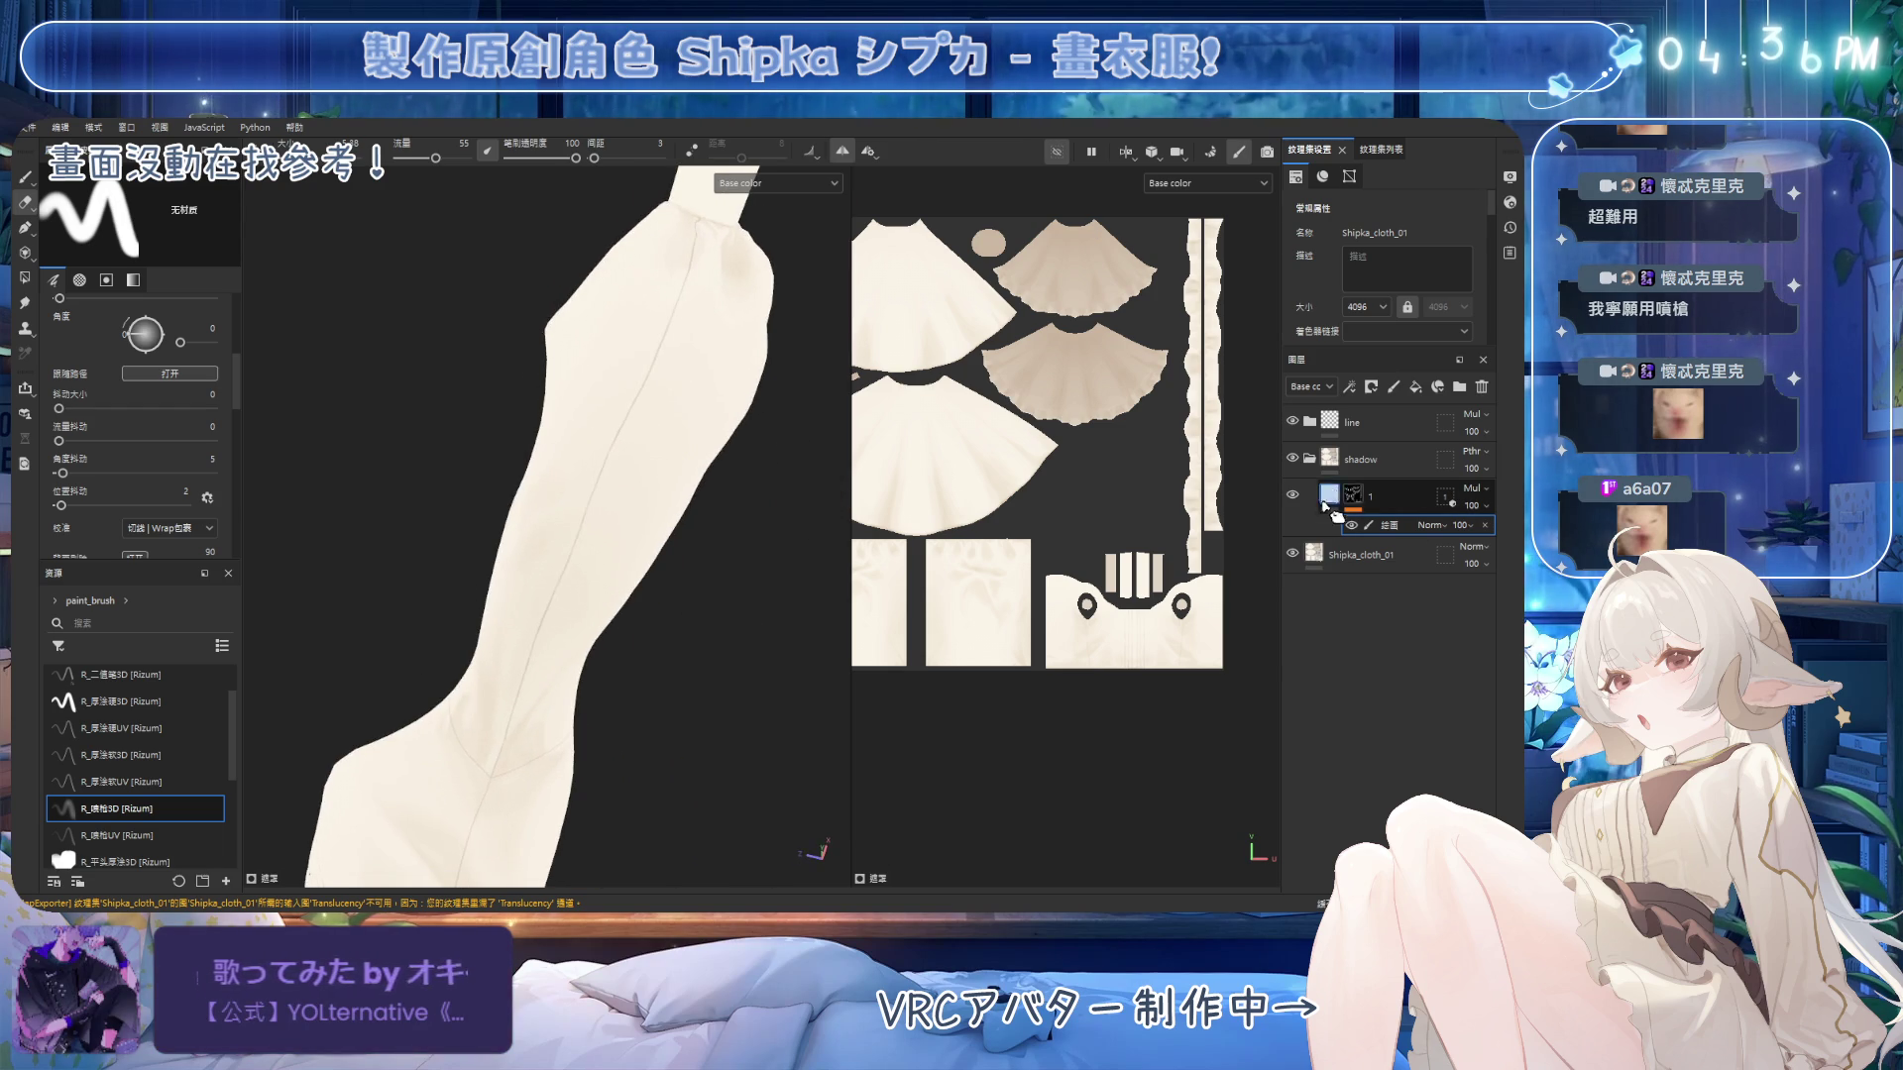
alt+click(1356, 500)
alt+drag(786, 544, 651, 458)
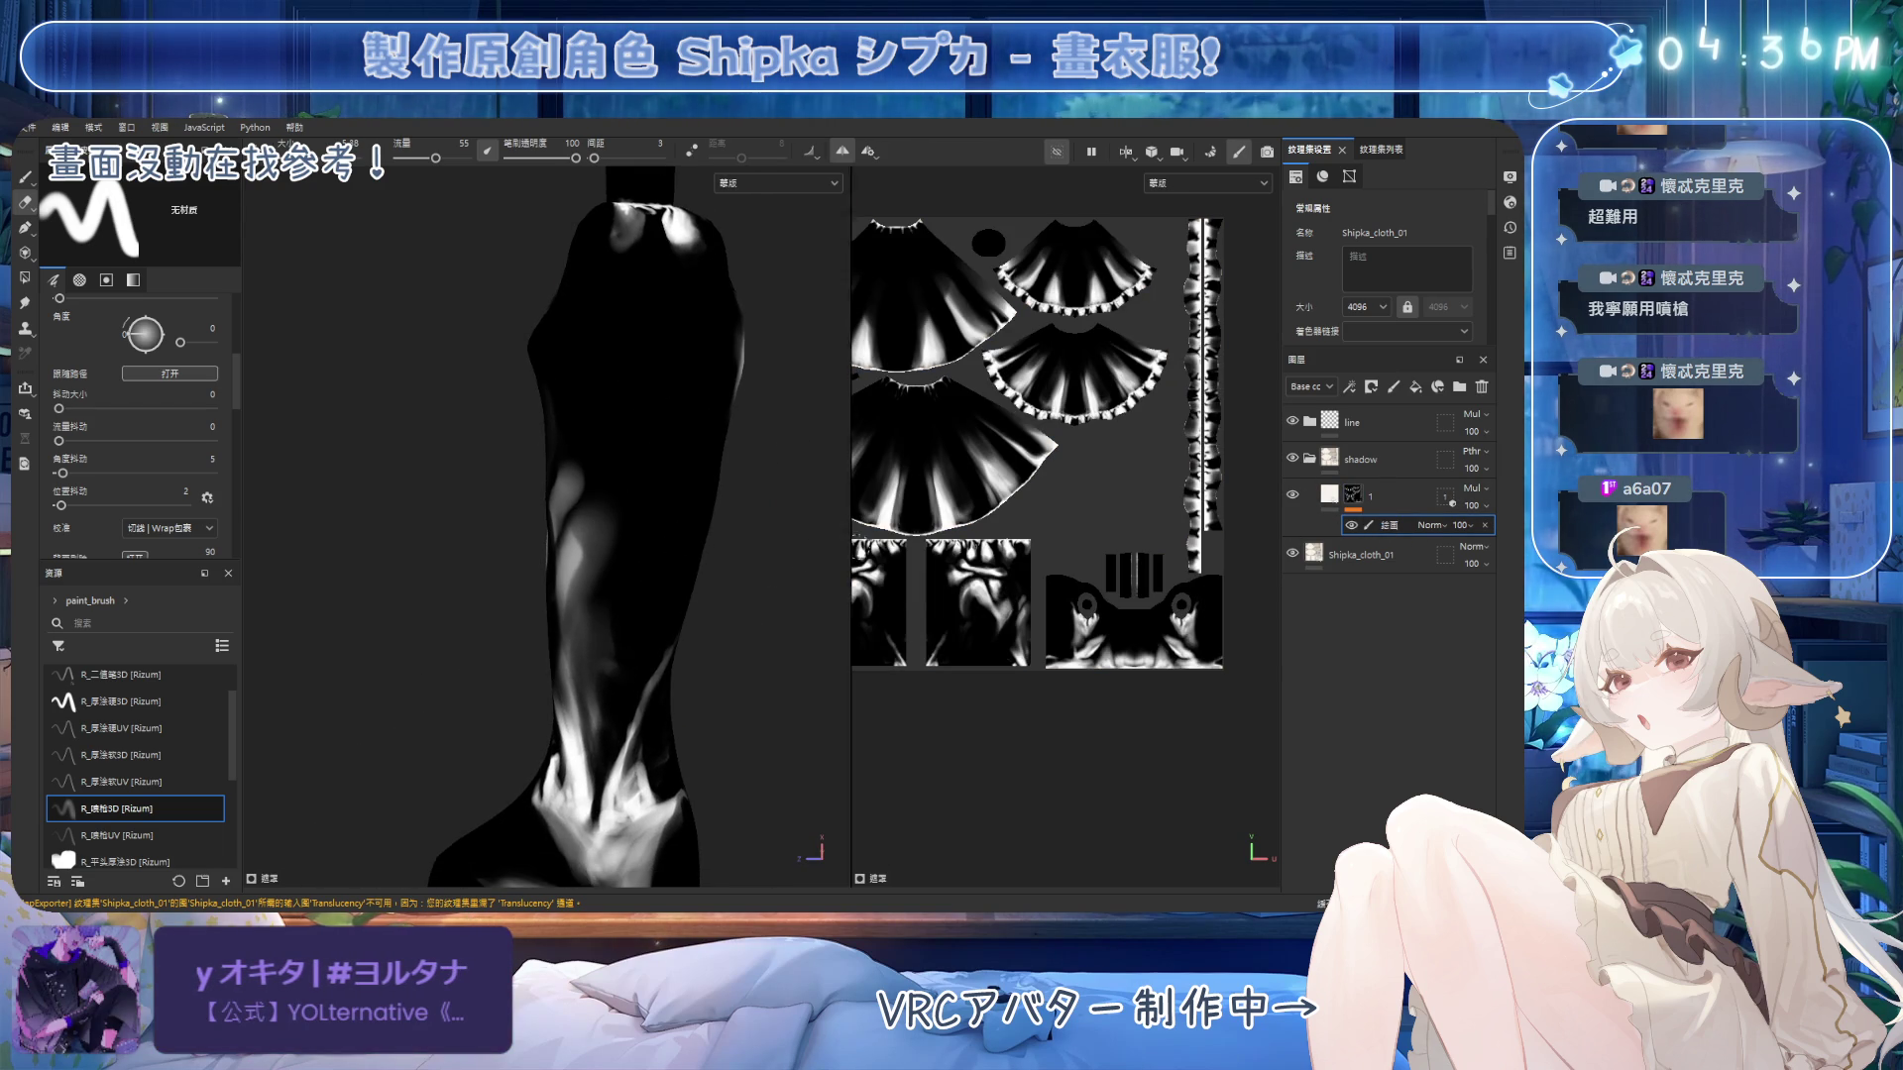
alt+drag(753, 490, 723, 486)
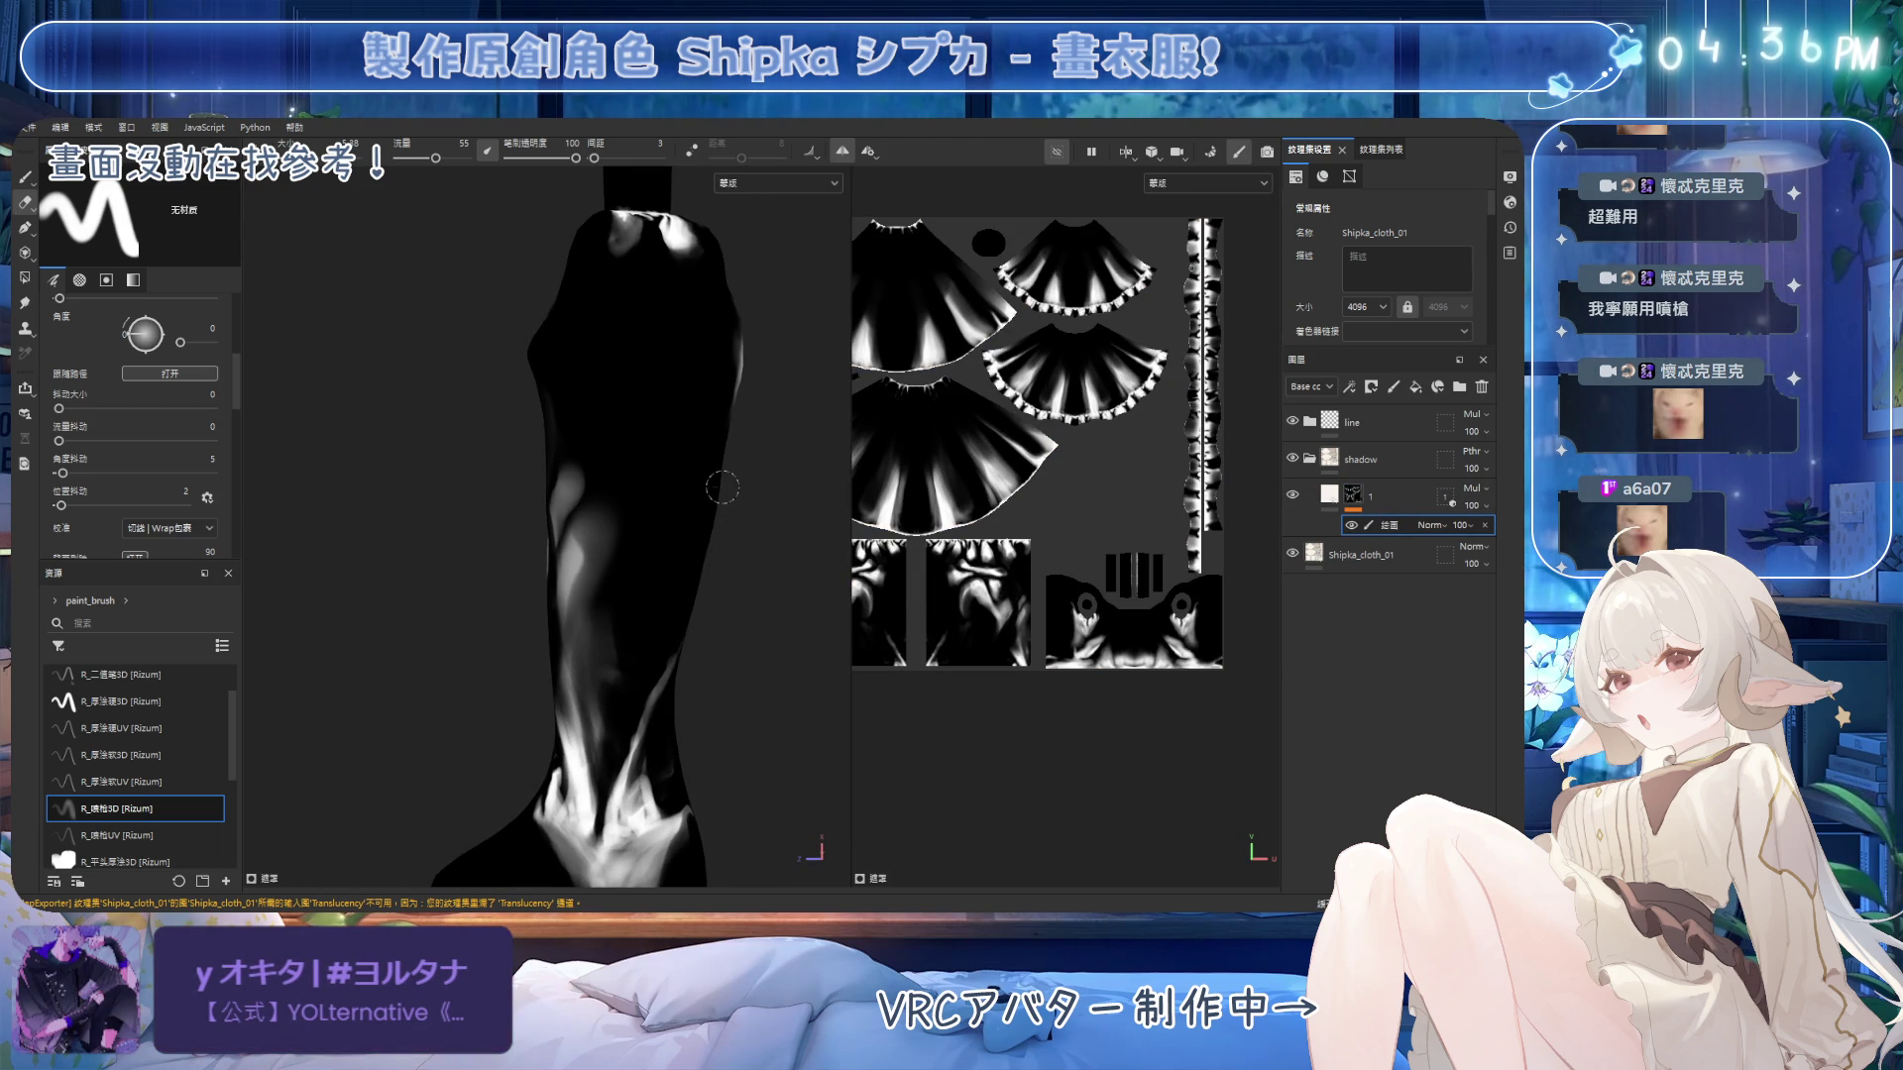
key(bracketright)
key(bracketright)
key(bracketright)
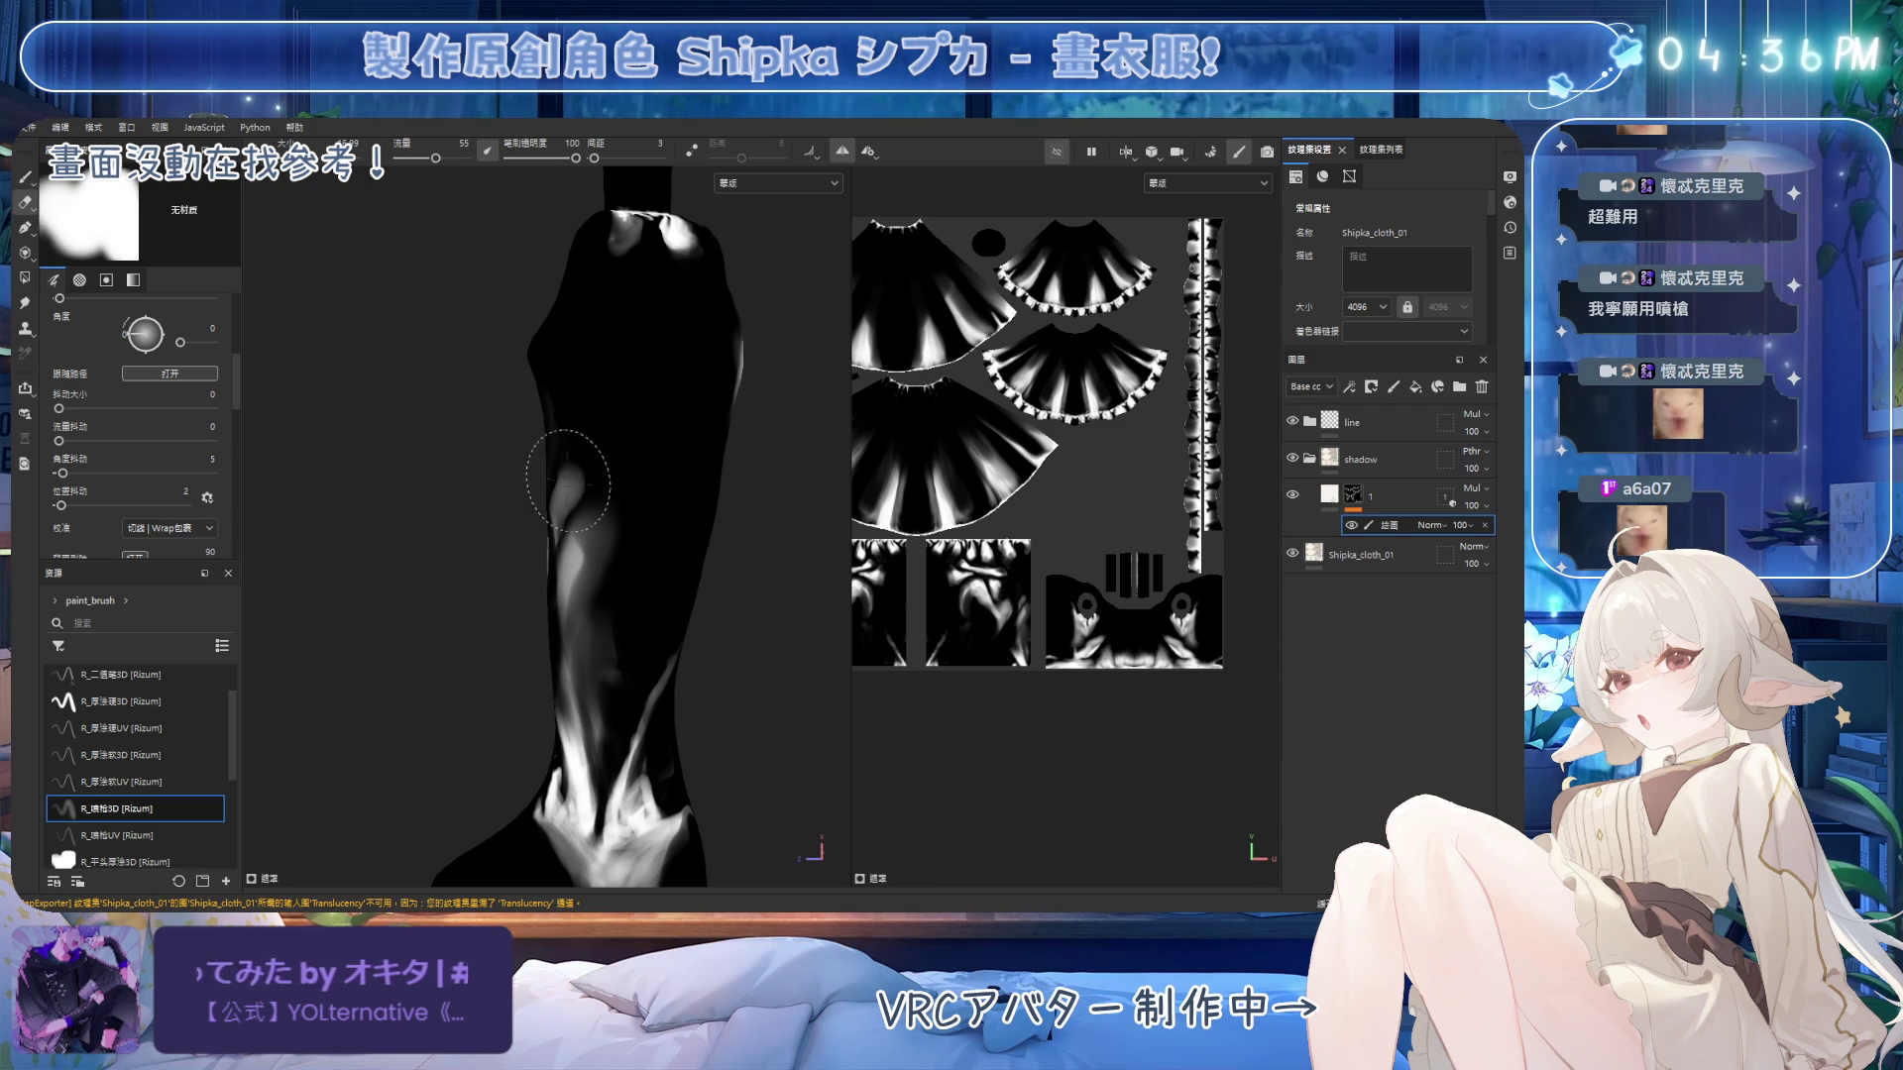
Erase mask shading along the lower sleeve, then switch to painting at flow 52.
mouse_move(578, 580)
alt+mouse_down()
mouse_move(680, 594)
mouse_move(615, 525)
mouse_move(500, 580)
alt+mouse_up()
mouse_move(666, 446)
mouse_down()
mouse_move(501, 560)
mouse_move(552, 558)
mouse_move(446, 643)
mouse_up()
mouse_move(599, 552)
alt+mouse_down()
mouse_move(637, 645)
mouse_move(581, 565)
mouse_move(575, 480)
mouse_move(545, 594)
alt+mouse_up()
key(1)
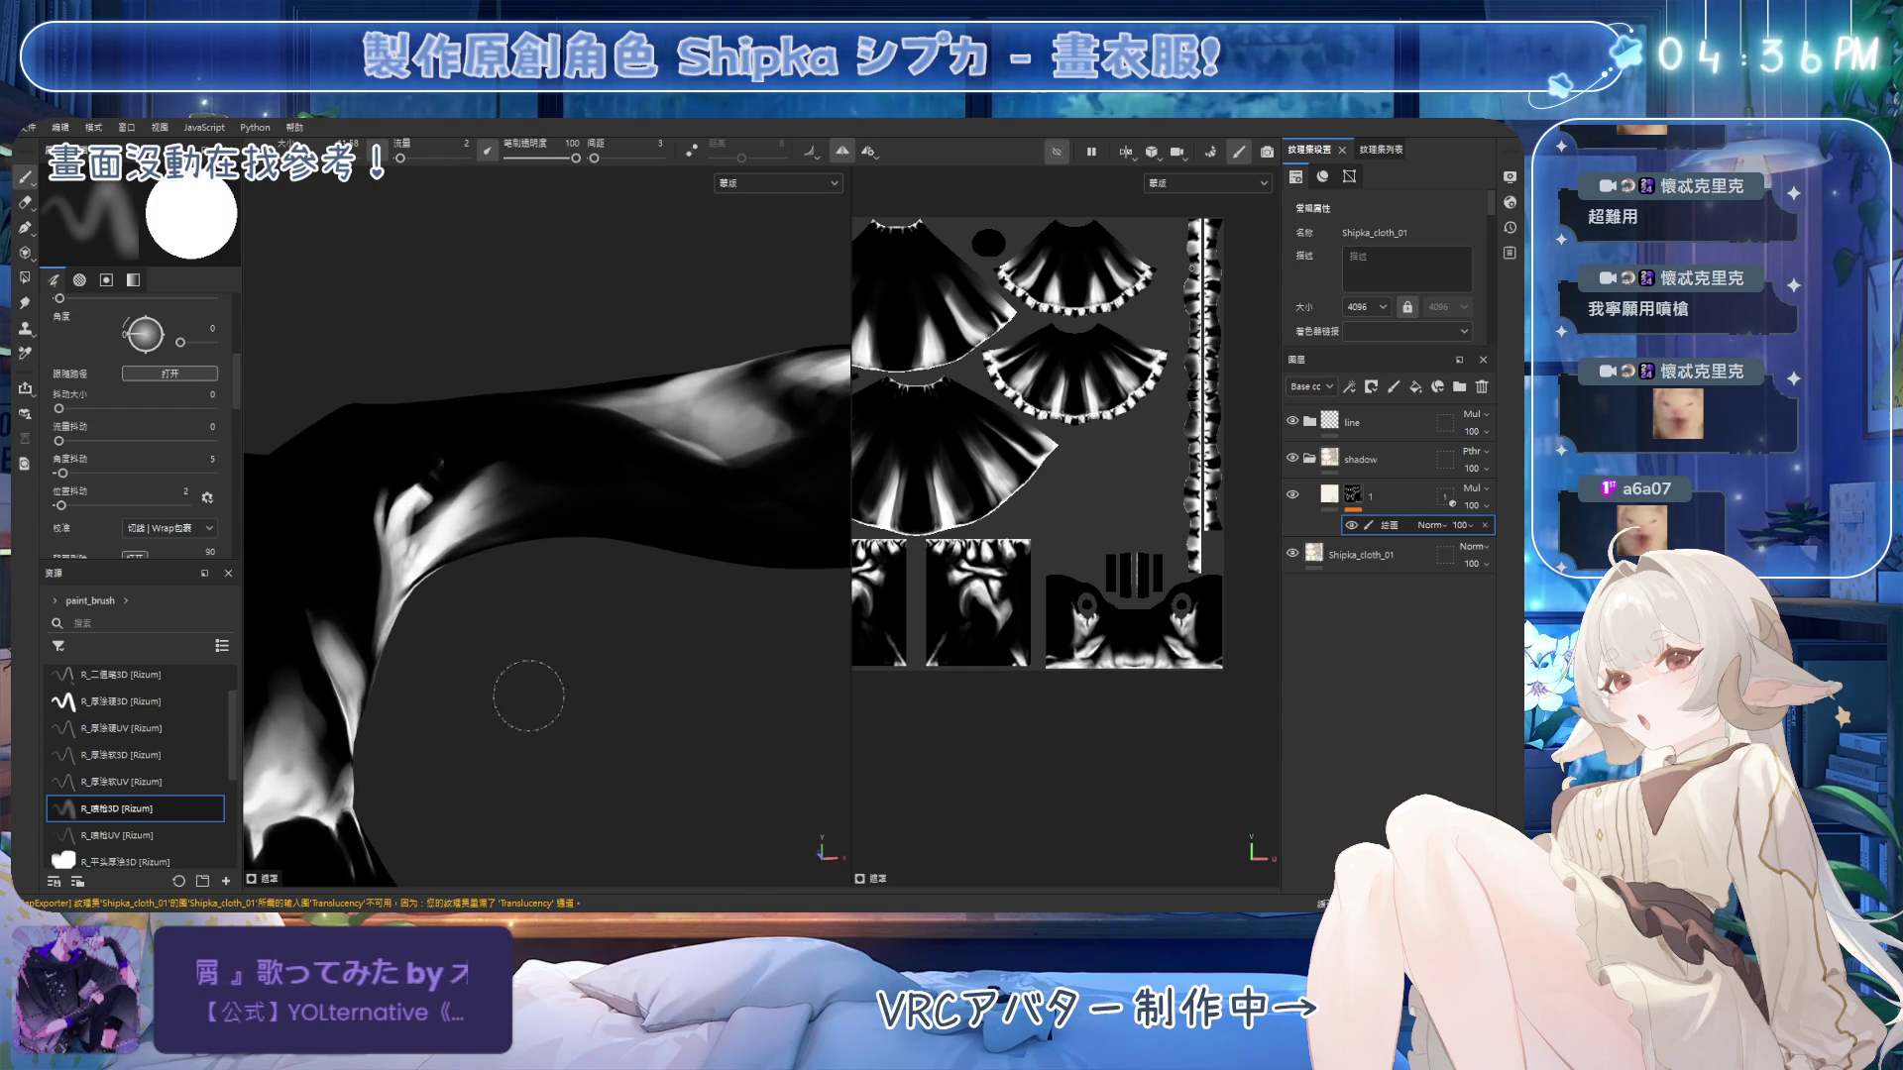
ctrl+drag(509, 692, 584, 721)
Refine the sleeve mask with a slightly smaller brush, then return to the 描画 layer.
mouse_move(508, 496)
ctrl+right_down()
mouse_move(478, 499)
mouse_move(532, 480)
ctrl+right_up()
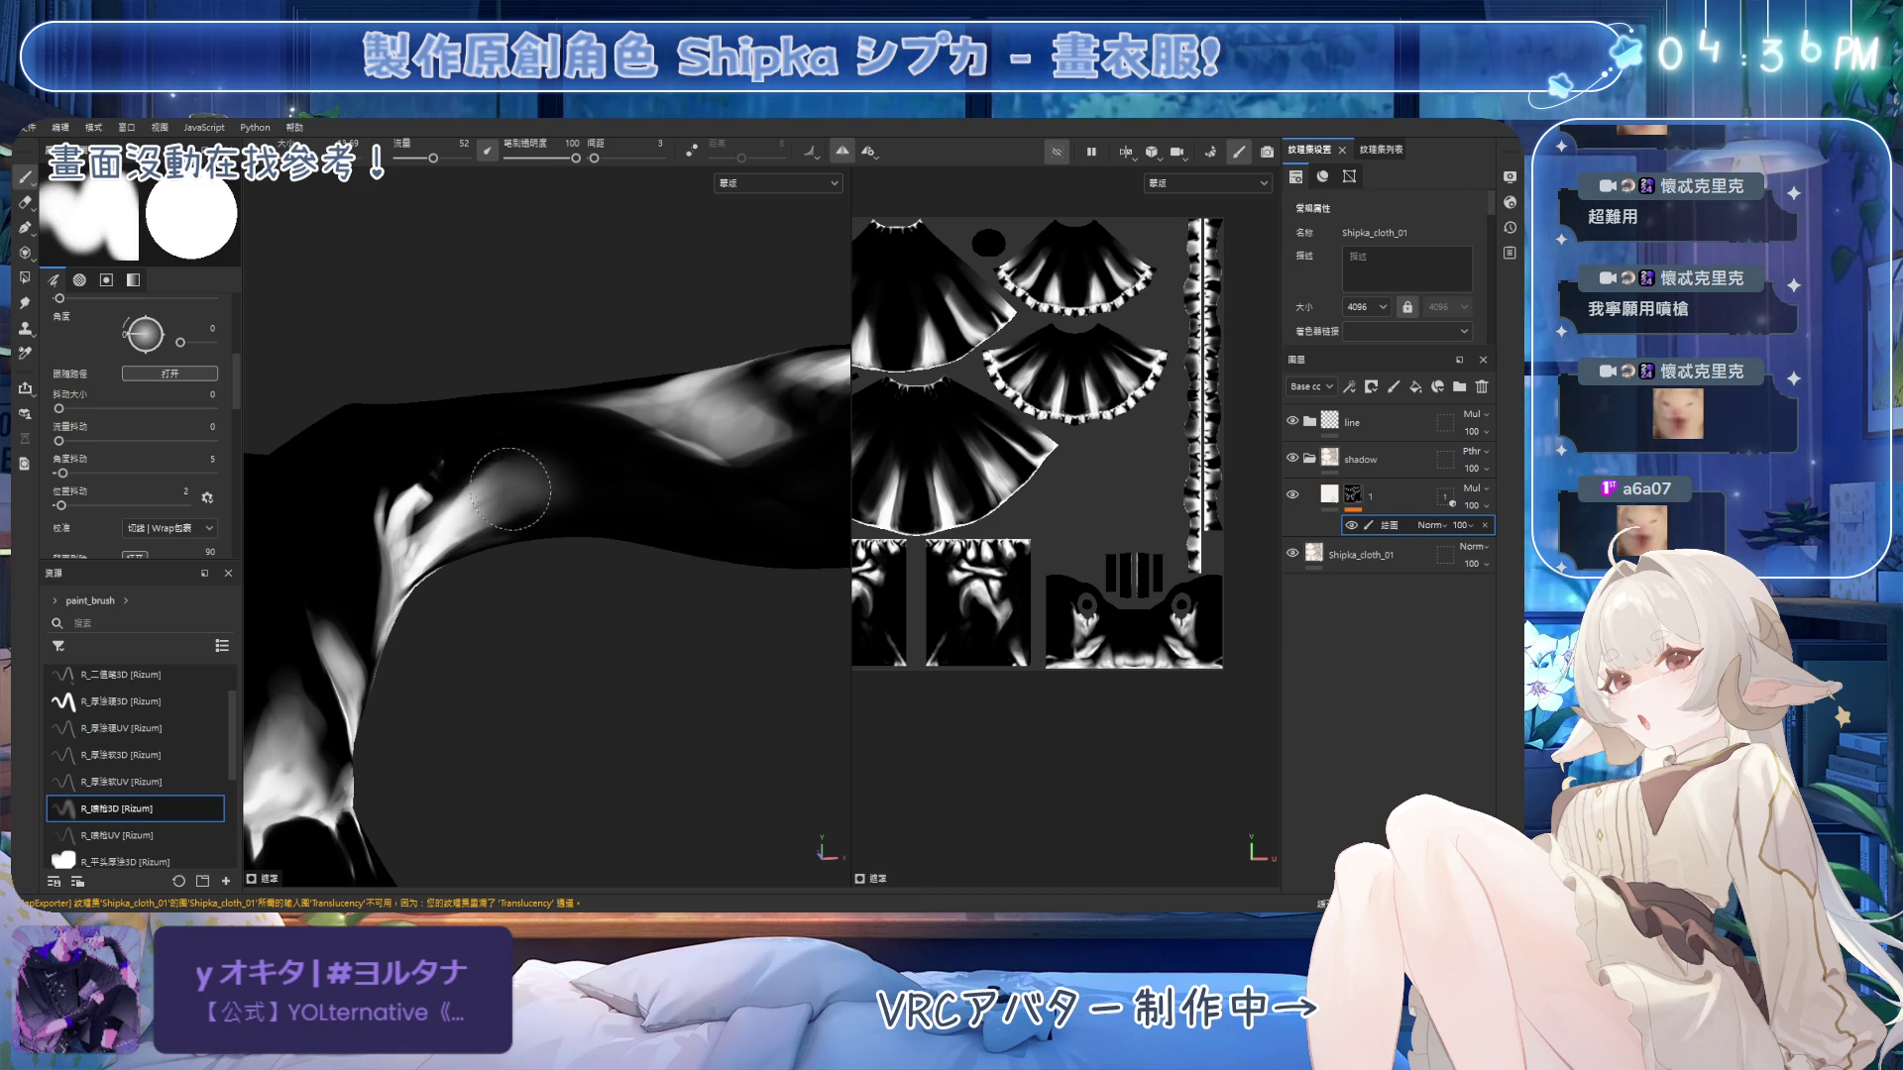
key(e)
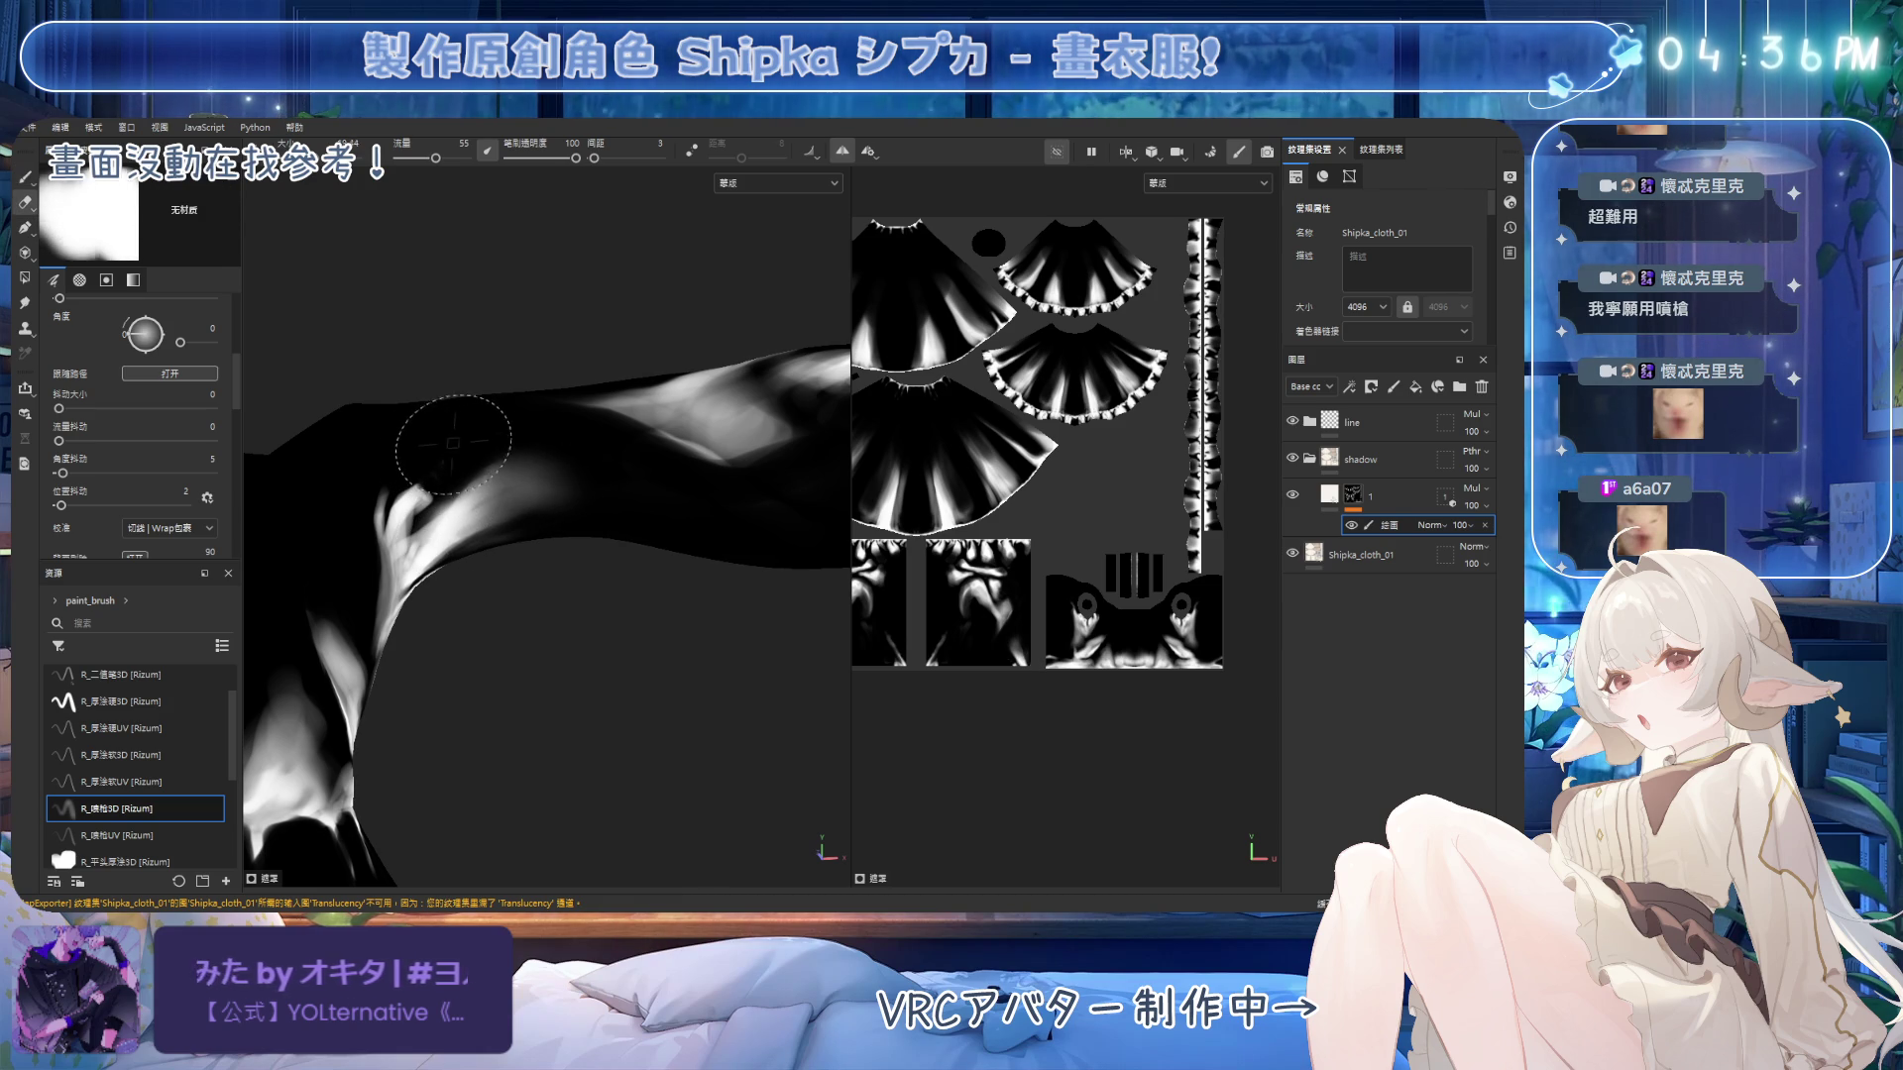
mouse_move(615, 455)
alt+mouse_down()
mouse_move(608, 551)
mouse_move(639, 561)
alt+mouse_up()
click(1392, 527)
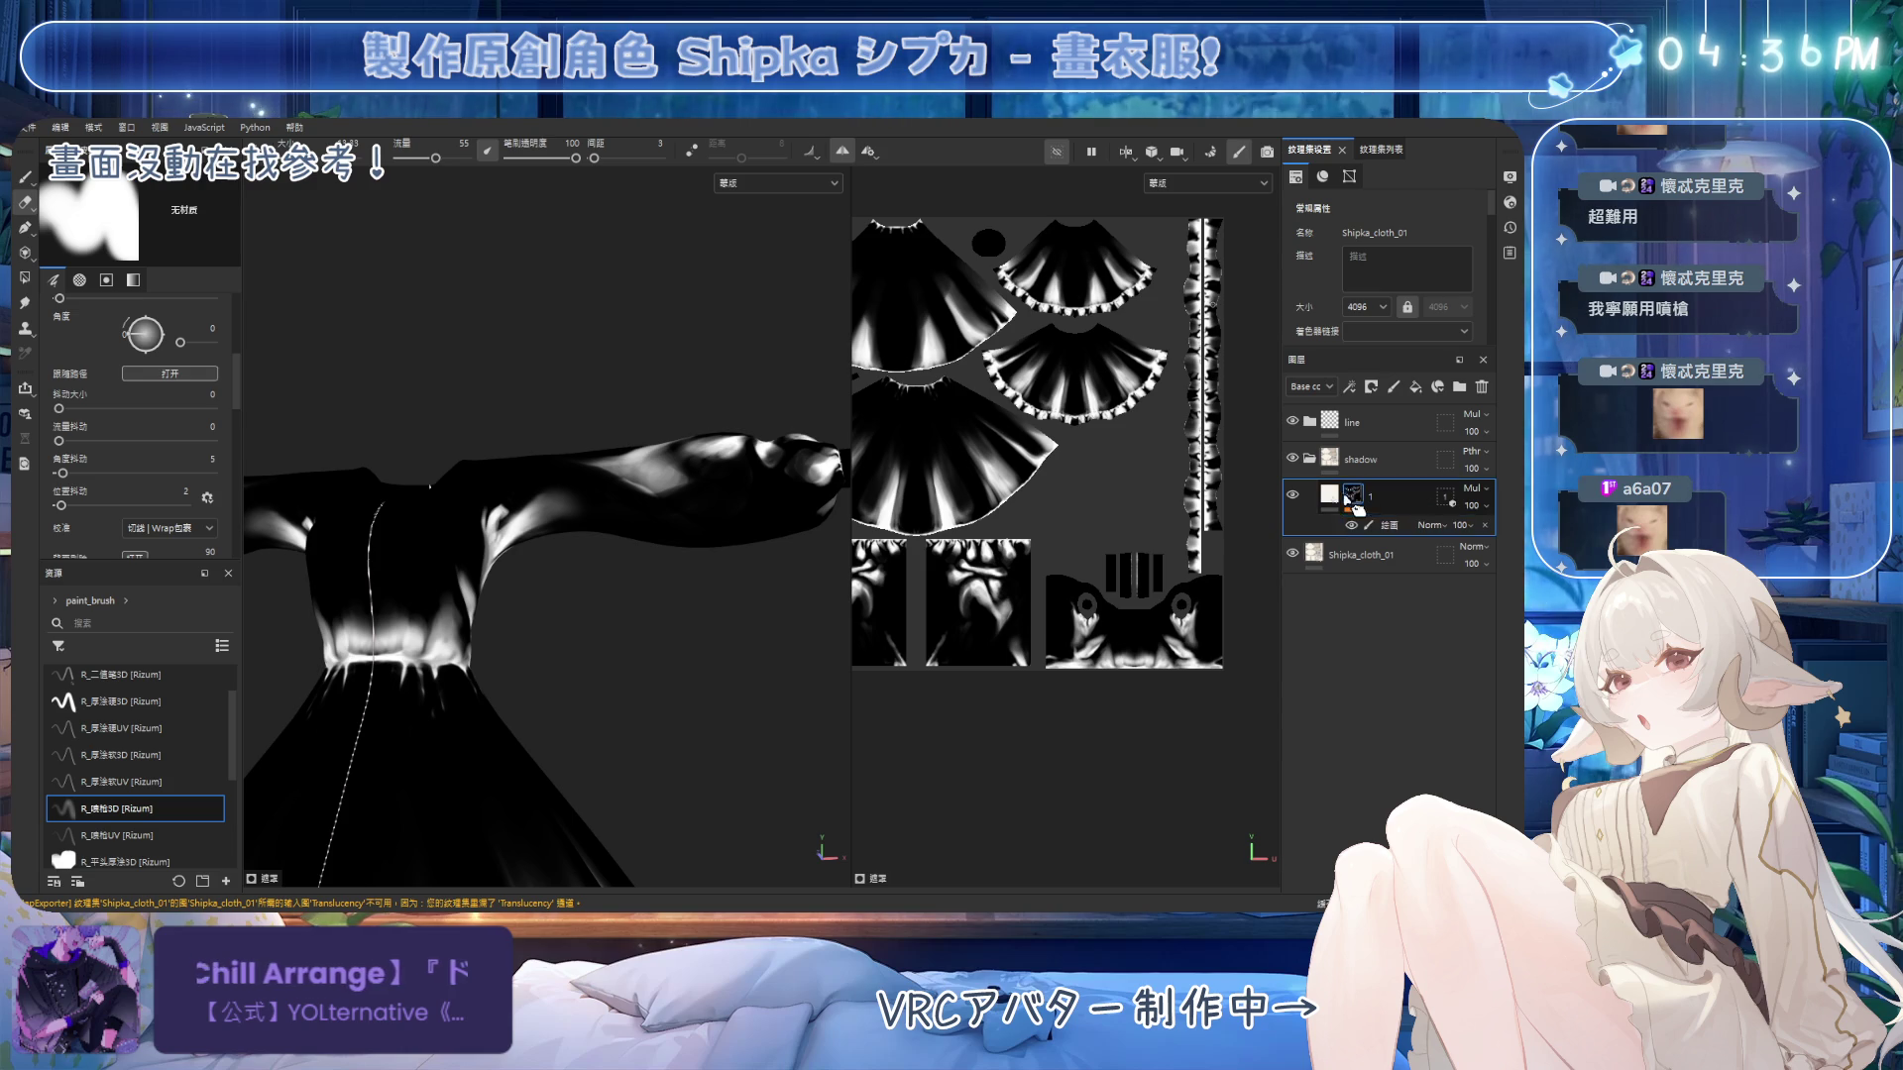
Frame the puffed sleeve and load the R_厚塗硬3D brush in Paint mode.
mouse_move(722, 581)
alt+mouse_down()
mouse_move(637, 574)
mouse_move(680, 637)
mouse_move(644, 660)
alt+mouse_up()
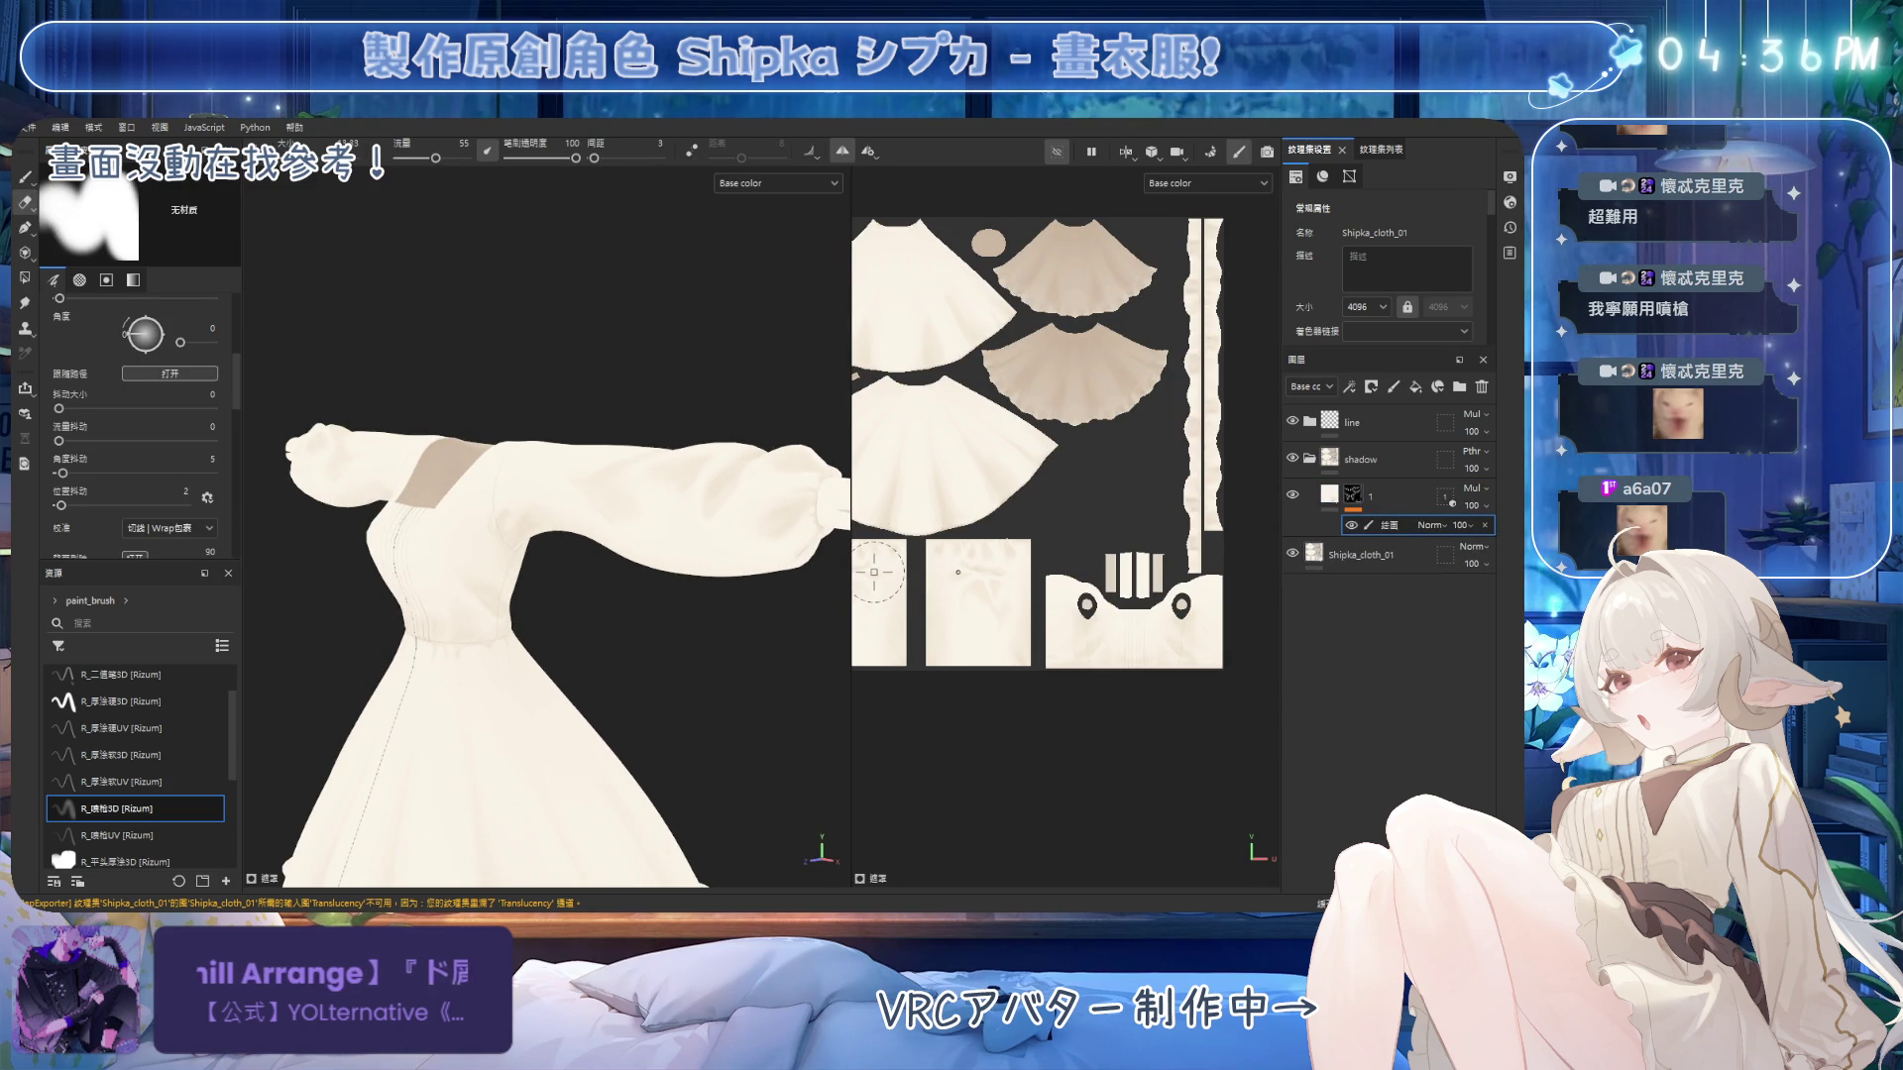
alt+drag(655, 639, 635, 555)
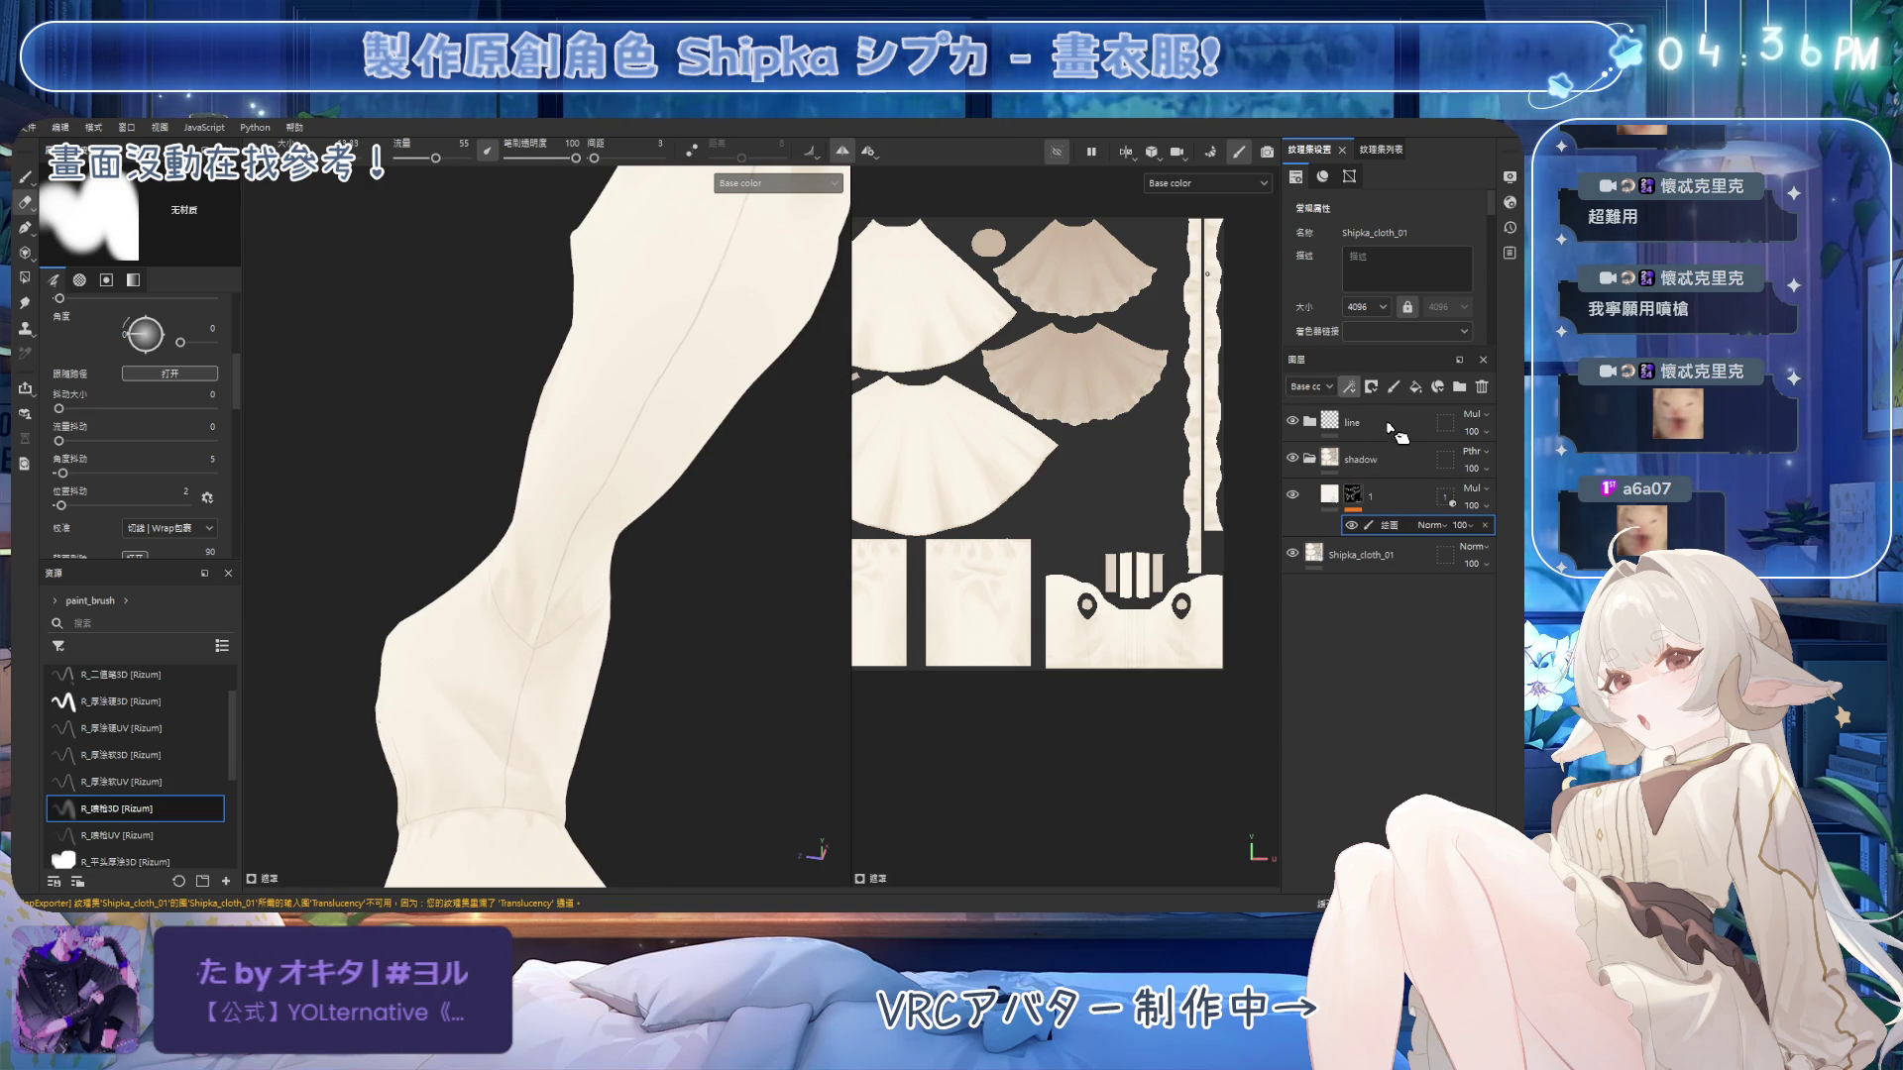
mouse_move(756, 595)
alt+mouse_down()
mouse_move(680, 442)
mouse_move(694, 496)
mouse_move(732, 528)
alt+mouse_up()
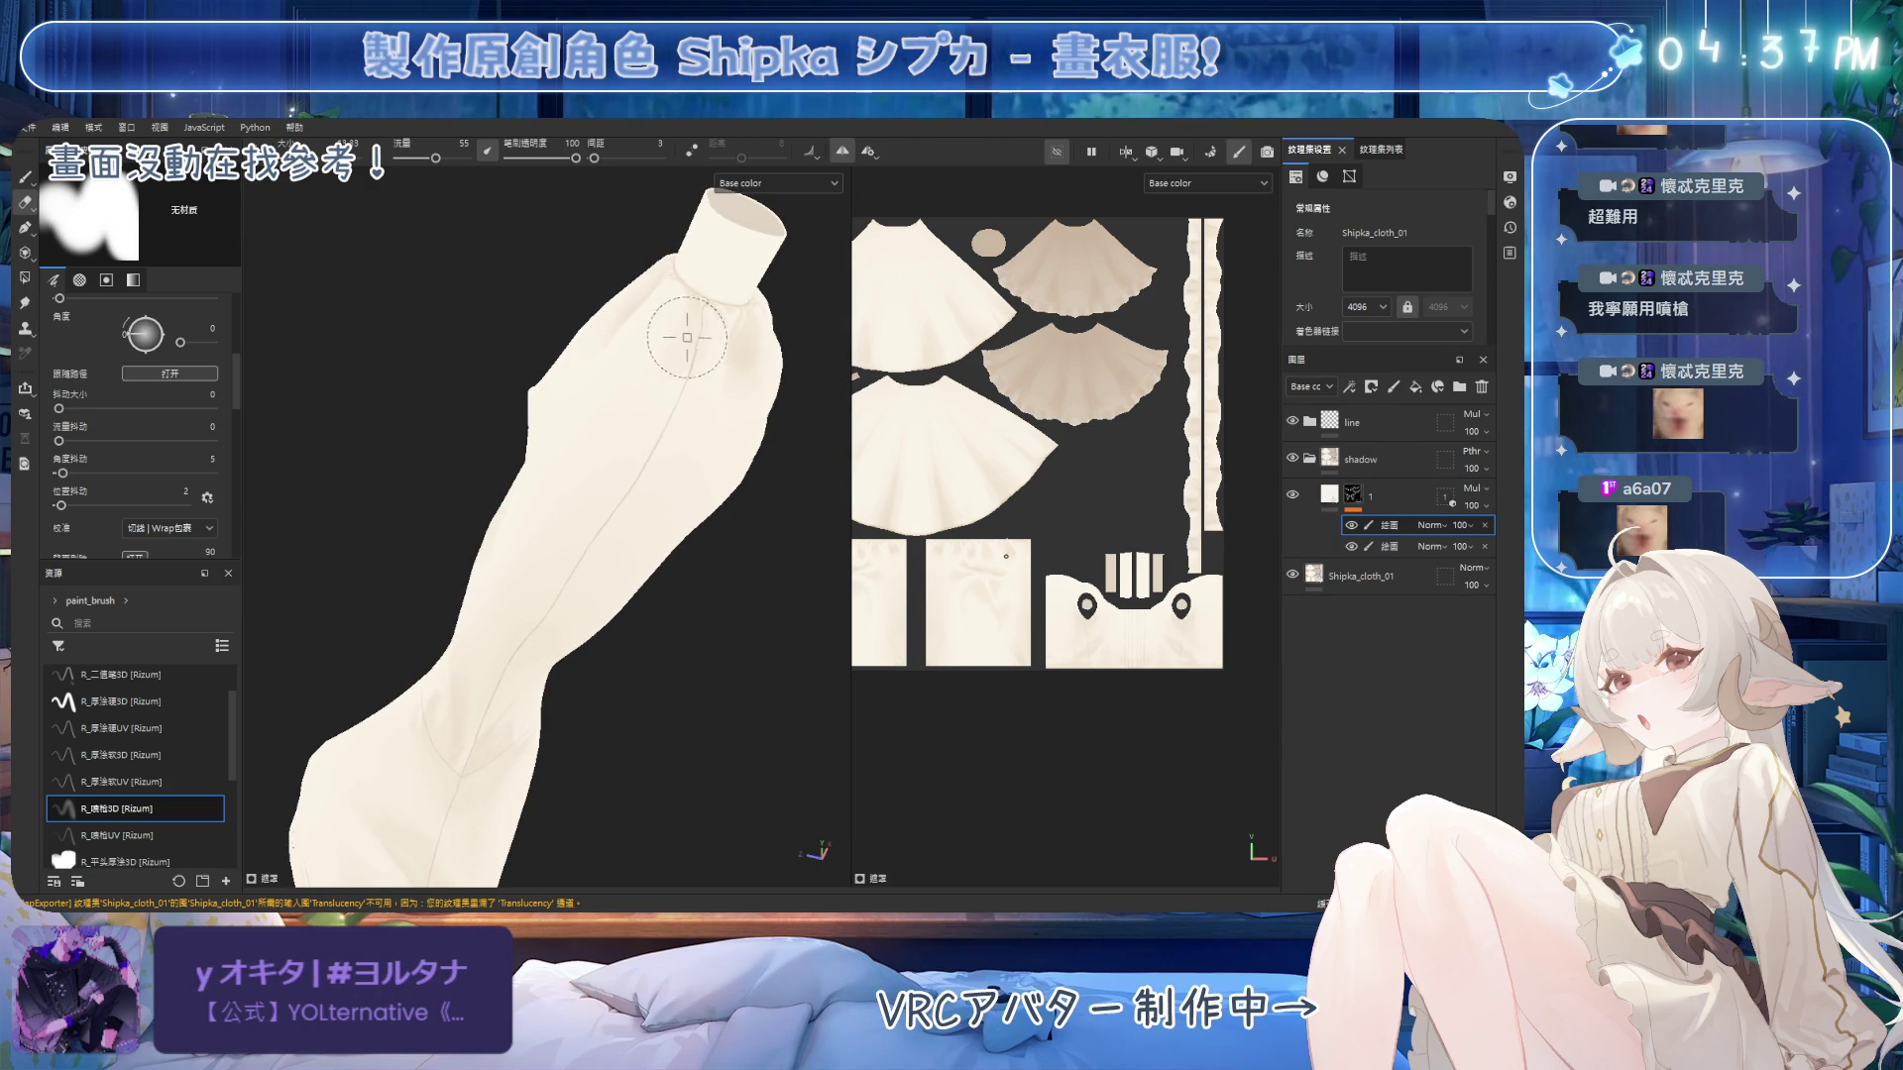
key(1)
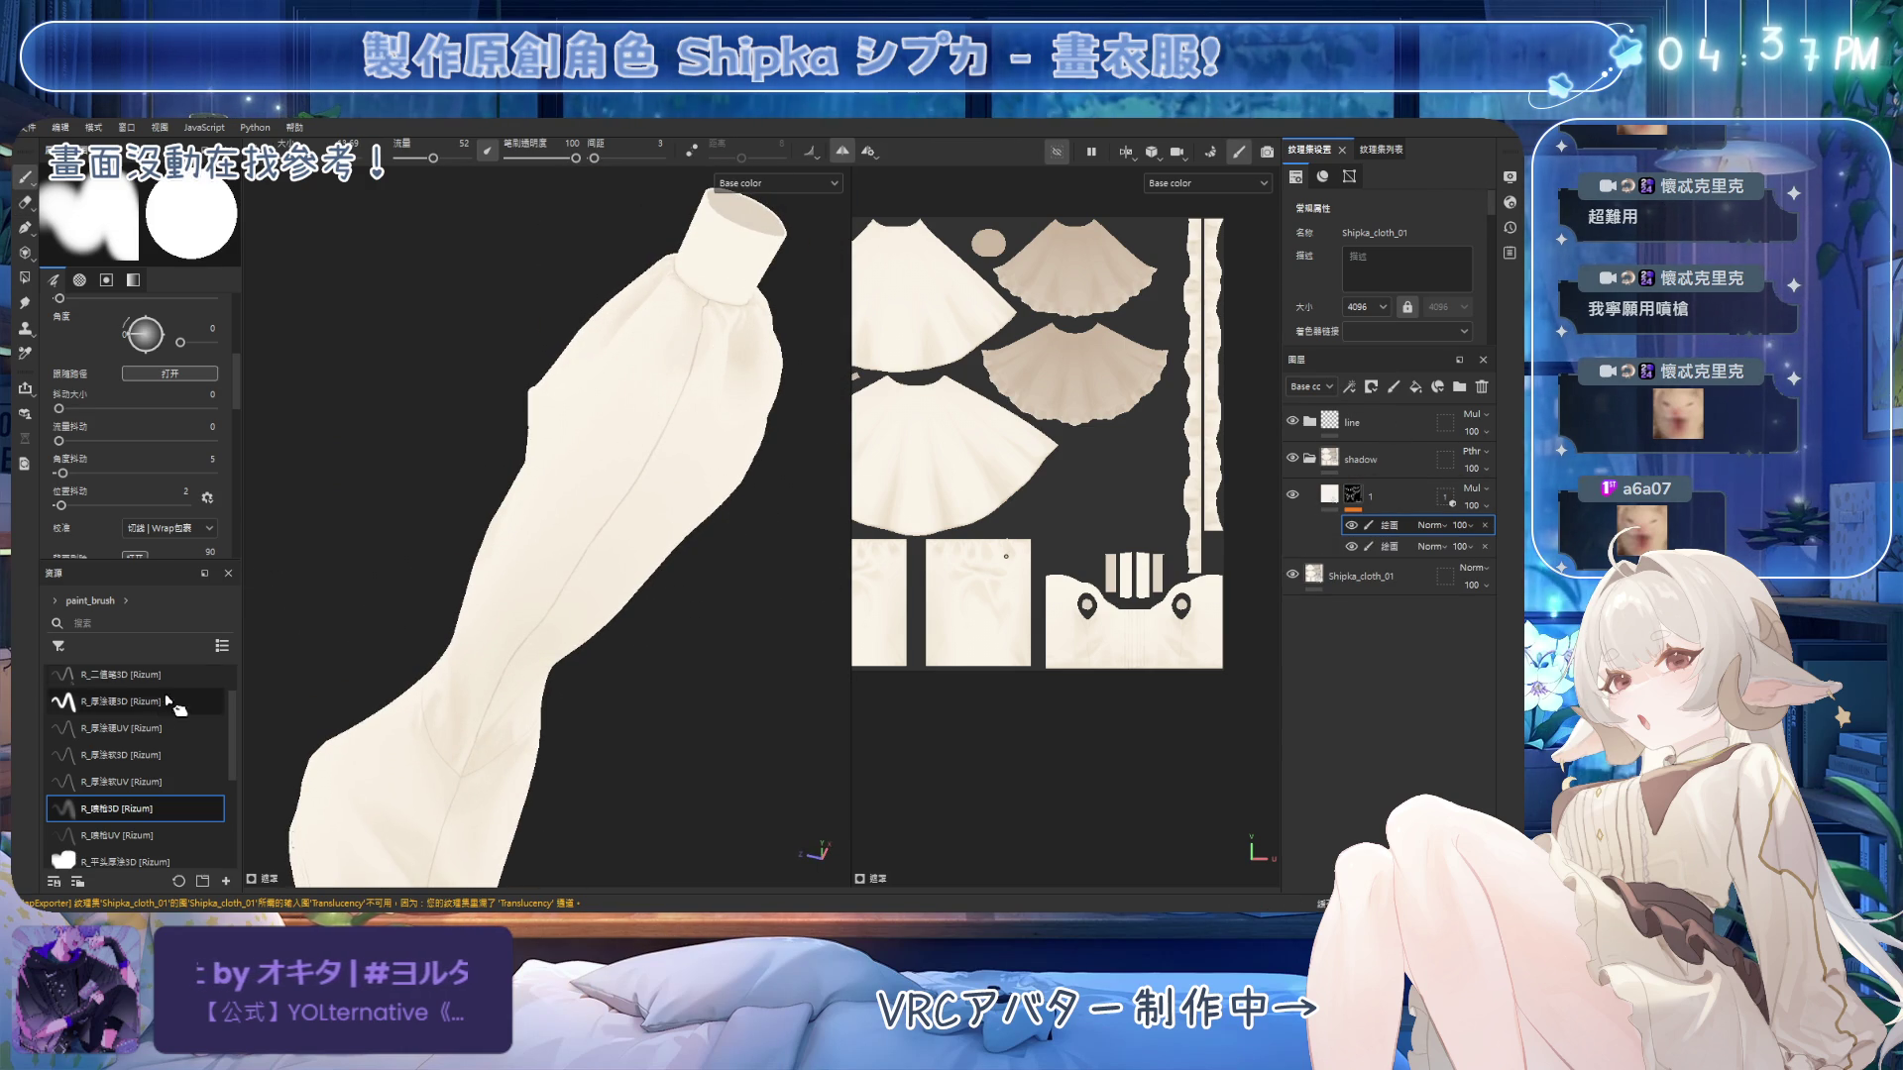
click(129, 700)
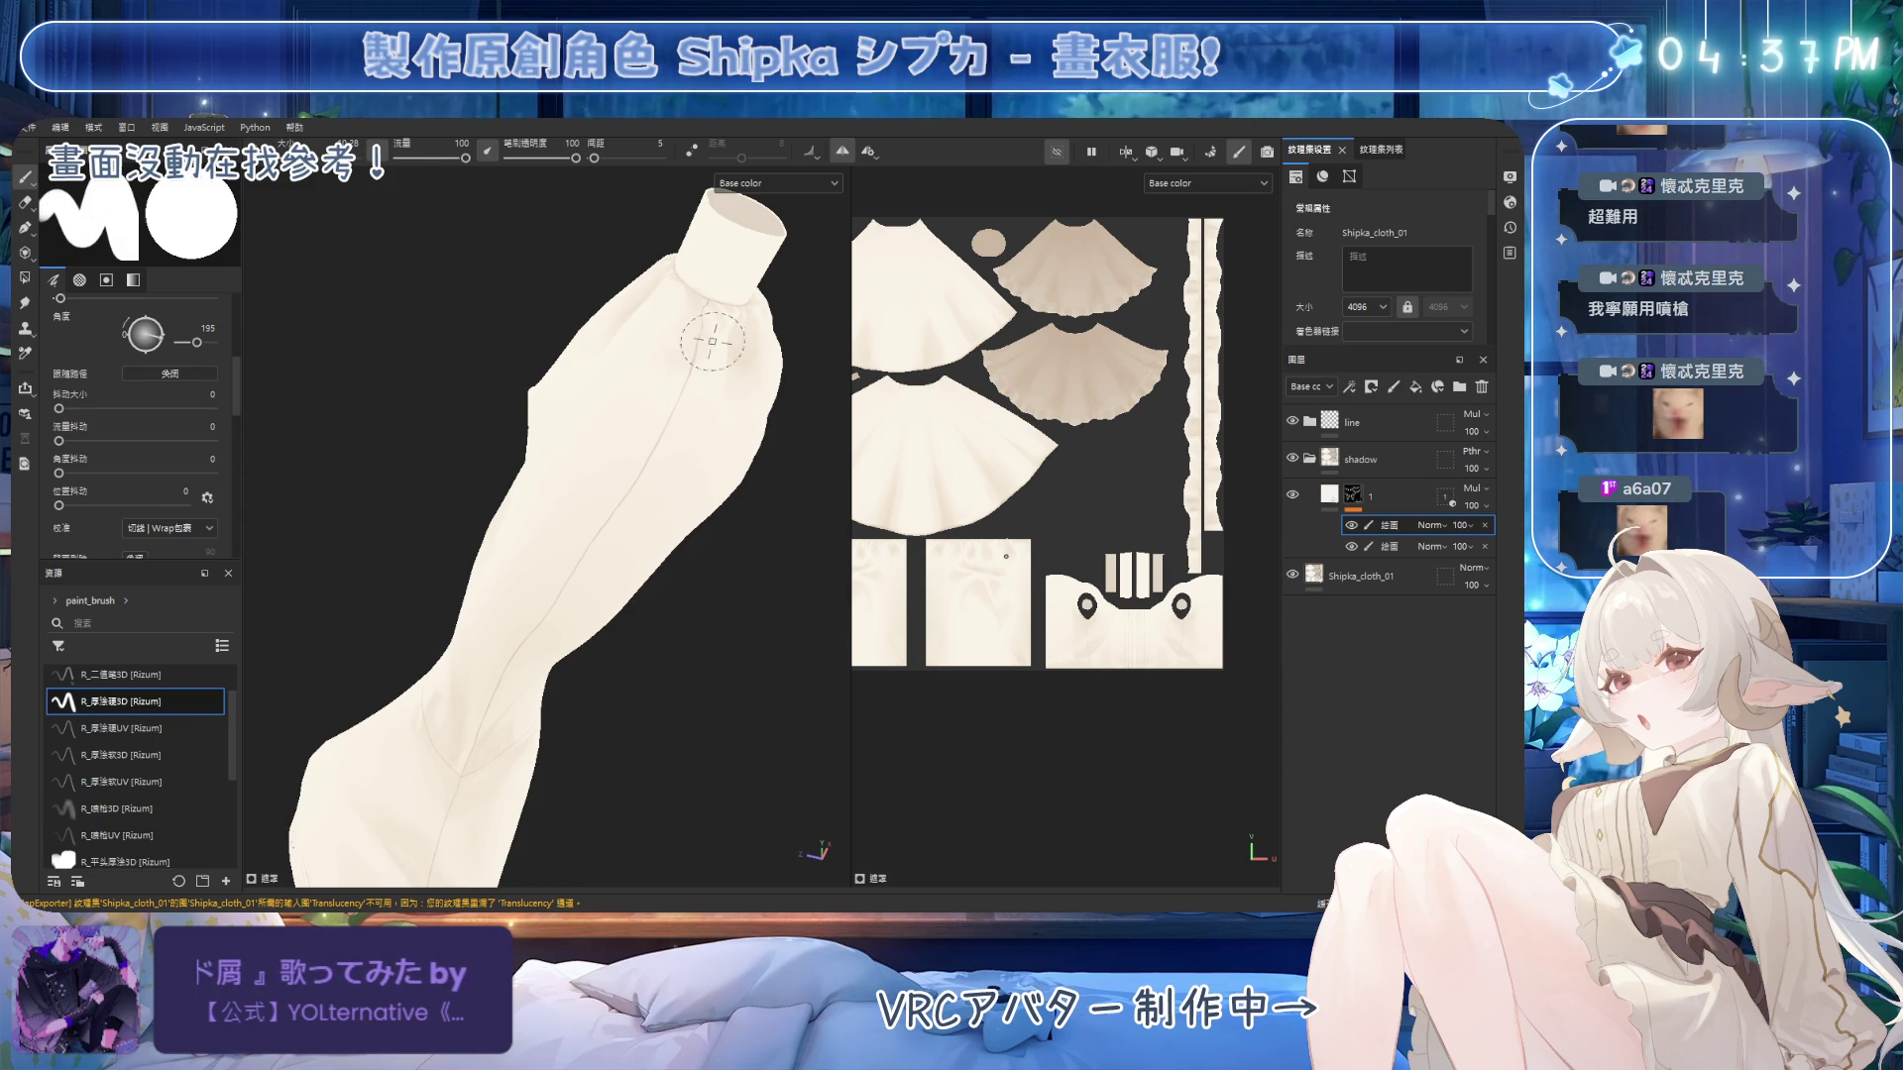
Paint the first fold shading strokes on the sleeve.
mouse_move(658, 382)
alt+mouse_down()
mouse_move(680, 599)
mouse_move(694, 361)
alt+mouse_up()
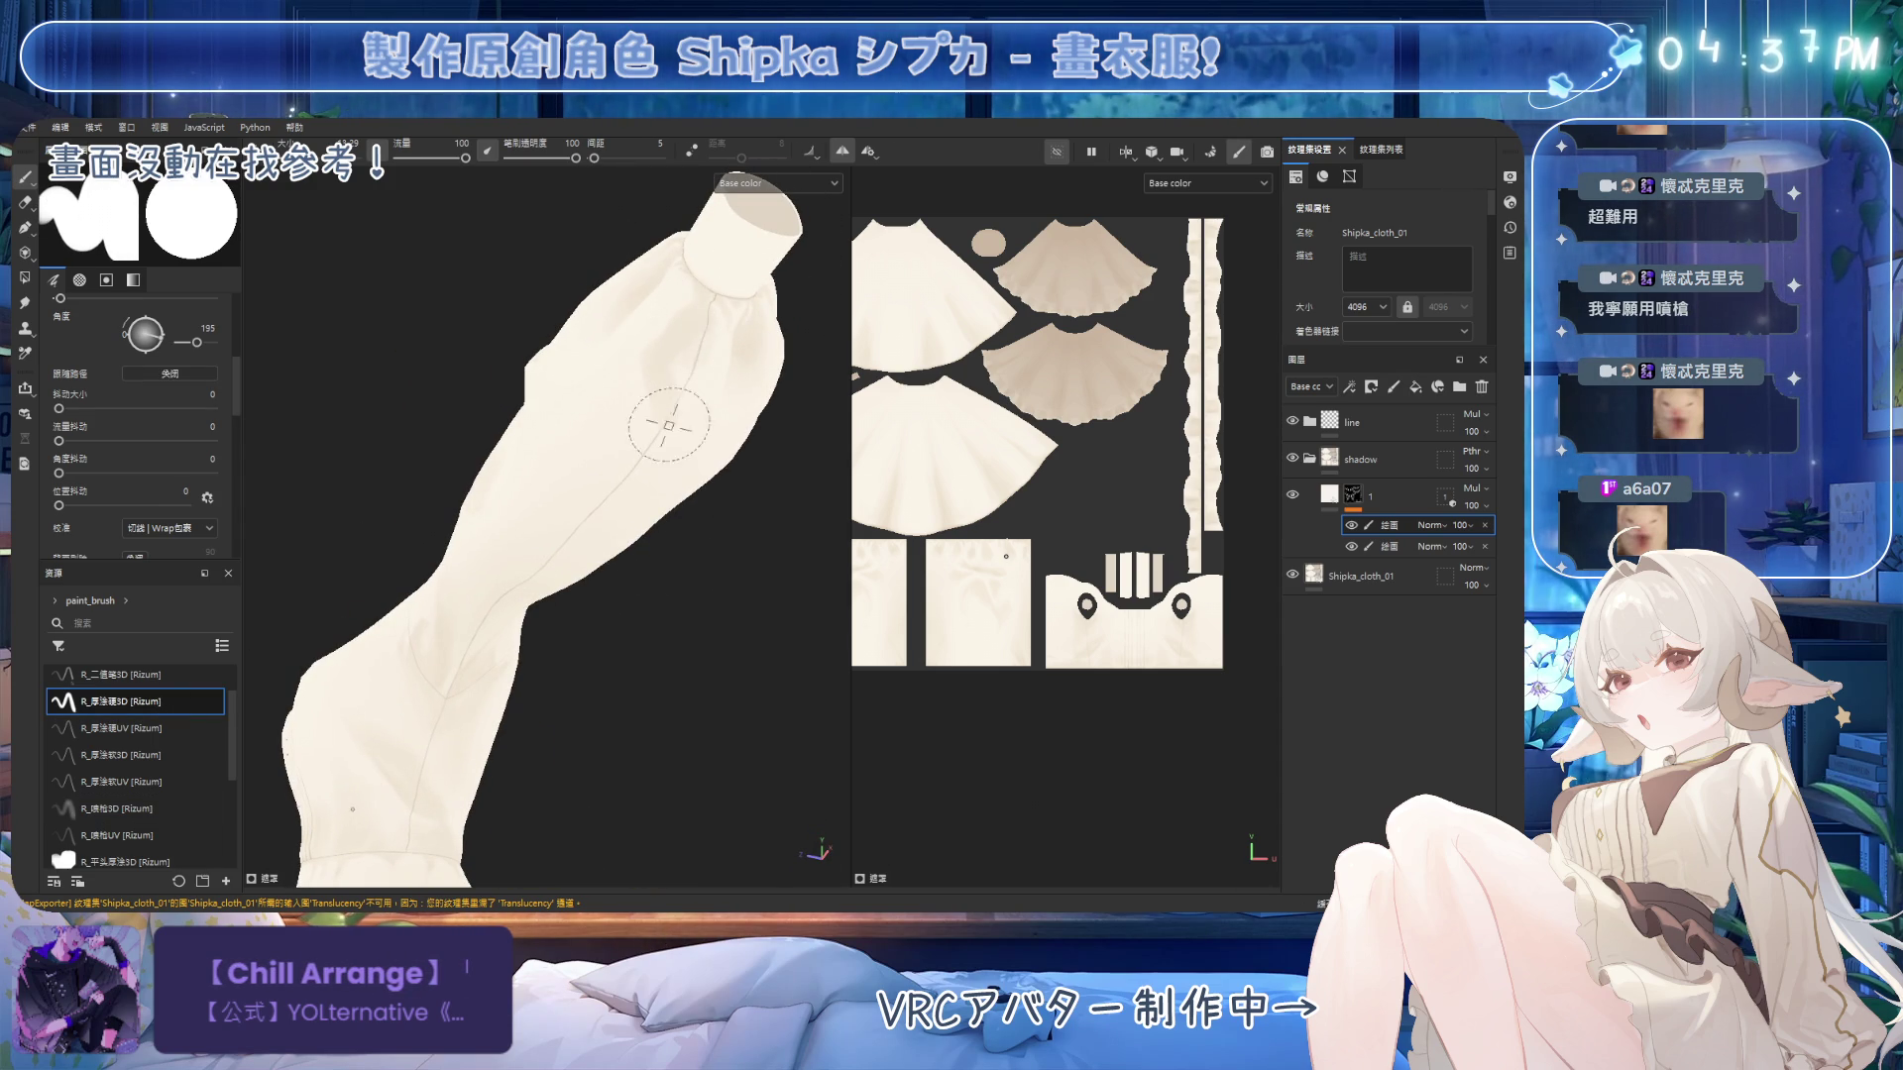
mouse_move(664, 417)
alt+mouse_down()
mouse_move(565, 467)
mouse_move(679, 429)
mouse_move(654, 376)
mouse_move(662, 320)
alt+mouse_up()
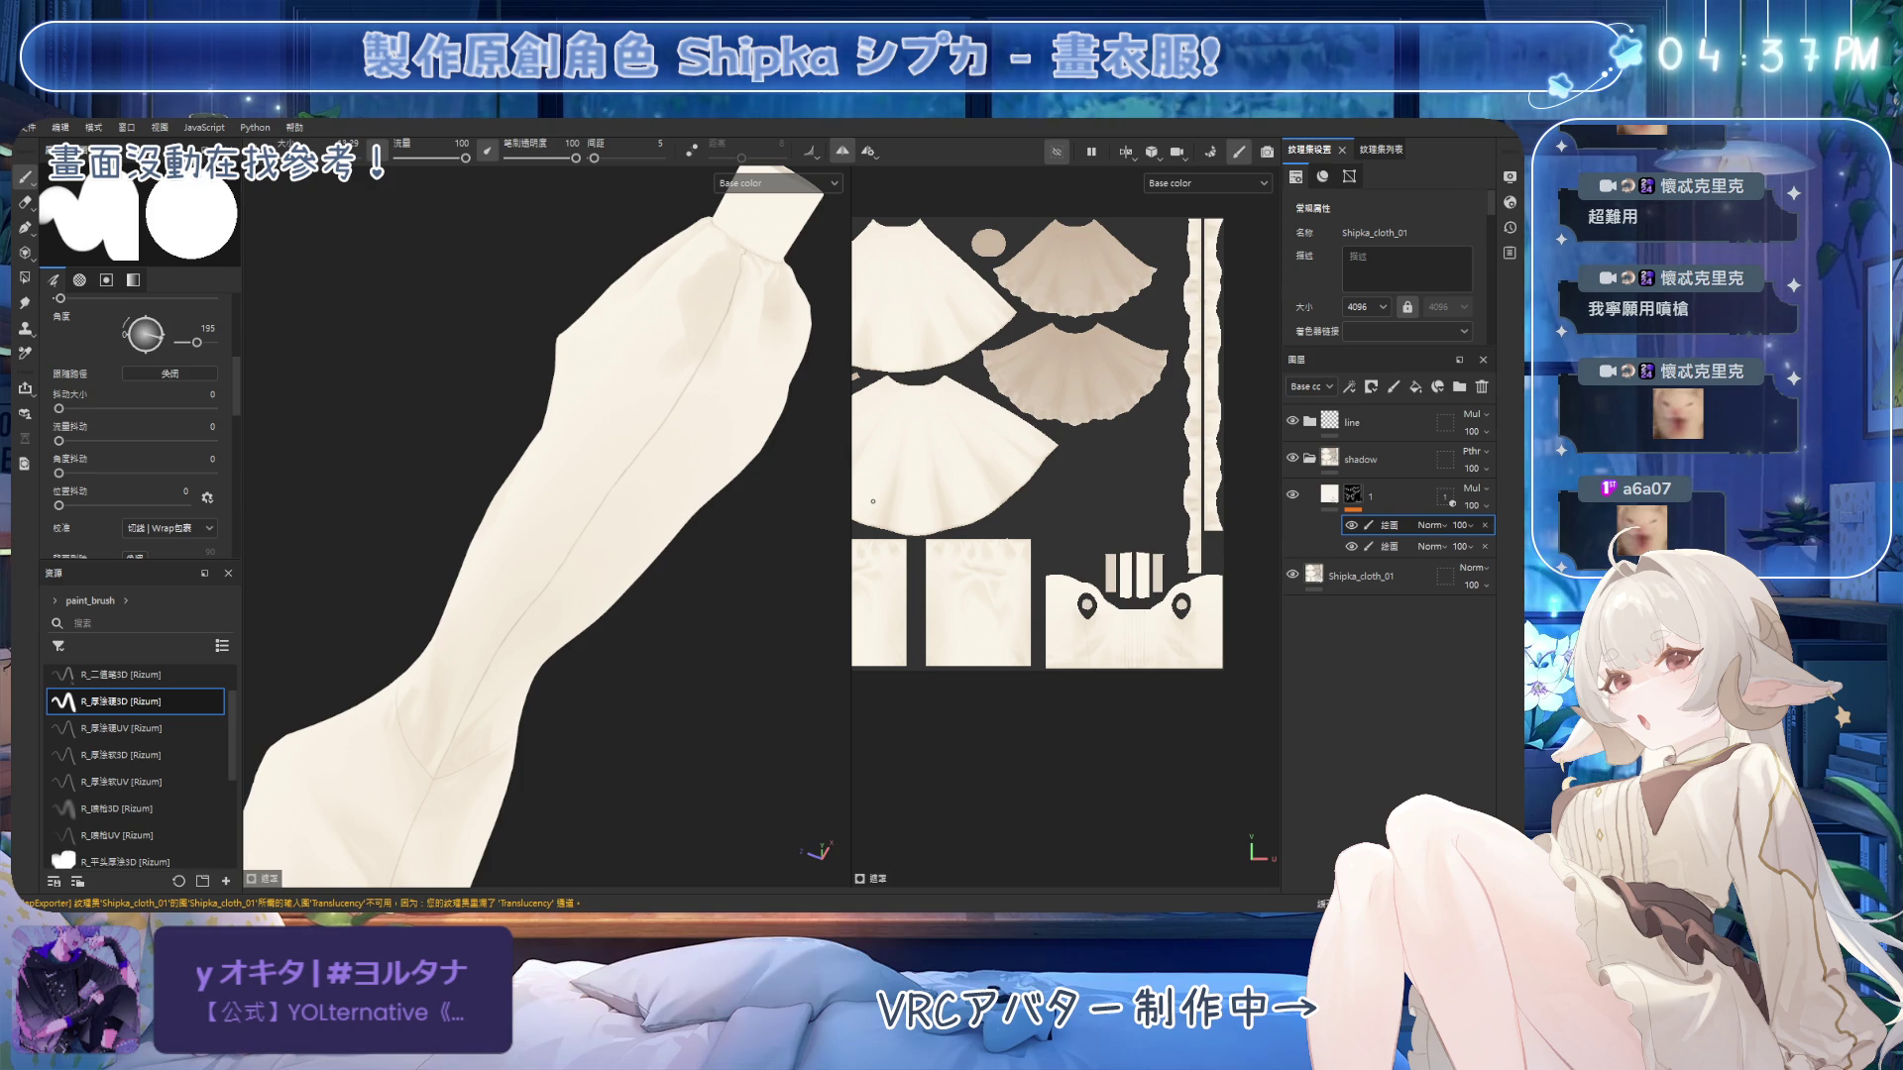
mouse_move(684, 378)
alt+mouse_down()
mouse_move(785, 459)
mouse_move(723, 314)
mouse_move(789, 523)
mouse_move(650, 509)
mouse_move(705, 569)
mouse_move(644, 421)
mouse_move(539, 353)
mouse_move(590, 375)
mouse_move(714, 518)
mouse_move(544, 366)
mouse_move(586, 367)
mouse_move(586, 331)
mouse_move(628, 350)
mouse_move(684, 426)
mouse_move(620, 383)
mouse_move(646, 375)
mouse_move(696, 423)
mouse_move(658, 607)
mouse_move(638, 539)
mouse_move(645, 577)
mouse_move(743, 505)
mouse_move(729, 470)
mouse_move(619, 532)
alt+mouse_up()
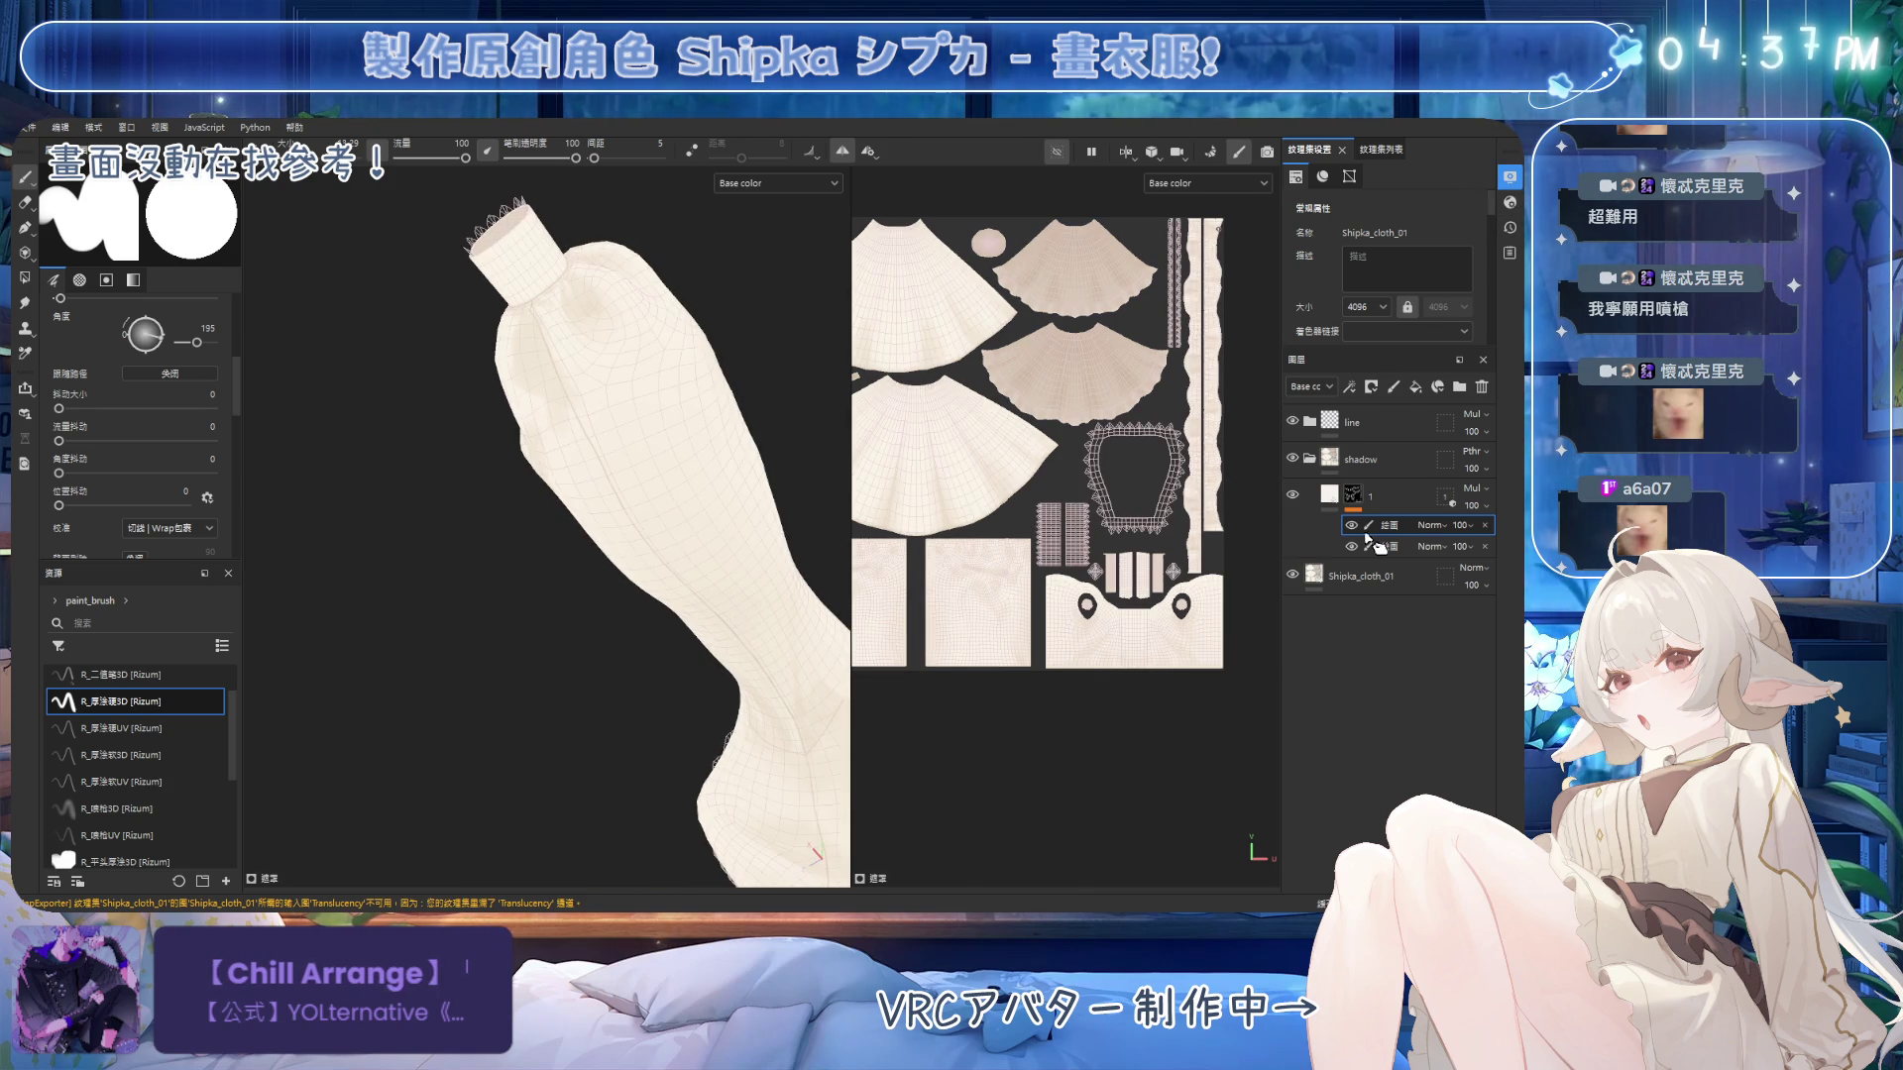
Paint lighter, even shadow strokes along the sleeve folds down toward the cuff.
mouse_move(578, 486)
alt+mouse_down()
mouse_move(714, 467)
mouse_move(701, 436)
mouse_move(713, 446)
alt+mouse_up()
mouse_move(741, 515)
alt+mouse_down()
mouse_move(724, 416)
mouse_move(680, 446)
mouse_move(763, 406)
mouse_move(686, 468)
mouse_move(722, 552)
mouse_move(682, 509)
alt+mouse_up()
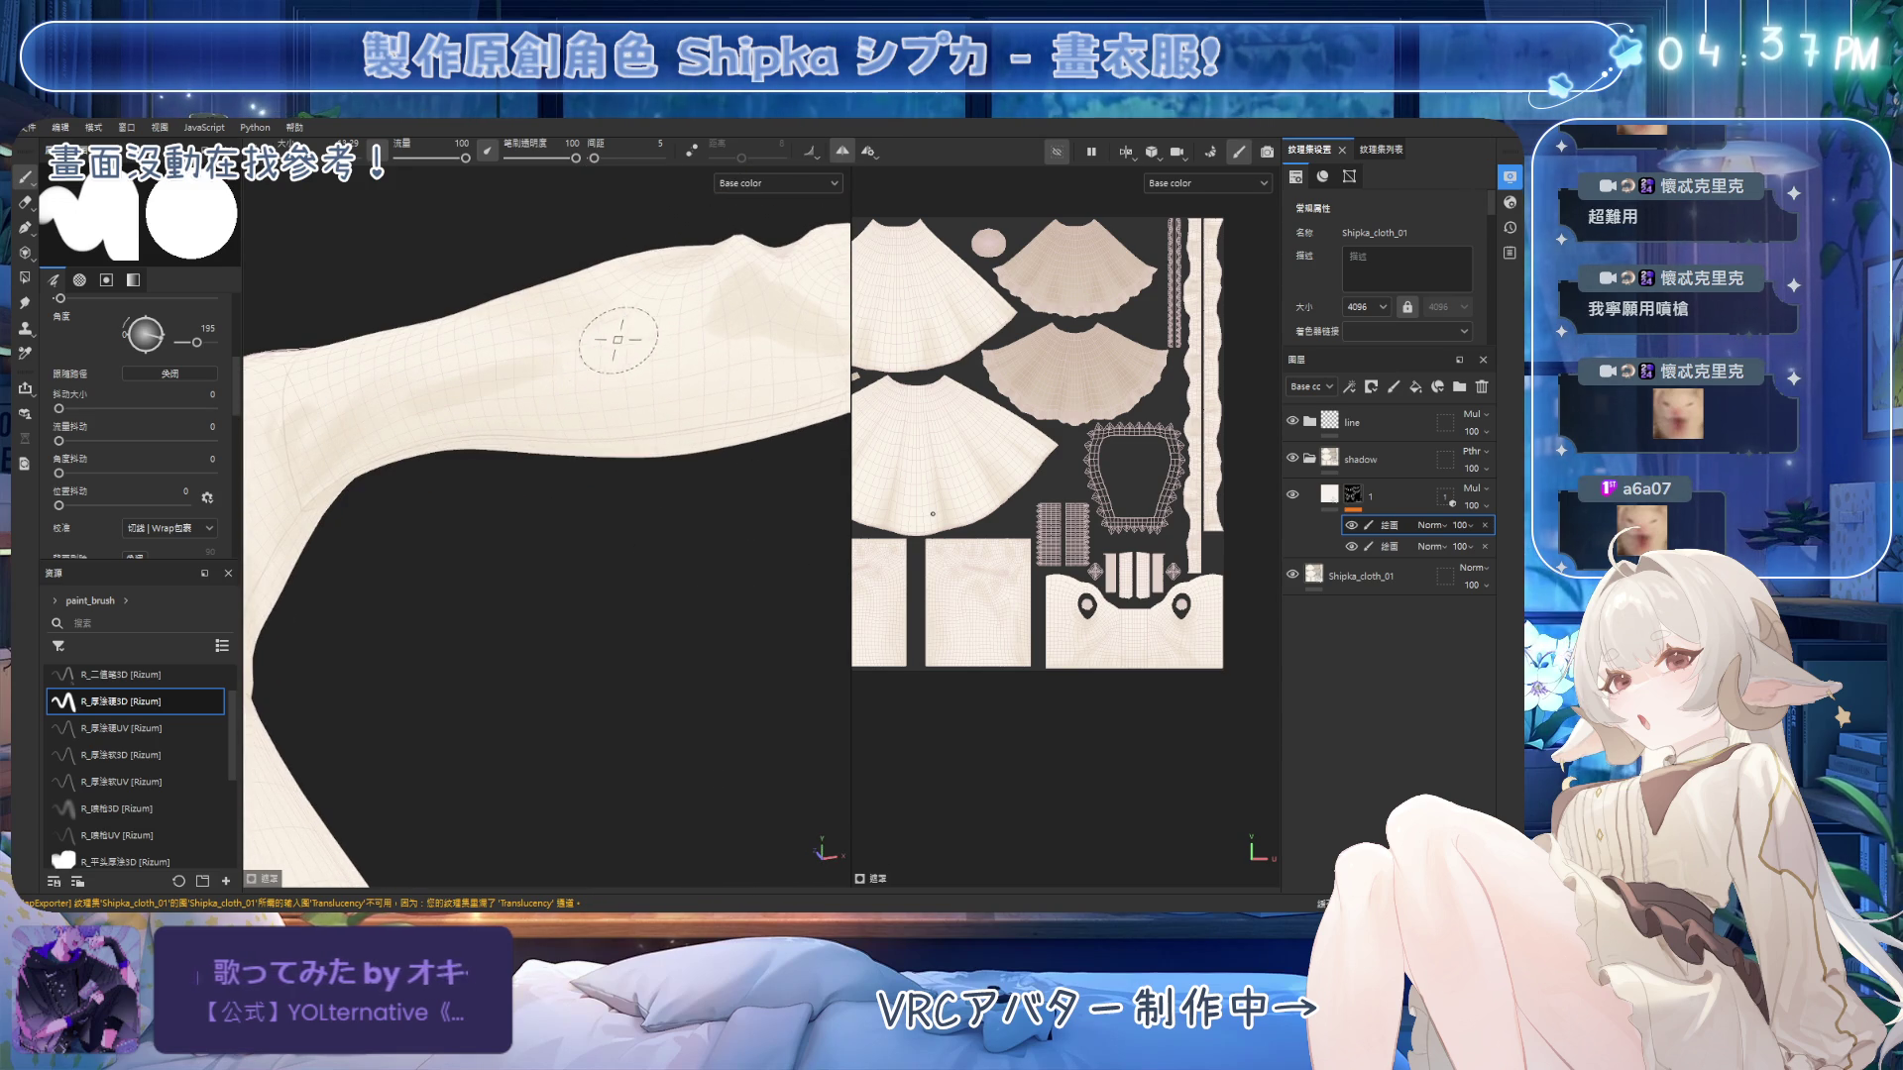
mouse_move(603, 398)
alt+mouse_down()
mouse_move(509, 348)
mouse_move(578, 497)
mouse_move(545, 479)
alt+mouse_up()
mouse_move(758, 317)
alt+mouse_down()
mouse_move(734, 417)
mouse_move(752, 472)
mouse_move(628, 187)
mouse_move(576, 289)
mouse_move(628, 310)
alt+mouse_up()
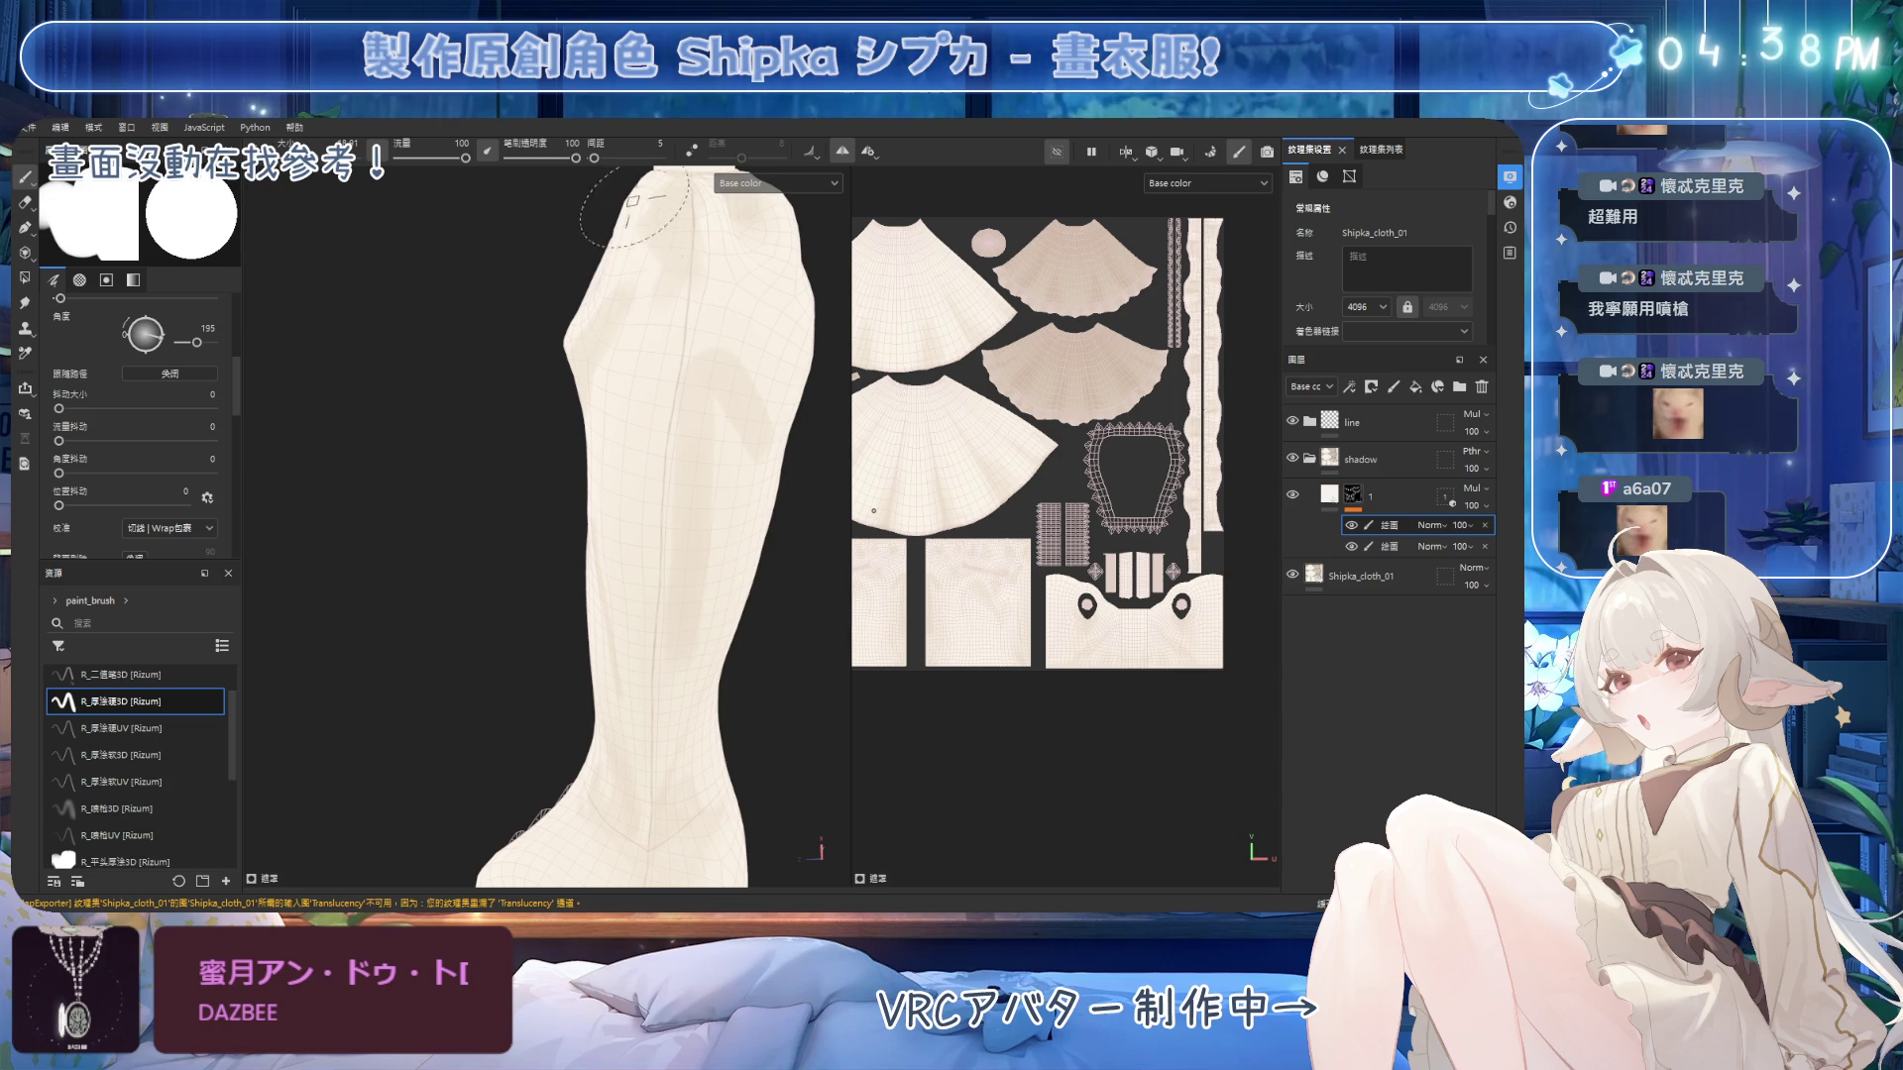
alt+drag(758, 379, 694, 372)
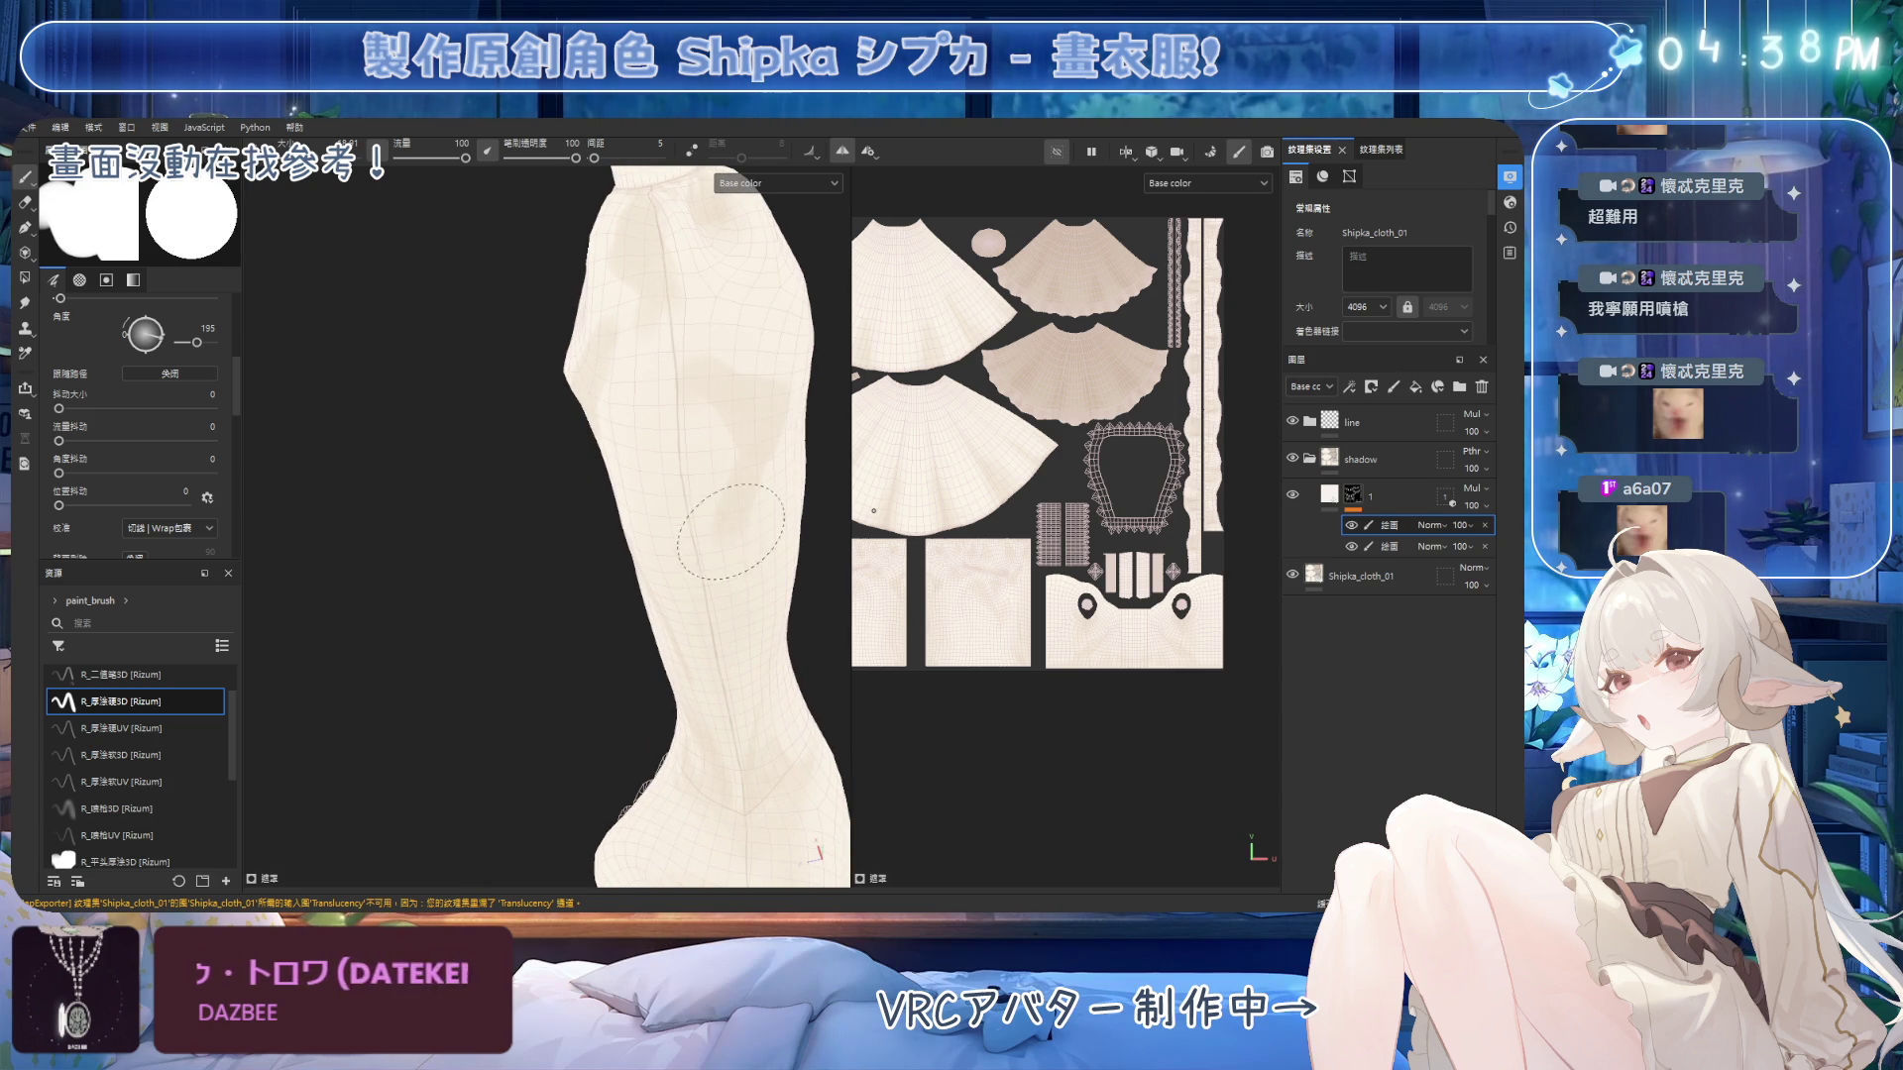
mouse_move(607, 438)
alt+mouse_down()
mouse_move(725, 442)
mouse_move(756, 544)
mouse_move(722, 391)
mouse_move(639, 327)
mouse_move(696, 405)
mouse_move(629, 425)
mouse_move(555, 506)
mouse_move(542, 555)
mouse_move(559, 530)
alt+mouse_up()
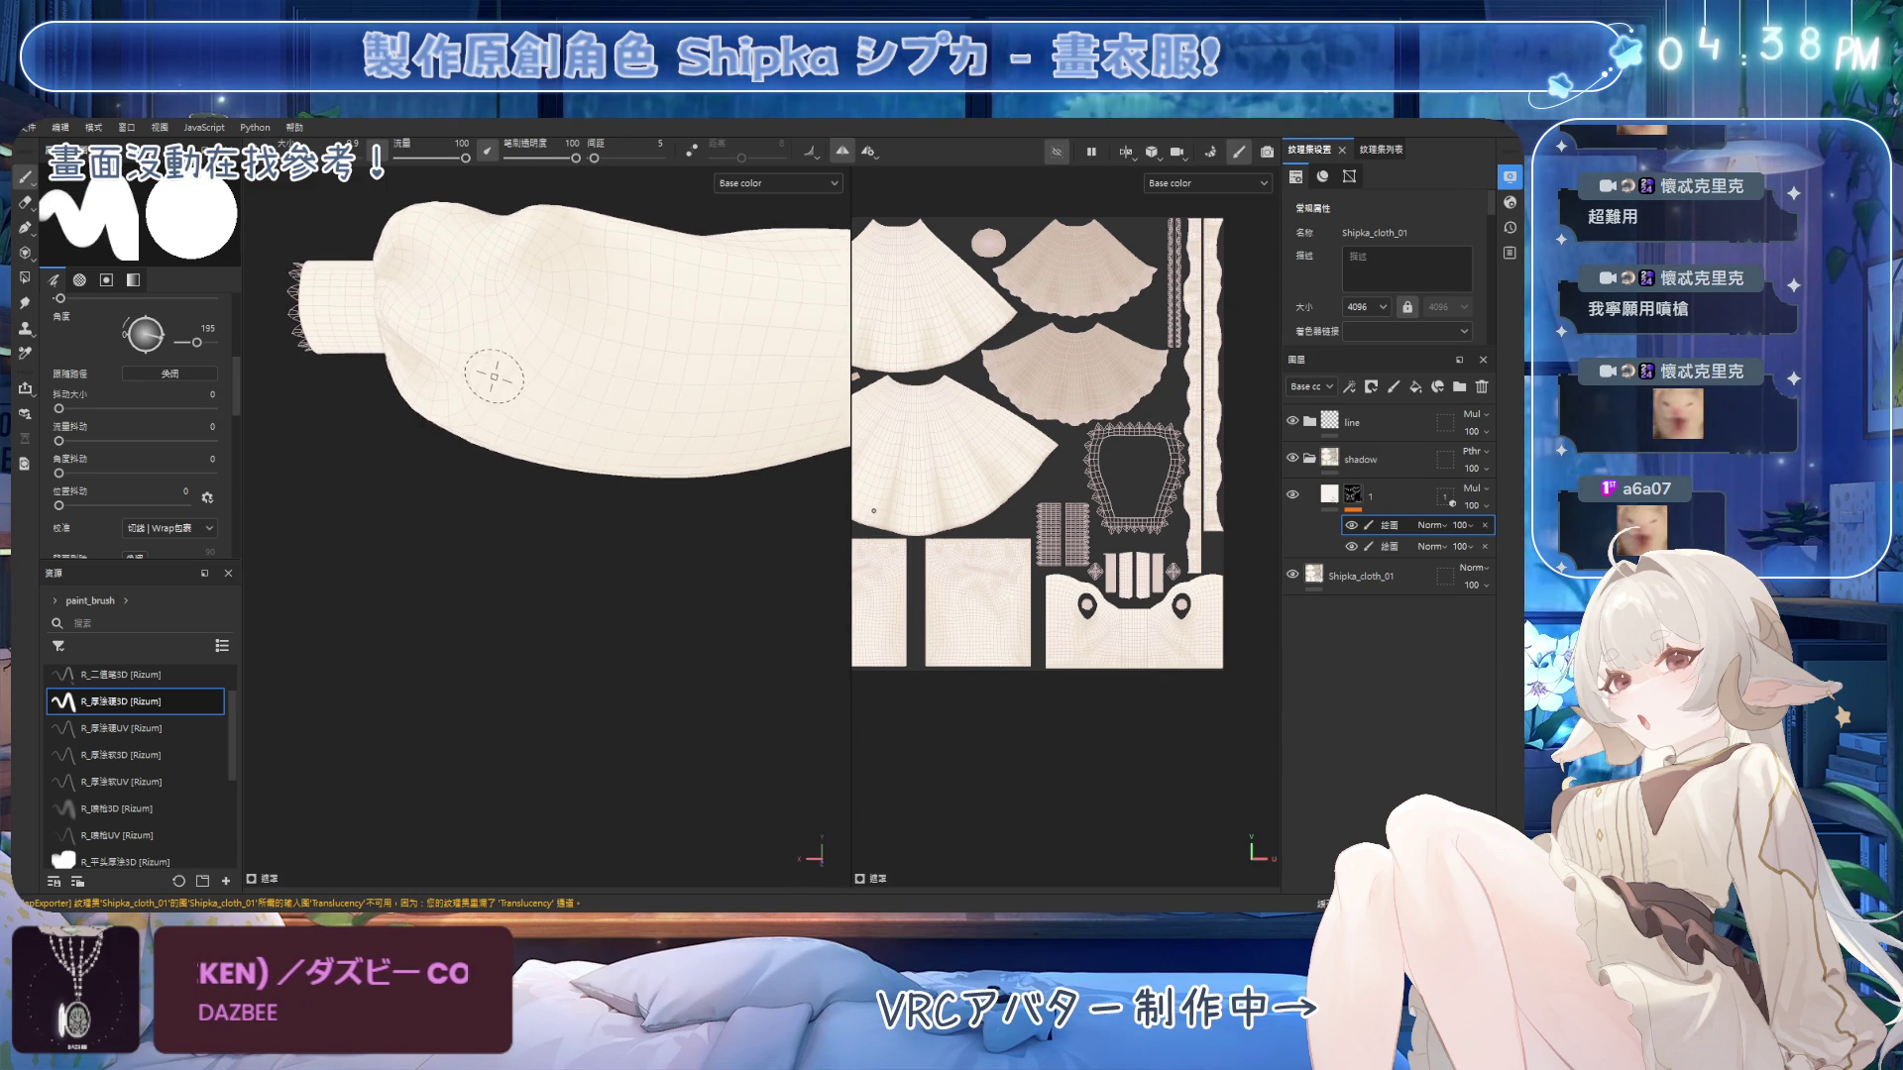
Enlarge the brush and shade the upper-arm folds of the sleeve.
mouse_move(496, 380)
alt+mouse_down()
mouse_move(518, 416)
mouse_move(565, 394)
mouse_move(555, 332)
mouse_move(700, 336)
mouse_move(671, 539)
mouse_move(637, 348)
mouse_move(637, 413)
mouse_move(650, 346)
mouse_move(766, 407)
alt+mouse_up()
key(bracketright)
key(bracketright)
key(bracketright)
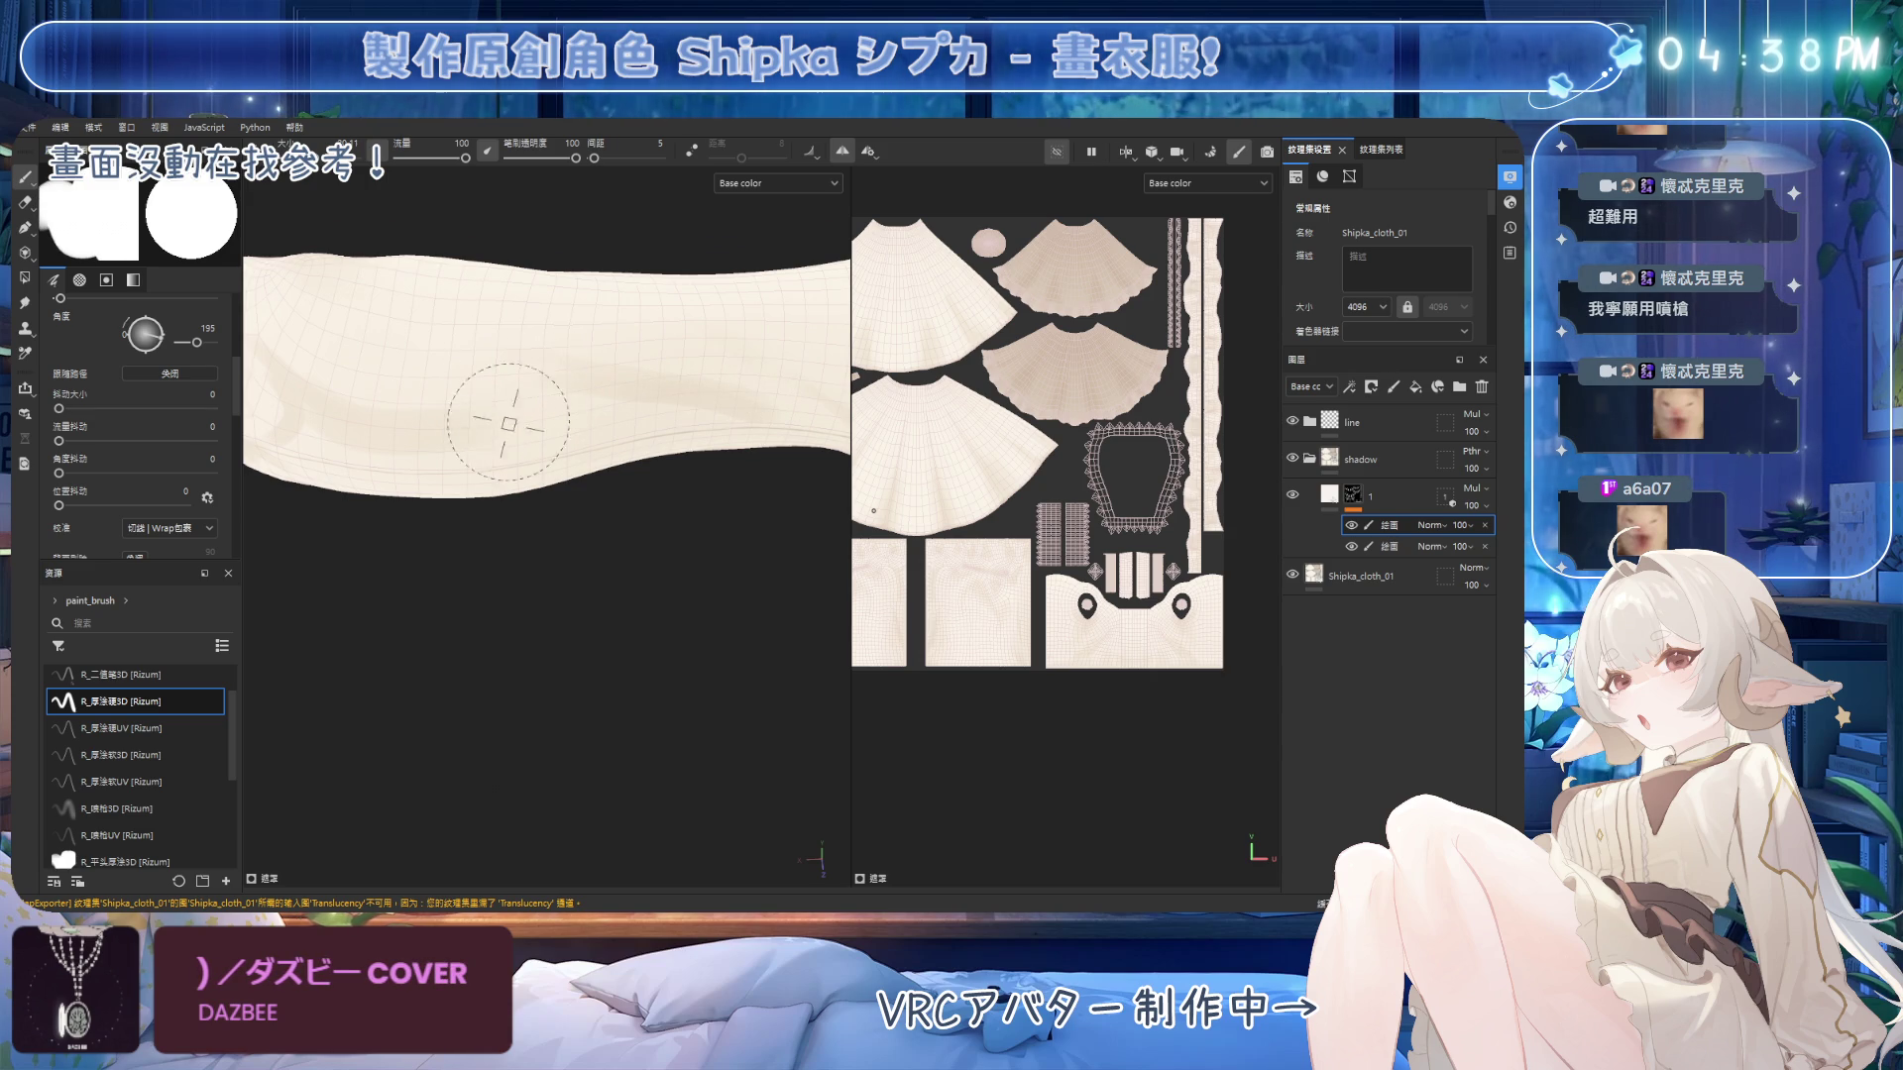
mouse_move(603, 431)
alt+mouse_down()
mouse_move(625, 412)
mouse_move(546, 444)
alt+mouse_up()
mouse_move(701, 427)
alt+mouse_down()
mouse_move(671, 390)
mouse_move(565, 450)
mouse_move(586, 437)
mouse_move(637, 498)
mouse_move(608, 417)
mouse_move(615, 673)
mouse_move(607, 412)
alt+mouse_up()
alt+drag(492, 398, 677, 320)
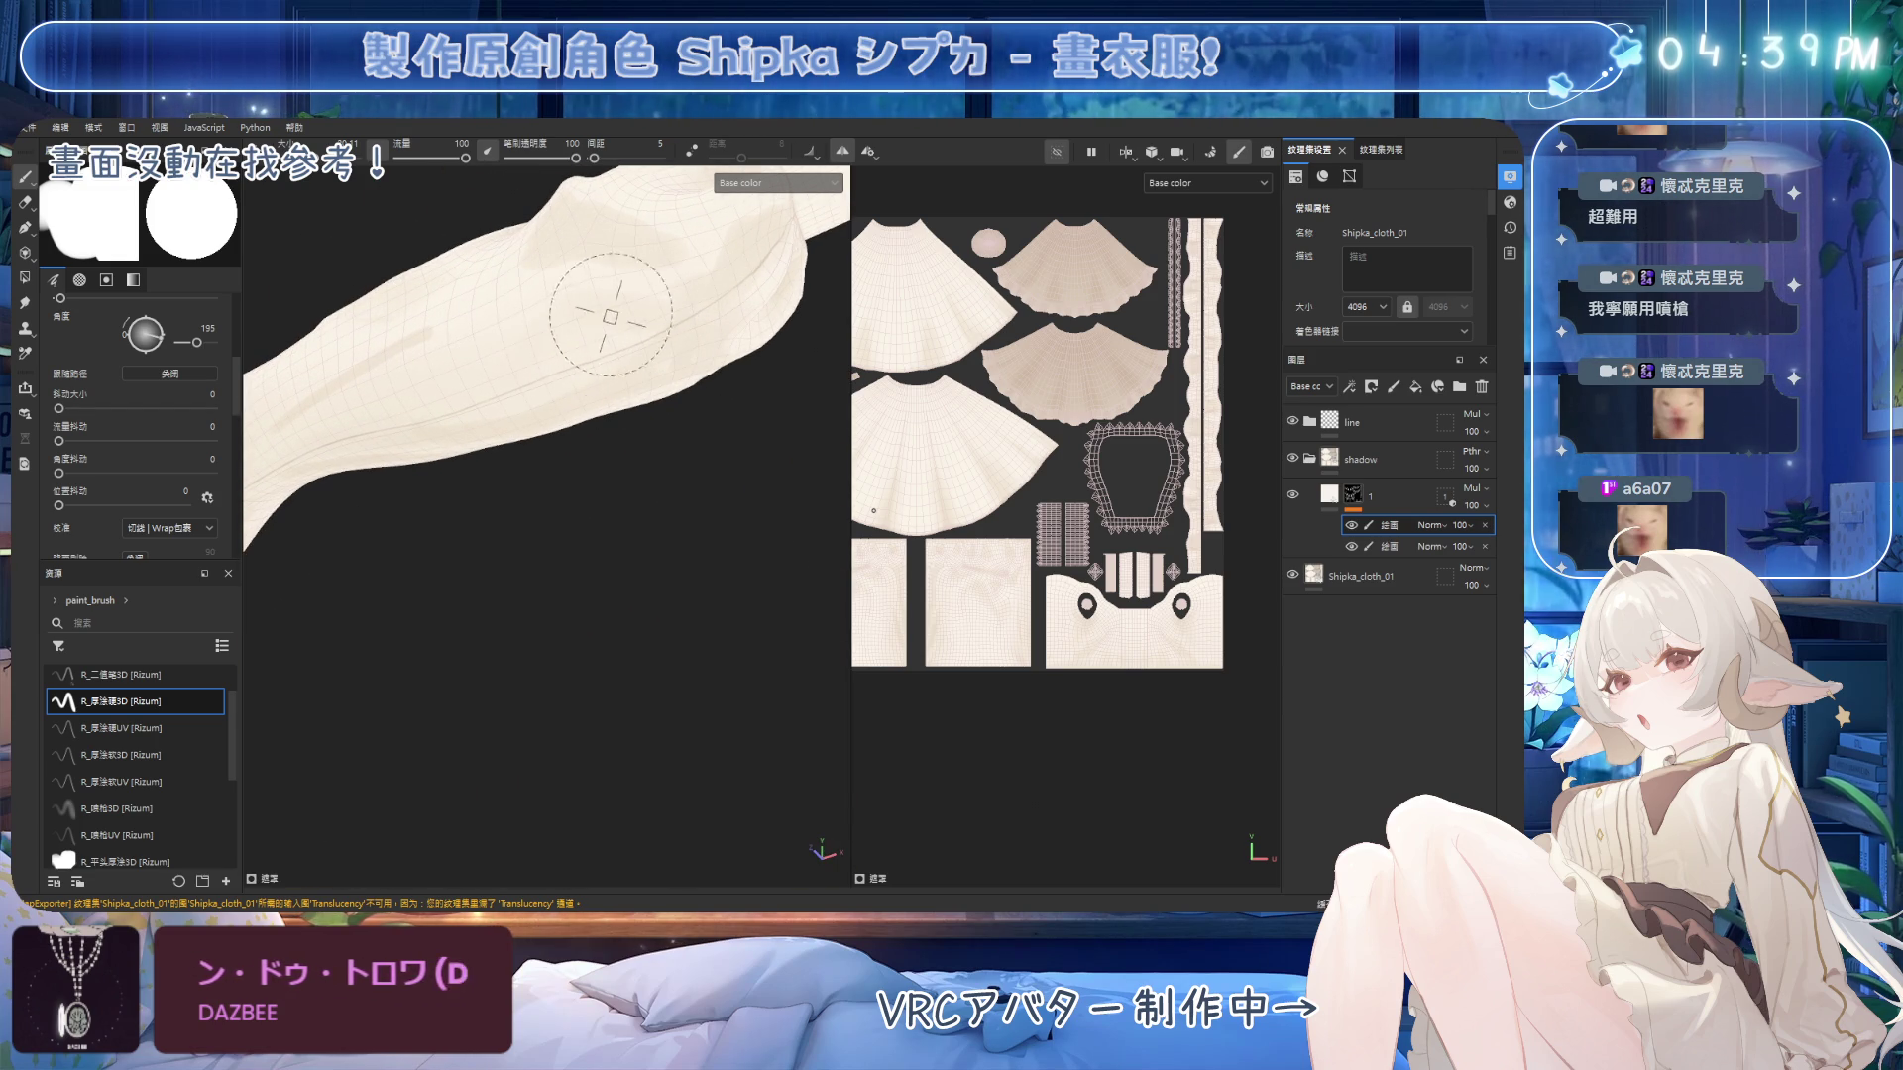
alt+drag(544, 331, 667, 394)
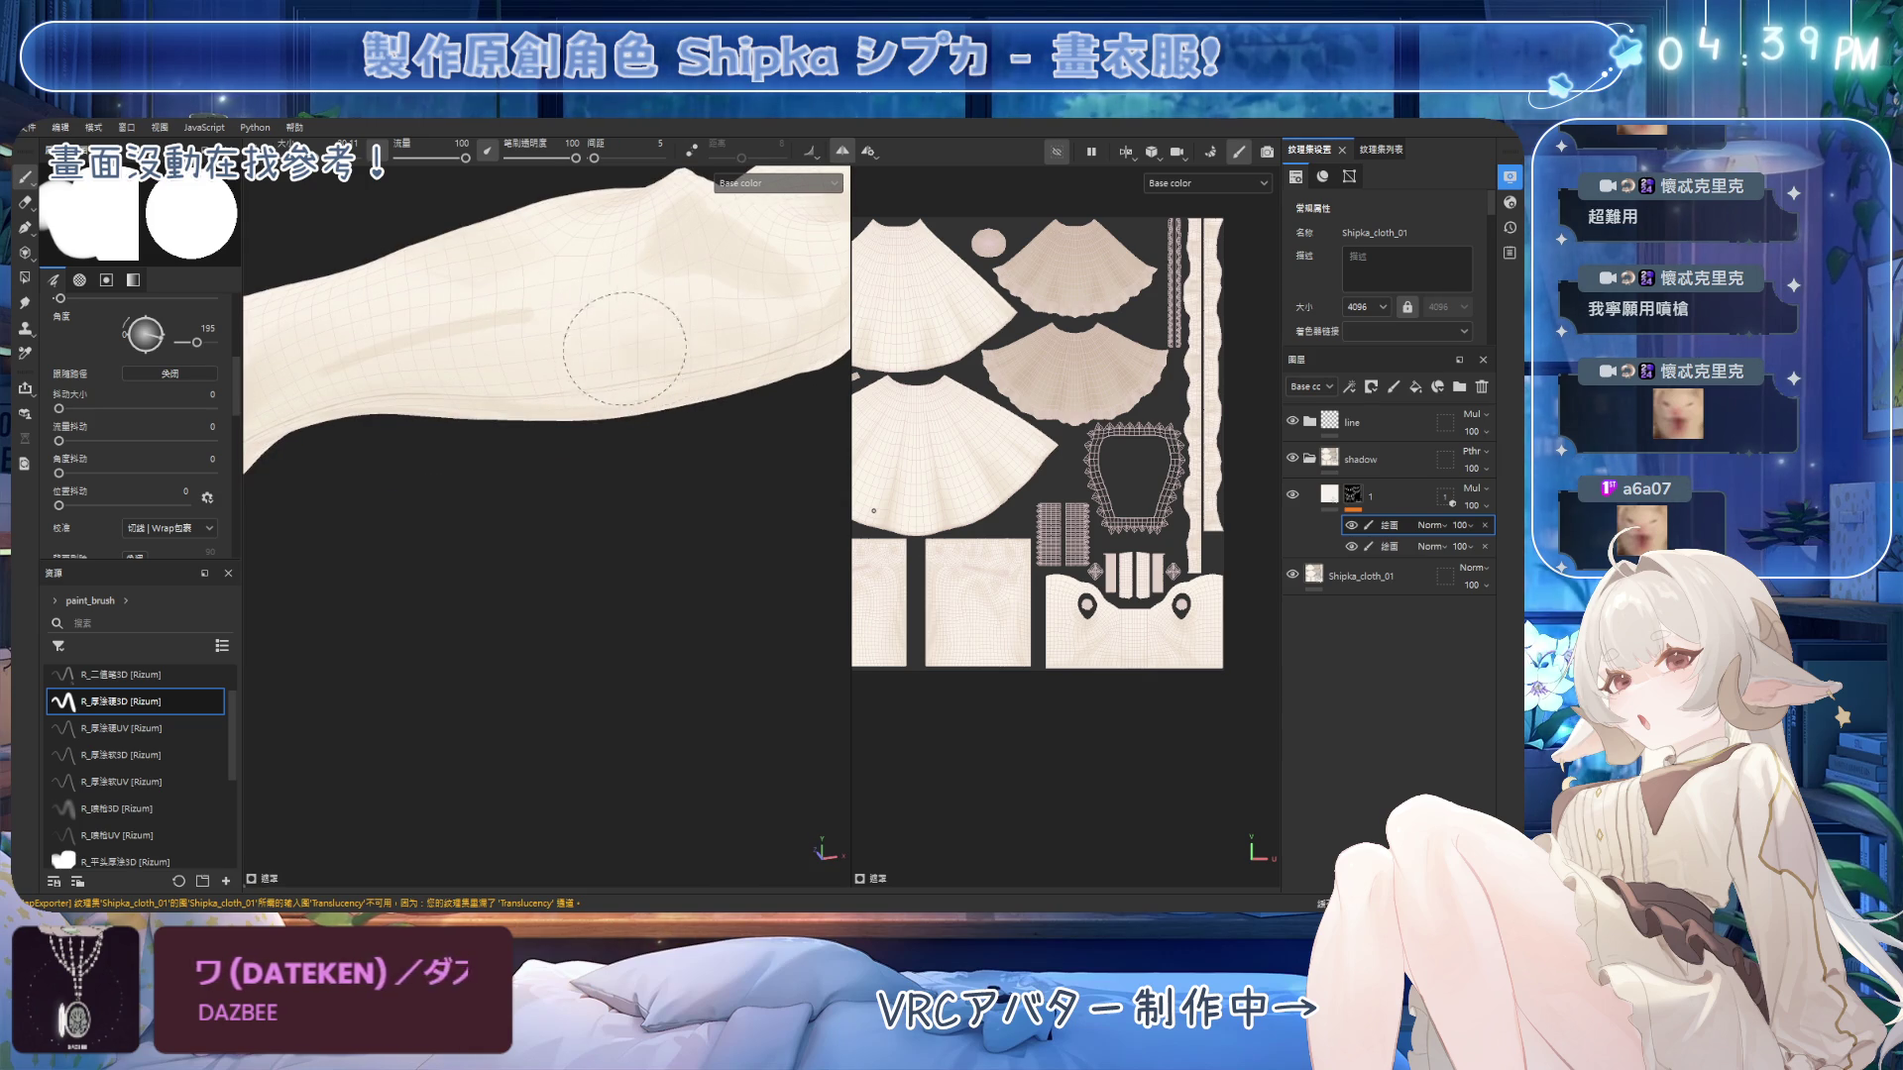
Erase and repaint the shoulder fold strokes to soften them, then zoom out.
mouse_move(777, 646)
alt+mouse_down()
mouse_move(624, 497)
mouse_move(724, 515)
alt+mouse_up()
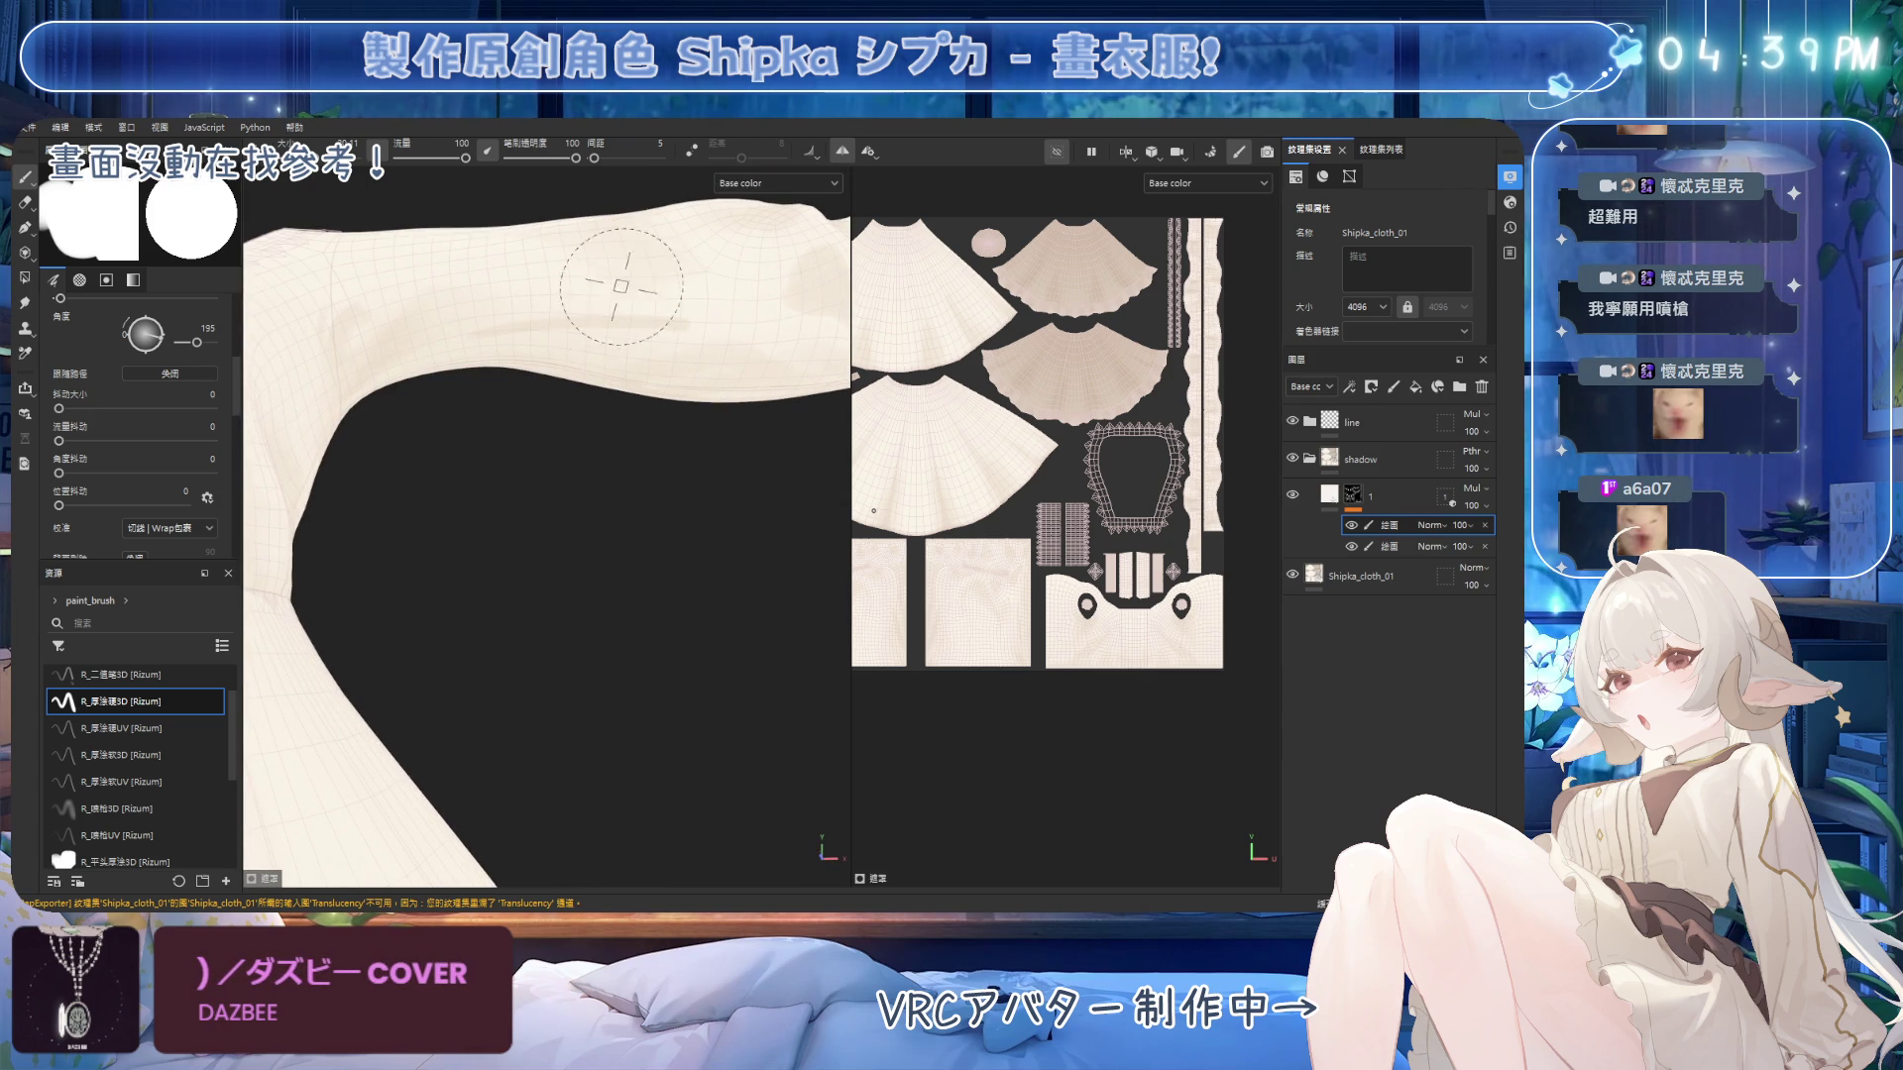
key(2)
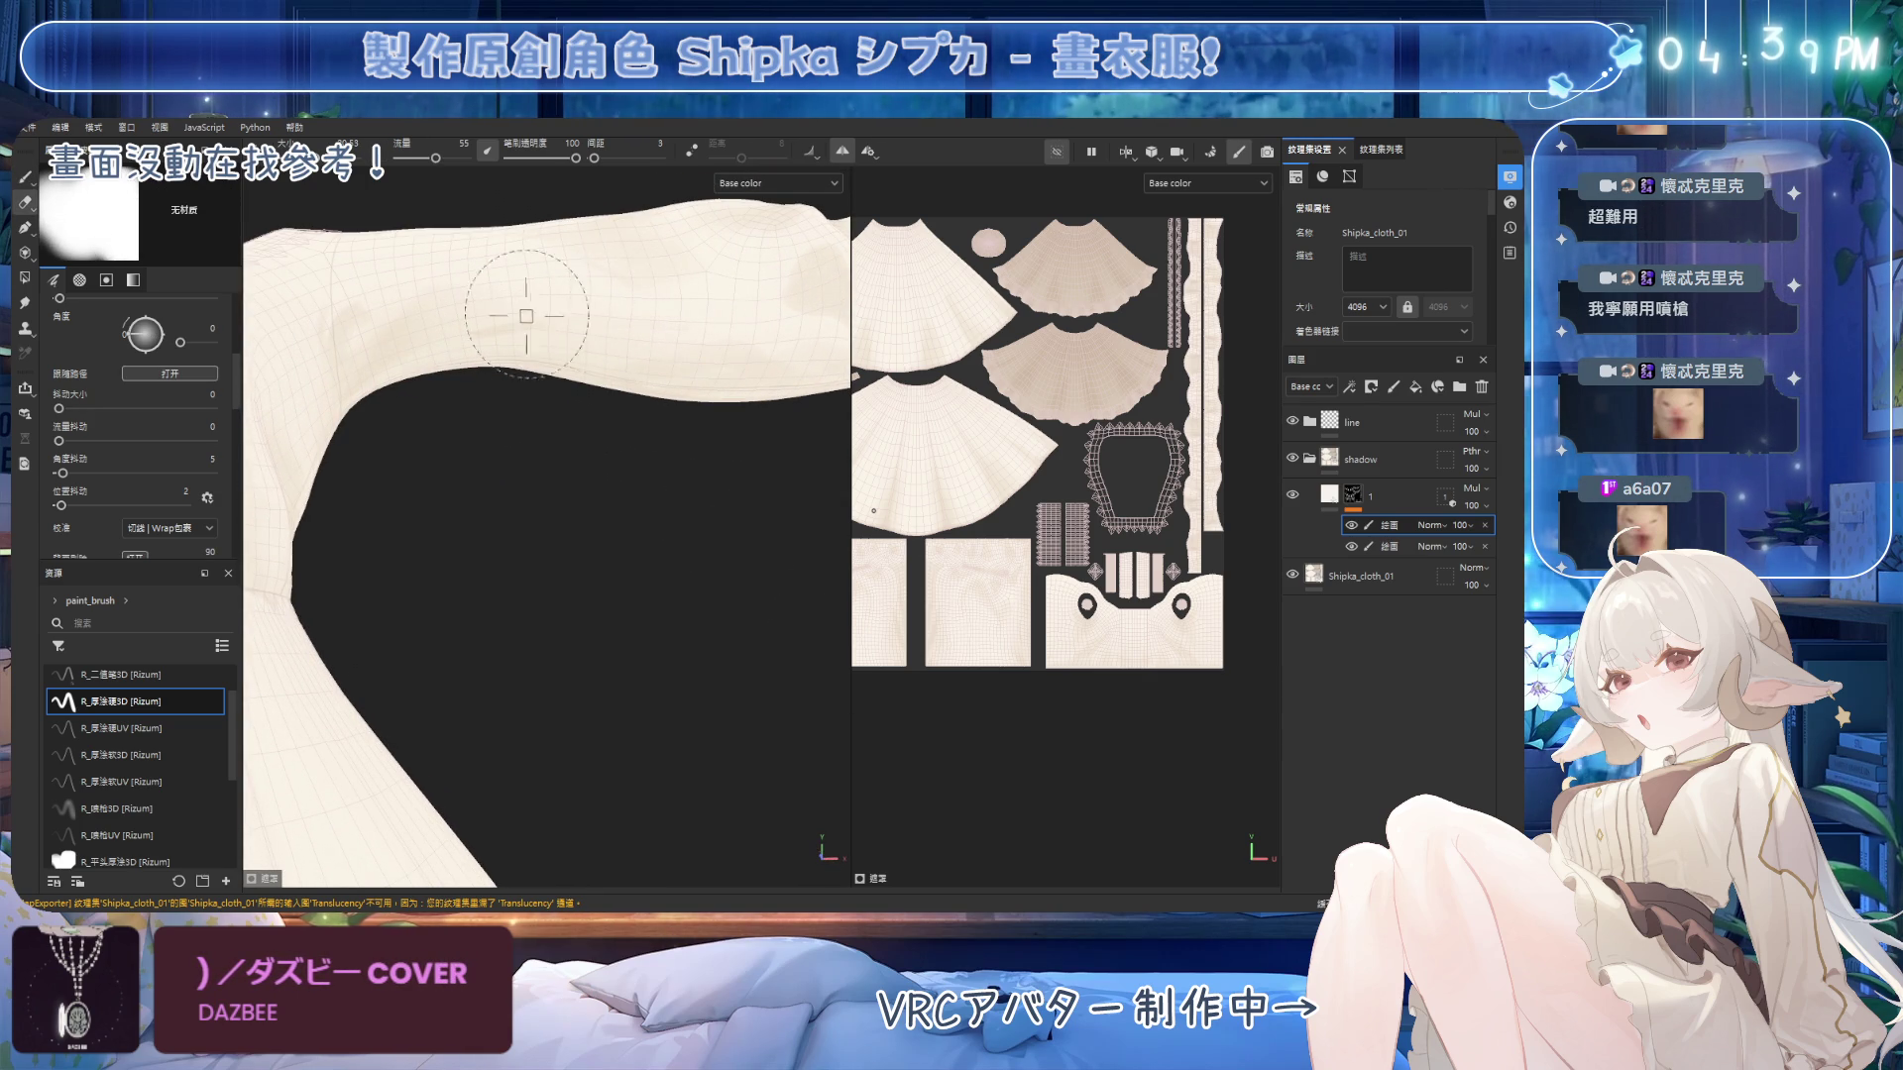
key(1)
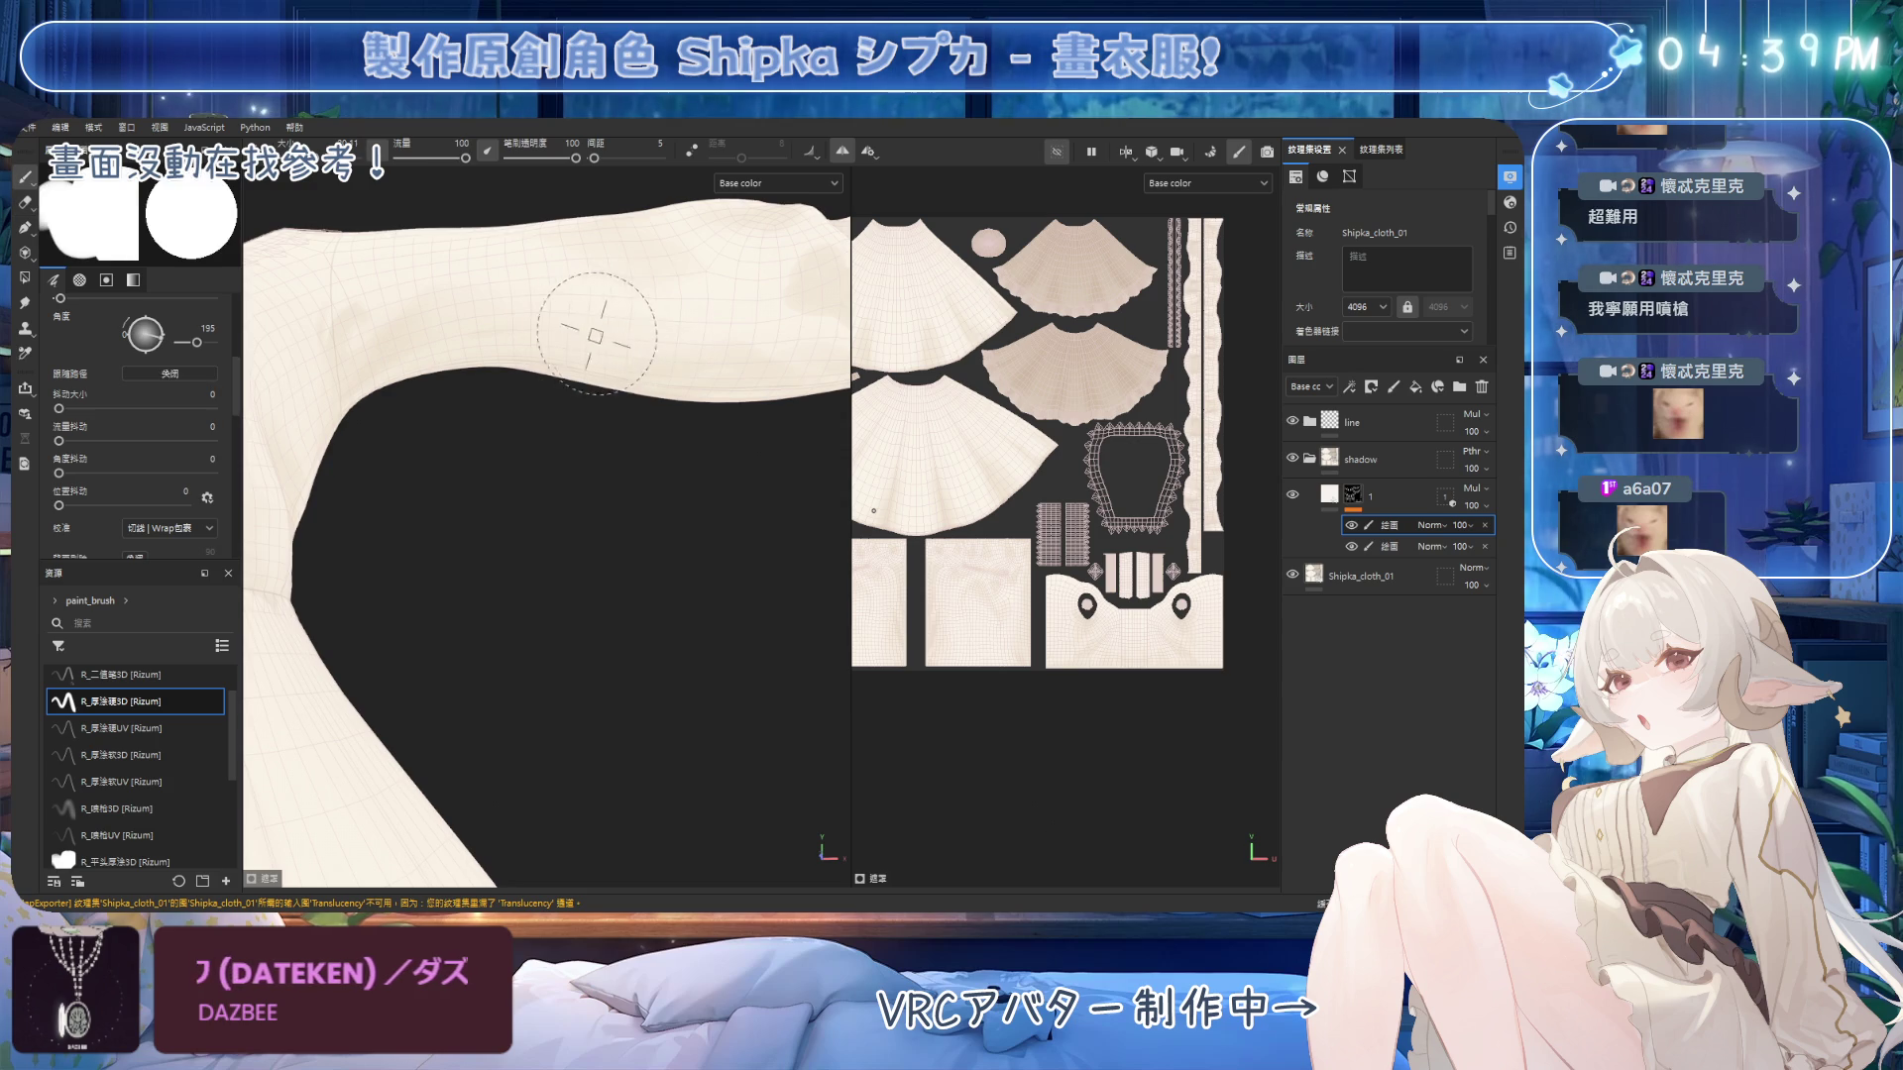
alt+drag(627, 445, 404, 454)
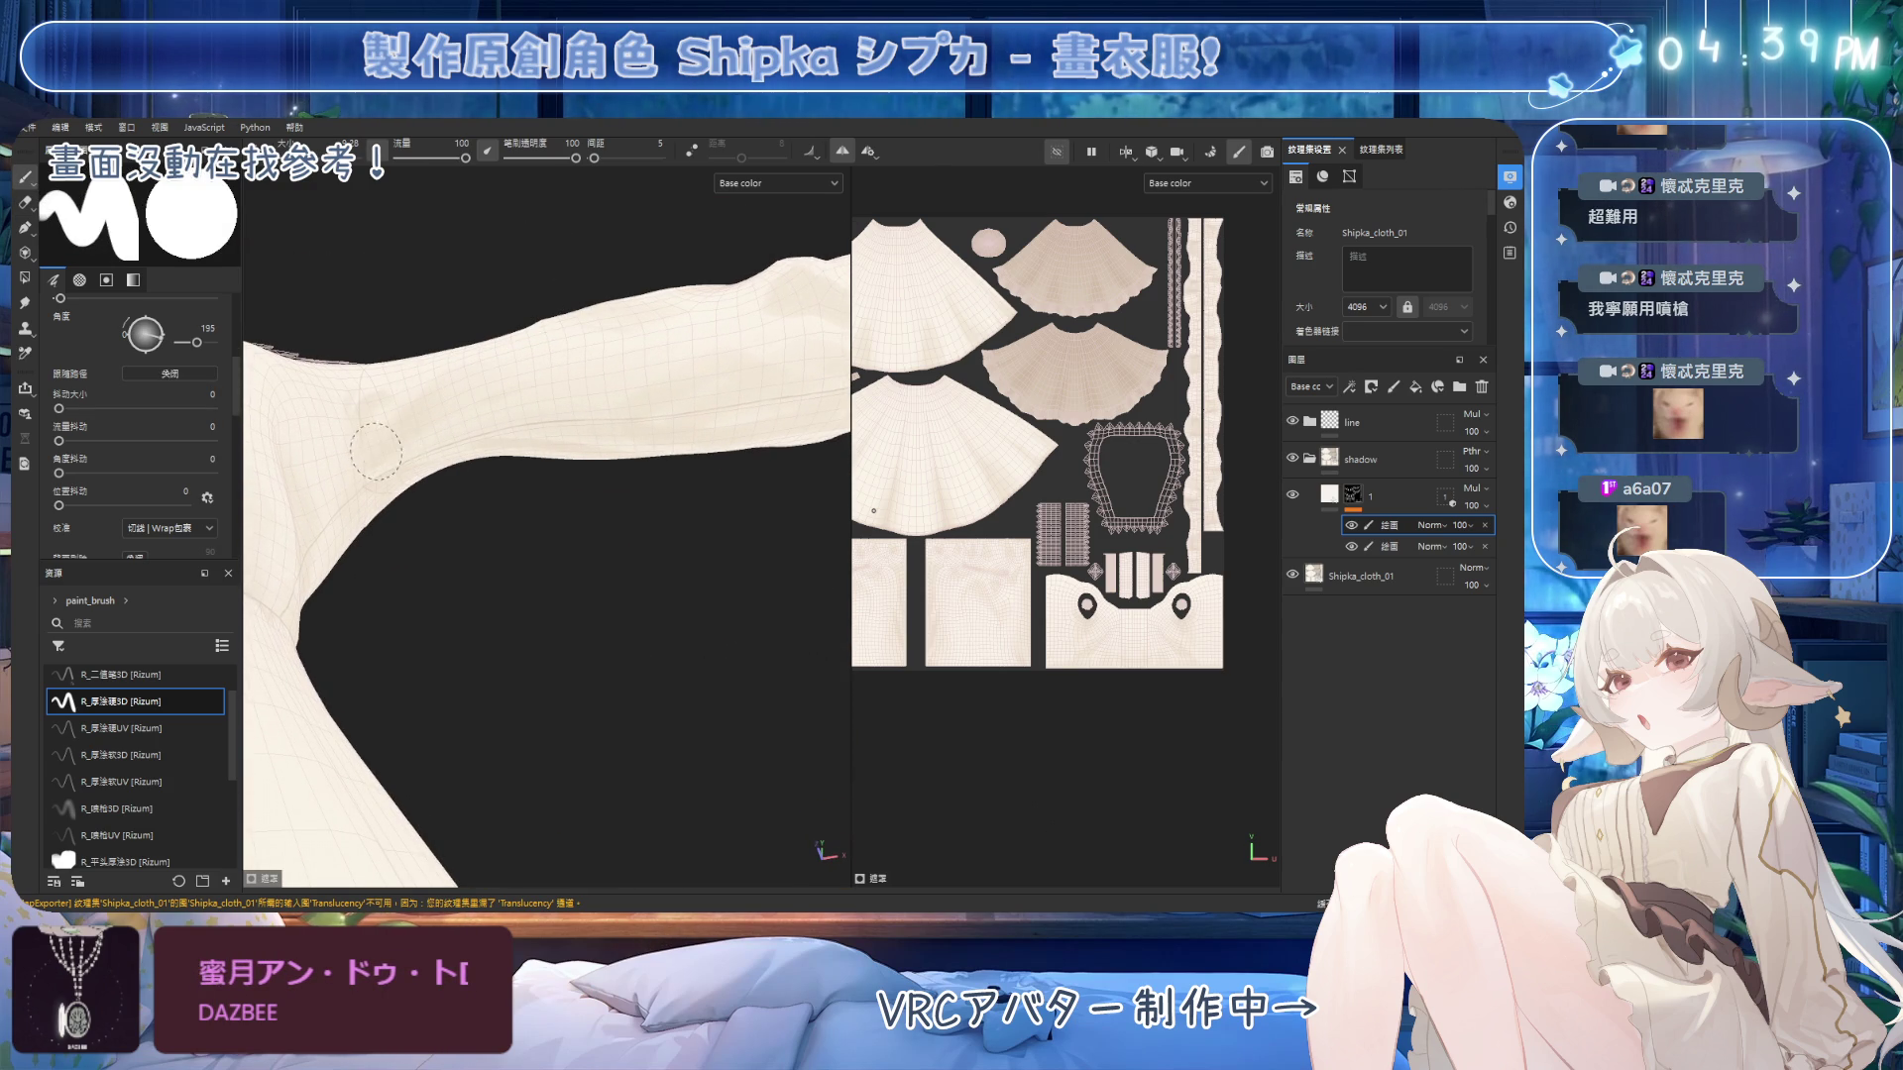
mouse_move(592, 359)
alt+mouse_down()
mouse_move(637, 442)
mouse_move(601, 320)
mouse_move(552, 373)
mouse_move(628, 340)
alt+mouse_up()
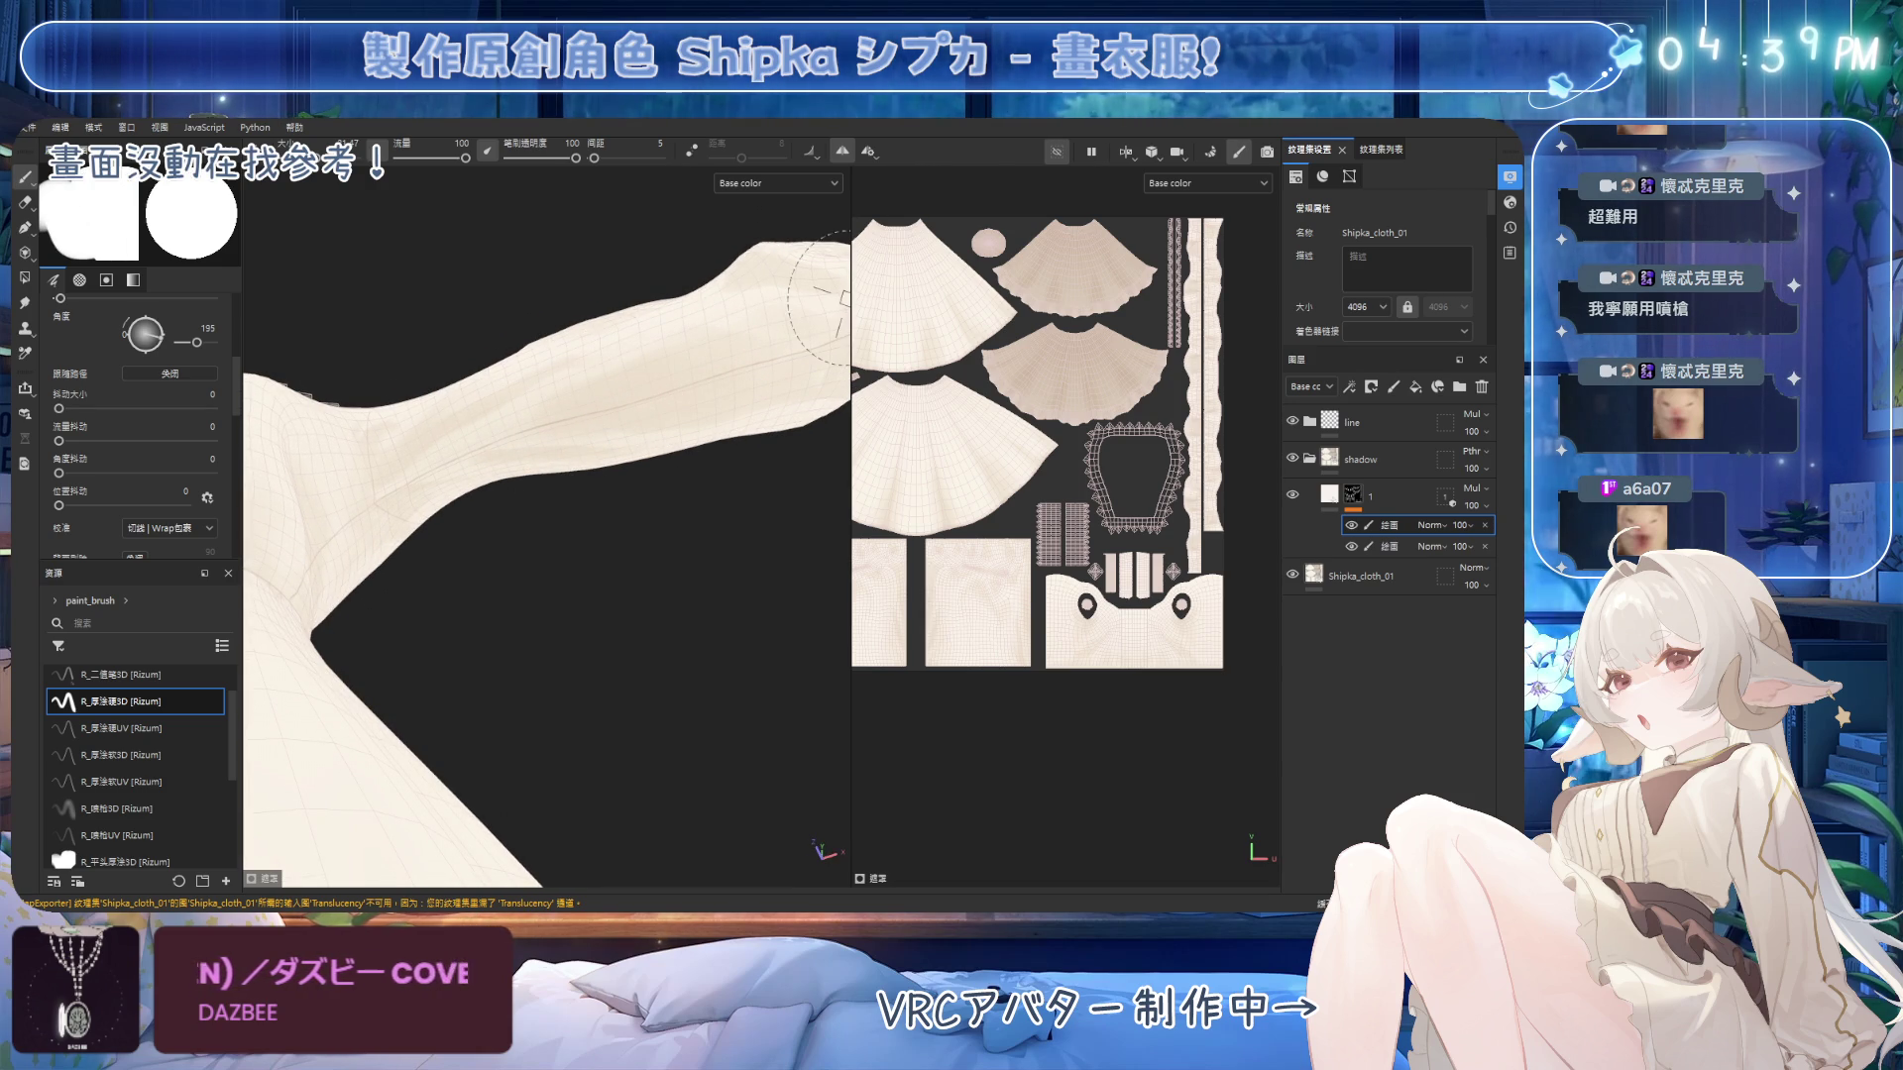
scroll(581, 517, down, 10)
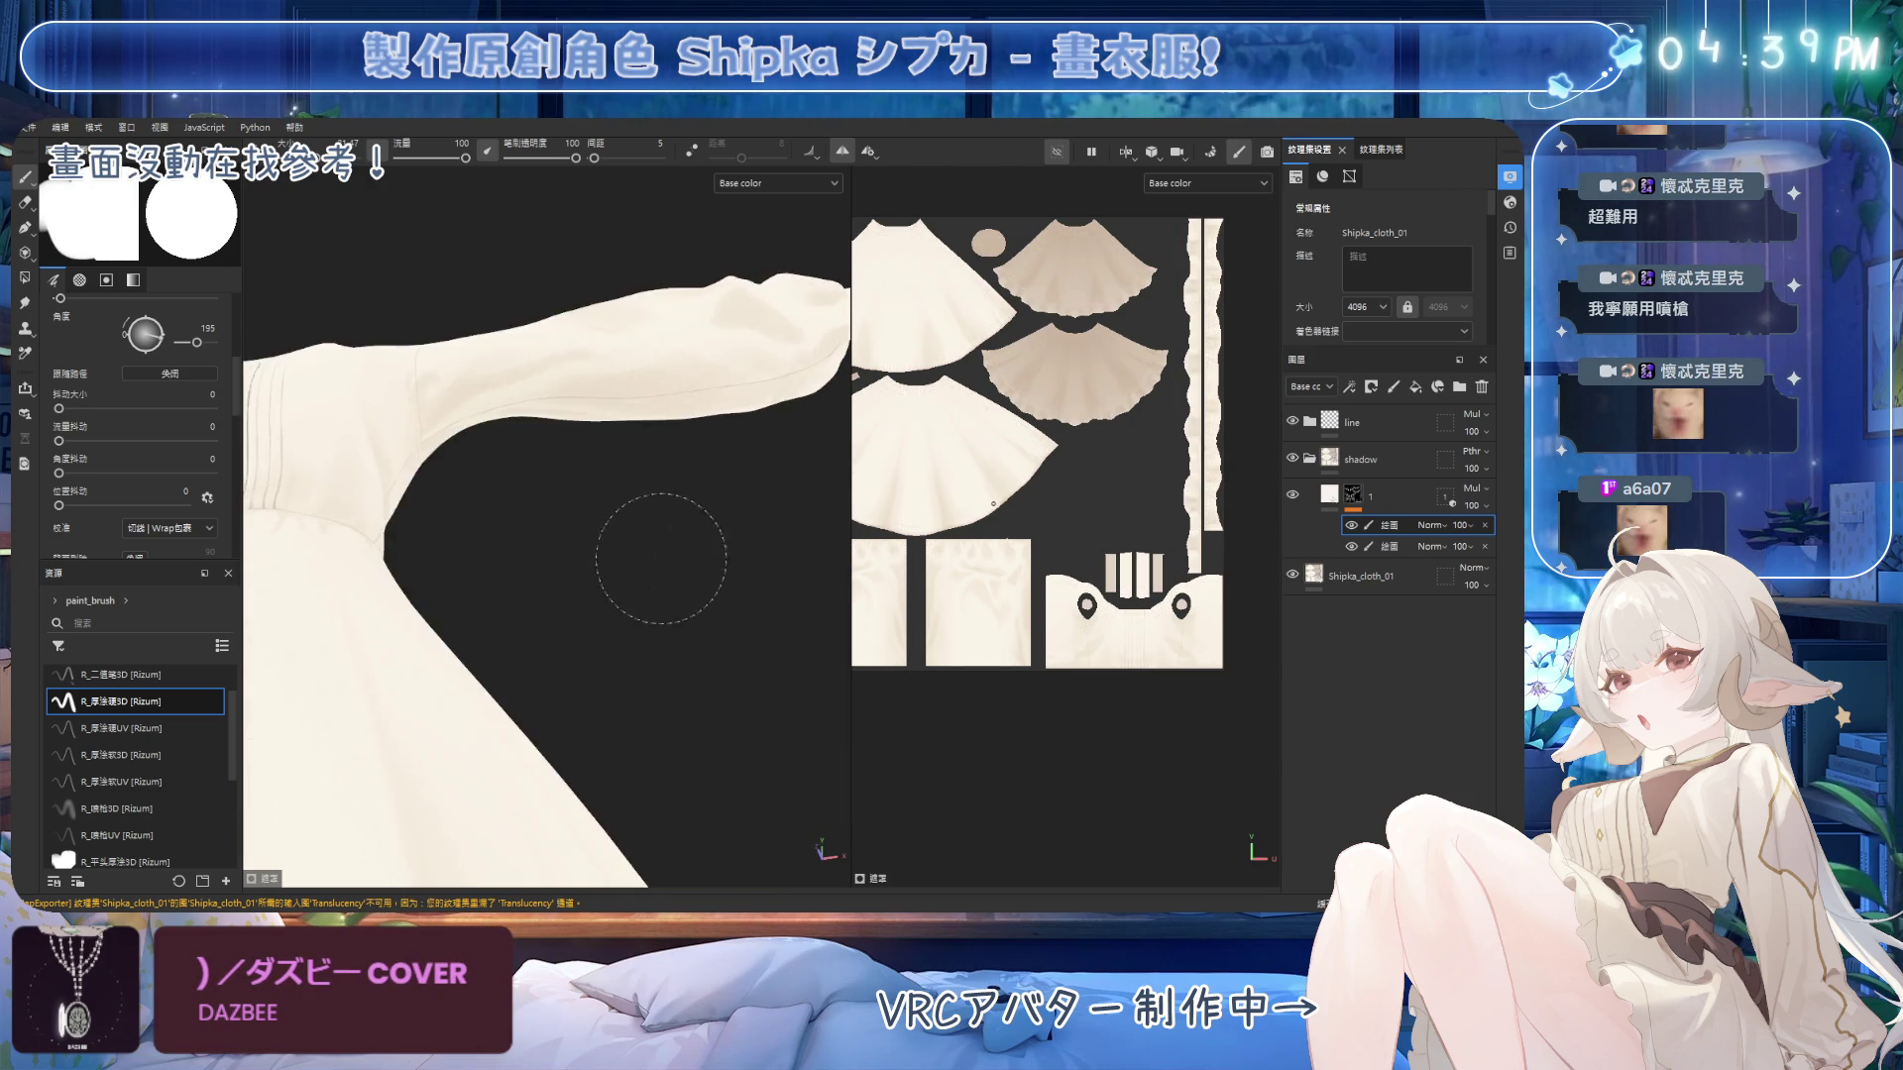
Close in on the puffed sleeve and erase stray fold shading.
scroll(623, 499, down, 5)
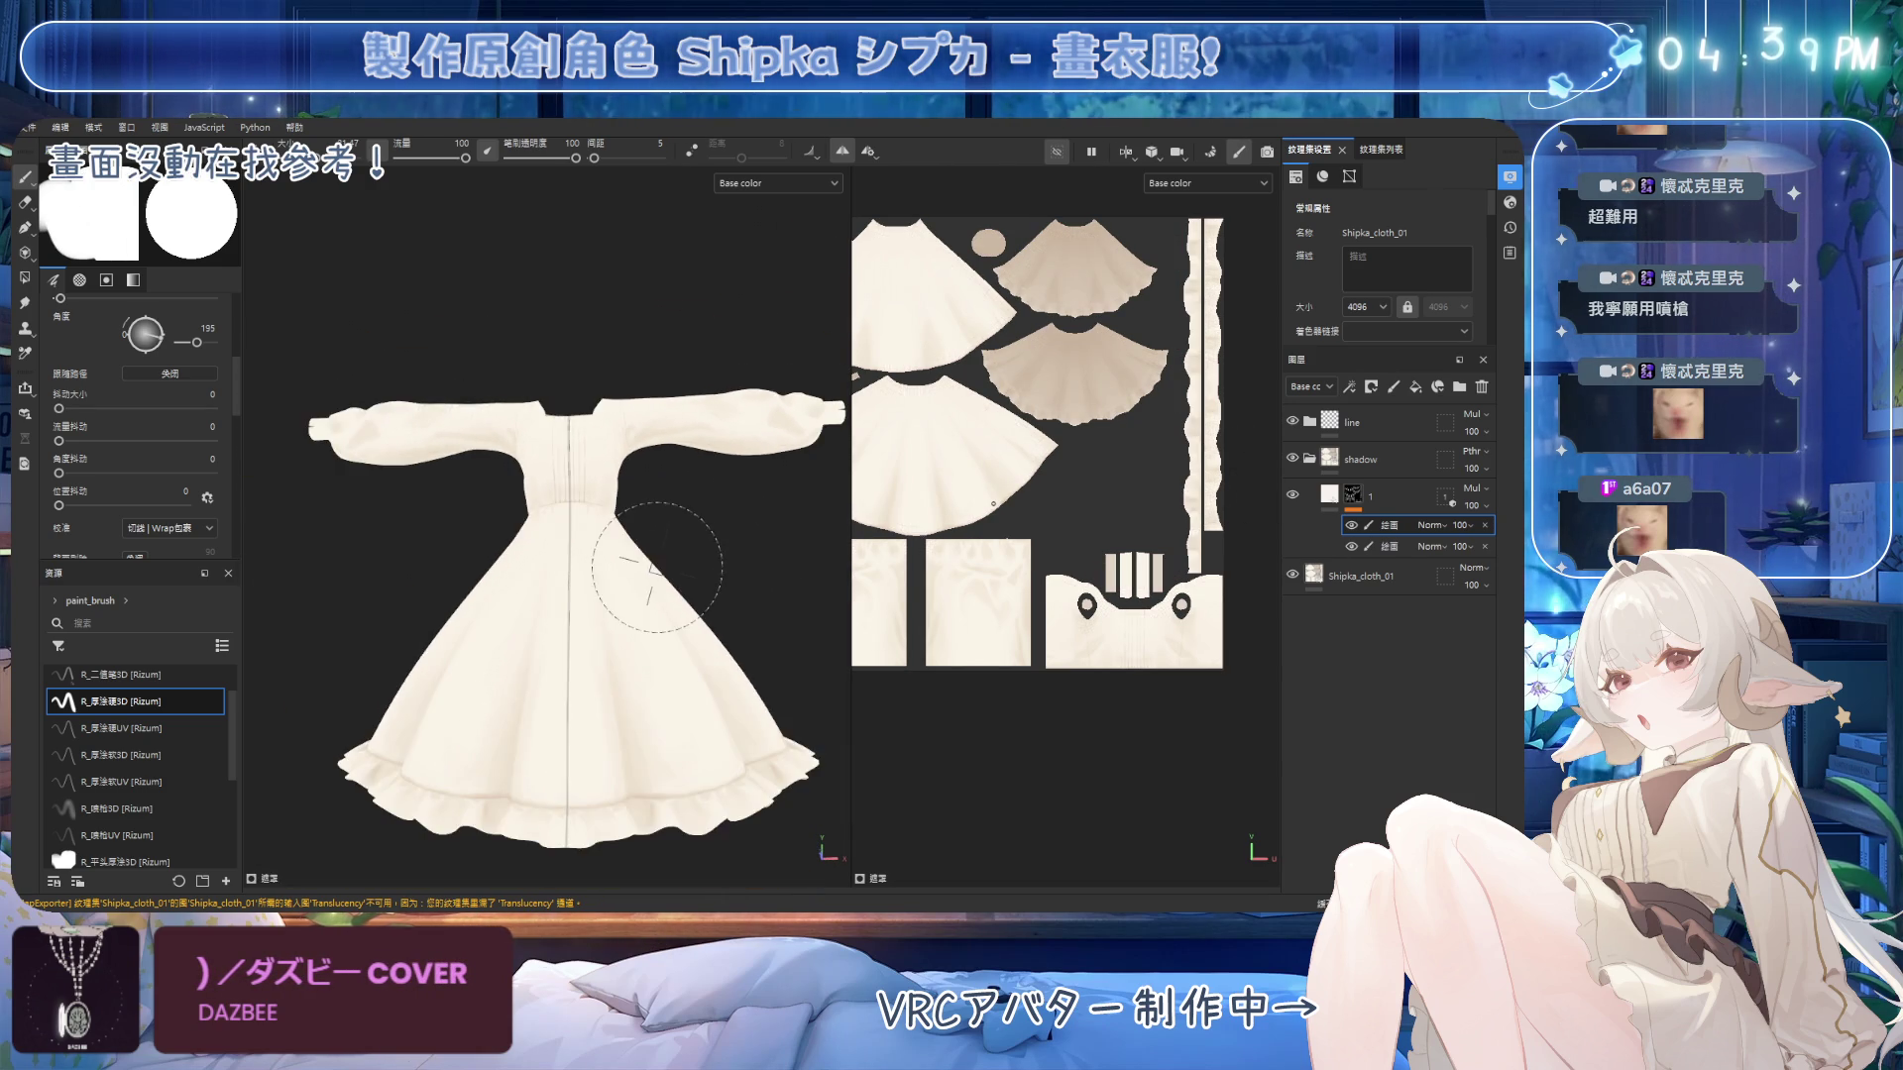
alt+drag(509, 426, 510, 446)
scroll(709, 581, up, 5)
mouse_move(709, 581)
alt+mouse_down()
mouse_move(625, 425)
mouse_move(735, 502)
mouse_move(595, 511)
mouse_move(570, 550)
mouse_move(607, 568)
mouse_move(680, 437)
mouse_move(582, 544)
mouse_move(510, 437)
mouse_move(538, 498)
mouse_move(607, 544)
alt+mouse_up()
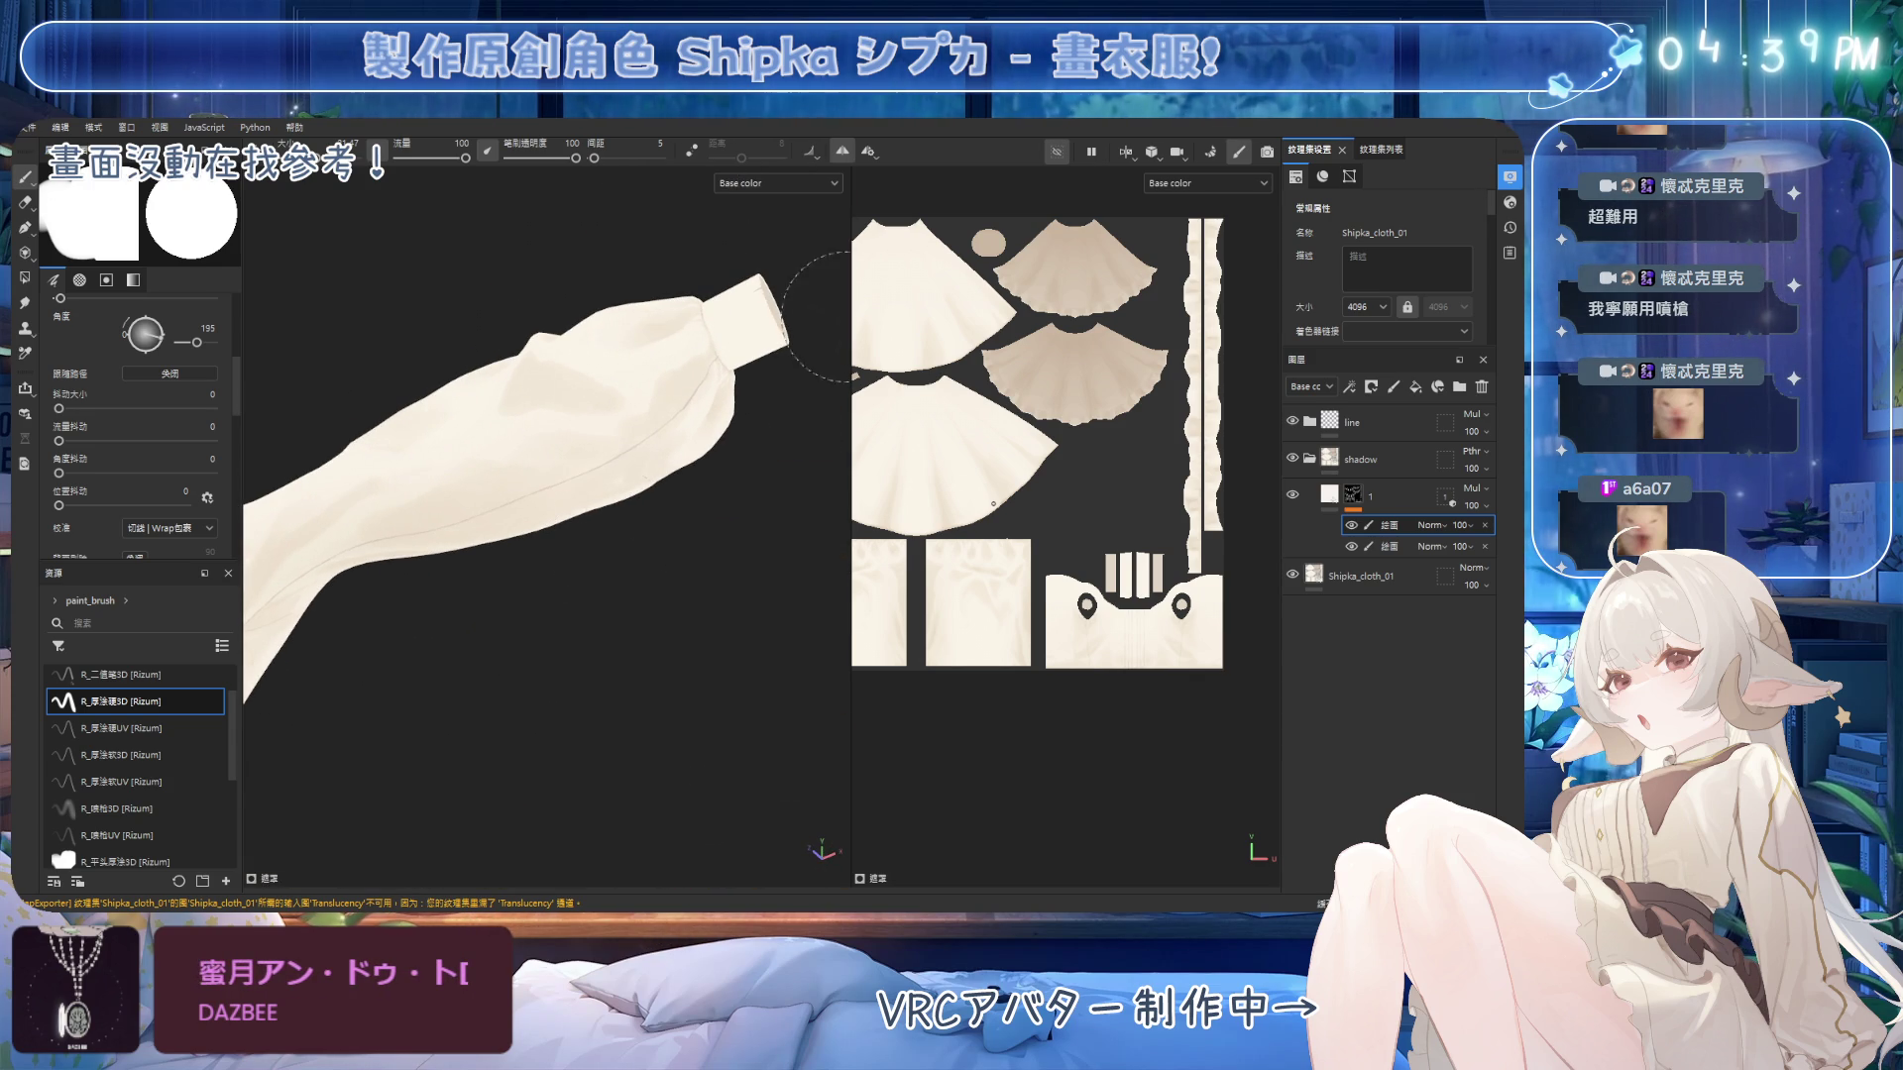
key(e)
alt+drag(592, 365, 658, 501)
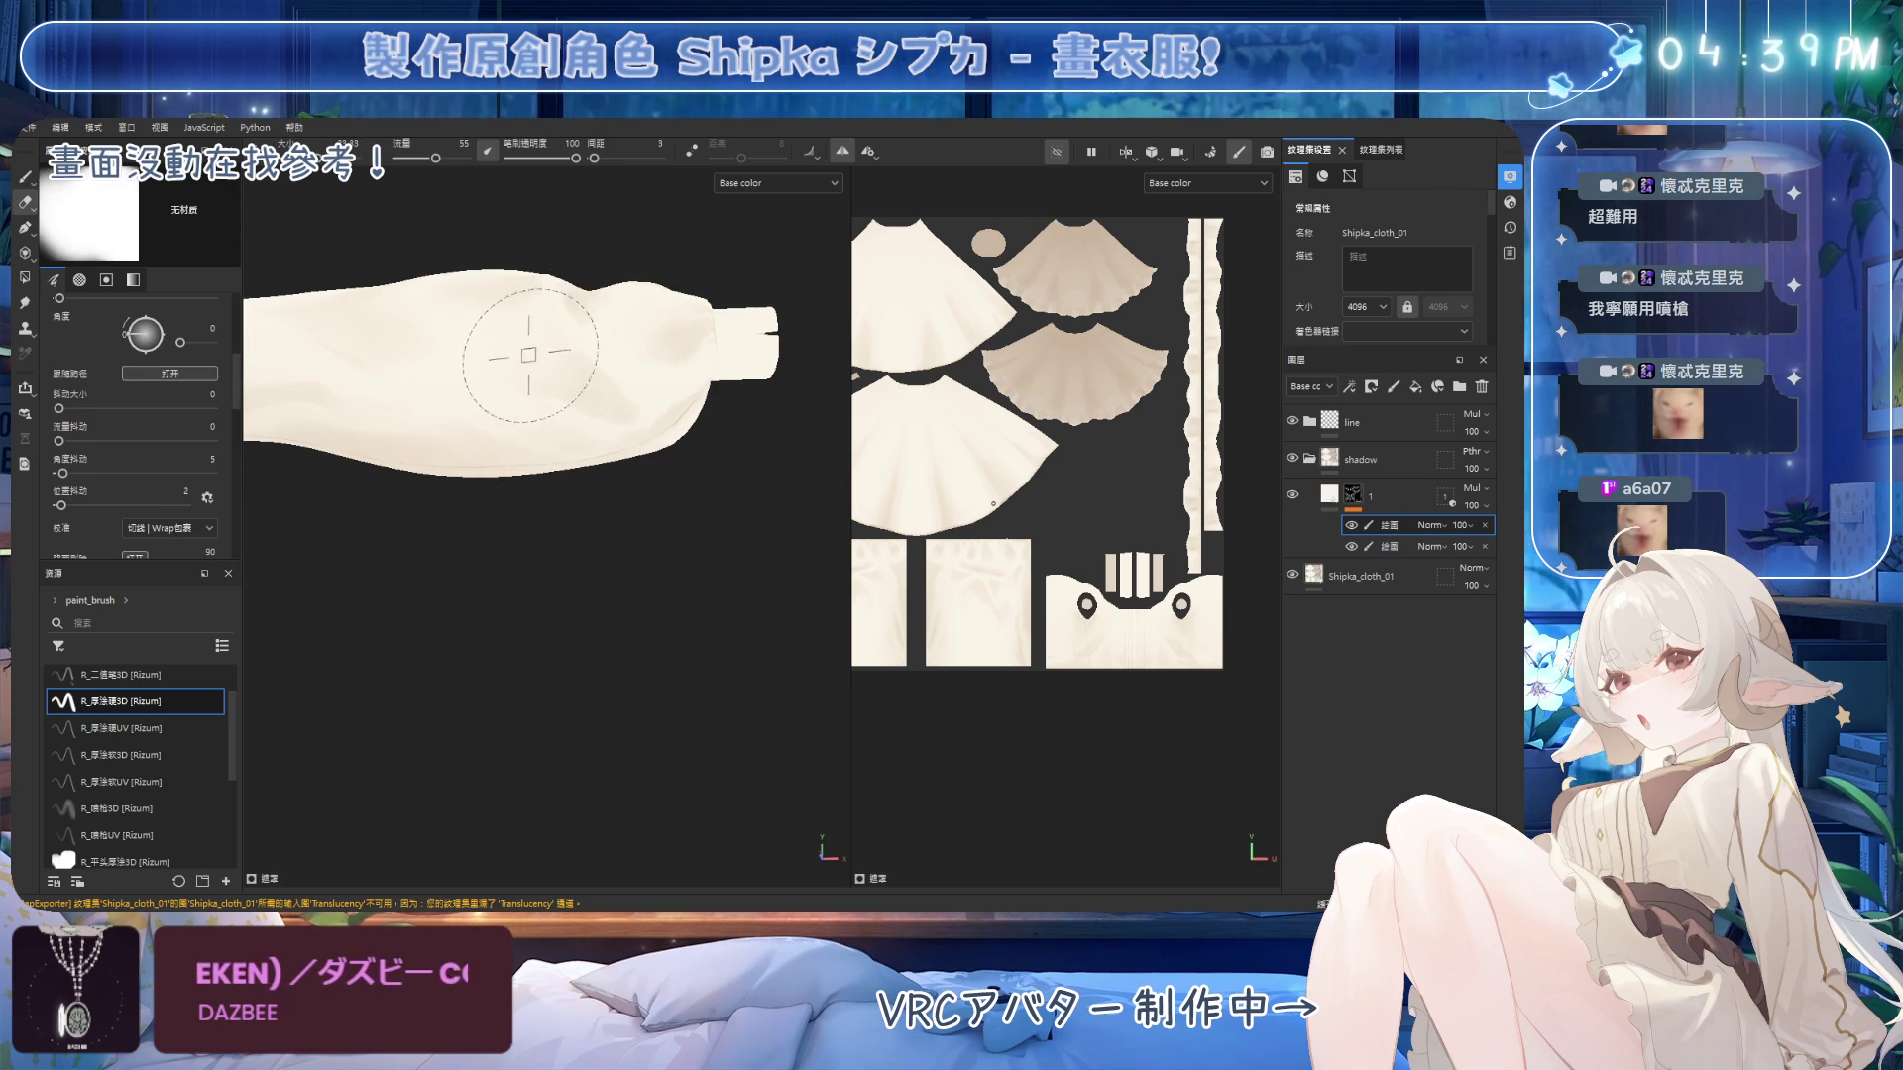
mouse_move(661, 361)
alt+mouse_down()
mouse_move(654, 496)
mouse_move(645, 455)
mouse_move(541, 337)
mouse_move(629, 359)
alt+mouse_up()
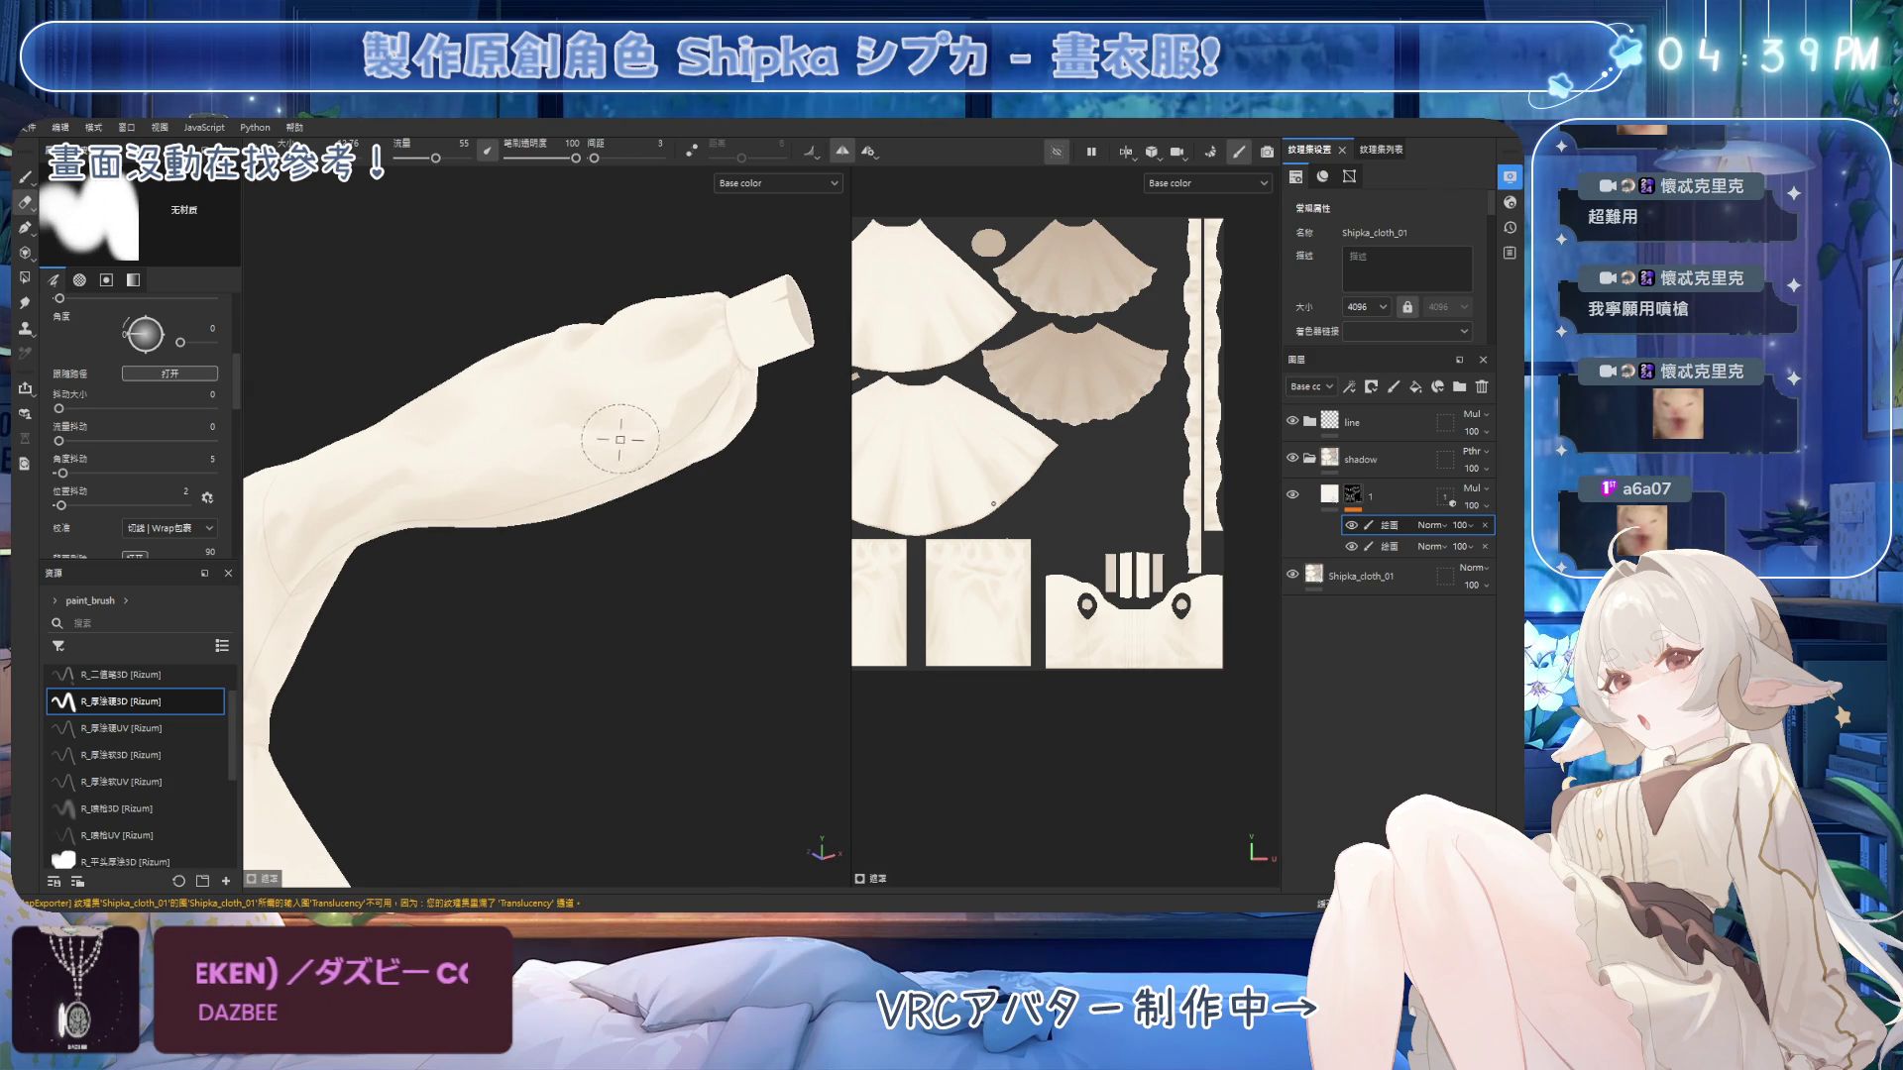
mouse_move(662, 444)
alt+mouse_down()
mouse_move(688, 502)
mouse_move(637, 433)
mouse_move(621, 514)
alt+mouse_up()
Repaint crisper fold shadows along the forearm toward the cuff at brush size 195.
key(1)
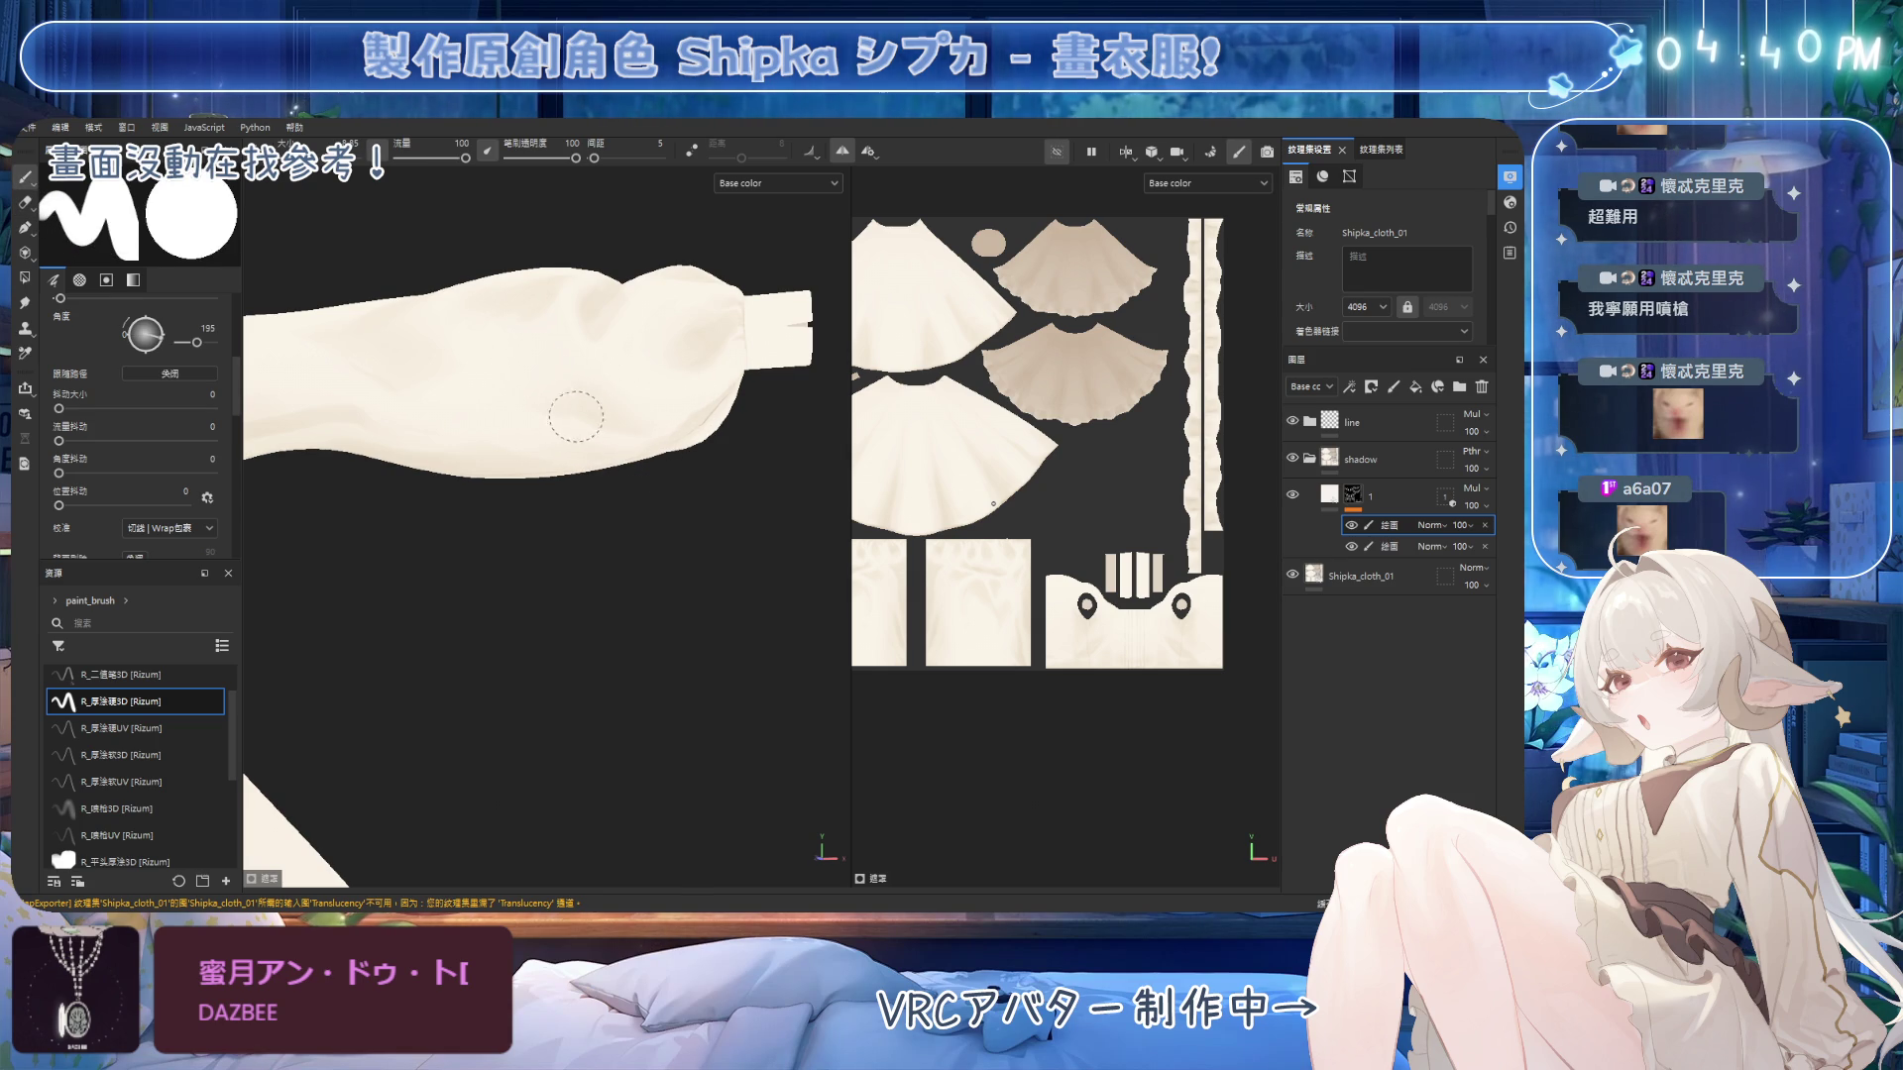
alt+drag(688, 455, 719, 322)
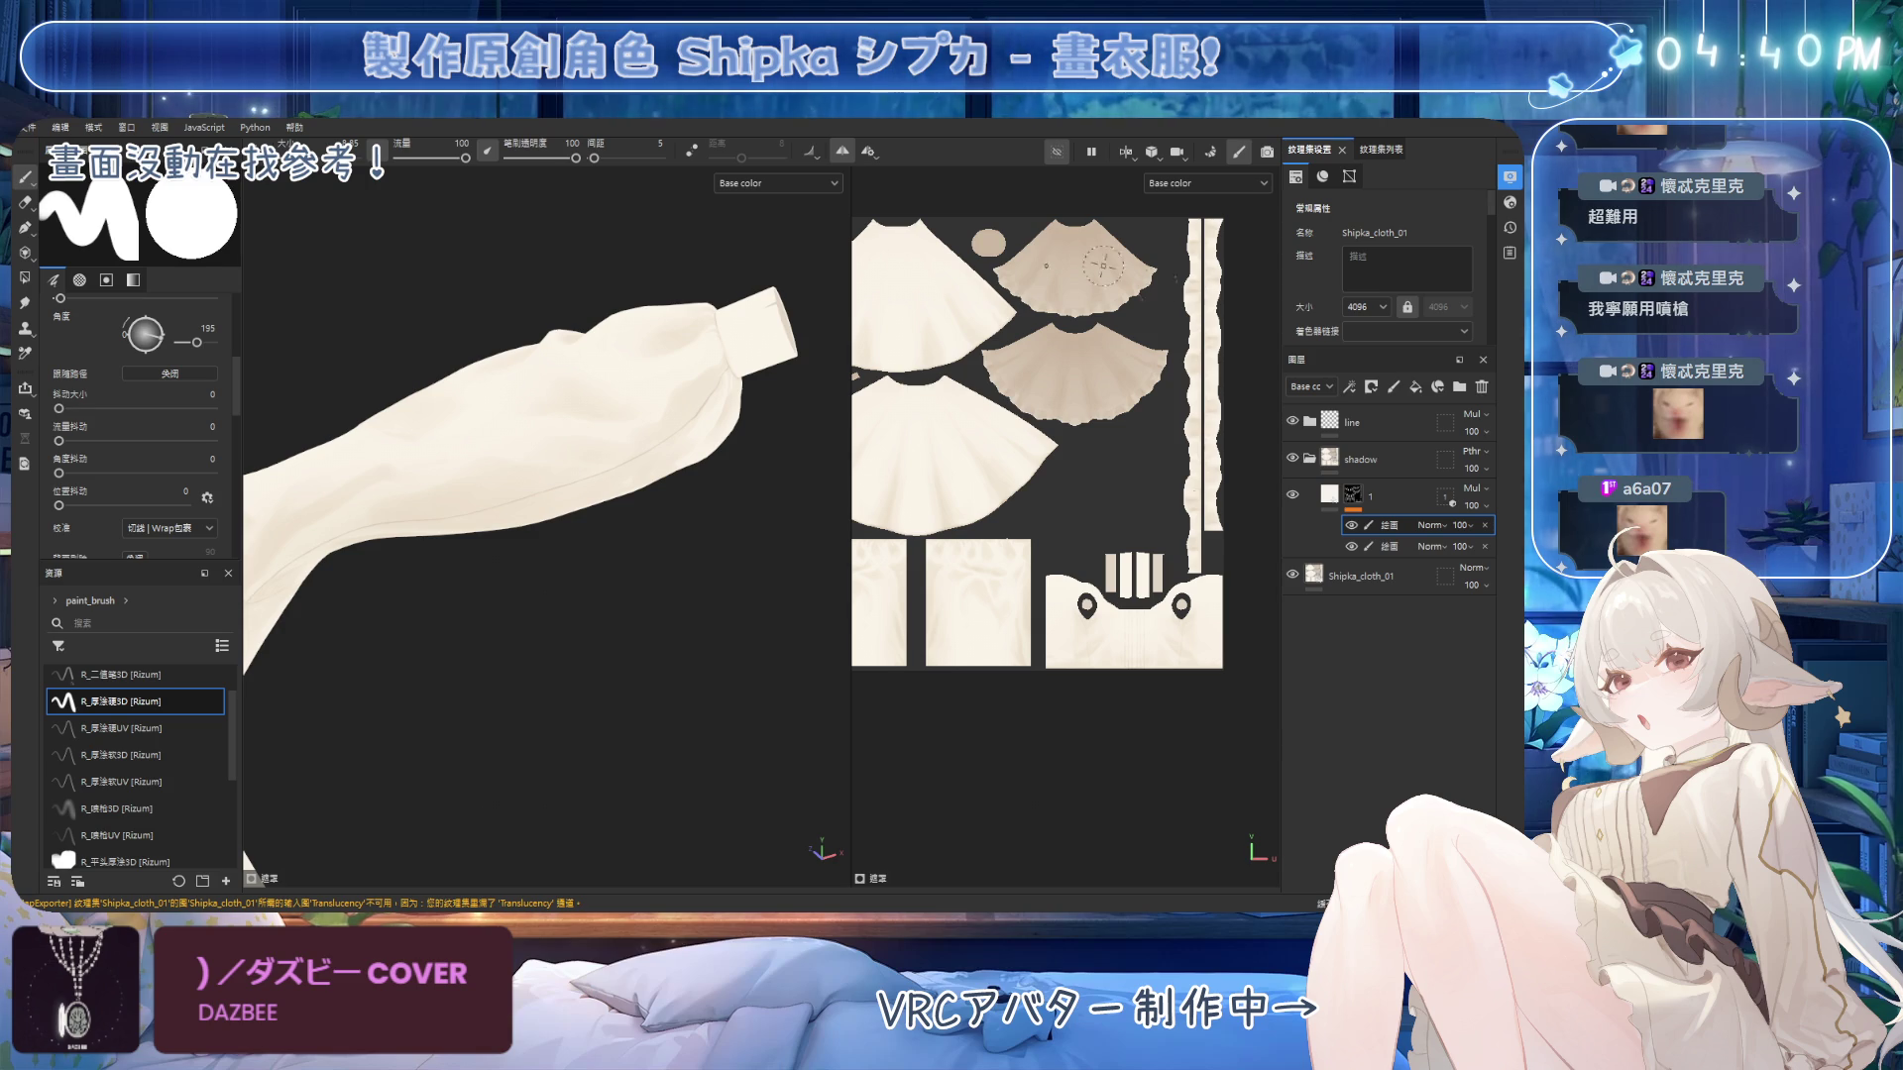
alt+drag(656, 389, 689, 357)
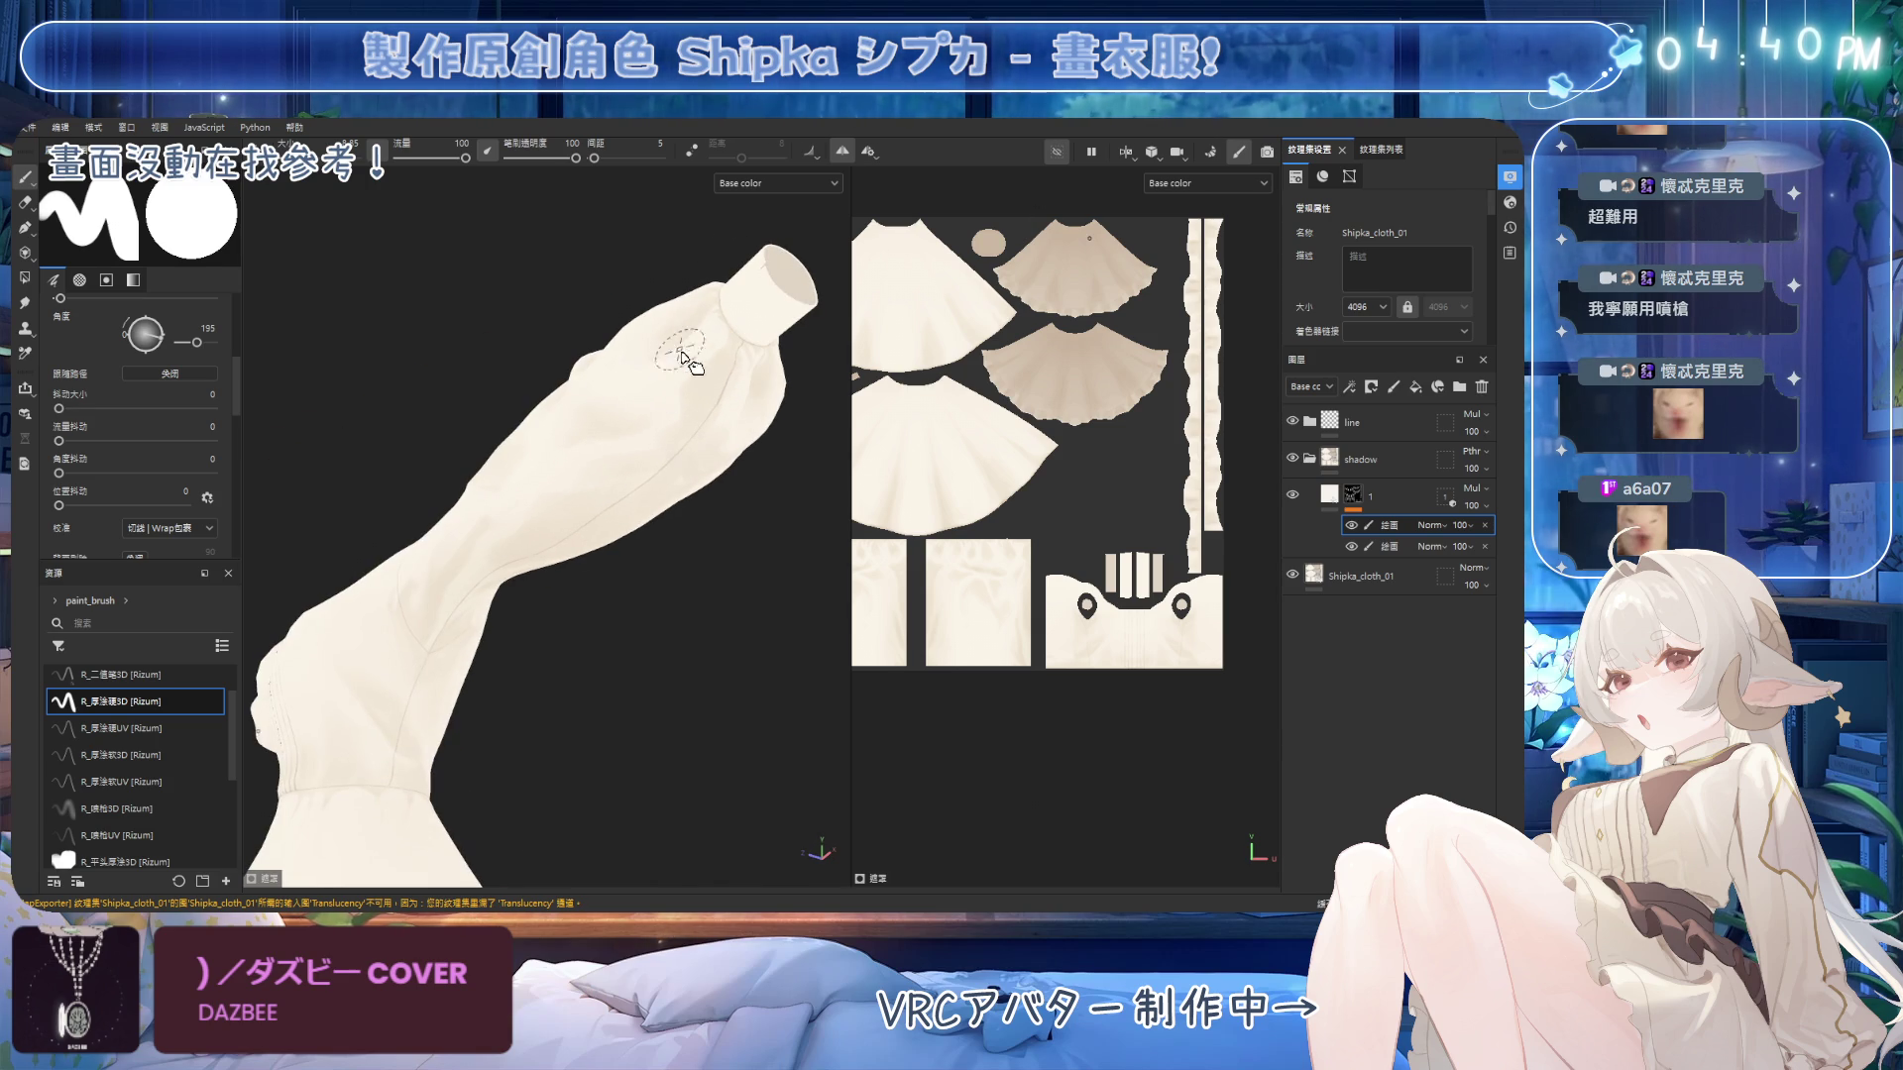
key(e)
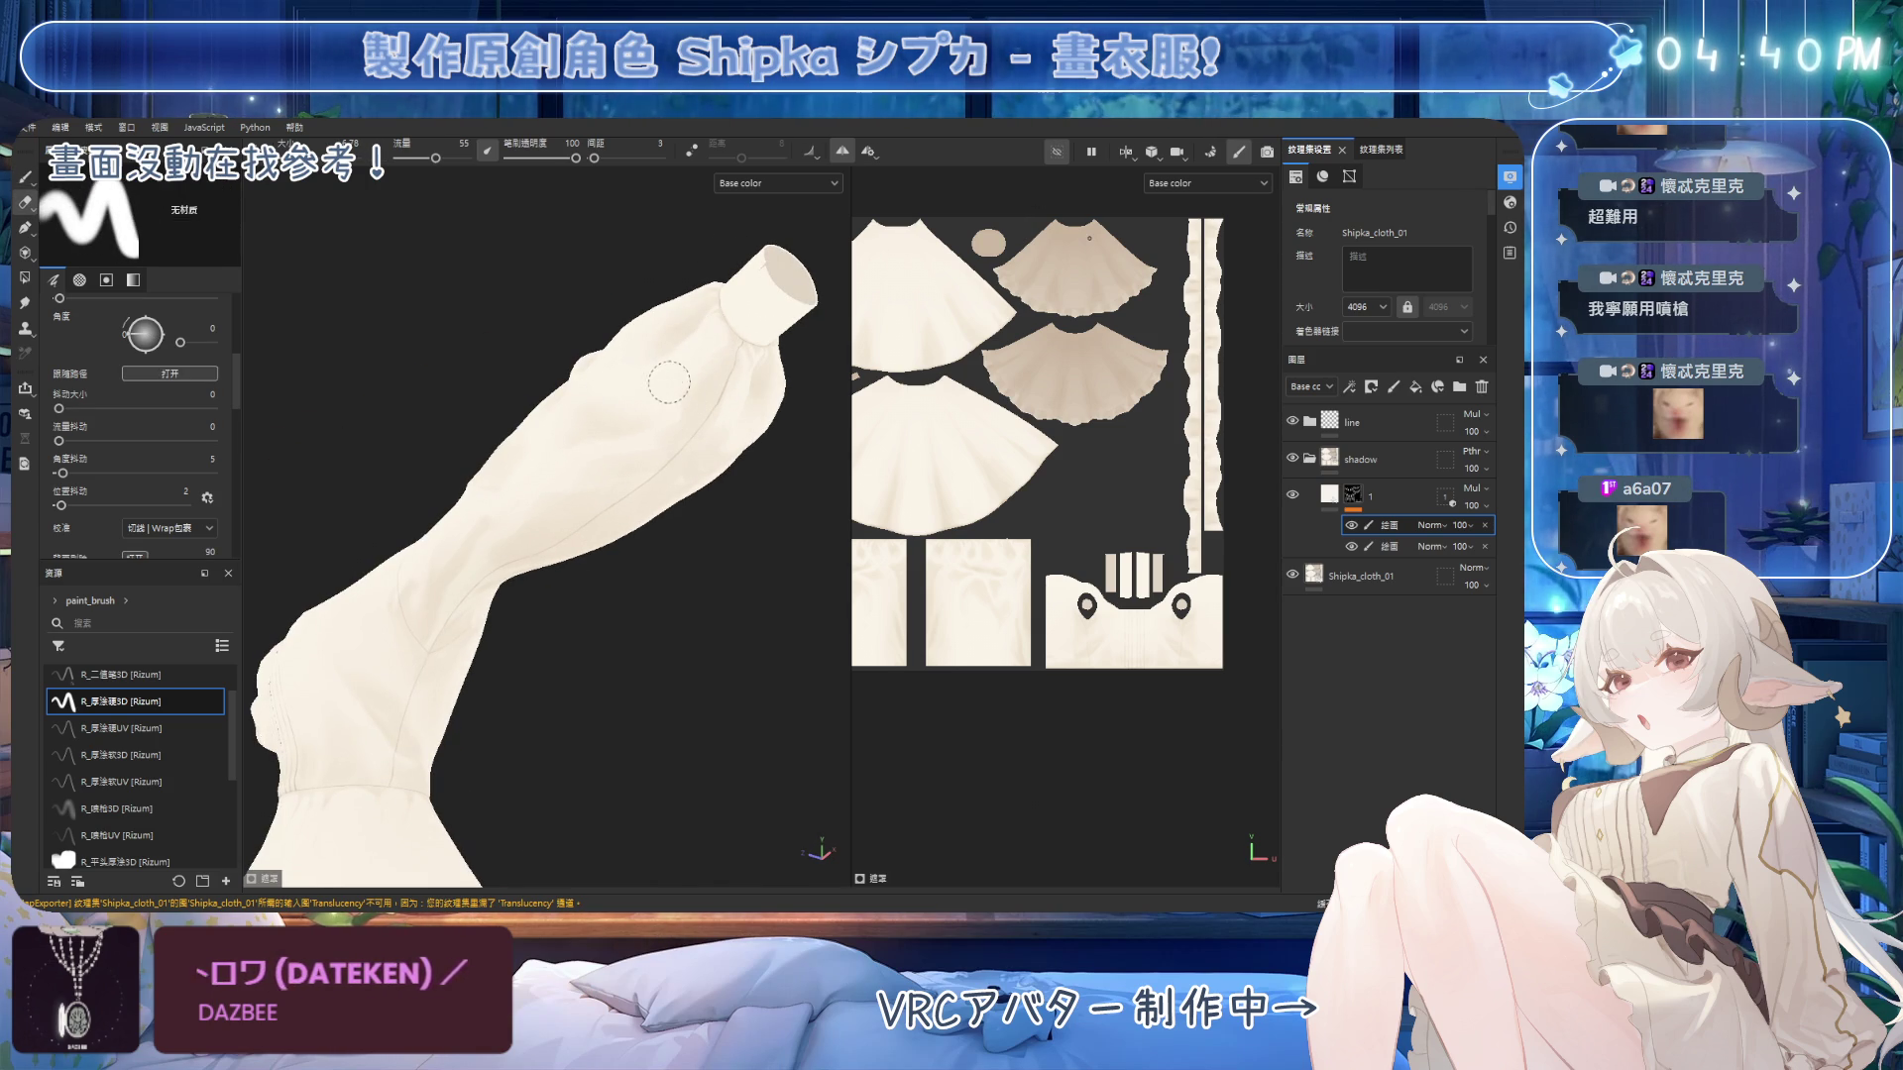
Enlarge the brush and paint broad soft shadows on the sleeve's upper arm.
mouse_move(667, 437)
alt+mouse_down()
mouse_move(629, 442)
mouse_move(652, 462)
alt+mouse_up()
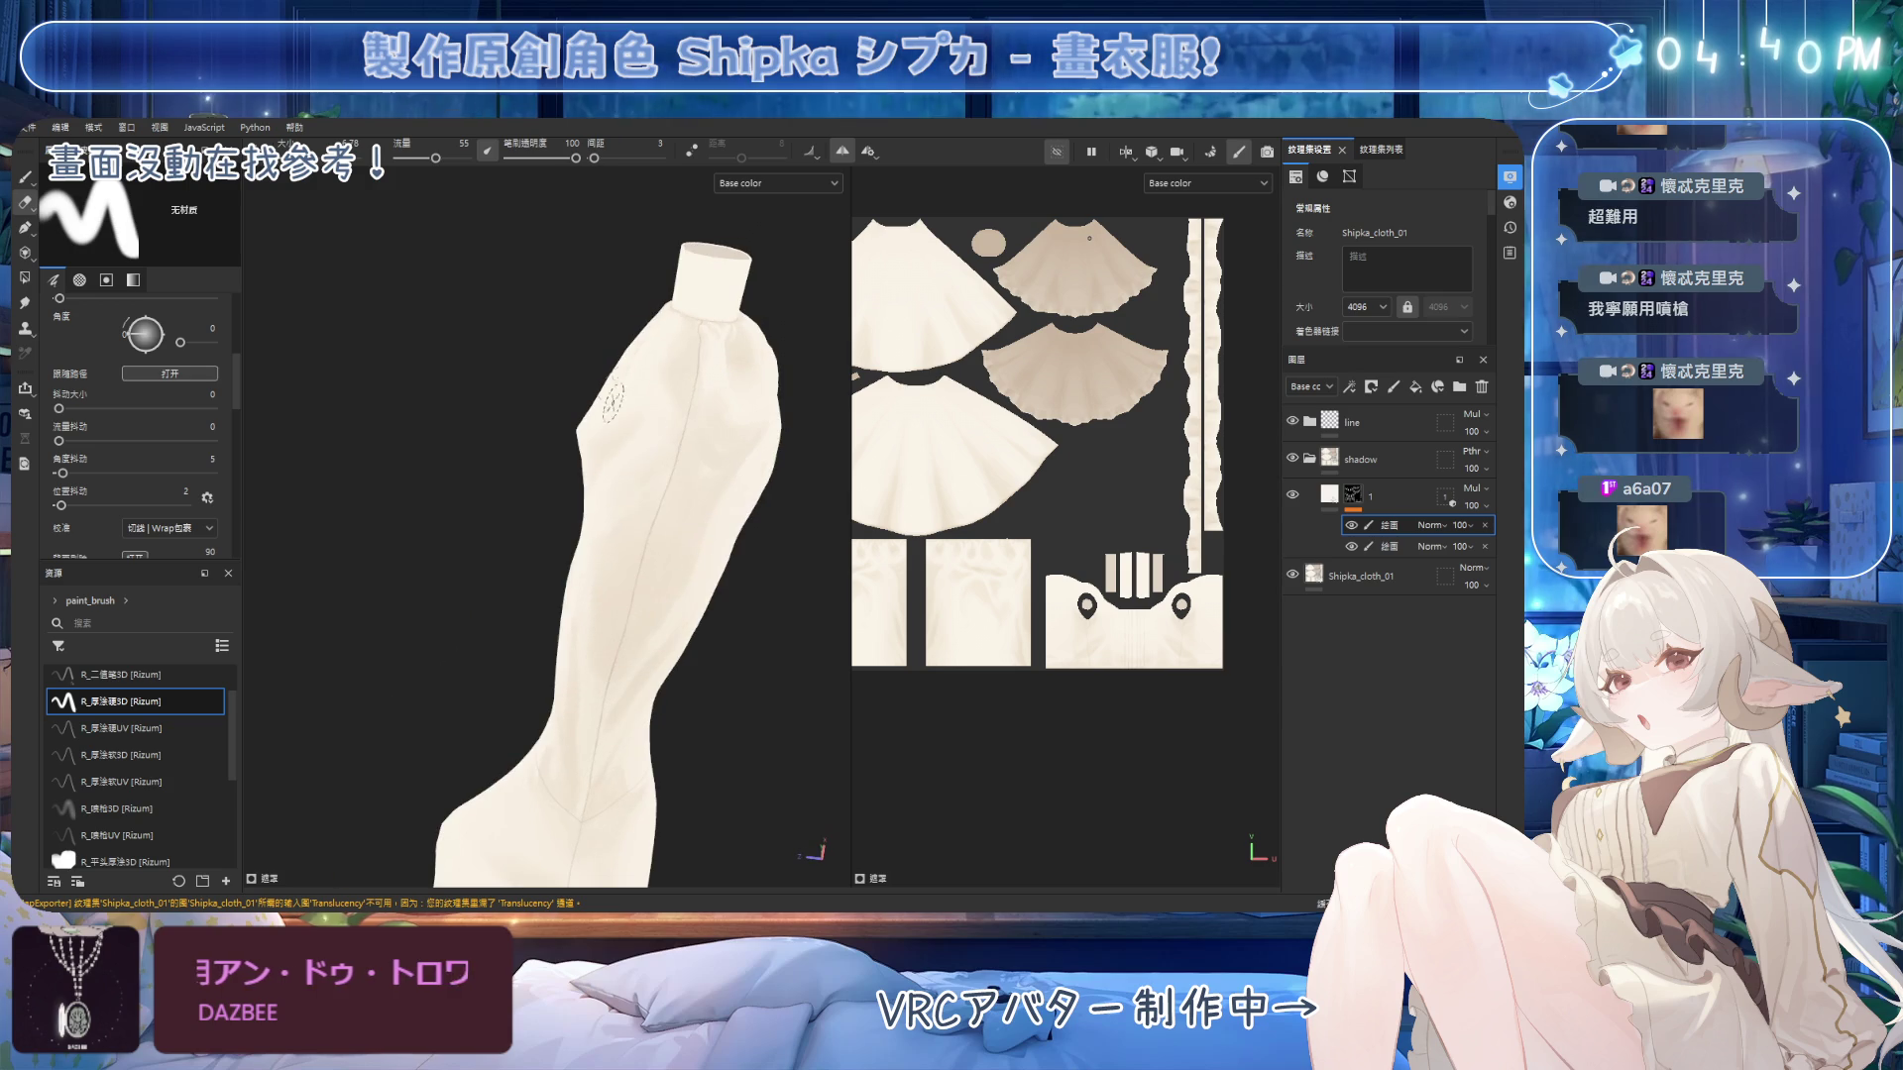
alt+drag(641, 586, 654, 584)
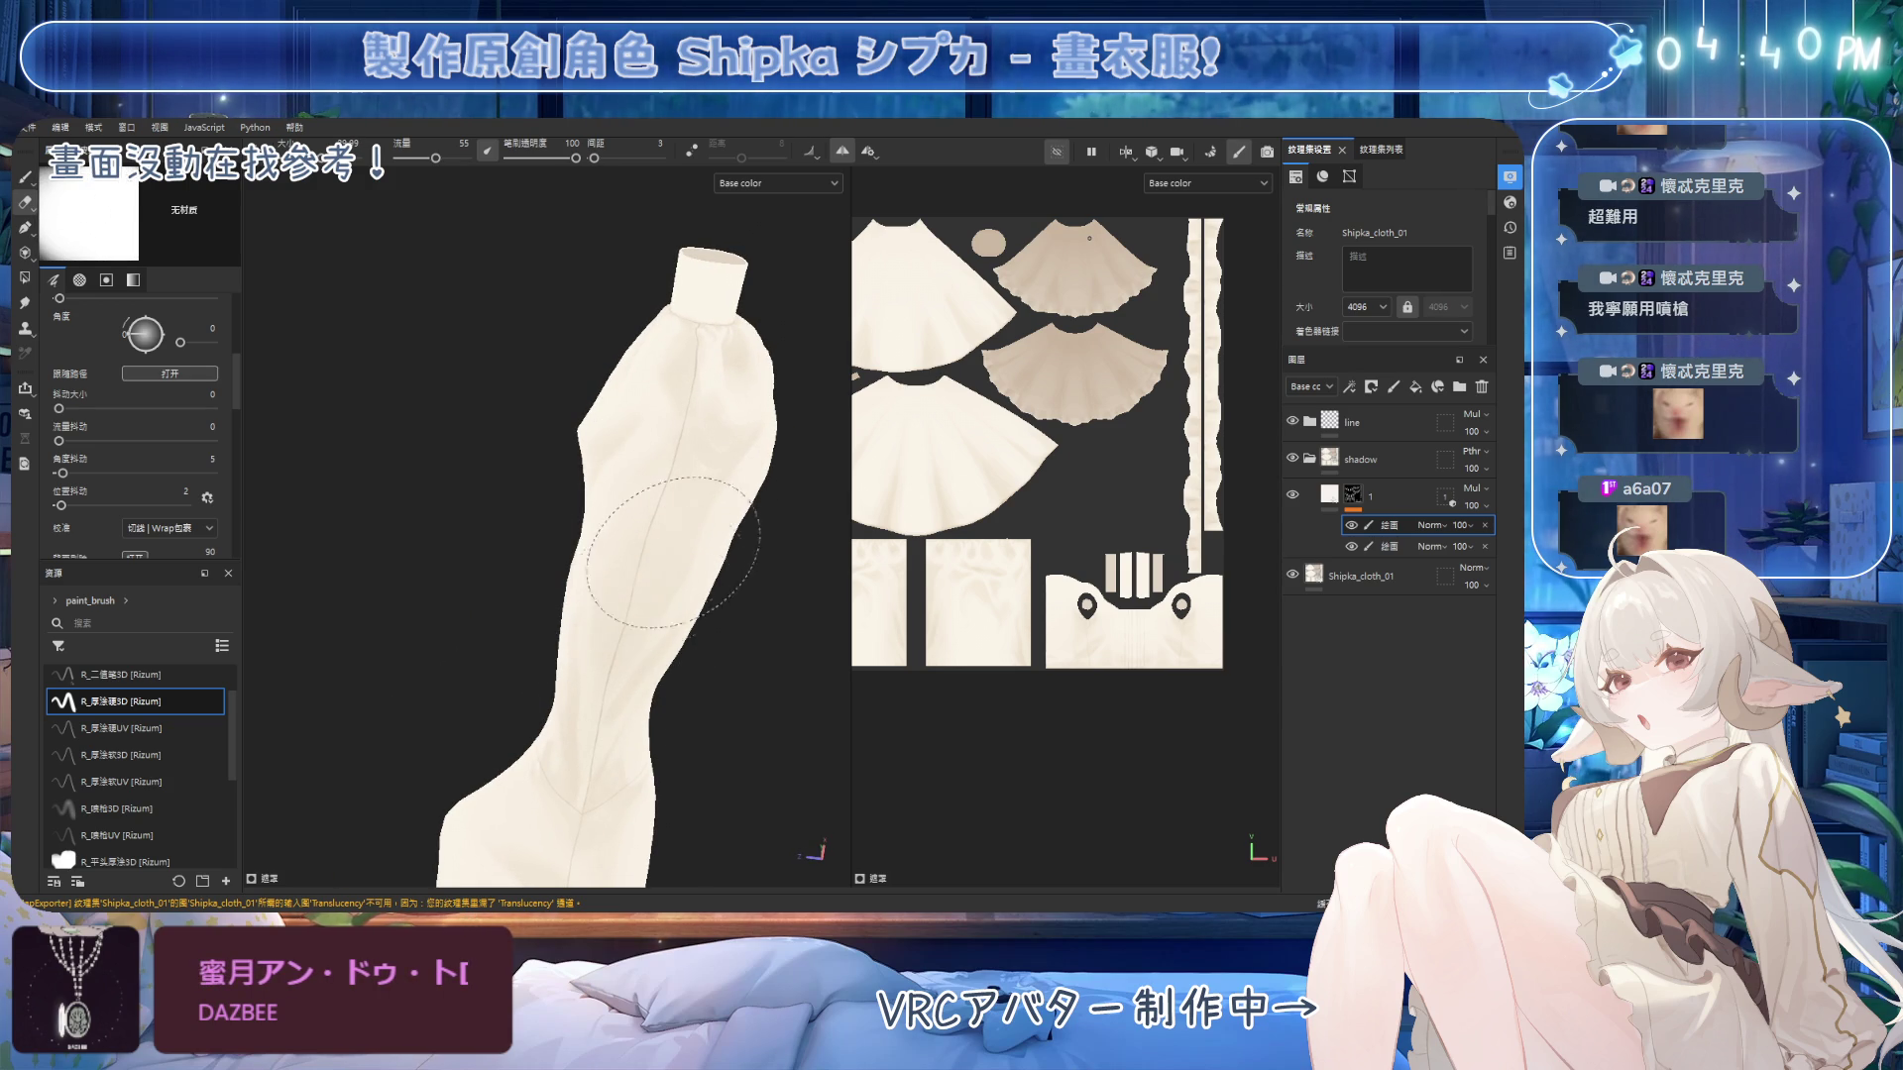
mouse_move(632, 696)
alt+mouse_down()
mouse_move(773, 658)
mouse_move(777, 679)
mouse_move(701, 501)
mouse_move(600, 470)
mouse_move(634, 465)
mouse_move(674, 496)
mouse_move(694, 426)
mouse_move(742, 457)
alt+mouse_up()
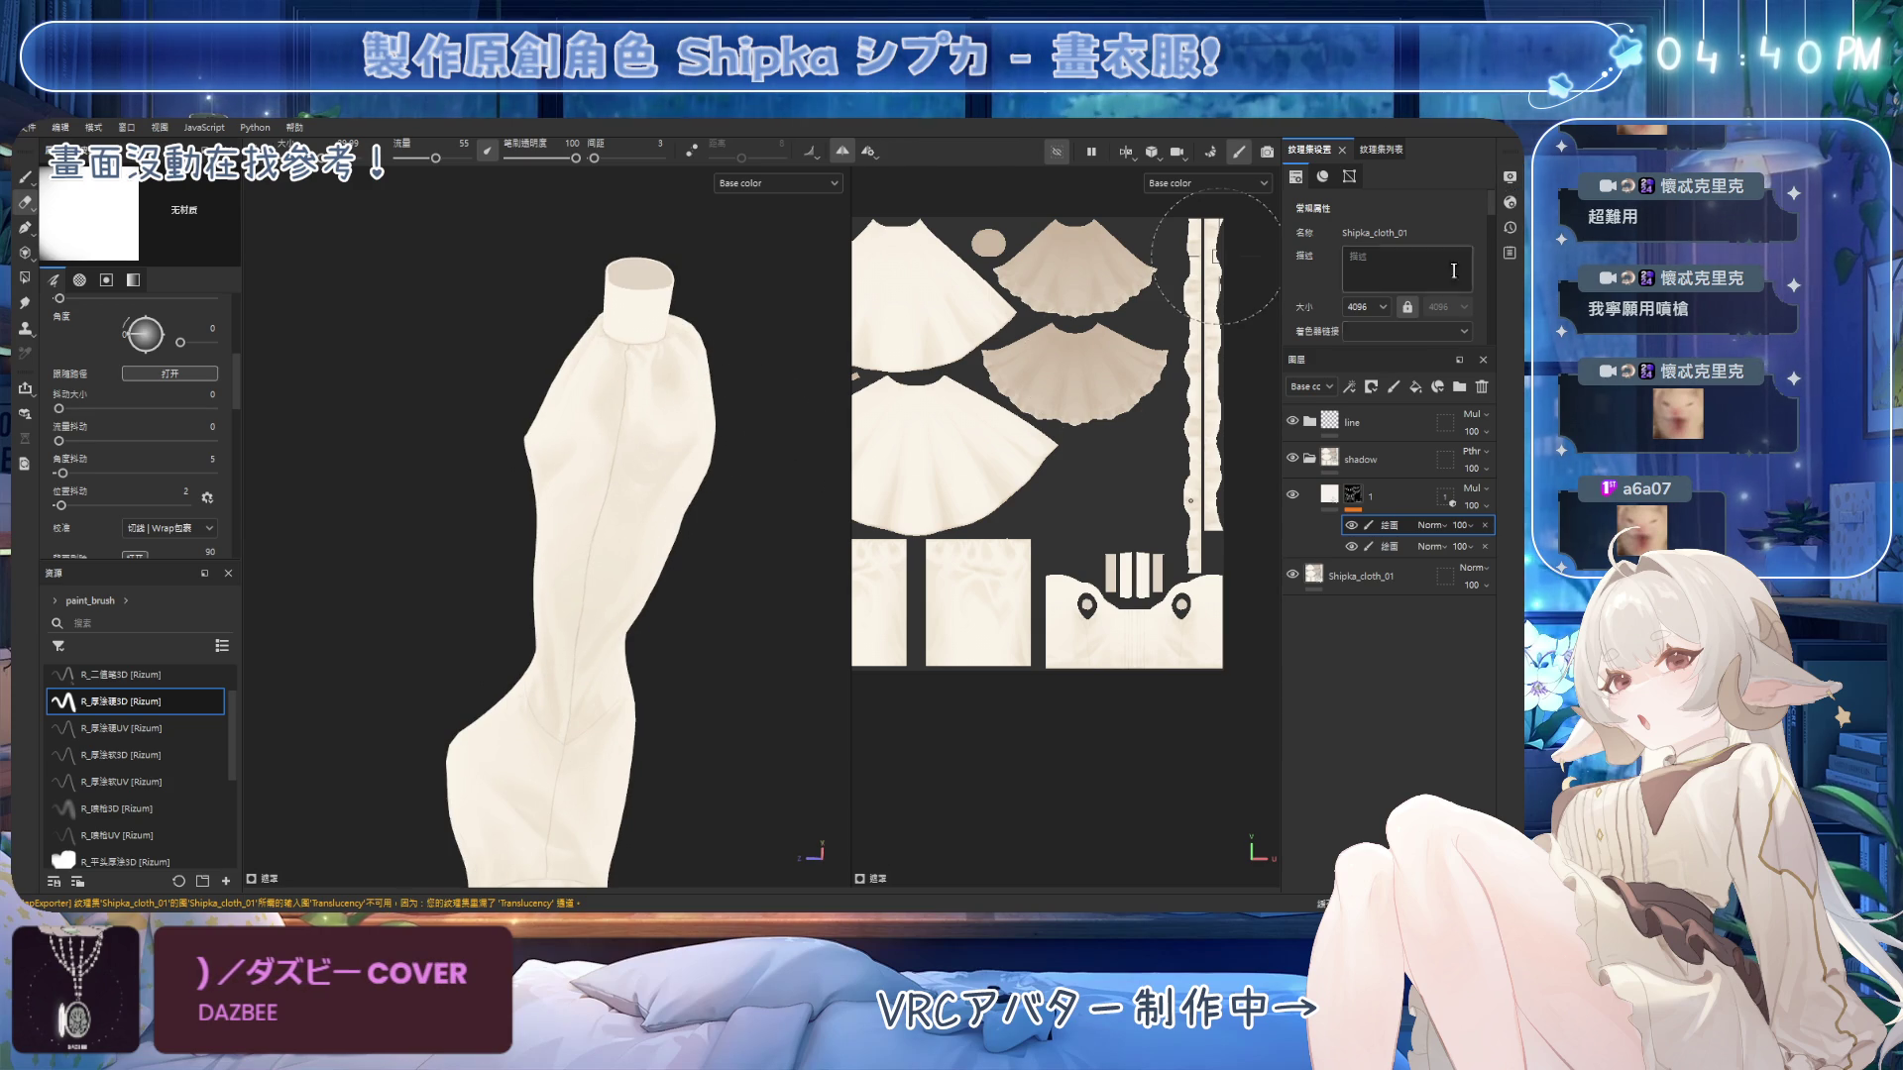
mouse_move(677, 460)
alt+mouse_down()
mouse_move(756, 595)
mouse_move(719, 579)
mouse_move(577, 401)
alt+mouse_up()
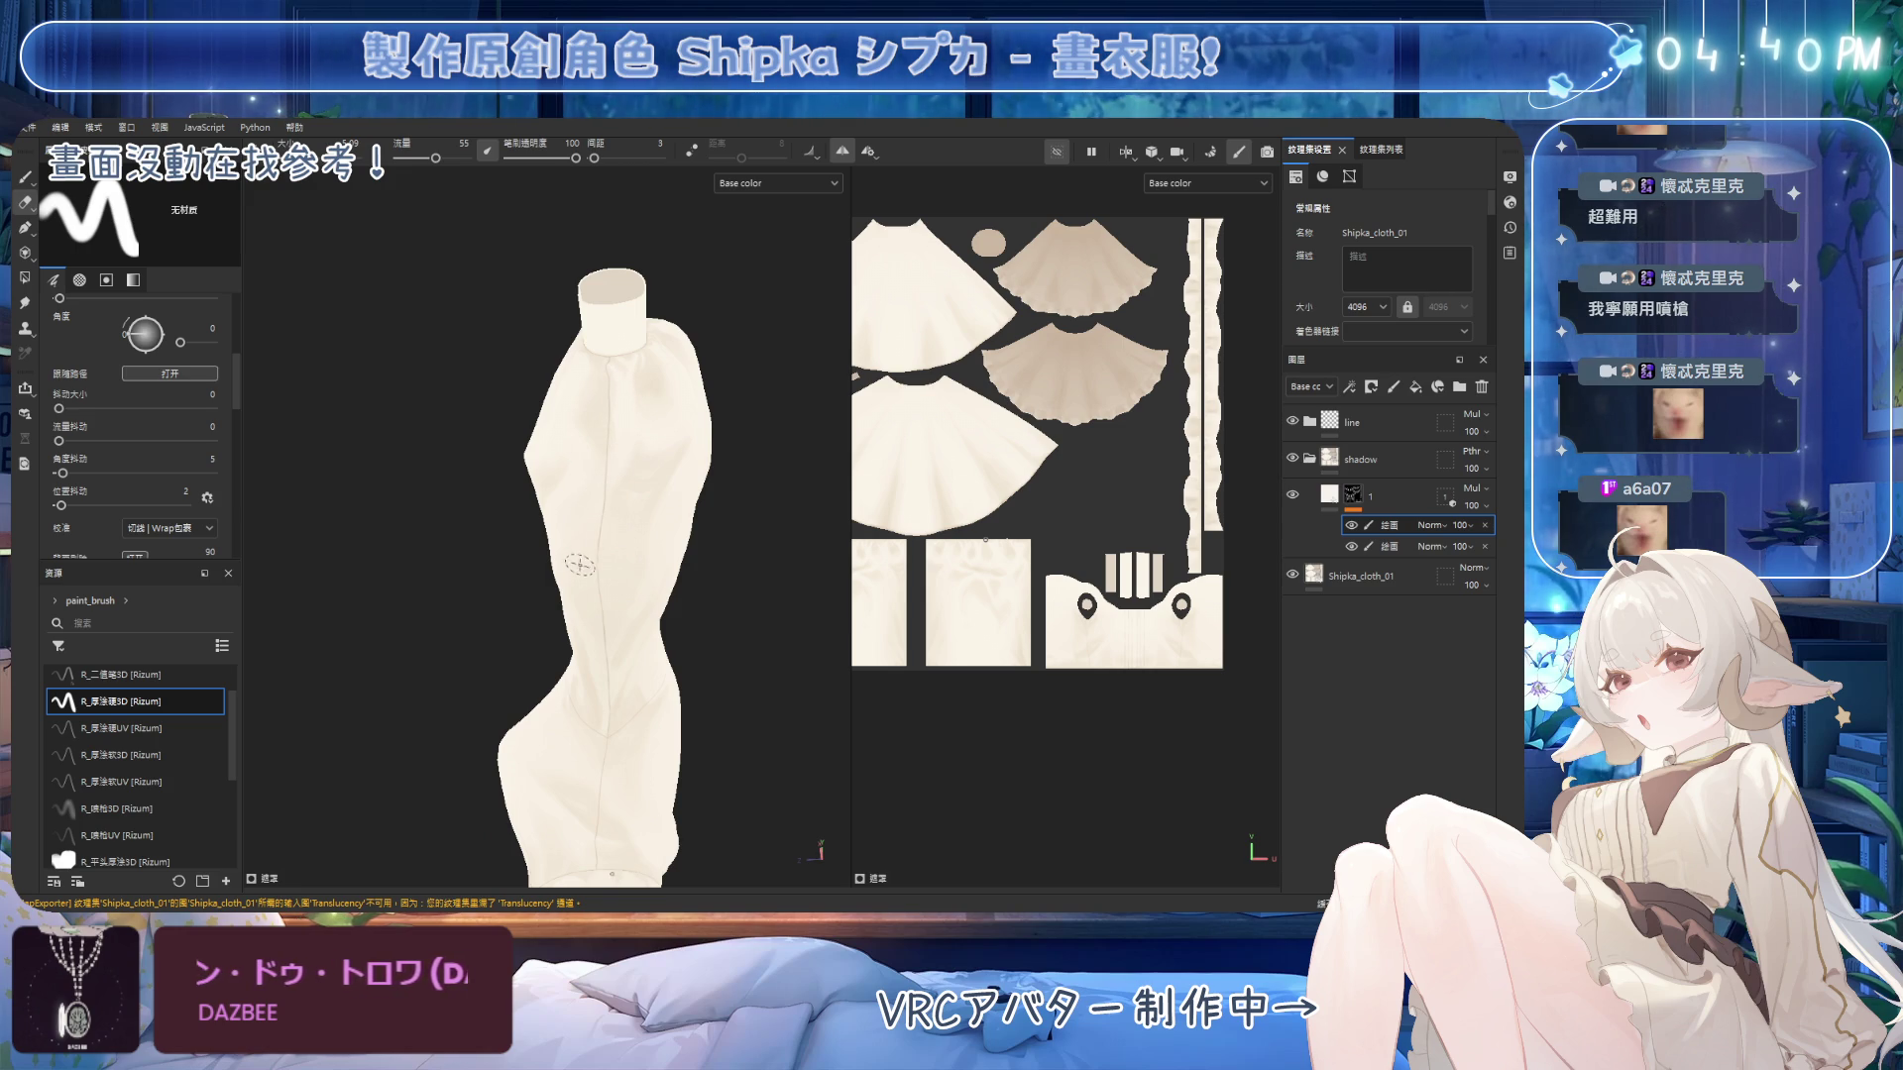
ctrl+right_drag(618, 385, 664, 442)
mouse_move(674, 485)
alt+mouse_down()
mouse_move(614, 402)
mouse_move(575, 474)
mouse_move(521, 512)
mouse_move(533, 527)
mouse_move(638, 492)
mouse_move(699, 377)
alt+mouse_up()
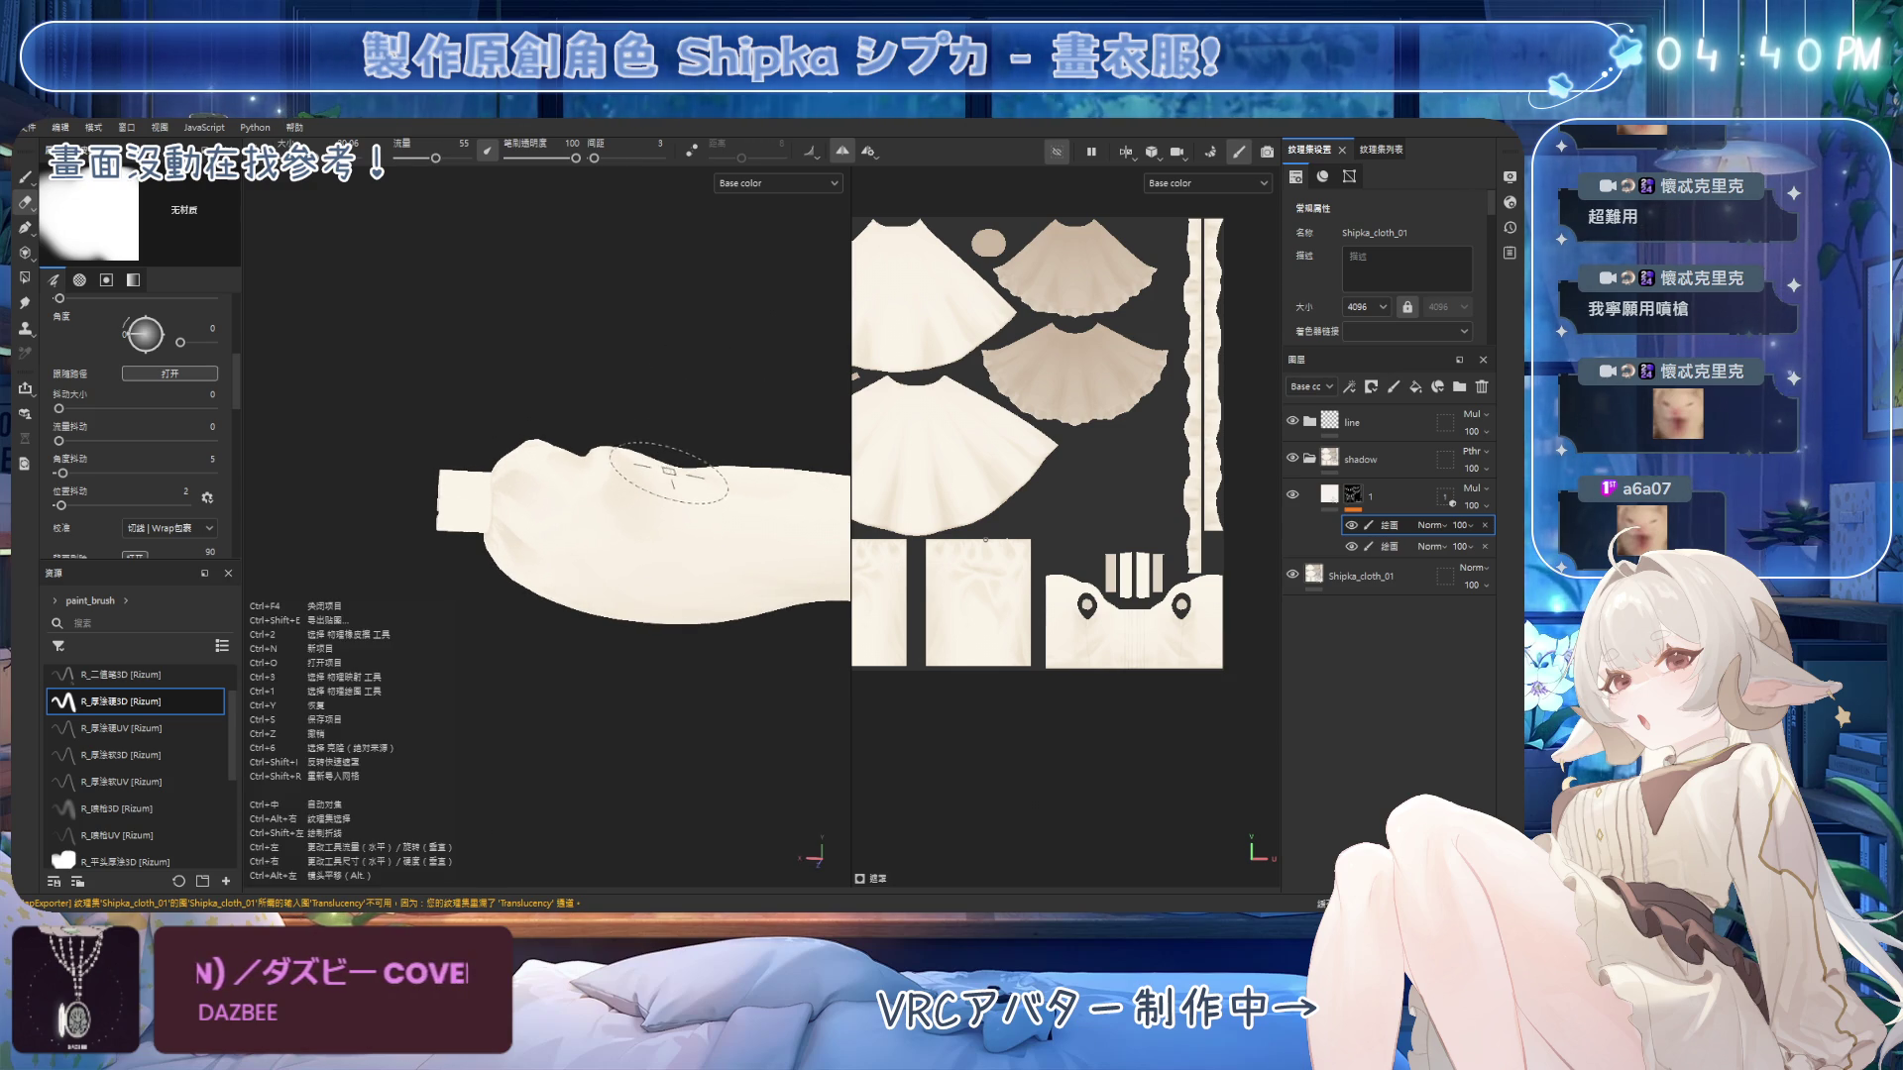
alt+drag(669, 479, 653, 479)
mouse_move(615, 564)
alt+mouse_down()
mouse_move(501, 620)
mouse_move(532, 539)
alt+mouse_up()
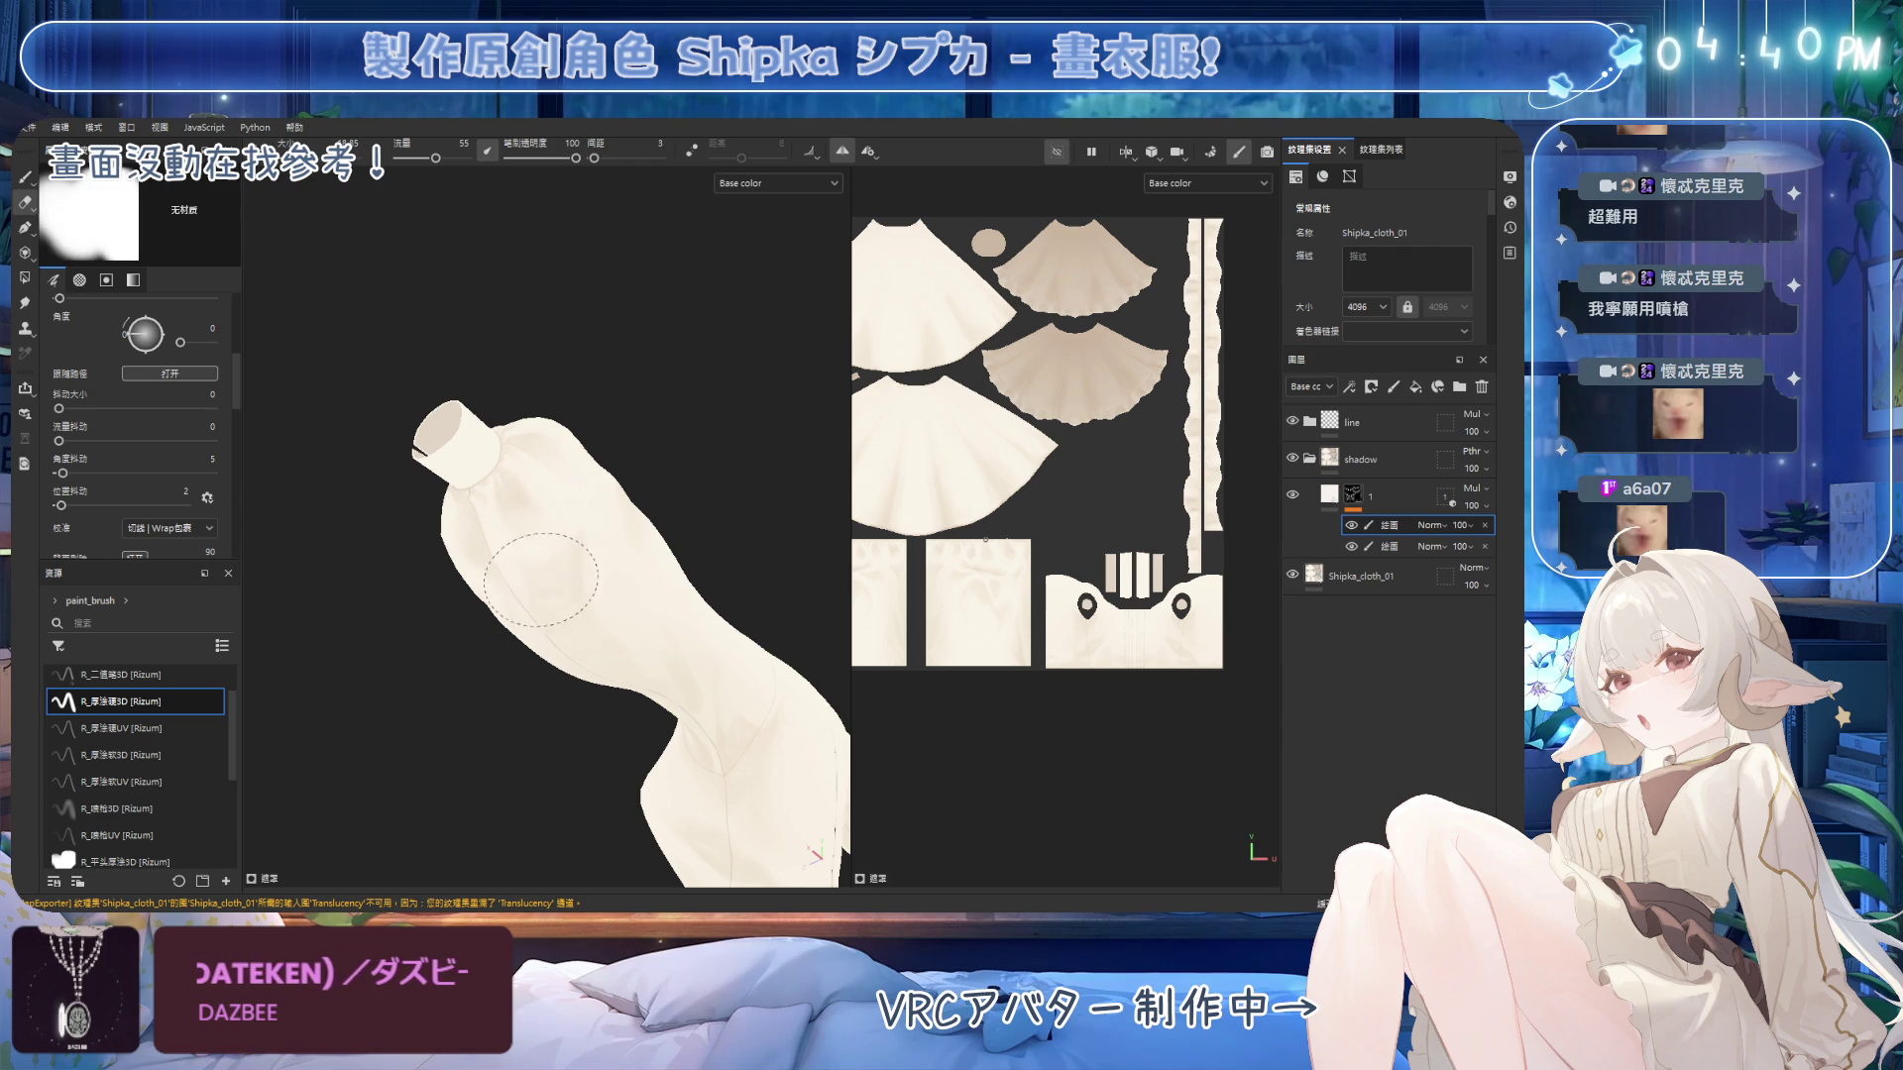
Paint soft shading along the sleeve underside, blending it from shoulder to cuff.
mouse_move(656, 495)
alt+mouse_down()
mouse_move(510, 550)
mouse_move(541, 557)
mouse_move(522, 425)
mouse_move(615, 501)
mouse_move(675, 458)
mouse_move(475, 502)
alt+mouse_up()
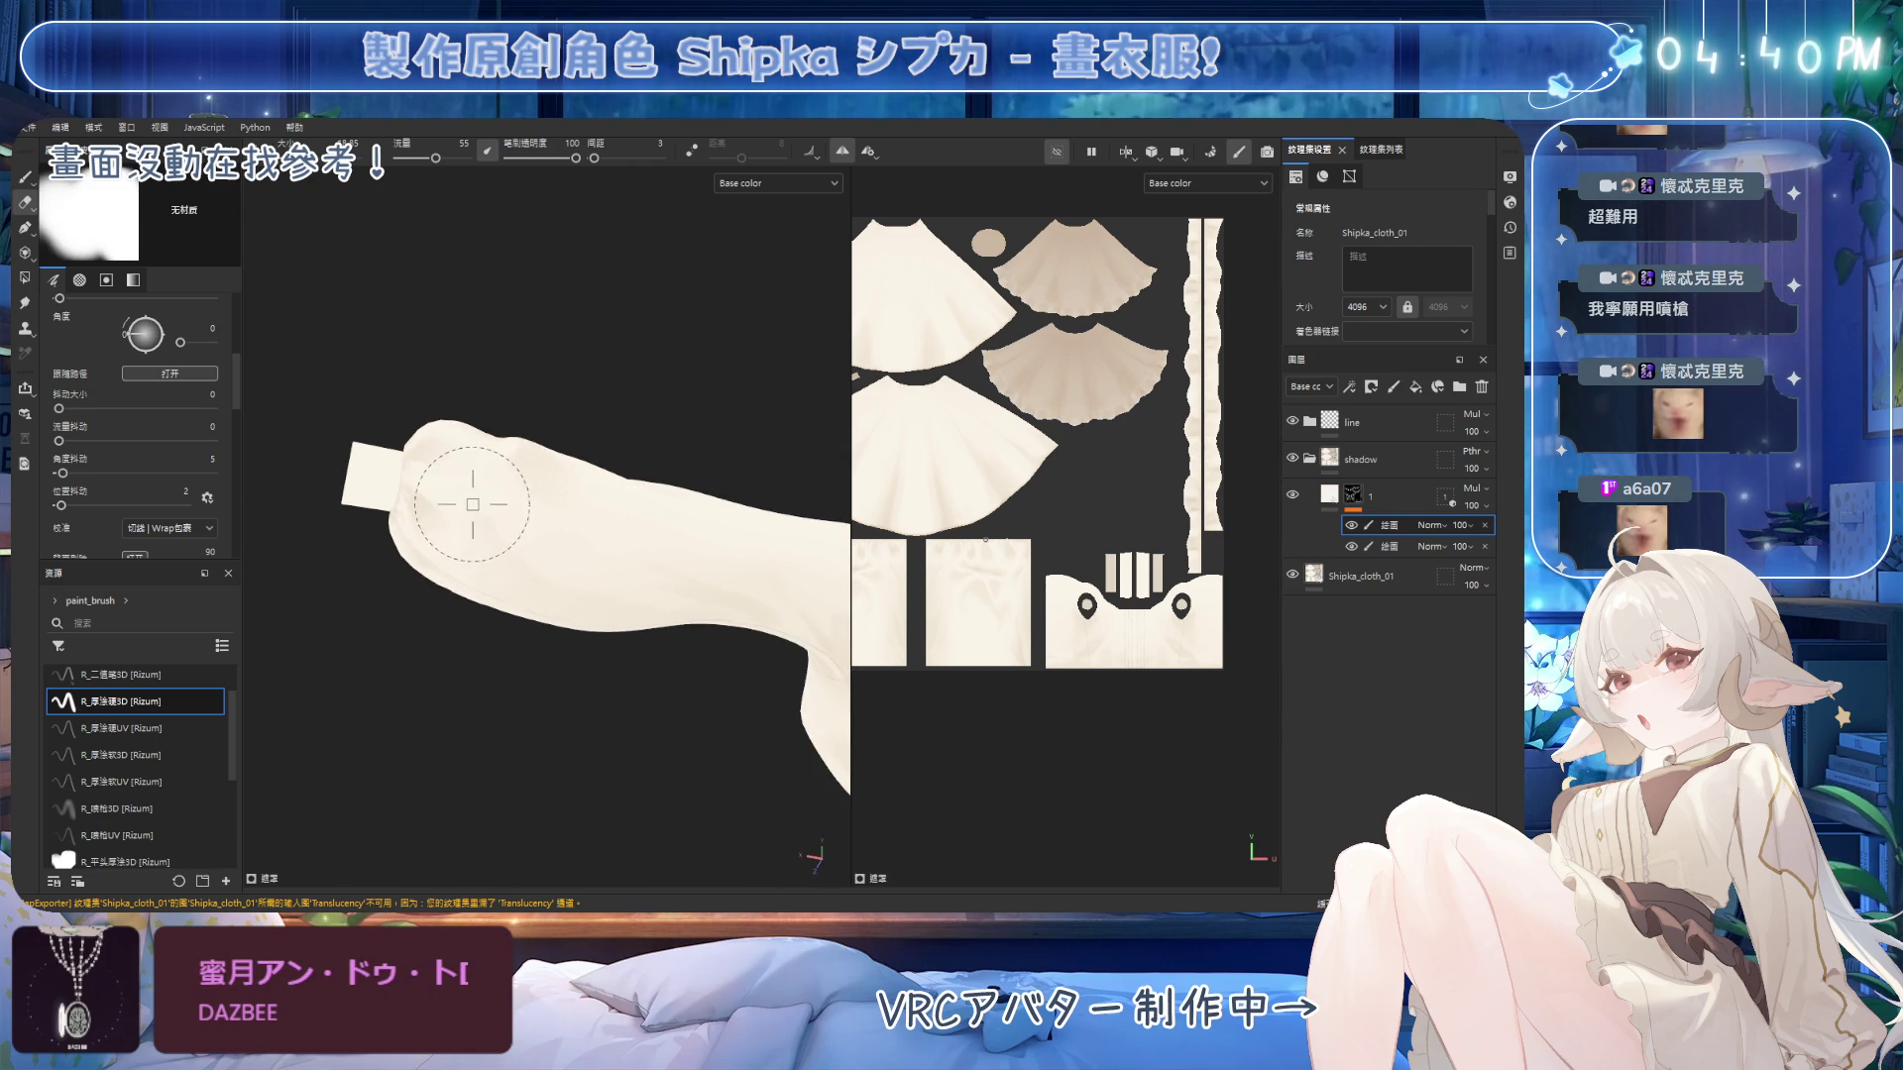
alt+drag(616, 532, 573, 491)
scroll(572, 488, up, 5)
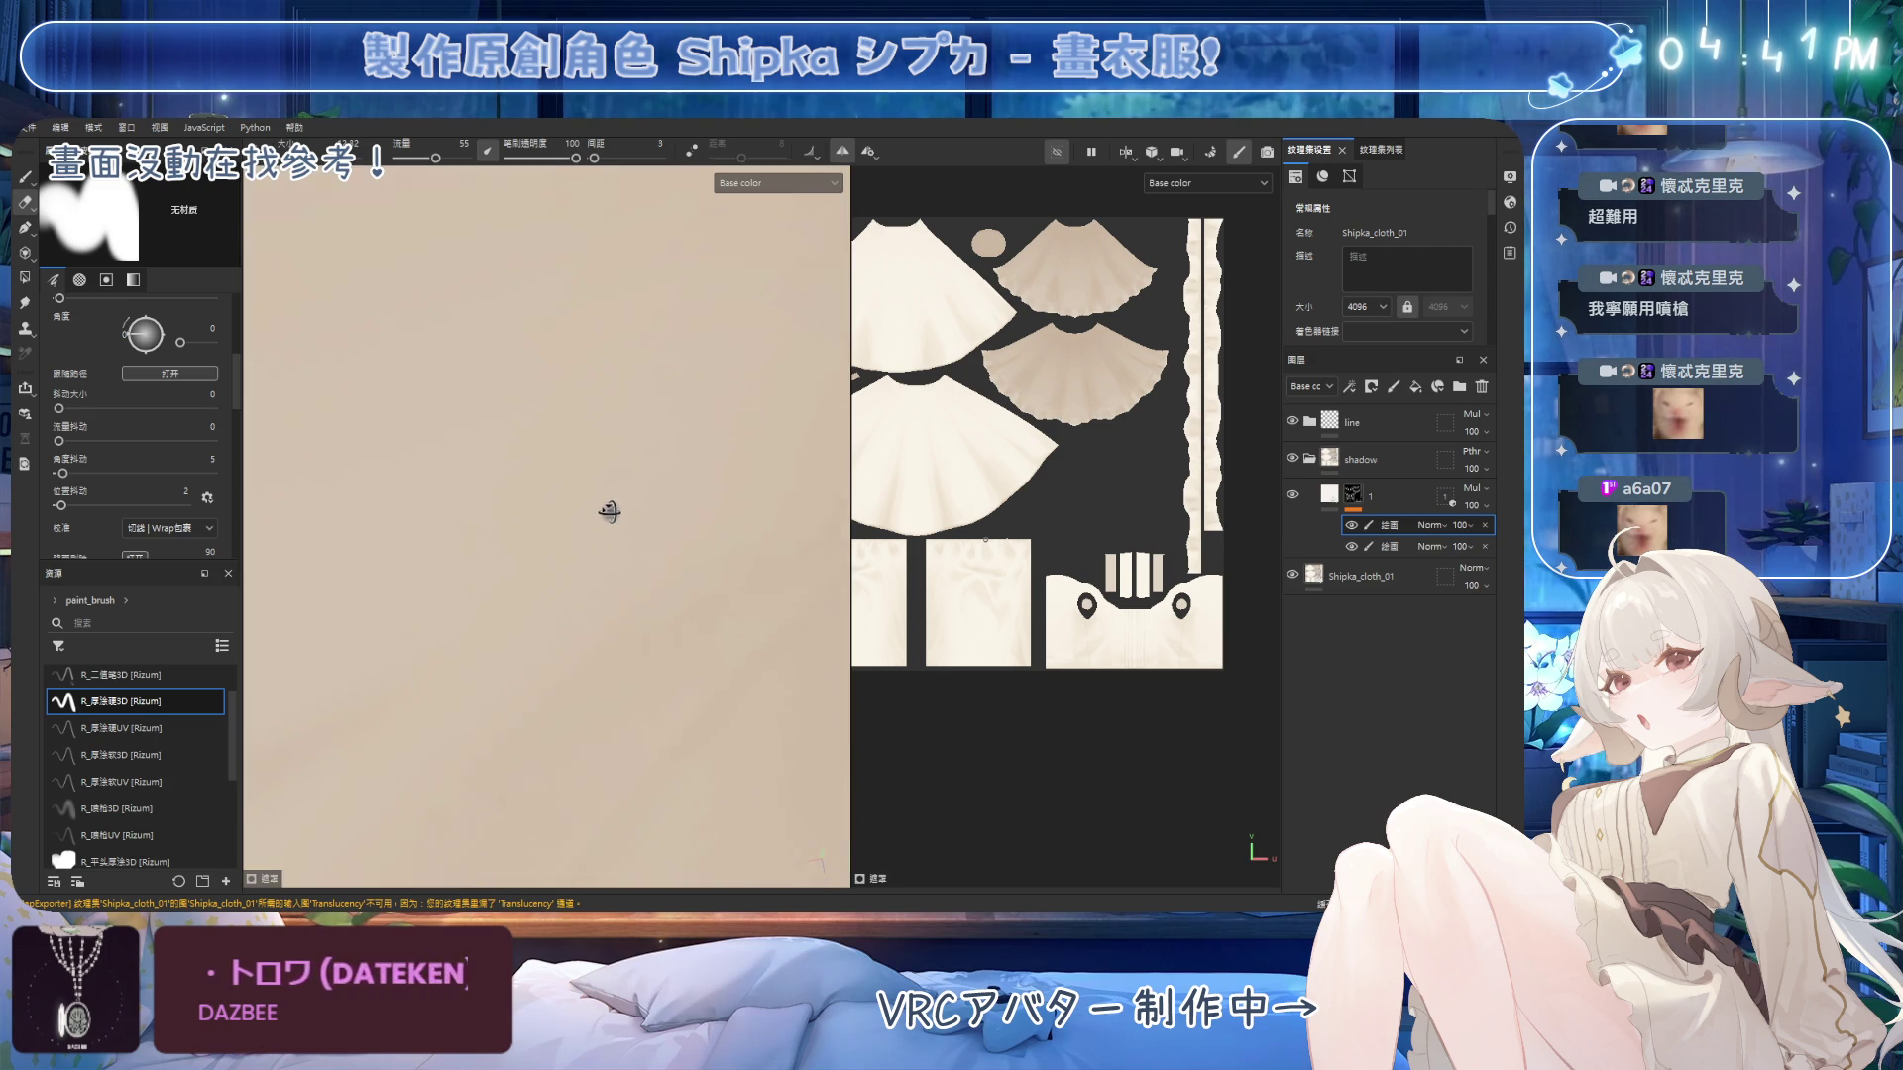
scroll(606, 507, down, 5)
mouse_move(650, 578)
alt+mouse_down()
mouse_move(530, 426)
mouse_move(567, 351)
mouse_move(556, 379)
mouse_move(616, 382)
mouse_move(651, 412)
mouse_move(520, 451)
mouse_move(662, 425)
alt+mouse_up()
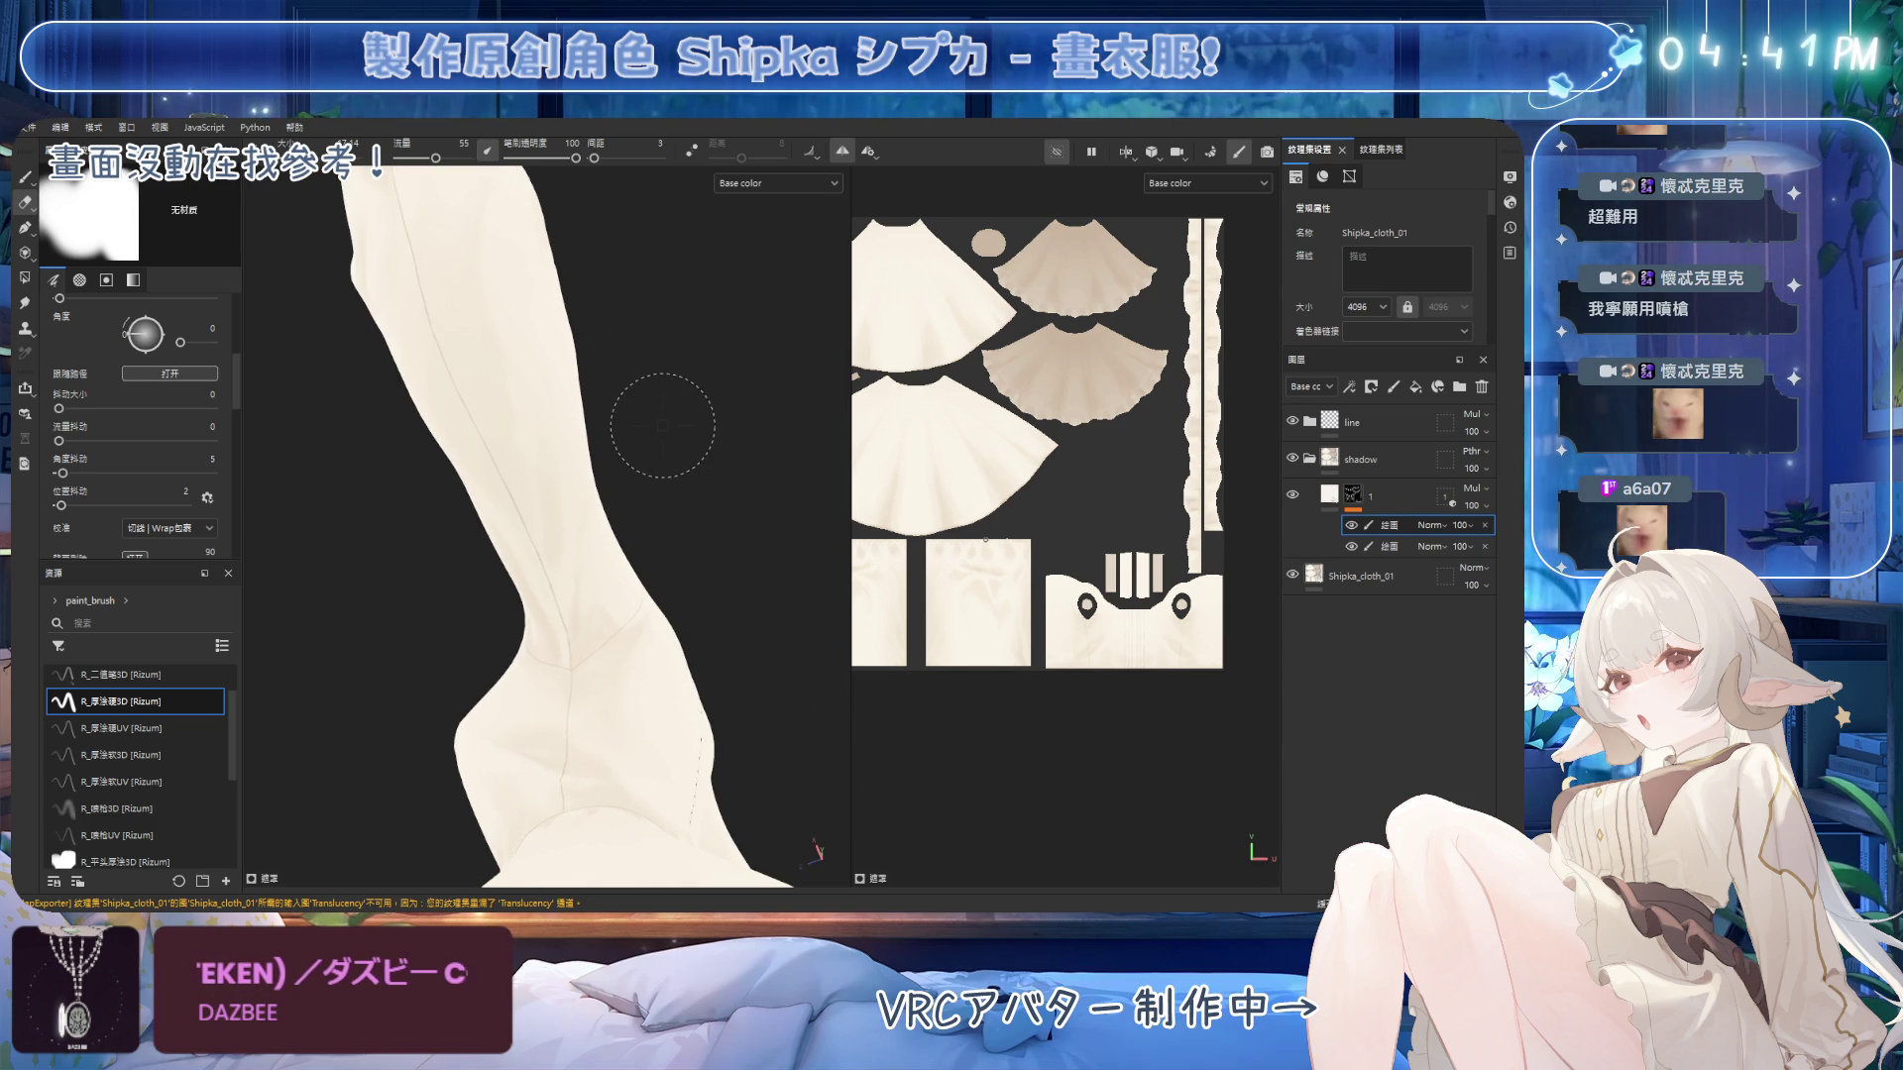
mouse_move(535, 493)
alt+mouse_down()
mouse_move(629, 416)
mouse_move(616, 495)
alt+mouse_up()
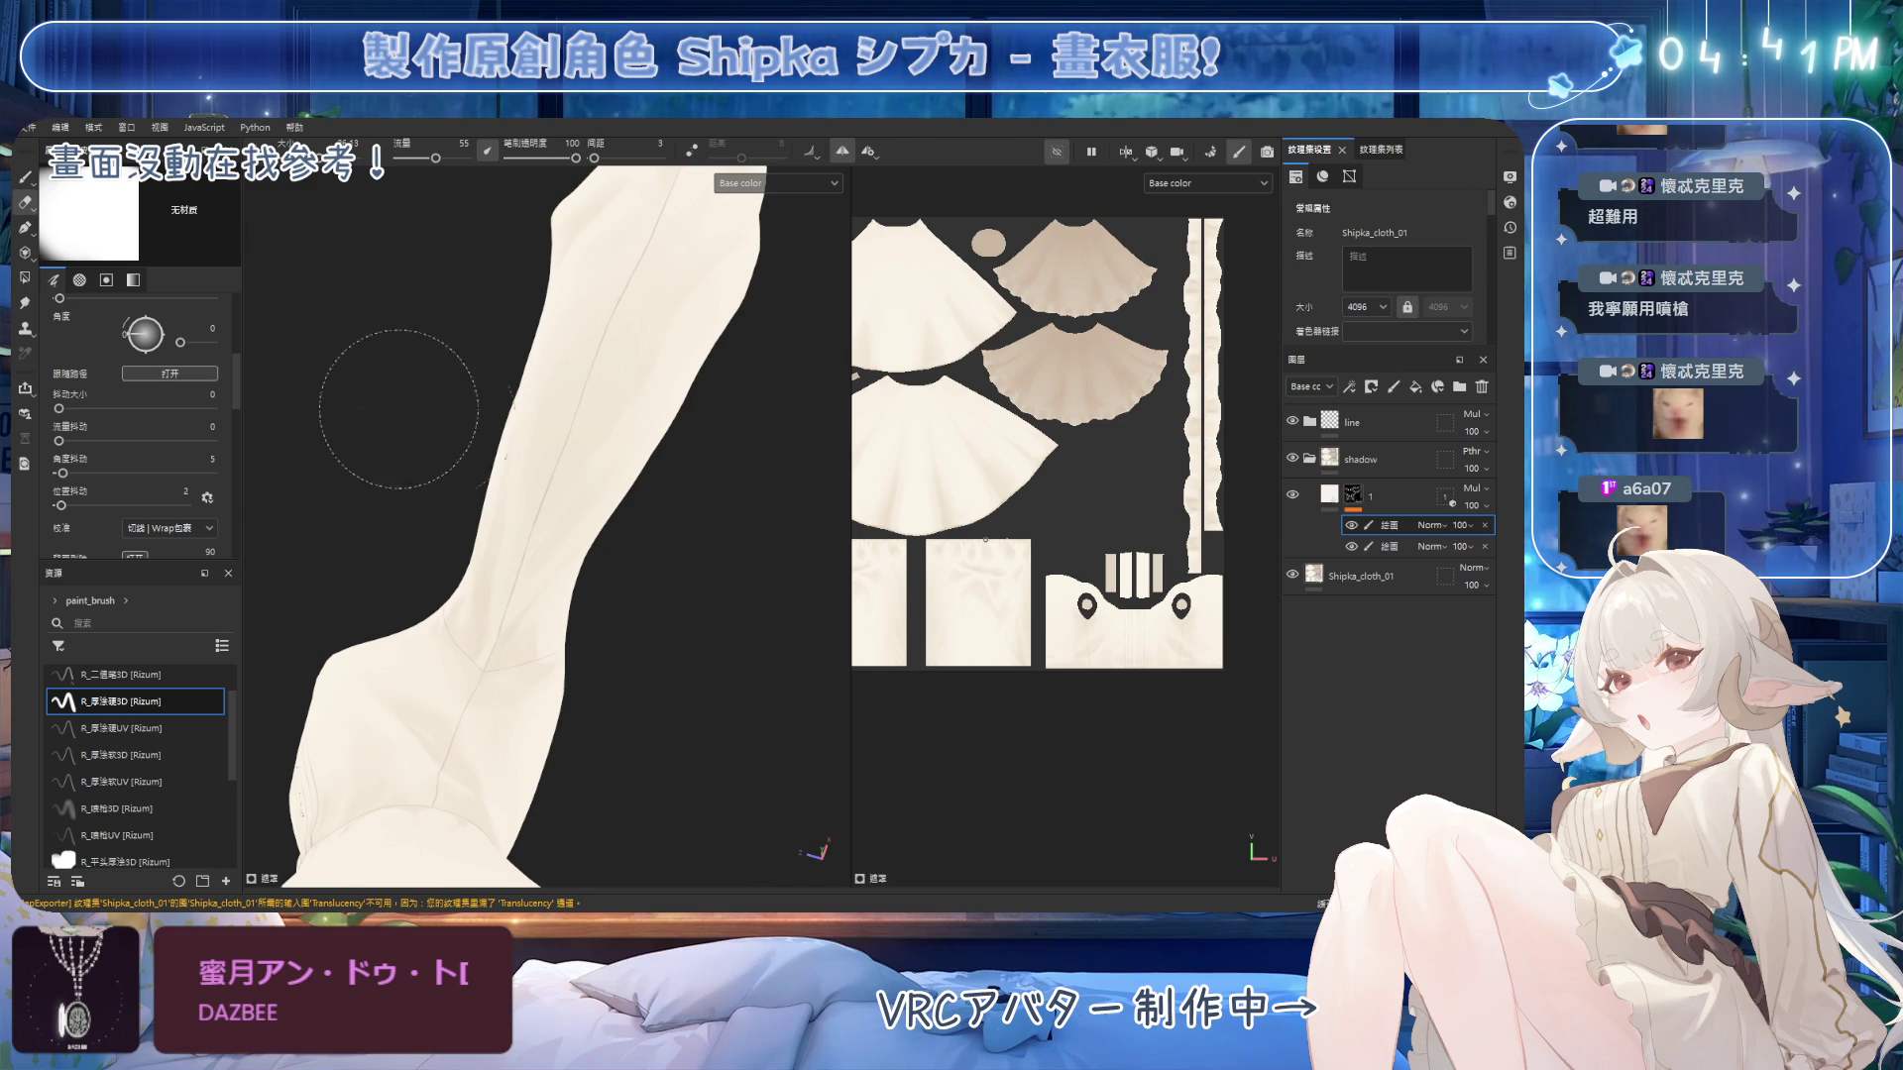
mouse_move(526, 444)
alt+mouse_down()
mouse_move(540, 401)
mouse_move(558, 450)
alt+mouse_up()
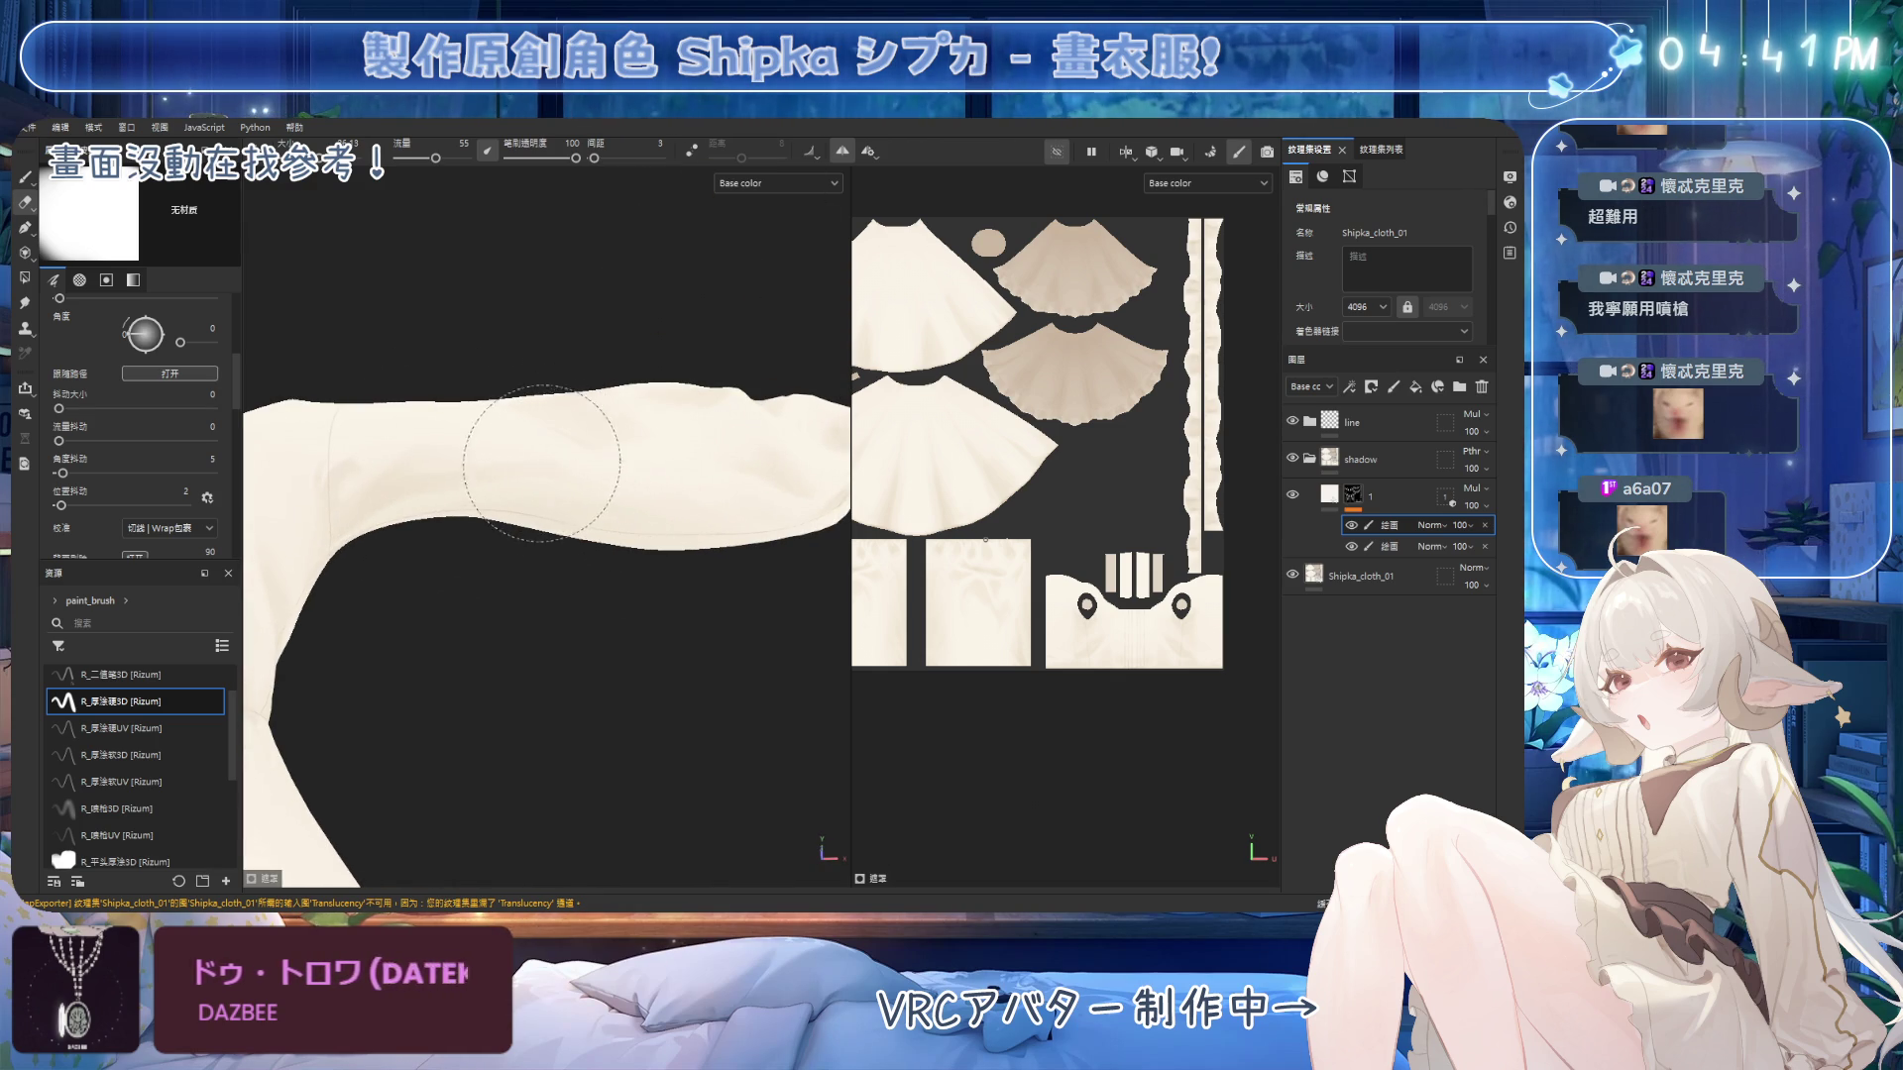
alt+drag(743, 297, 615, 411)
scroll(614, 410, down, 5)
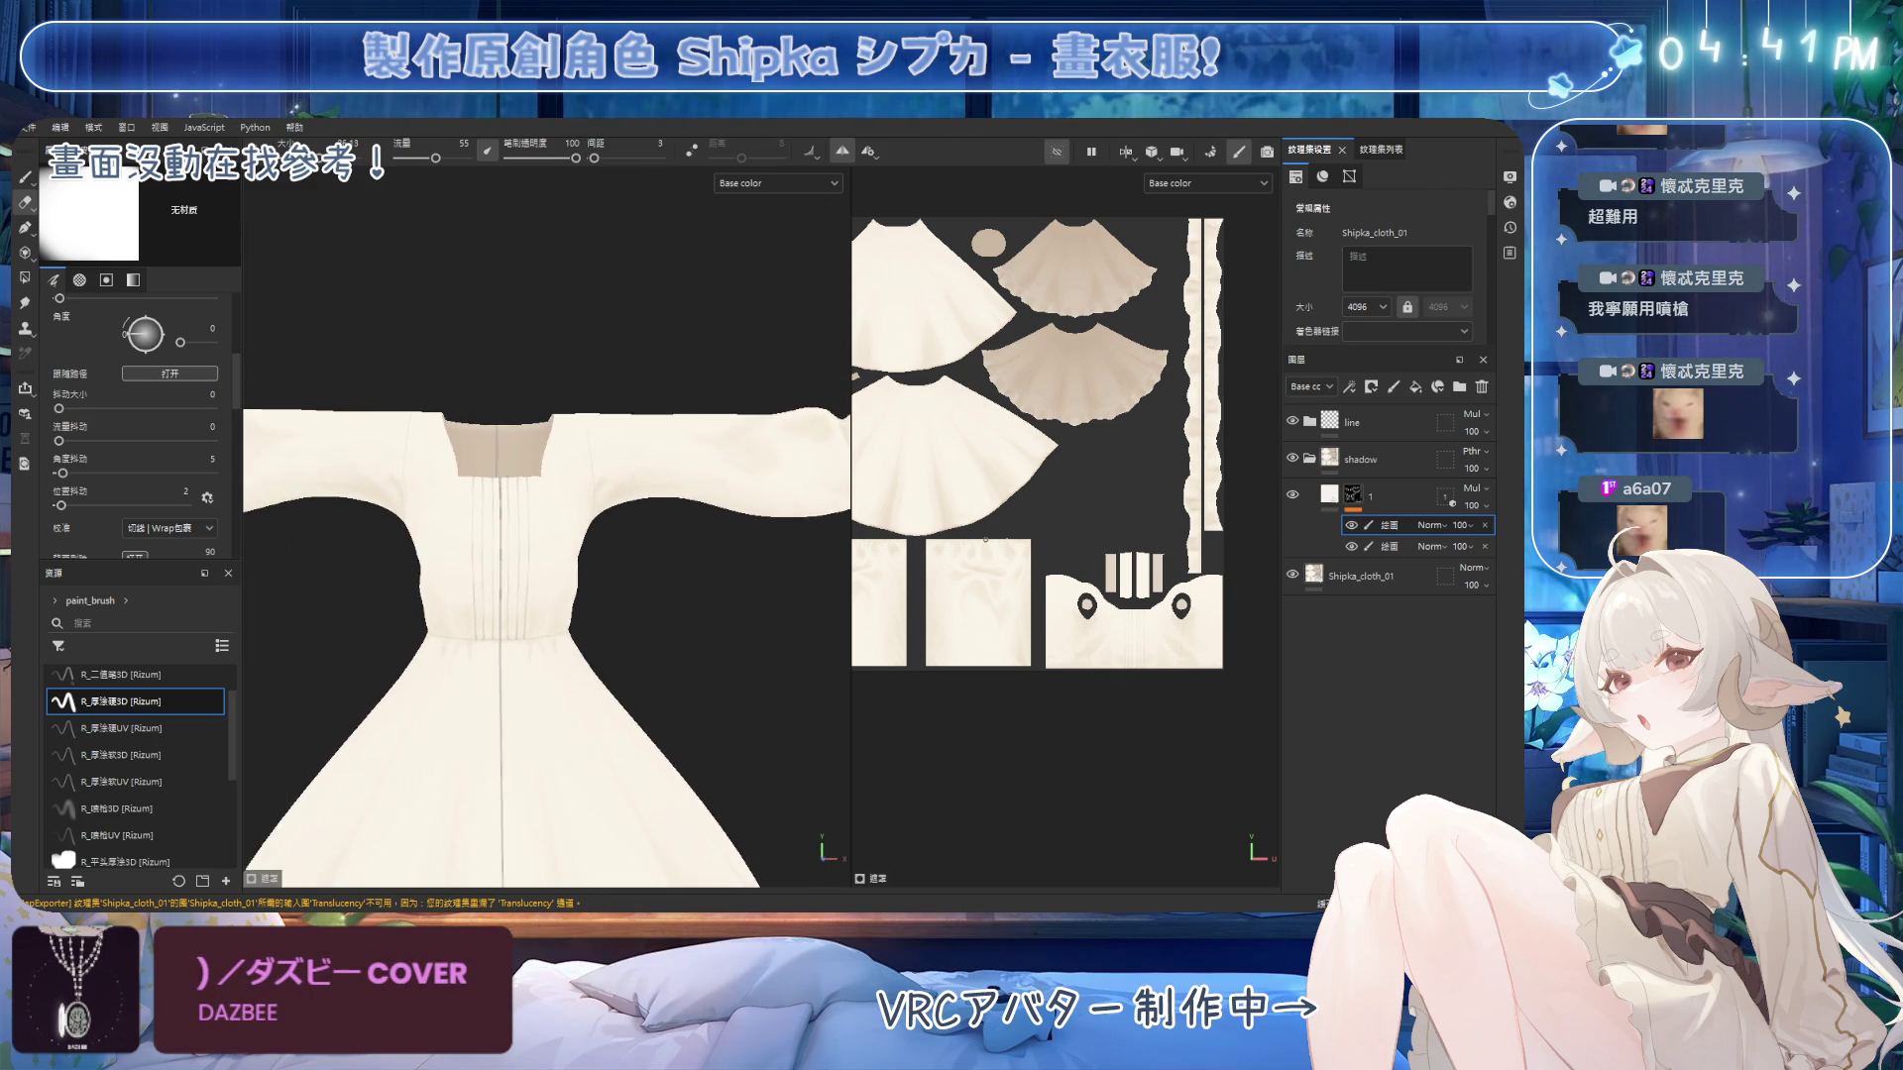
Save the dress project with Ctrl+S.
scroll(688, 422, up, 8)
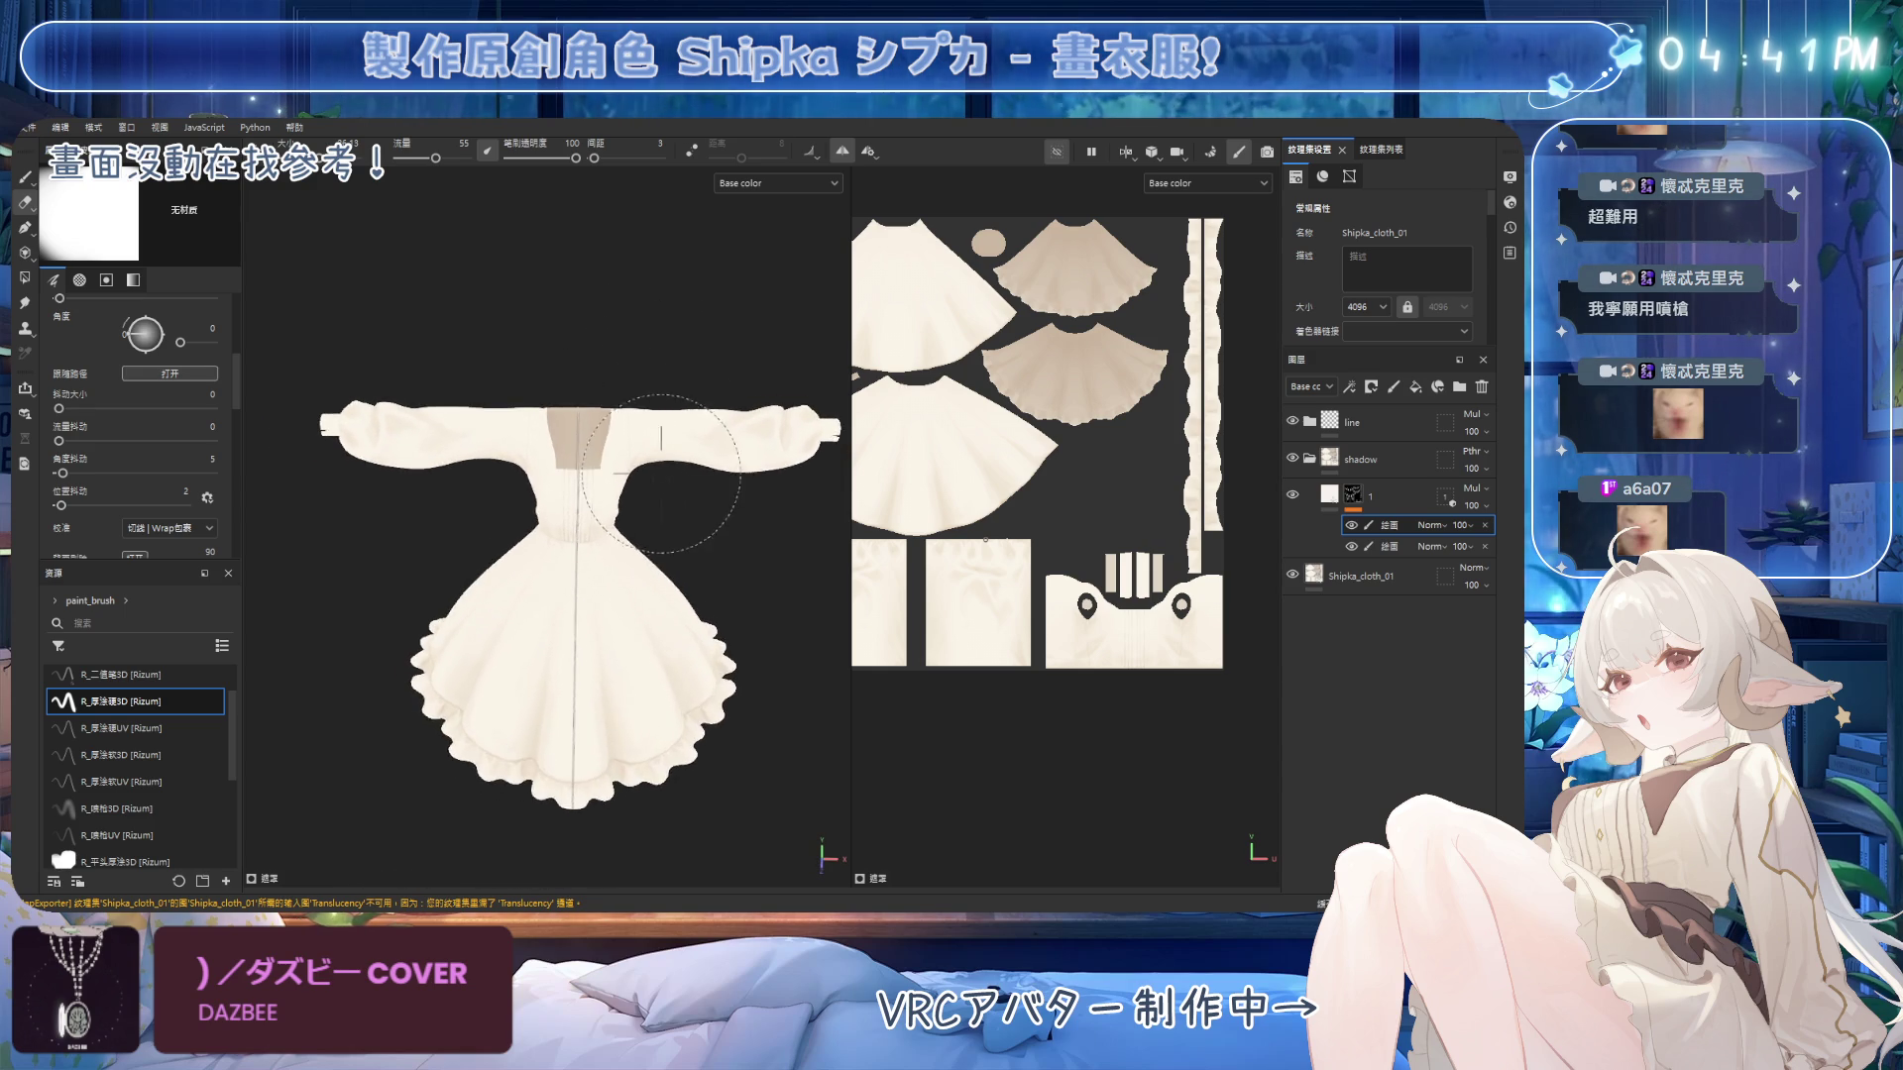
mouse_move(662, 547)
alt+mouse_down()
mouse_move(616, 557)
mouse_move(632, 548)
alt+mouse_up()
key(ctrl+s)
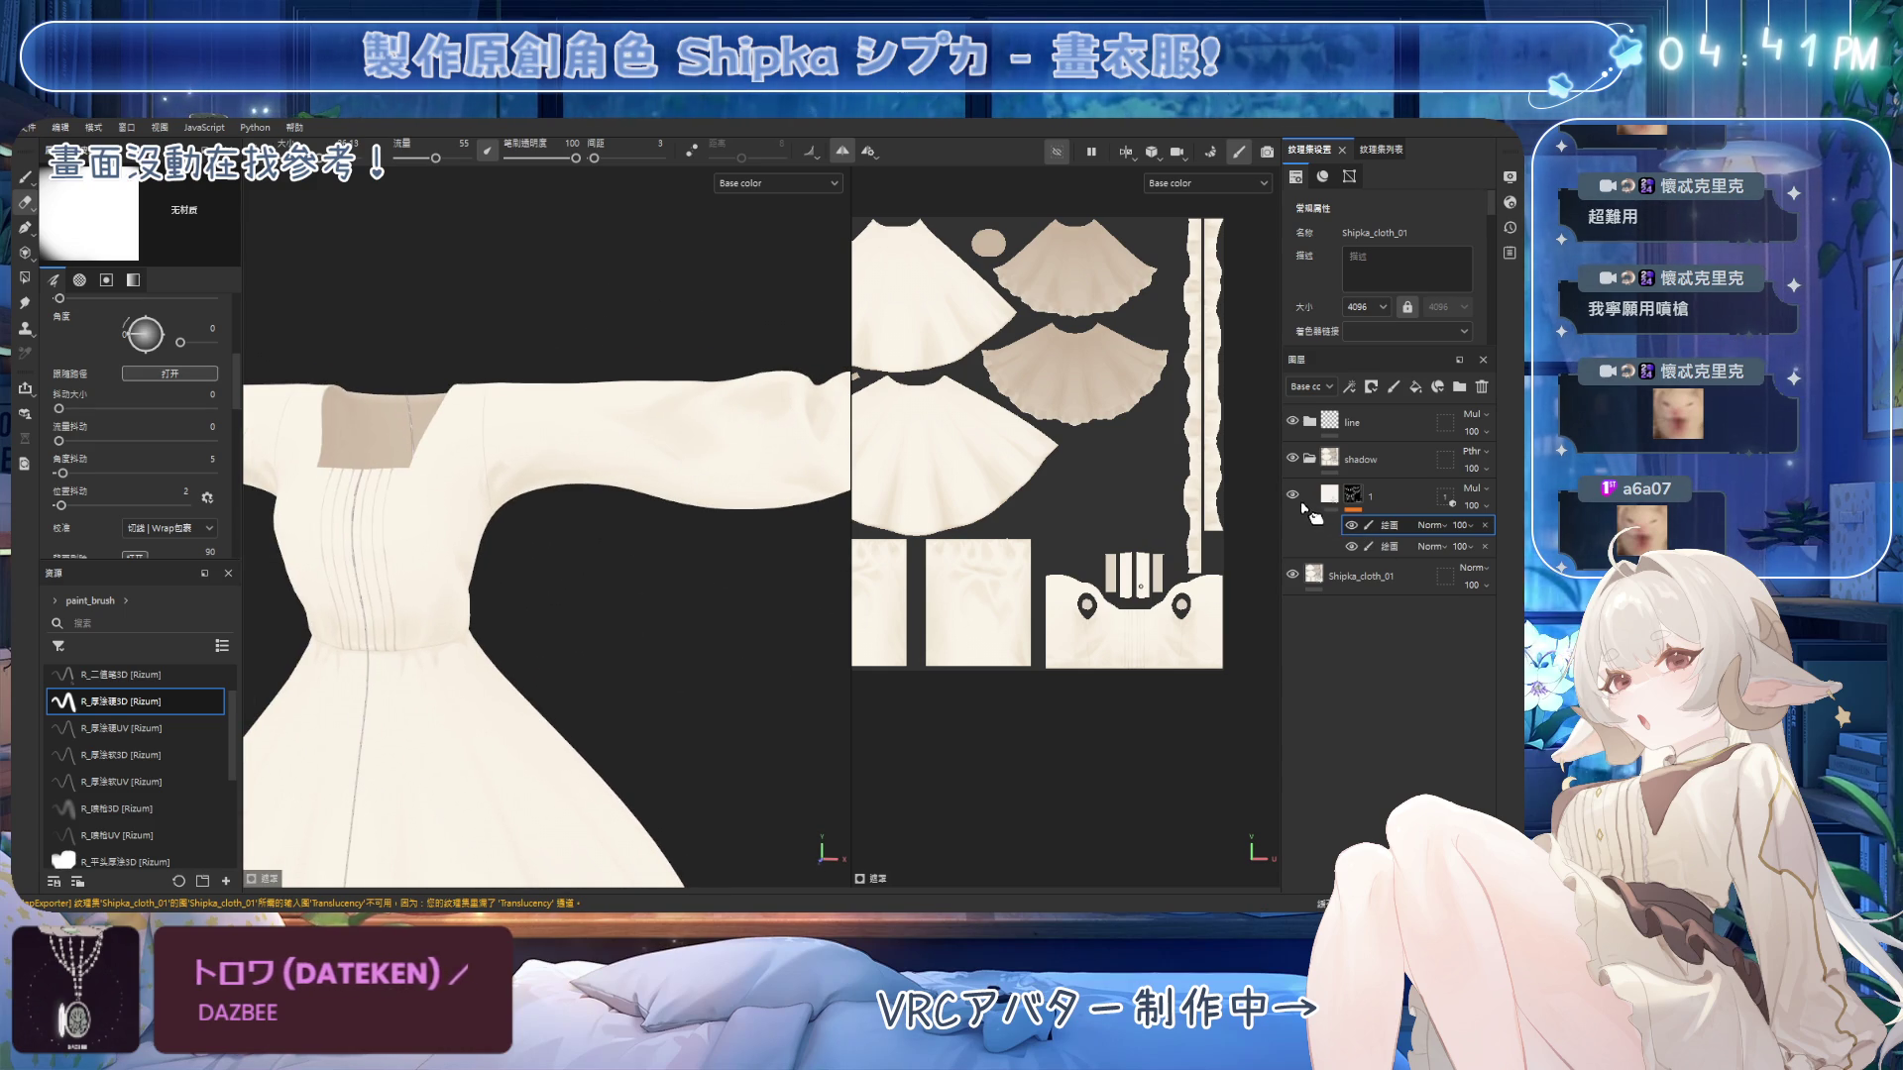
Keep blending soft fold shadows down the right sleeve toward the cuff.
alt+drag(654, 555, 738, 500)
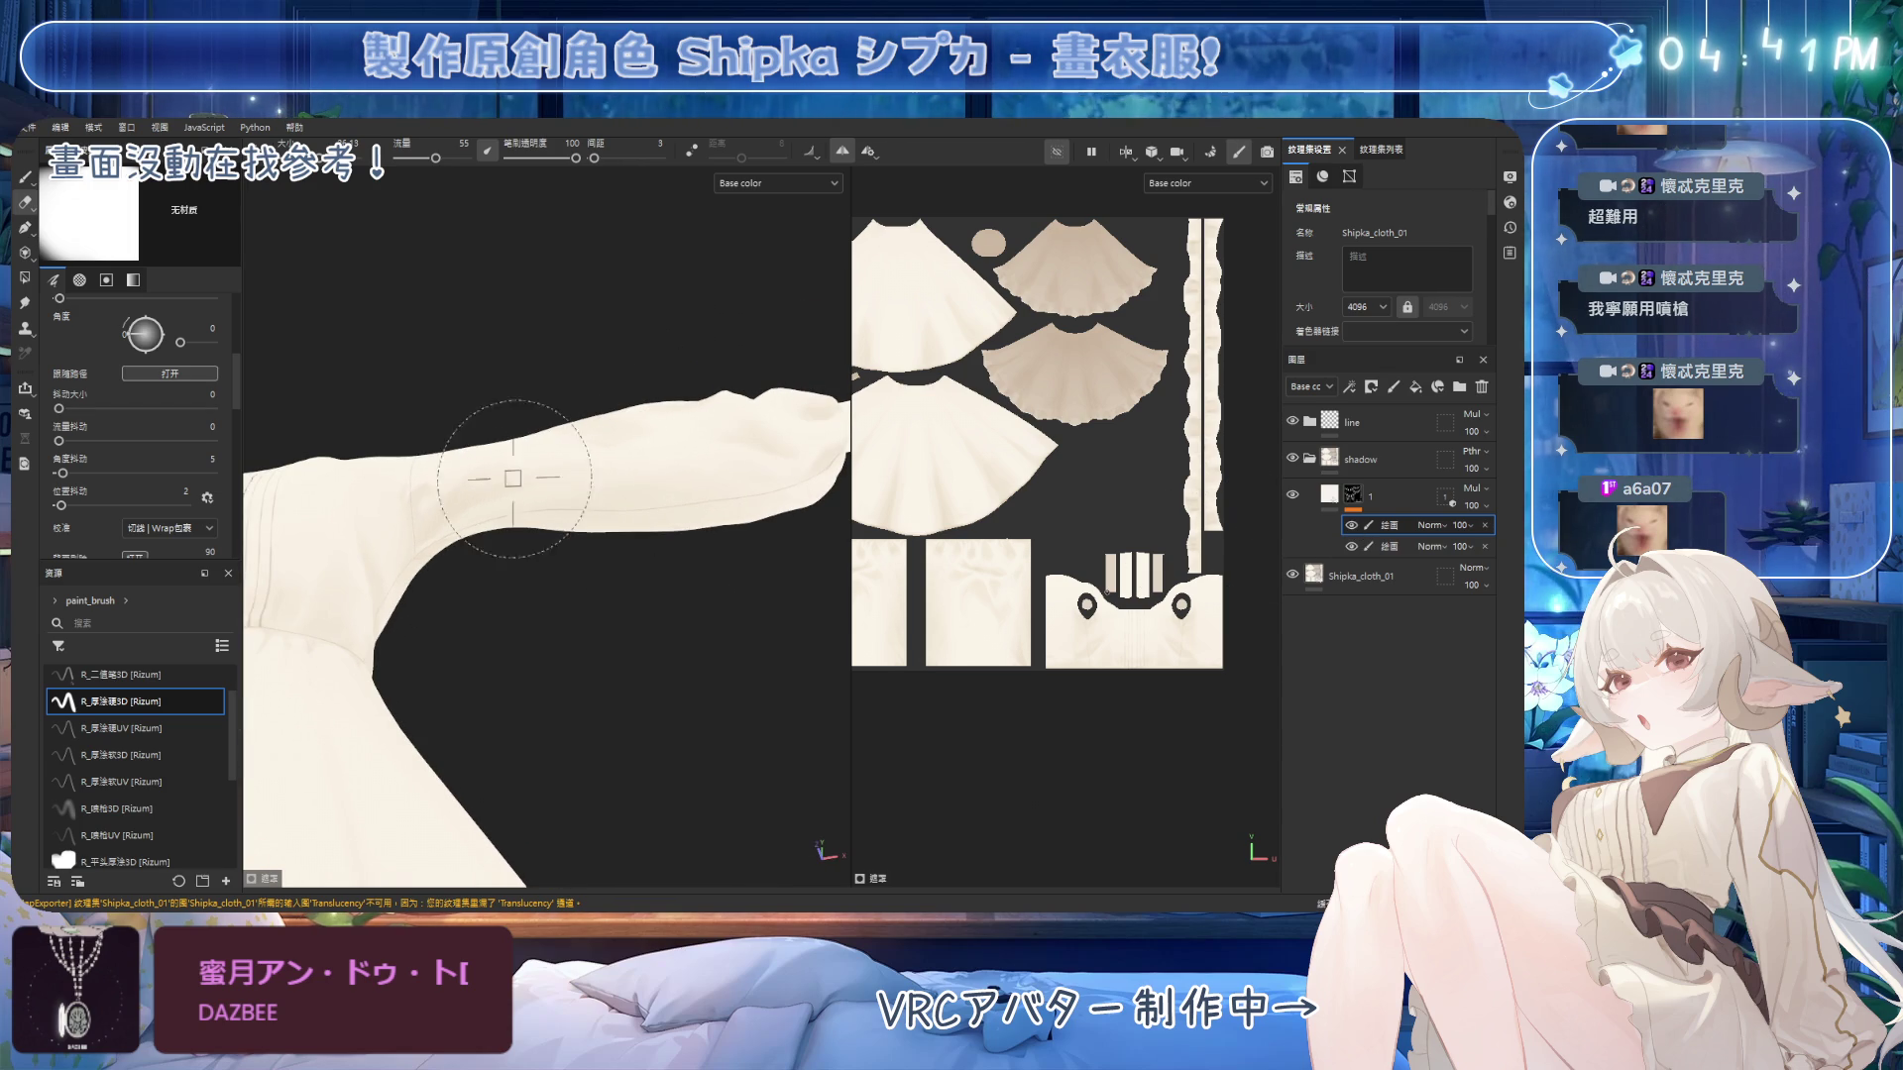
mouse_move(510, 426)
alt+mouse_down()
mouse_move(565, 425)
mouse_move(599, 525)
mouse_move(714, 454)
mouse_move(544, 395)
mouse_move(394, 424)
mouse_move(594, 555)
mouse_move(699, 387)
alt+mouse_up()
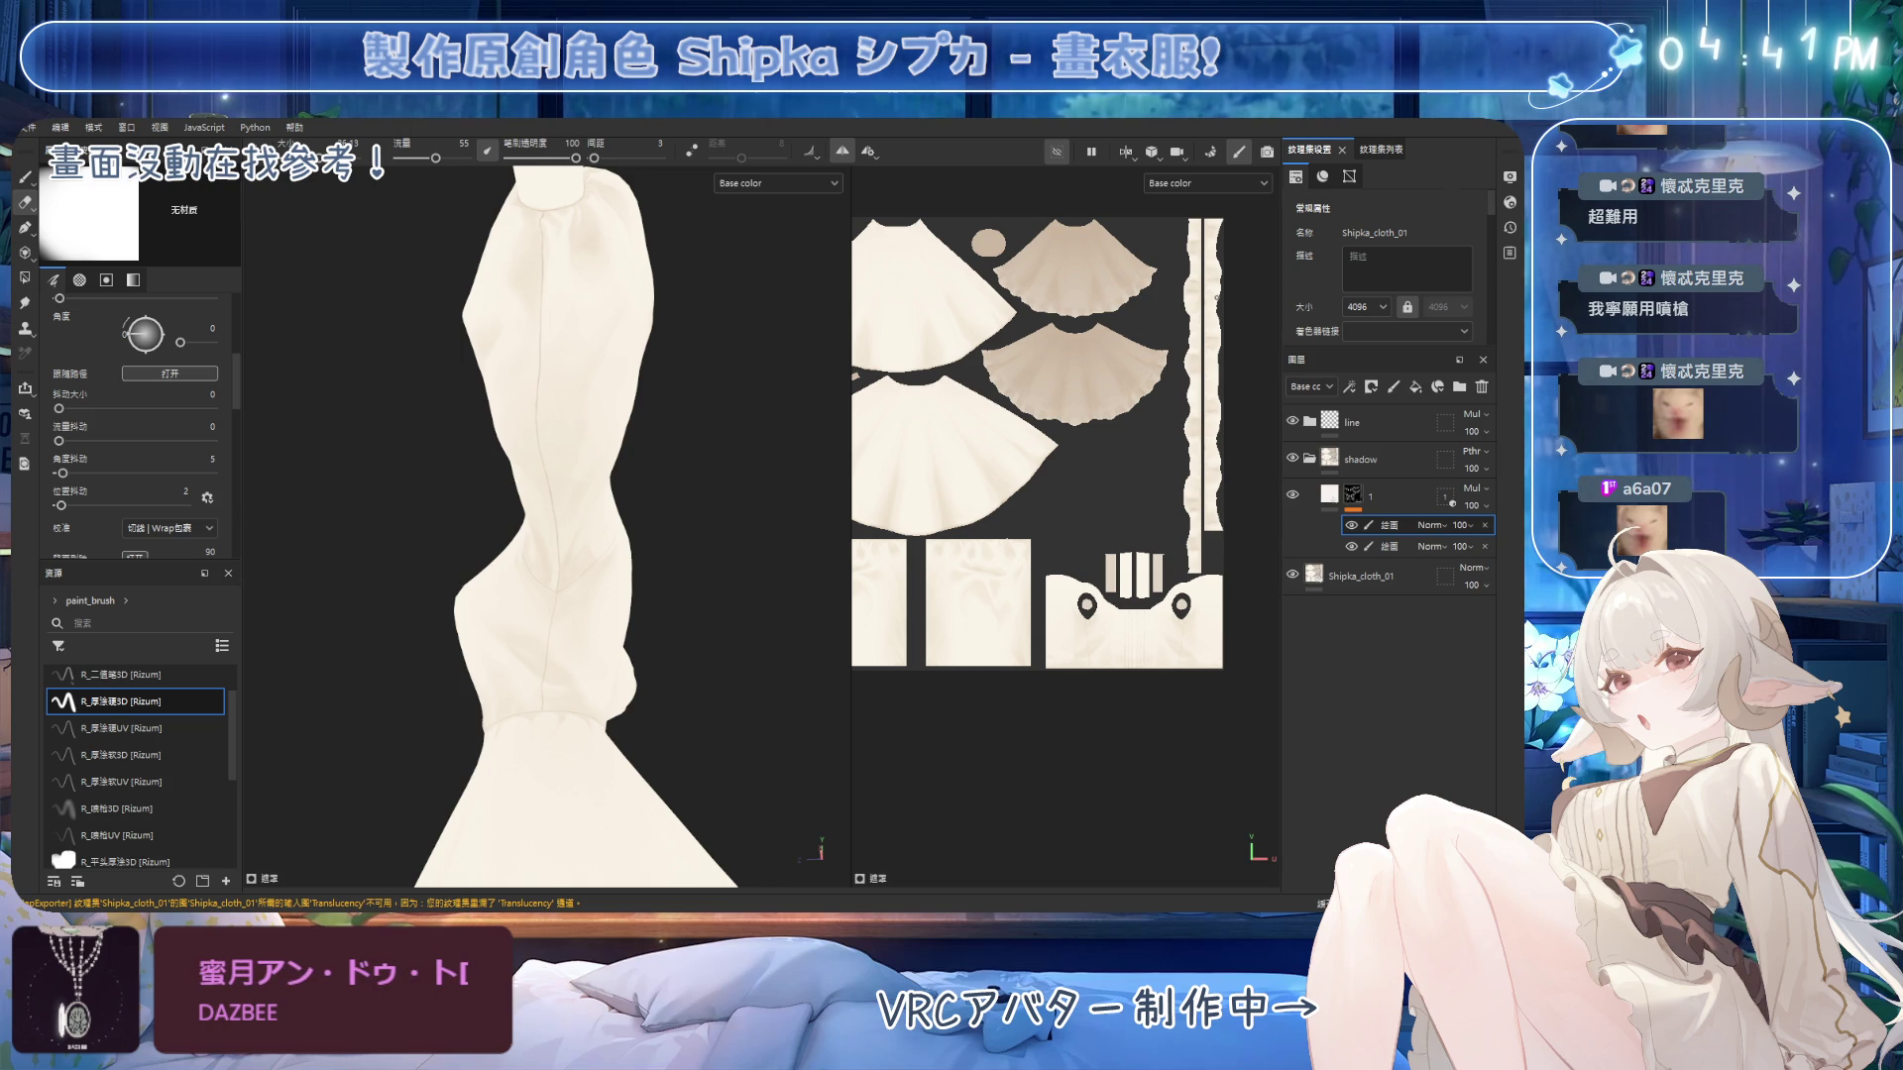
mouse_move(644, 495)
alt+mouse_down()
mouse_move(628, 526)
mouse_move(768, 489)
alt+mouse_up()
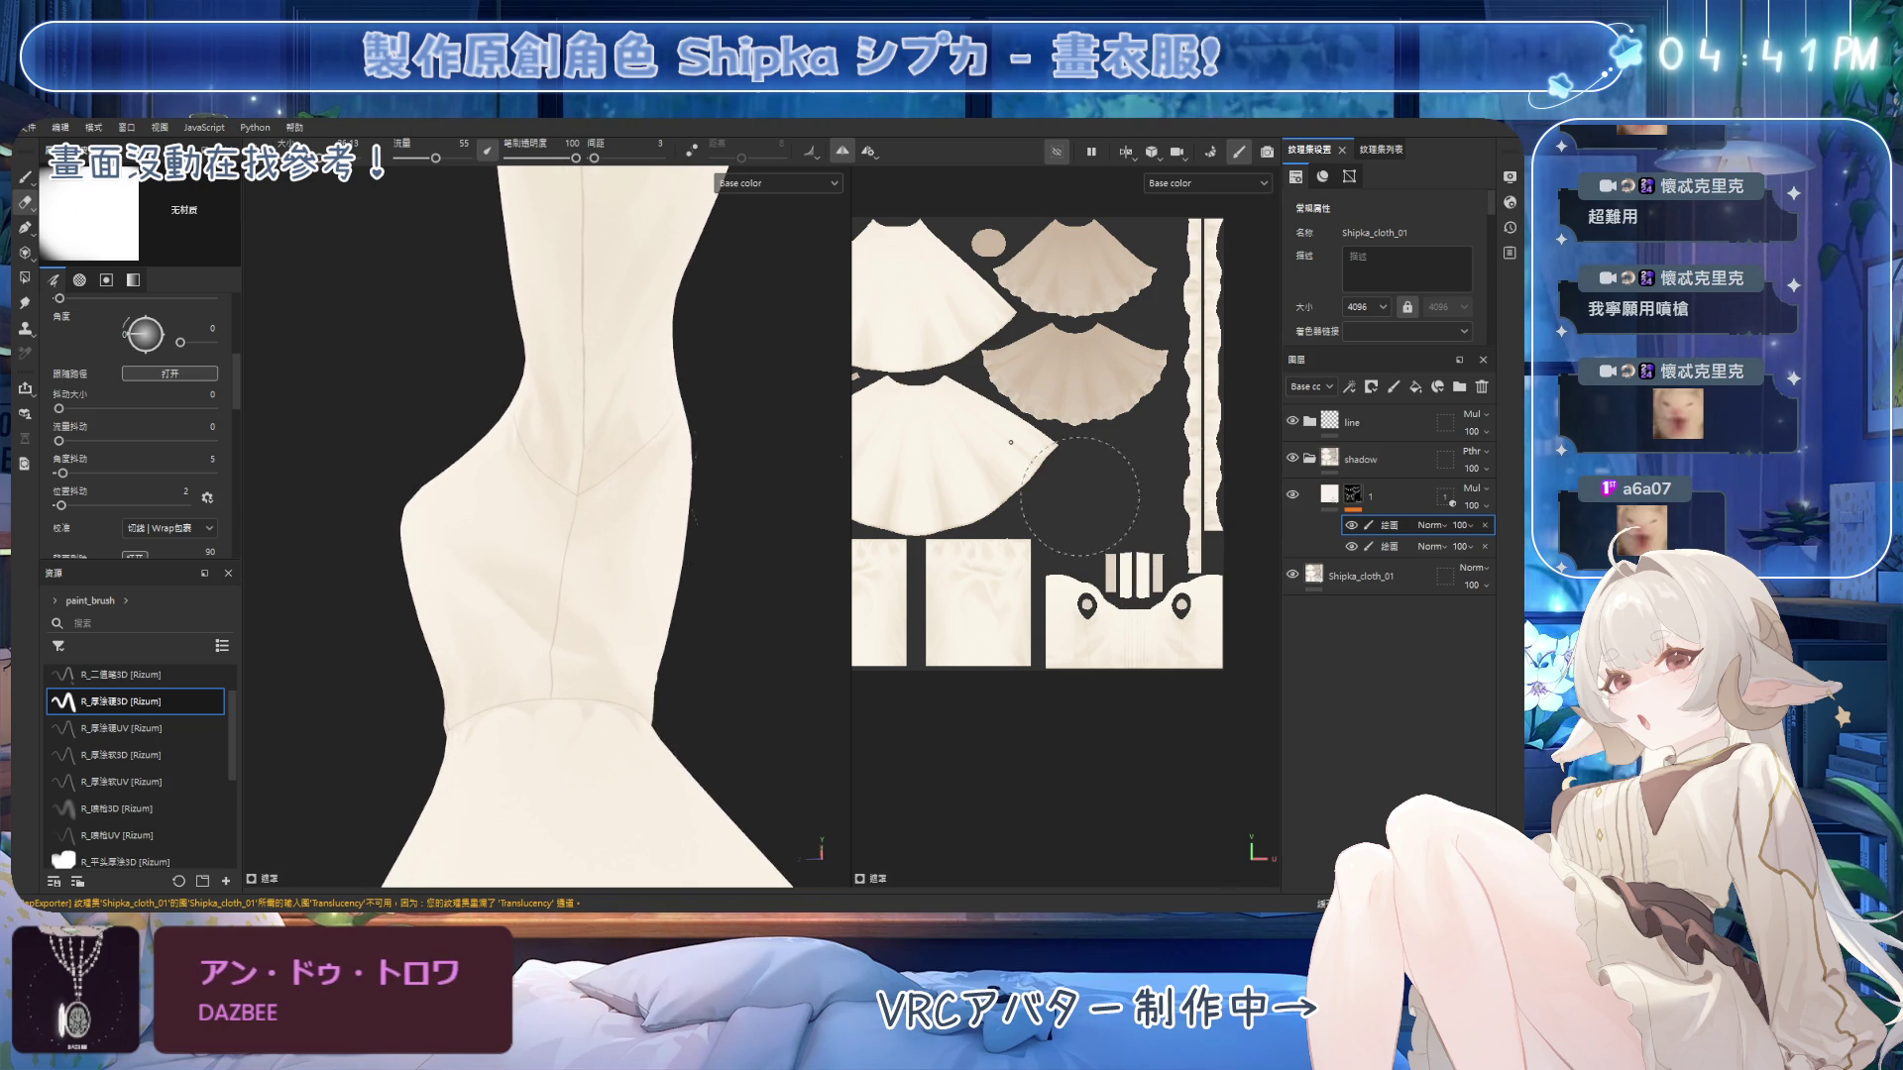
Switch to the second paint sub-layer and reset the brush to its preset.
click(1407, 546)
mouse_move(515, 535)
alt+mouse_down()
mouse_move(573, 509)
mouse_move(658, 425)
alt+mouse_up()
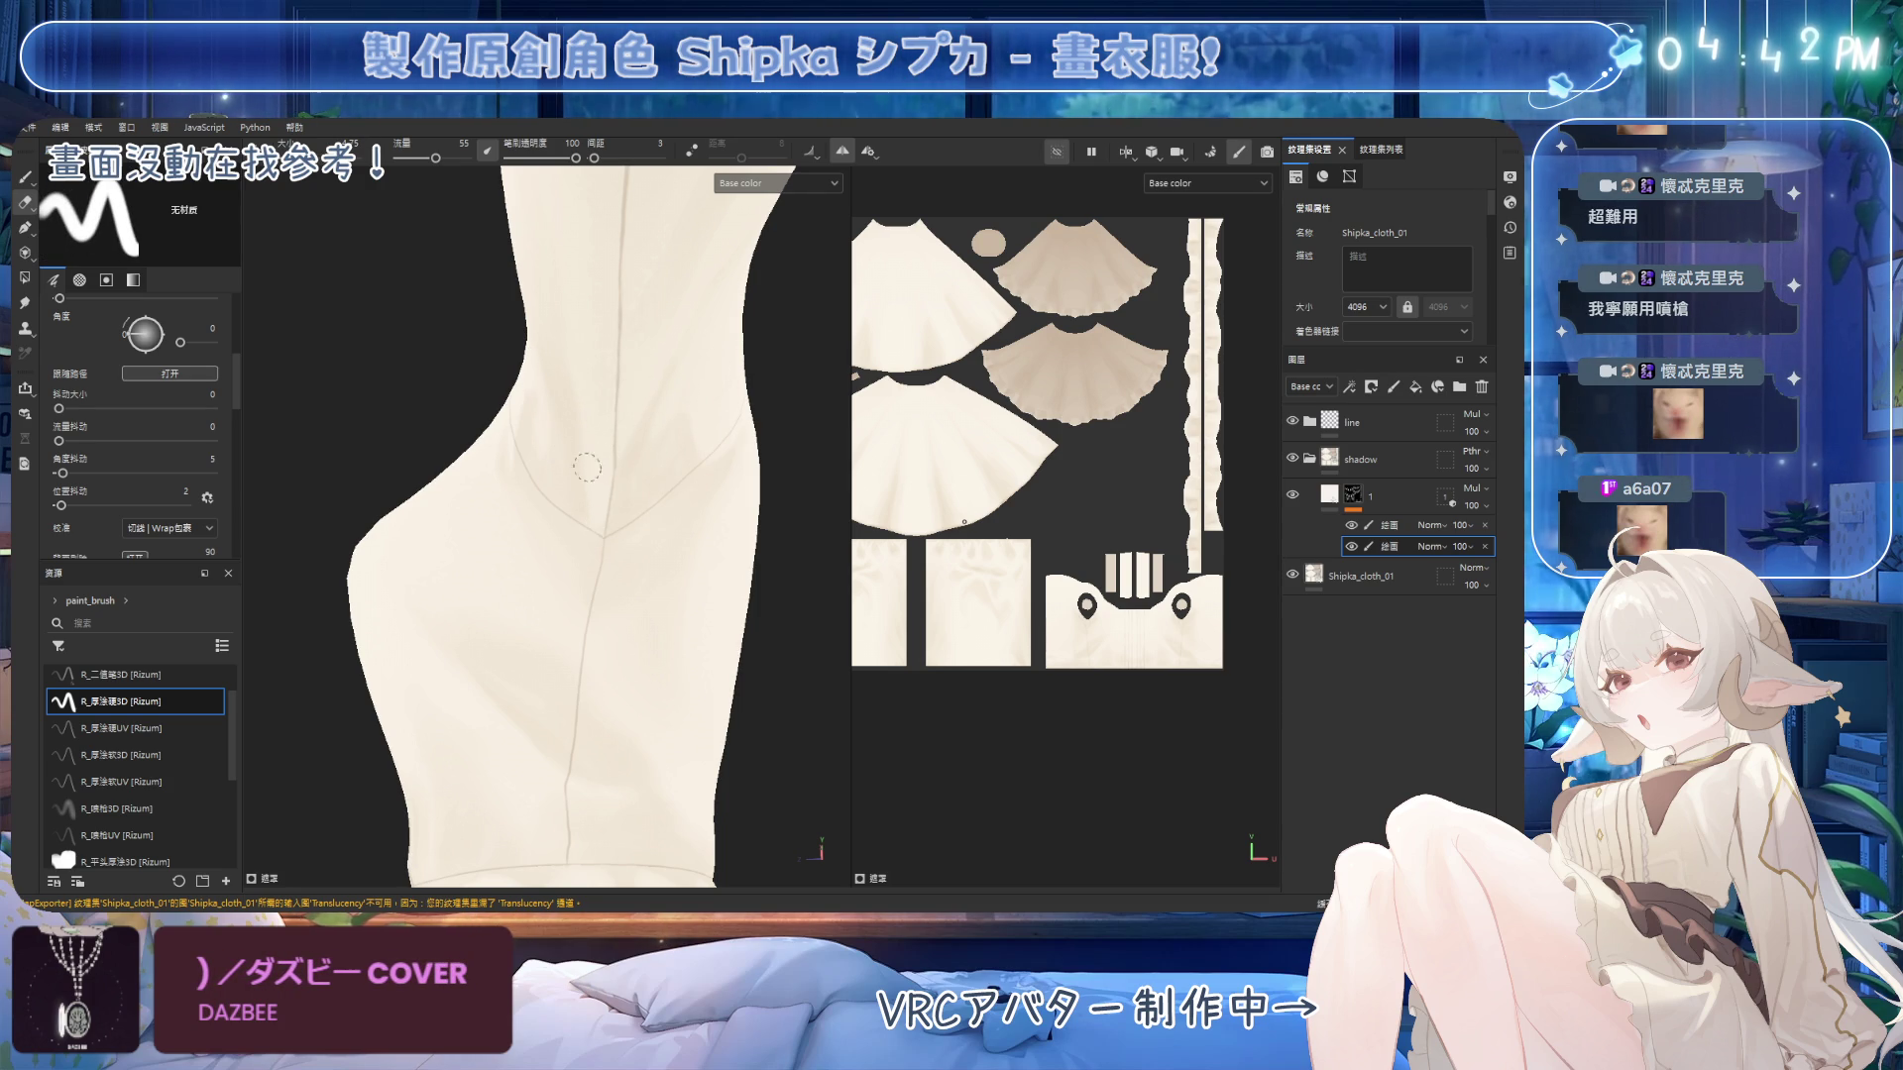
mouse_move(596, 520)
alt+mouse_down()
mouse_move(724, 501)
mouse_move(565, 488)
mouse_move(728, 503)
mouse_move(565, 496)
mouse_move(395, 539)
mouse_move(591, 410)
alt+mouse_up()
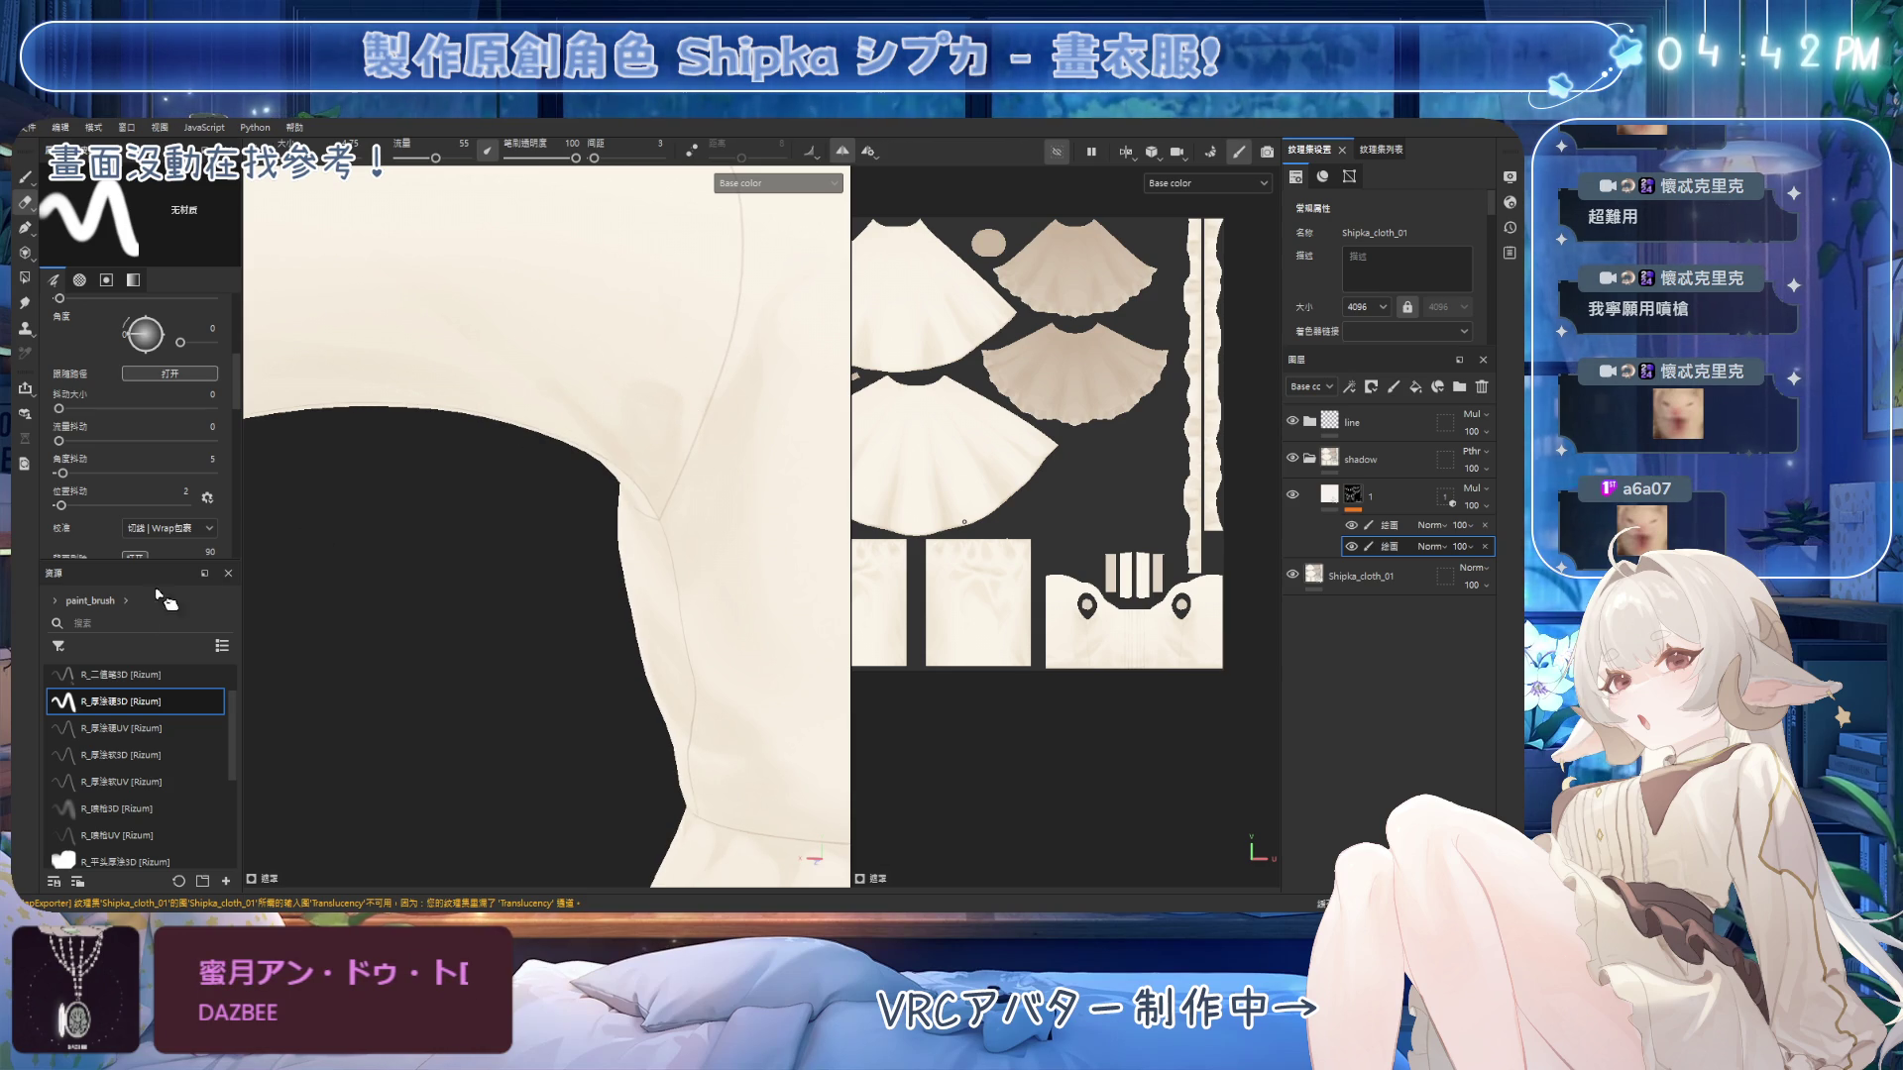
click(132, 706)
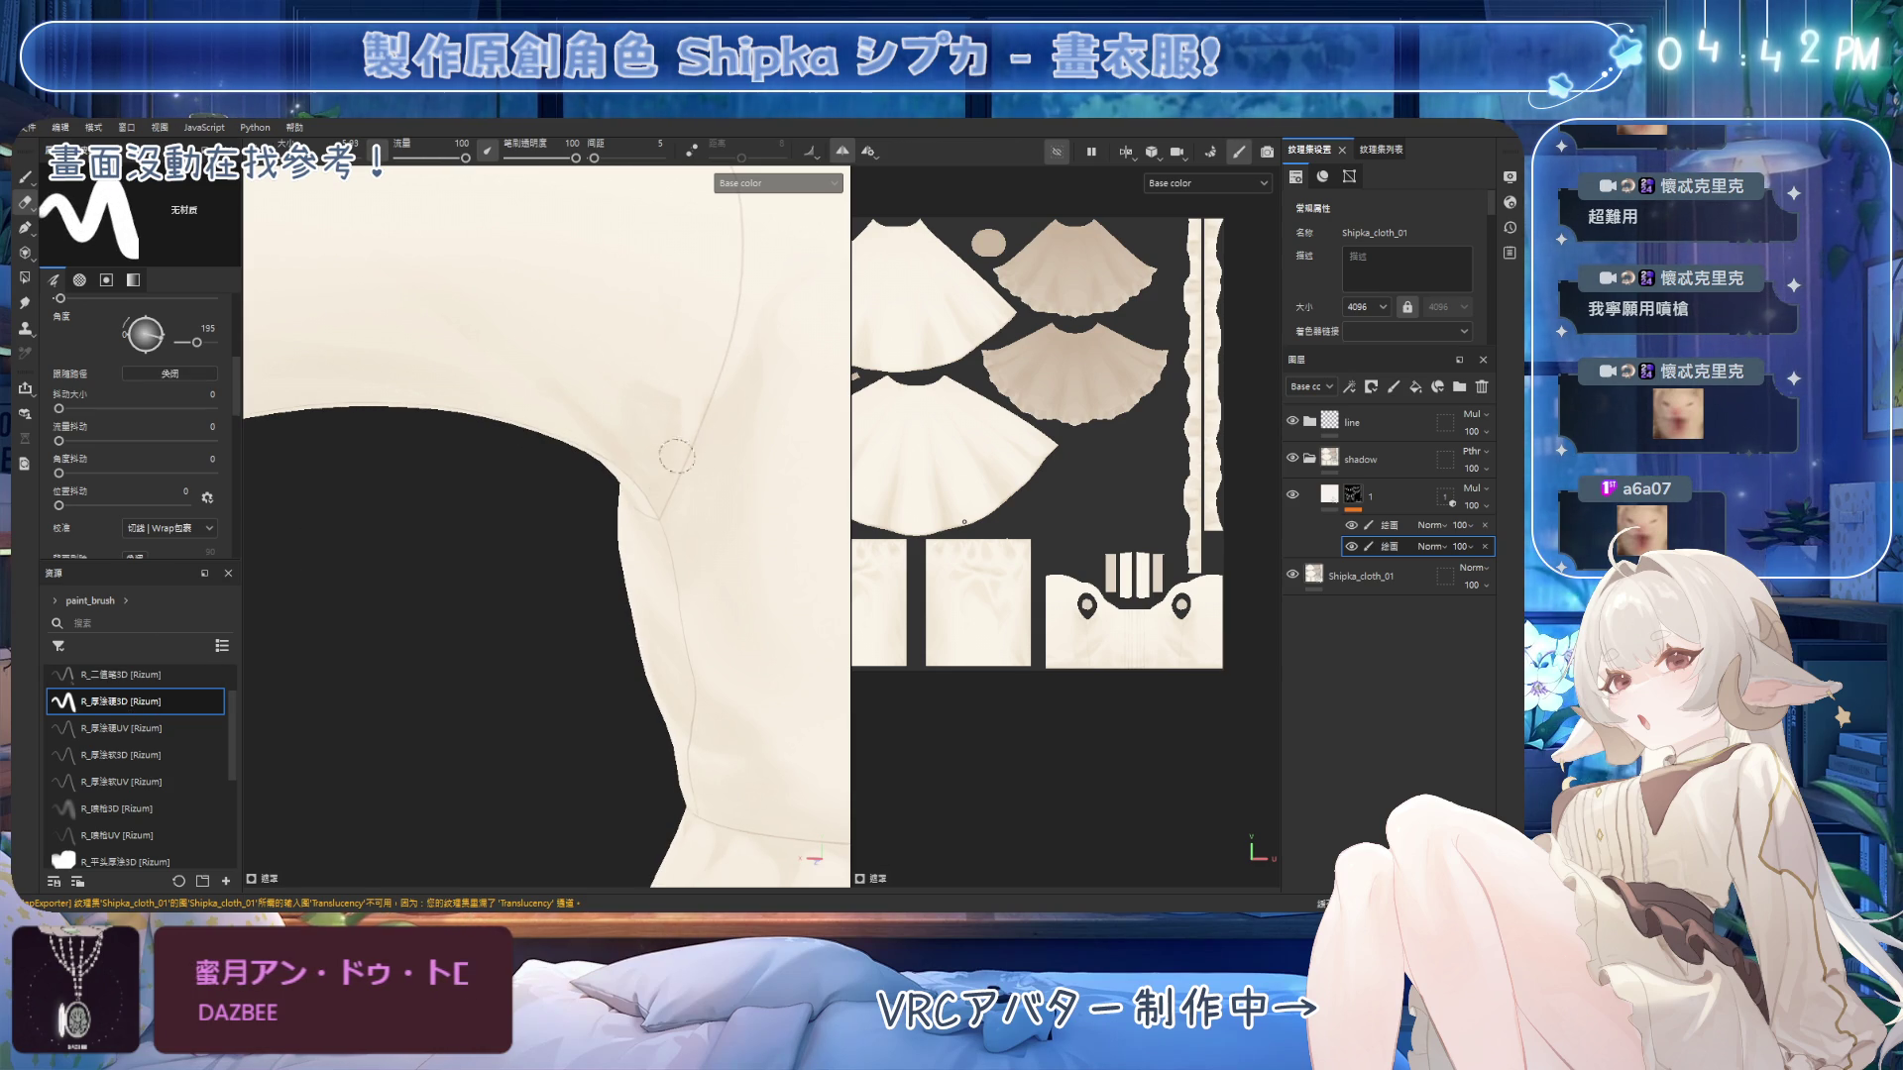
mouse_move(659, 467)
alt+mouse_down()
mouse_move(714, 356)
mouse_move(684, 327)
mouse_move(658, 543)
mouse_move(628, 555)
mouse_move(607, 512)
alt+mouse_up()
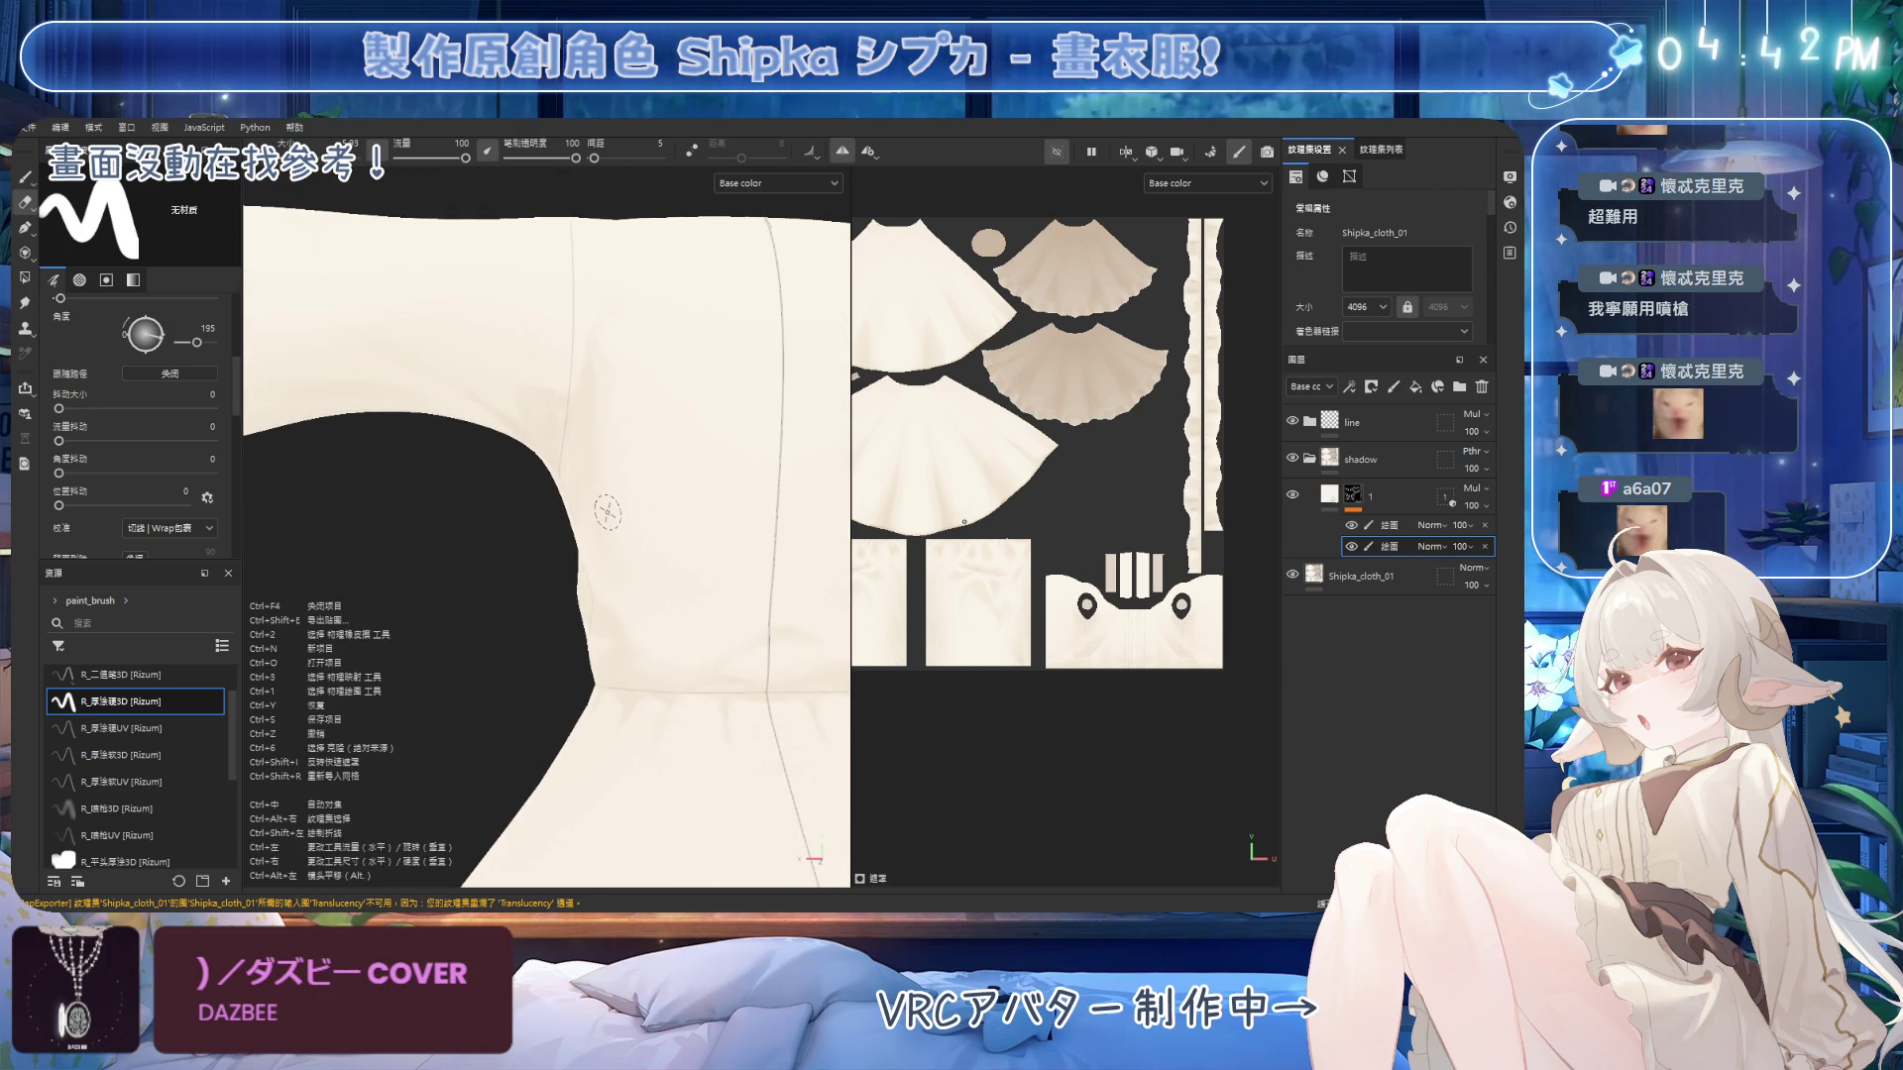
Paint soft shadows where the sleeve meets the front bodice.
mouse_move(871, 372)
middle_down()
mouse_move(827, 405)
mouse_move(633, 382)
middle_up()
scroll(968, 462, up, 2)
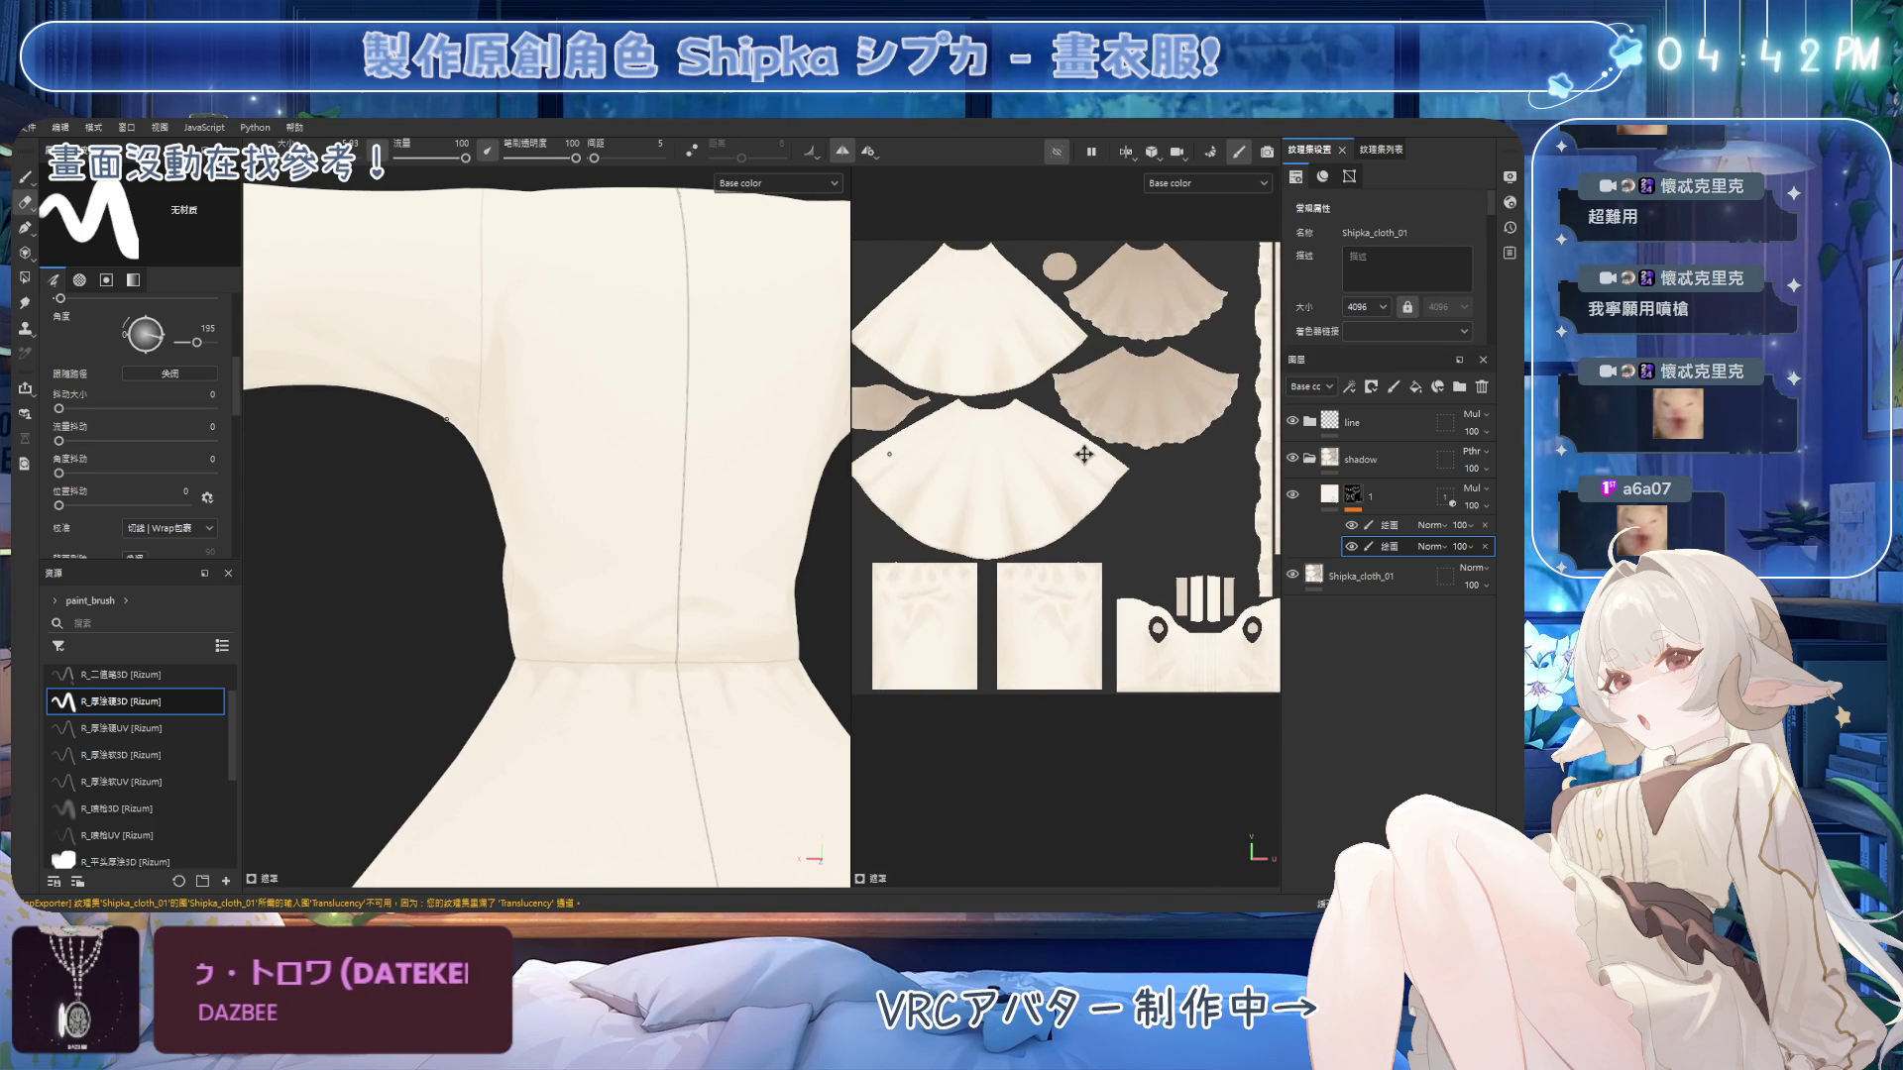
mouse_move(501, 467)
alt+mouse_down()
mouse_move(665, 482)
mouse_move(557, 399)
alt+mouse_up()
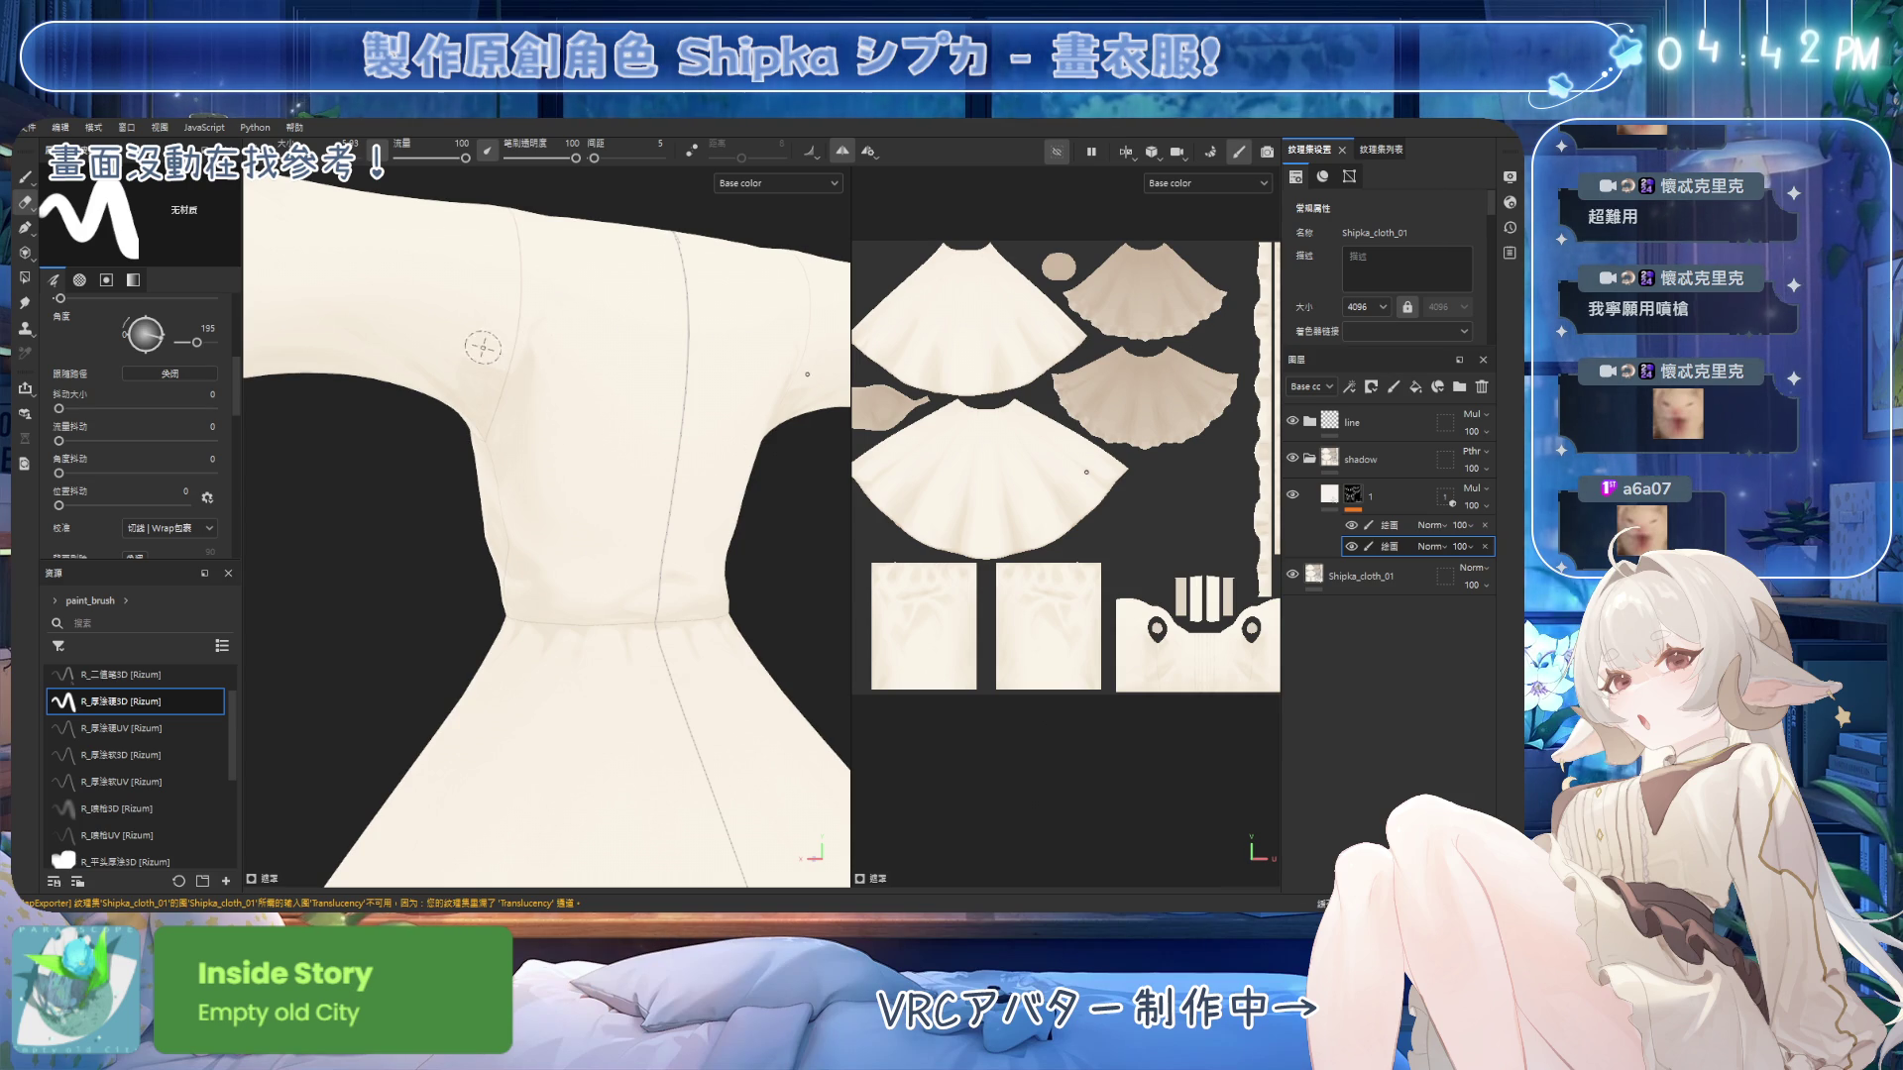
mouse_move(637, 374)
alt+mouse_down()
mouse_move(628, 429)
mouse_move(540, 367)
alt+mouse_up()
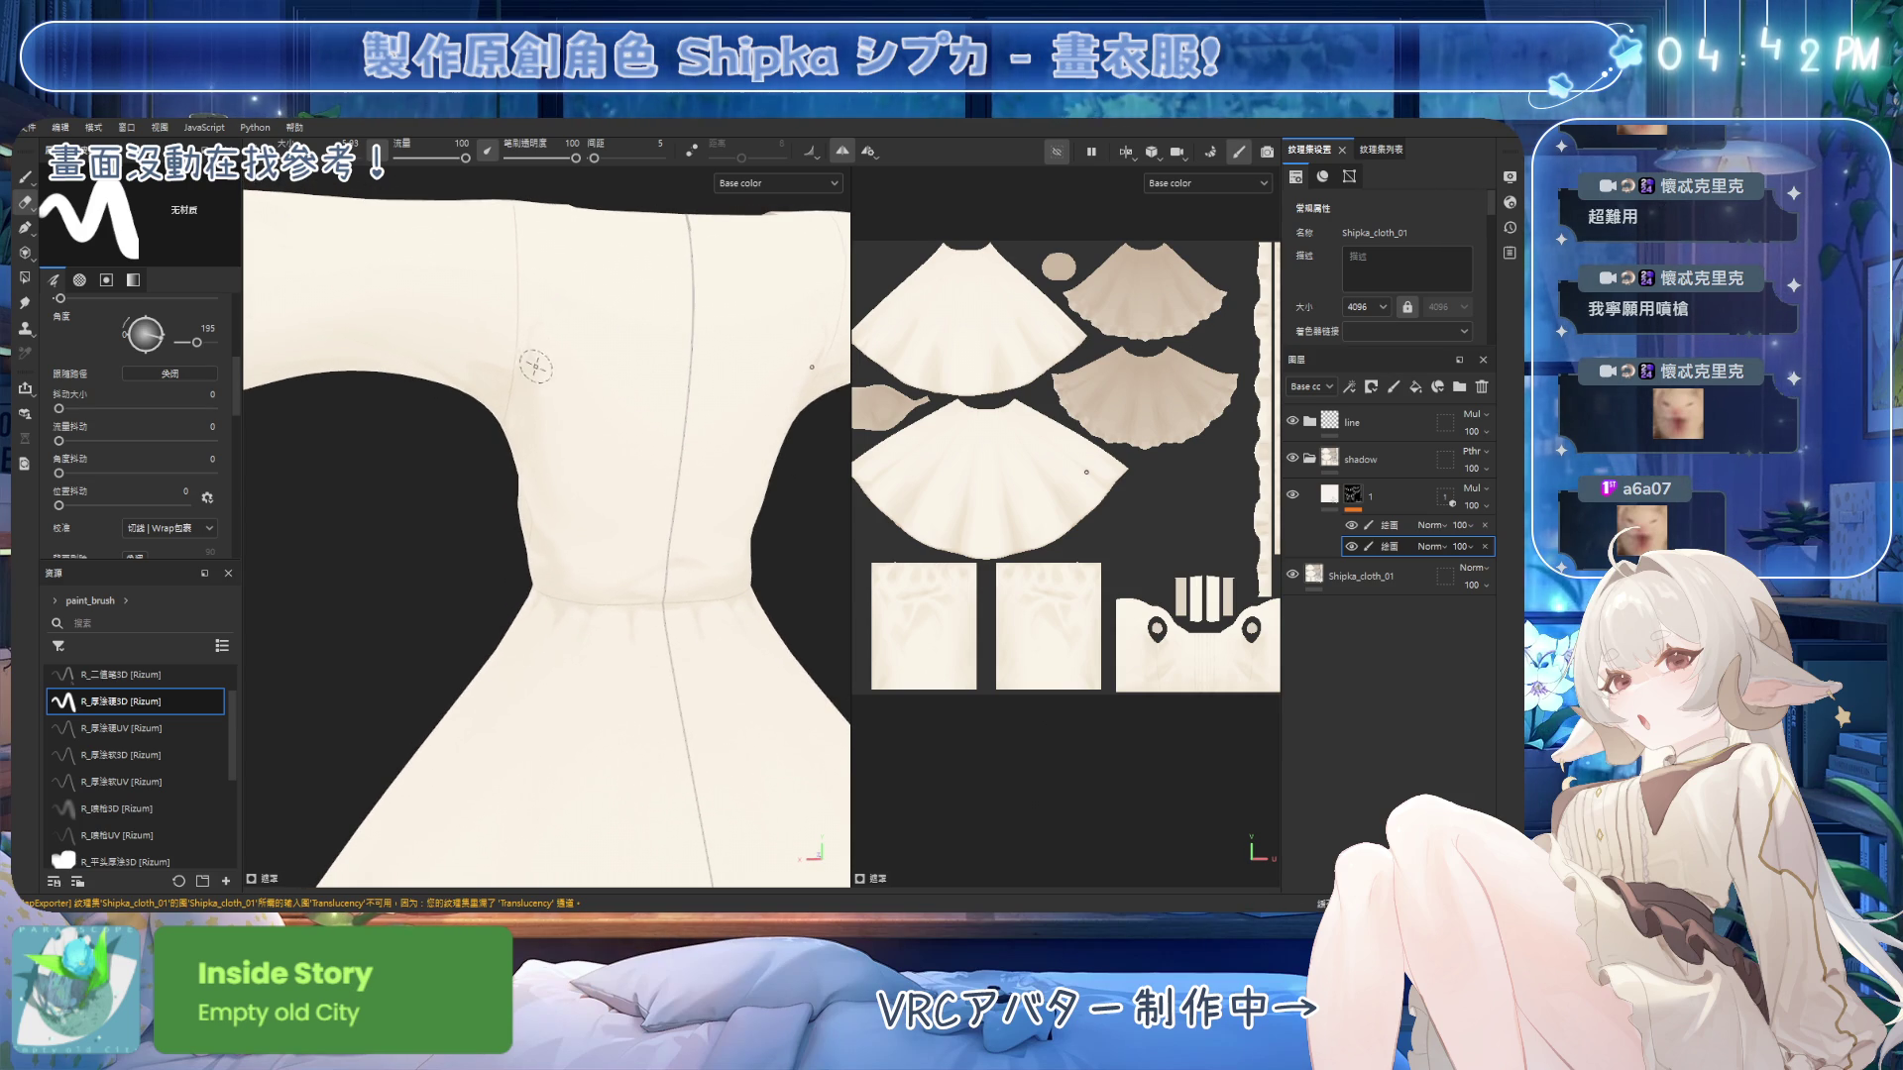
key(b)
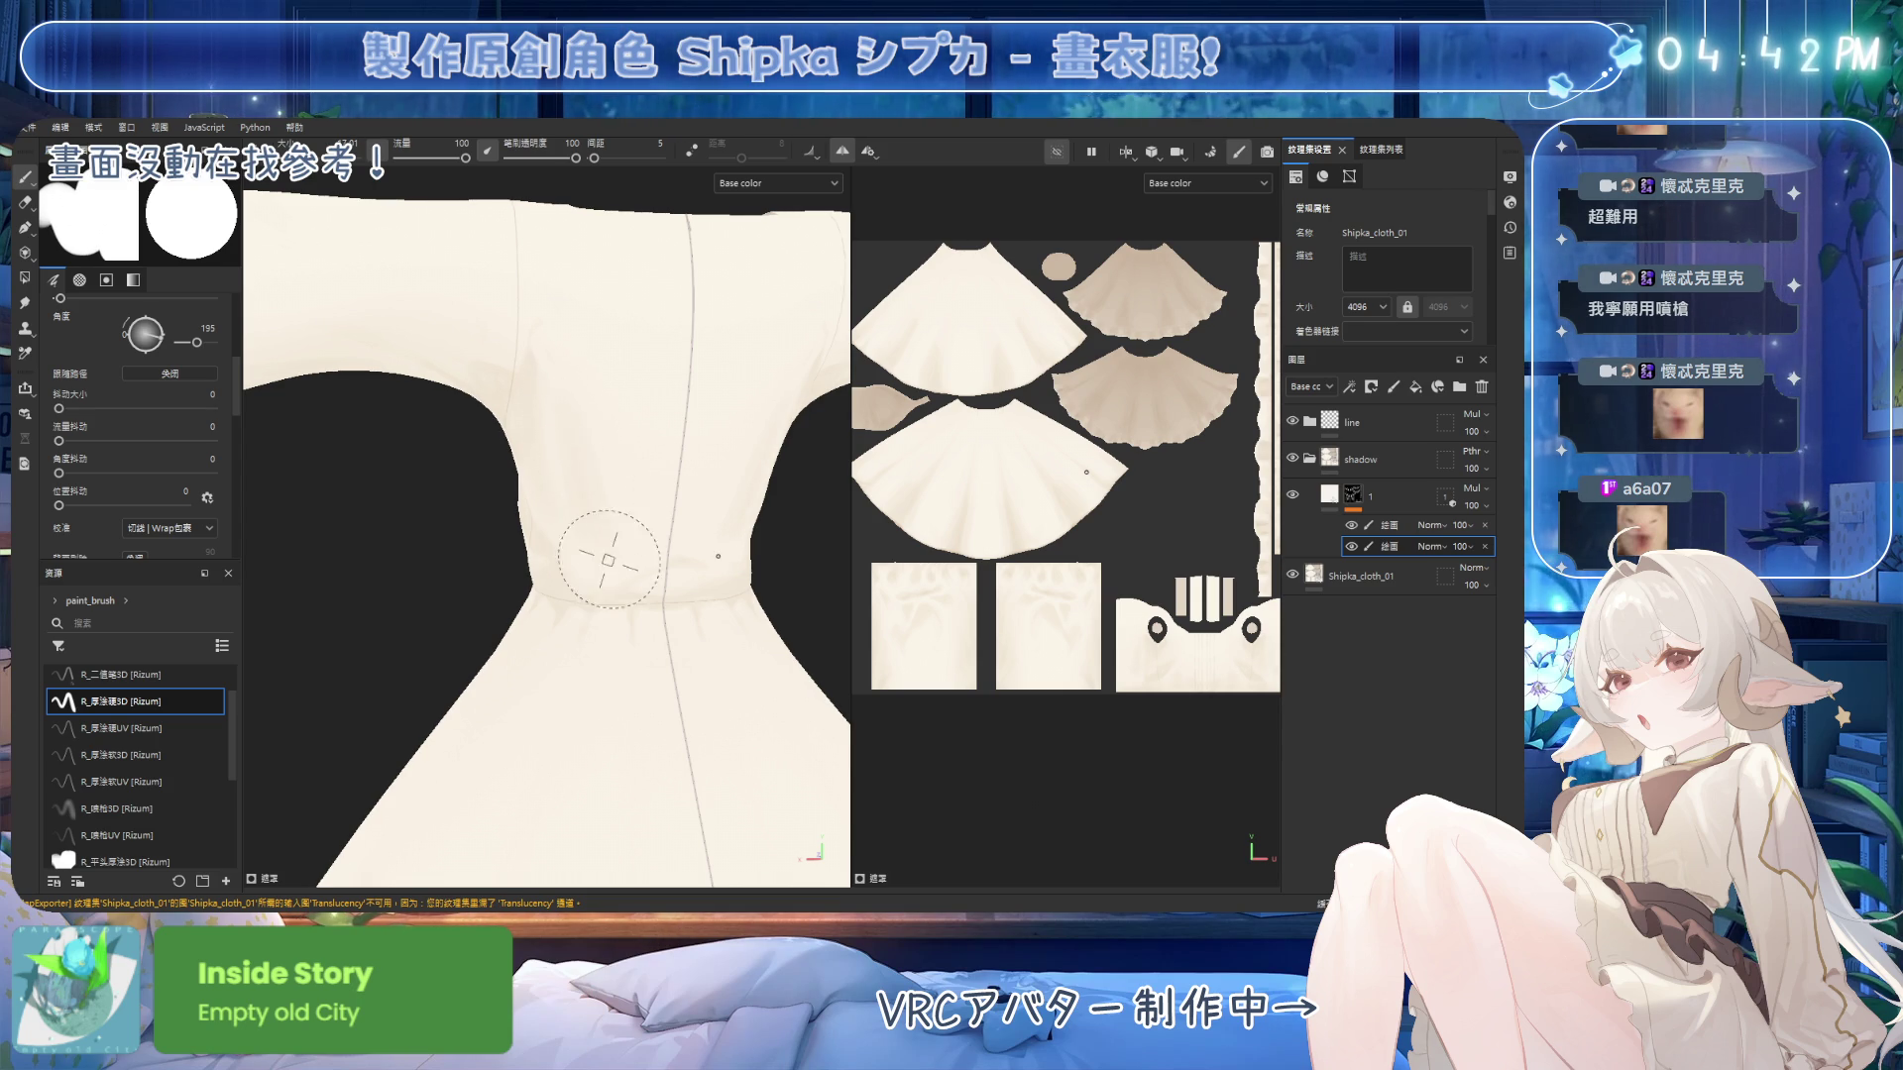
Erase excess shading at the underarm and load a softer Rizum brush preset.
mouse_move(565, 402)
alt+mouse_down()
mouse_move(625, 581)
mouse_move(599, 429)
mouse_move(629, 556)
mouse_move(721, 440)
mouse_move(629, 429)
mouse_move(569, 536)
alt+mouse_up()
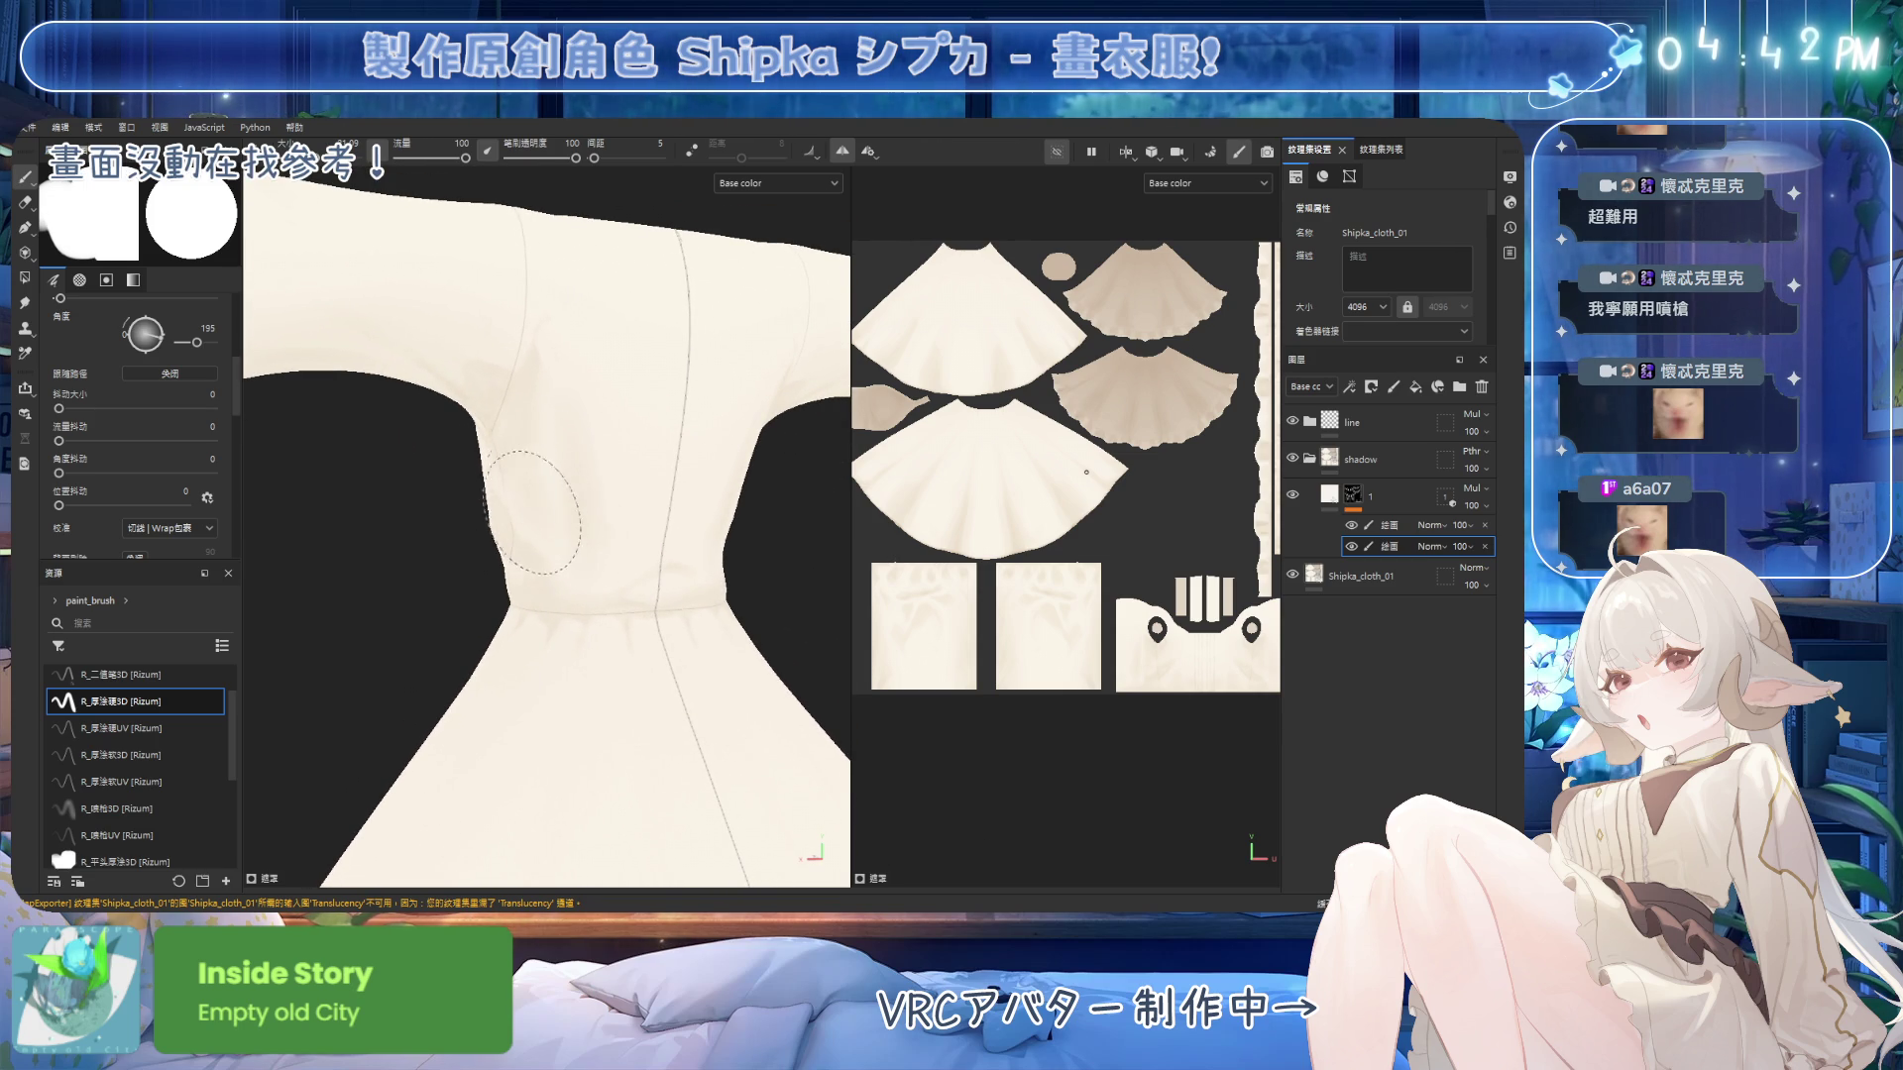
mouse_move(565, 560)
alt+mouse_down()
mouse_move(624, 539)
mouse_move(645, 658)
mouse_move(625, 556)
mouse_move(522, 504)
alt+mouse_up()
key(2)
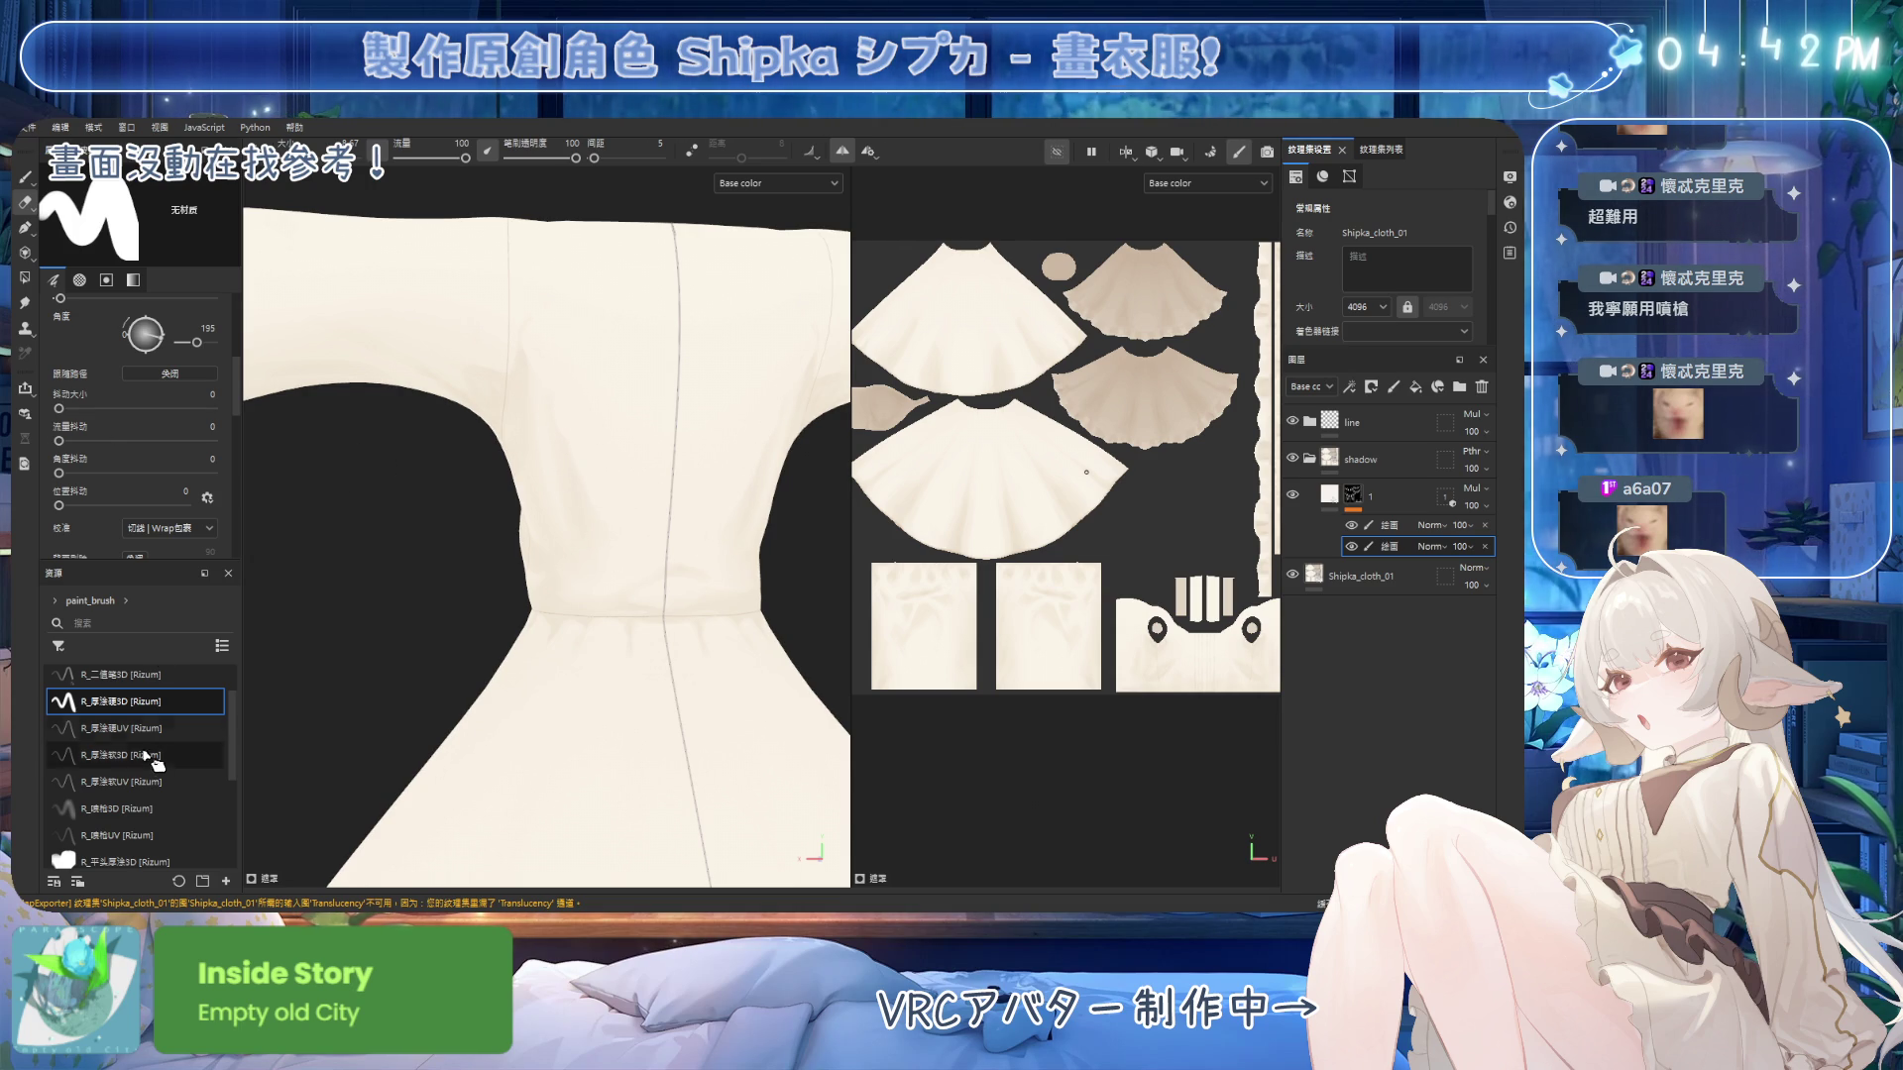
click(149, 809)
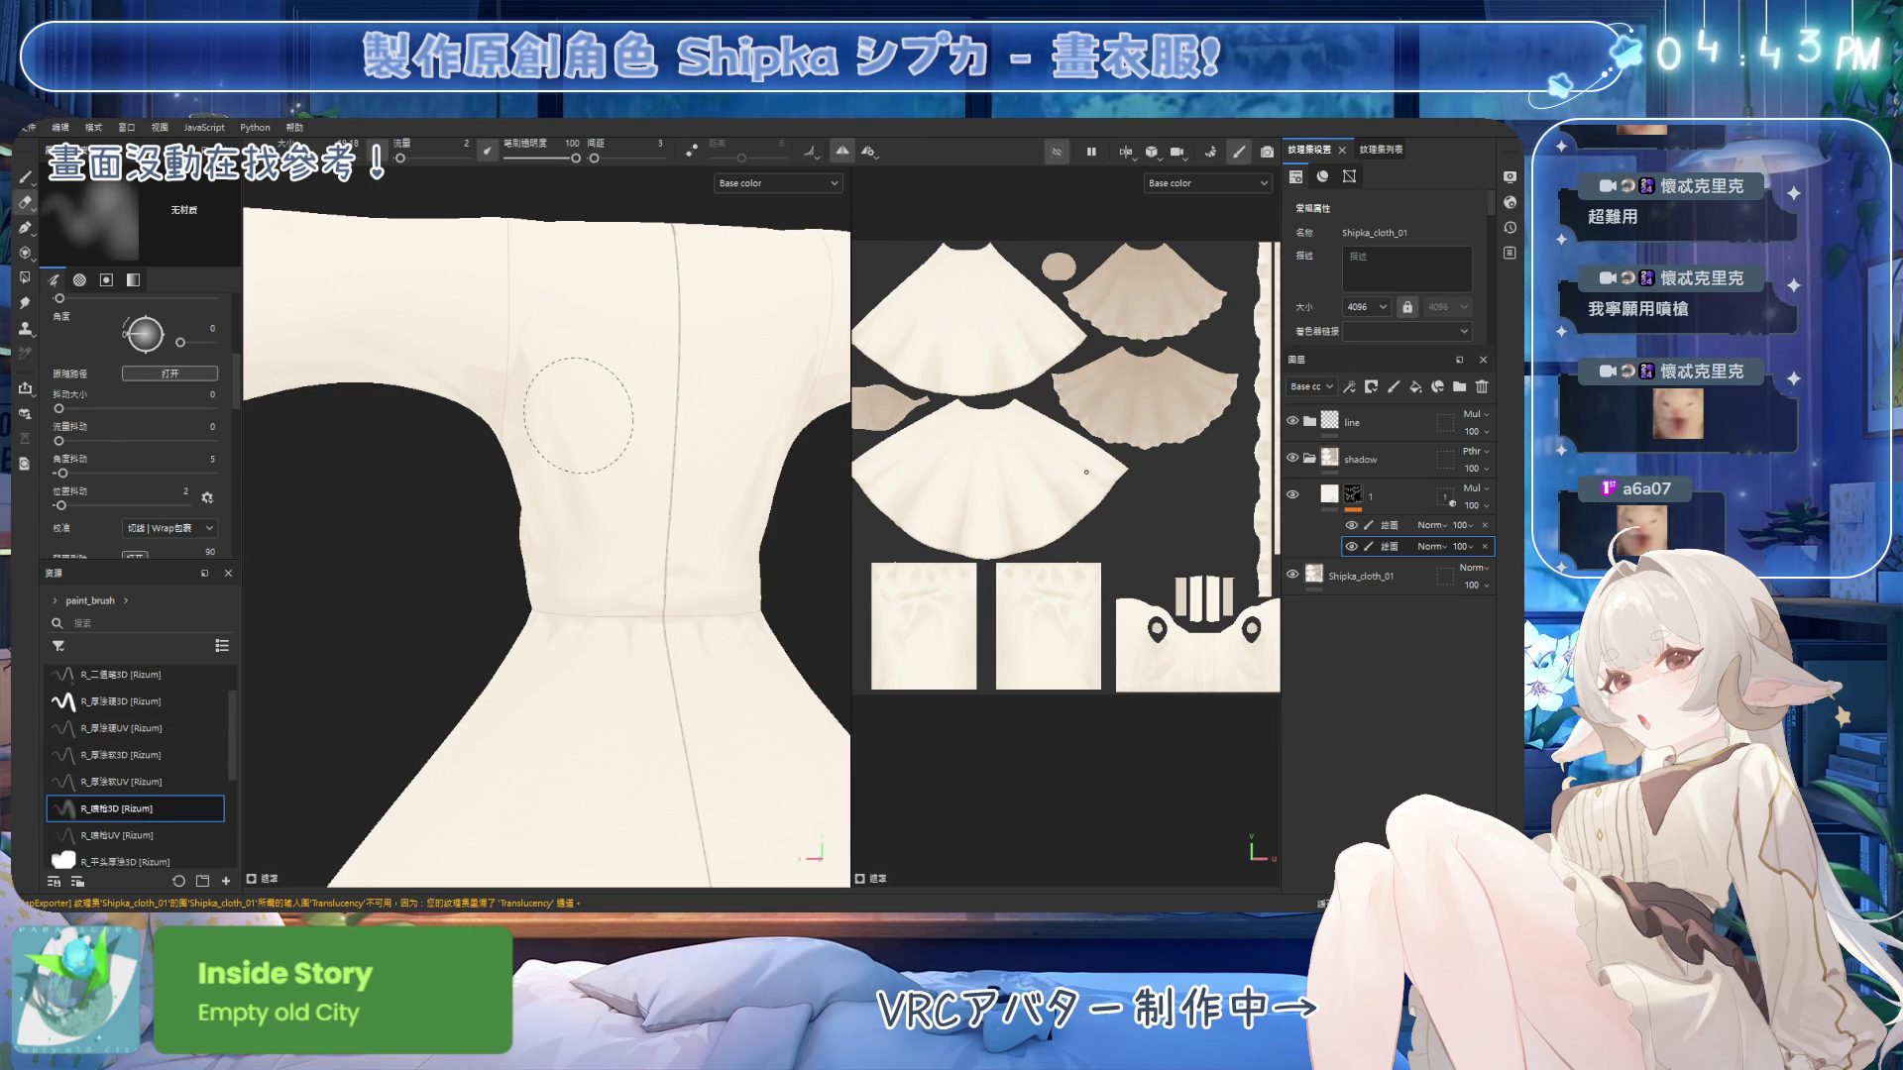
Raise brush flow to 52 and soften the upper bodice shading with the soft brush.
mouse_move(578, 458)
ctrl+mouse_down()
mouse_move(713, 683)
mouse_move(819, 620)
mouse_move(629, 599)
mouse_move(757, 460)
ctrl+mouse_up()
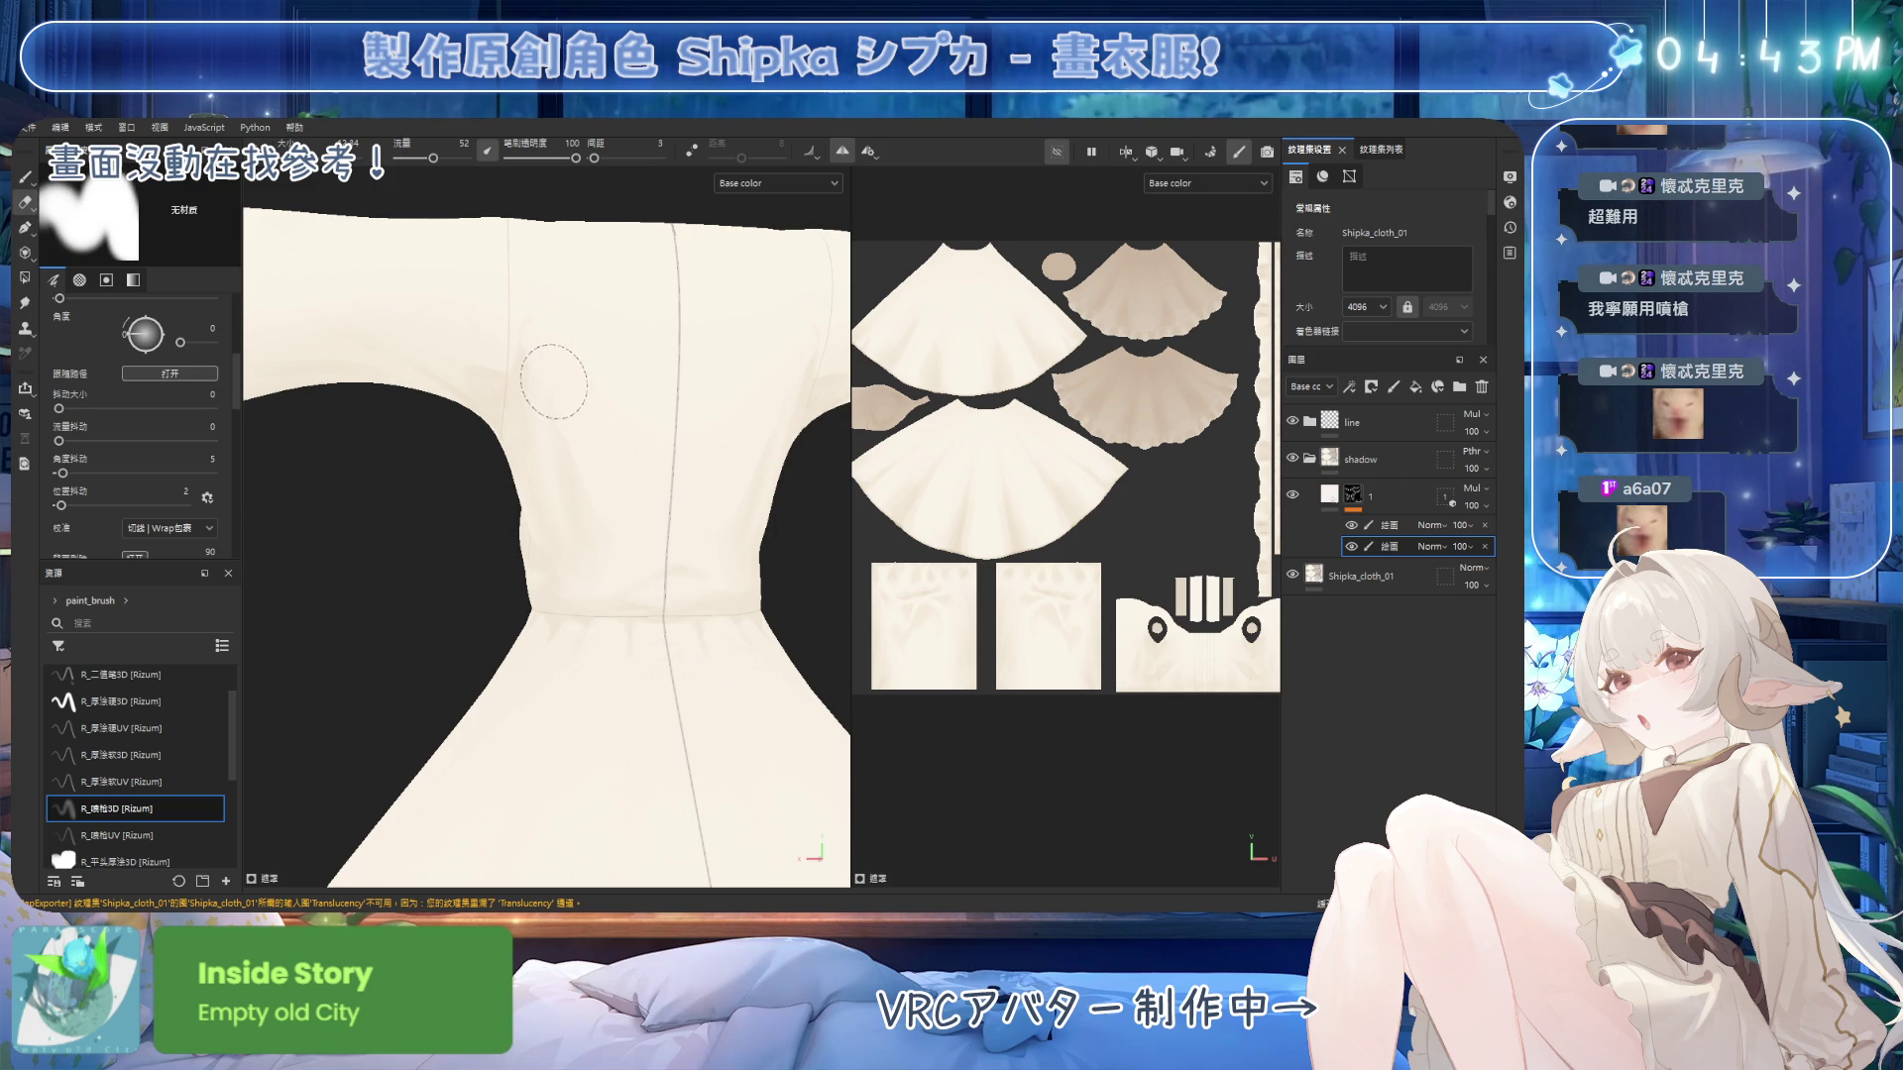
ctrl+drag(570, 411, 769, 414)
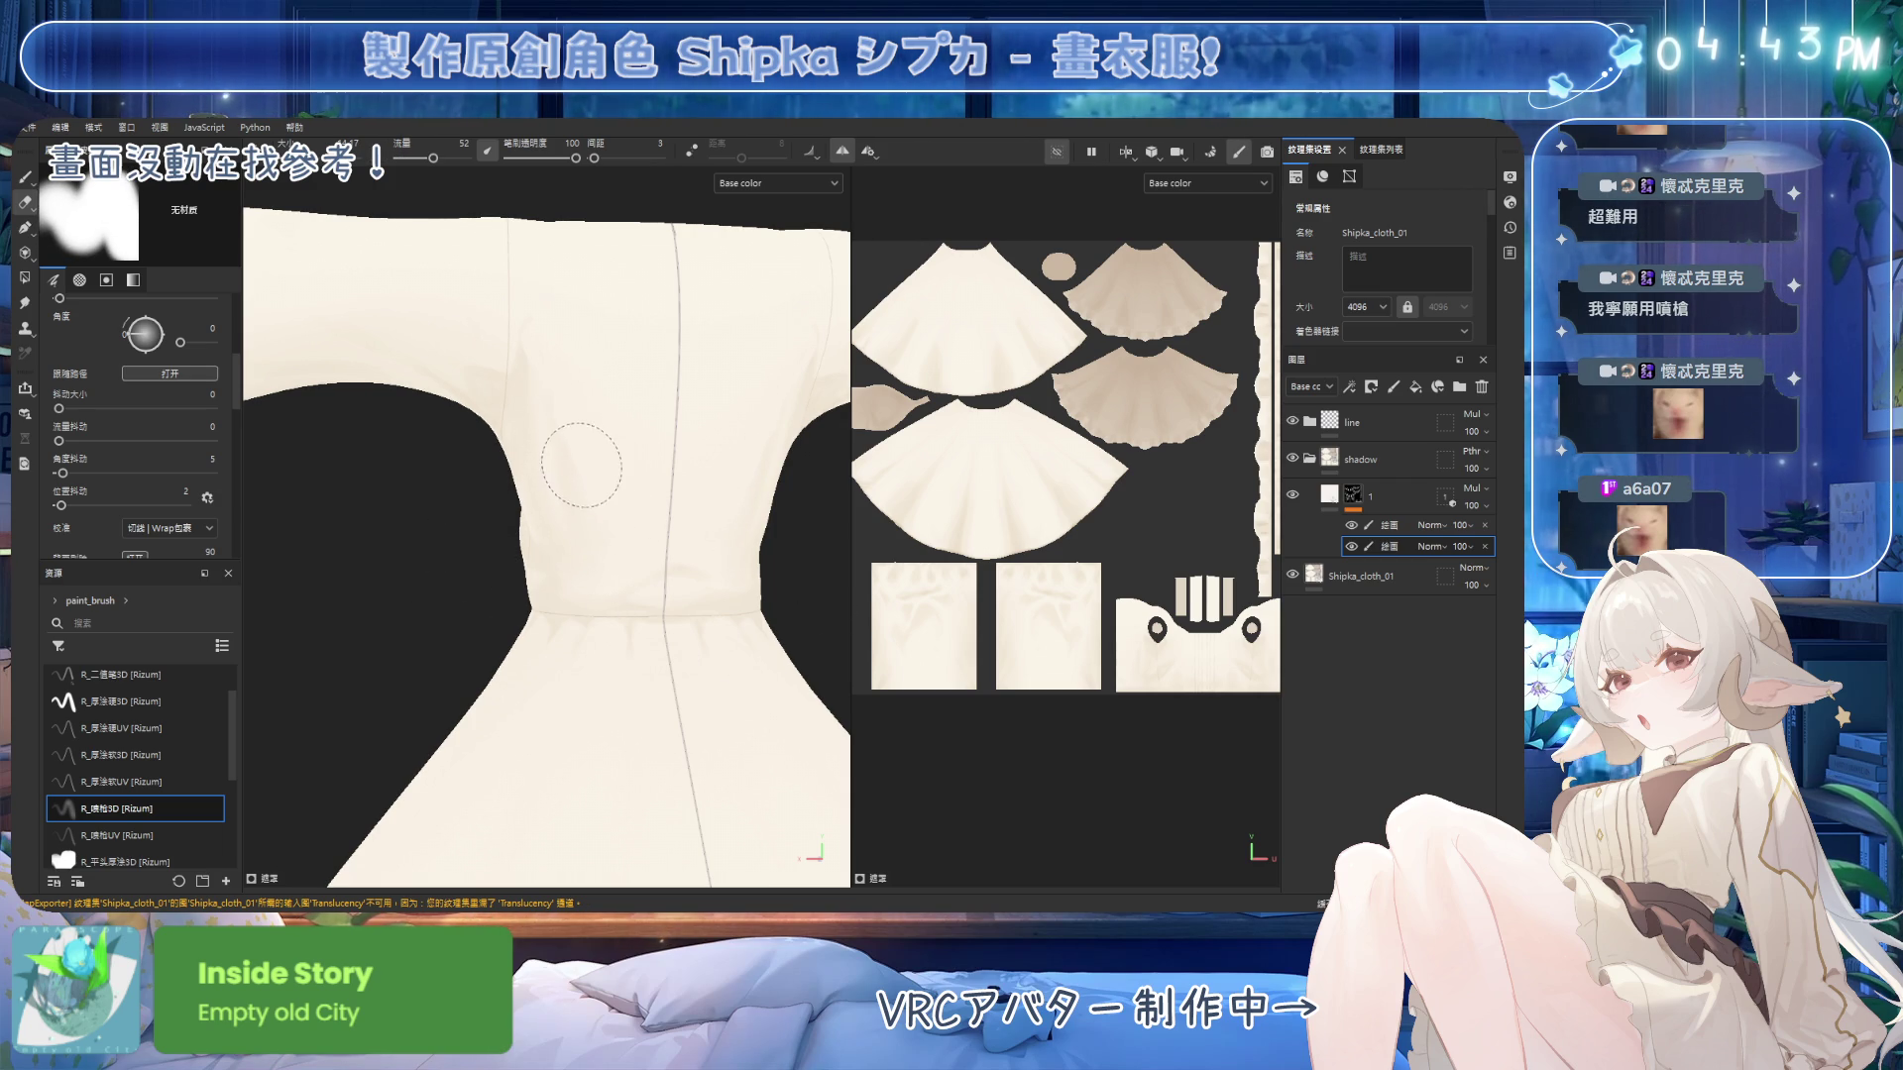
mouse_move(590, 552)
alt+mouse_down()
mouse_move(609, 476)
mouse_move(521, 482)
alt+mouse_up()
key(b)
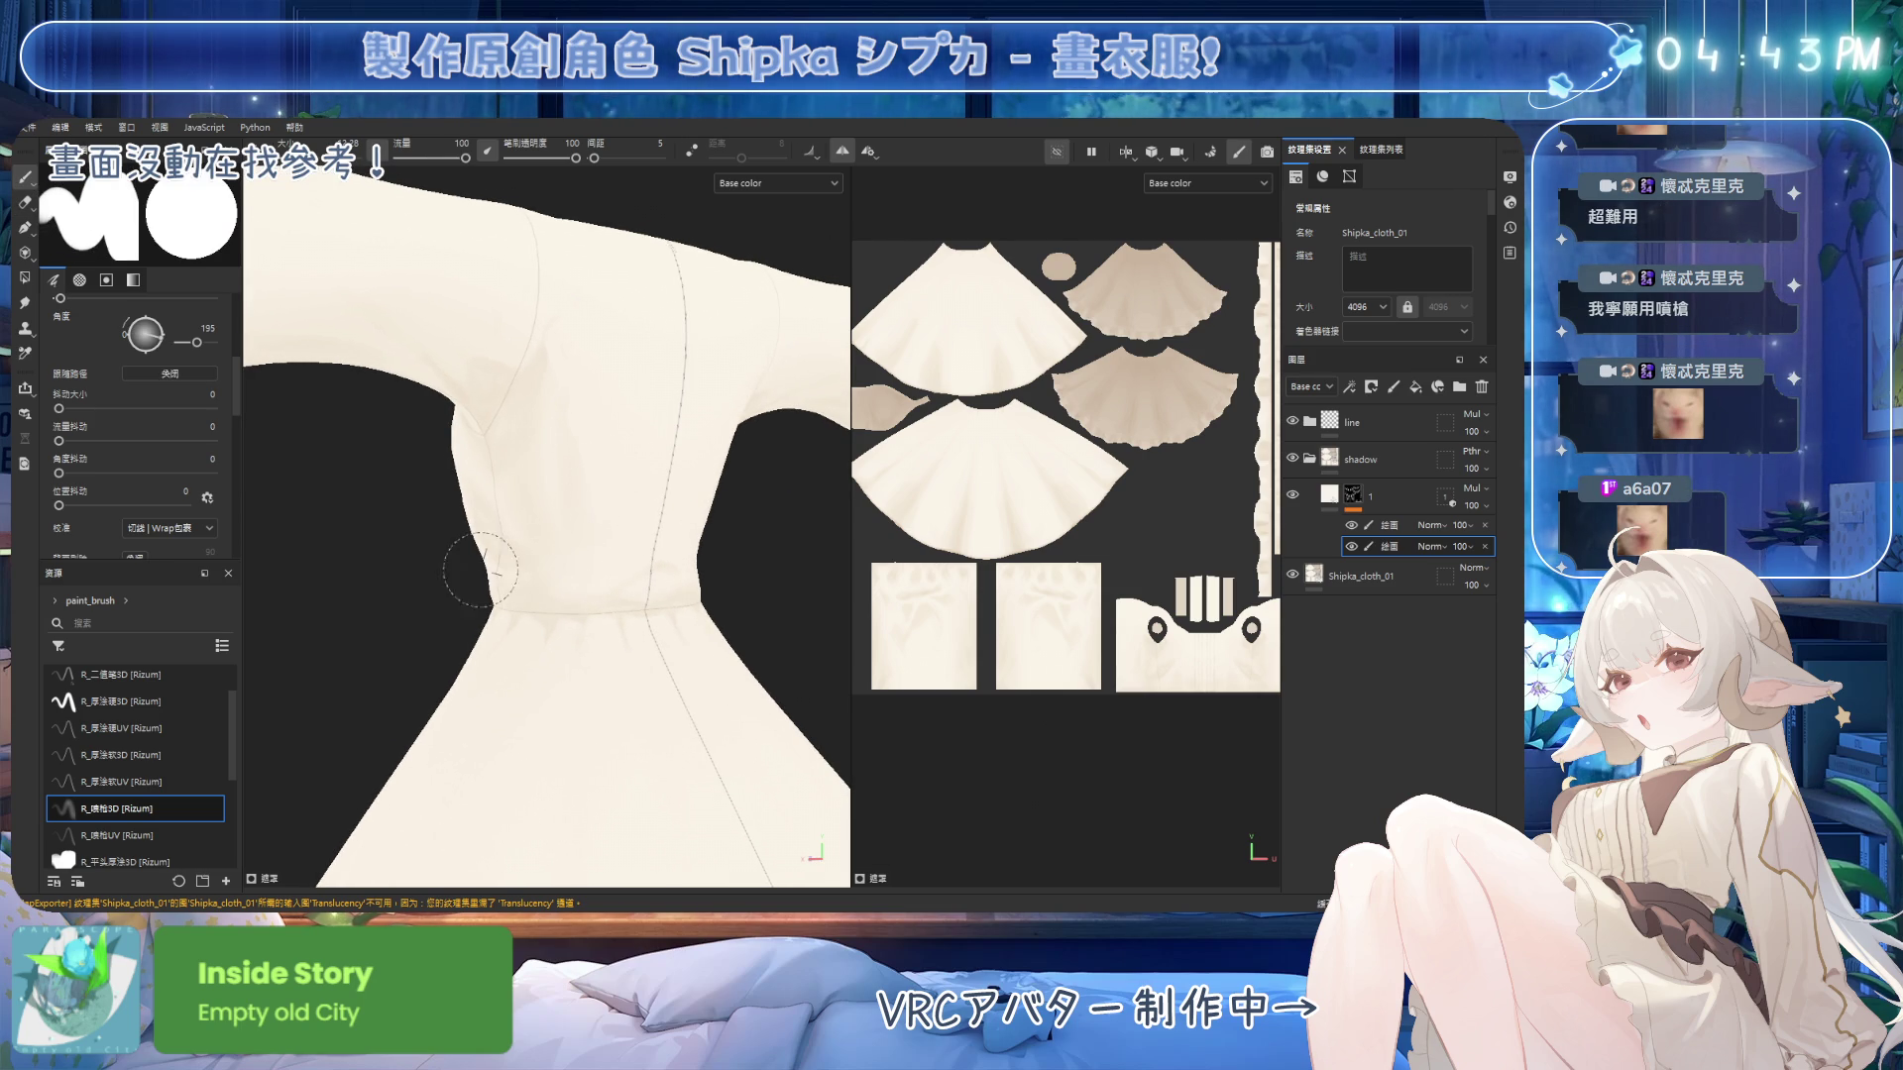
click(156, 702)
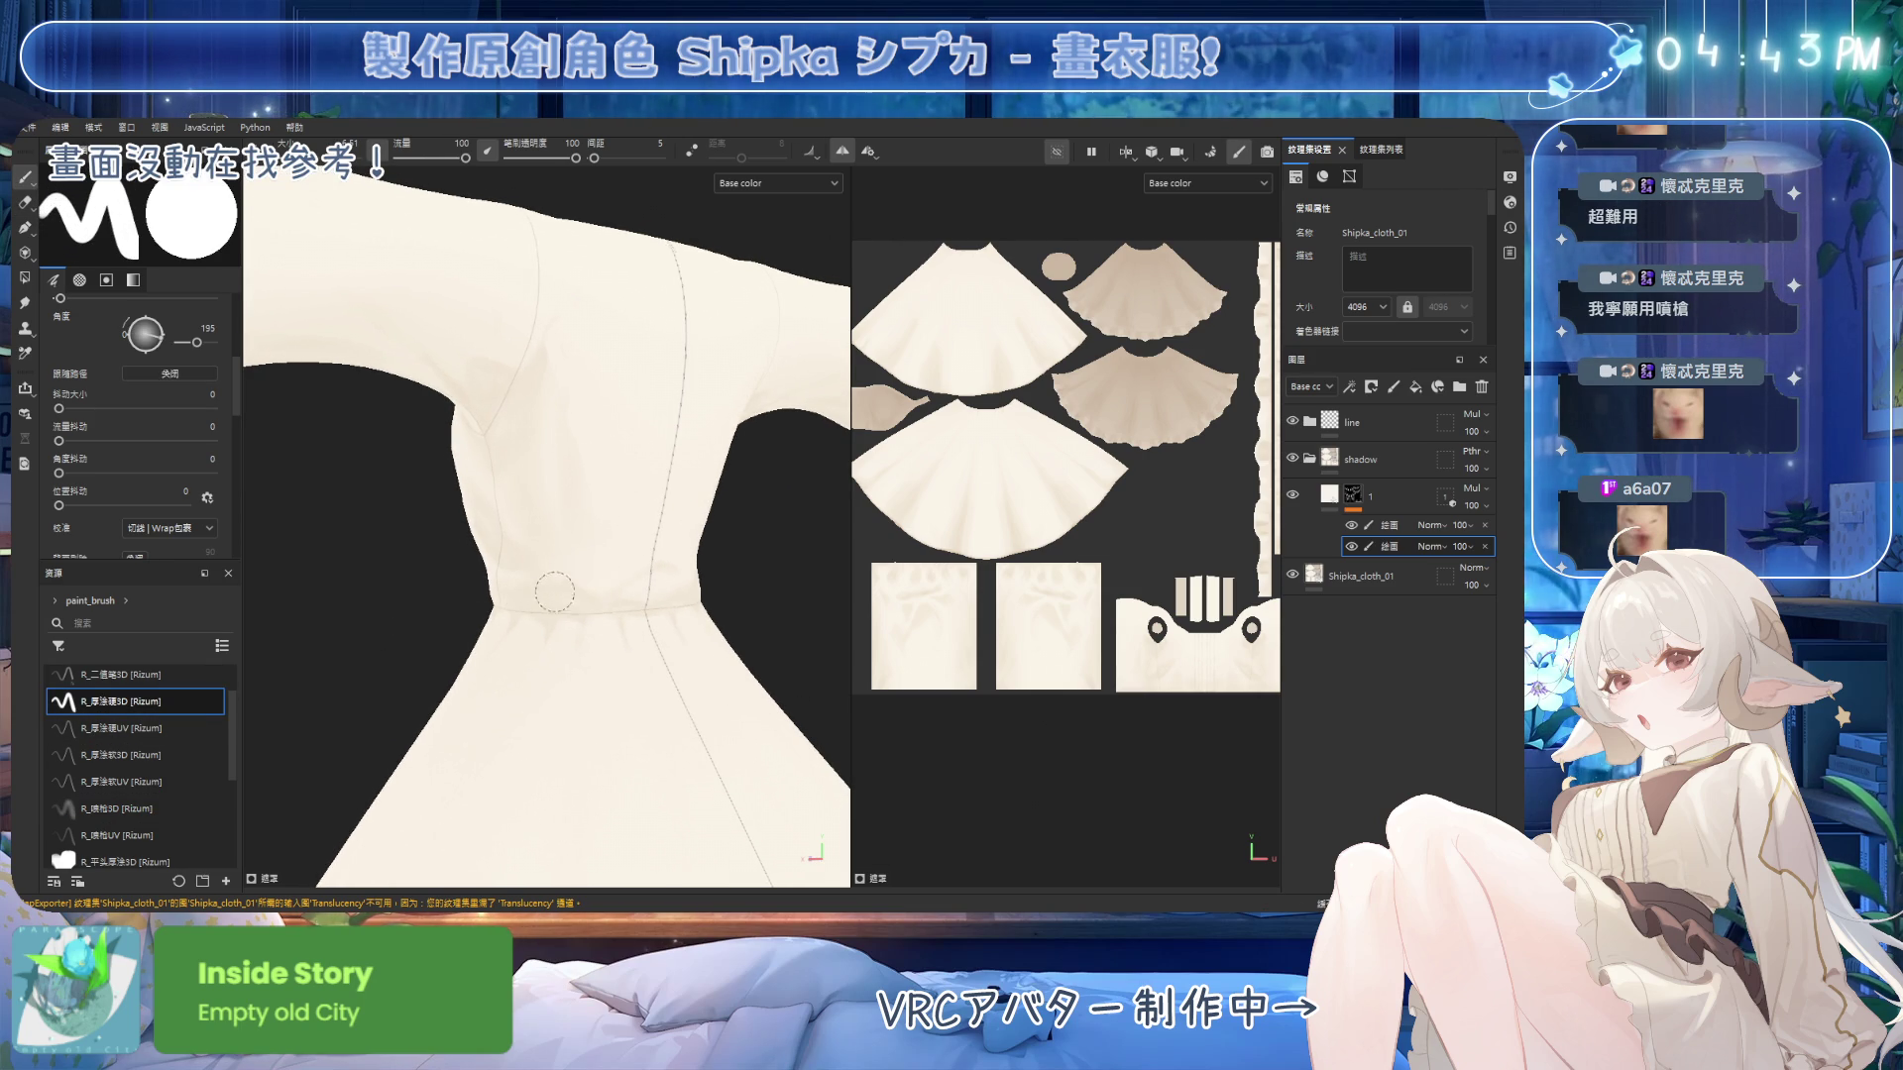
Turn off mirrored painting and alternately paint and erase waist shading with a smaller brush.
mouse_move(622, 601)
alt+mouse_down()
mouse_move(652, 606)
mouse_move(479, 591)
mouse_move(572, 567)
alt+mouse_up()
click(868, 151)
scroll(552, 412, up, 2)
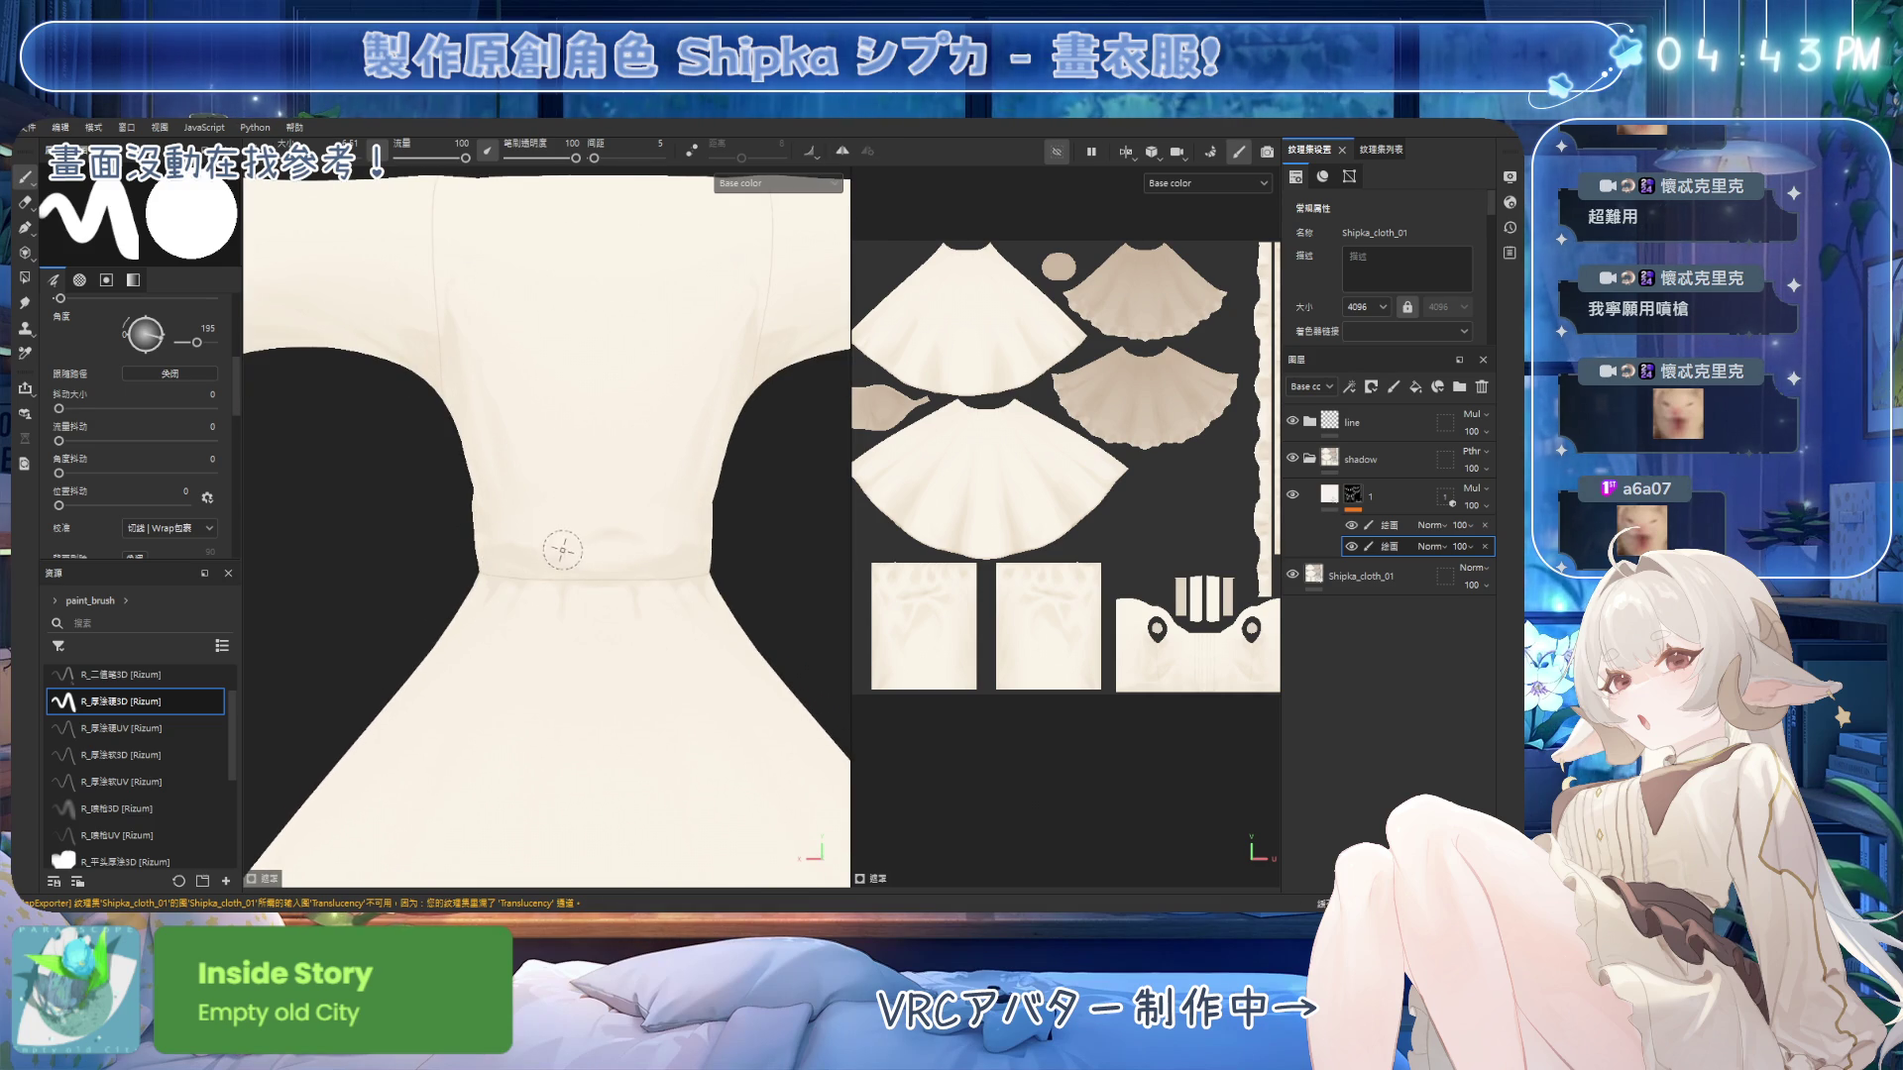
key(e)
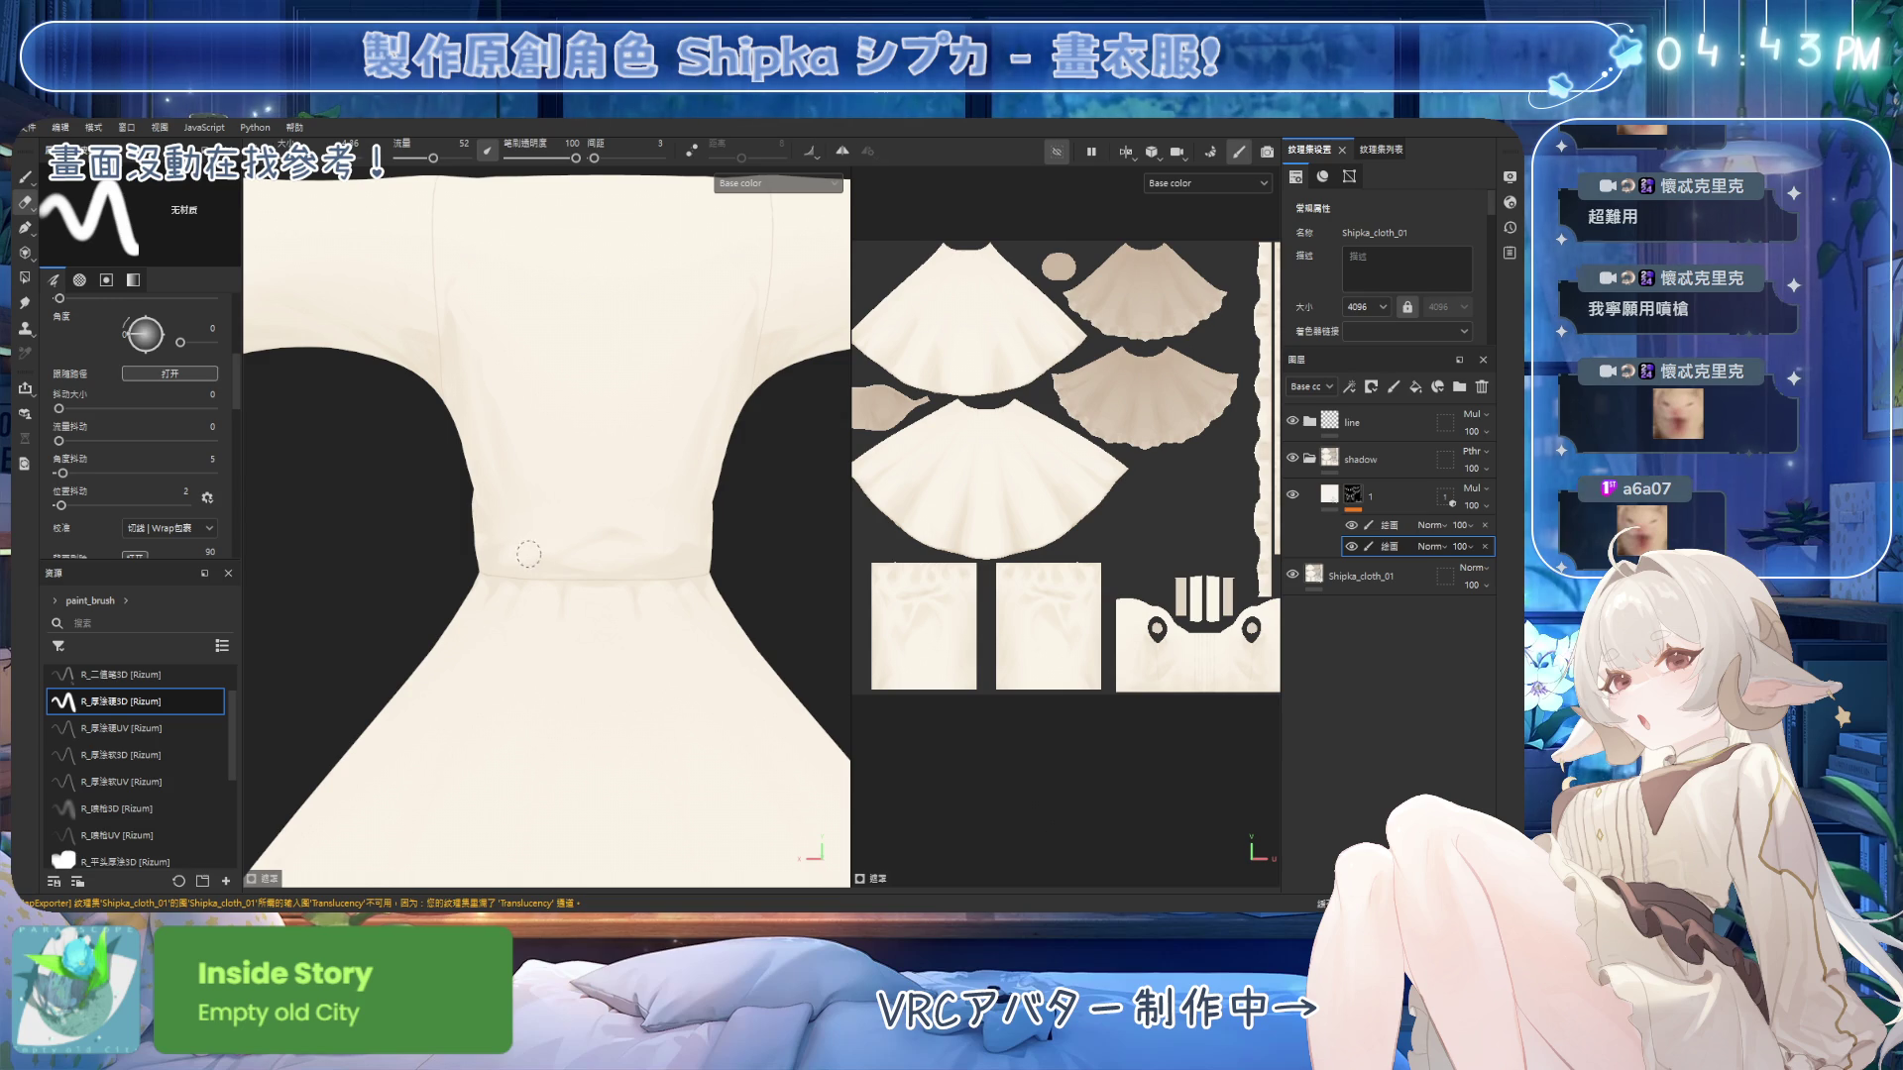
key(p)
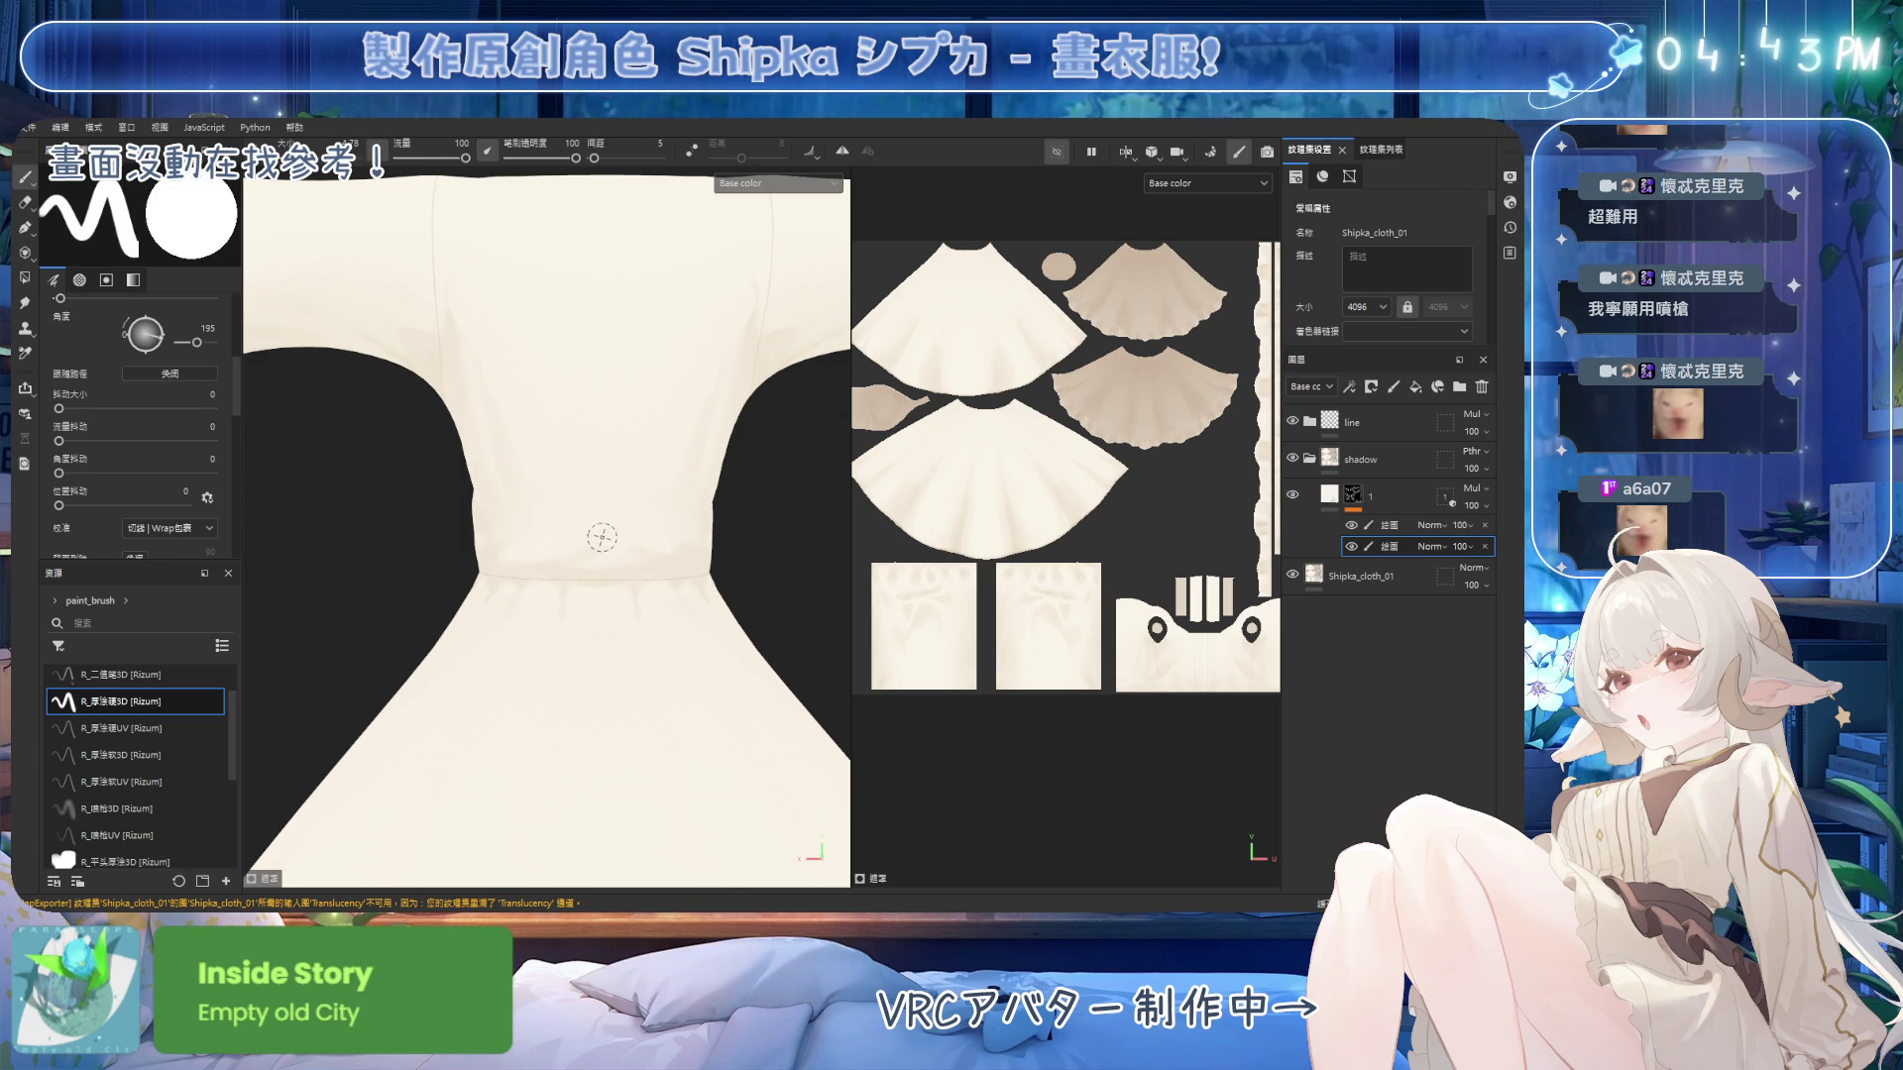
key(bracketleft)
key(e)
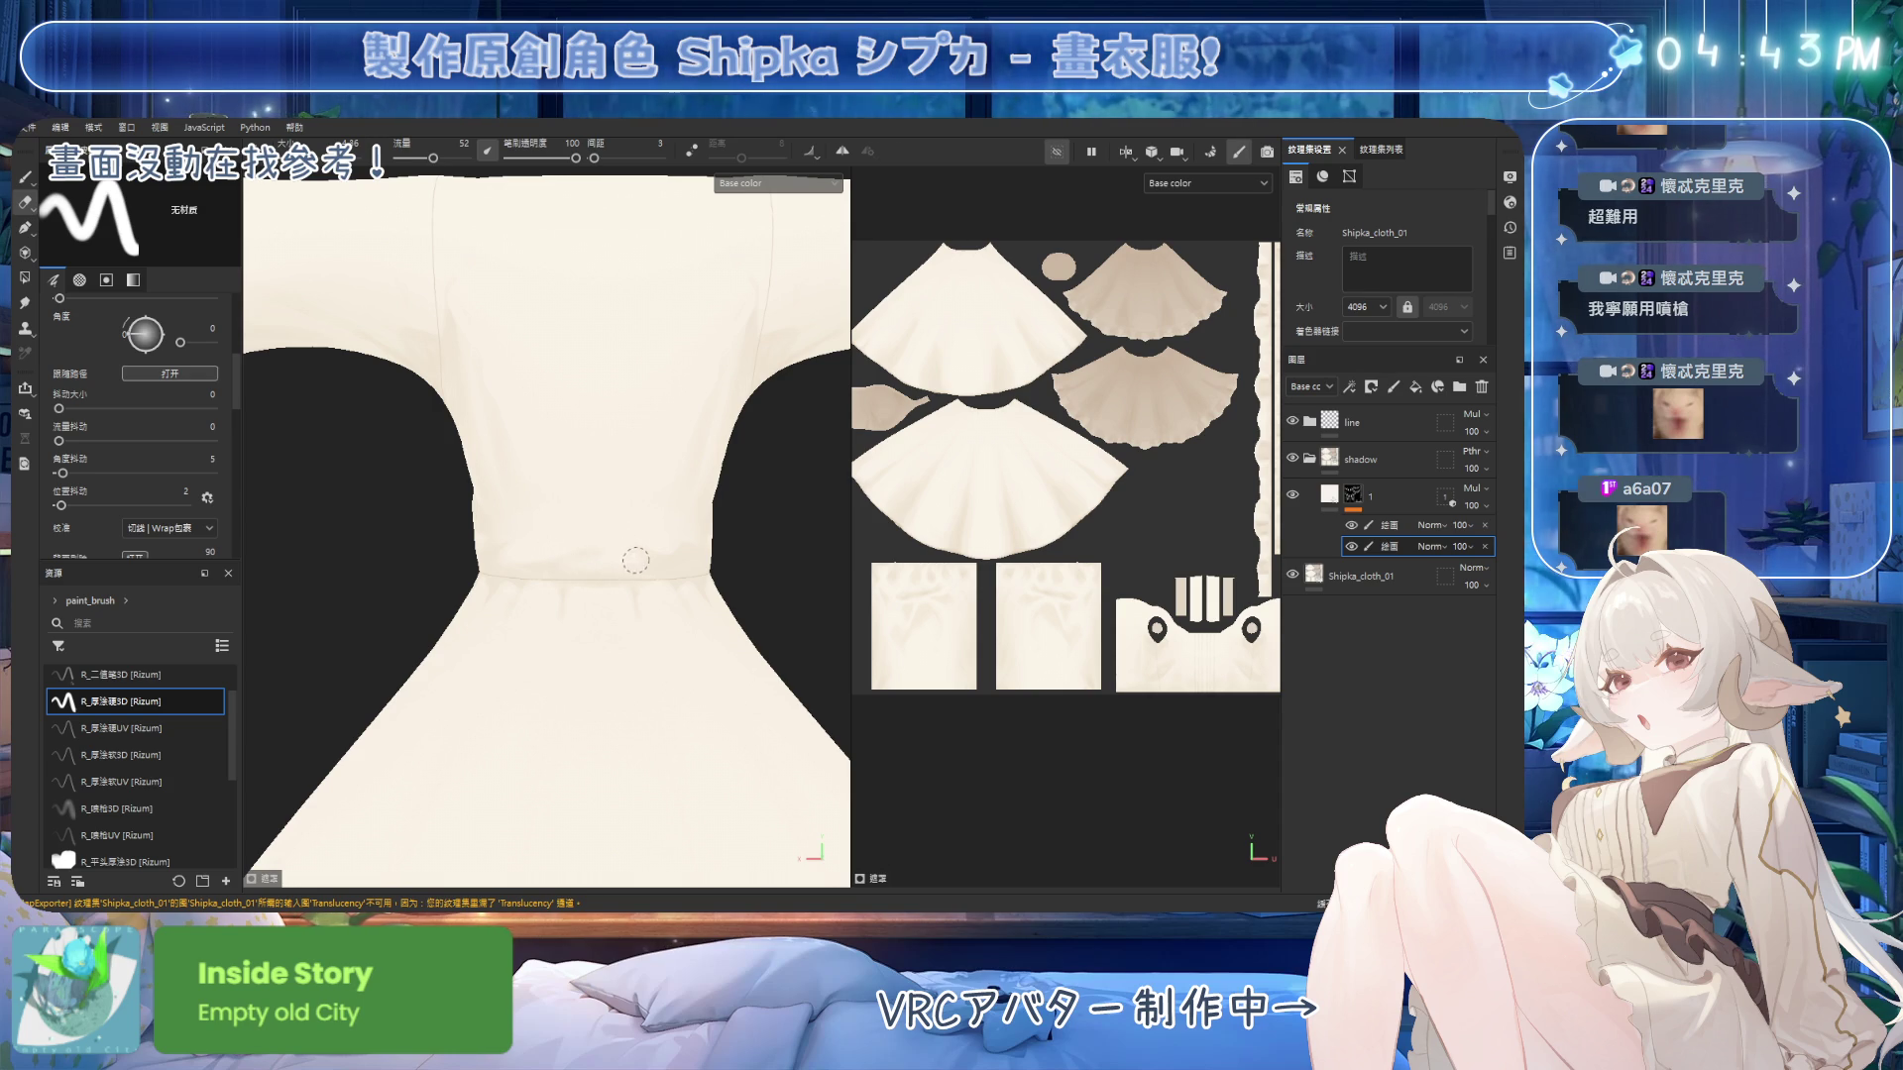
key(b)
Erase leftover waist shading and unhide the zig-zag collar piece with Alt+H.
alt+drag(641, 515, 554, 492)
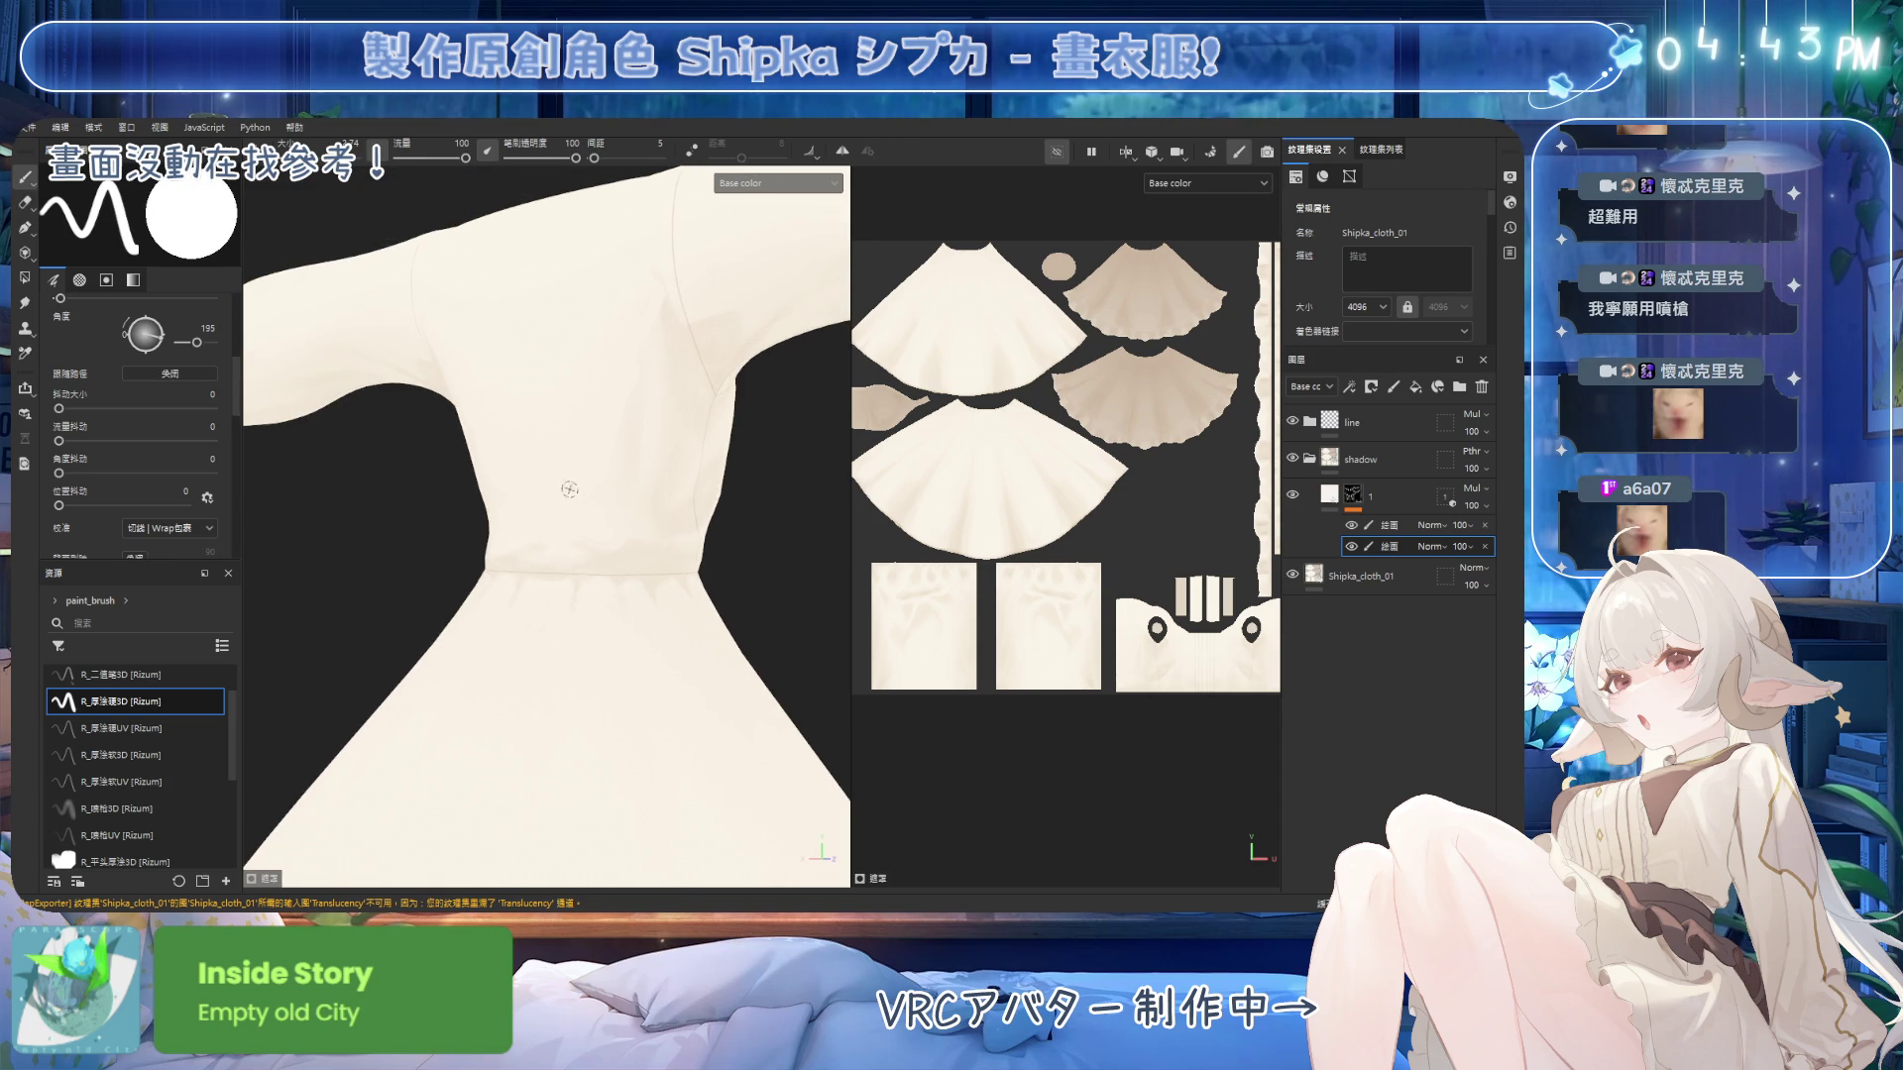
key(e)
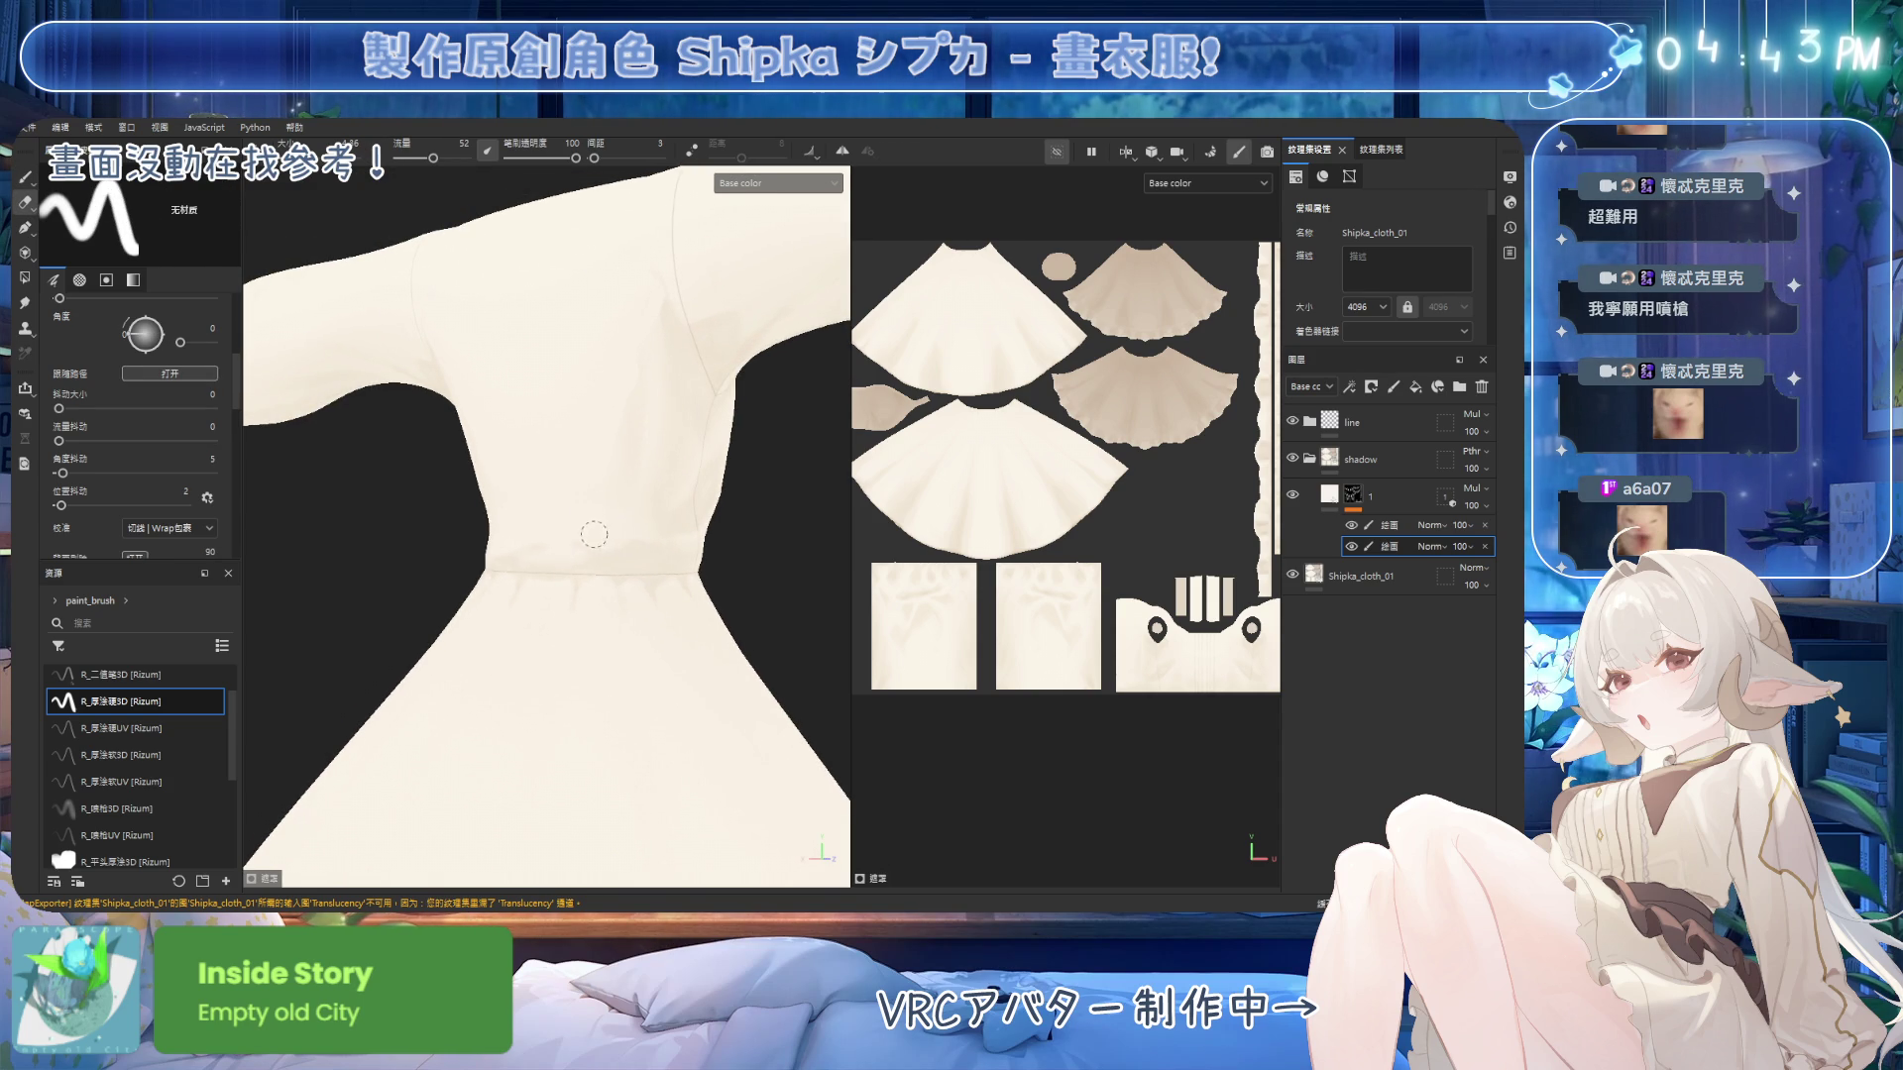
mouse_move(685, 549)
alt+mouse_down()
mouse_move(607, 552)
mouse_move(663, 522)
mouse_move(598, 542)
mouse_move(580, 510)
mouse_move(635, 436)
mouse_move(624, 642)
mouse_move(870, 290)
alt+mouse_up()
key(alt+h)
alt+drag(512, 476, 660, 428)
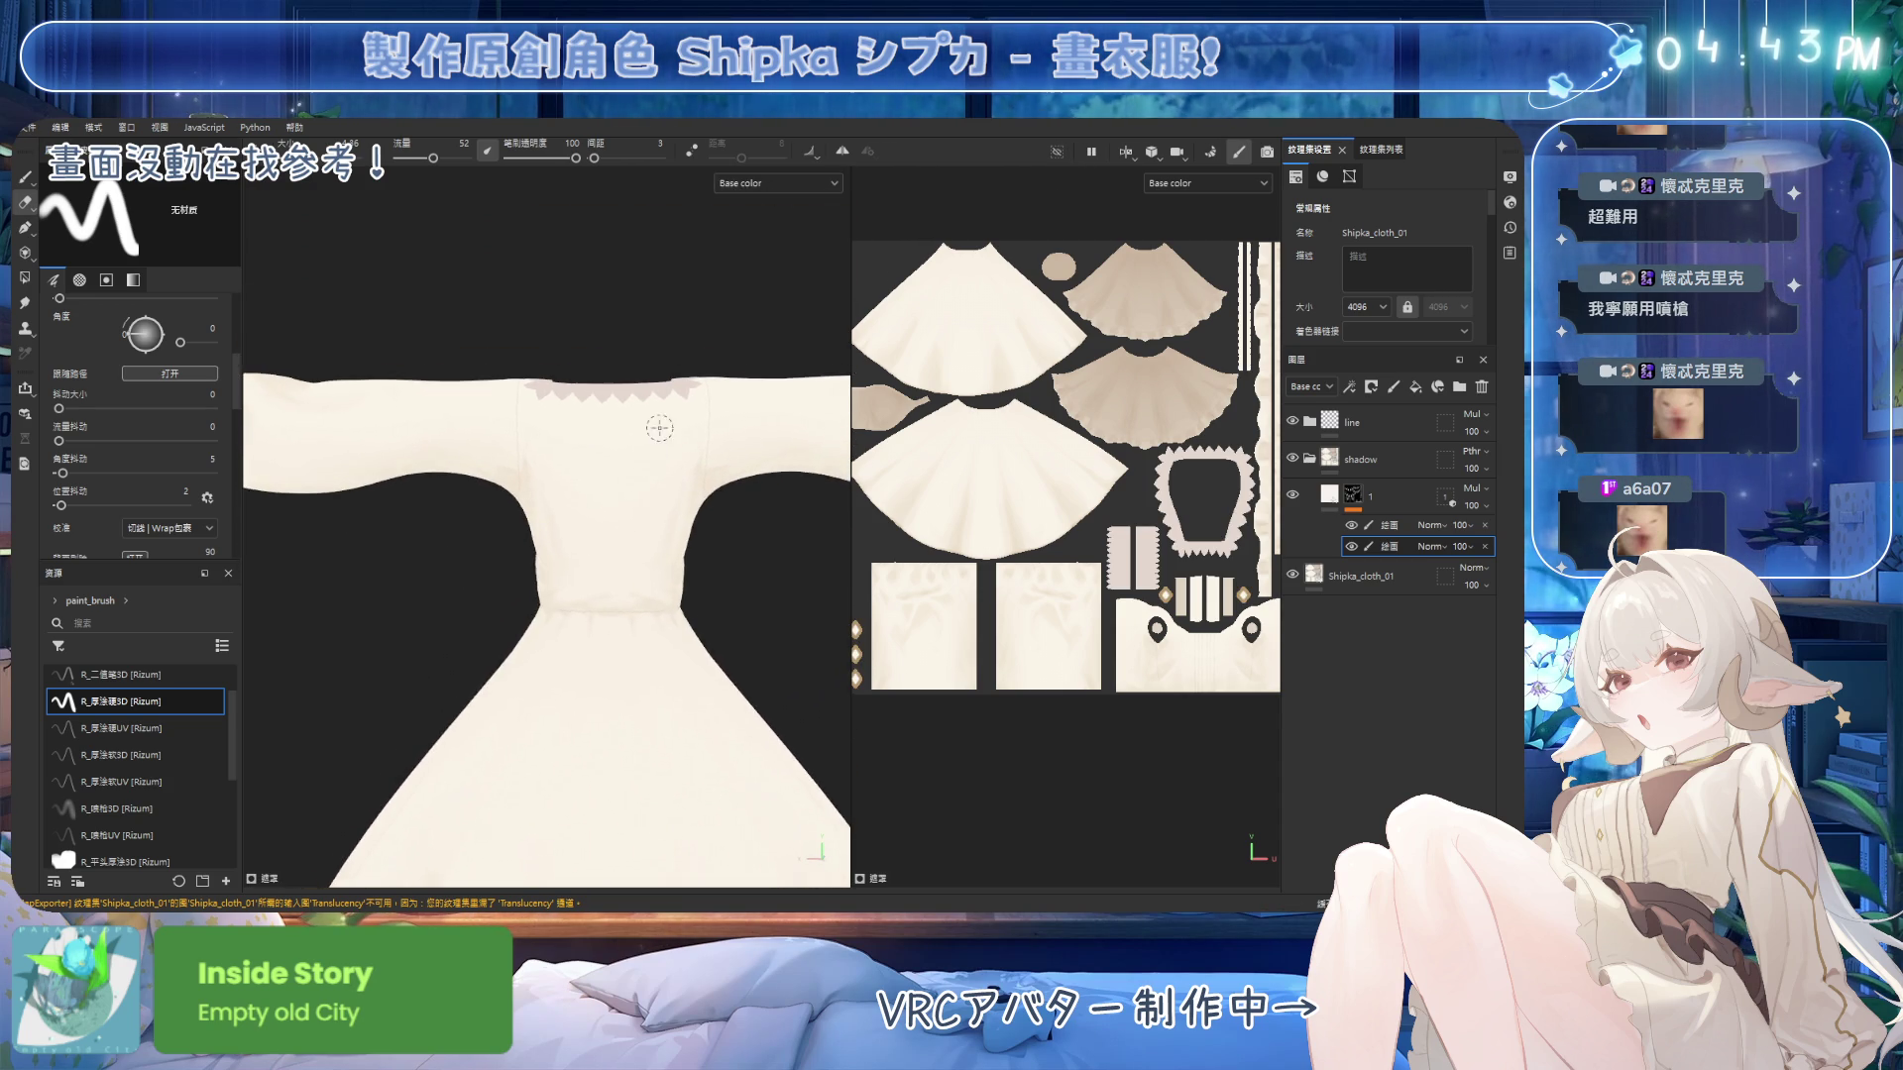
Turn mirrored painting back on and shade around the sleeve and armhole with the default brush.
scroll(660, 428, up, 3)
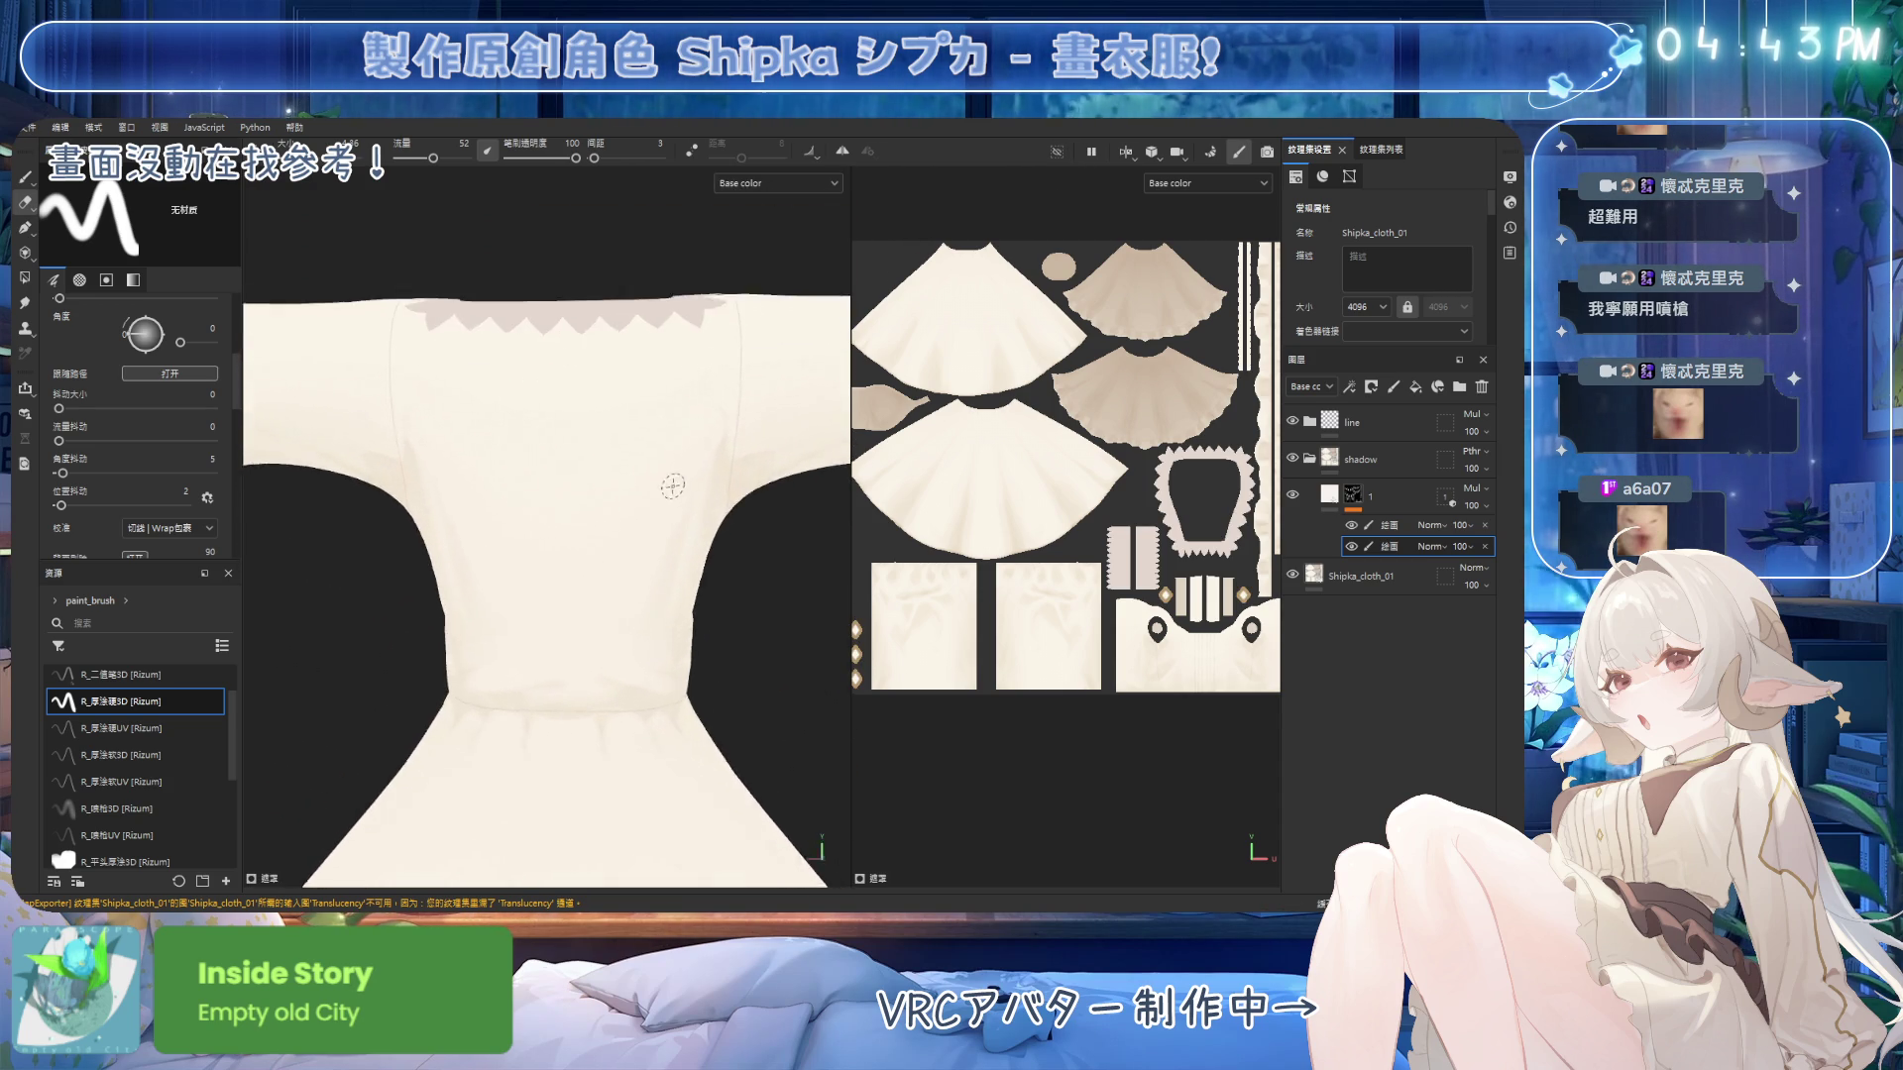
click(842, 151)
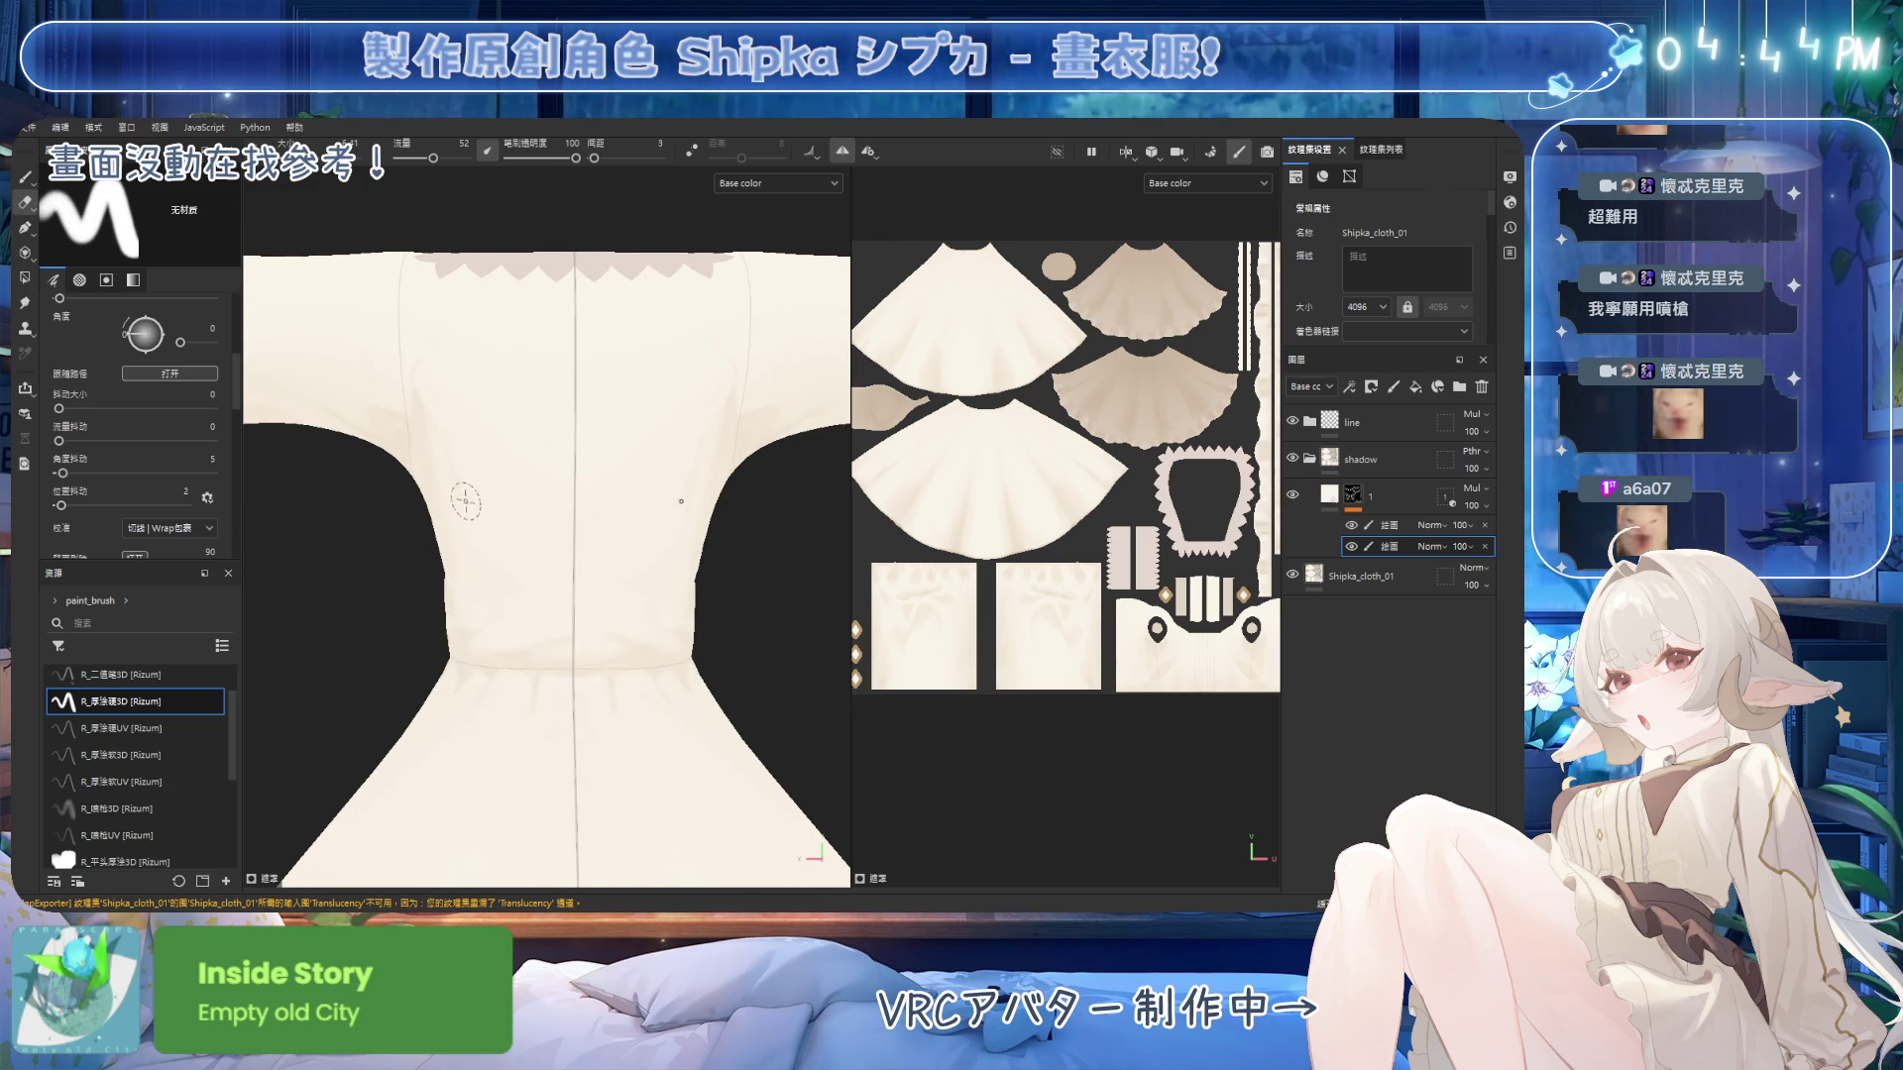
key(b)
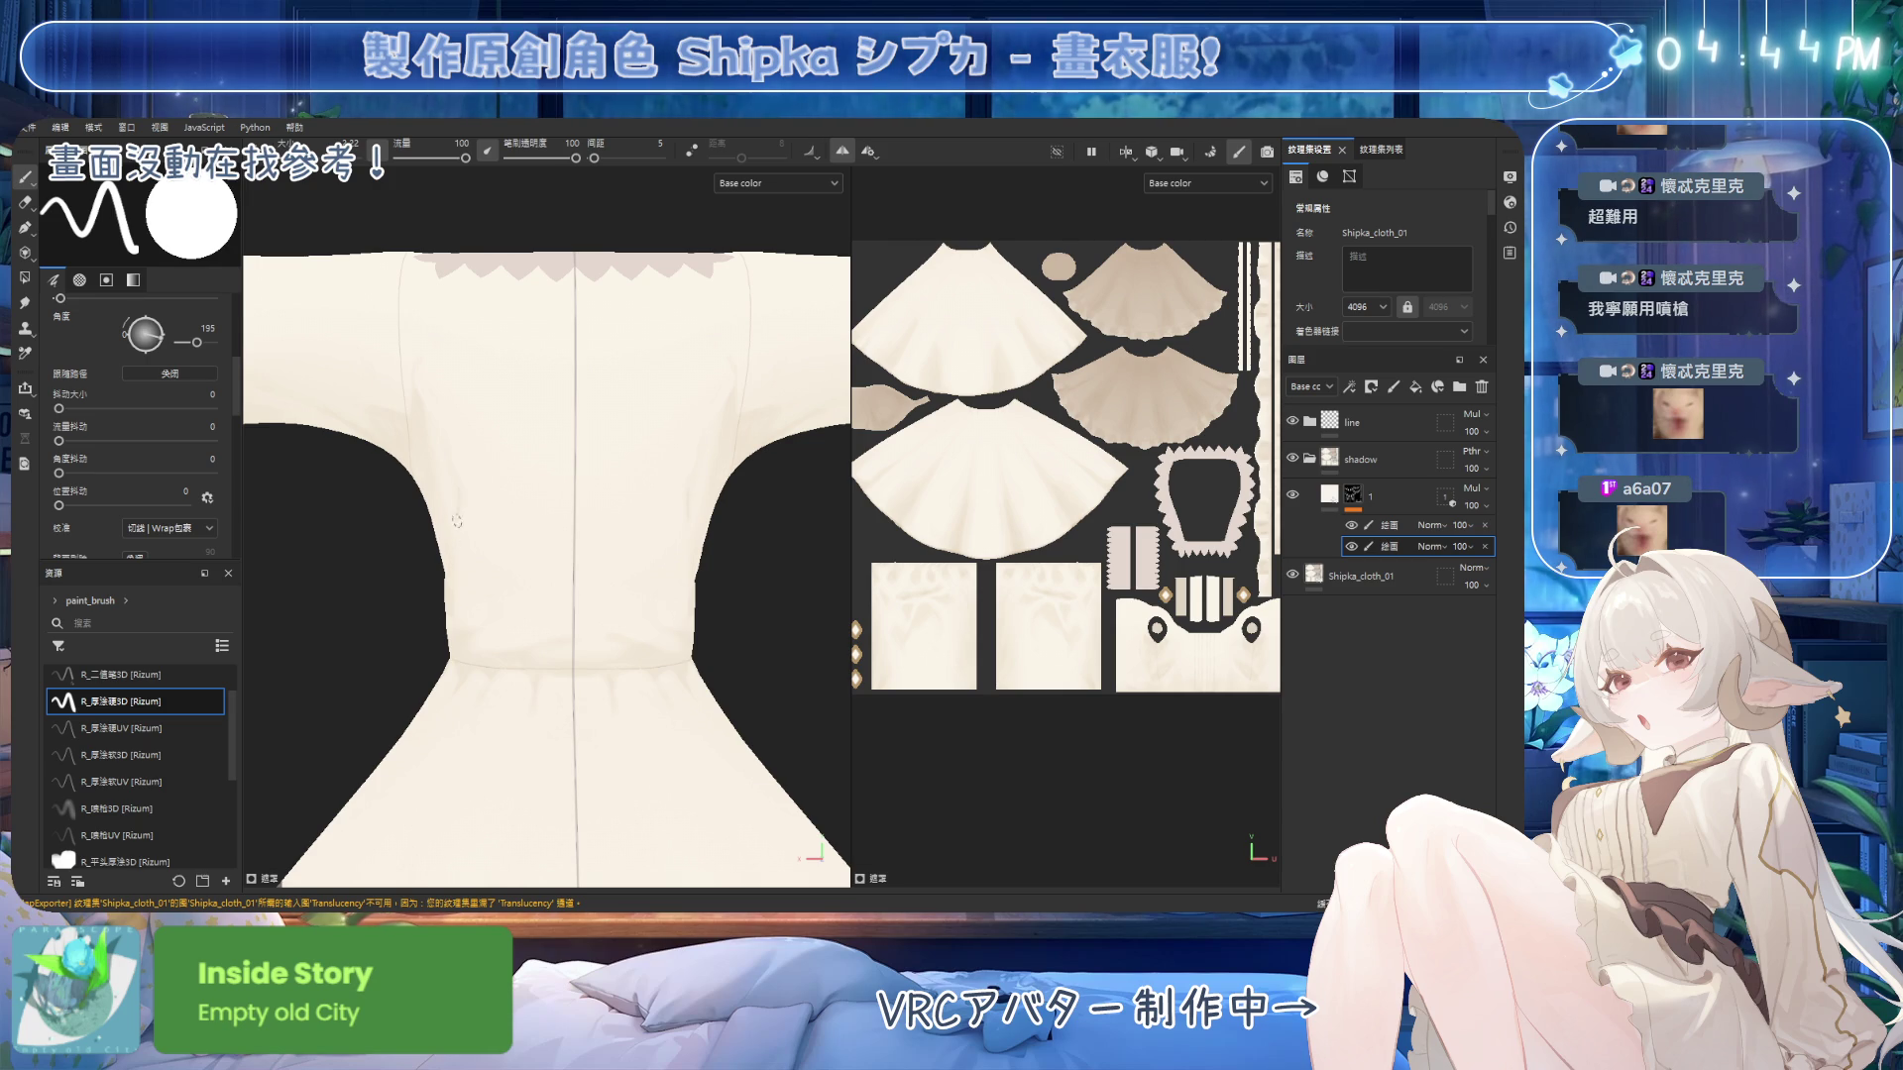
mouse_move(461, 497)
alt+mouse_down()
mouse_move(552, 592)
mouse_move(429, 497)
mouse_move(451, 476)
mouse_move(511, 502)
mouse_move(399, 501)
mouse_move(577, 501)
mouse_move(536, 497)
alt+mouse_up()
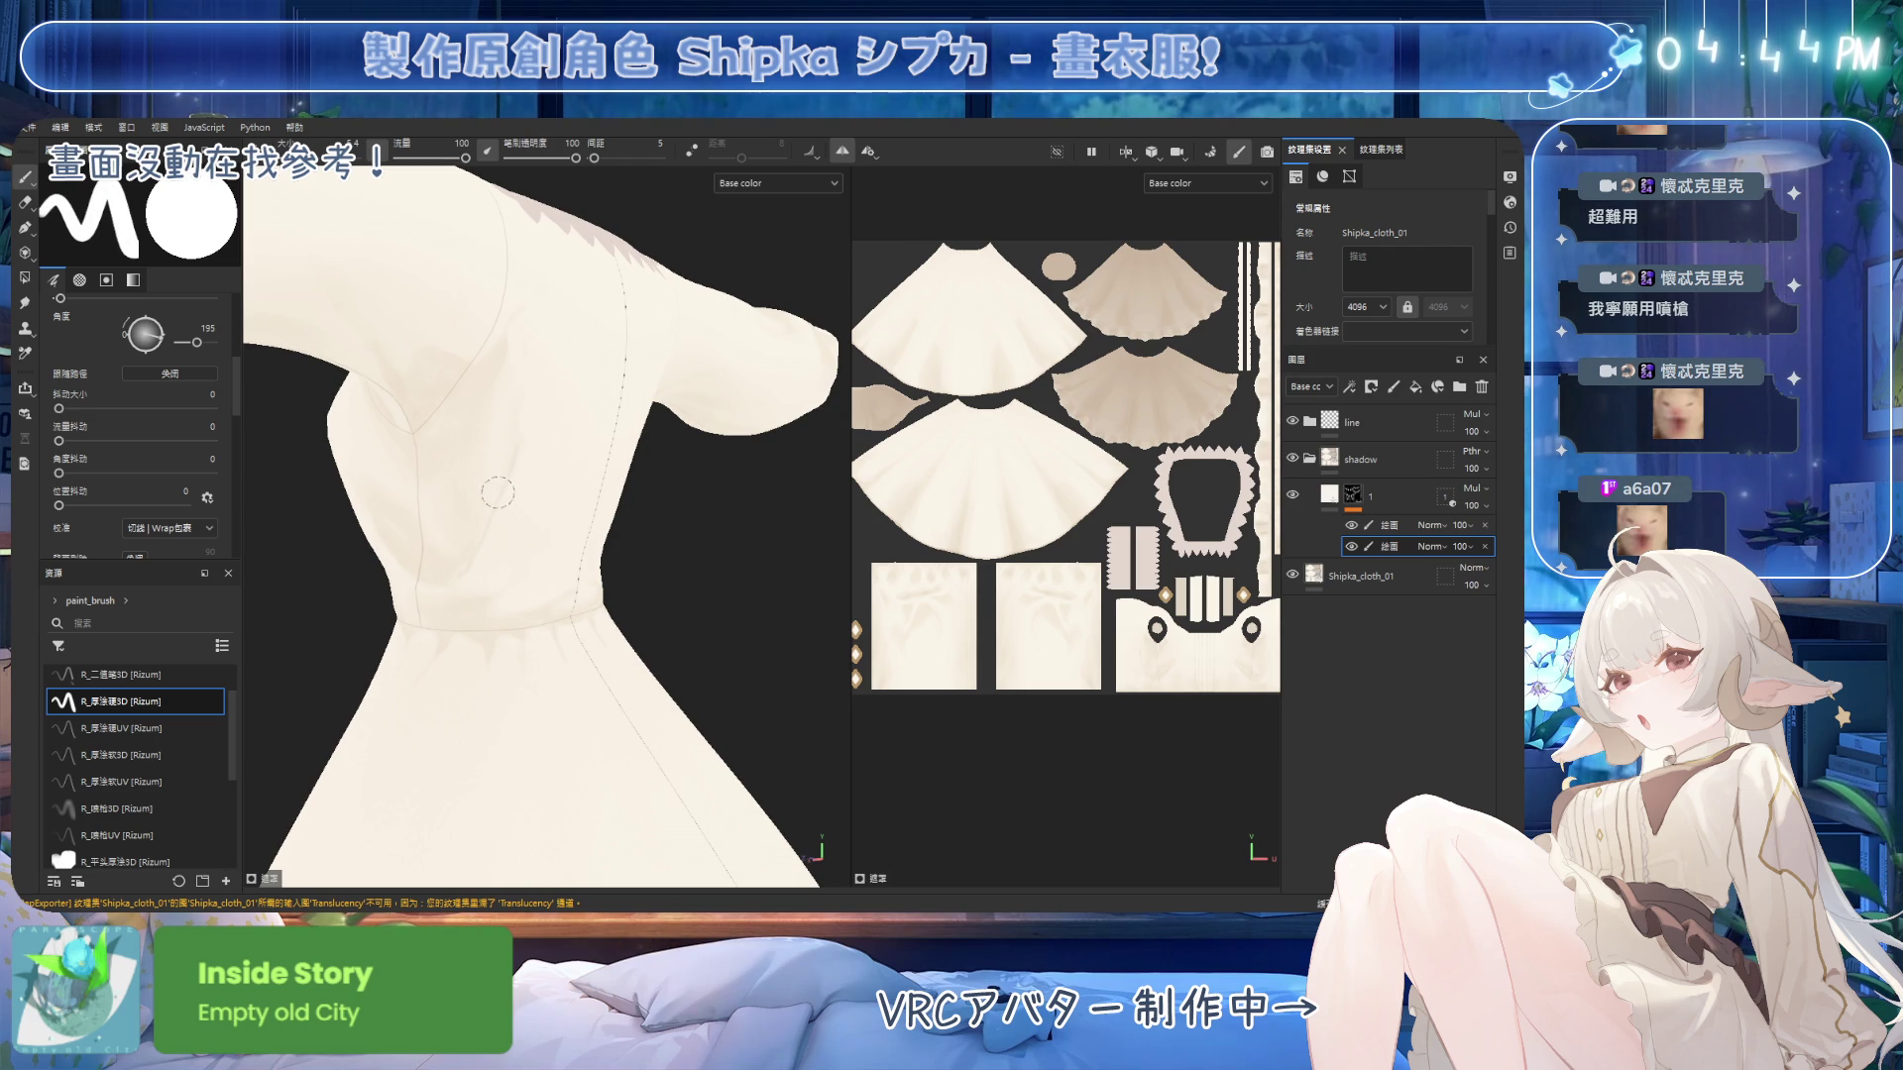
key(e)
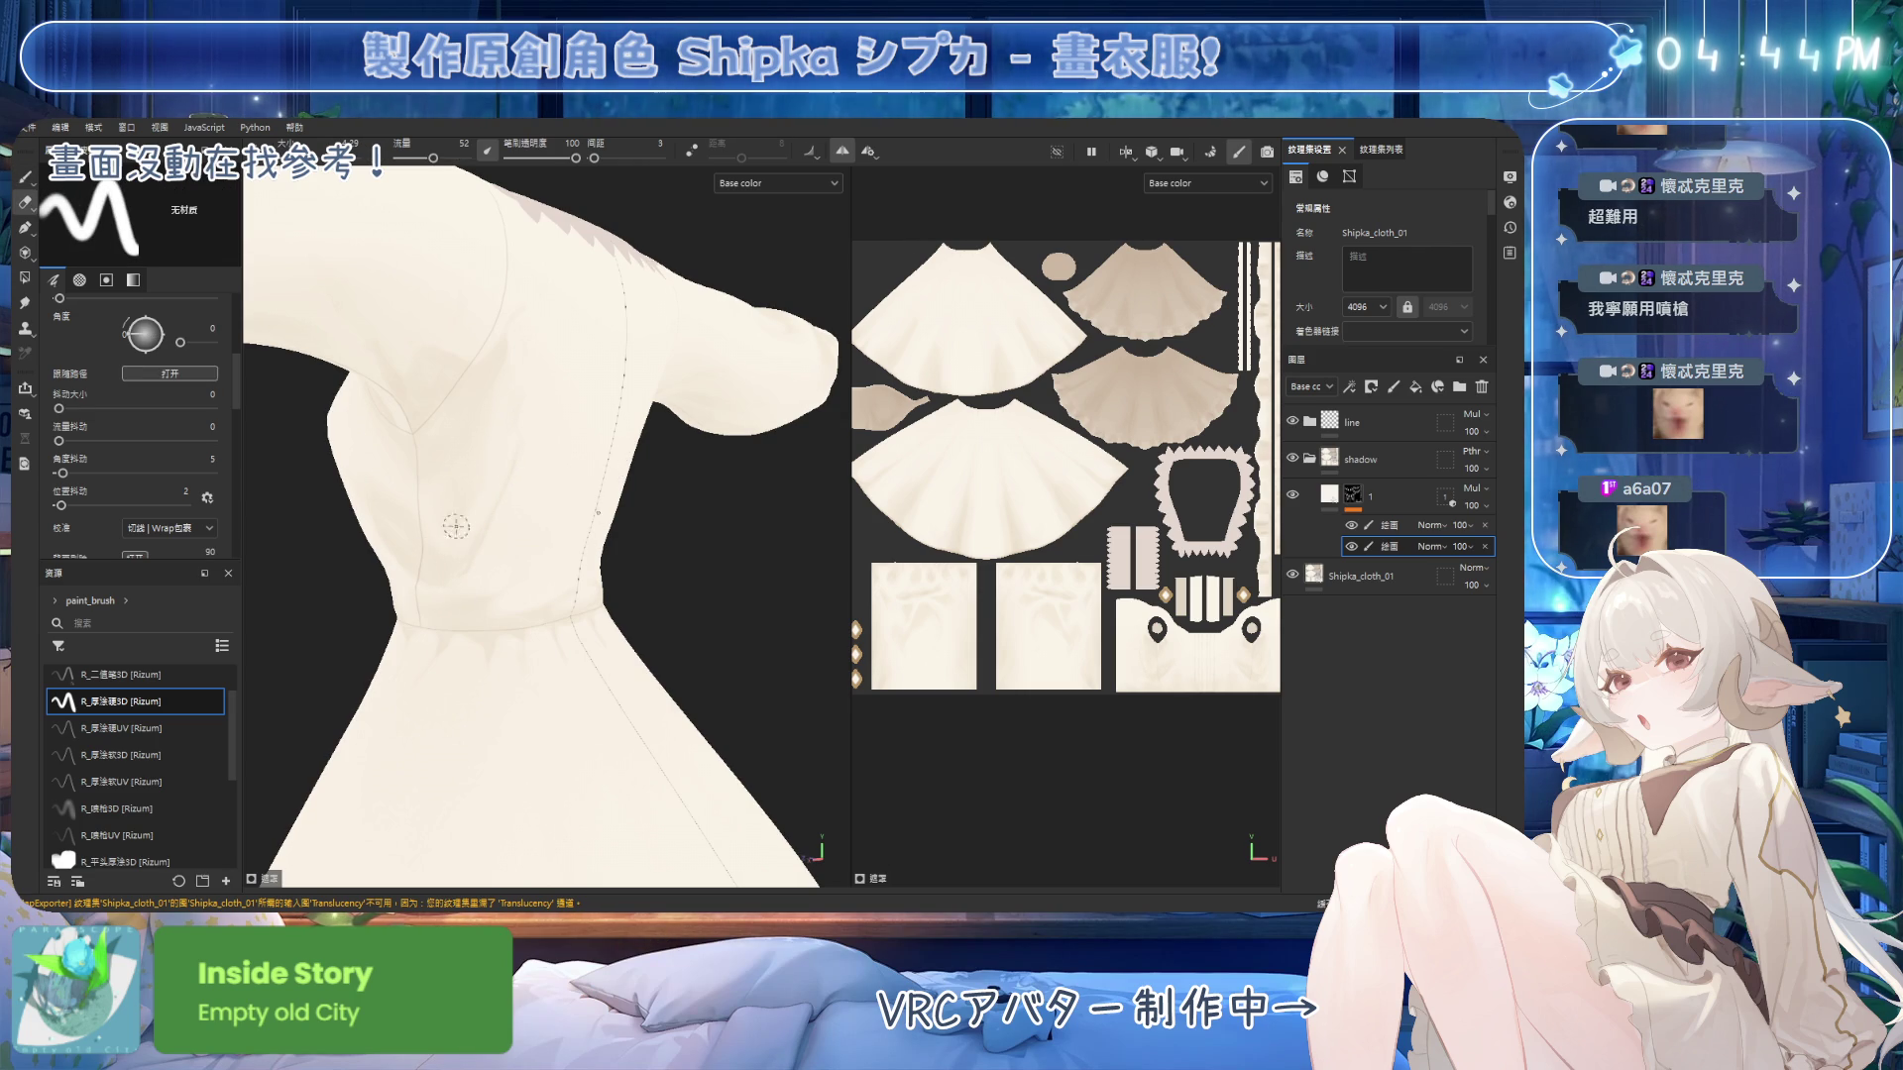
click(139, 702)
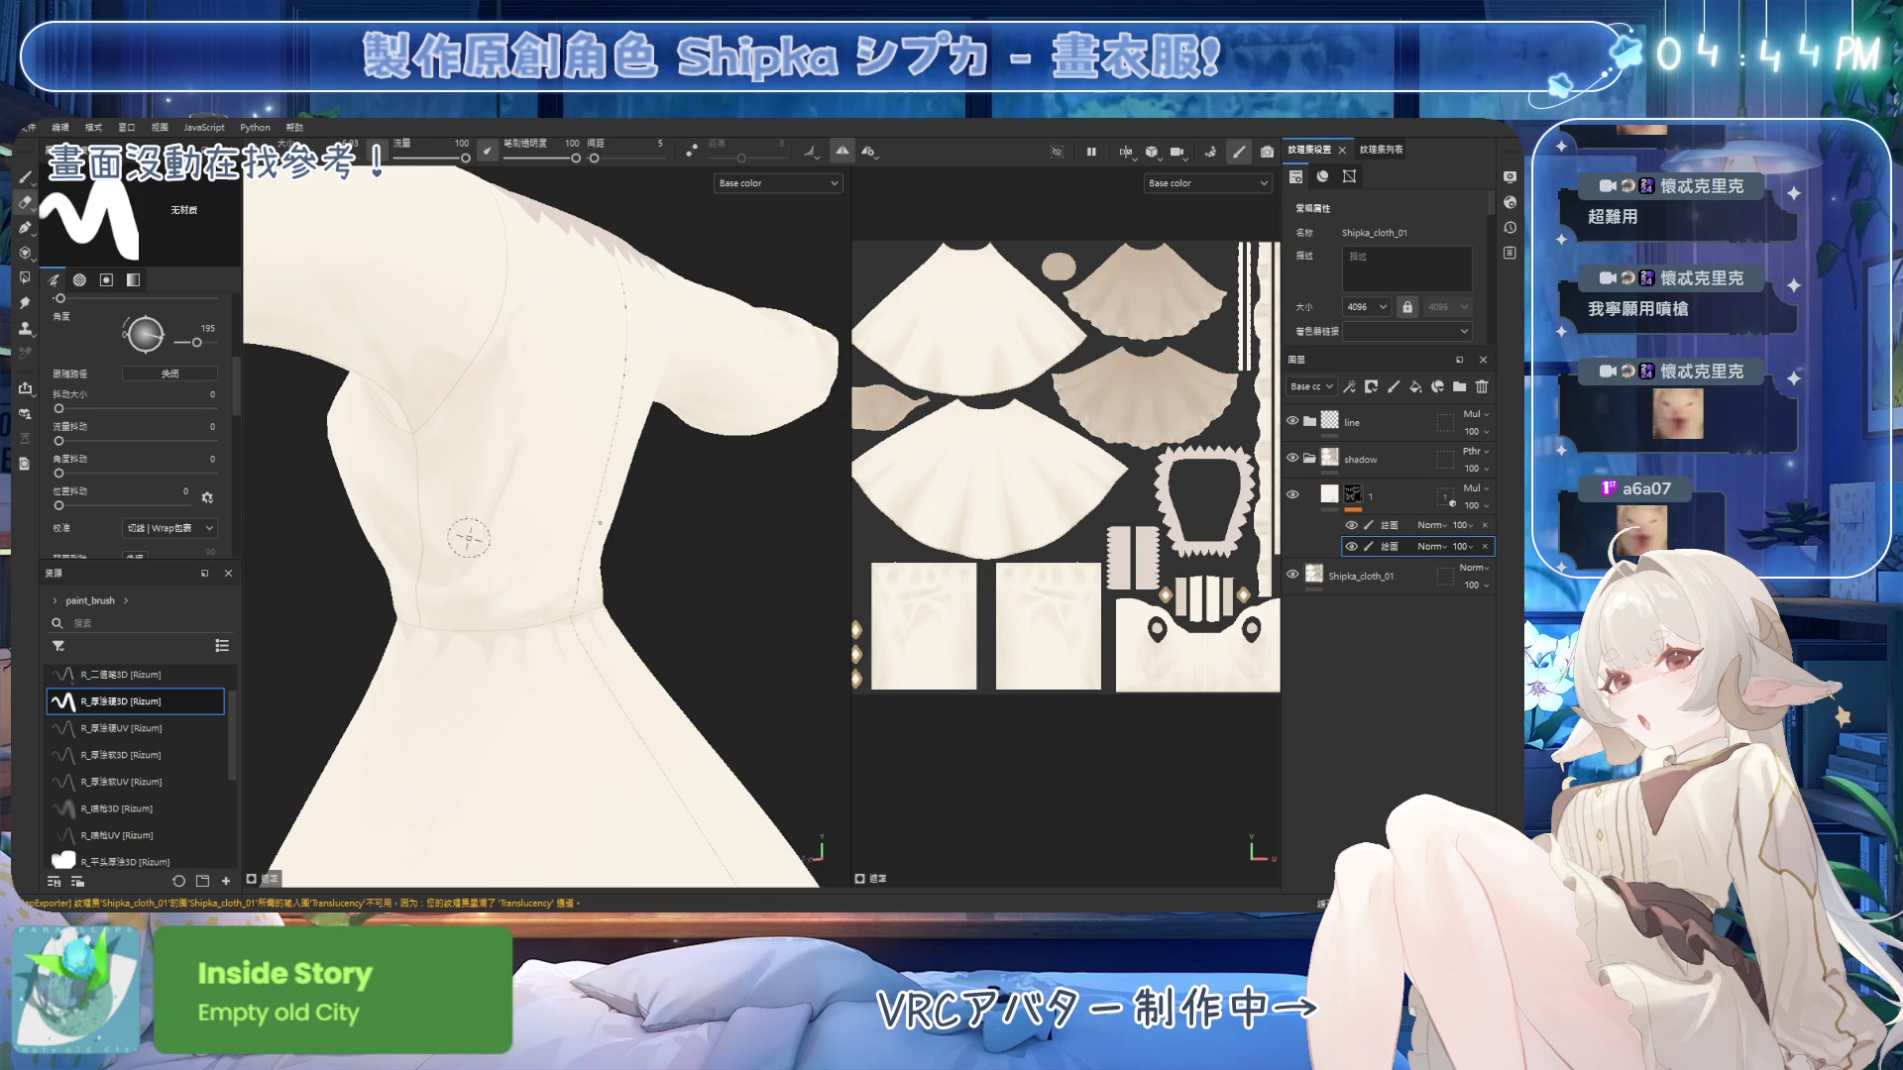
mouse_move(532, 542)
alt+mouse_down()
mouse_move(599, 556)
mouse_move(510, 550)
alt+mouse_up()
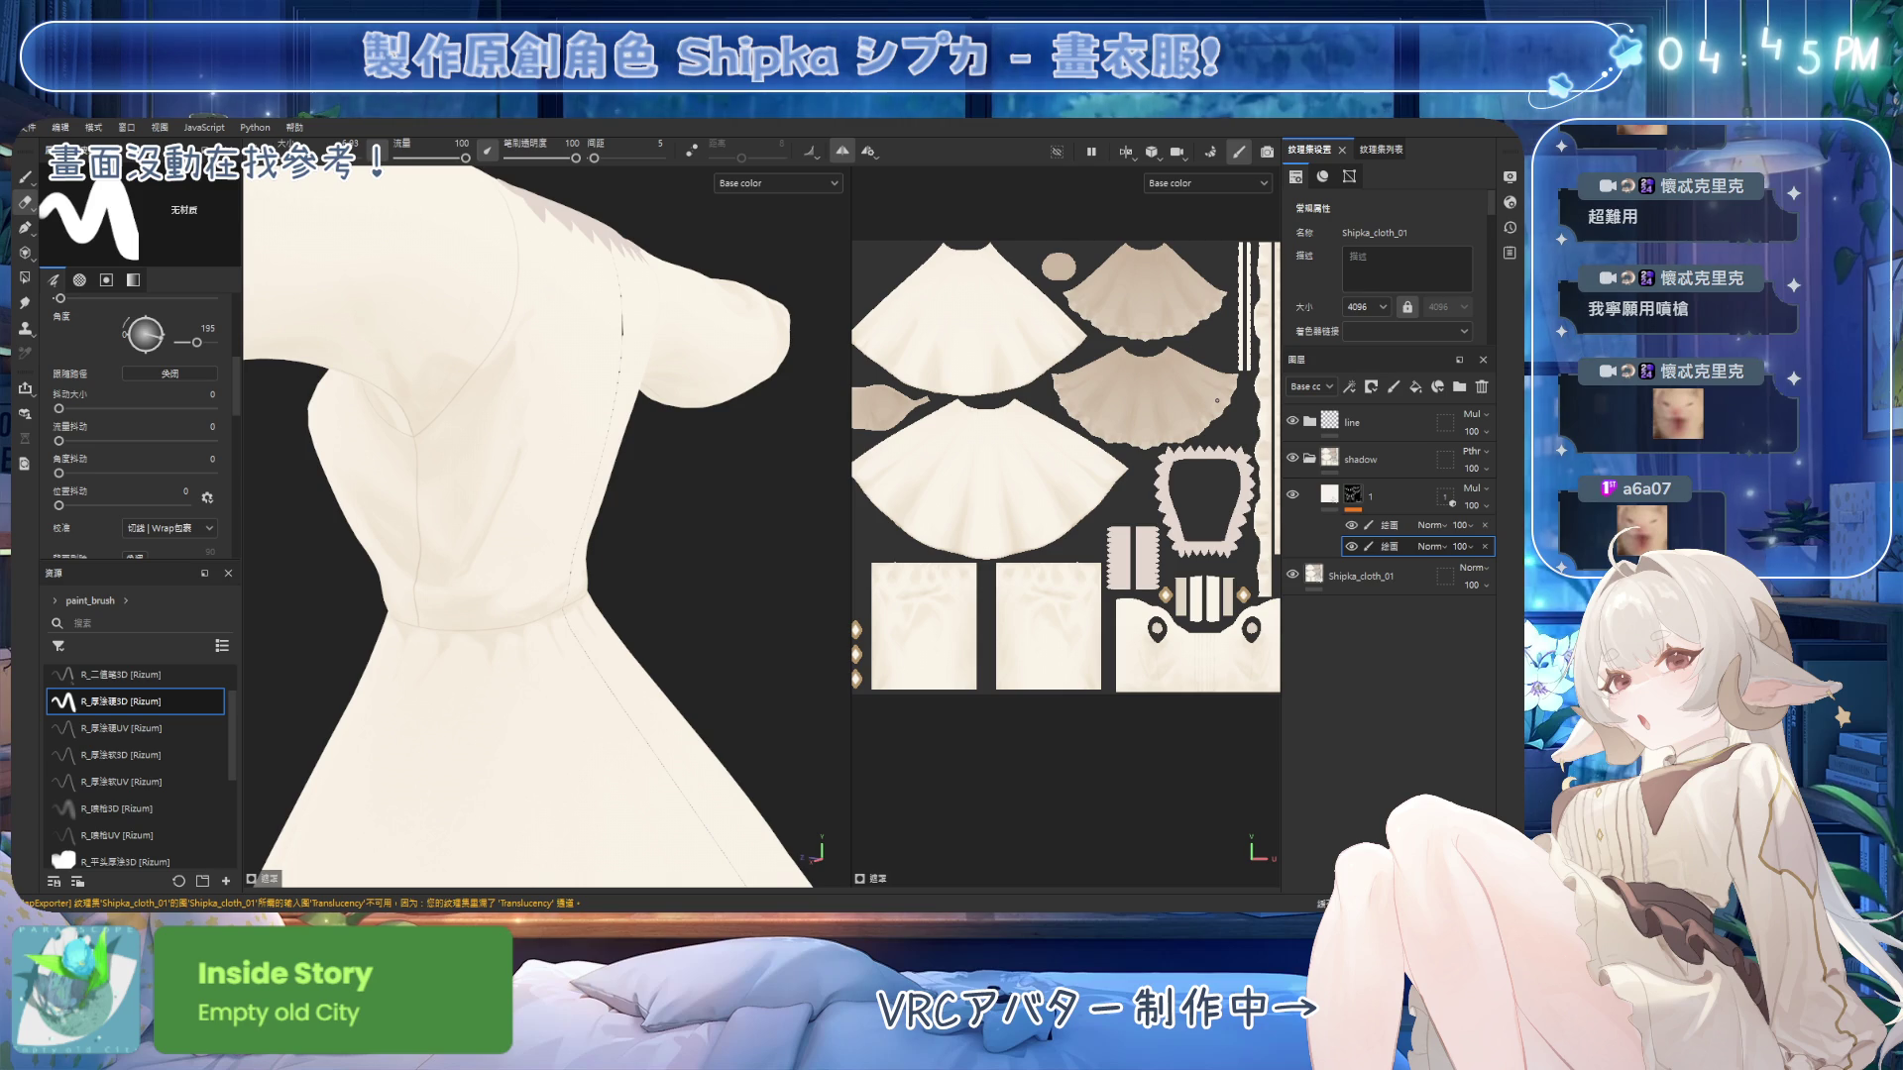
Paint soft shadows across the front bodice.
alt+drag(733, 272, 446, 518)
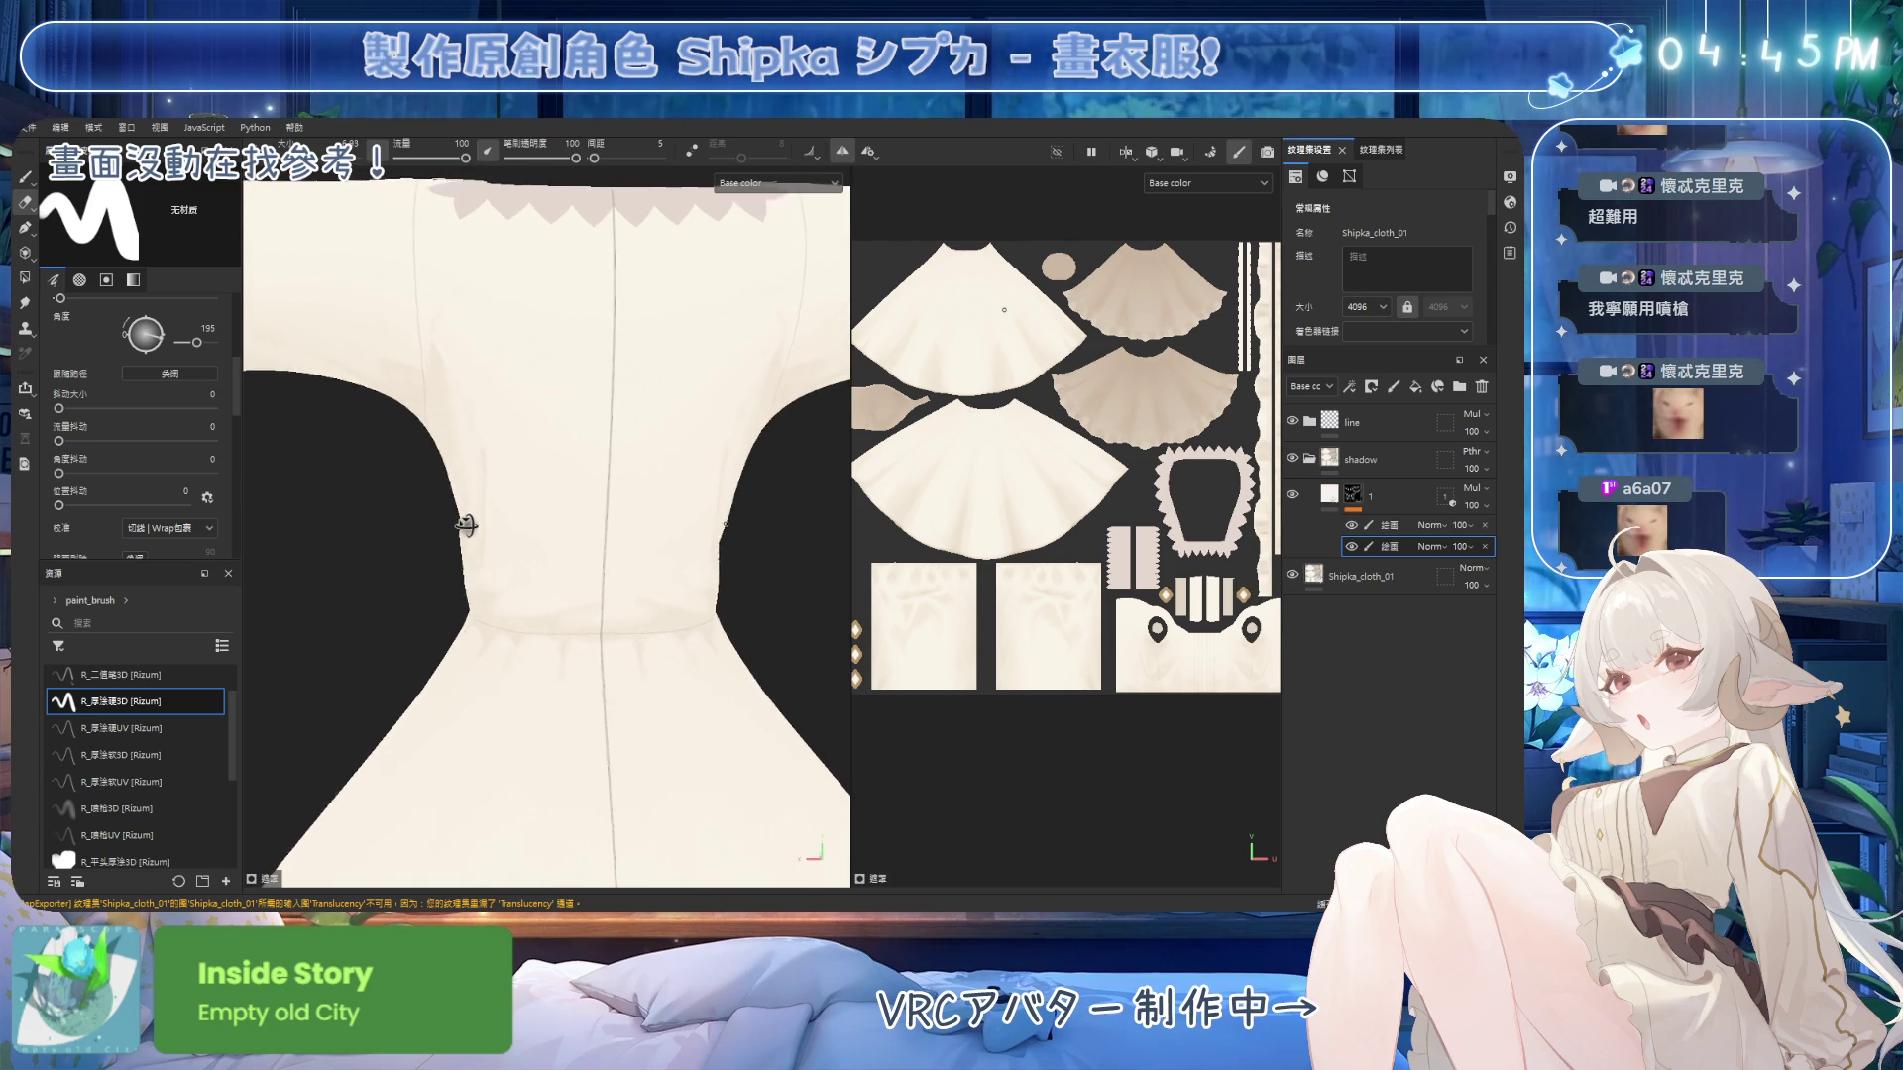
alt+drag(707, 553, 738, 553)
key(1)
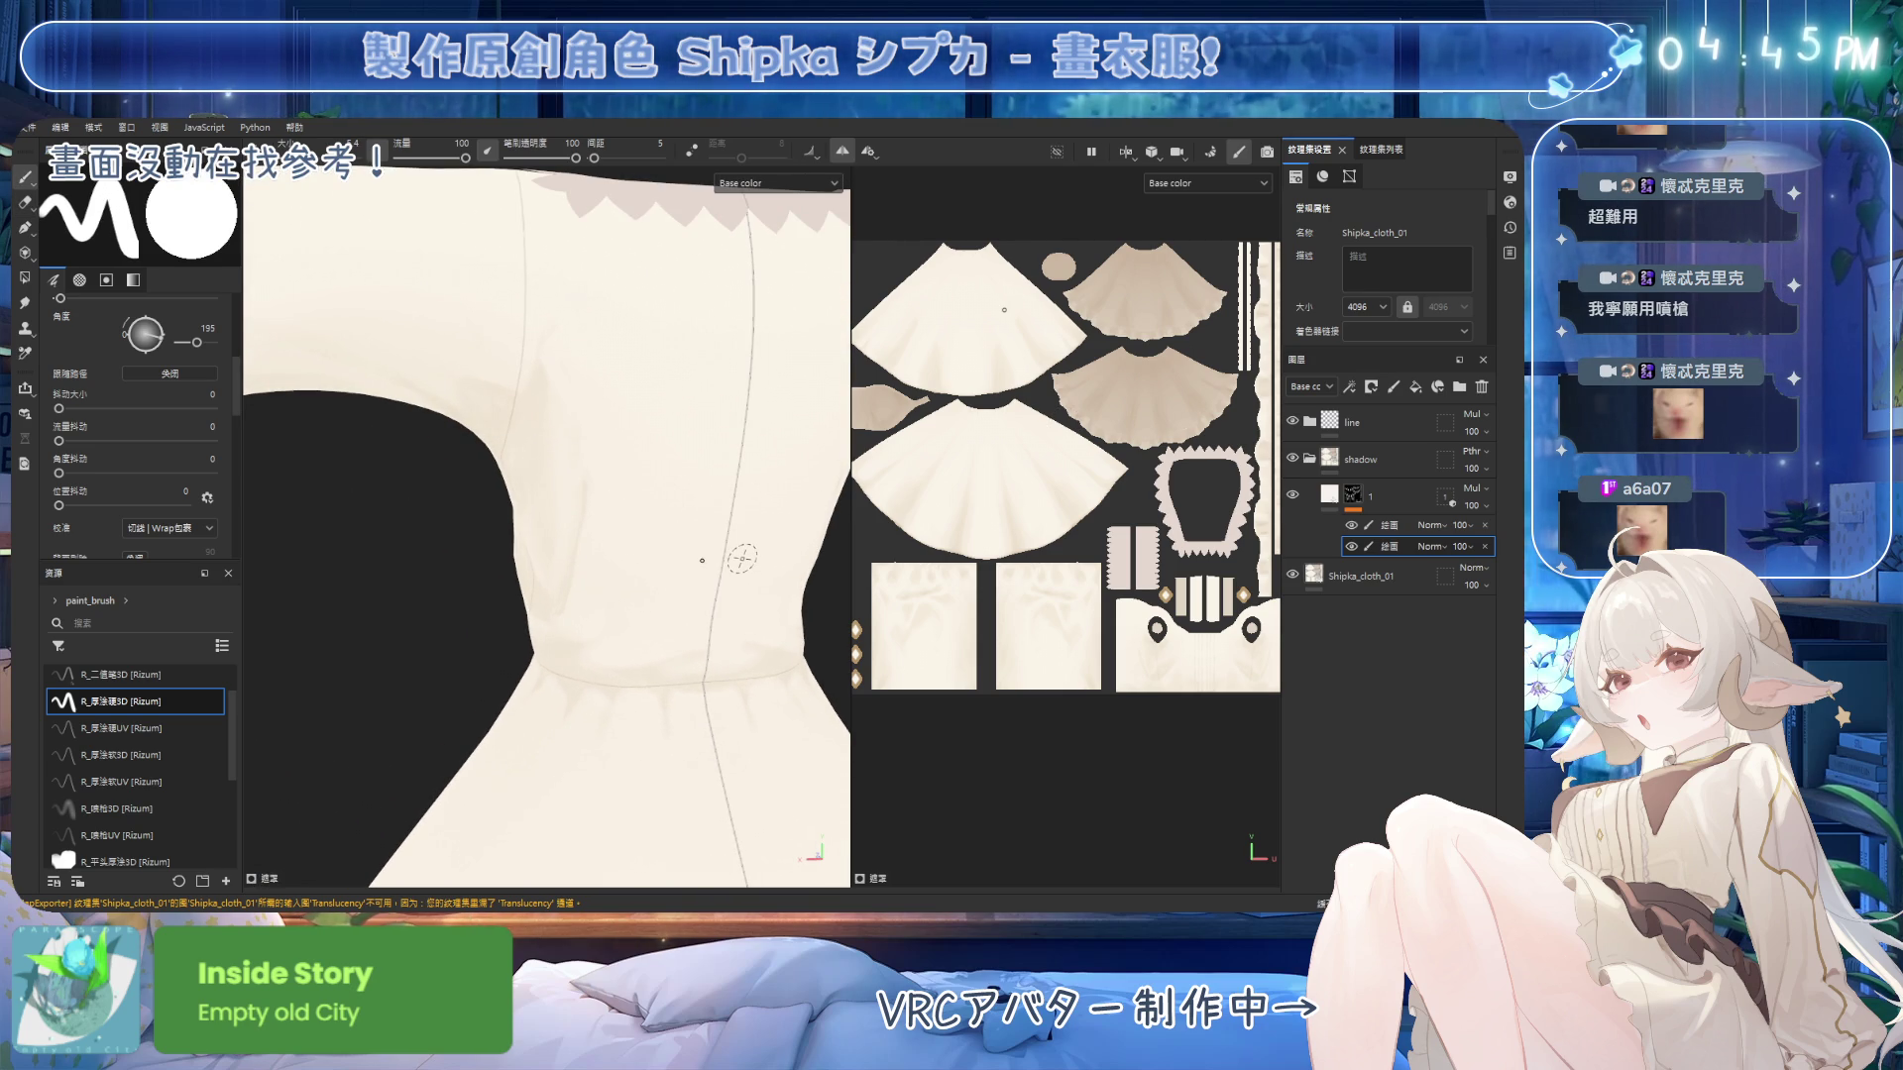
alt+drag(602, 395, 585, 446)
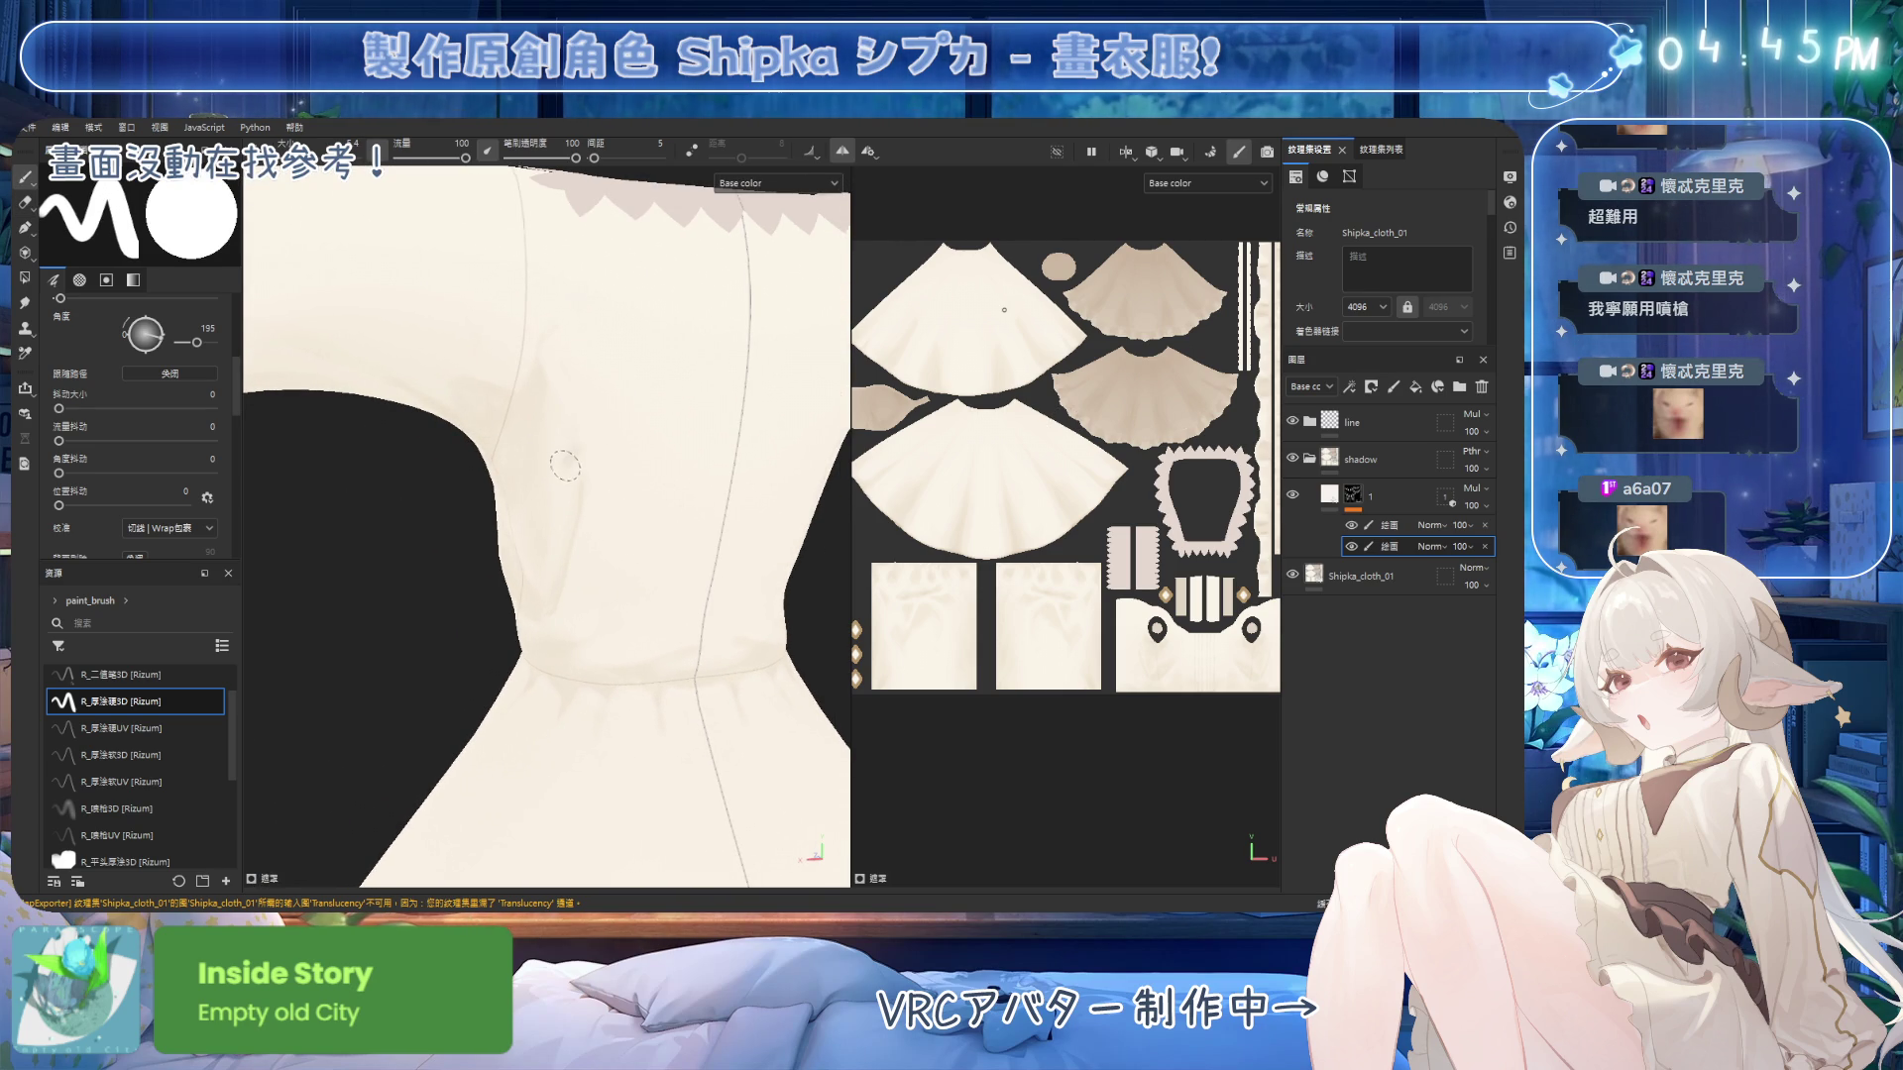
mouse_move(603, 499)
alt+mouse_down()
mouse_move(565, 467)
mouse_move(590, 456)
alt+mouse_up()
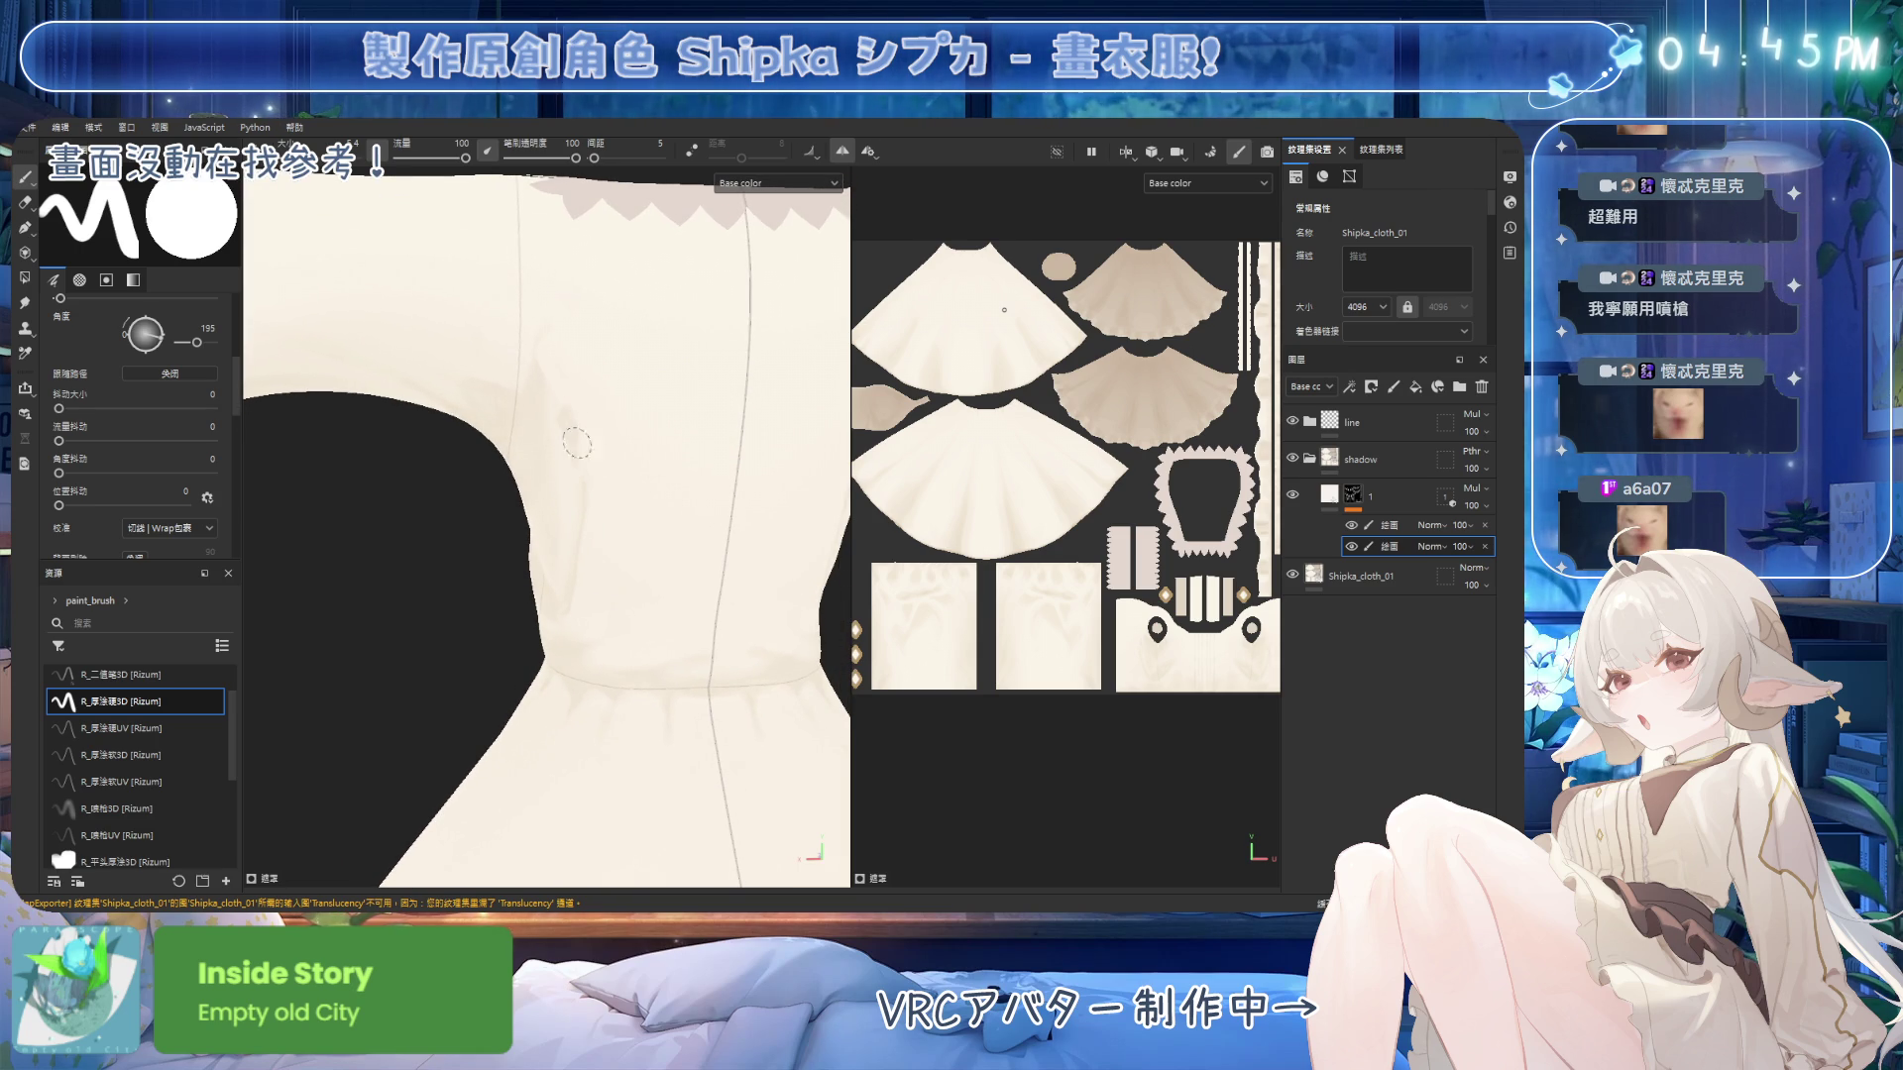
Erase and repaint shading on the side bodice beneath the sleeve down to the waist seam.
key(e)
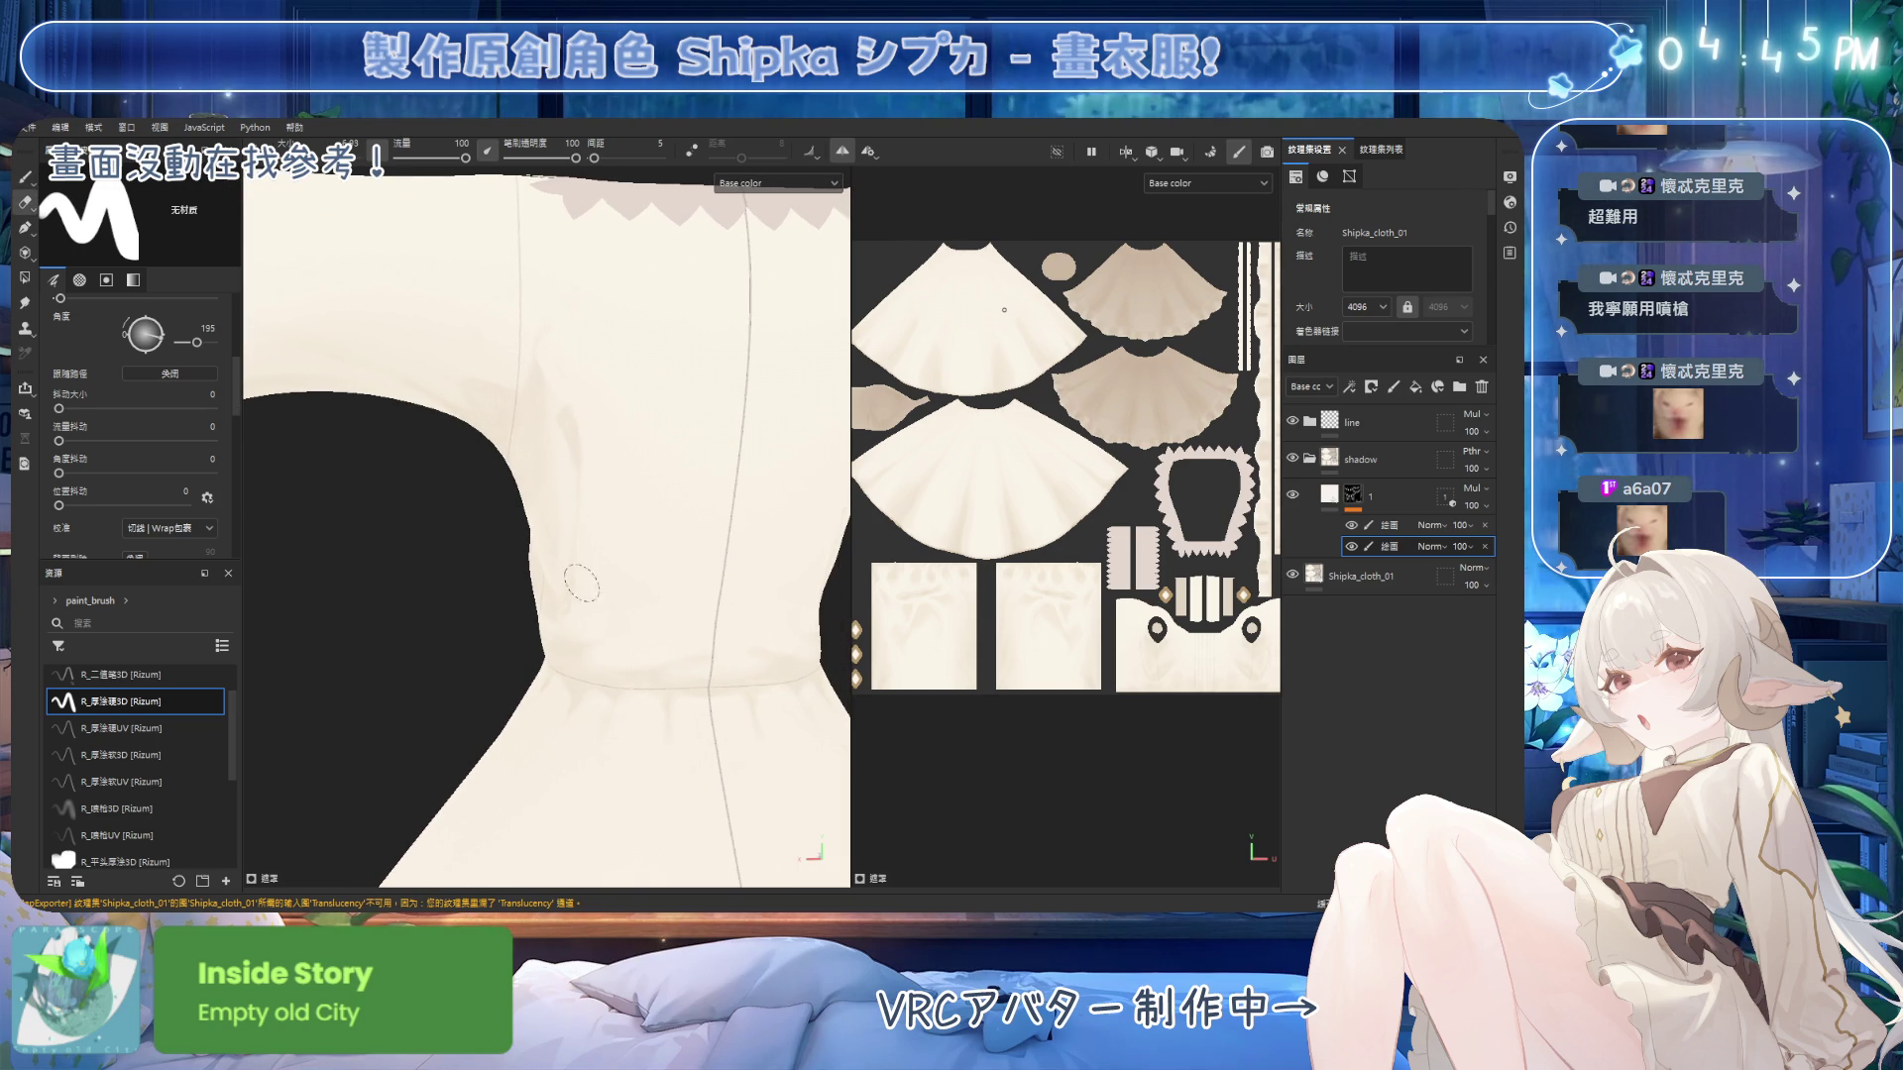
key(1)
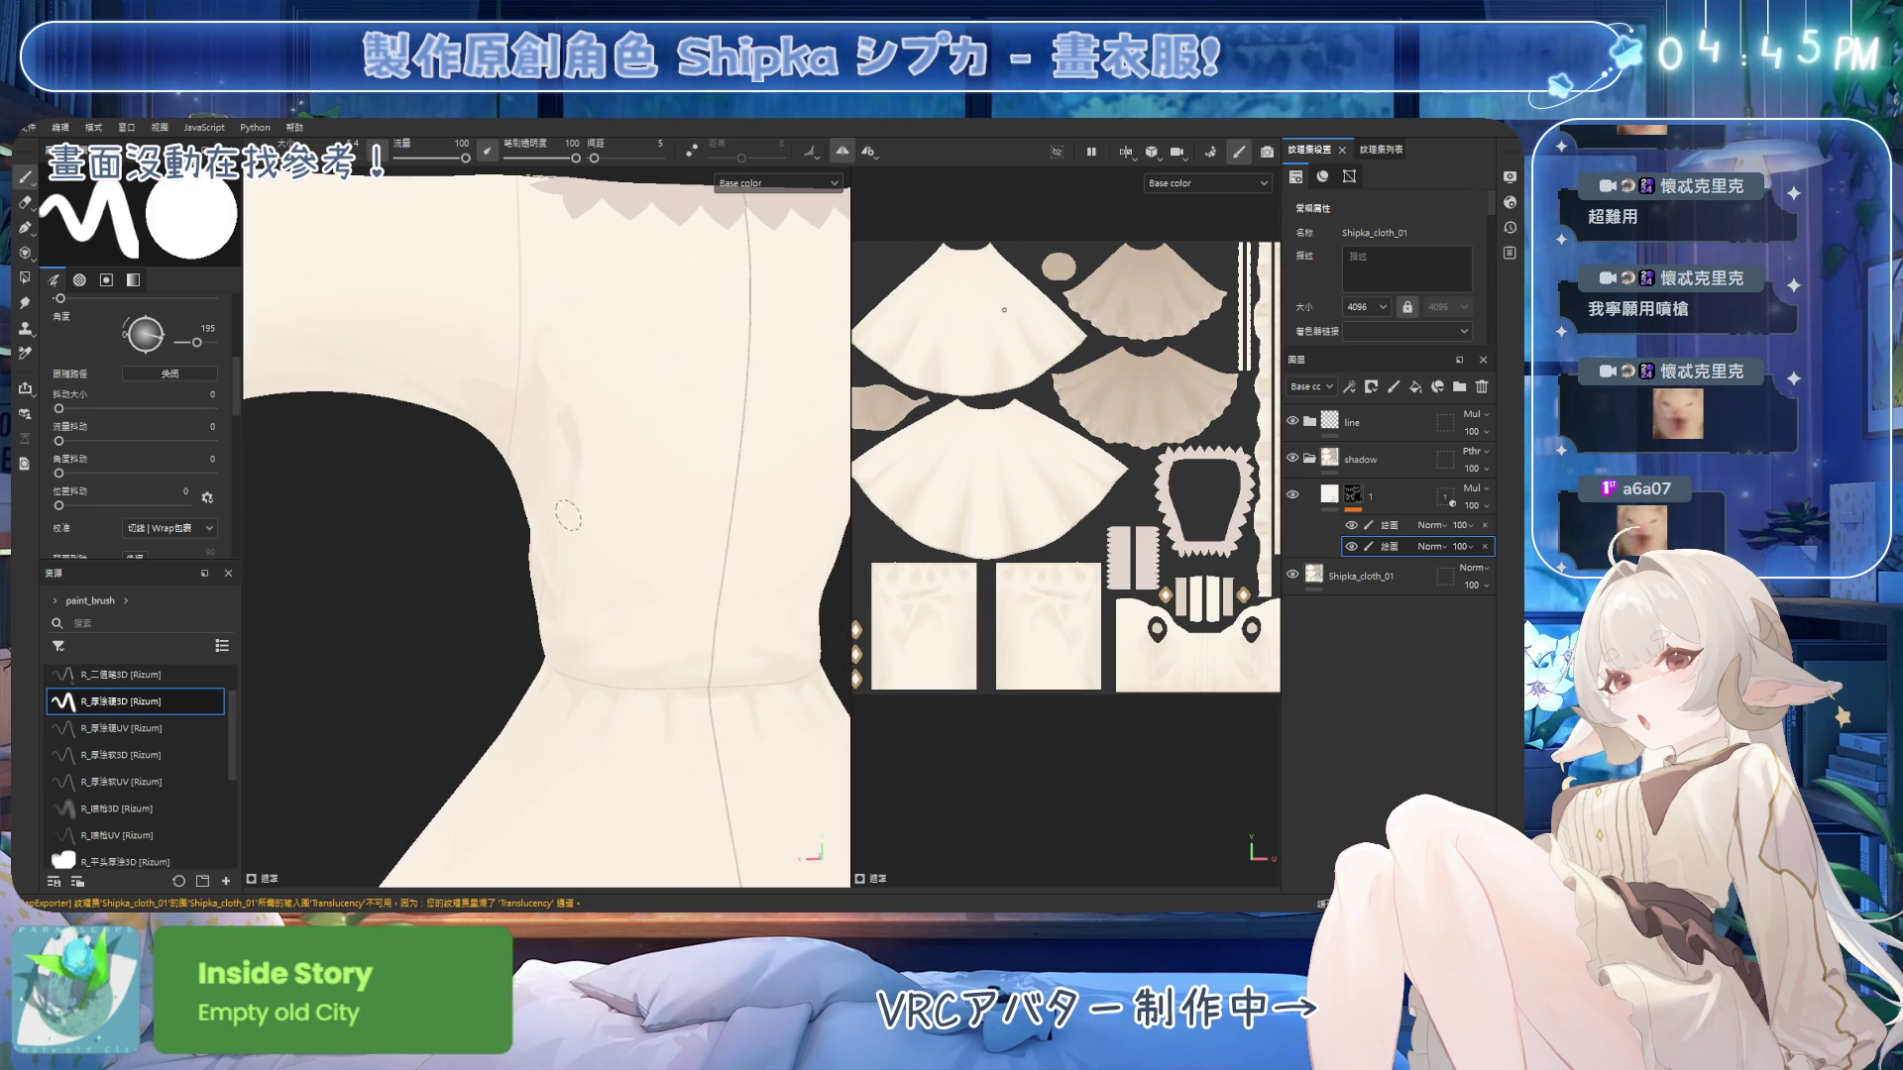
mouse_move(580, 495)
alt+mouse_down()
mouse_move(693, 506)
mouse_move(610, 481)
mouse_move(501, 497)
mouse_move(571, 327)
mouse_move(393, 334)
mouse_move(581, 420)
mouse_move(555, 436)
mouse_move(485, 388)
alt+mouse_up()
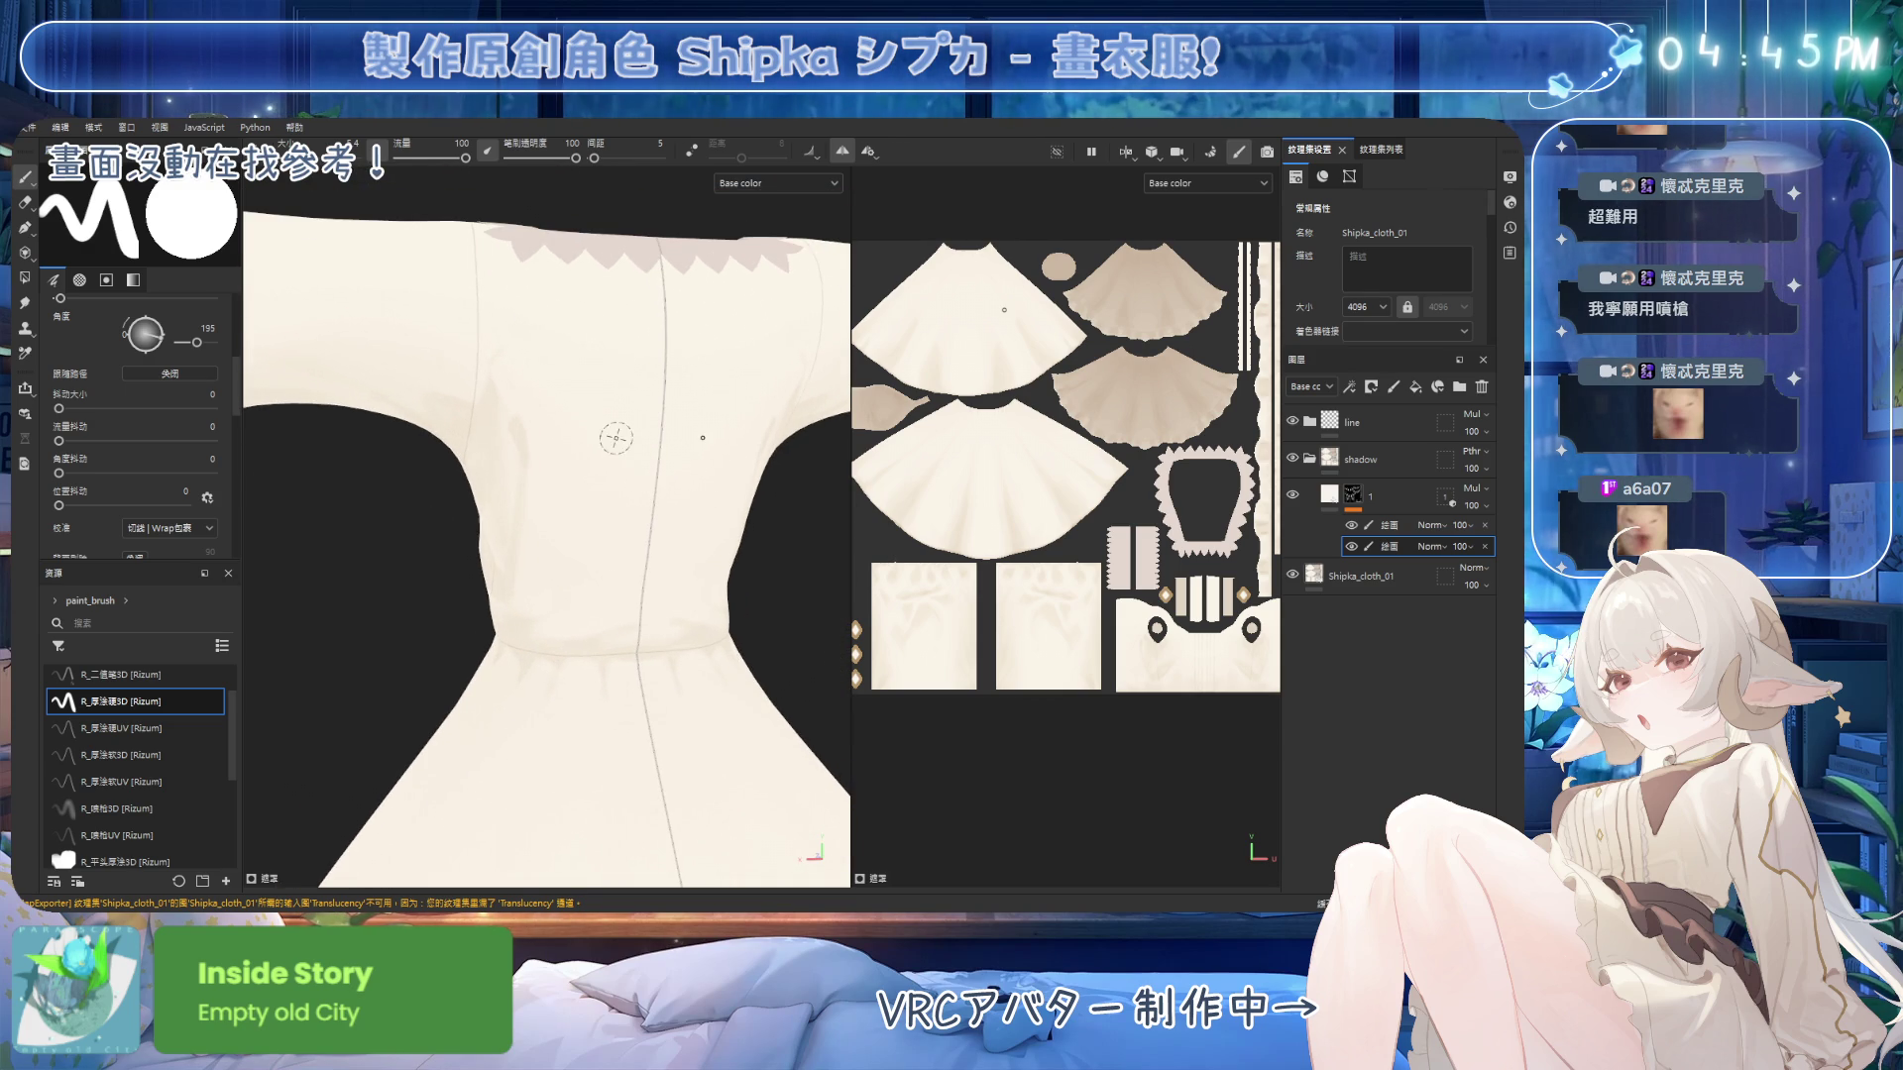
key(2)
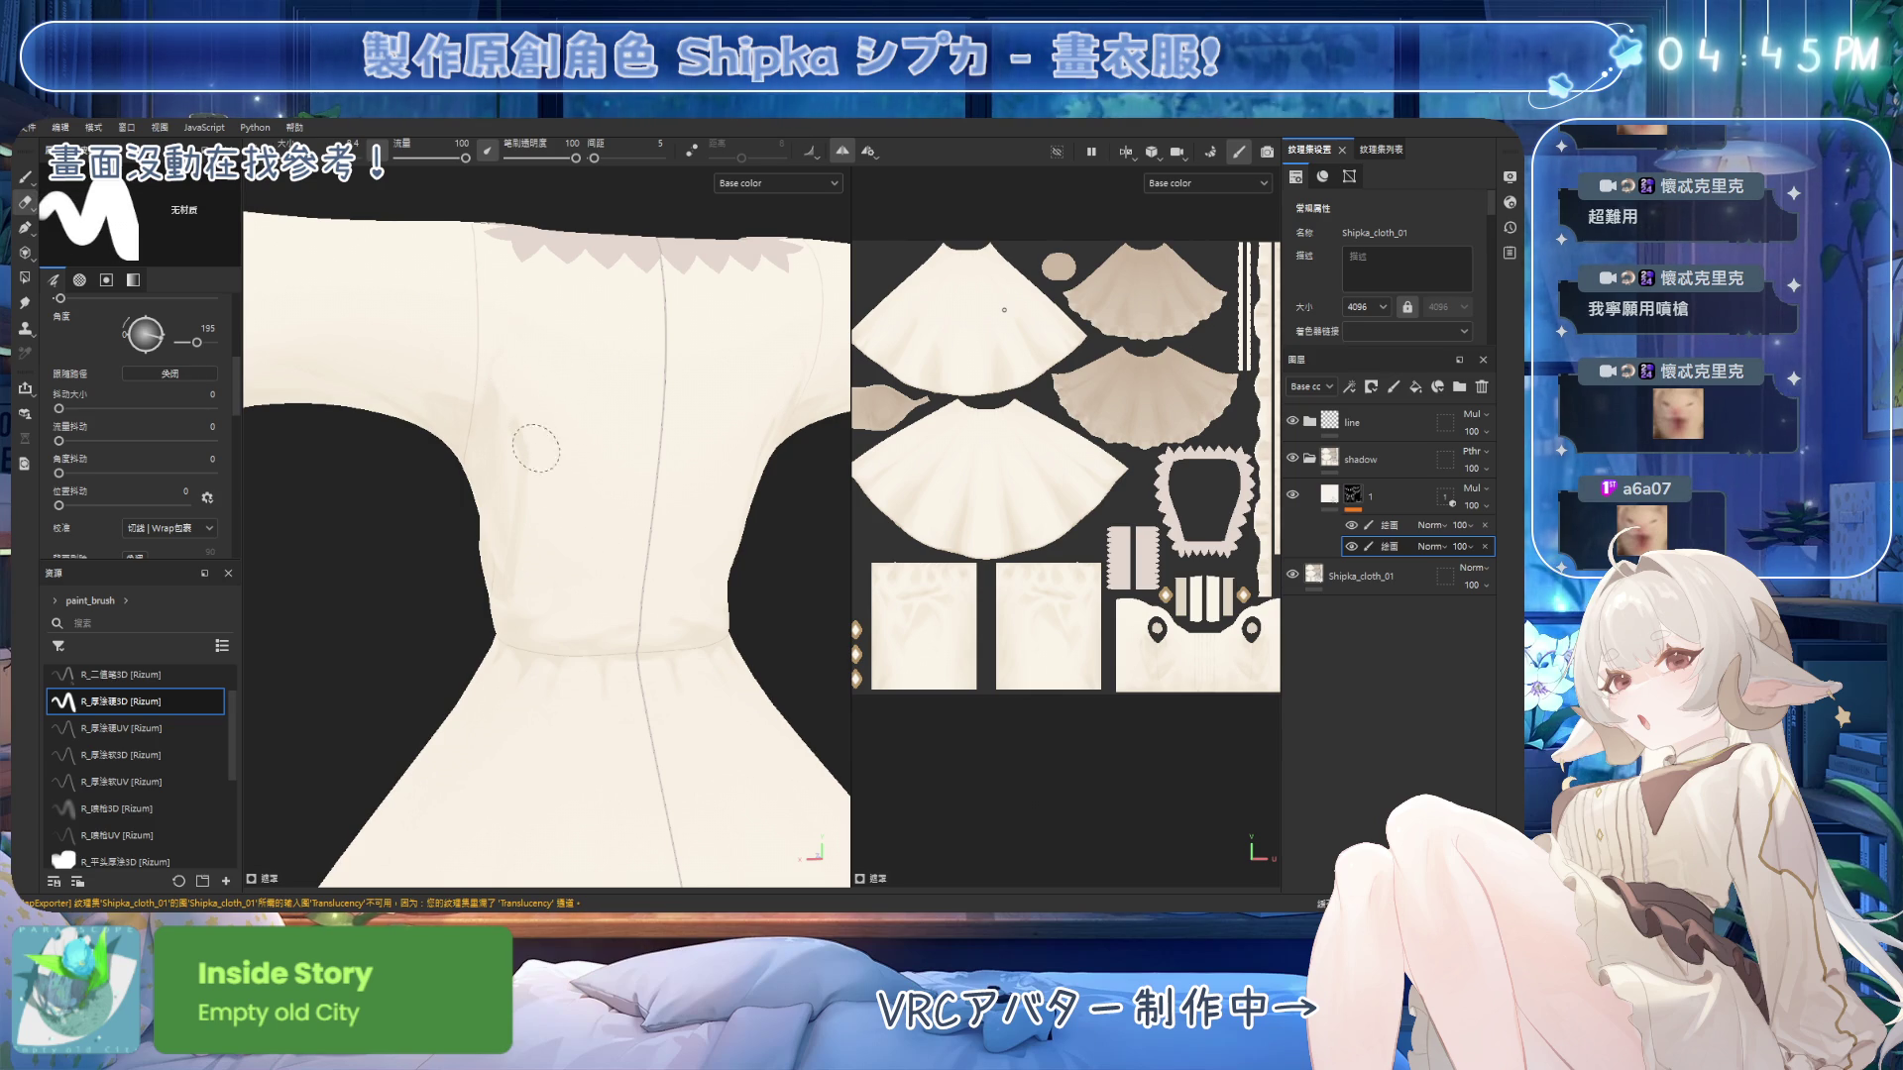
mouse_move(539, 555)
alt+mouse_down()
mouse_move(515, 654)
mouse_move(535, 501)
mouse_move(510, 674)
mouse_move(556, 539)
mouse_move(621, 565)
mouse_move(510, 594)
mouse_move(547, 498)
mouse_move(493, 514)
mouse_move(608, 516)
mouse_move(580, 473)
mouse_move(521, 508)
alt+mouse_up()
With the R_墨棕3D brush at flow 48, paint soft shadows under the chest, bodice front and sleeve.
click(189, 809)
mouse_move(634, 720)
ctrl+mouse_down()
mouse_move(353, 531)
mouse_move(552, 531)
mouse_move(555, 513)
ctrl+mouse_up()
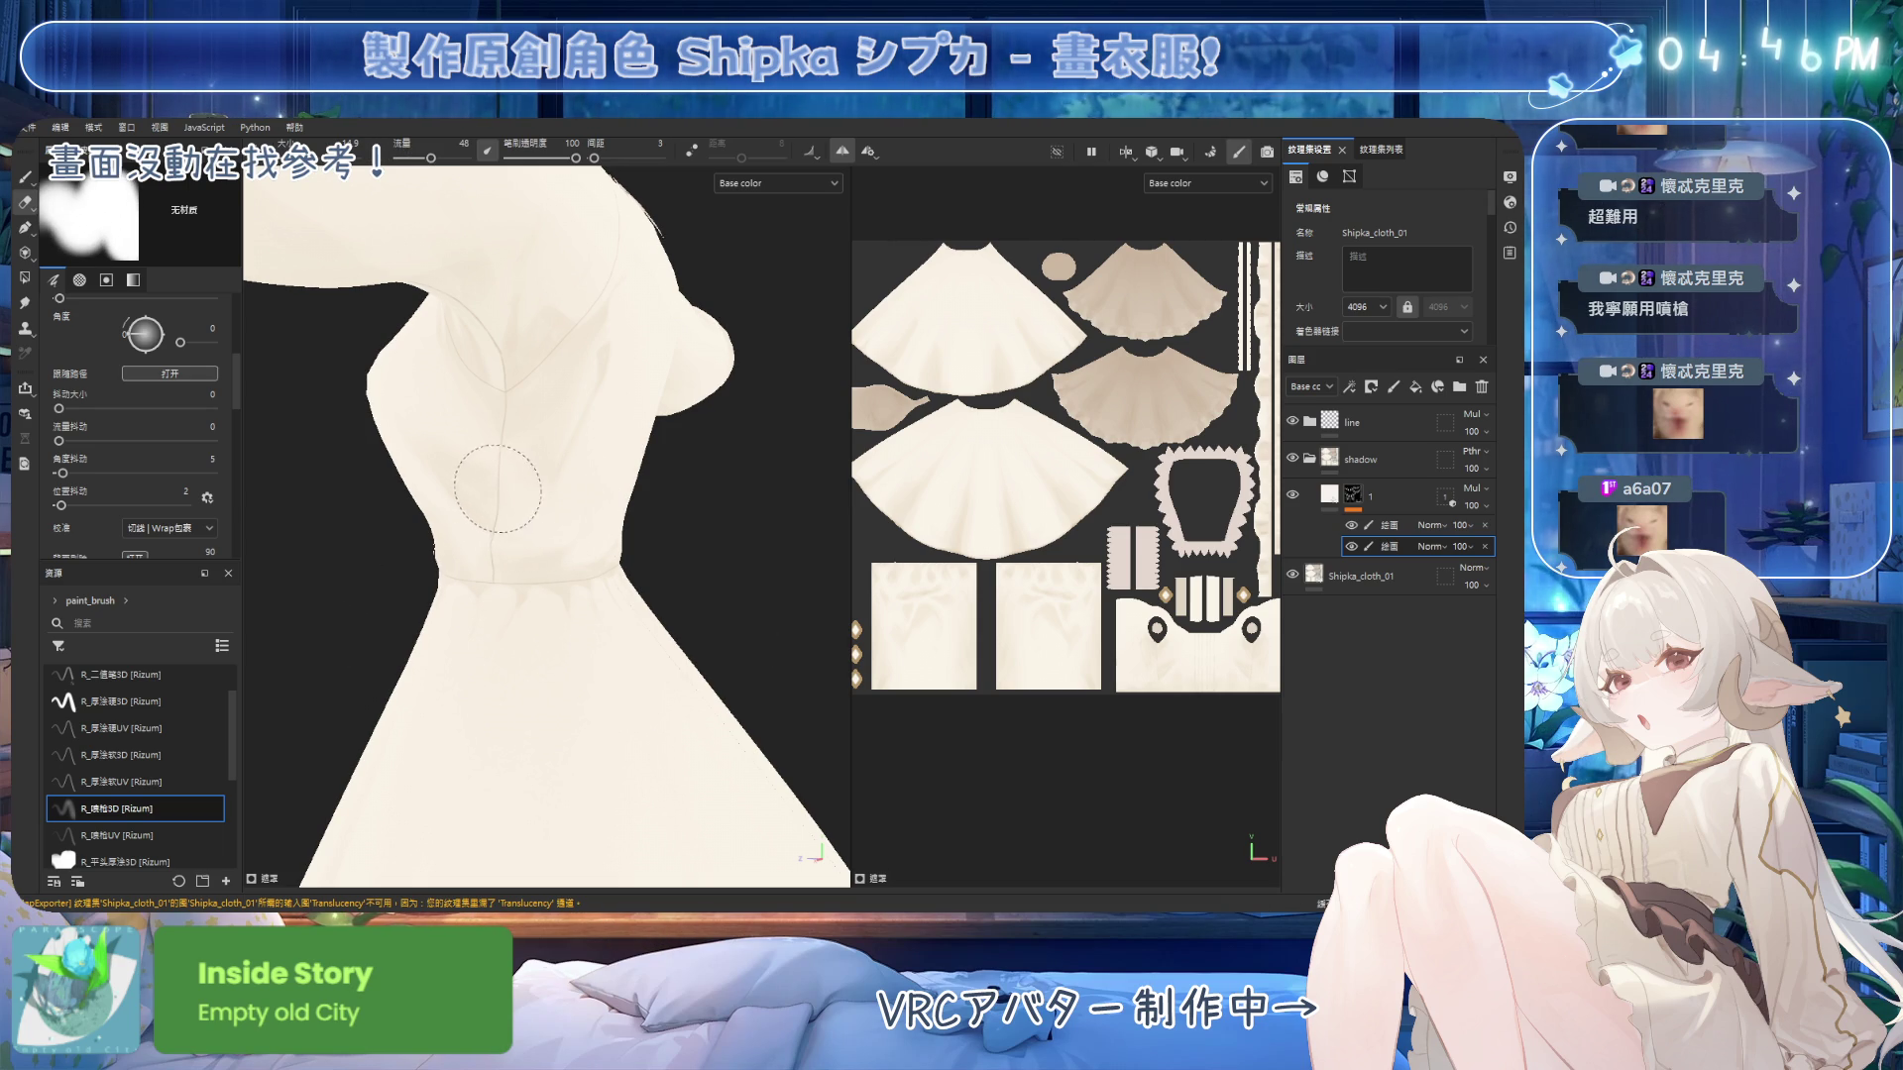
mouse_move(526, 426)
alt+mouse_down()
mouse_move(712, 433)
mouse_move(569, 539)
mouse_move(396, 439)
mouse_move(598, 429)
alt+mouse_up()
mouse_move(570, 502)
alt+mouse_down()
mouse_move(616, 412)
mouse_move(496, 437)
alt+mouse_up()
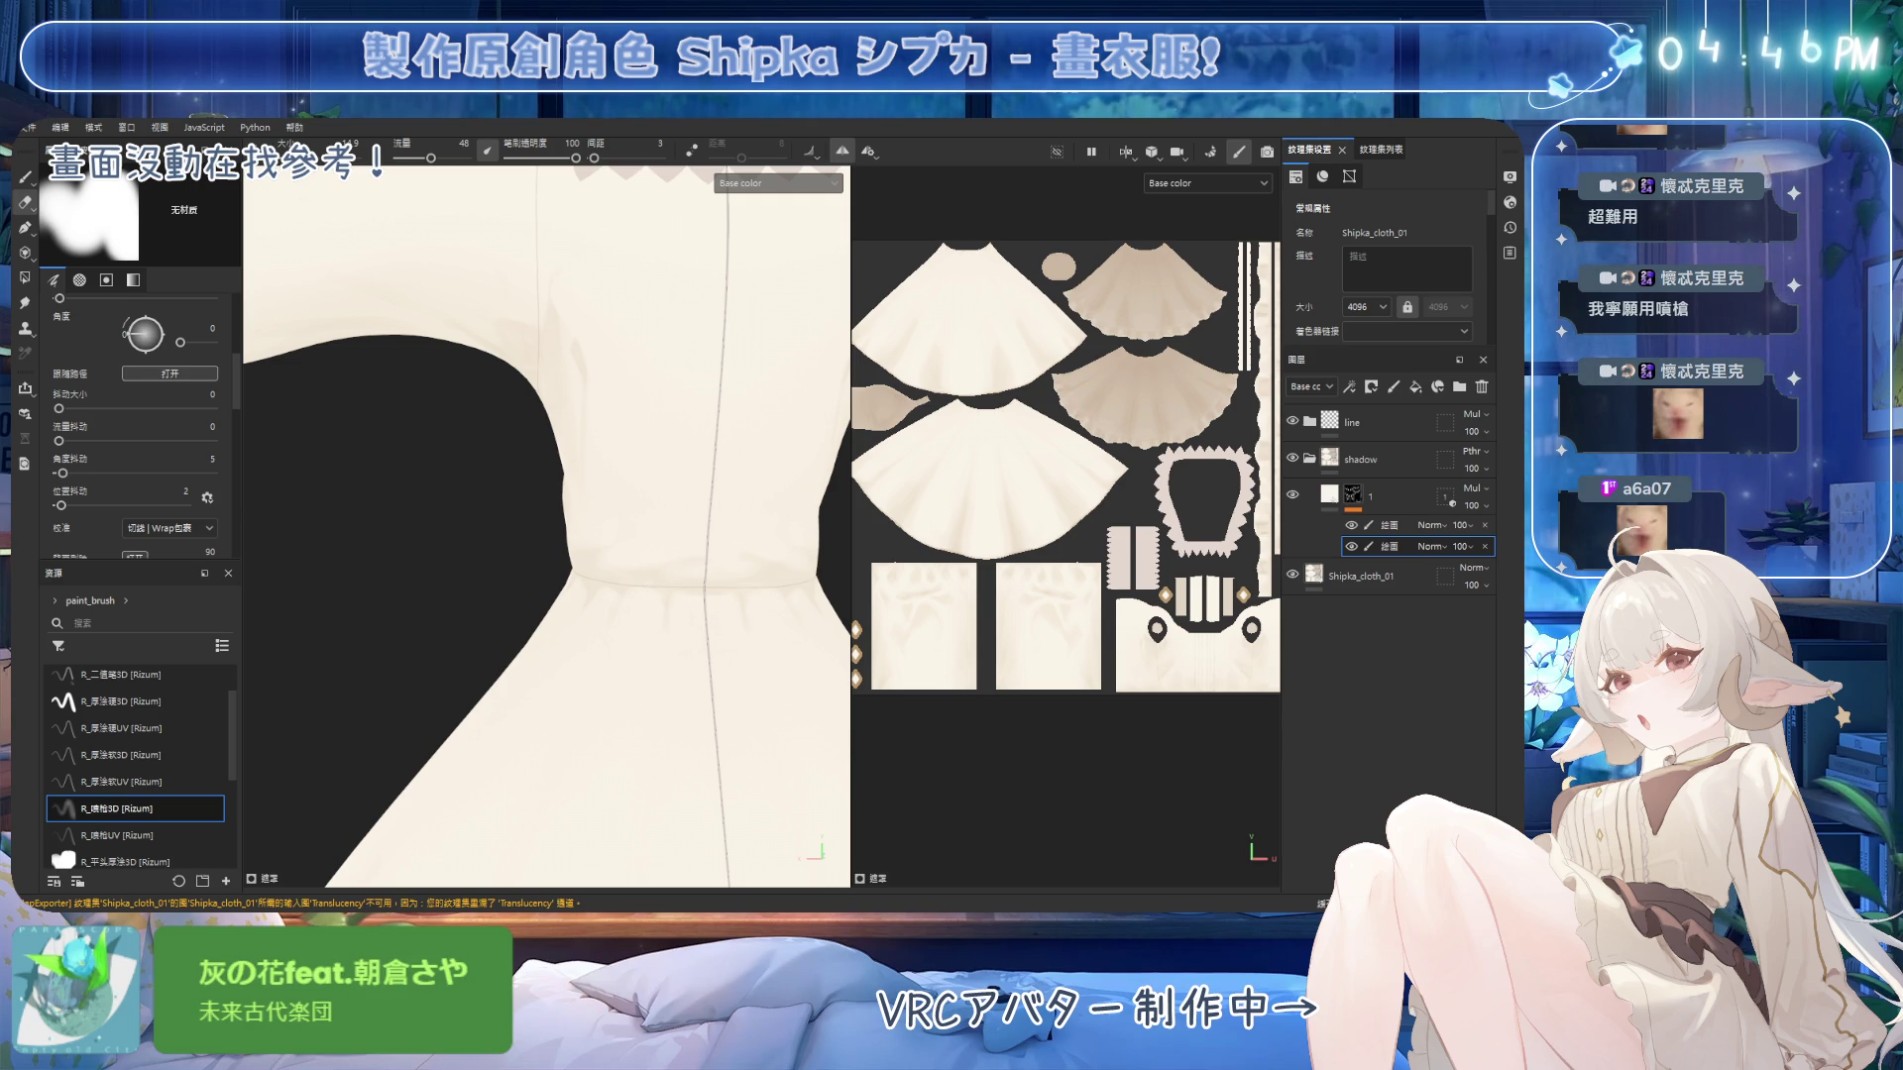
mouse_move(648, 483)
alt+mouse_down()
mouse_move(617, 459)
mouse_move(680, 493)
mouse_move(671, 560)
mouse_move(627, 543)
alt+mouse_up()
scroll(627, 543, up, 3)
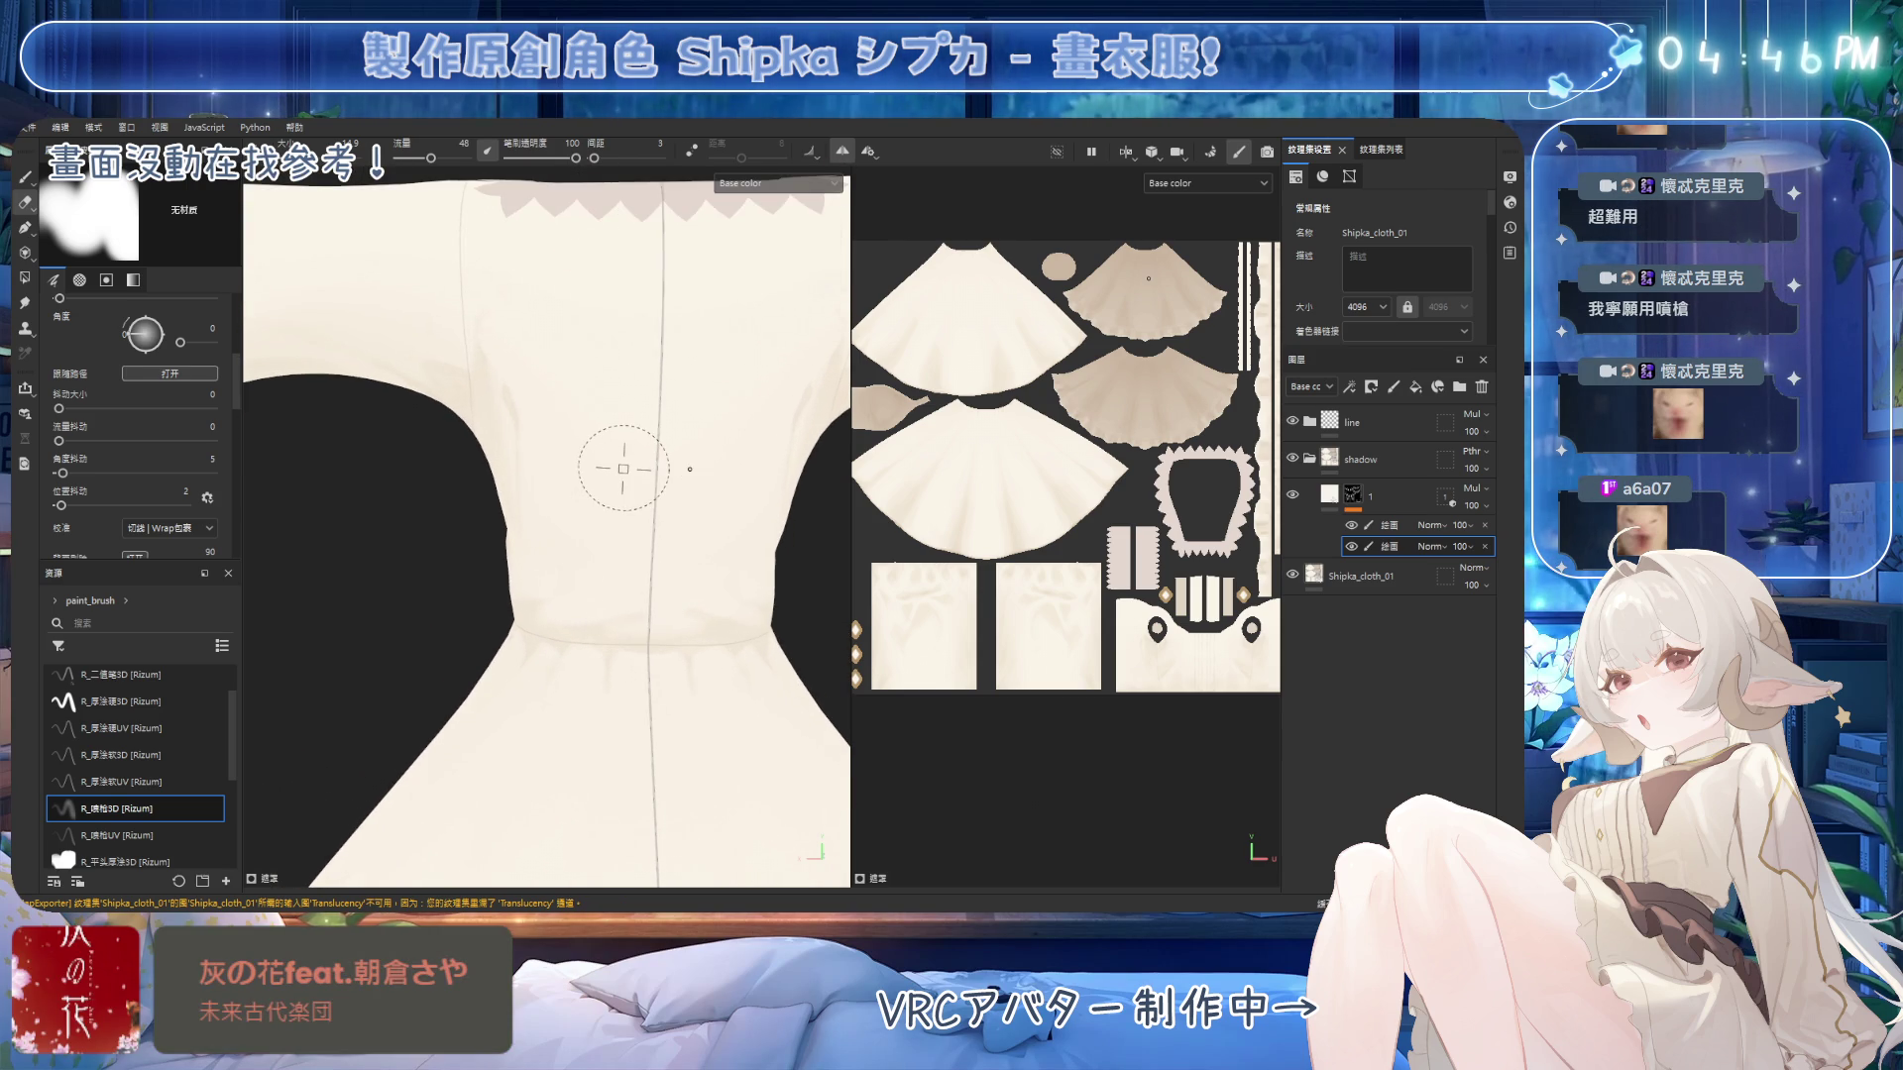
alt+drag(548, 368, 515, 387)
mouse_move(569, 450)
alt+mouse_down()
mouse_move(756, 433)
mouse_move(544, 396)
mouse_move(574, 440)
mouse_move(628, 417)
mouse_move(622, 518)
mouse_move(628, 459)
mouse_move(565, 544)
mouse_move(629, 565)
mouse_move(675, 518)
alt+mouse_up()
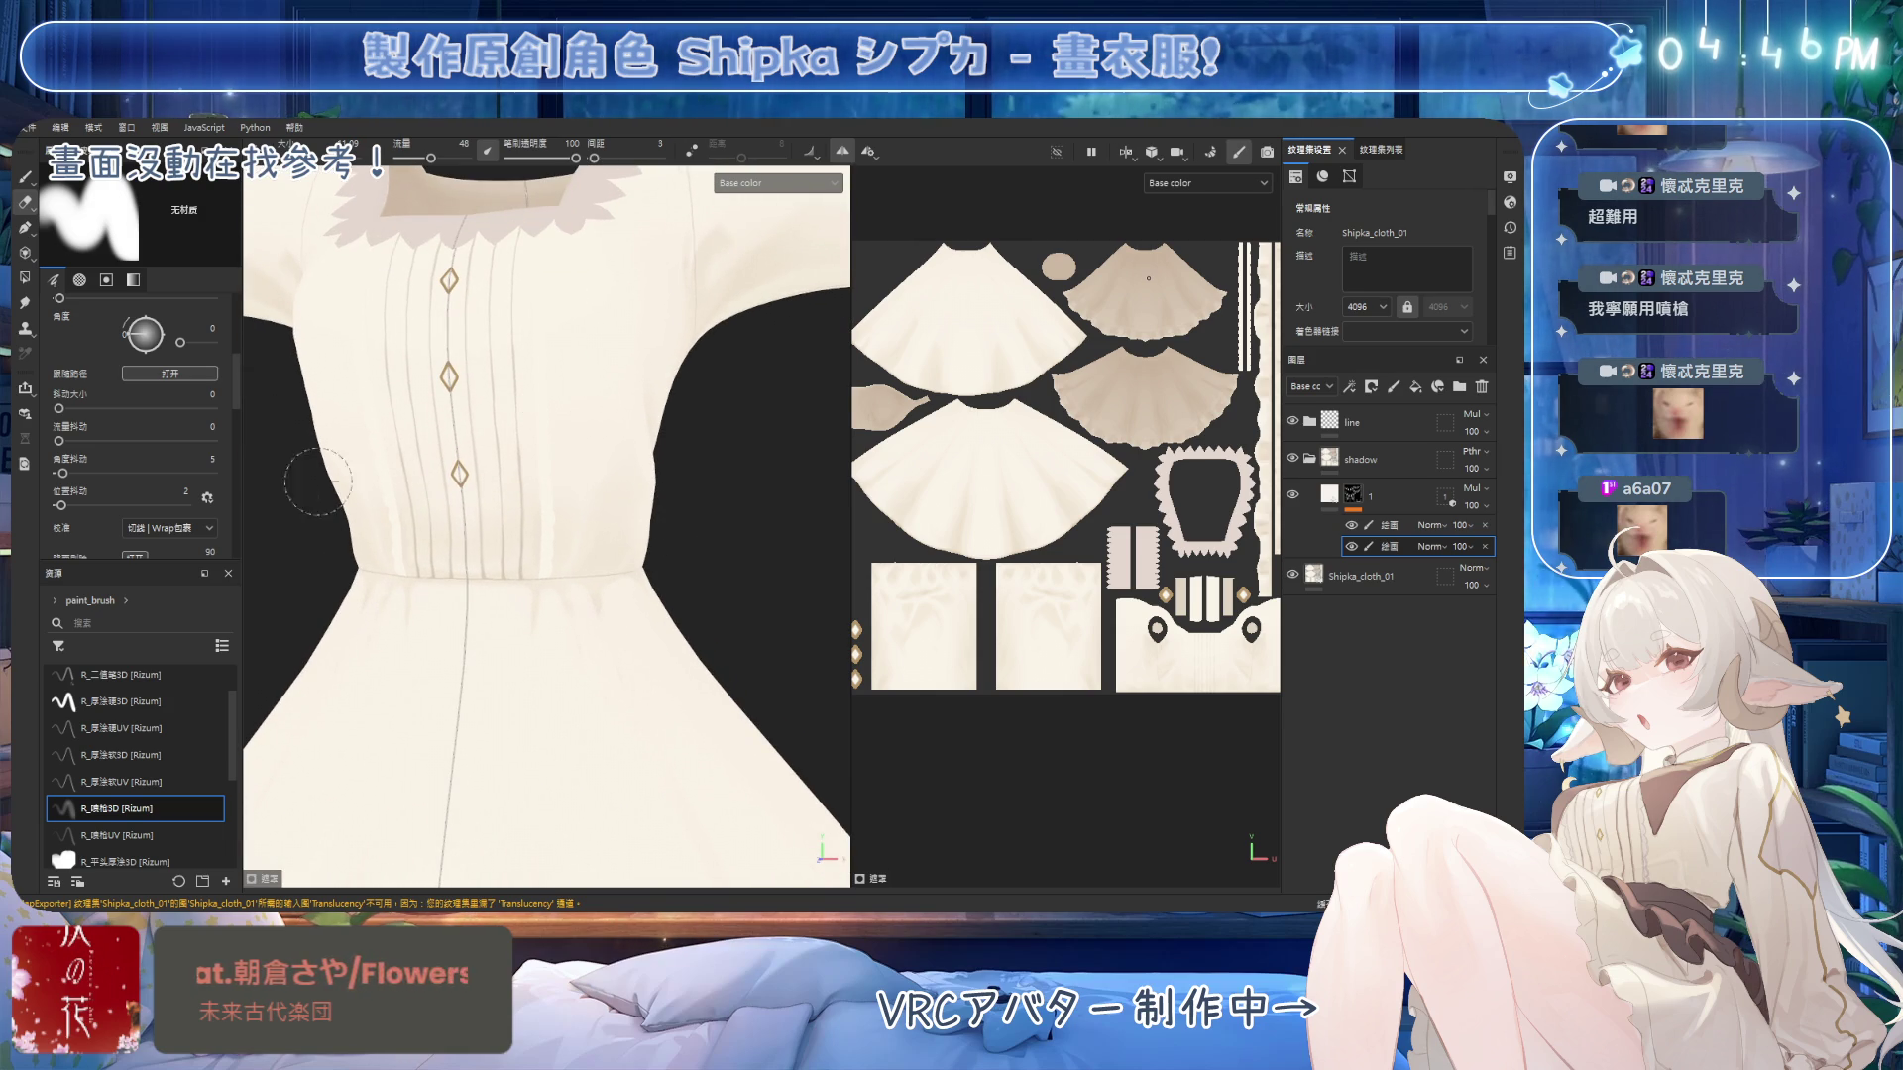
click(151, 702)
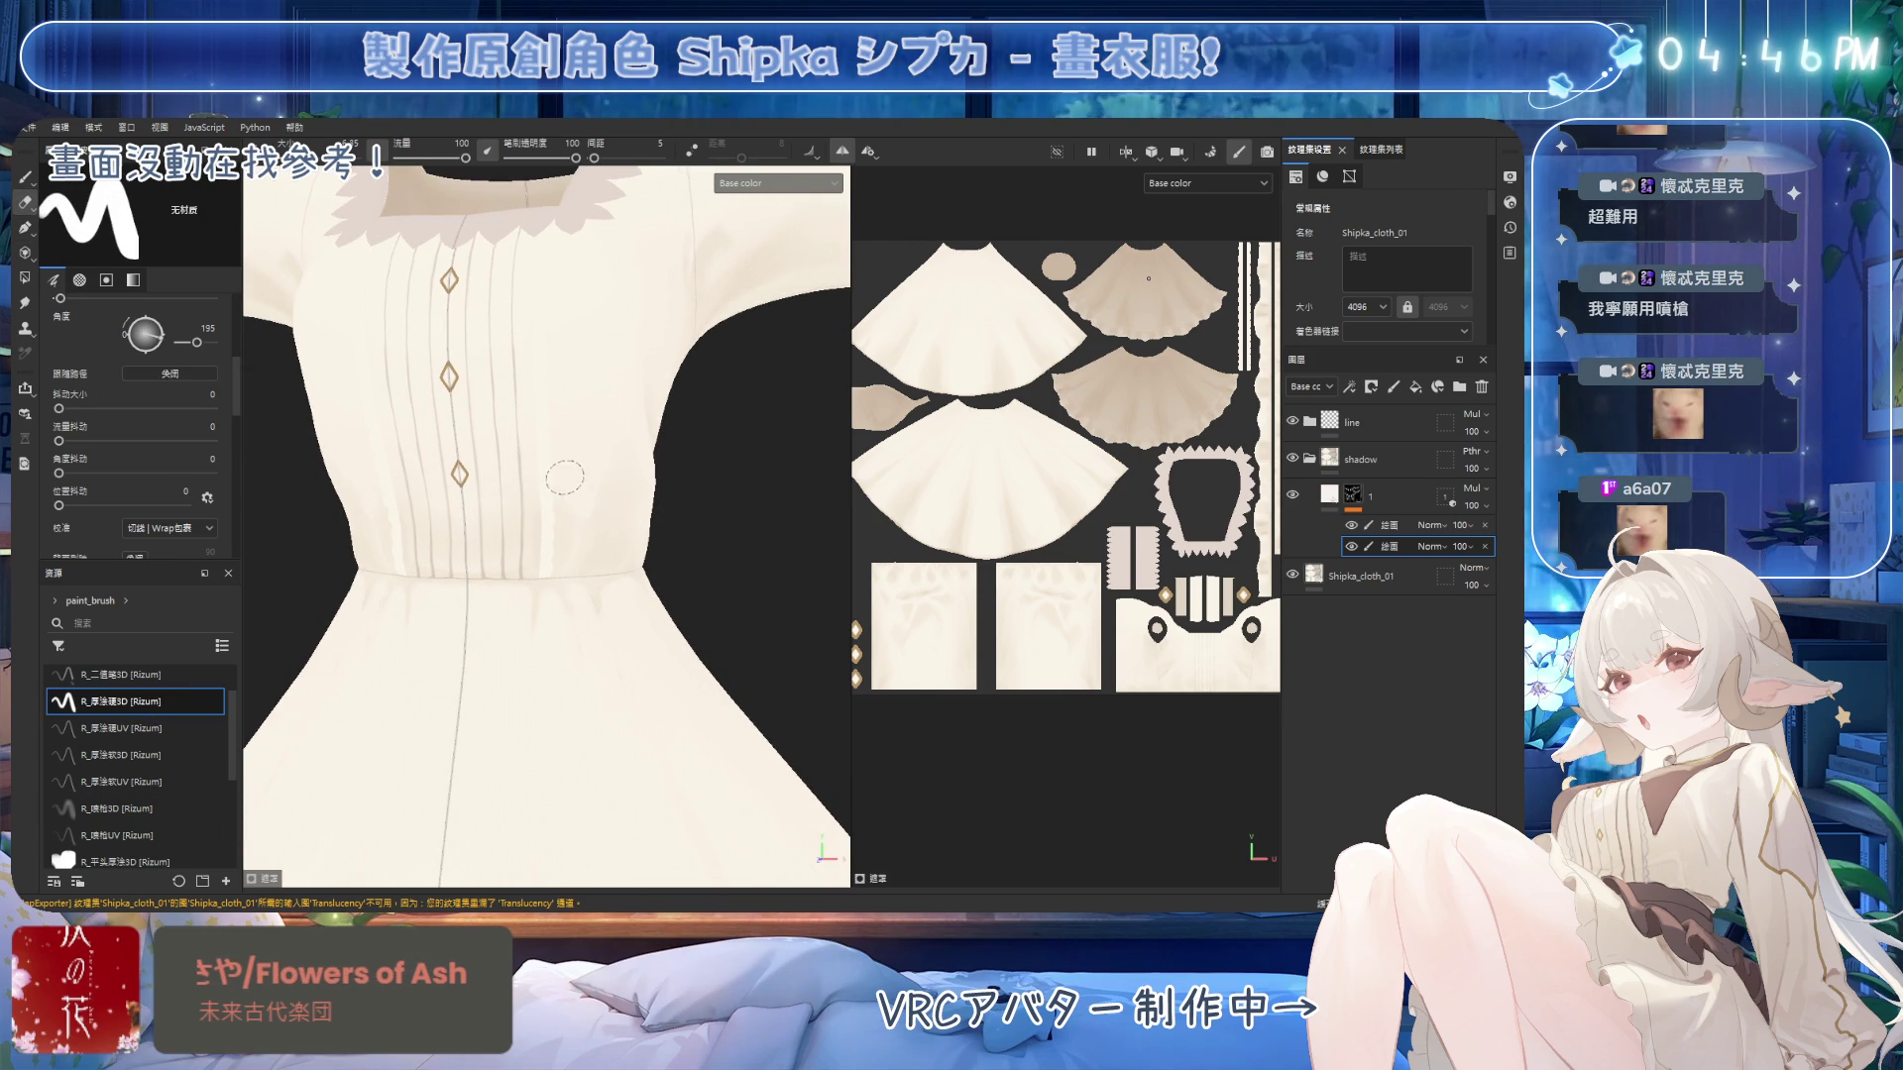
Paint and erase soft fold shadows along the bodice pleats.
mouse_move(639, 500)
alt+mouse_down()
mouse_move(582, 517)
mouse_move(588, 537)
alt+mouse_up()
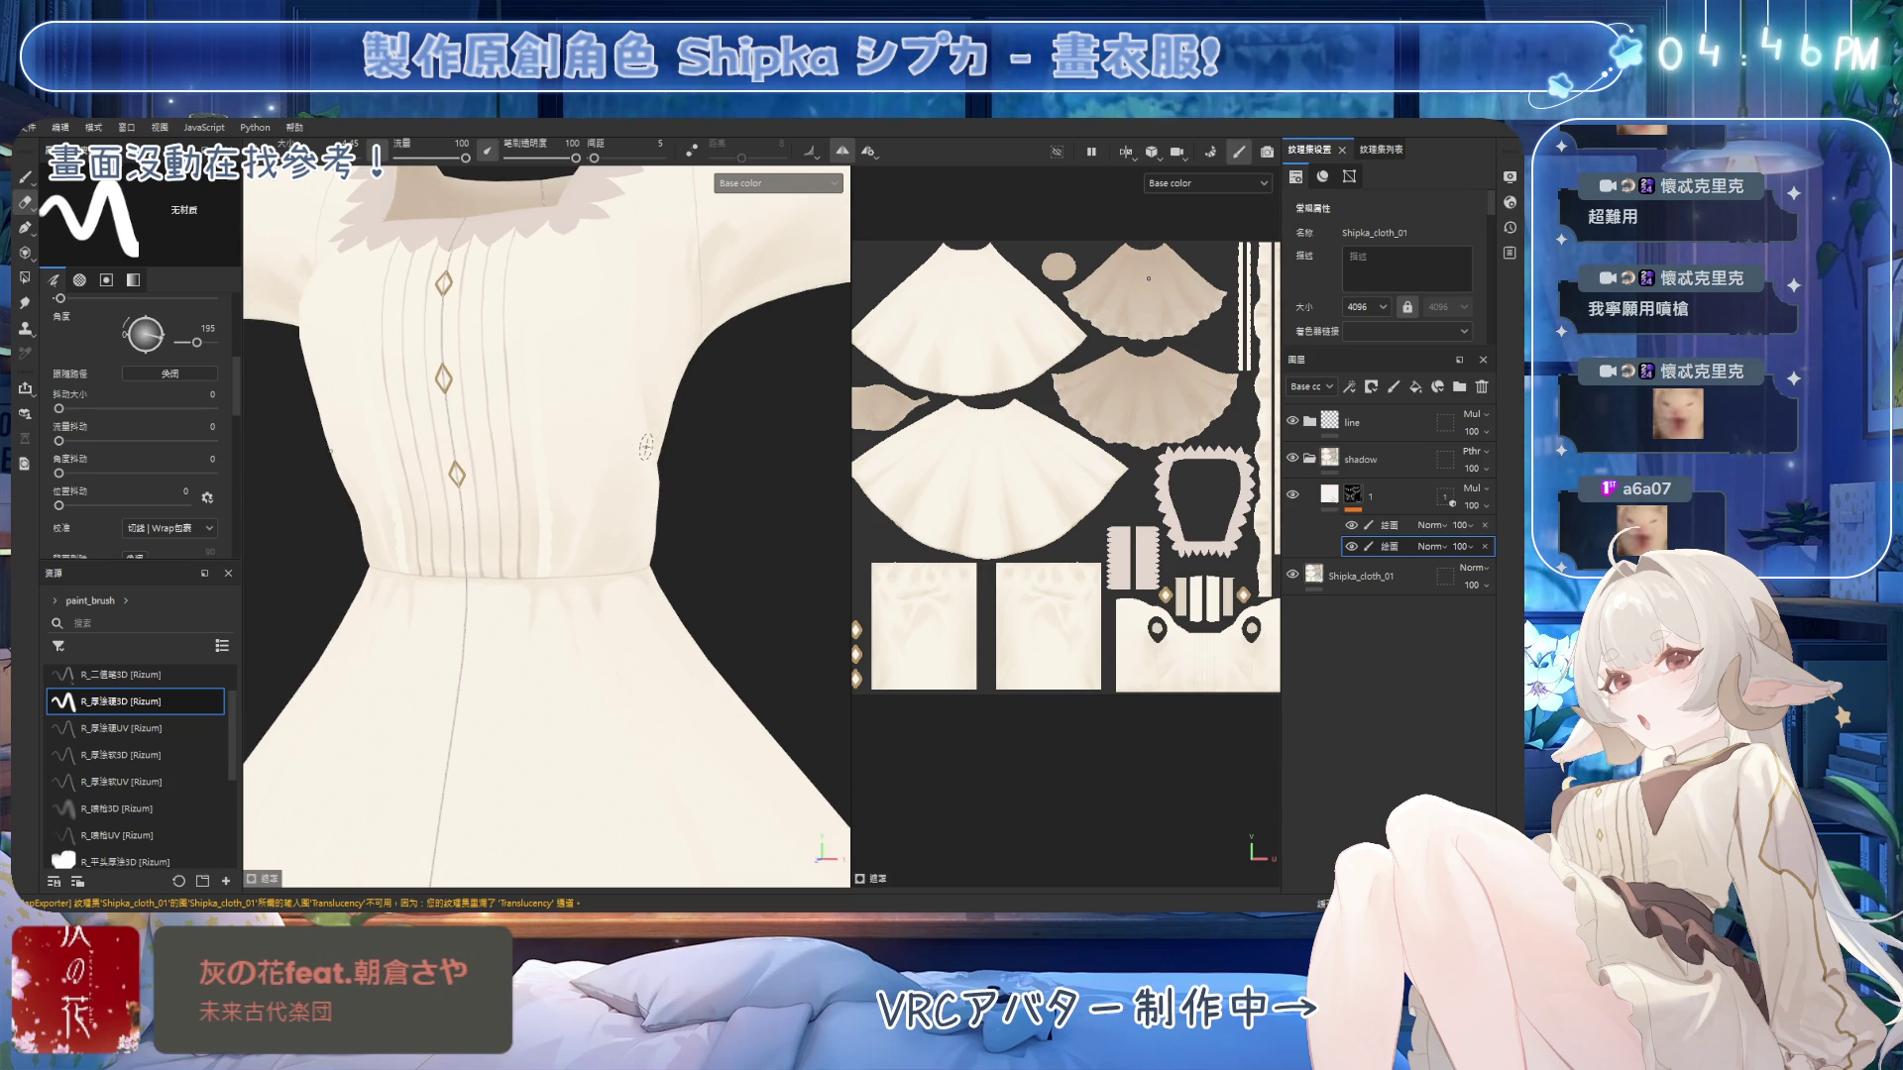
scroll(649, 446, up, 3)
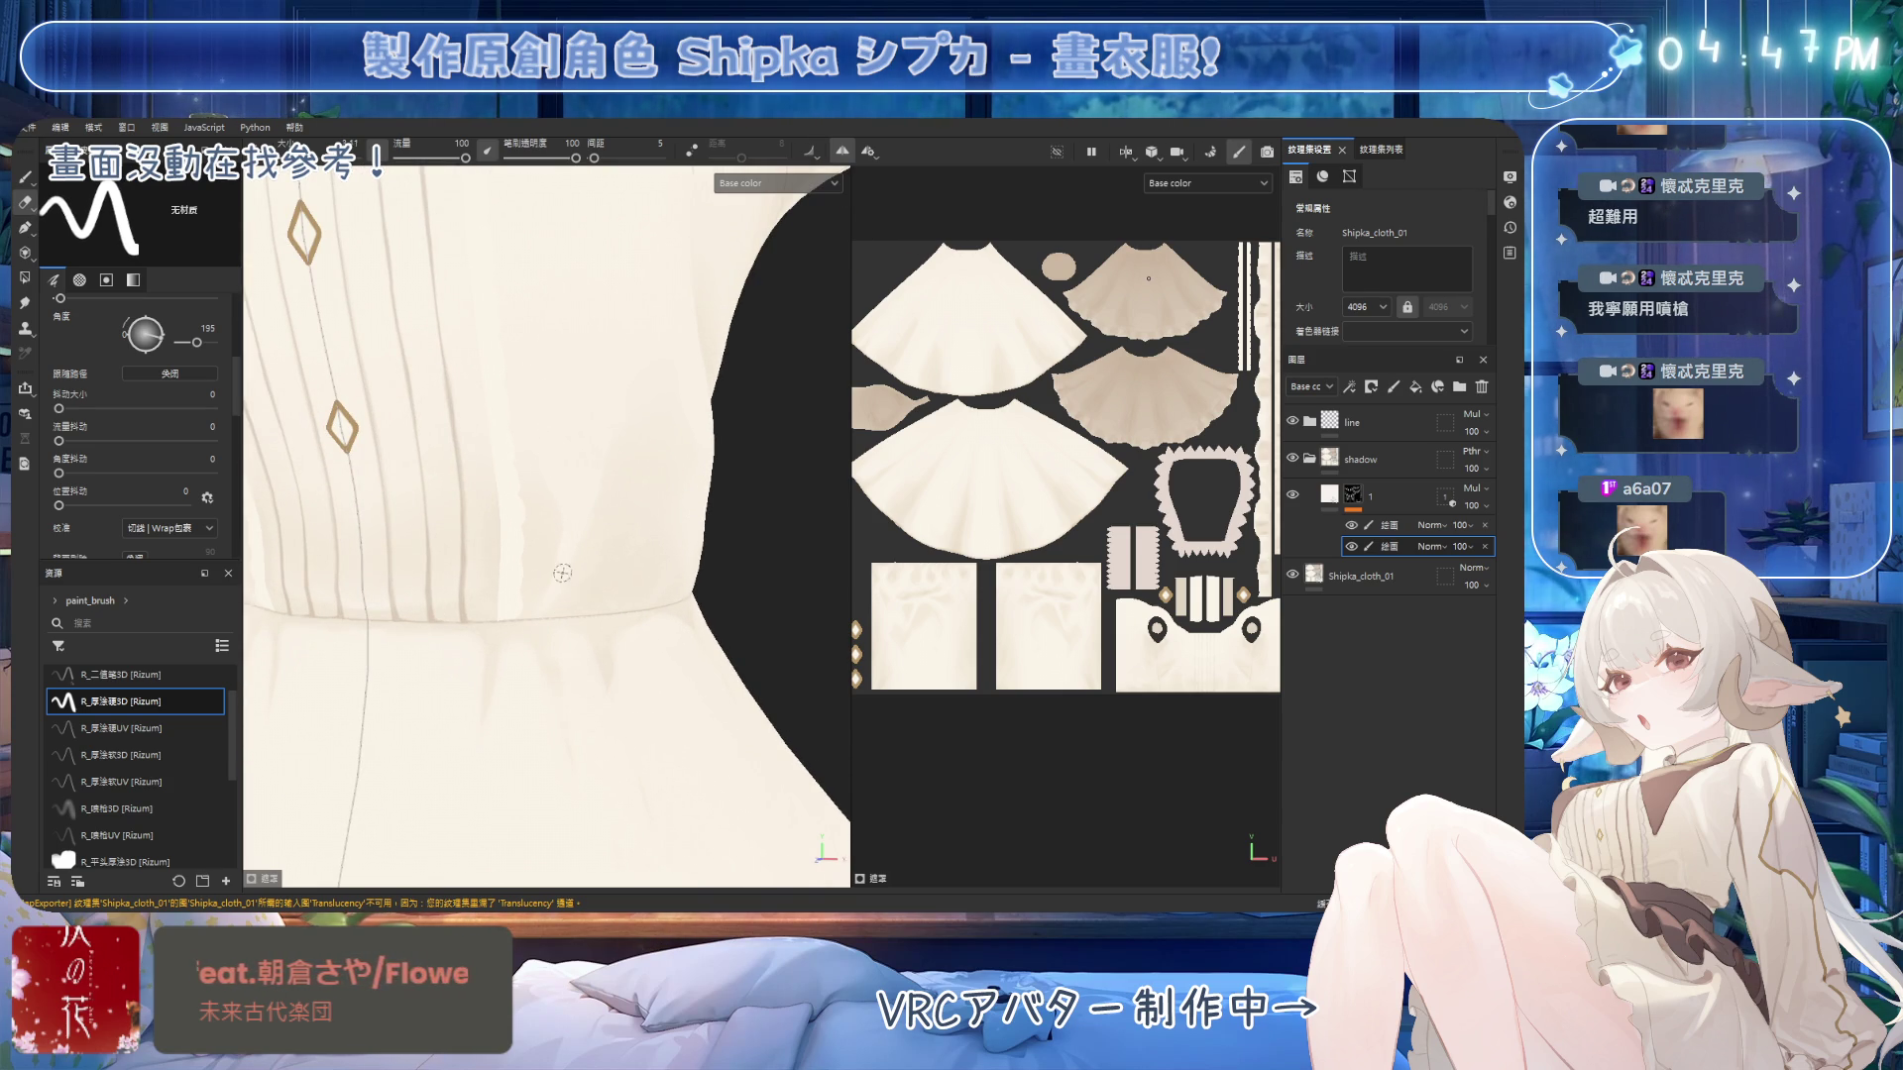
alt+drag(604, 559, 568, 500)
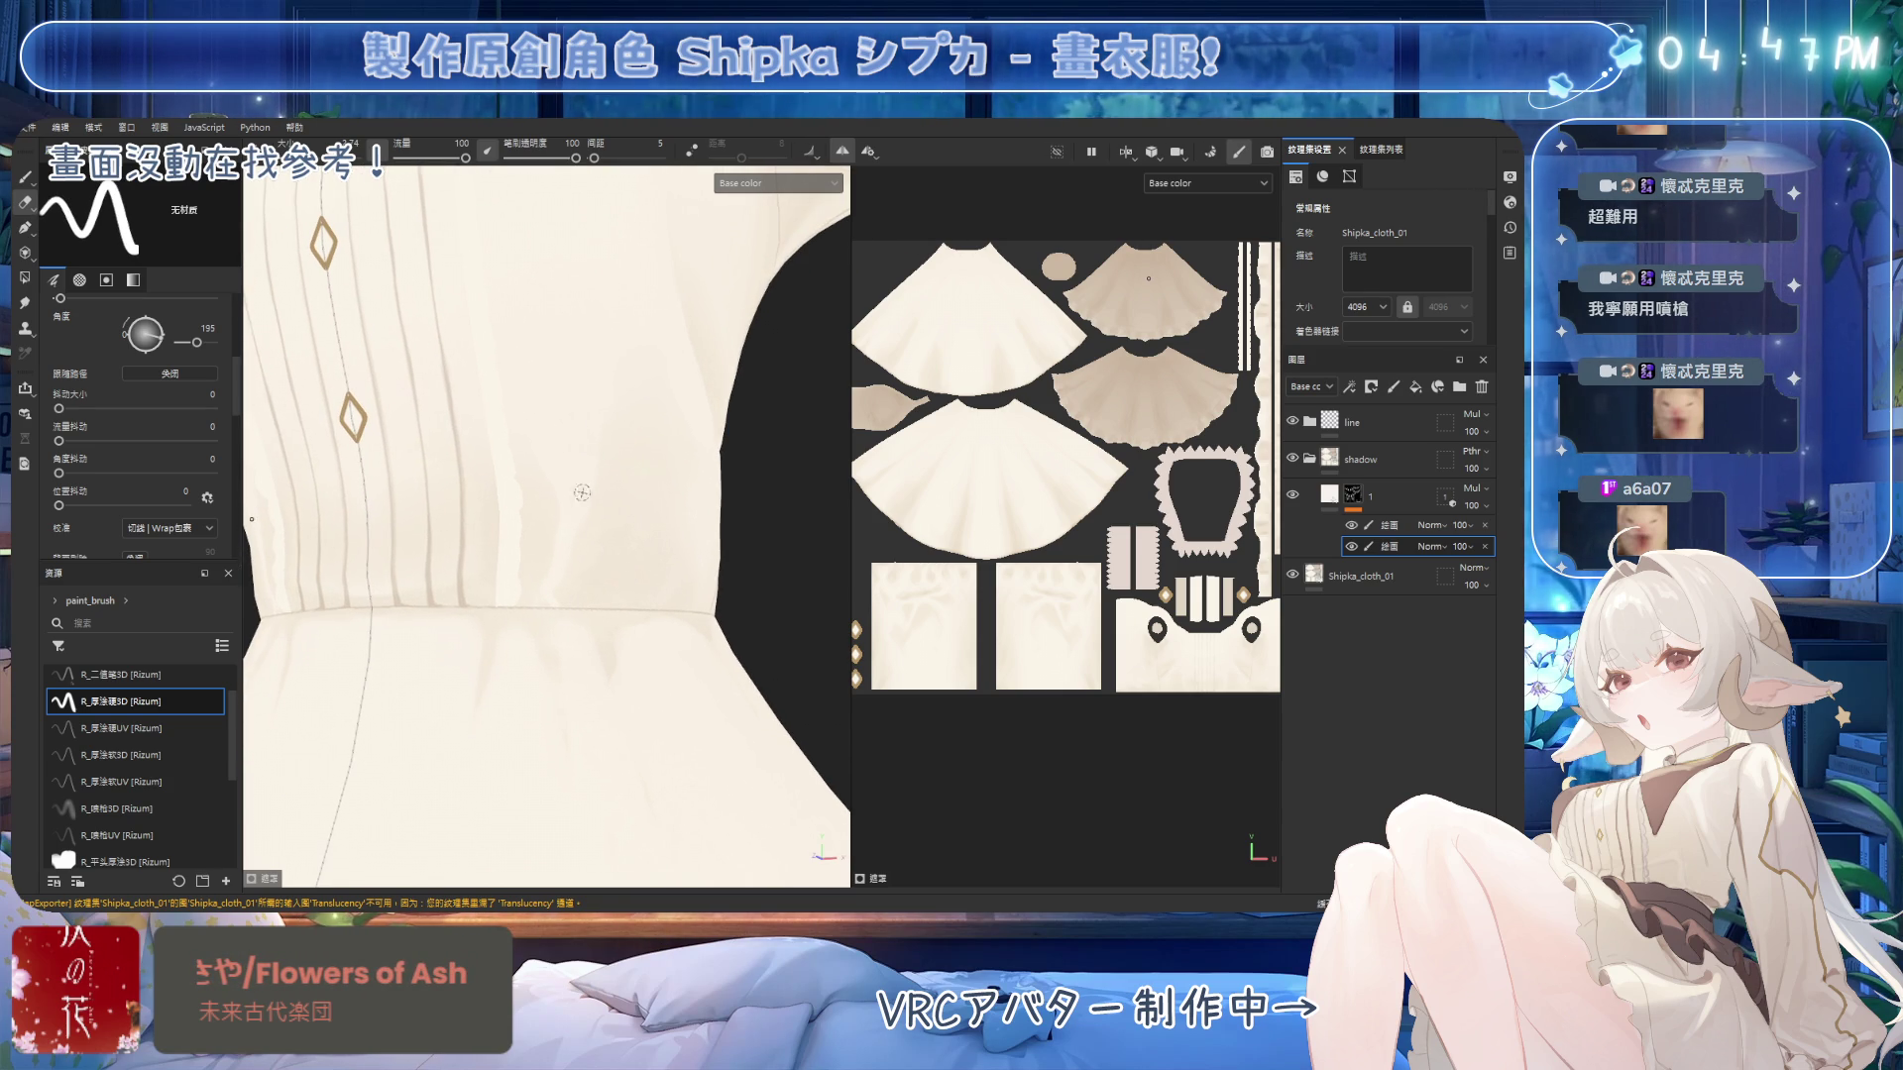
key(1)
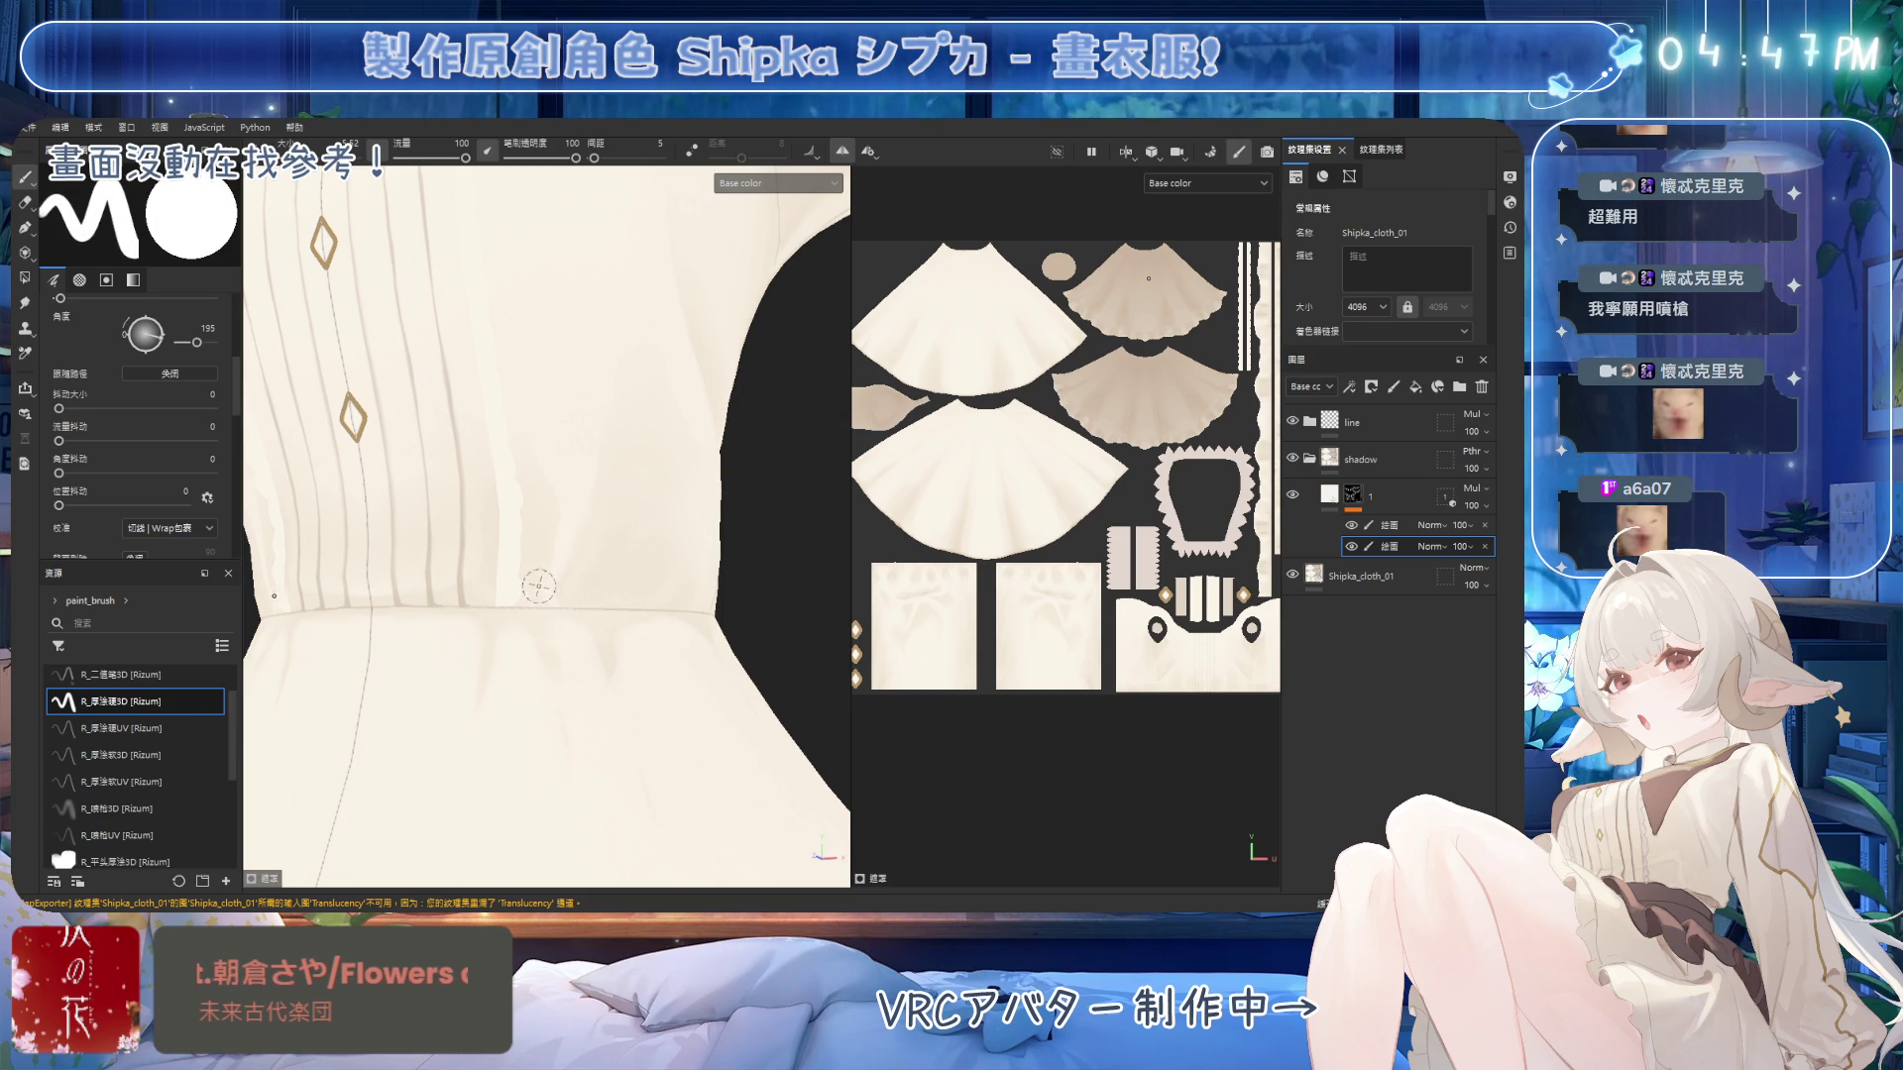
key(2)
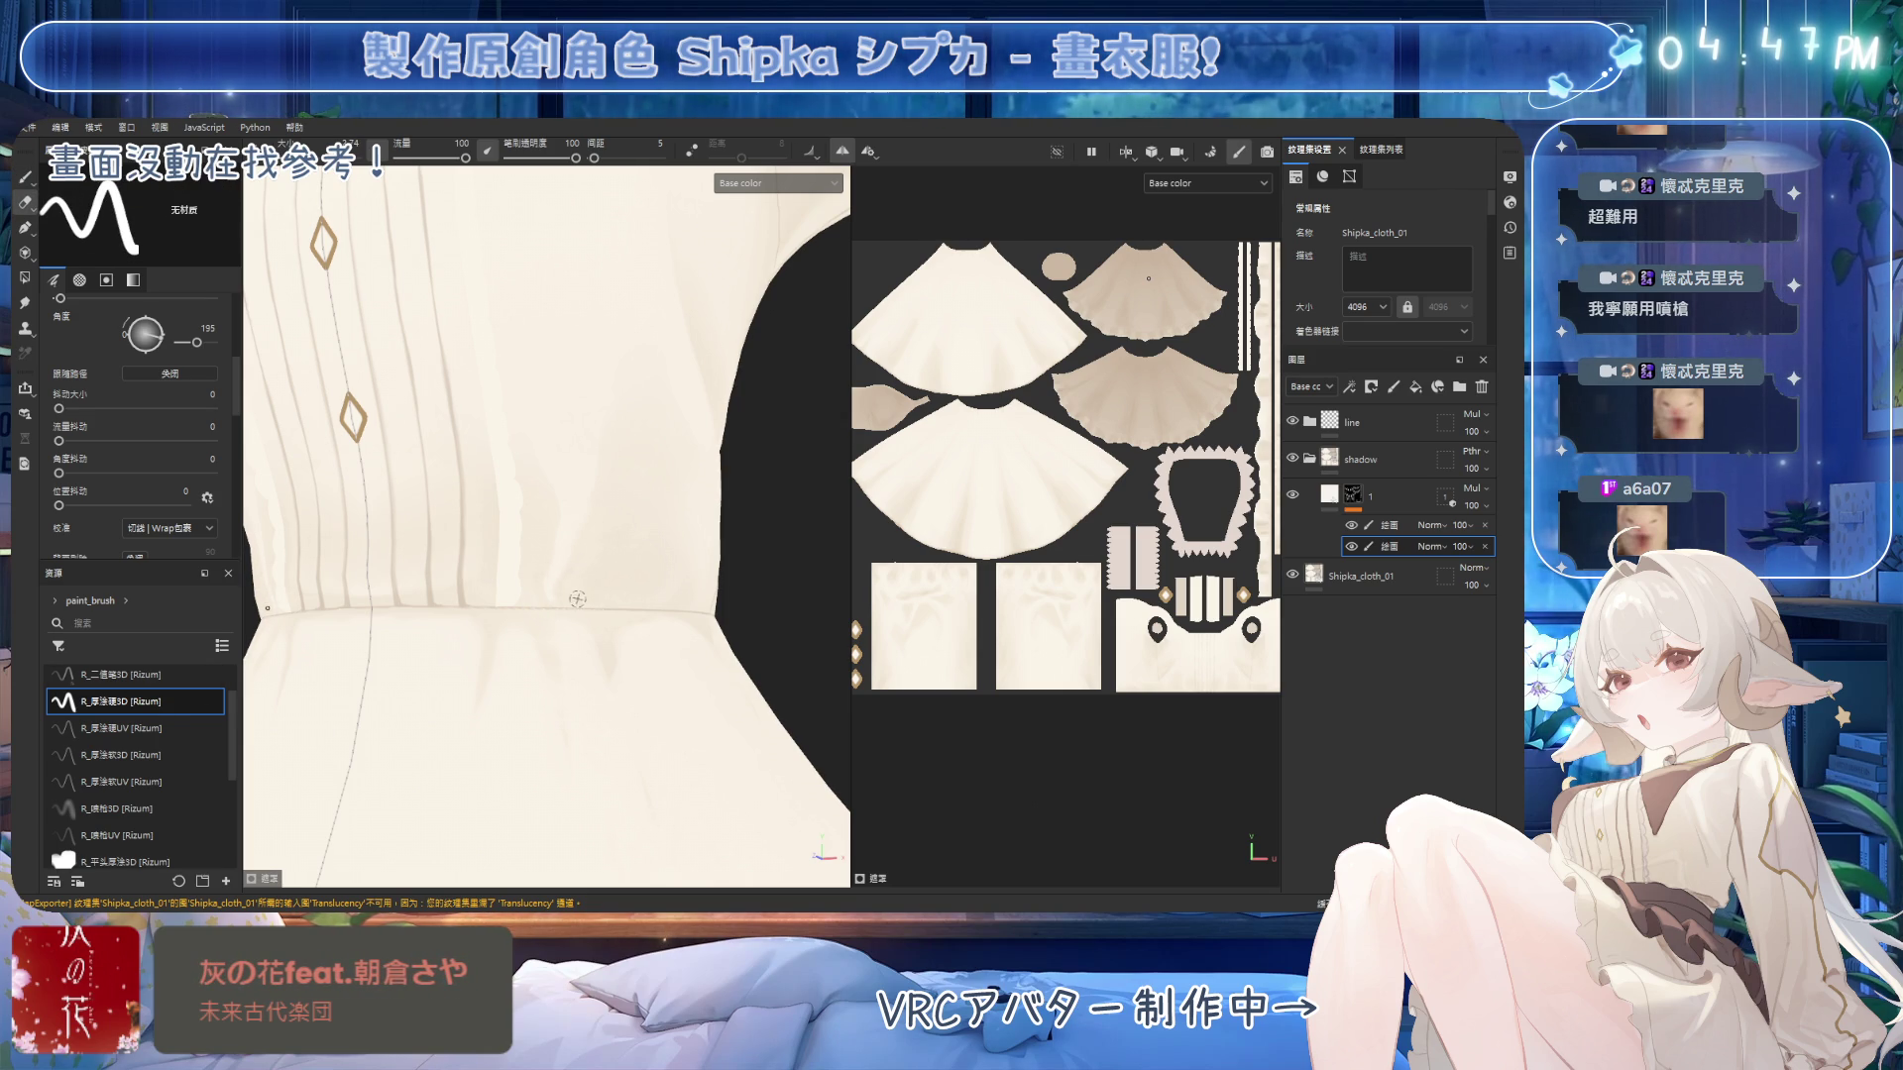
Shade the folds just below the waist seam, alternating between painting and erasing.
alt+drag(625, 548, 584, 594)
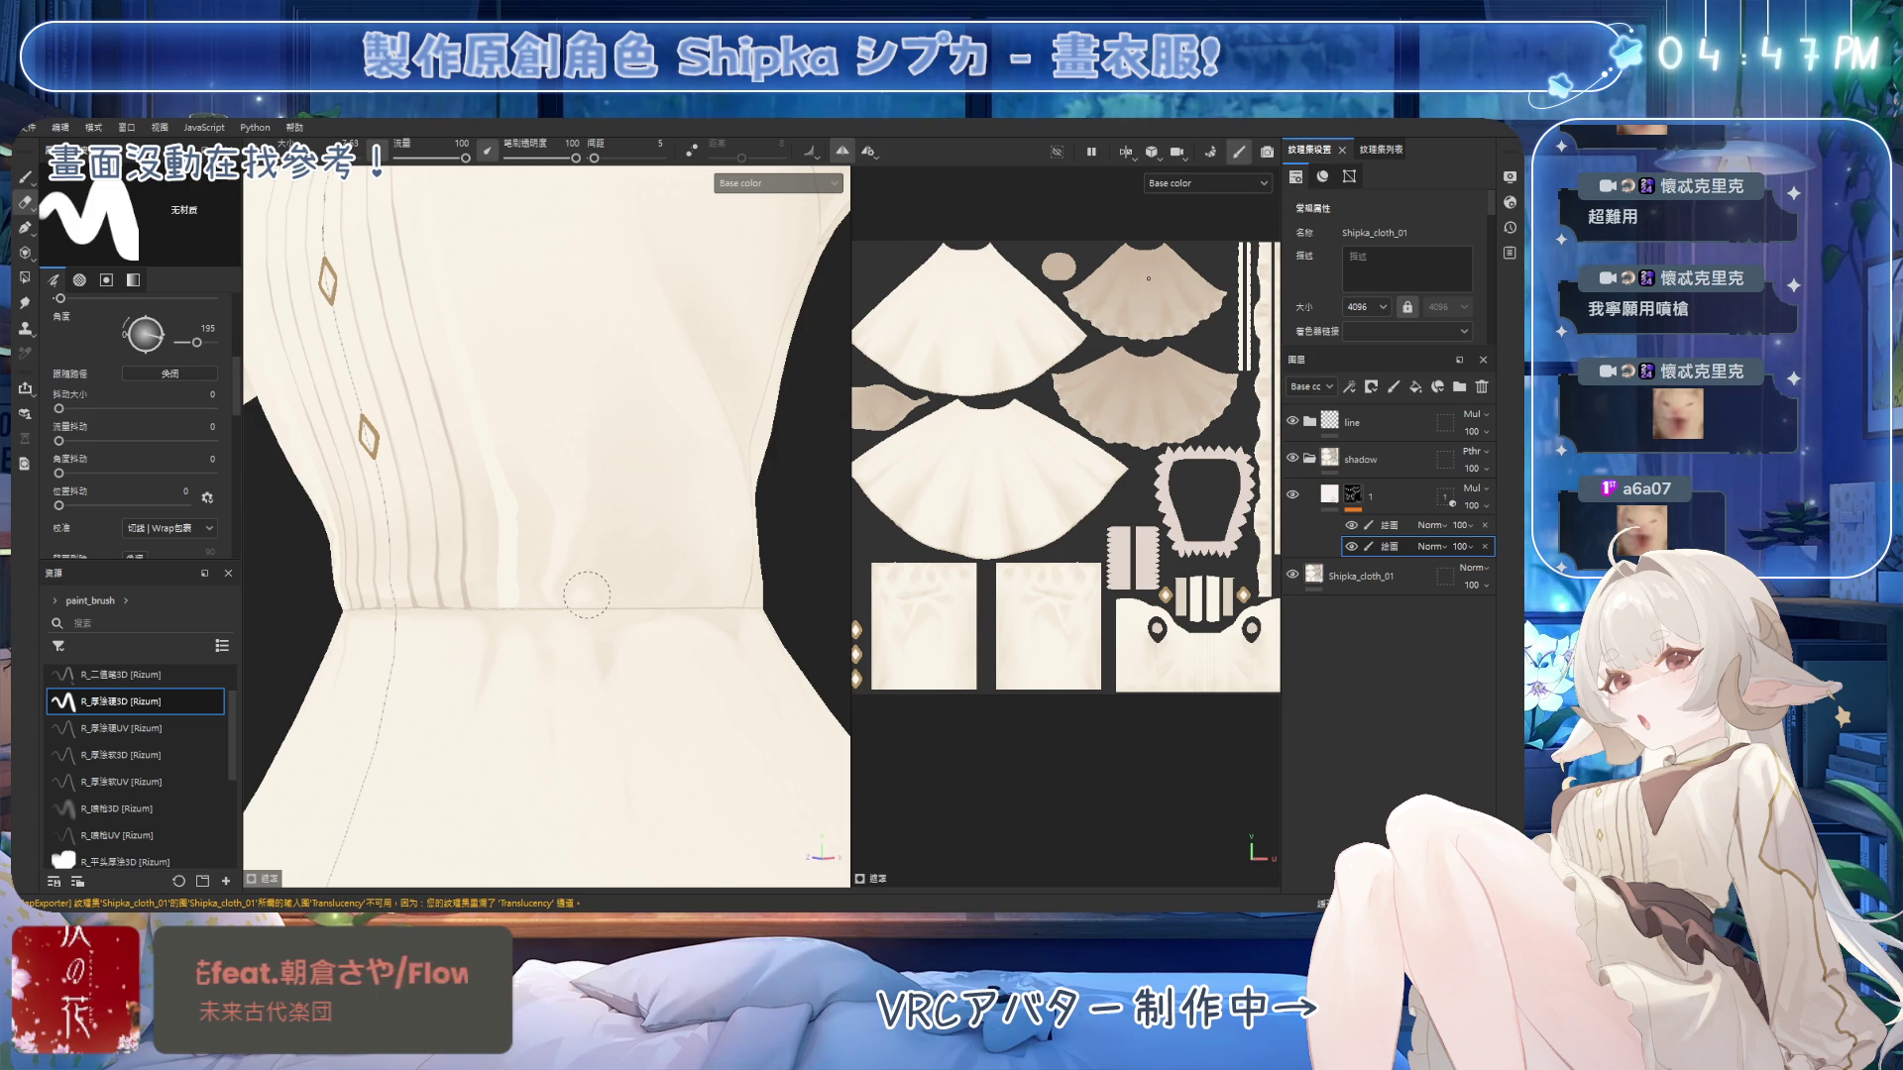
key(1)
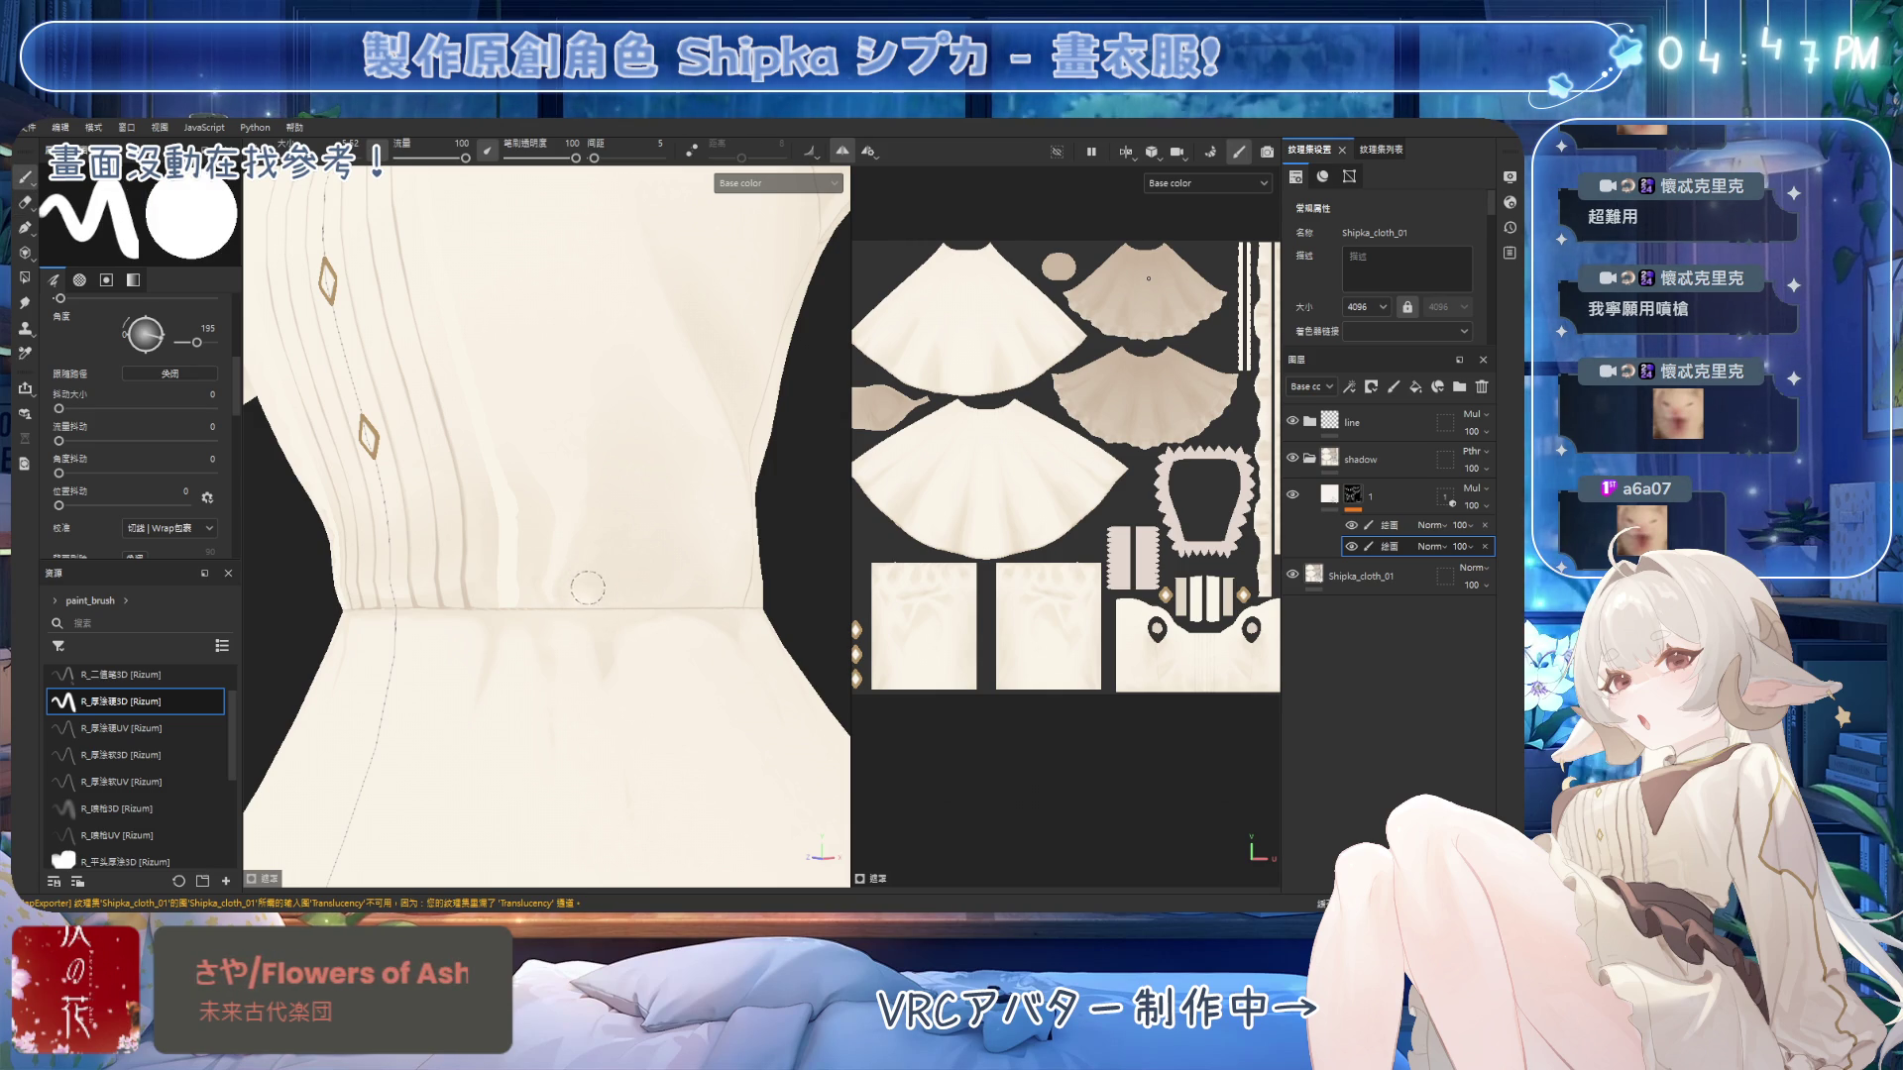
mouse_move(599, 592)
alt+mouse_down()
mouse_move(627, 494)
mouse_move(612, 560)
alt+mouse_up()
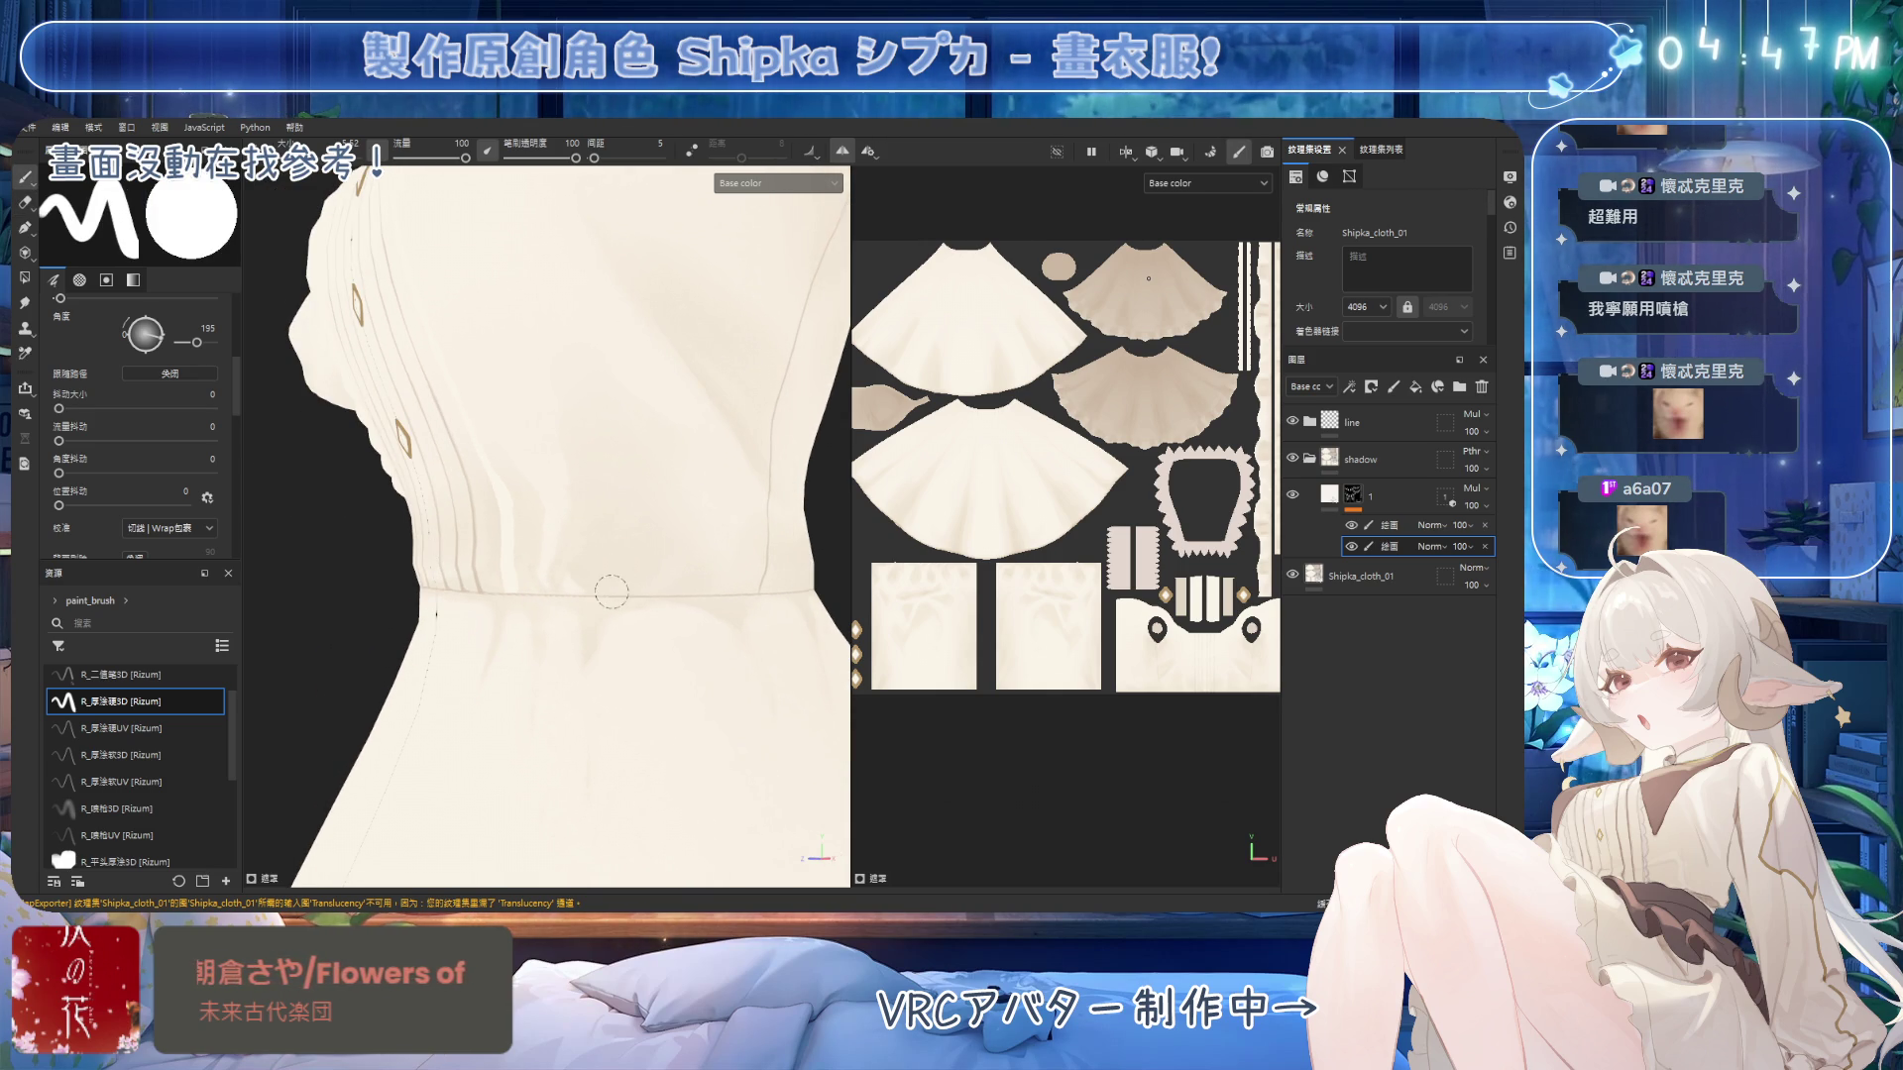
key(2)
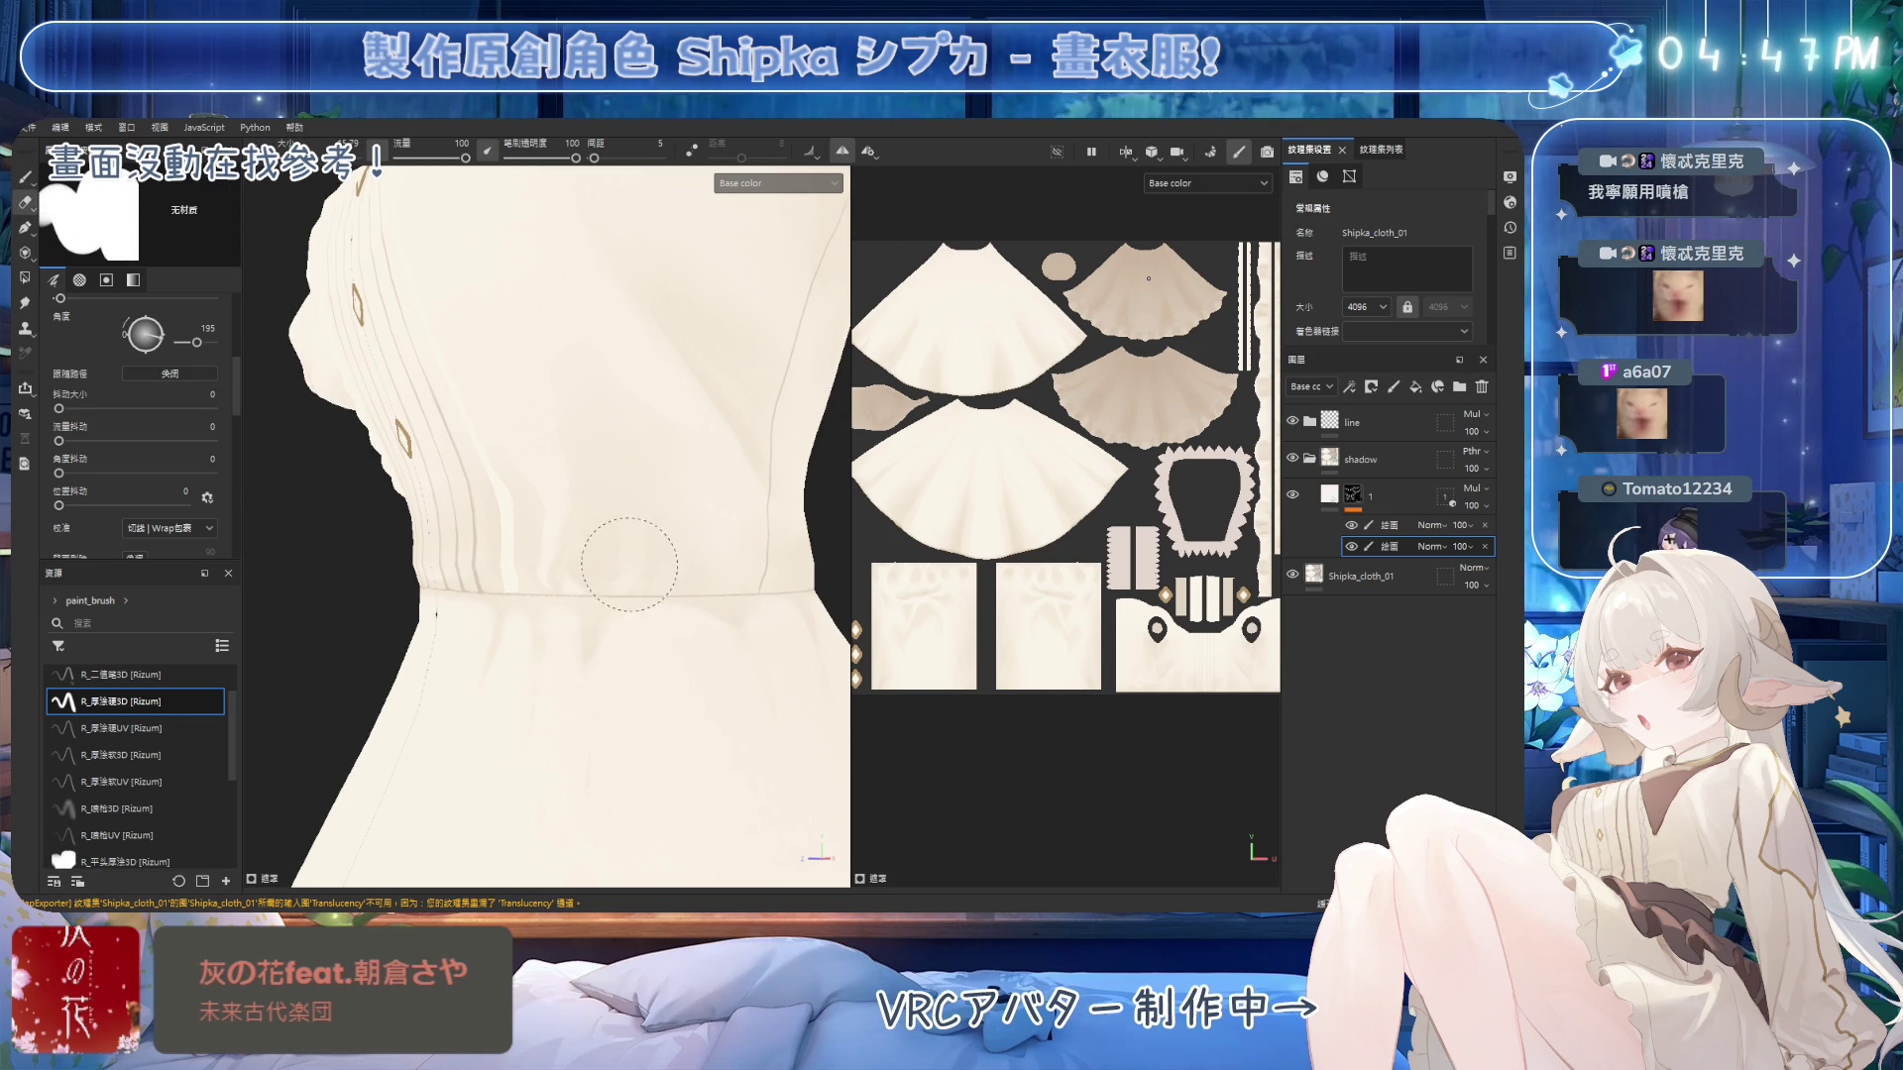
alt+drag(616, 552, 637, 552)
key(1)
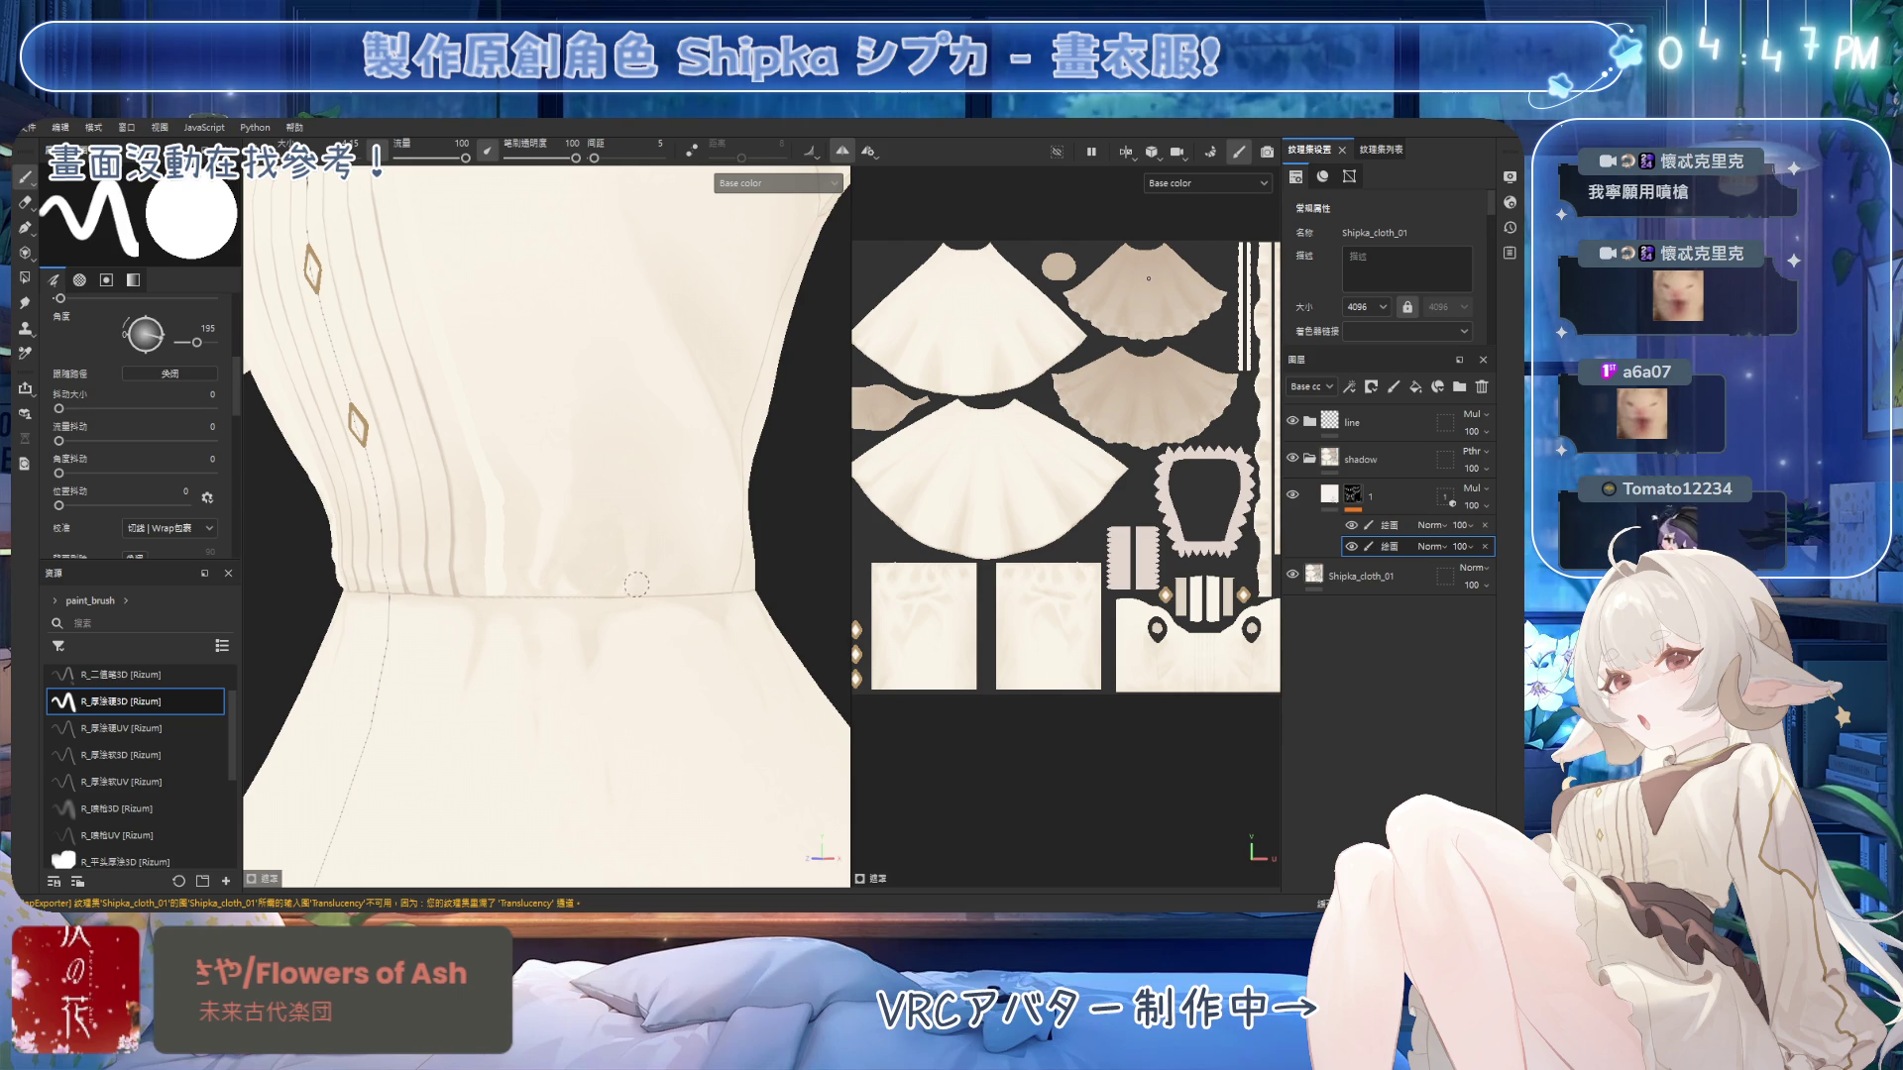
mouse_move(687, 544)
alt+mouse_down()
mouse_move(662, 505)
mouse_move(711, 503)
mouse_move(644, 516)
mouse_move(630, 561)
mouse_move(660, 561)
alt+mouse_up()
scroll(678, 572, up, 3)
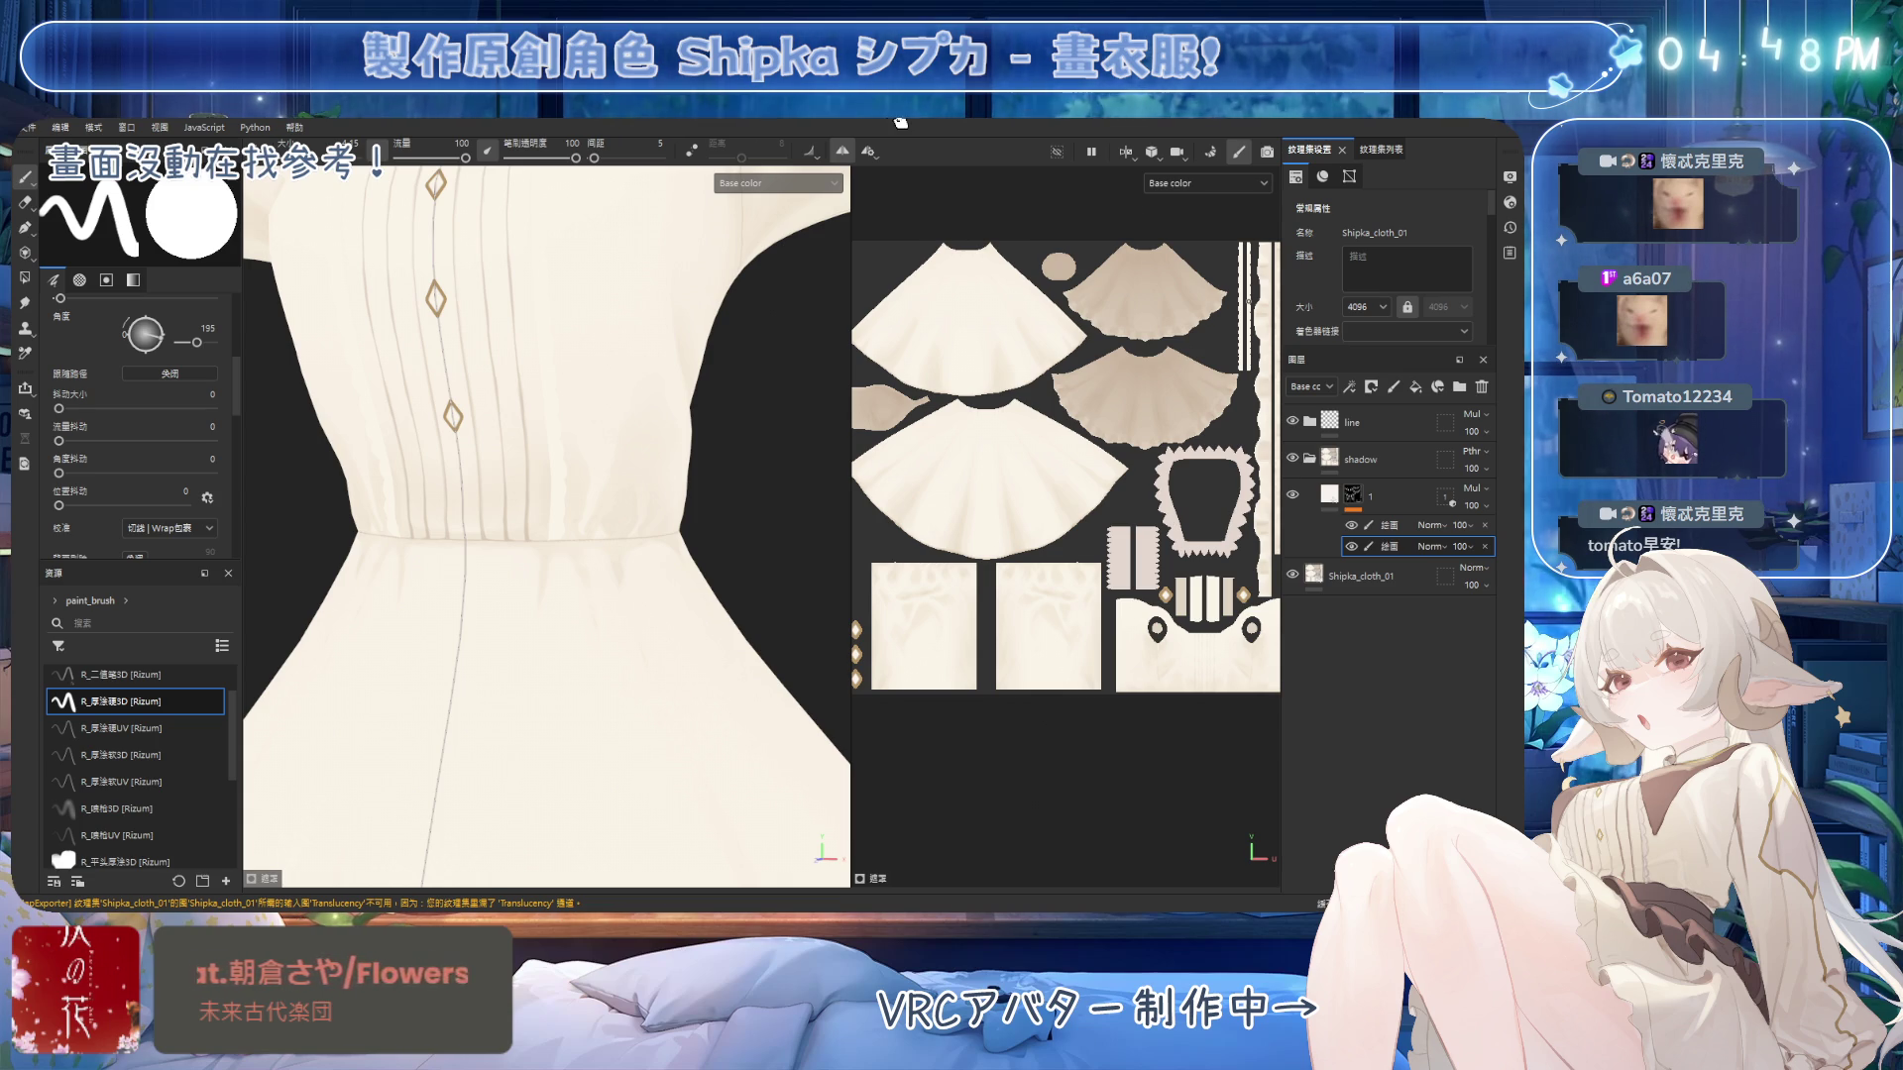
Erase and repaint shading on the bodice side above the waist seam with a larger brush.
mouse_move(615, 446)
alt+mouse_down()
mouse_move(624, 515)
mouse_move(532, 552)
mouse_move(569, 470)
mouse_move(607, 544)
mouse_move(594, 437)
mouse_move(585, 555)
alt+mouse_up()
key(e)
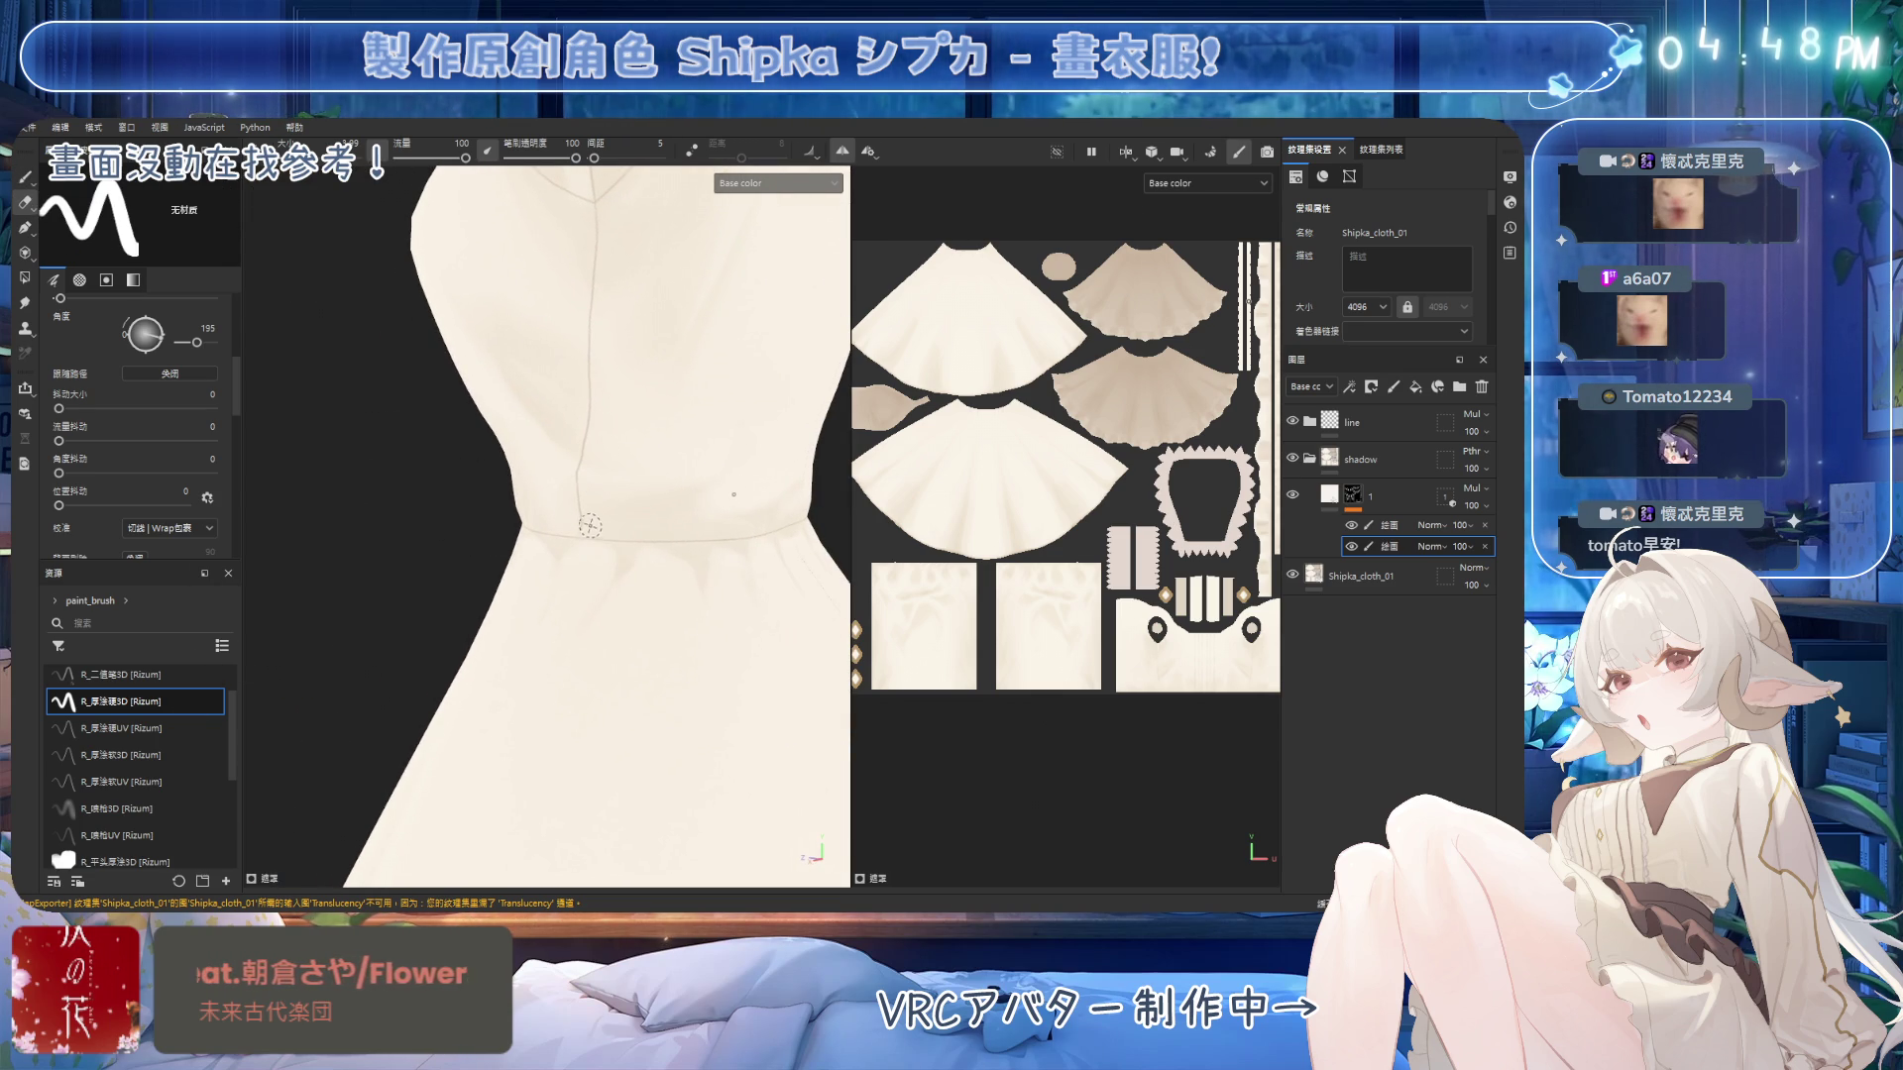
mouse_move(687, 465)
alt+mouse_down()
mouse_move(678, 510)
mouse_move(662, 488)
mouse_move(597, 509)
alt+mouse_up()
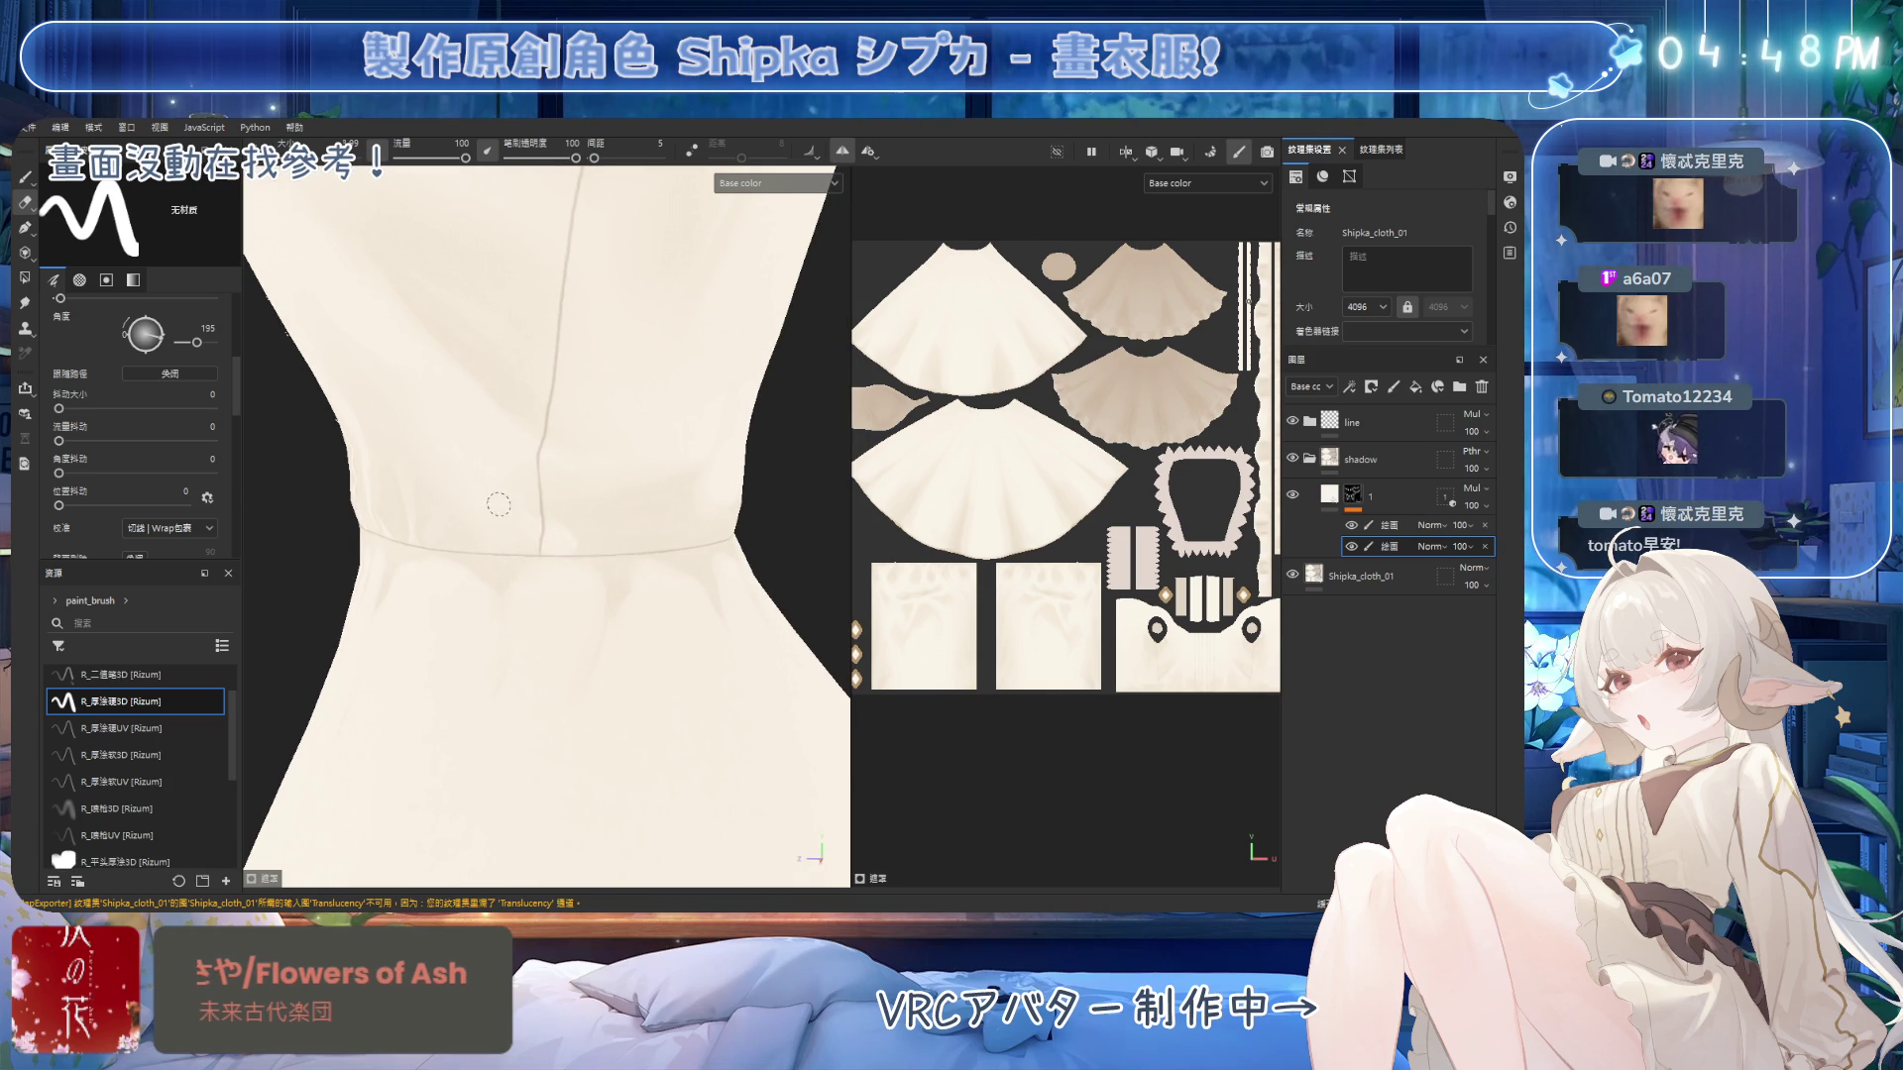
key(b)
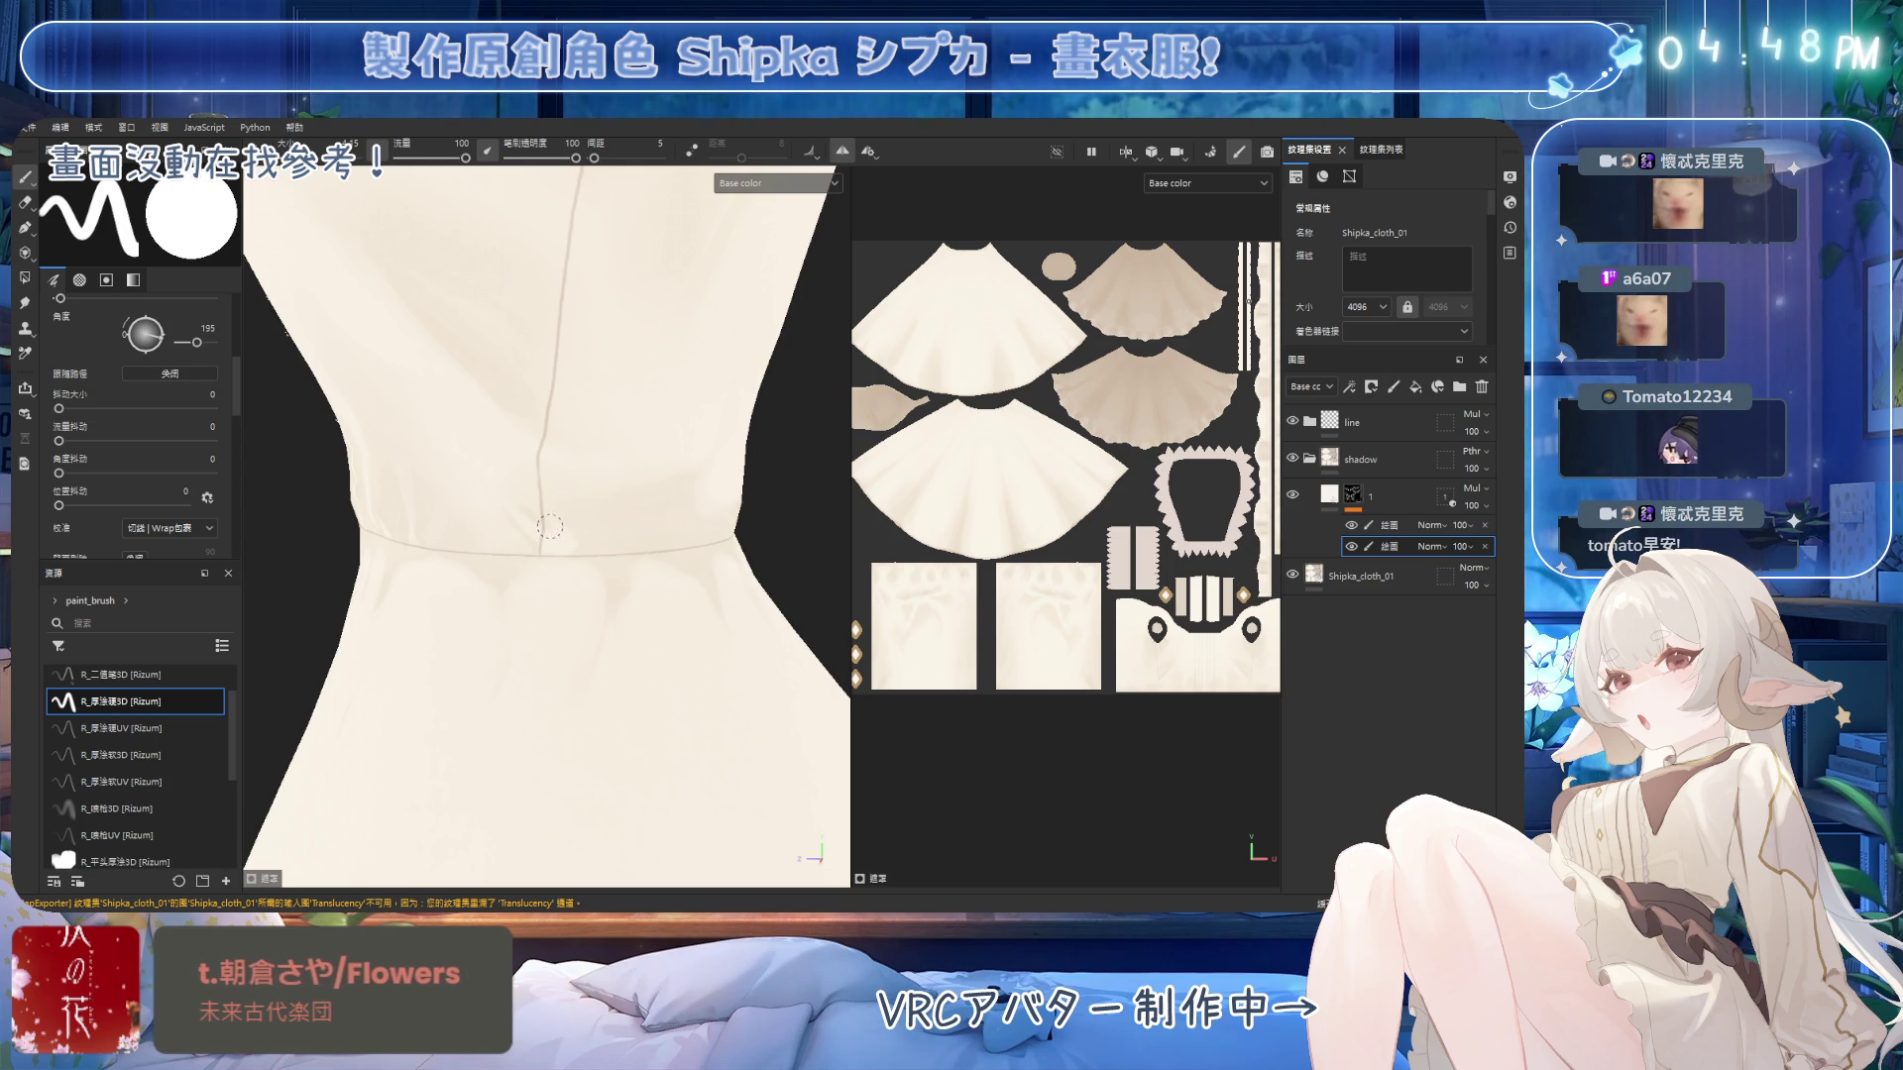
key(bracketright)
key(bracketright)
key(bracketright)
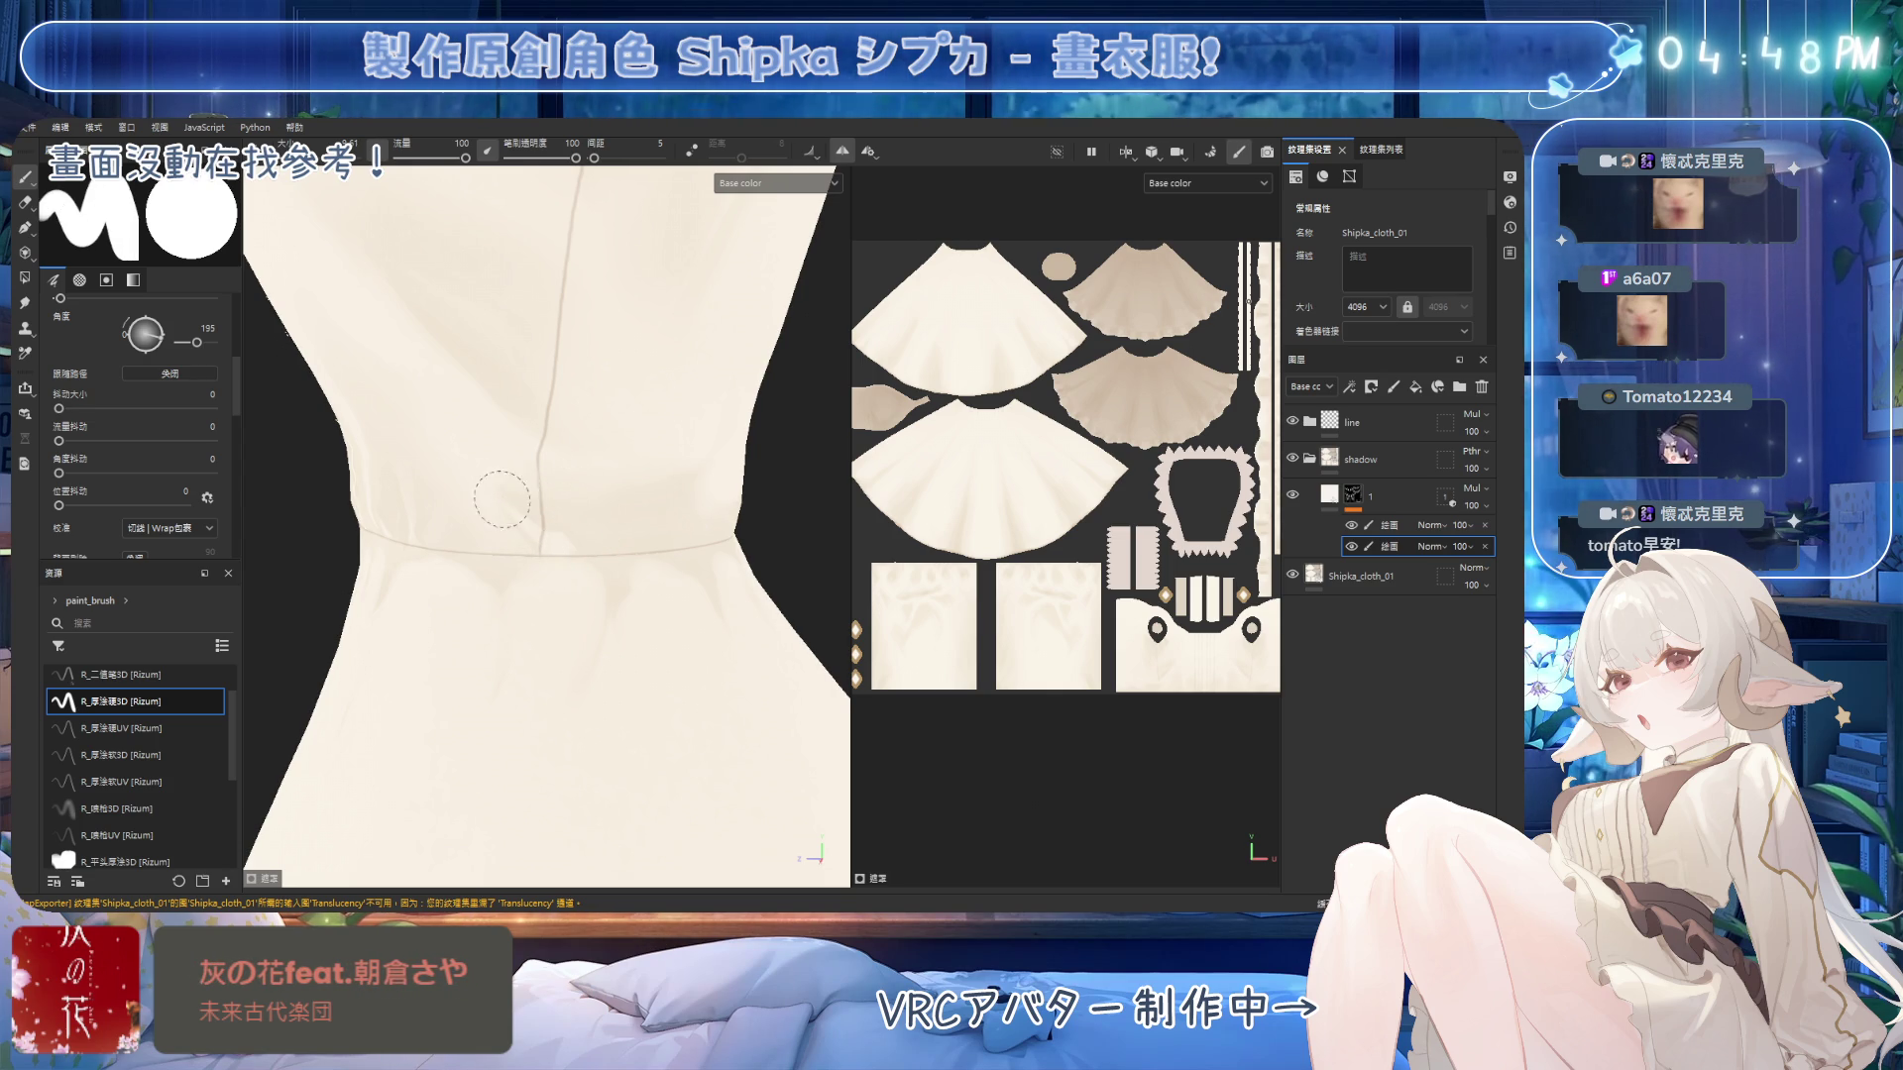
alt+drag(505, 502, 534, 506)
Resize the eraser and brush to refine the fold shading above the waist seam.
key(e)
key(bracketleft)
key(bracketleft)
key(bracketleft)
key(bracketright)
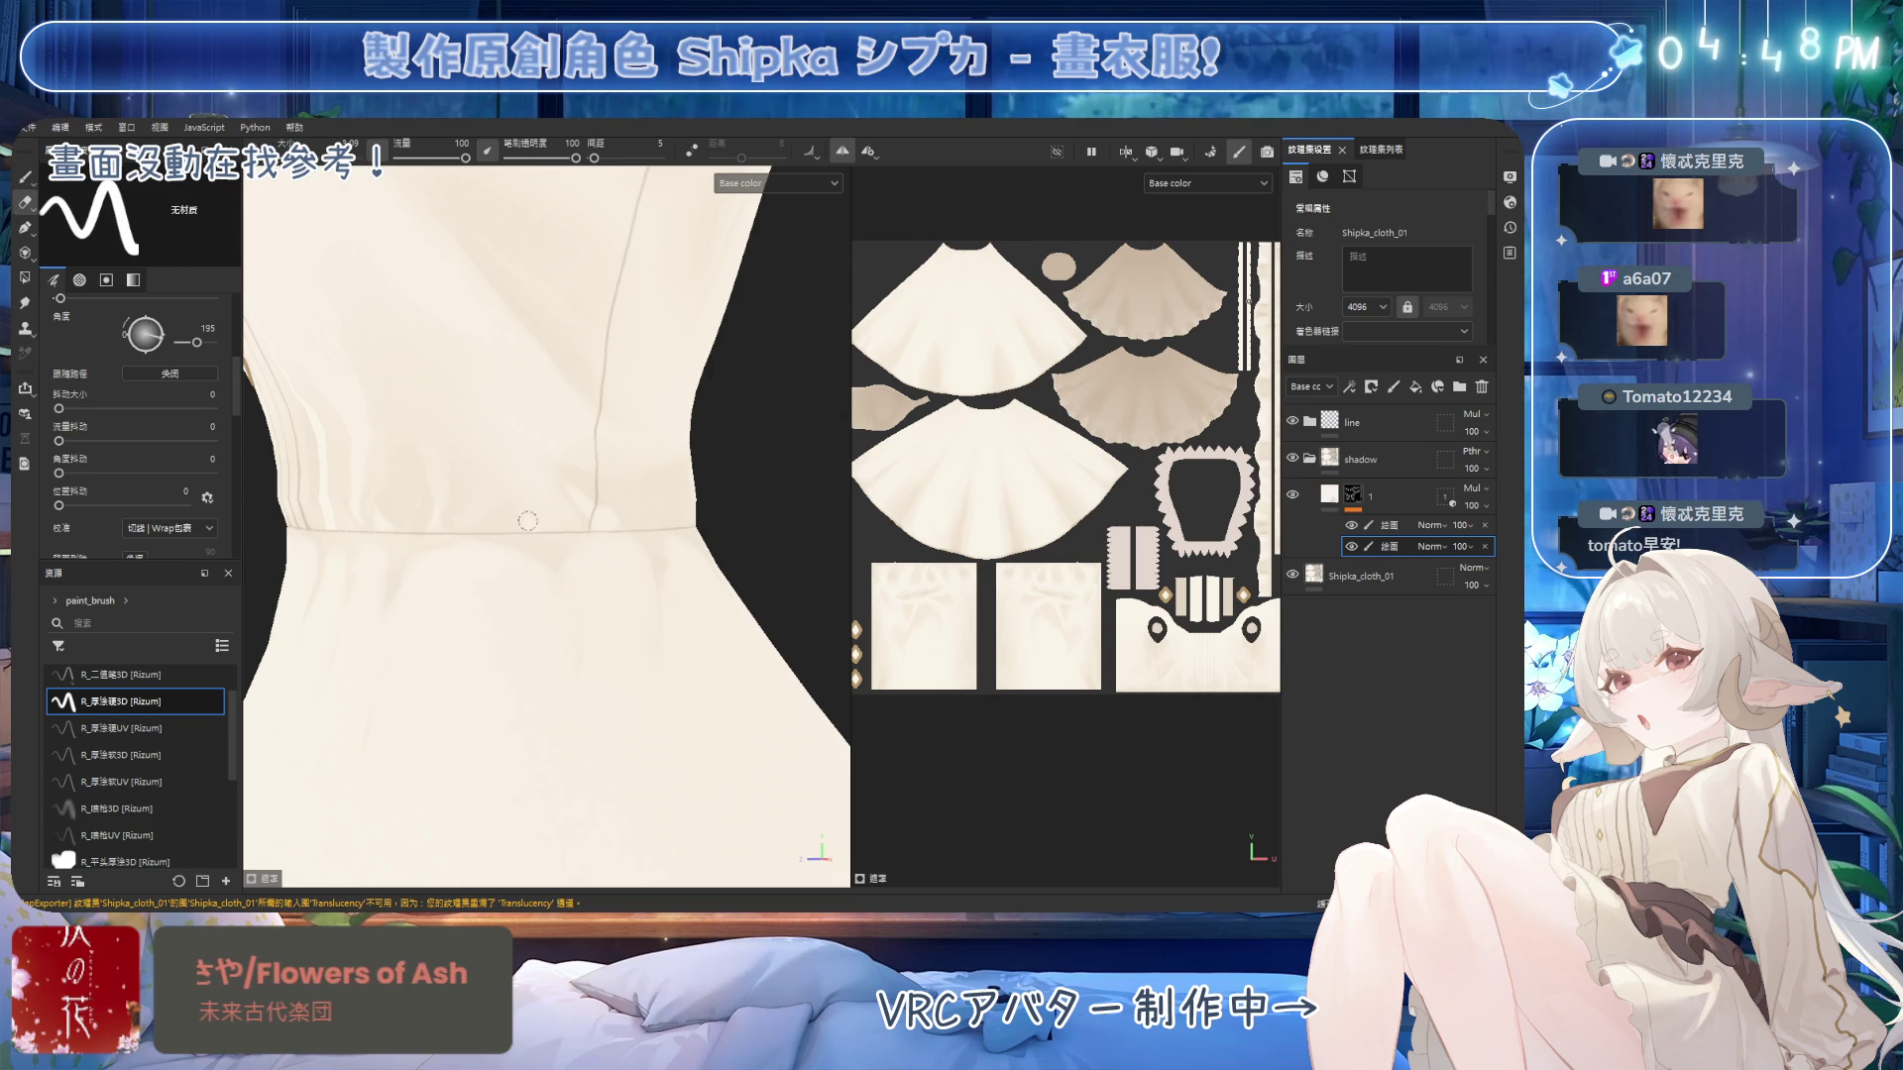
key(bracketright)
key(bracketright)
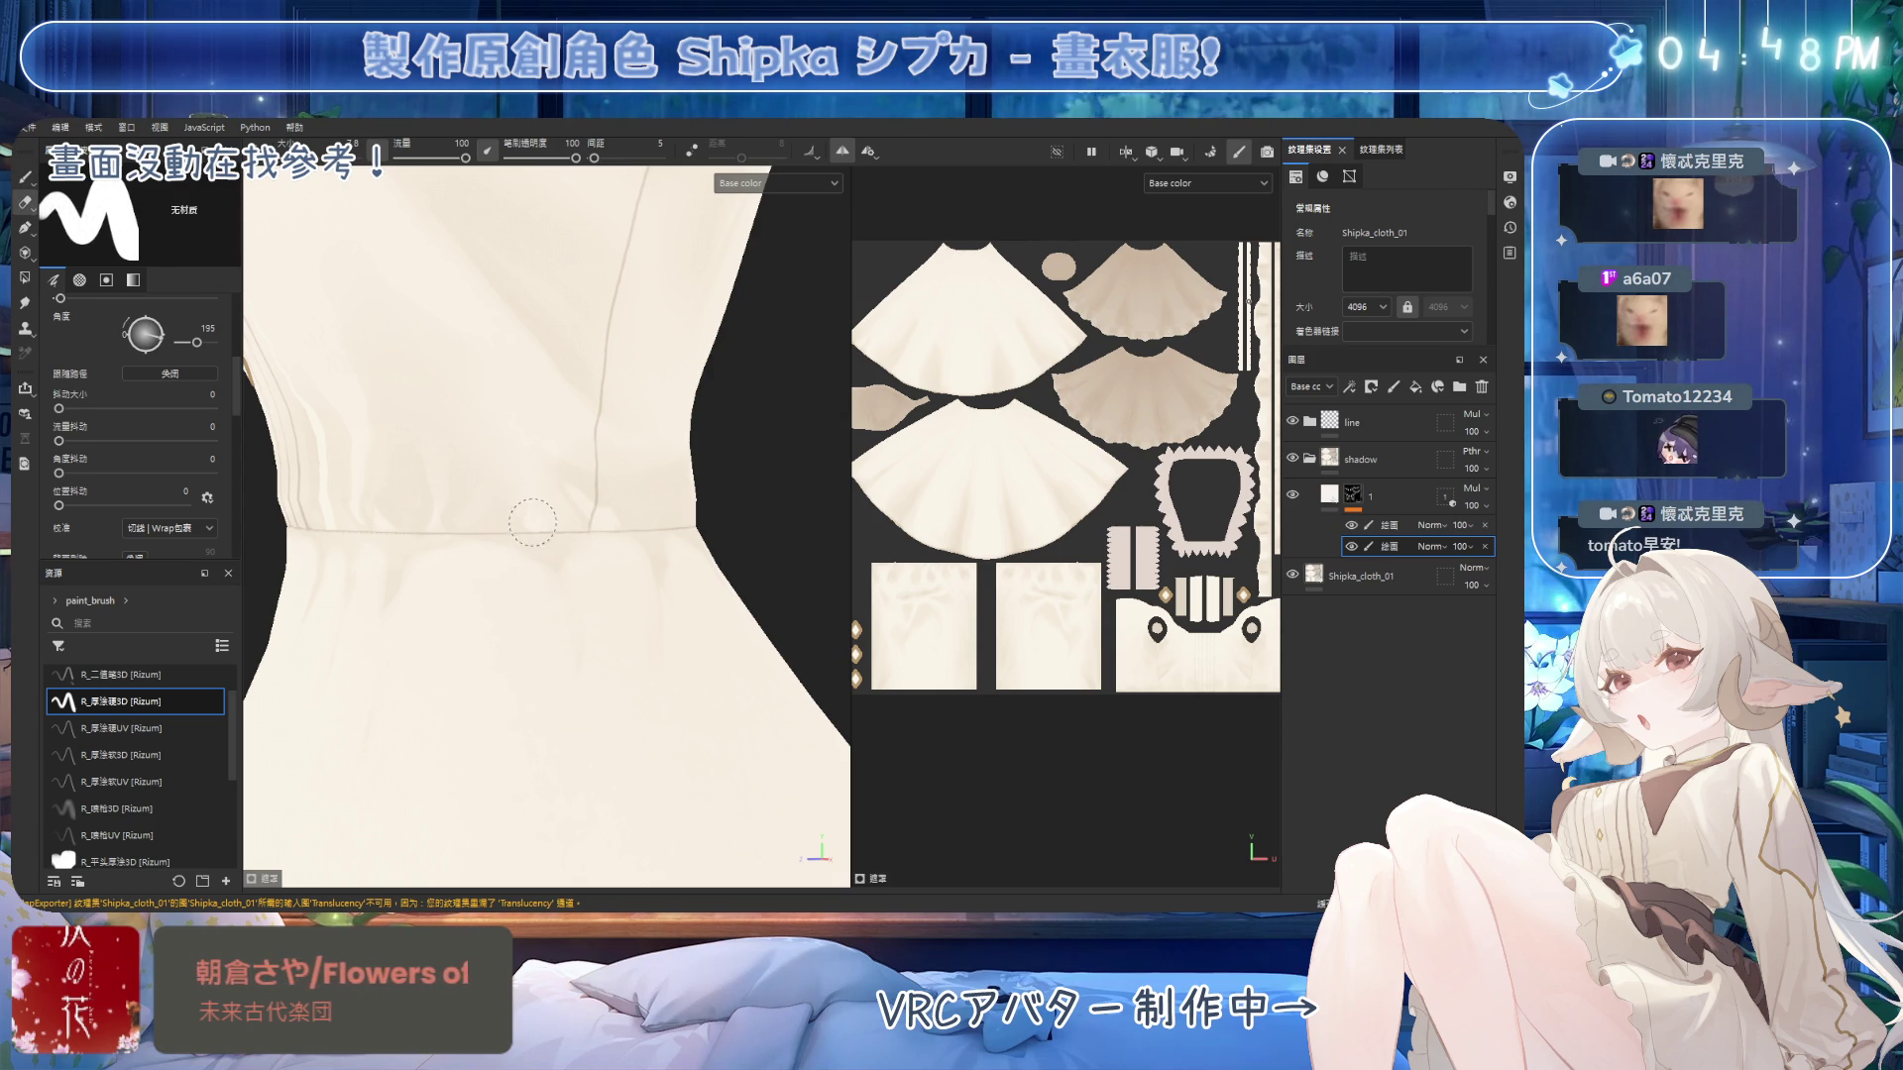
key(1)
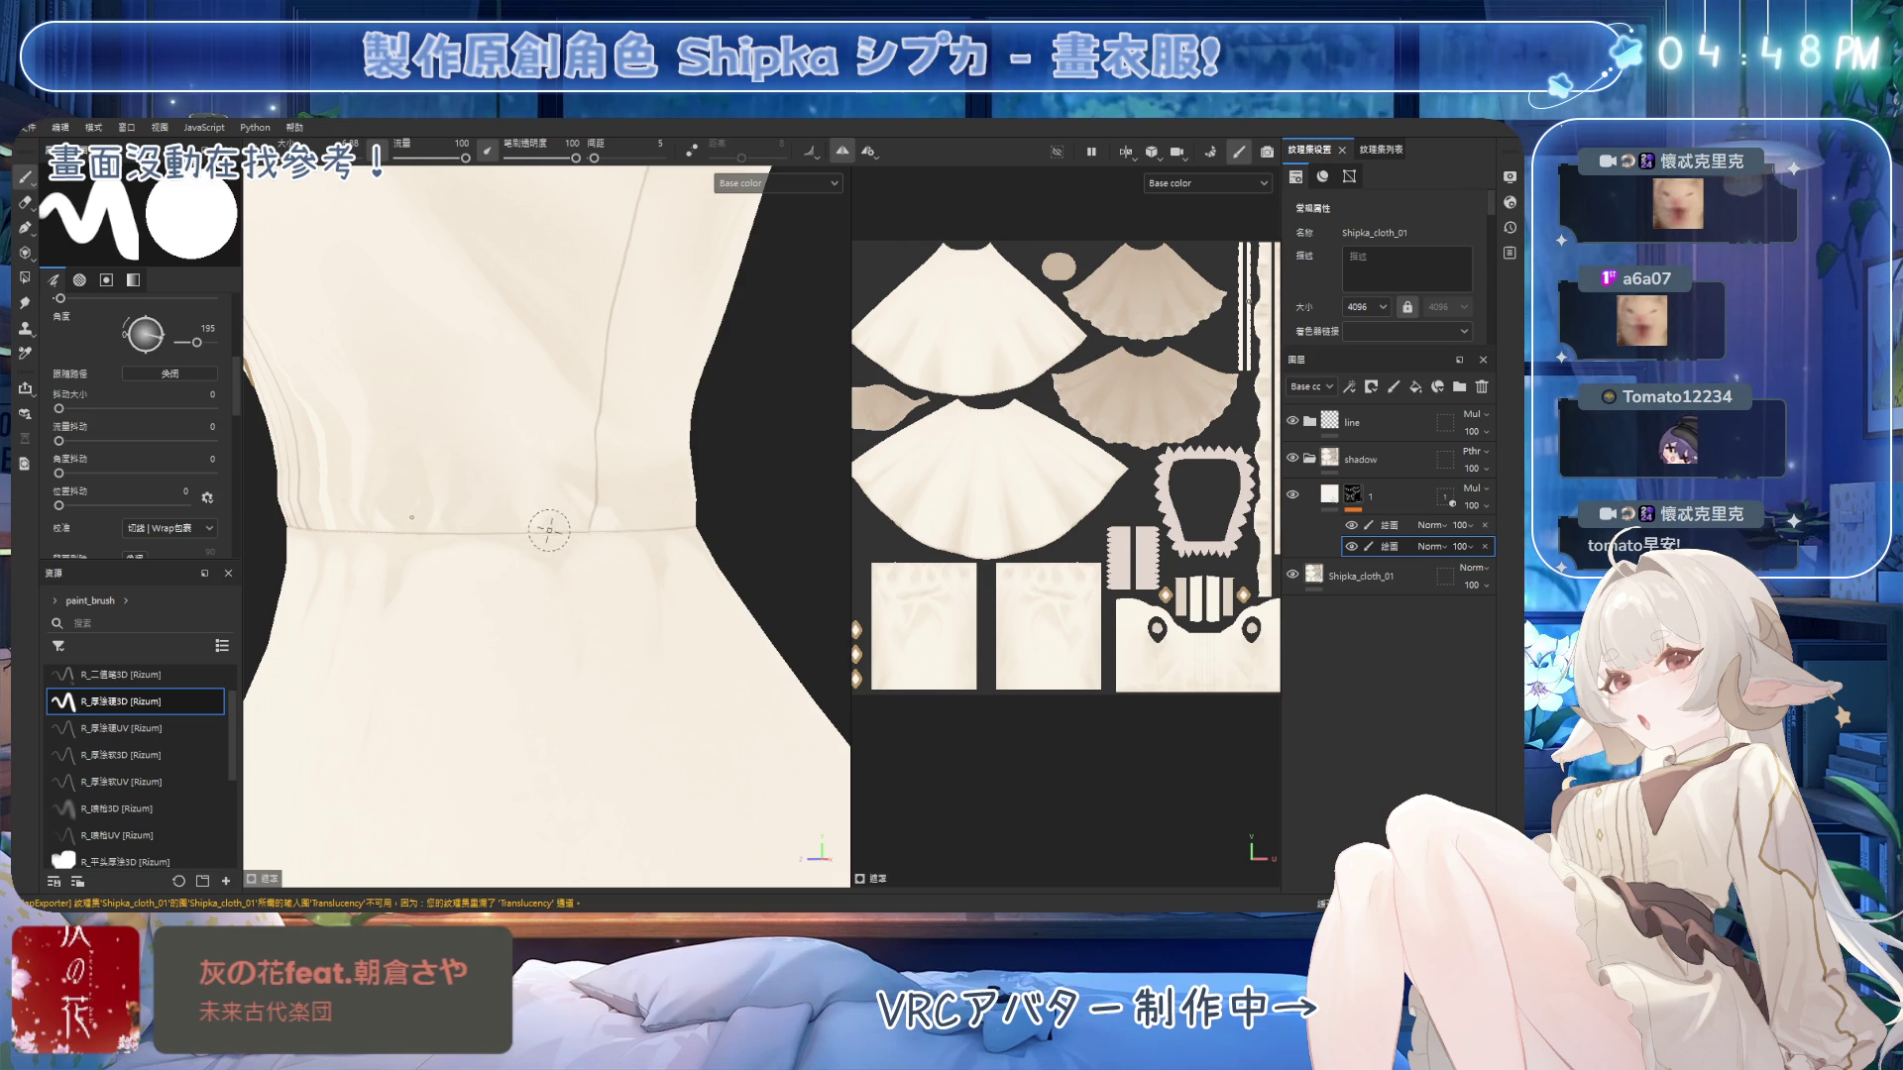
Touch up shading around the waist seam and buttoned bodice front, then load the R_擦拭3D smudge brush.
alt+drag(615, 446, 583, 426)
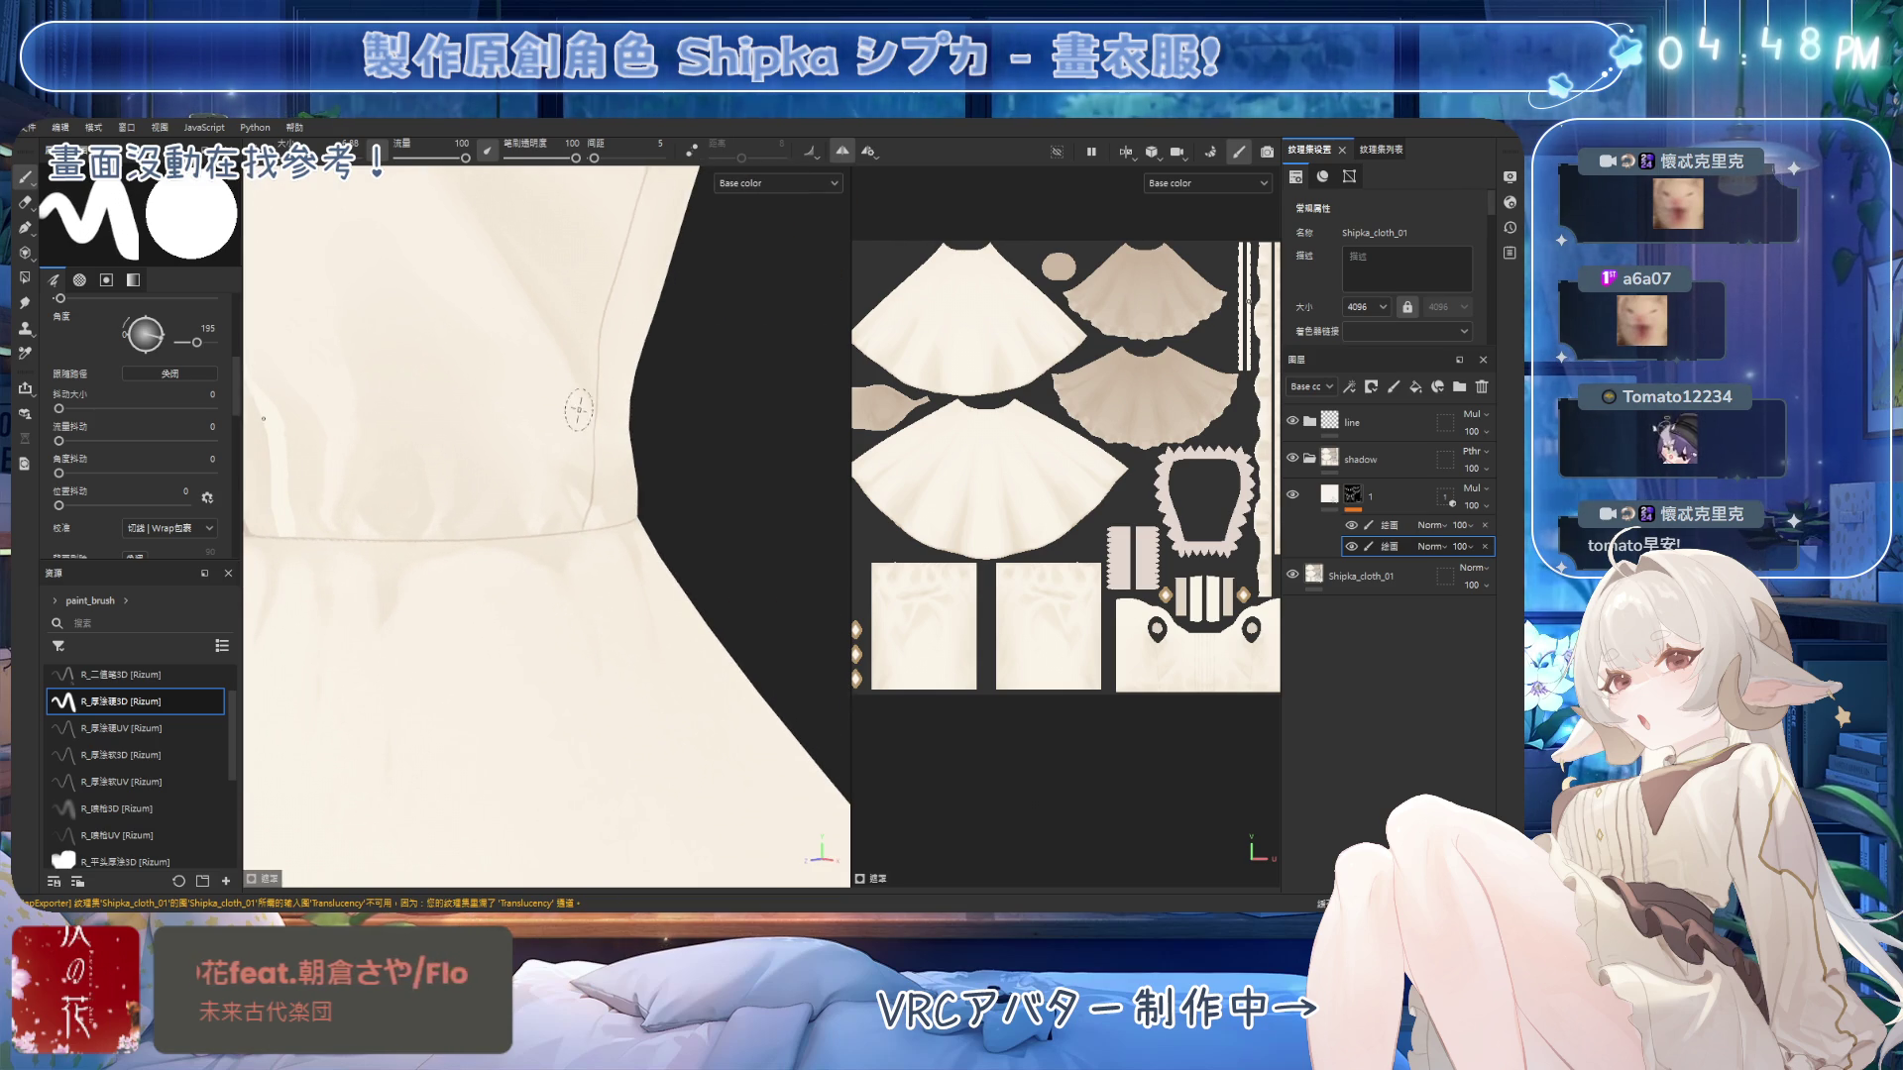
mouse_move(601, 325)
alt+mouse_down()
mouse_move(565, 455)
mouse_move(488, 574)
mouse_move(715, 589)
mouse_move(679, 645)
mouse_move(614, 615)
mouse_move(663, 628)
mouse_move(637, 645)
mouse_move(648, 594)
mouse_move(393, 339)
alt+mouse_up()
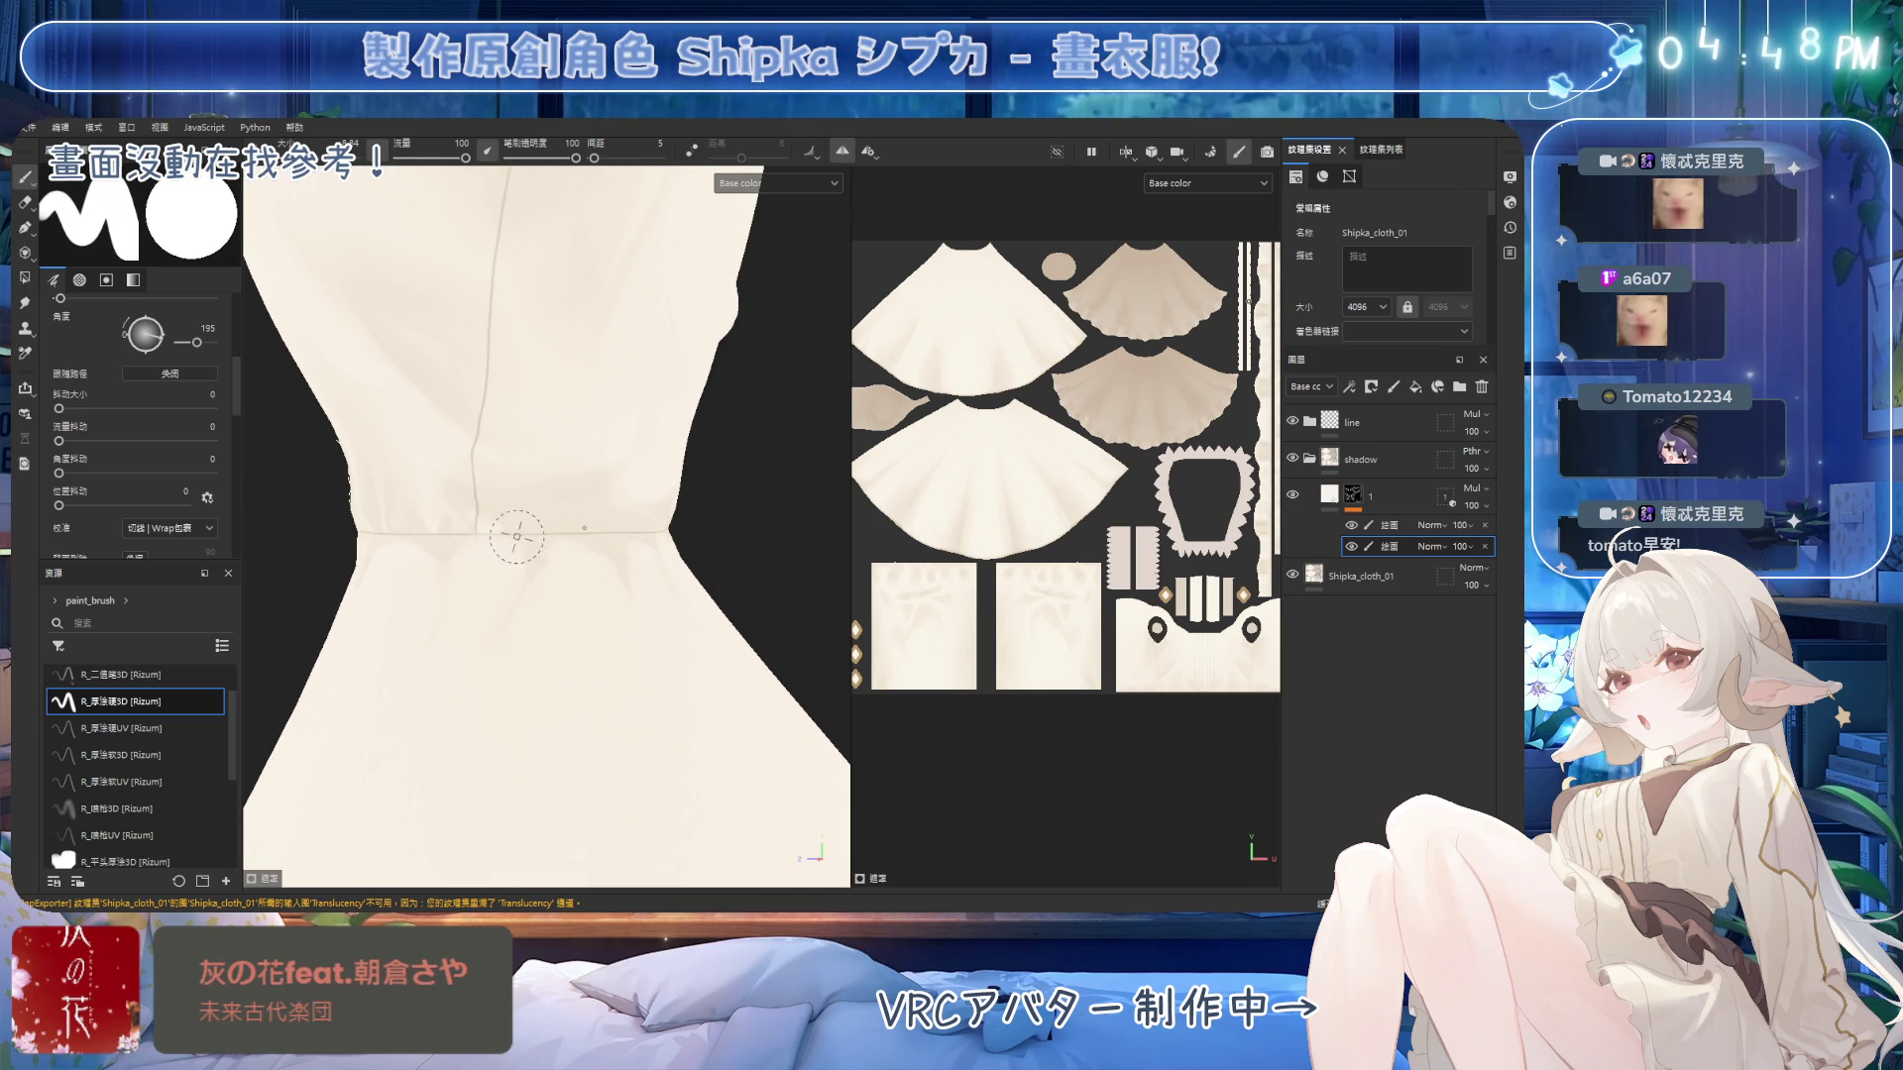
alt+drag(532, 471, 554, 490)
mouse_move(535, 425)
alt+mouse_down()
mouse_move(544, 446)
mouse_move(525, 451)
alt+mouse_up()
click(127, 808)
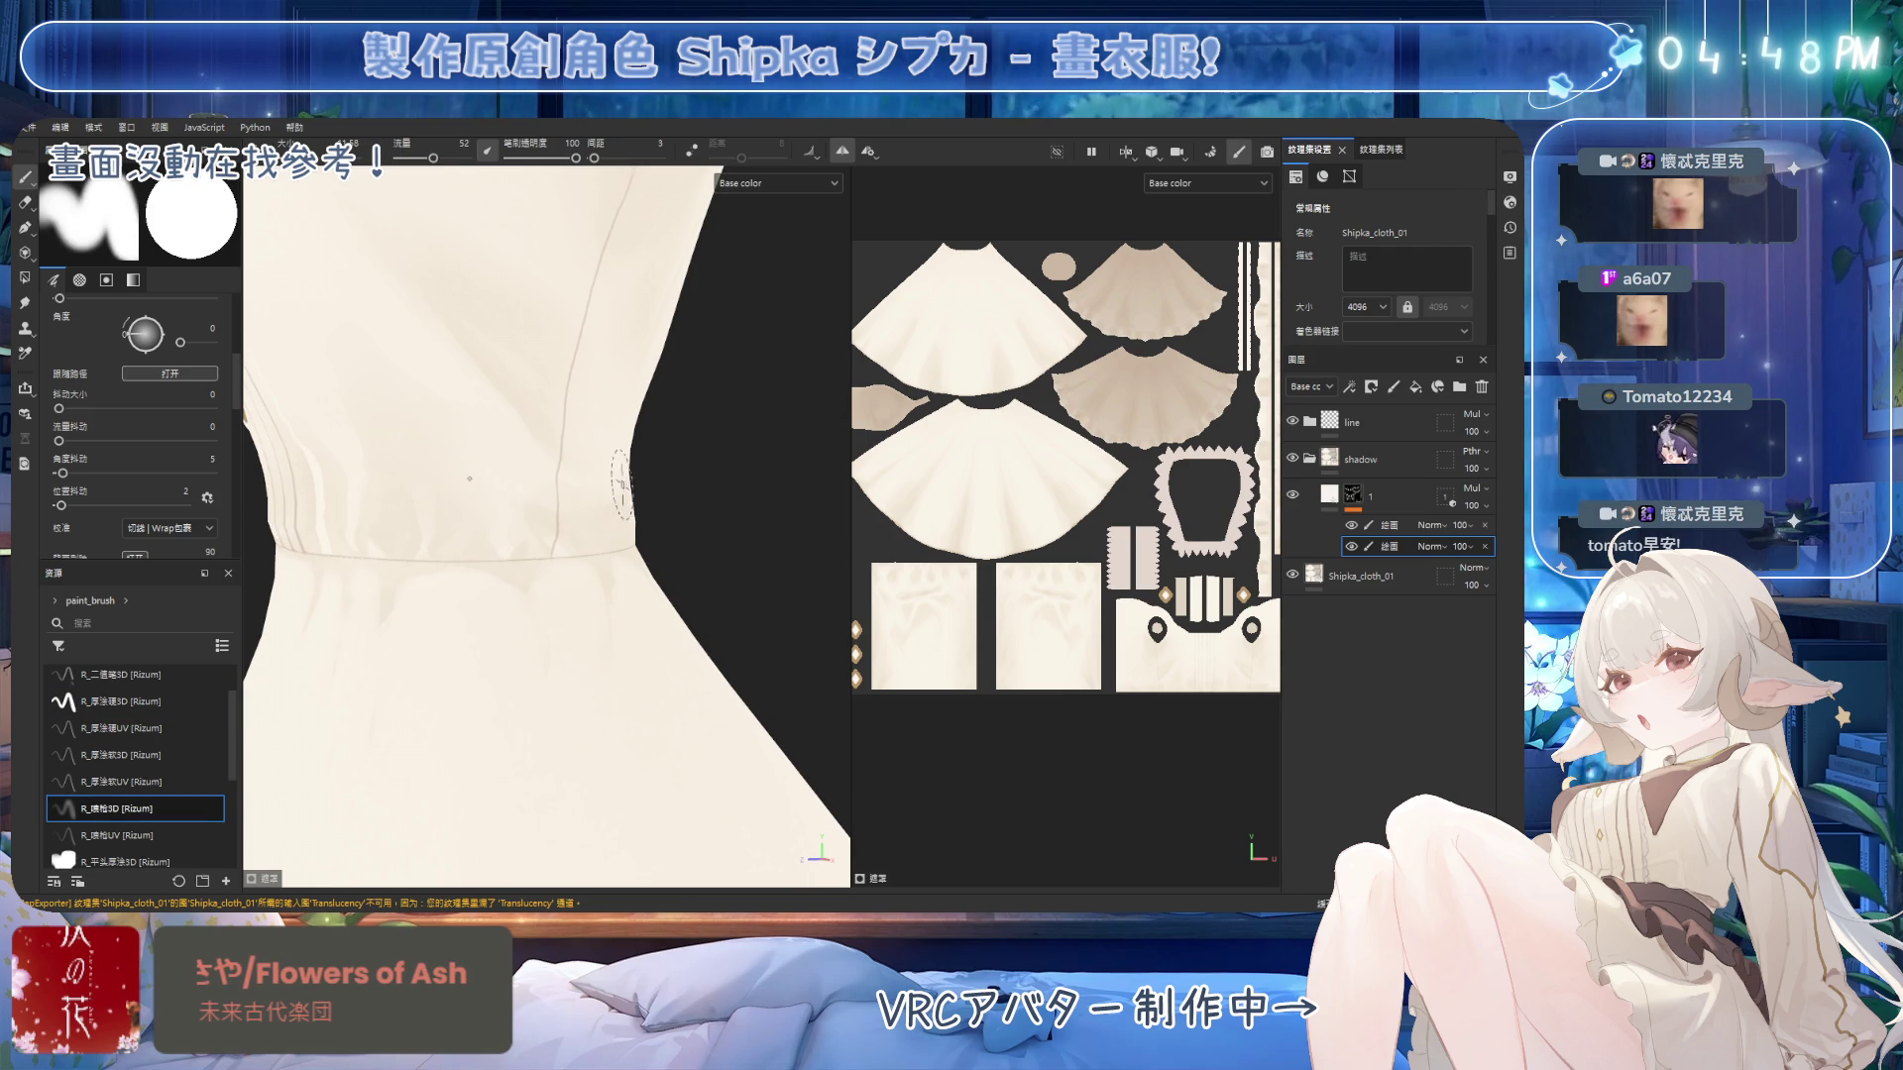
Erase excess shading around the waist and side pleats with a smaller brush.
alt+drag(644, 456, 496, 455)
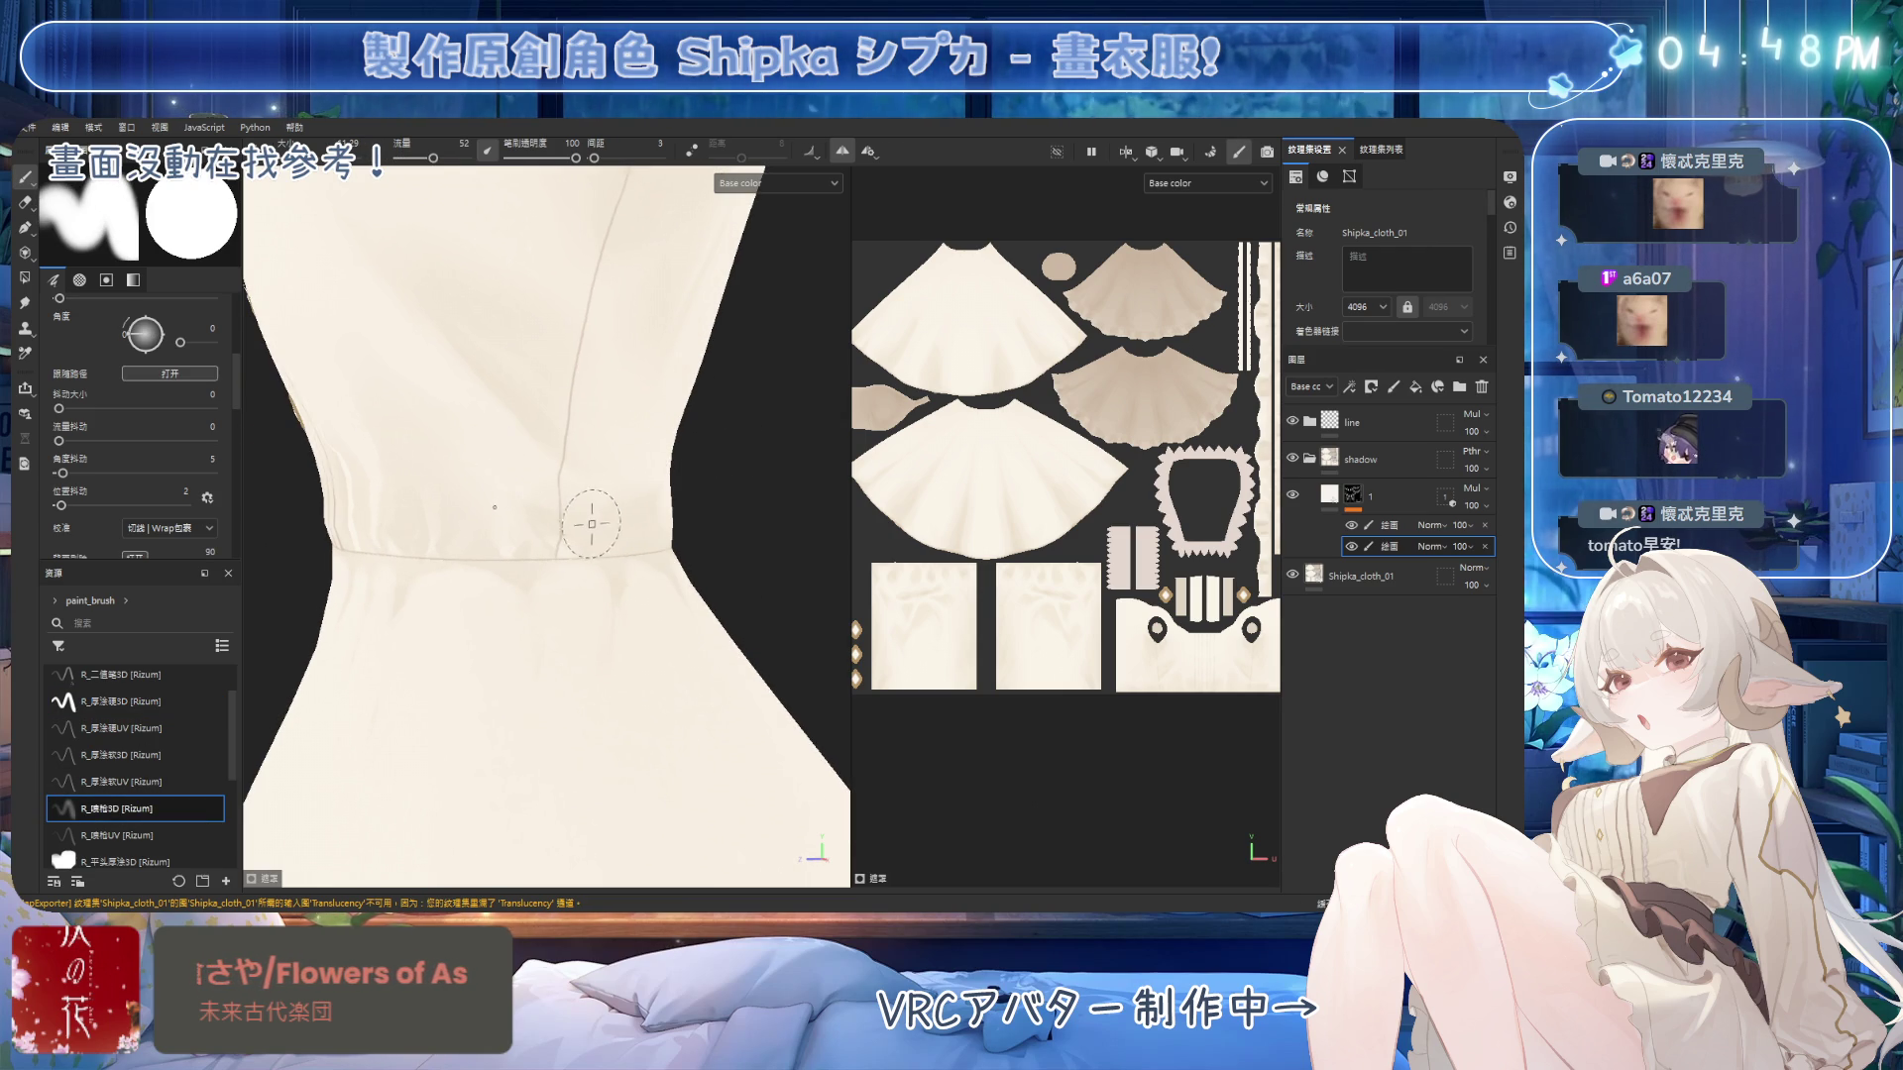
alt+drag(630, 480, 584, 486)
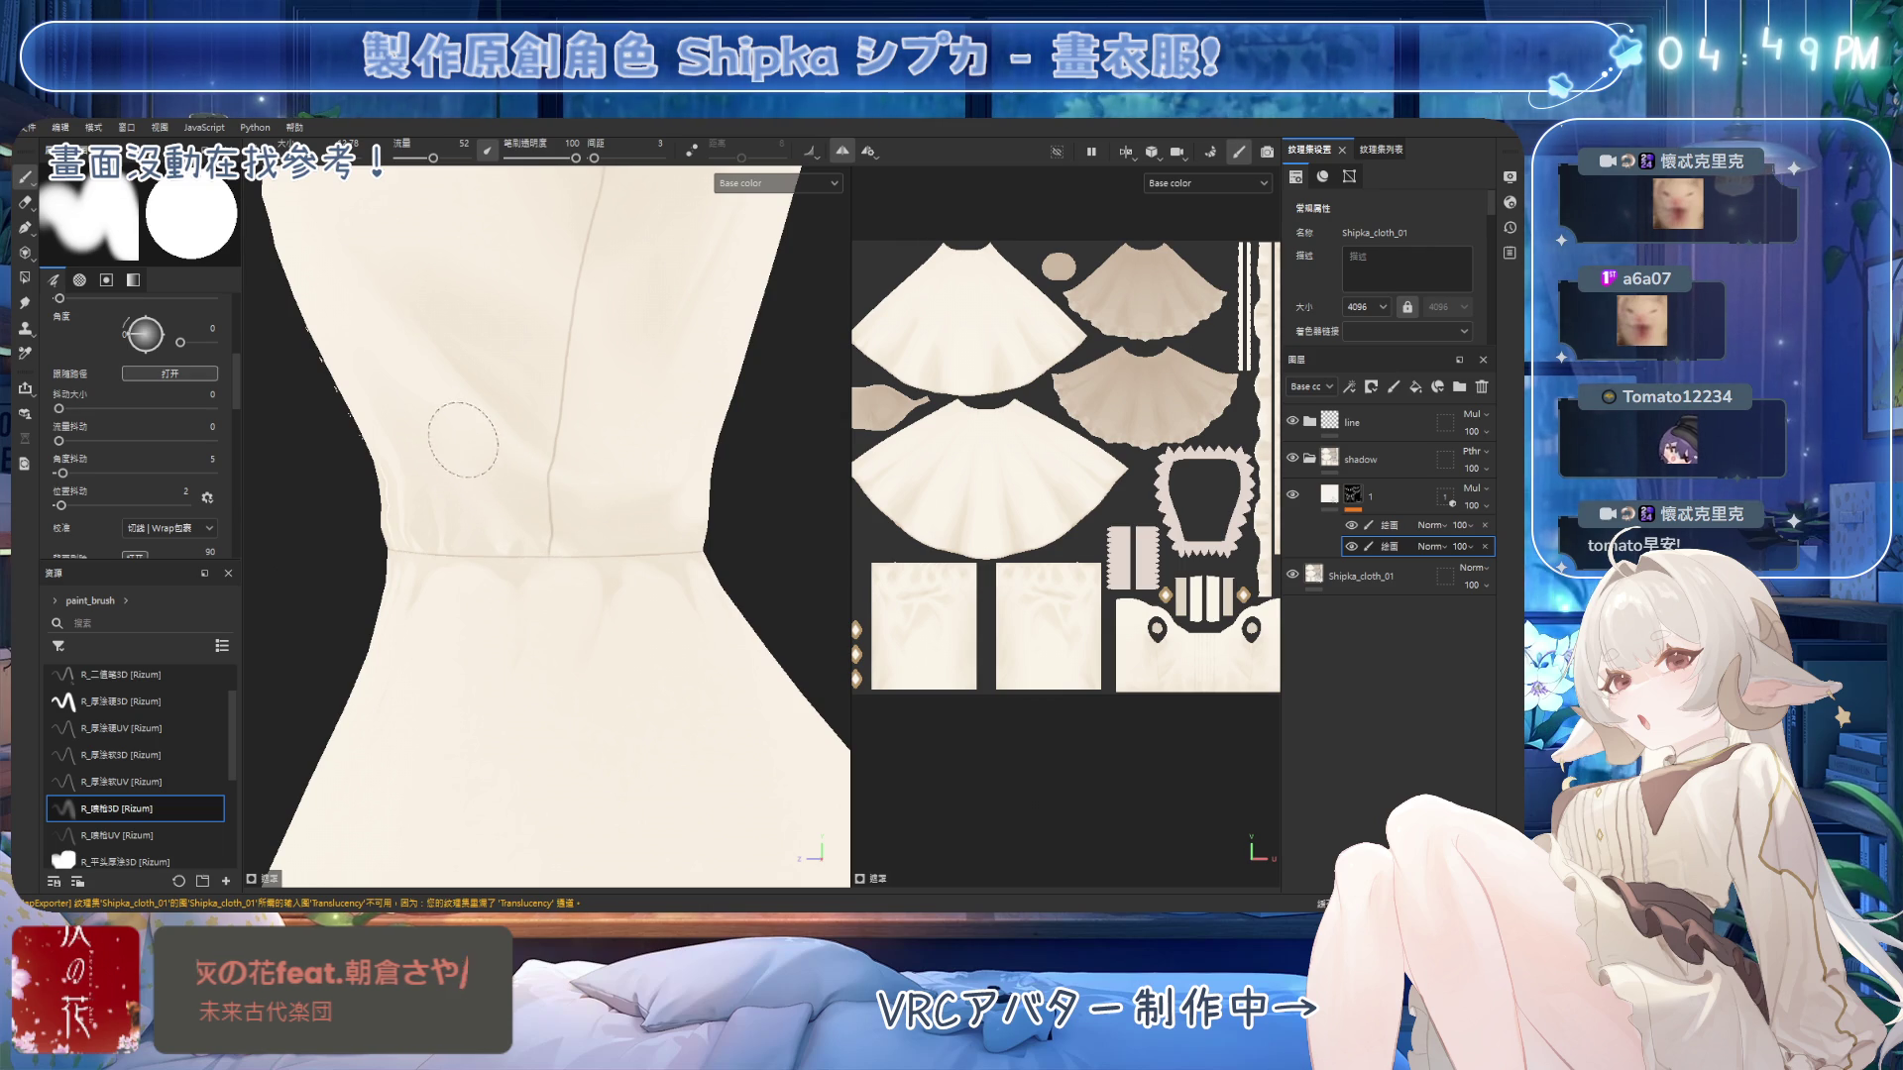
mouse_move(523, 522)
alt+mouse_down()
mouse_move(697, 501)
mouse_move(705, 550)
mouse_move(496, 467)
alt+mouse_up()
key(e)
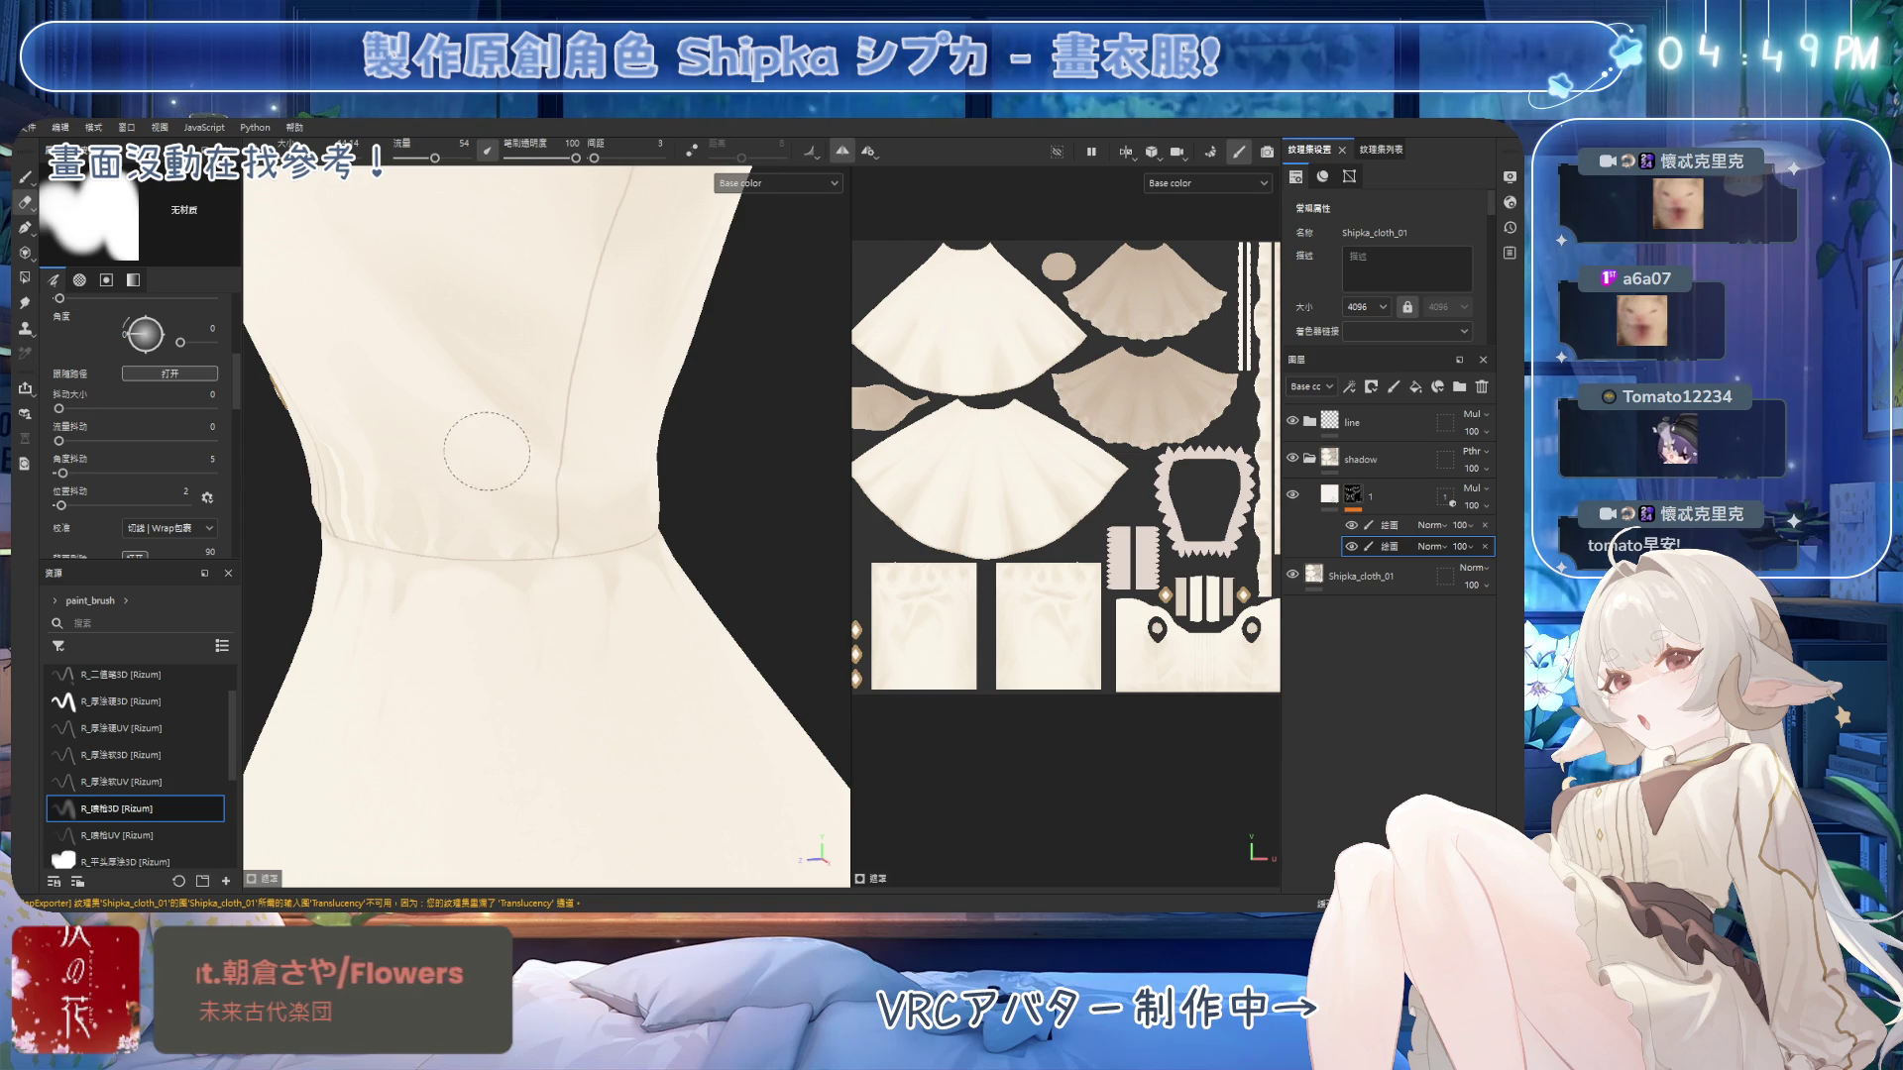
mouse_move(436, 389)
alt+mouse_down()
mouse_move(552, 424)
mouse_move(518, 395)
alt+mouse_up()
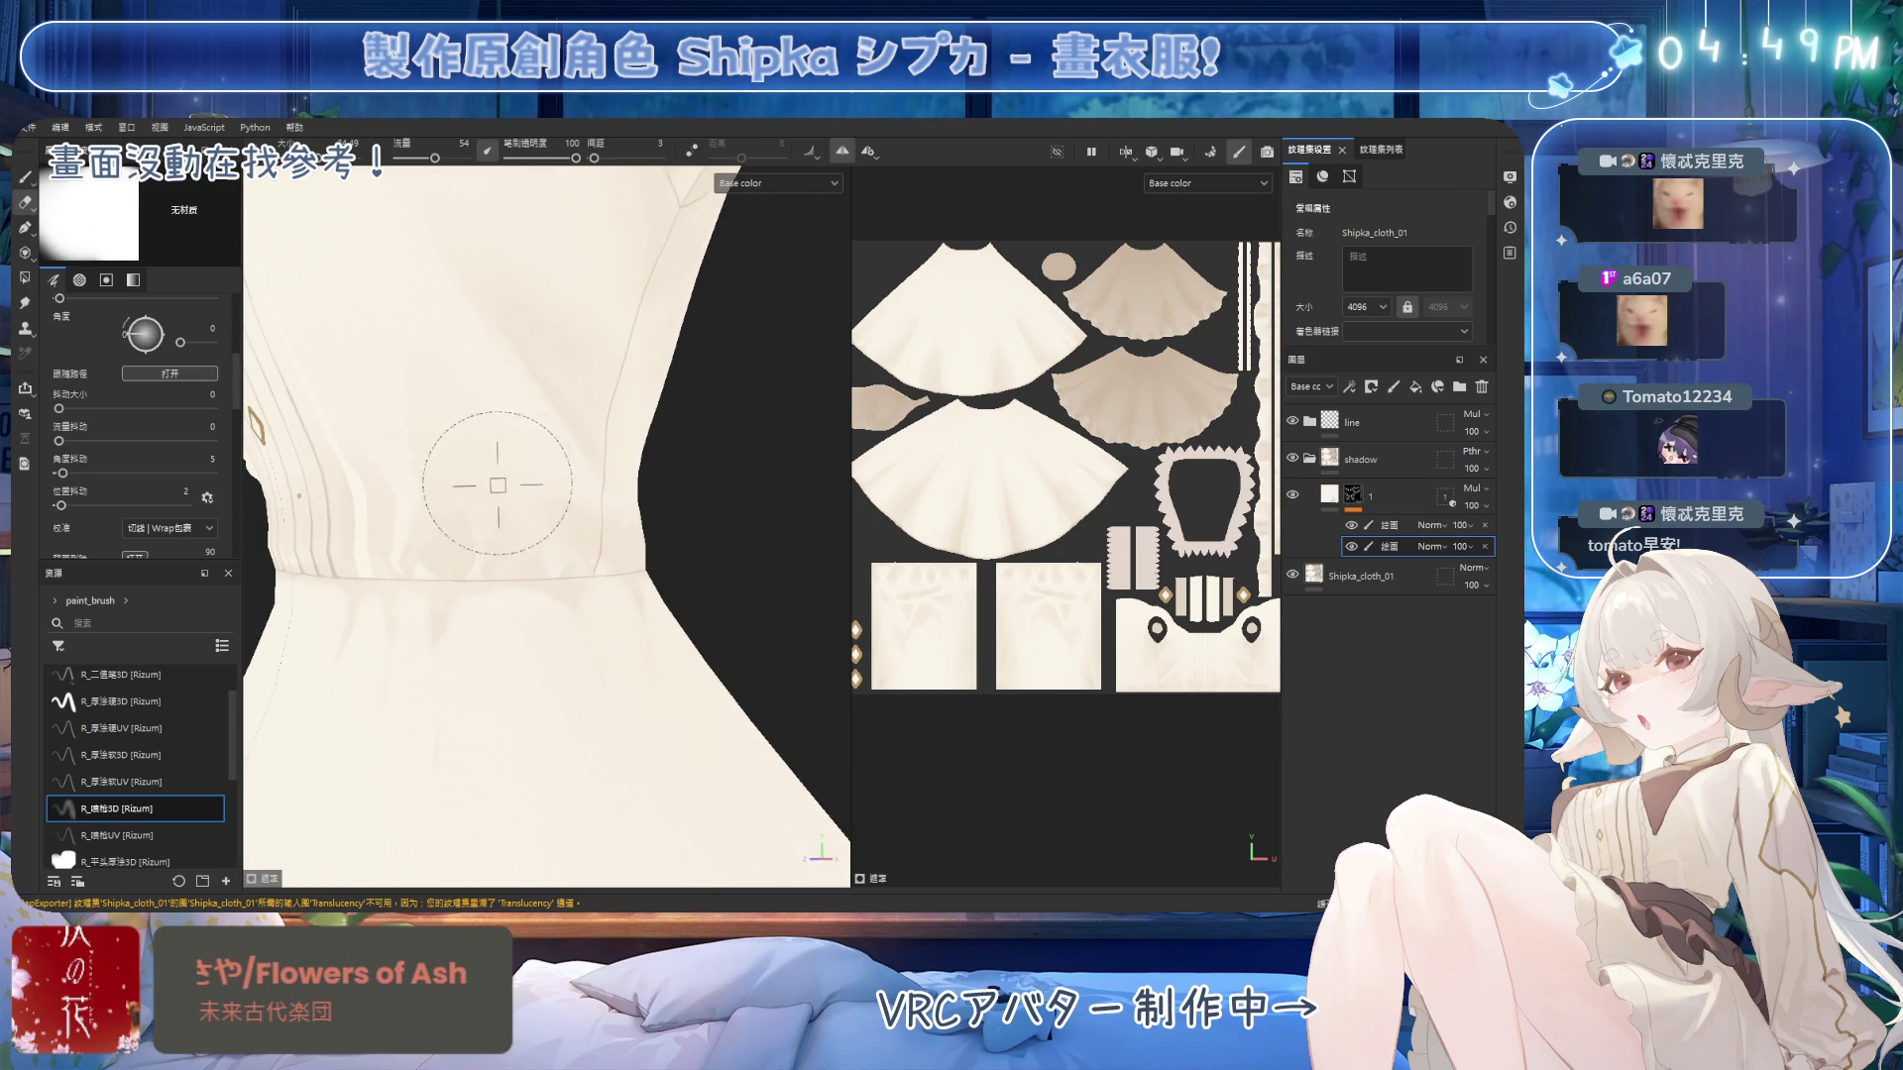
ctrl+right_drag(513, 455, 480, 448)
mouse_move(491, 567)
alt+mouse_down()
mouse_move(624, 397)
mouse_move(467, 515)
mouse_move(501, 437)
mouse_move(551, 425)
mouse_move(611, 595)
mouse_move(714, 494)
mouse_move(698, 533)
alt+mouse_up()
scroll(597, 430, up, 3)
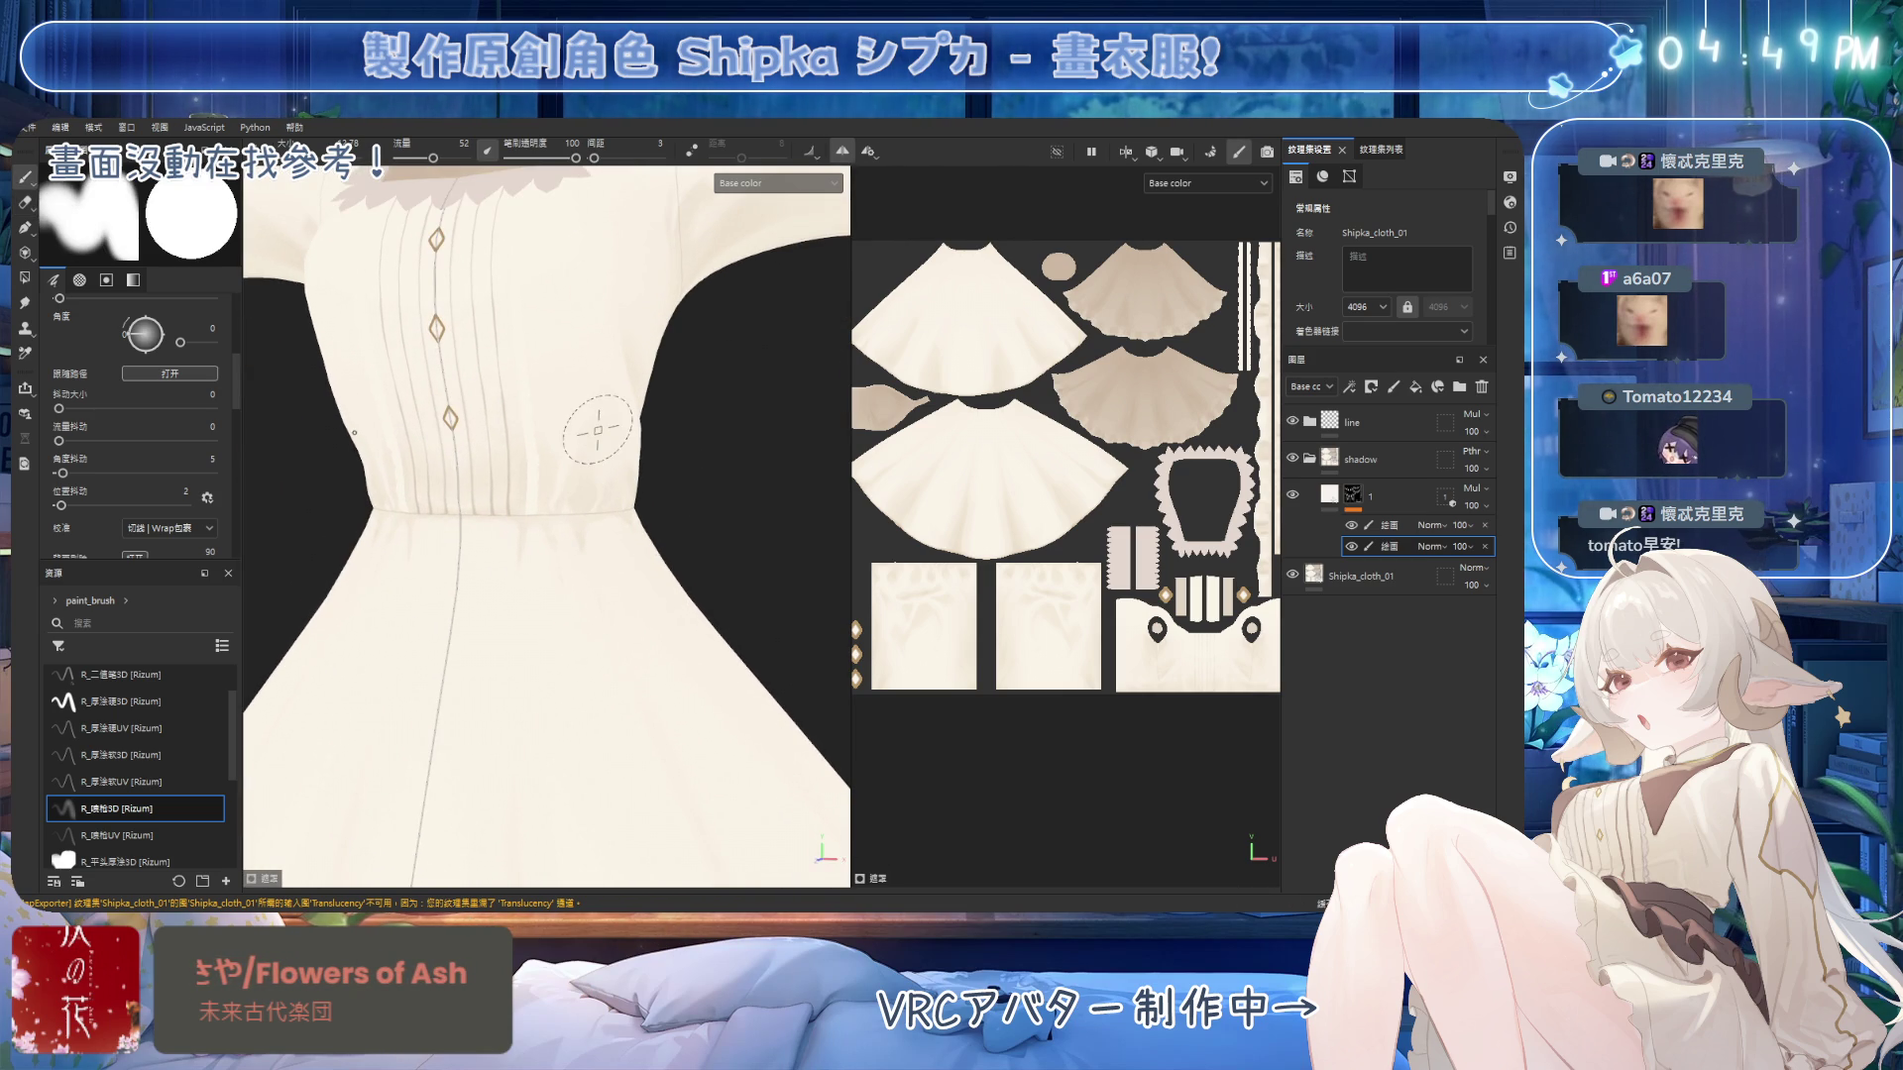
scroll(597, 430, up, 2)
Load the R_厚涂软3D soft brush, hide the lace and trim pieces, and enlarge the eraser.
click(118, 754)
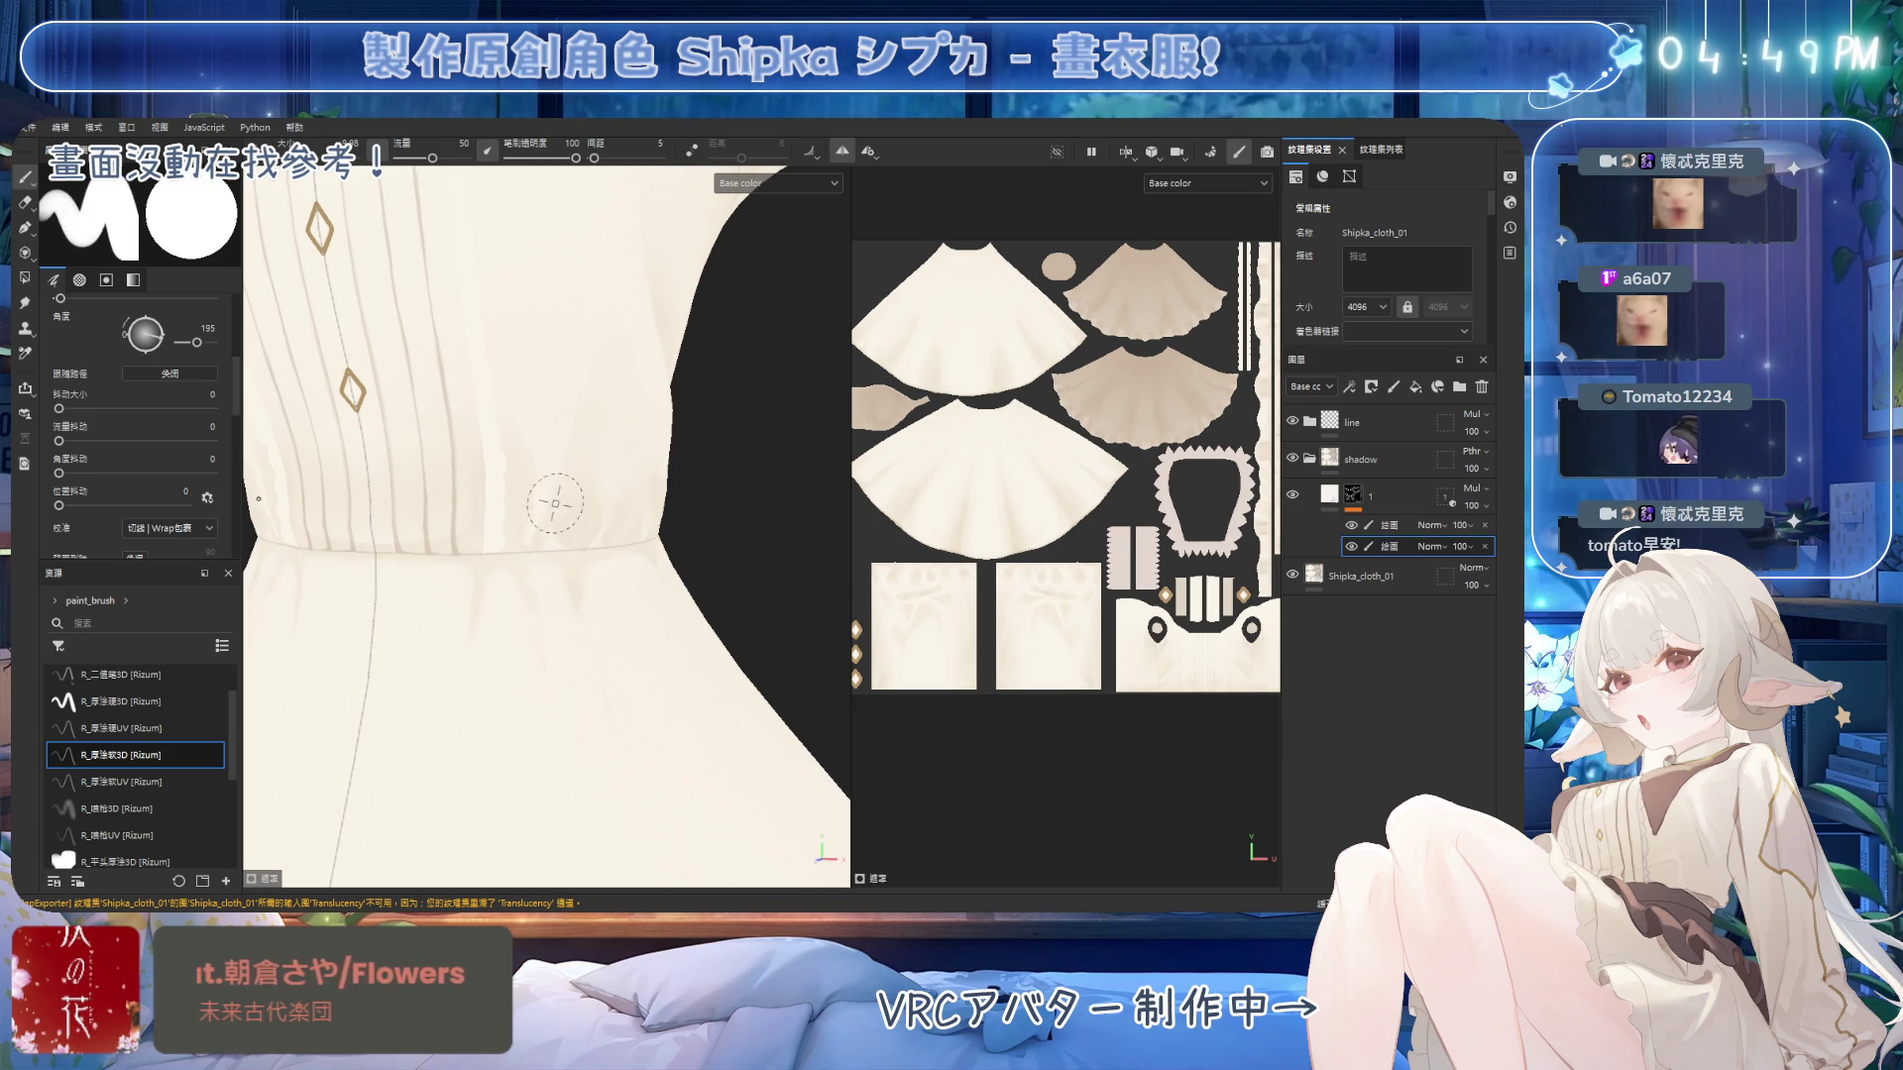
click(1058, 152)
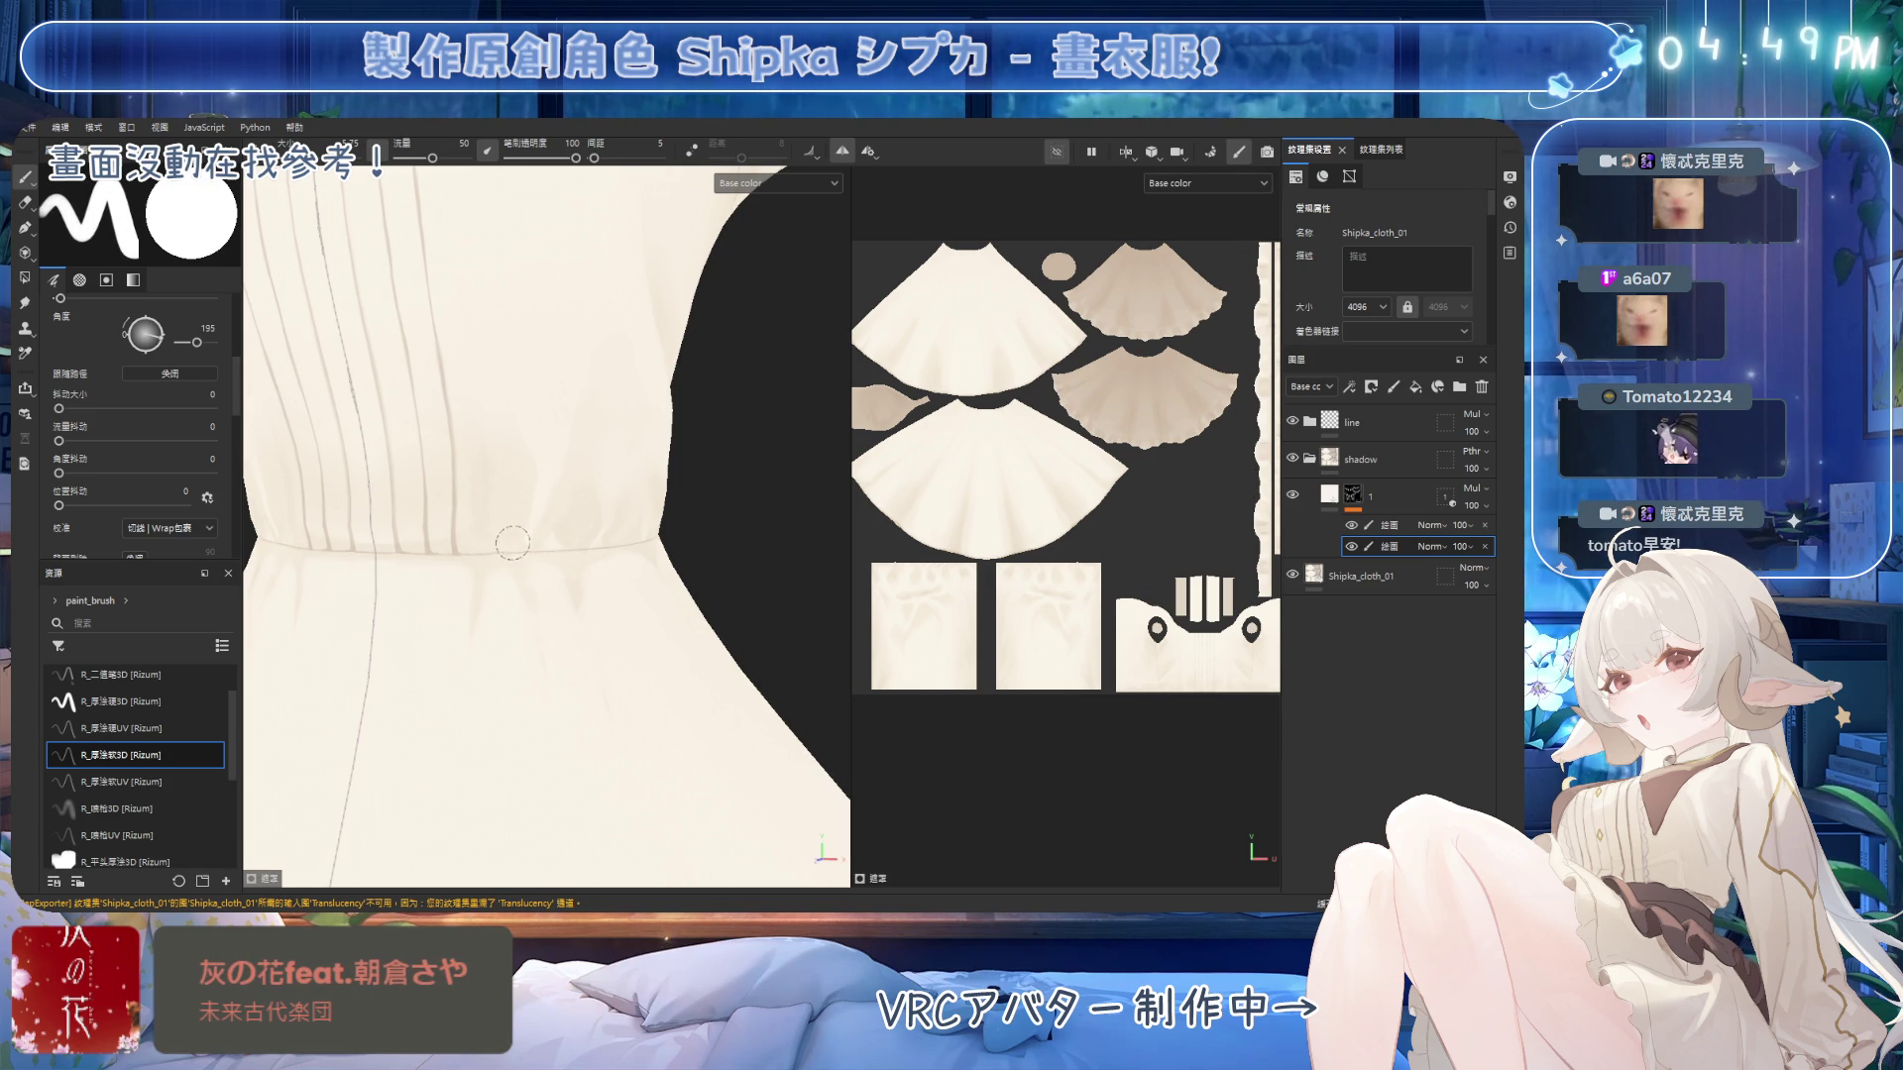
key(e)
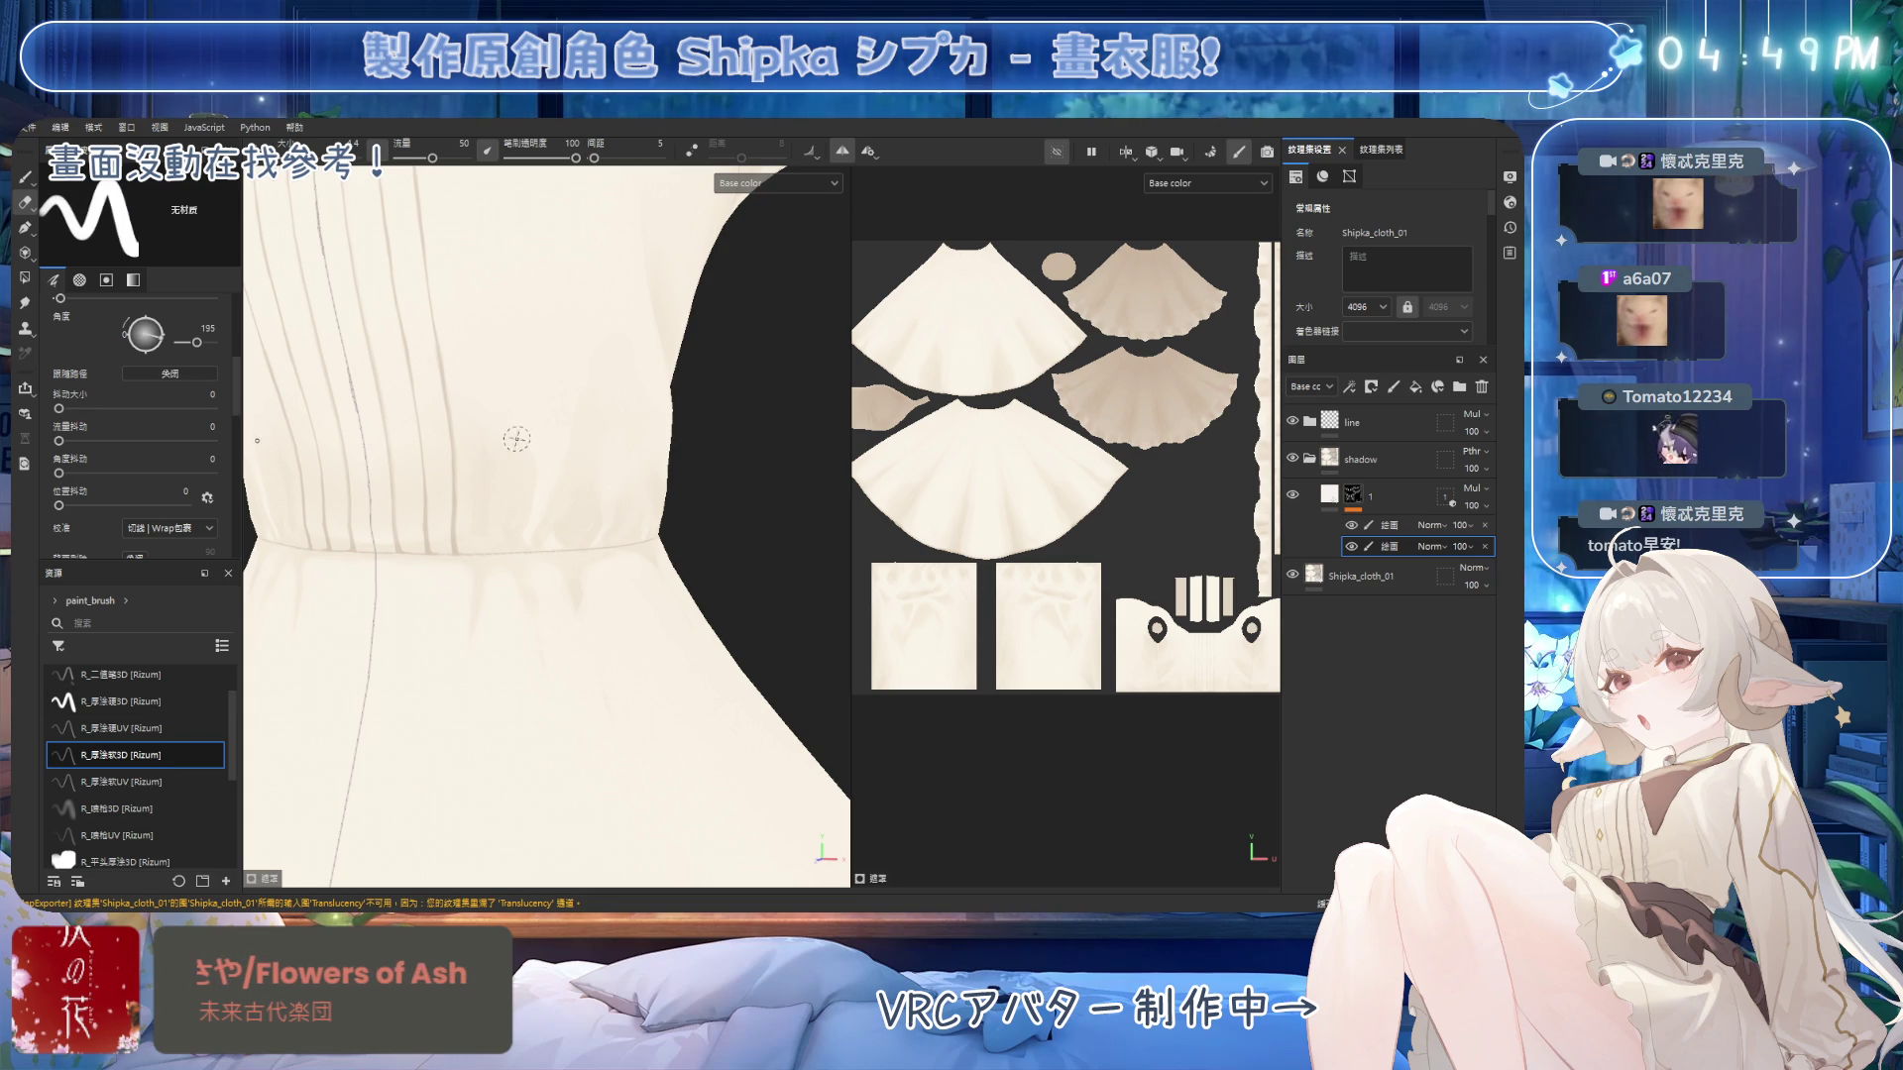
key(bracketright)
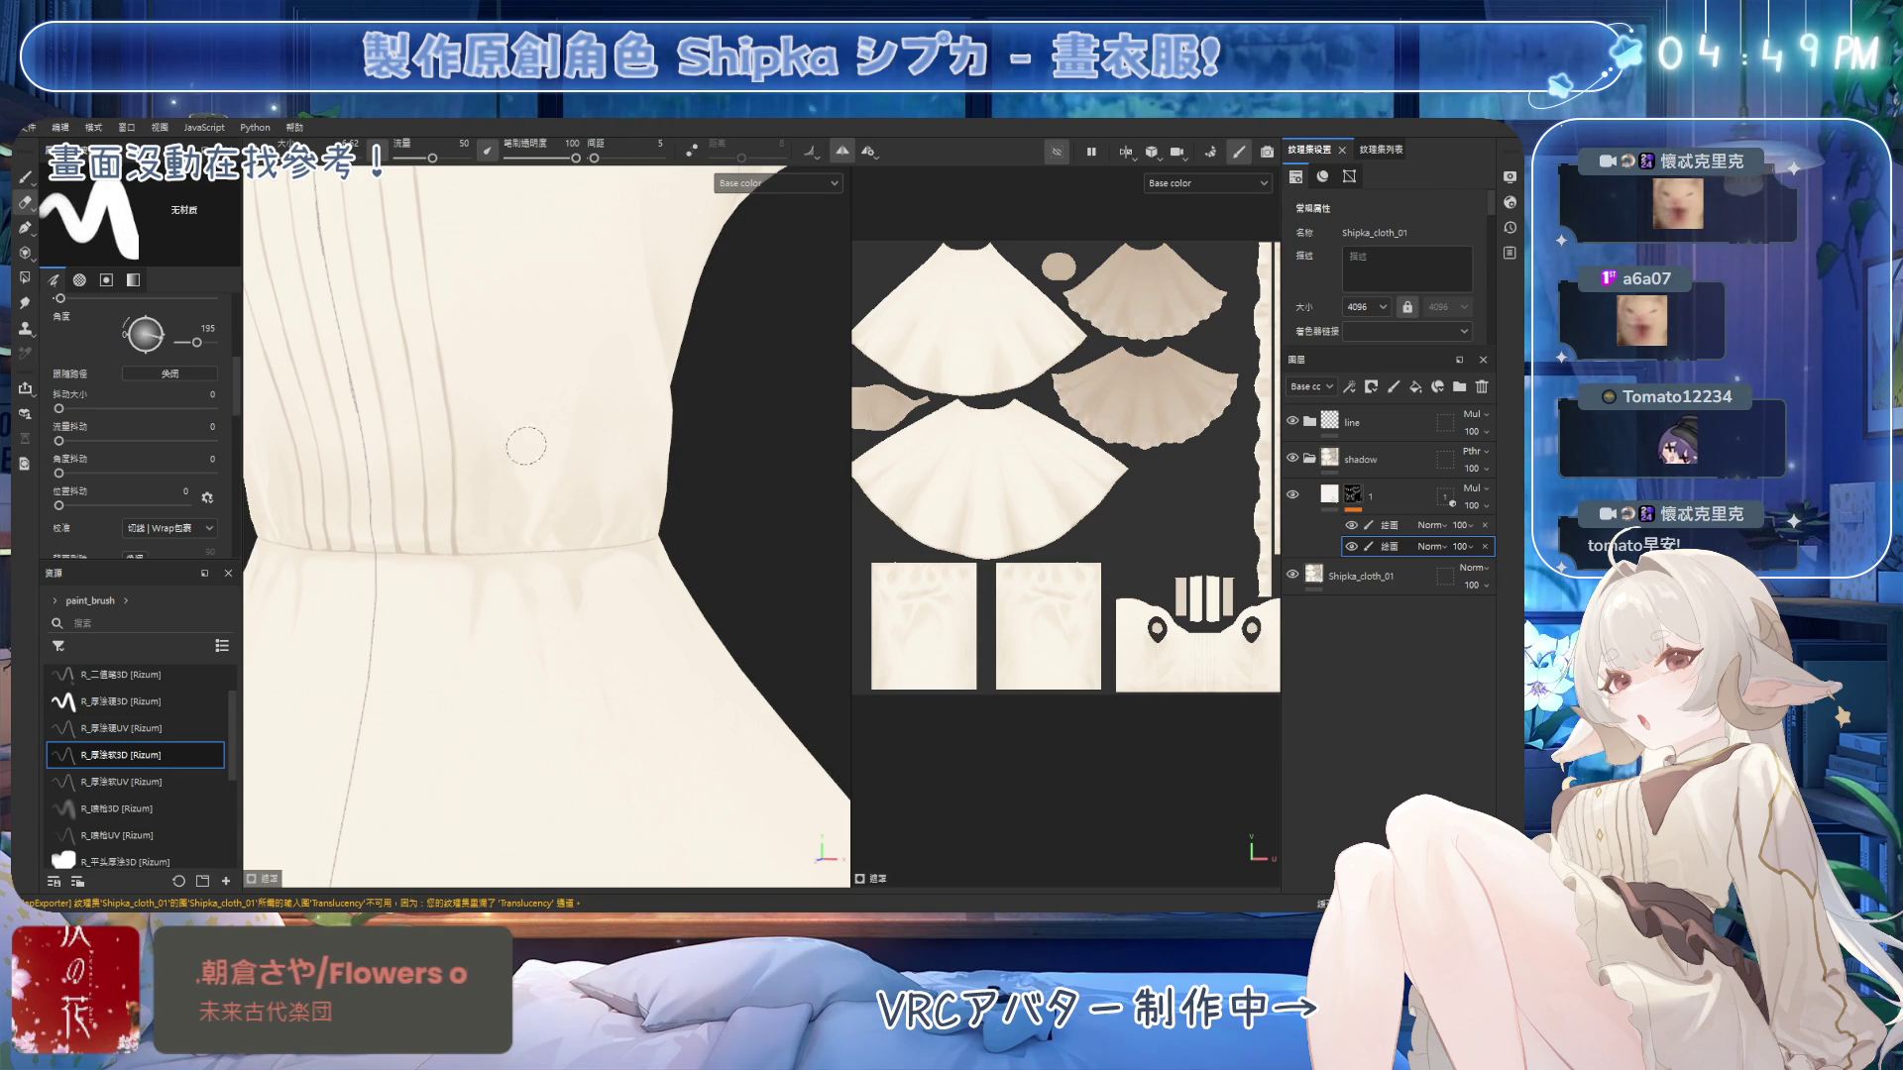
key(1)
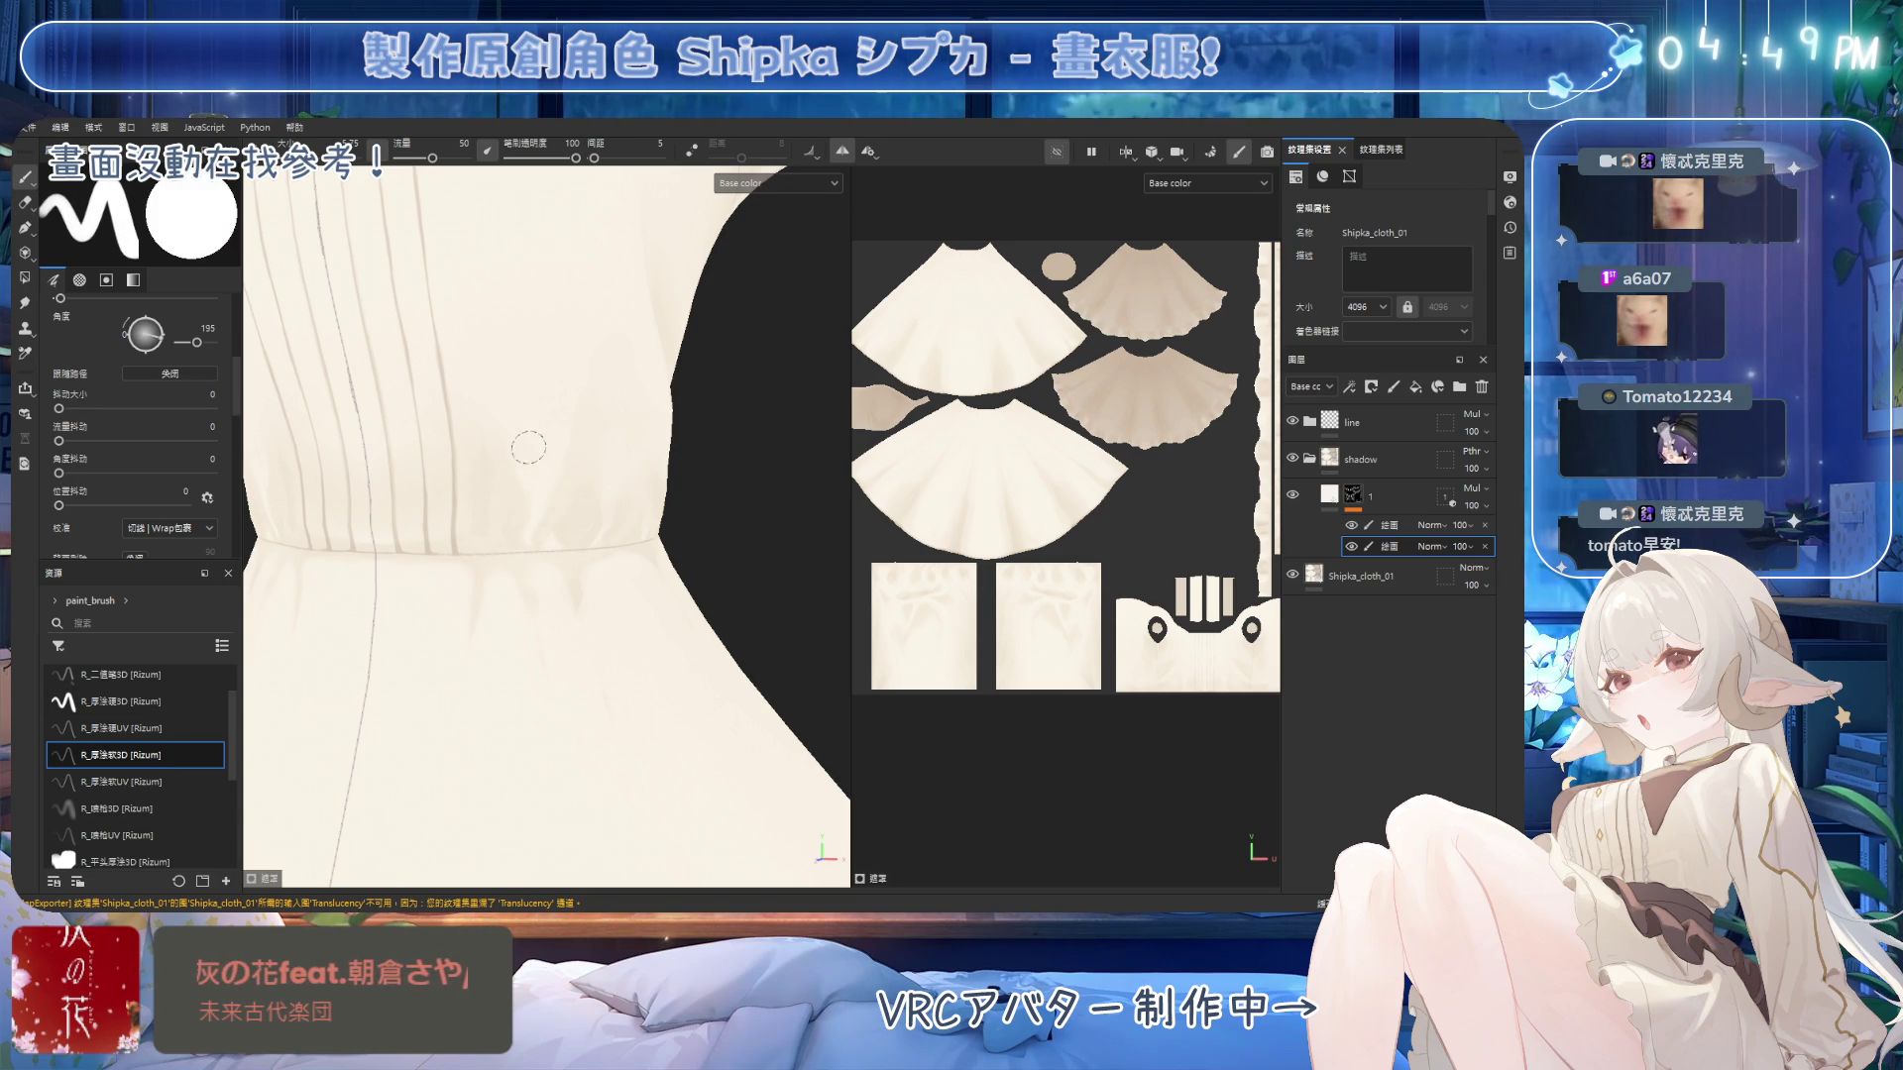
Alternate painting and erasing to shade the bodice pleats and the area above the waistband.
mouse_move(607, 411)
alt+mouse_down()
mouse_move(565, 395)
mouse_move(501, 413)
mouse_move(601, 424)
mouse_move(548, 443)
alt+mouse_up()
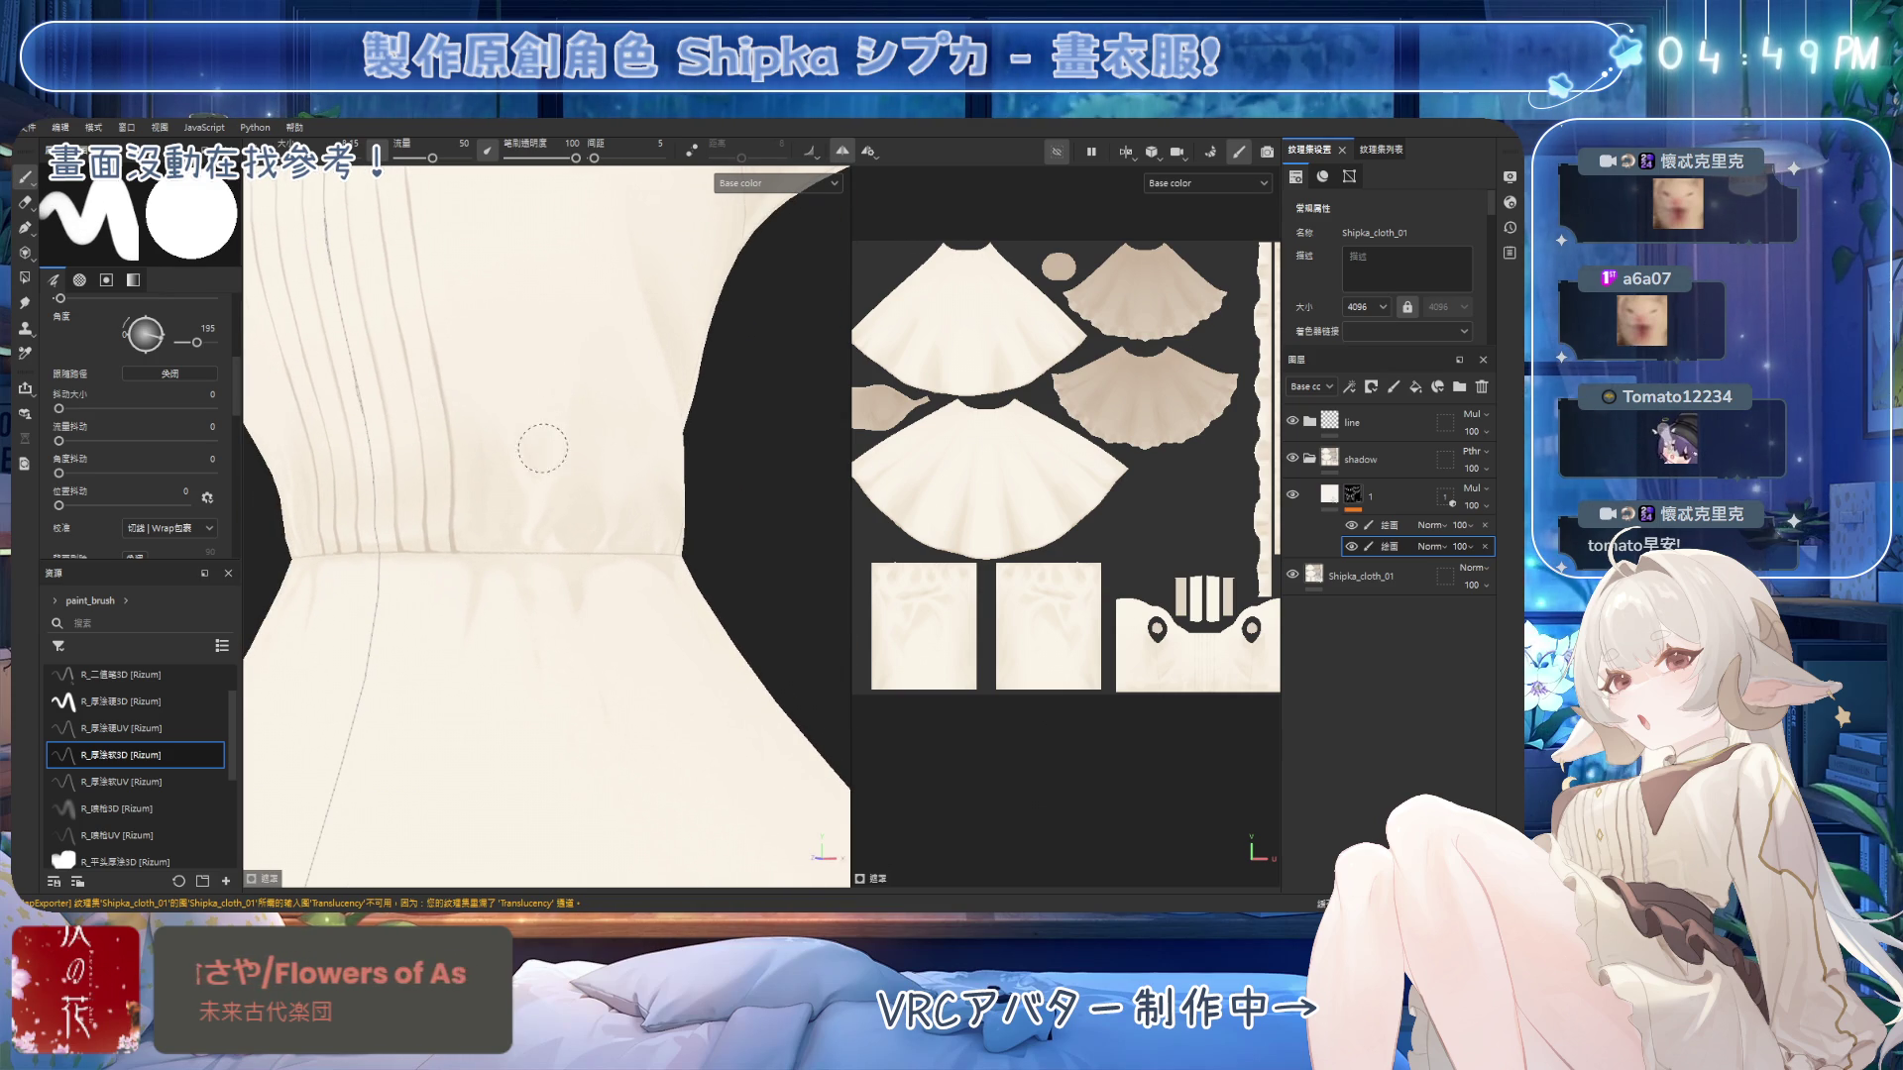
key(e)
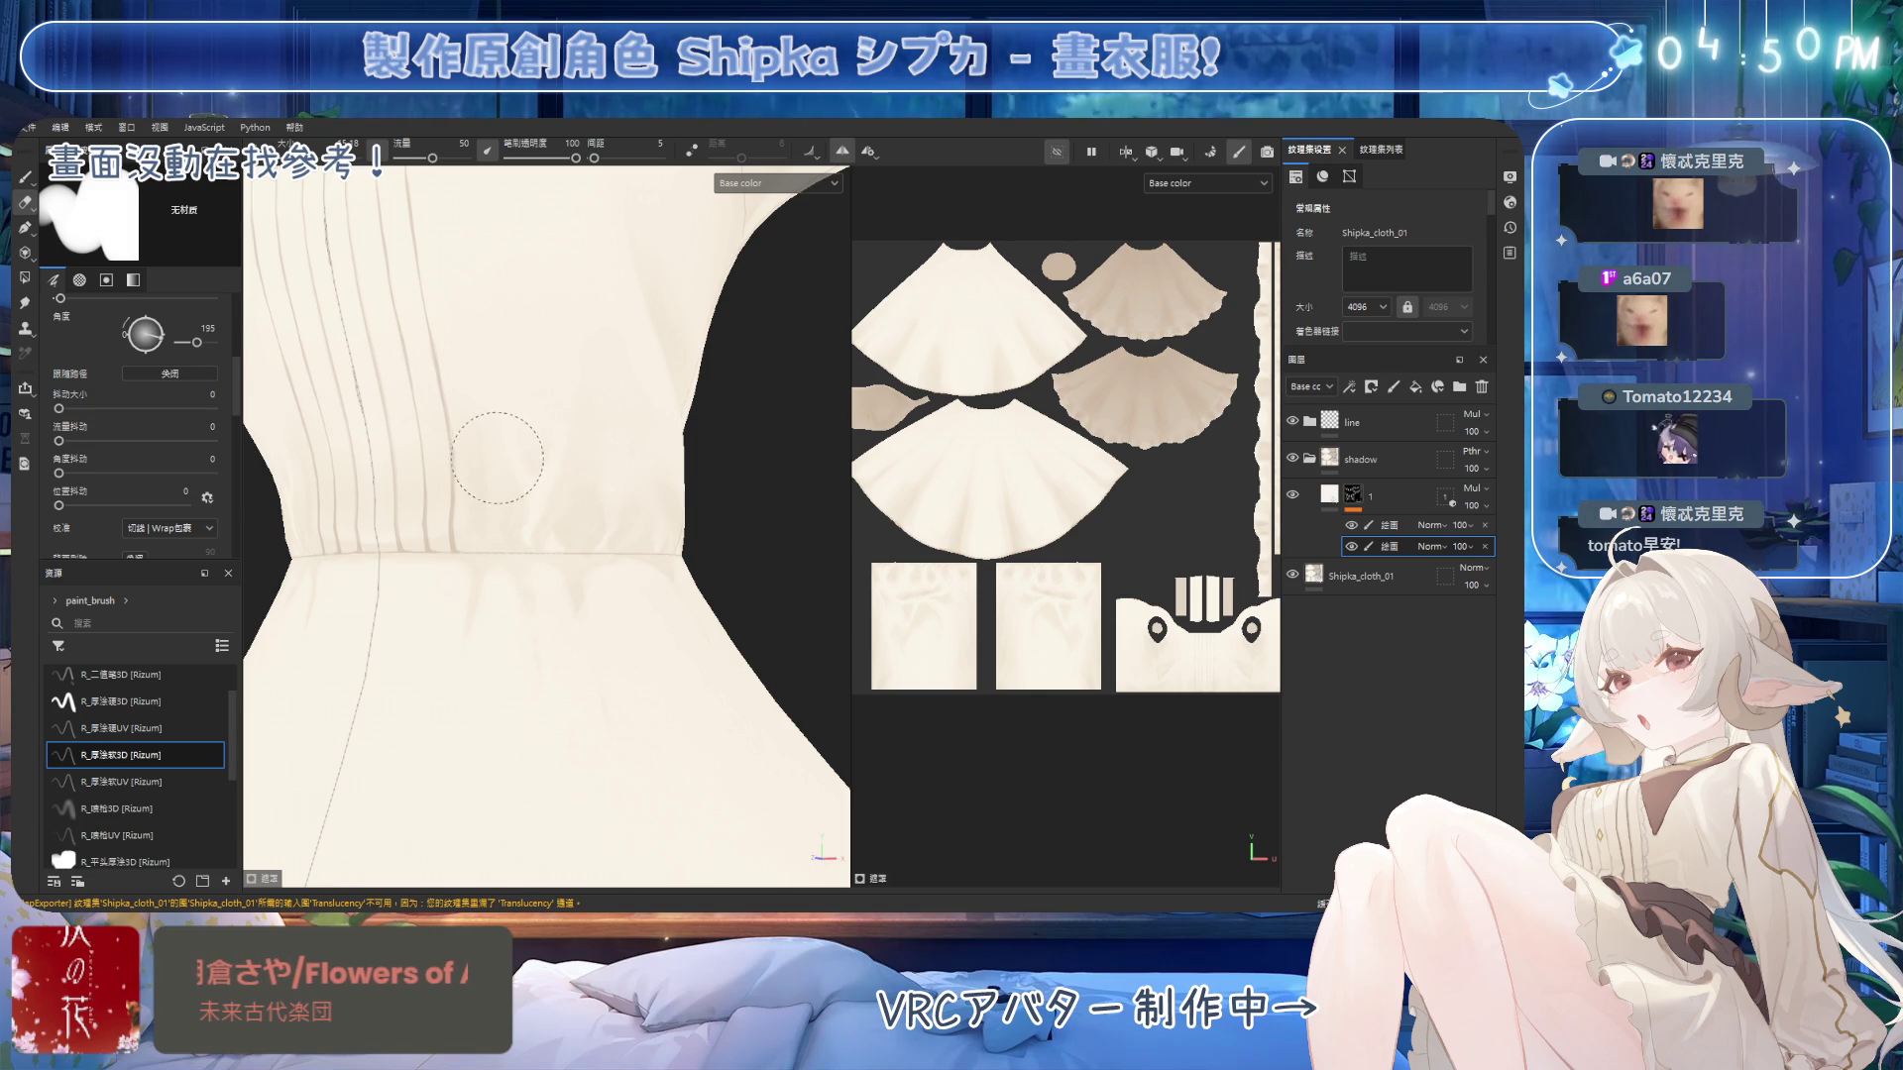
mouse_move(544, 403)
alt+mouse_down()
mouse_move(569, 412)
mouse_move(565, 442)
mouse_move(469, 485)
alt+mouse_up()
key(b)
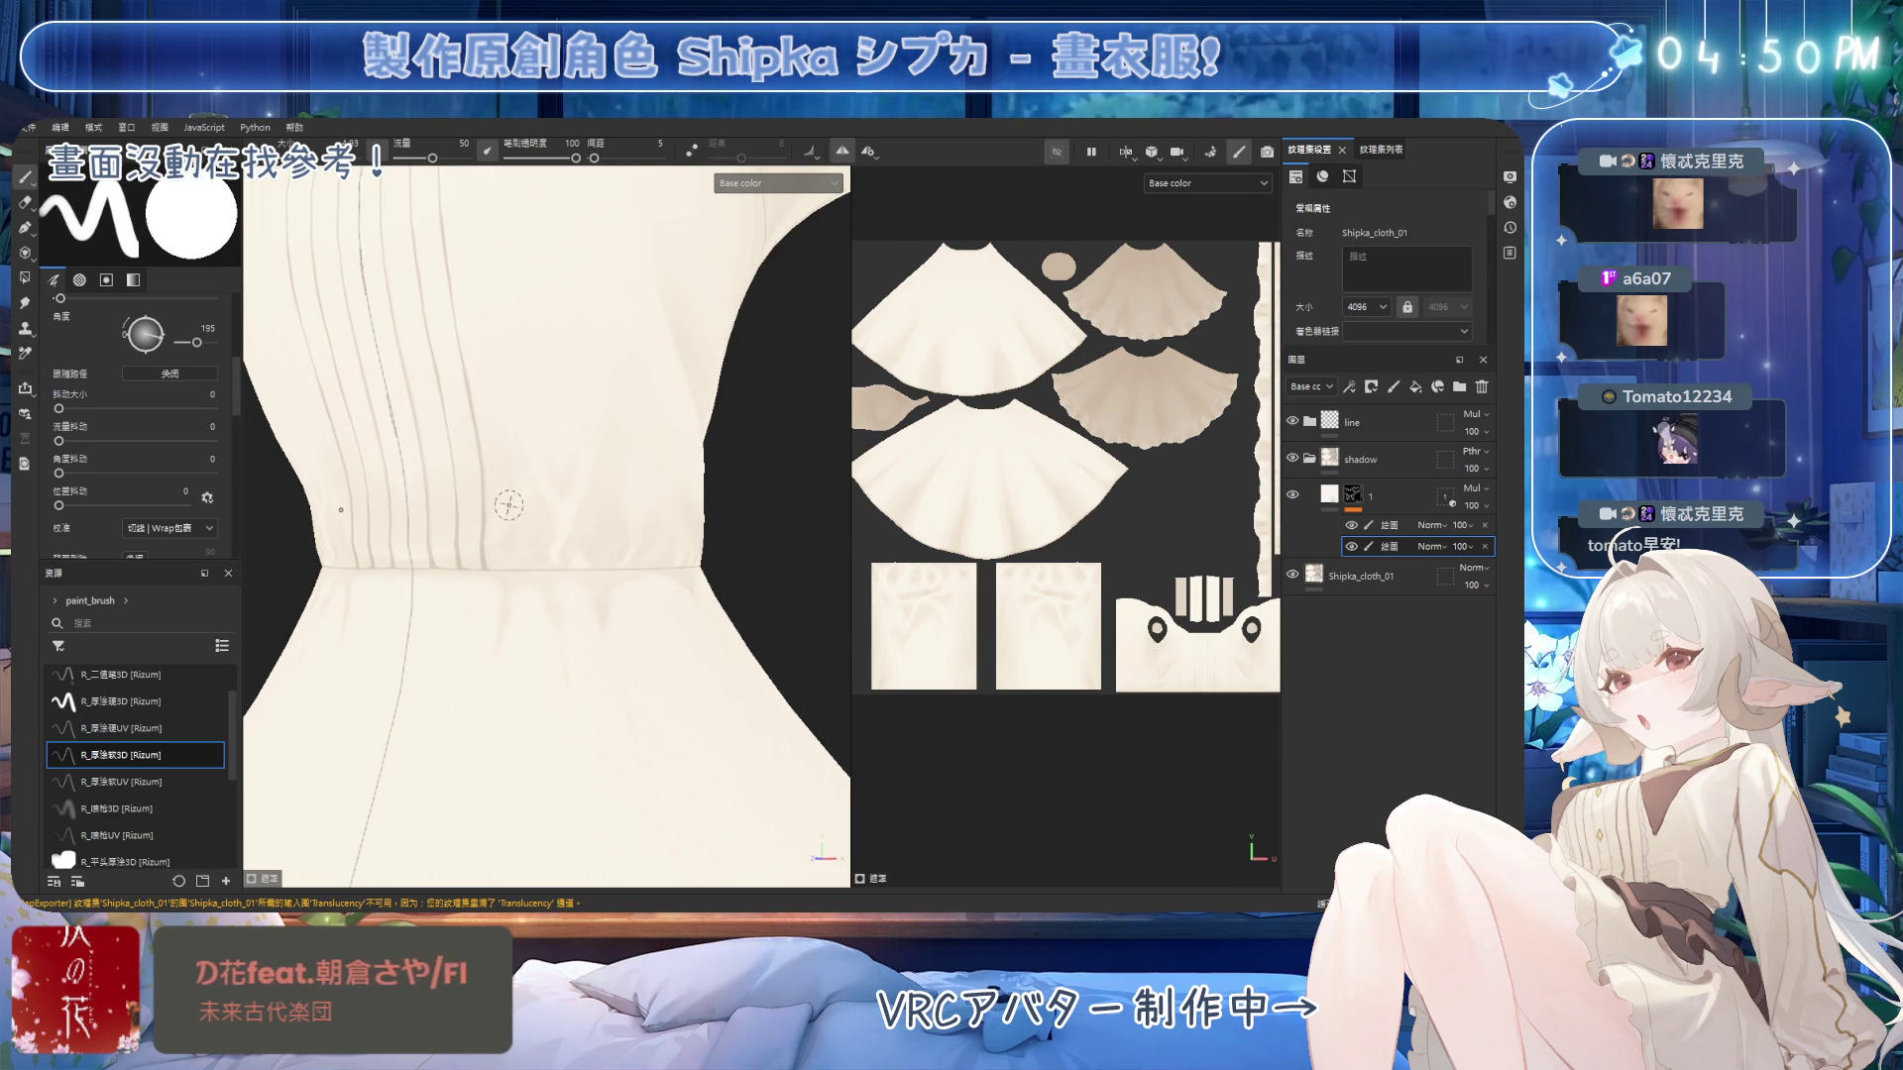
mouse_move(524, 471)
alt+mouse_down()
mouse_move(615, 437)
mouse_move(552, 412)
alt+mouse_up()
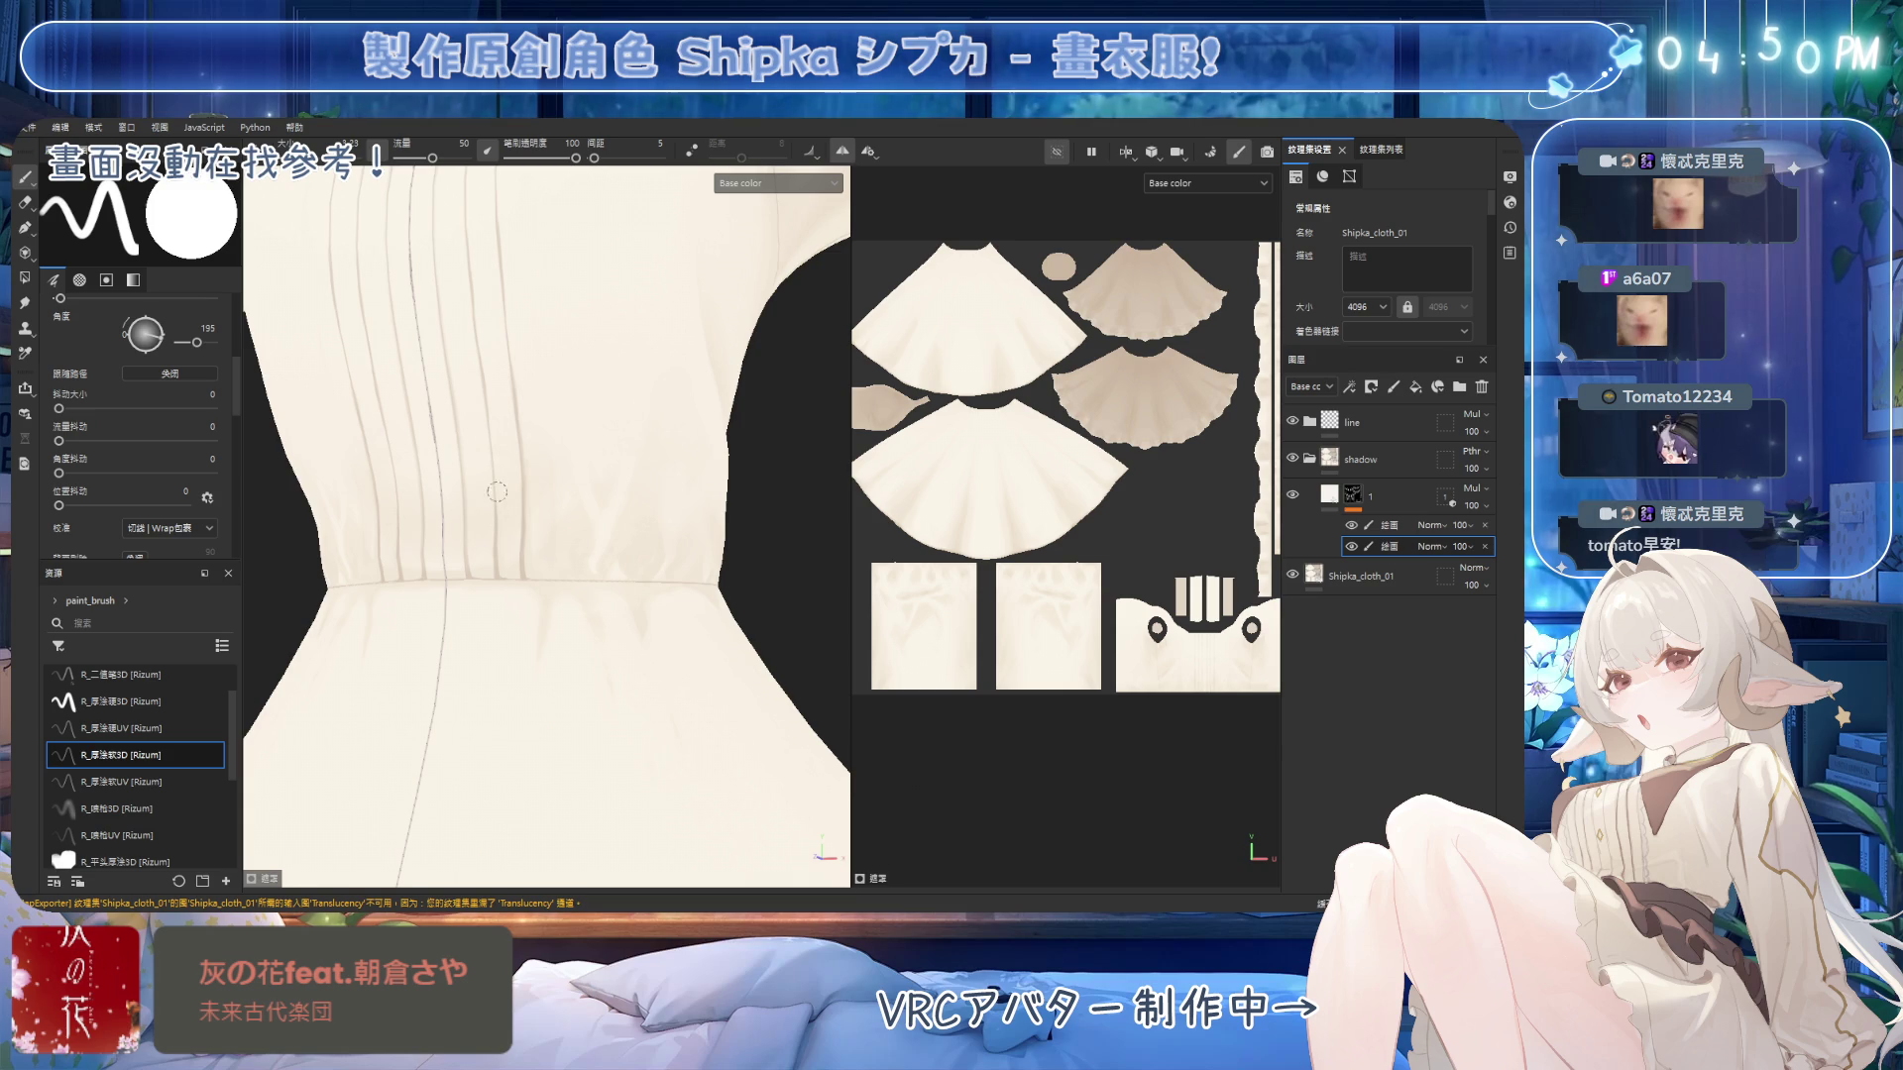
alt+drag(497, 500, 594, 475)
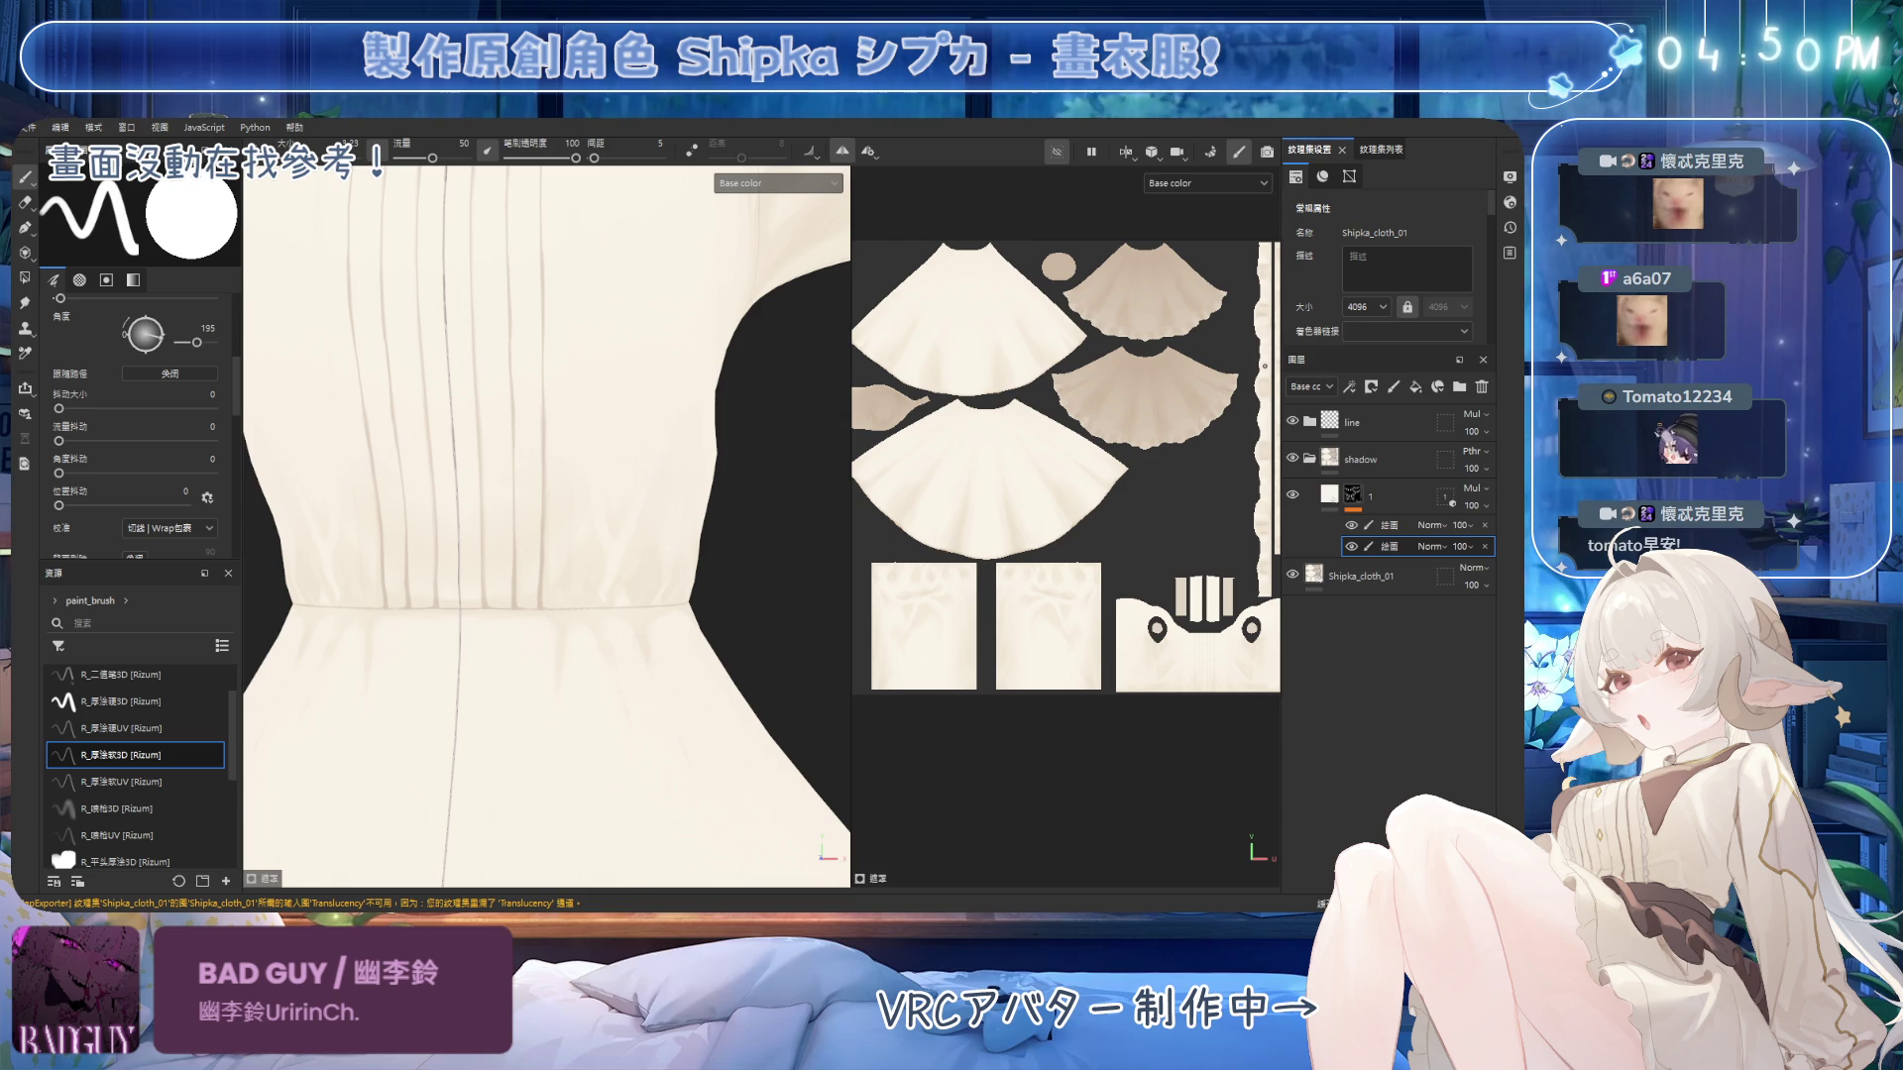
Reselect the R_厚涂软3D brush and frame the square neckline and upper bodice.
alt+drag(445, 488, 459, 493)
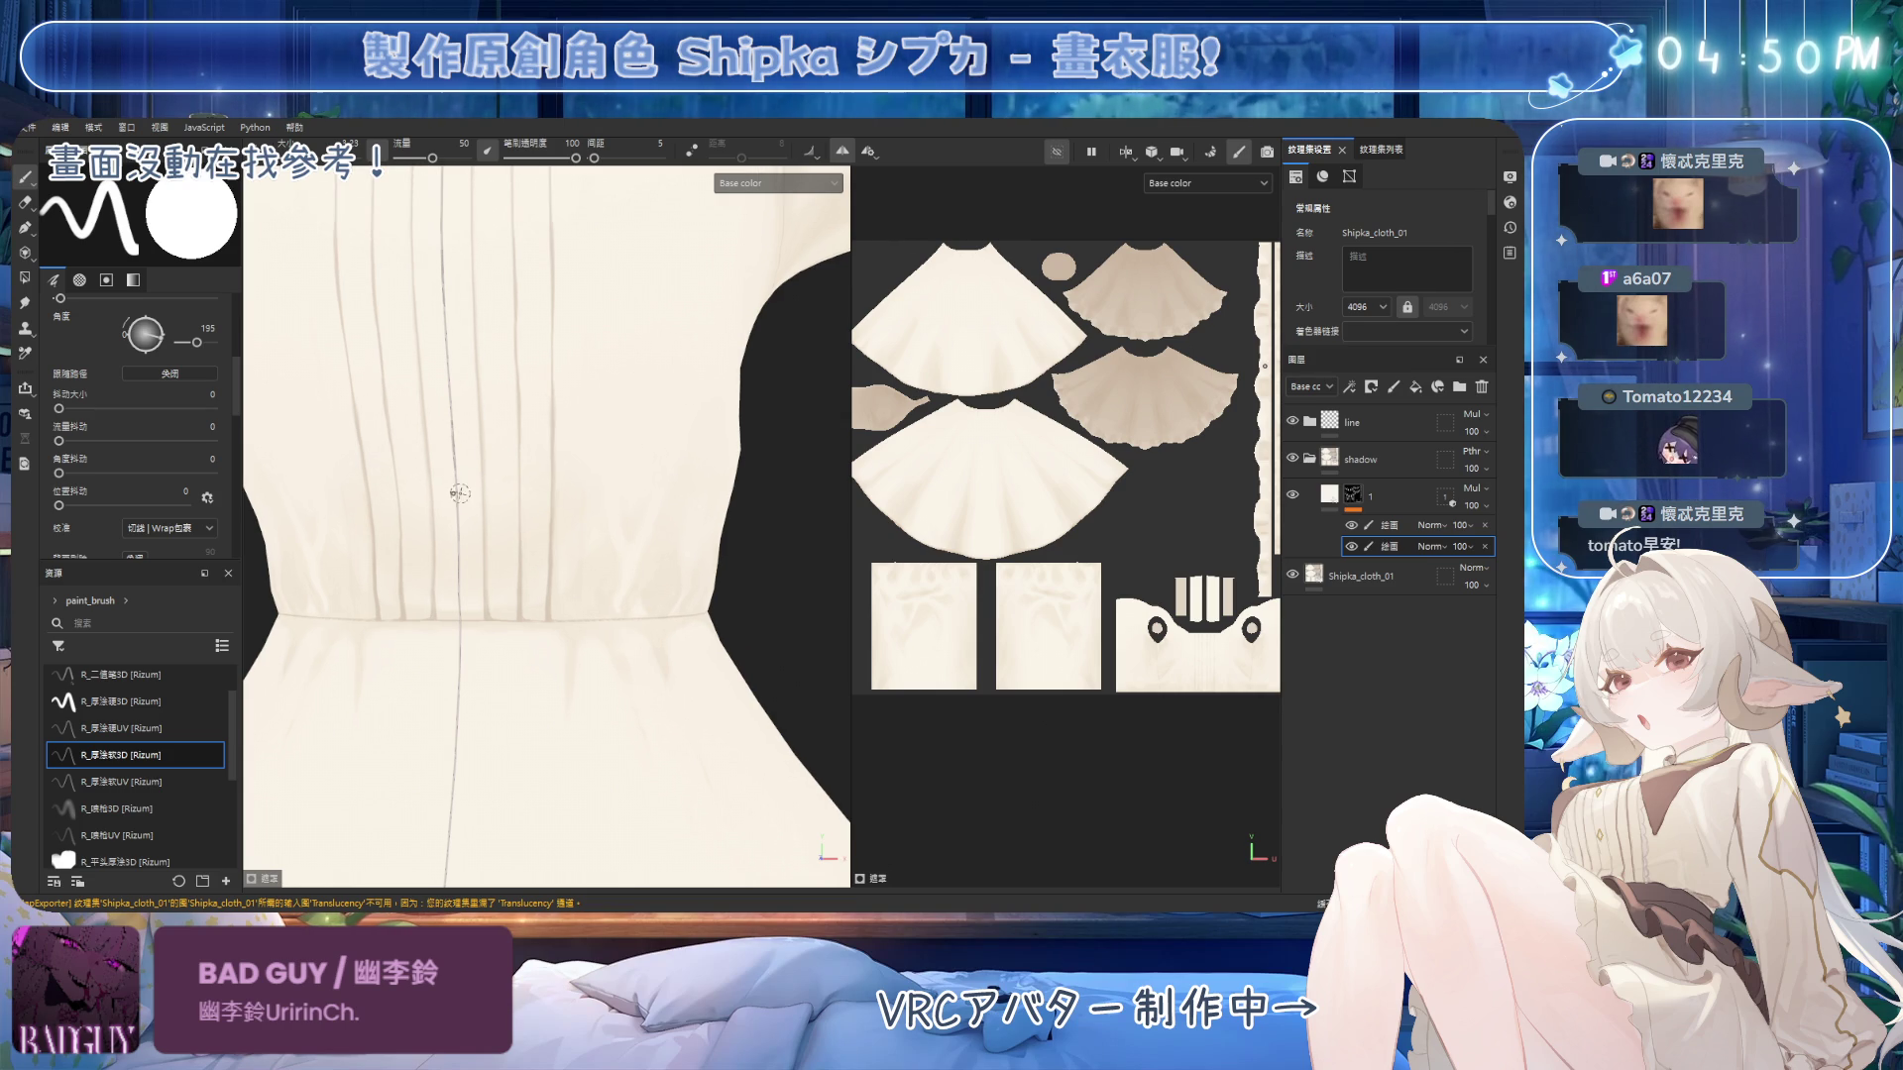
alt+drag(606, 516, 634, 545)
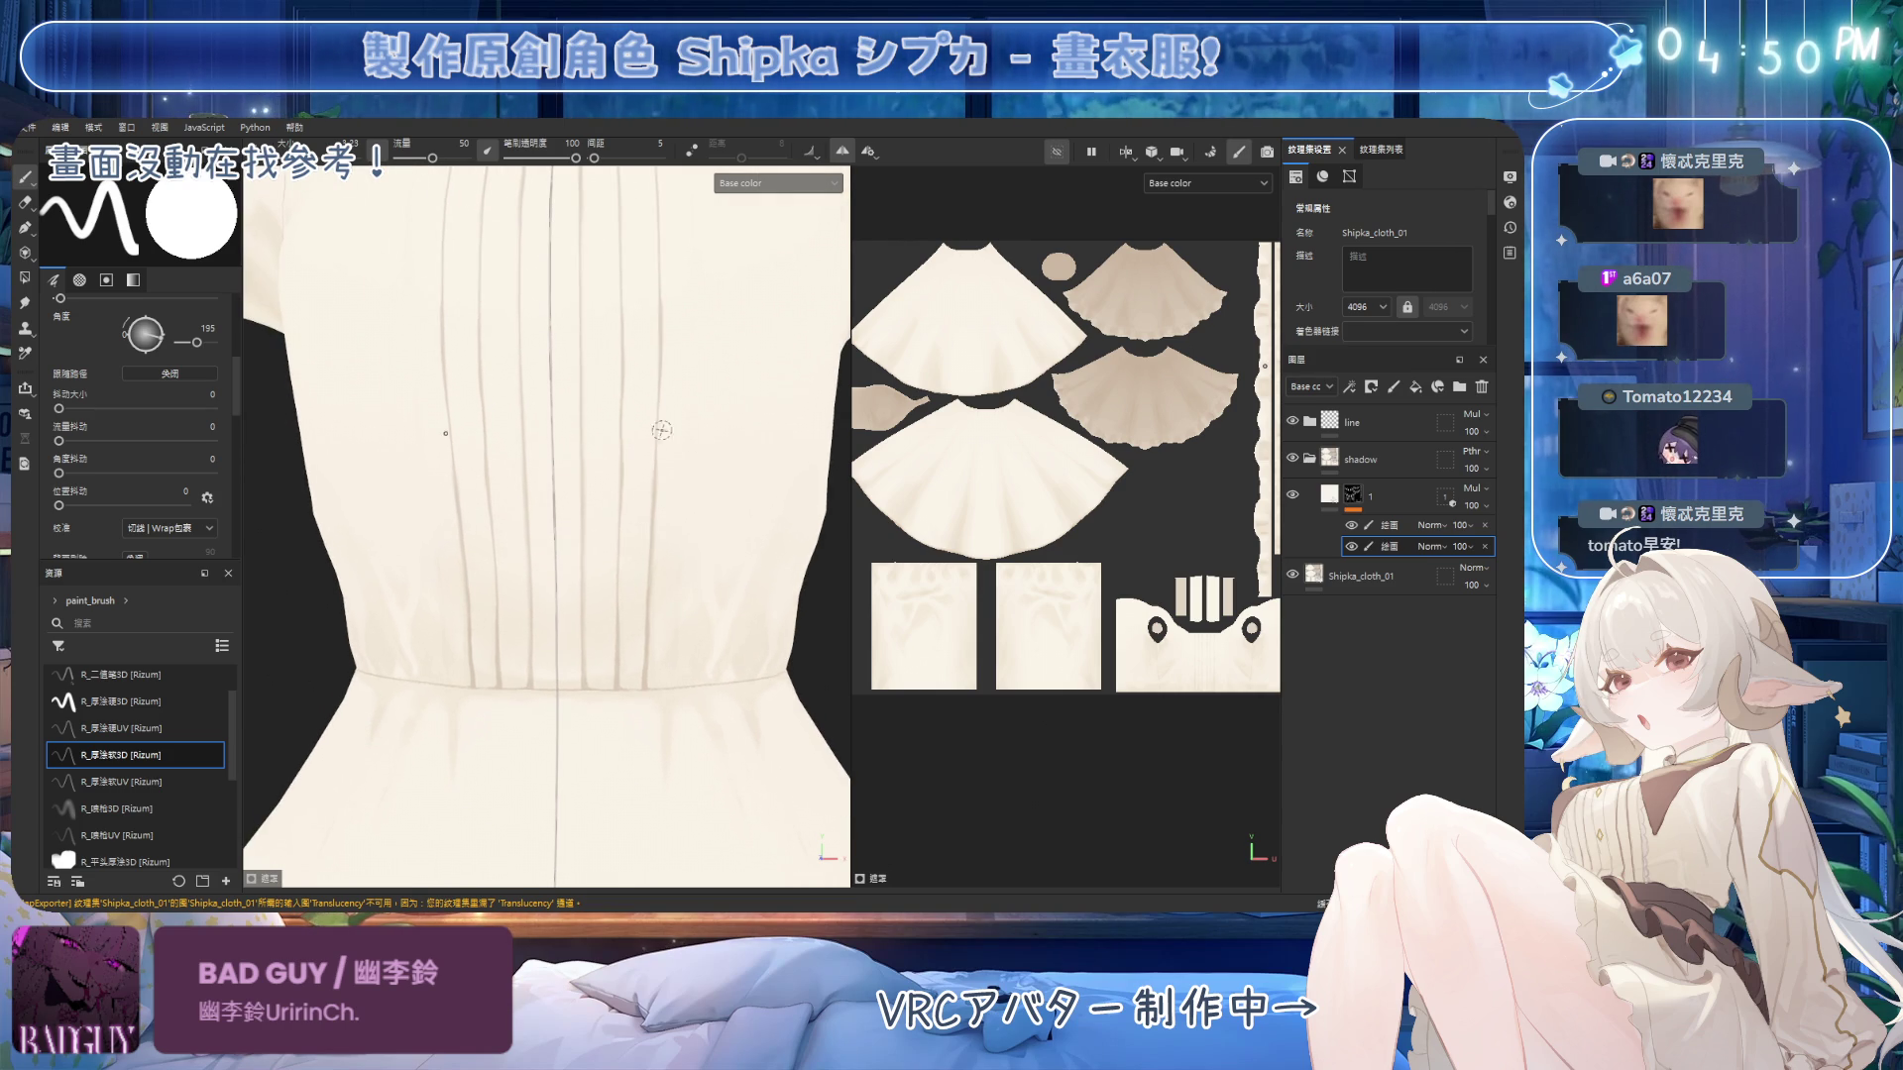
click(168, 759)
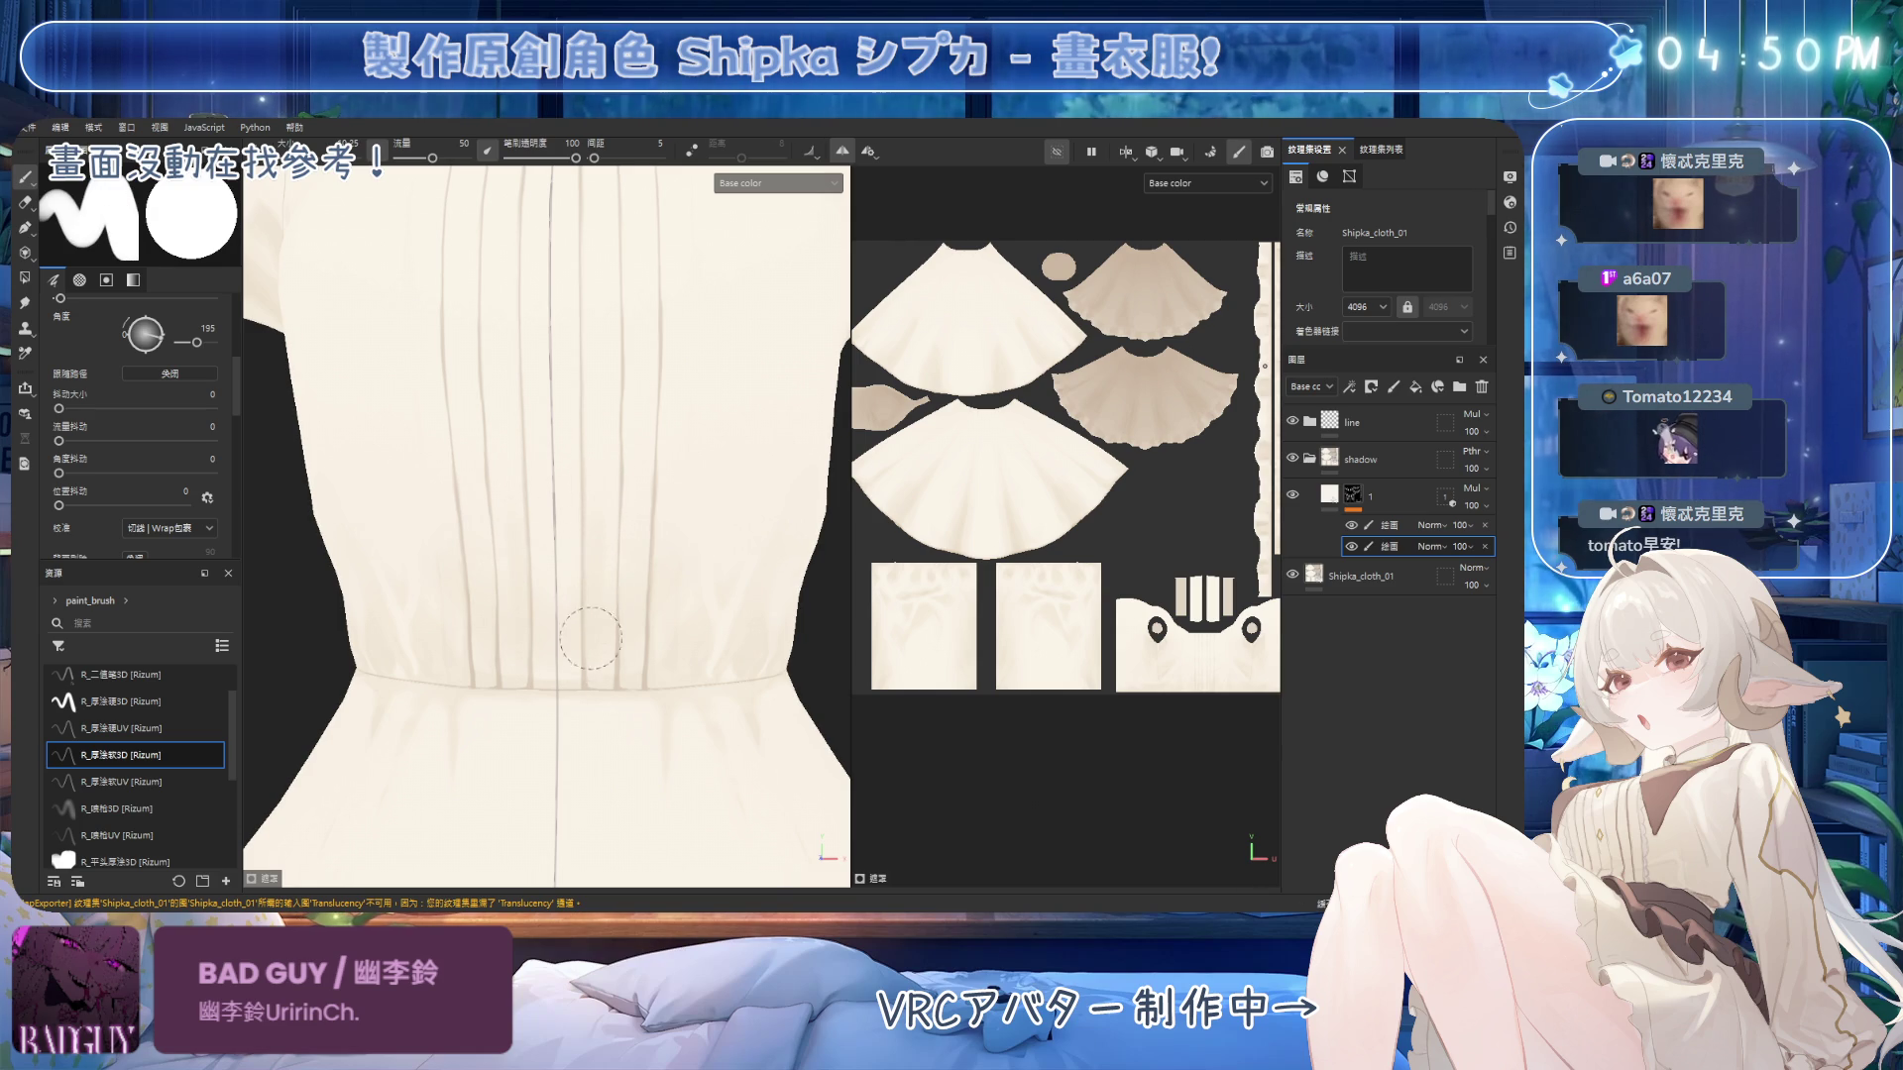
mouse_move(592, 433)
alt+mouse_down()
mouse_move(575, 451)
mouse_move(607, 565)
mouse_move(570, 249)
alt+mouse_up()
alt+drag(588, 411, 568, 388)
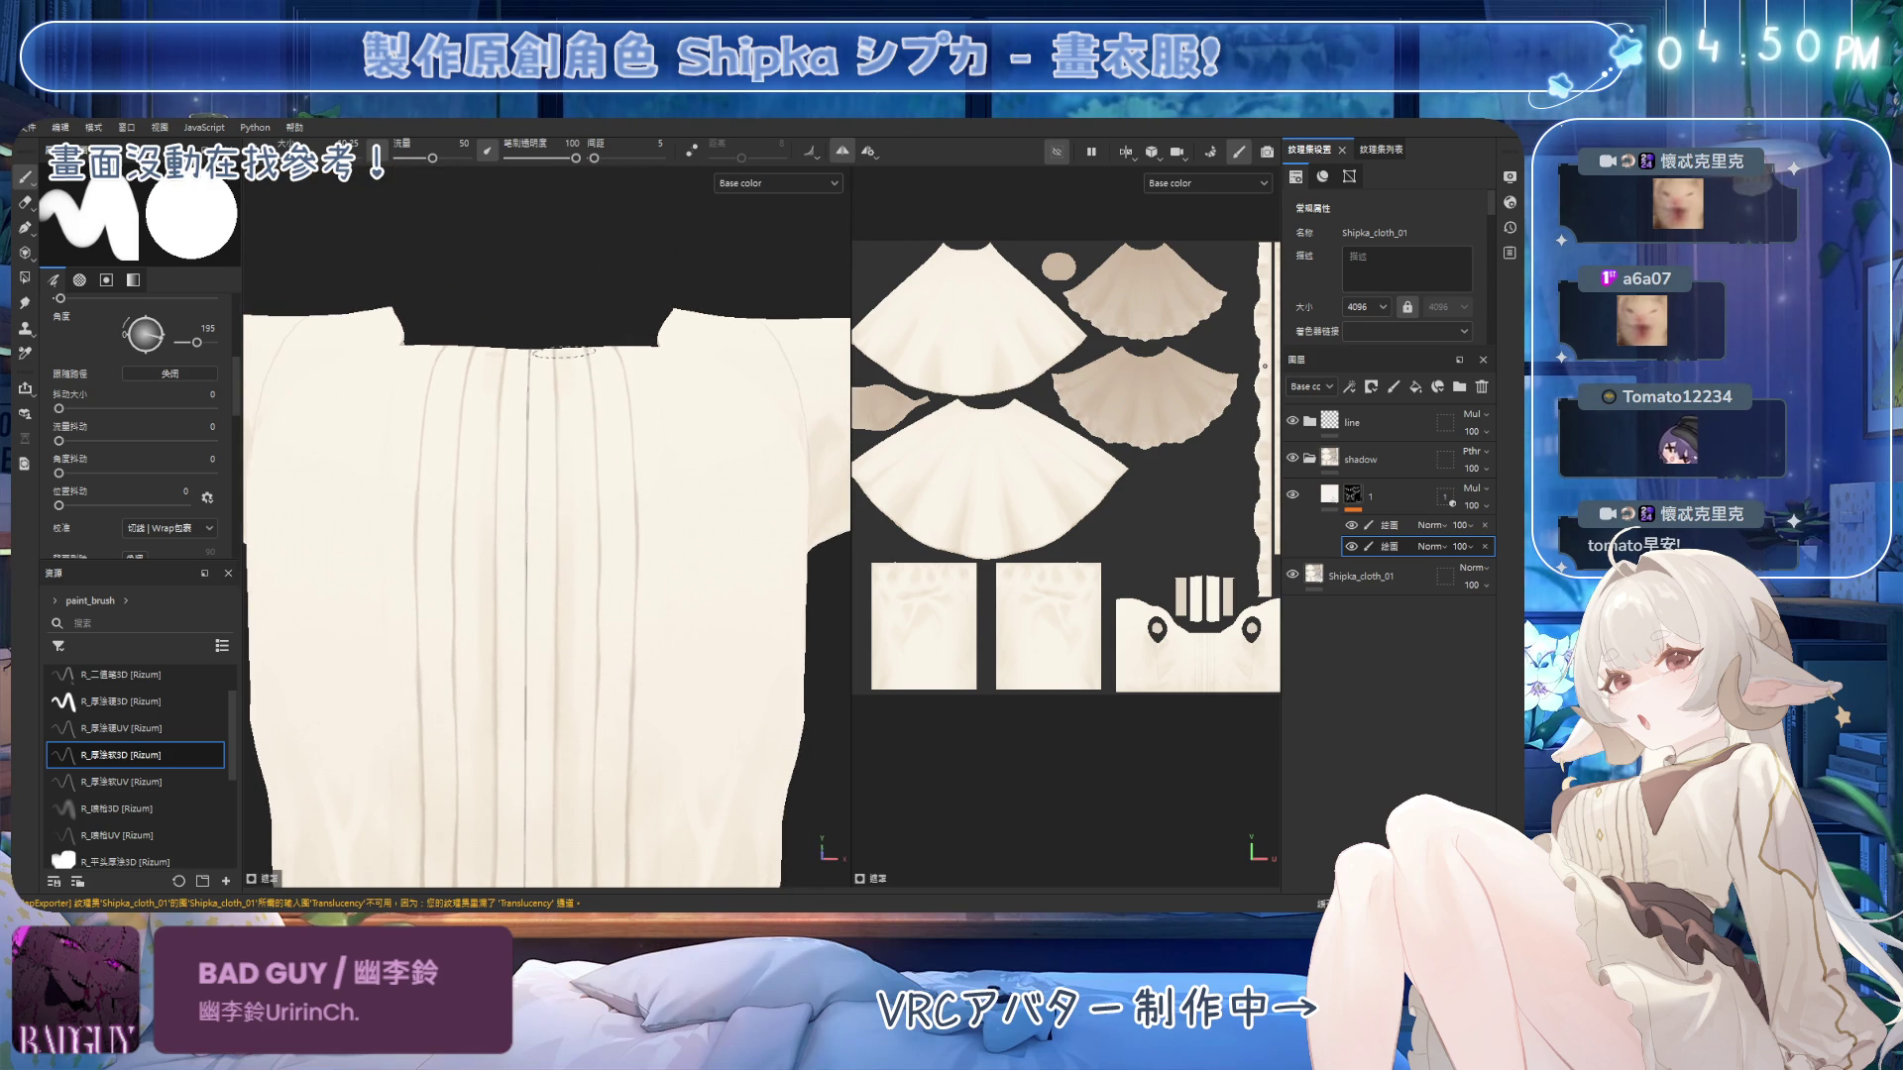
alt+drag(557, 431, 570, 283)
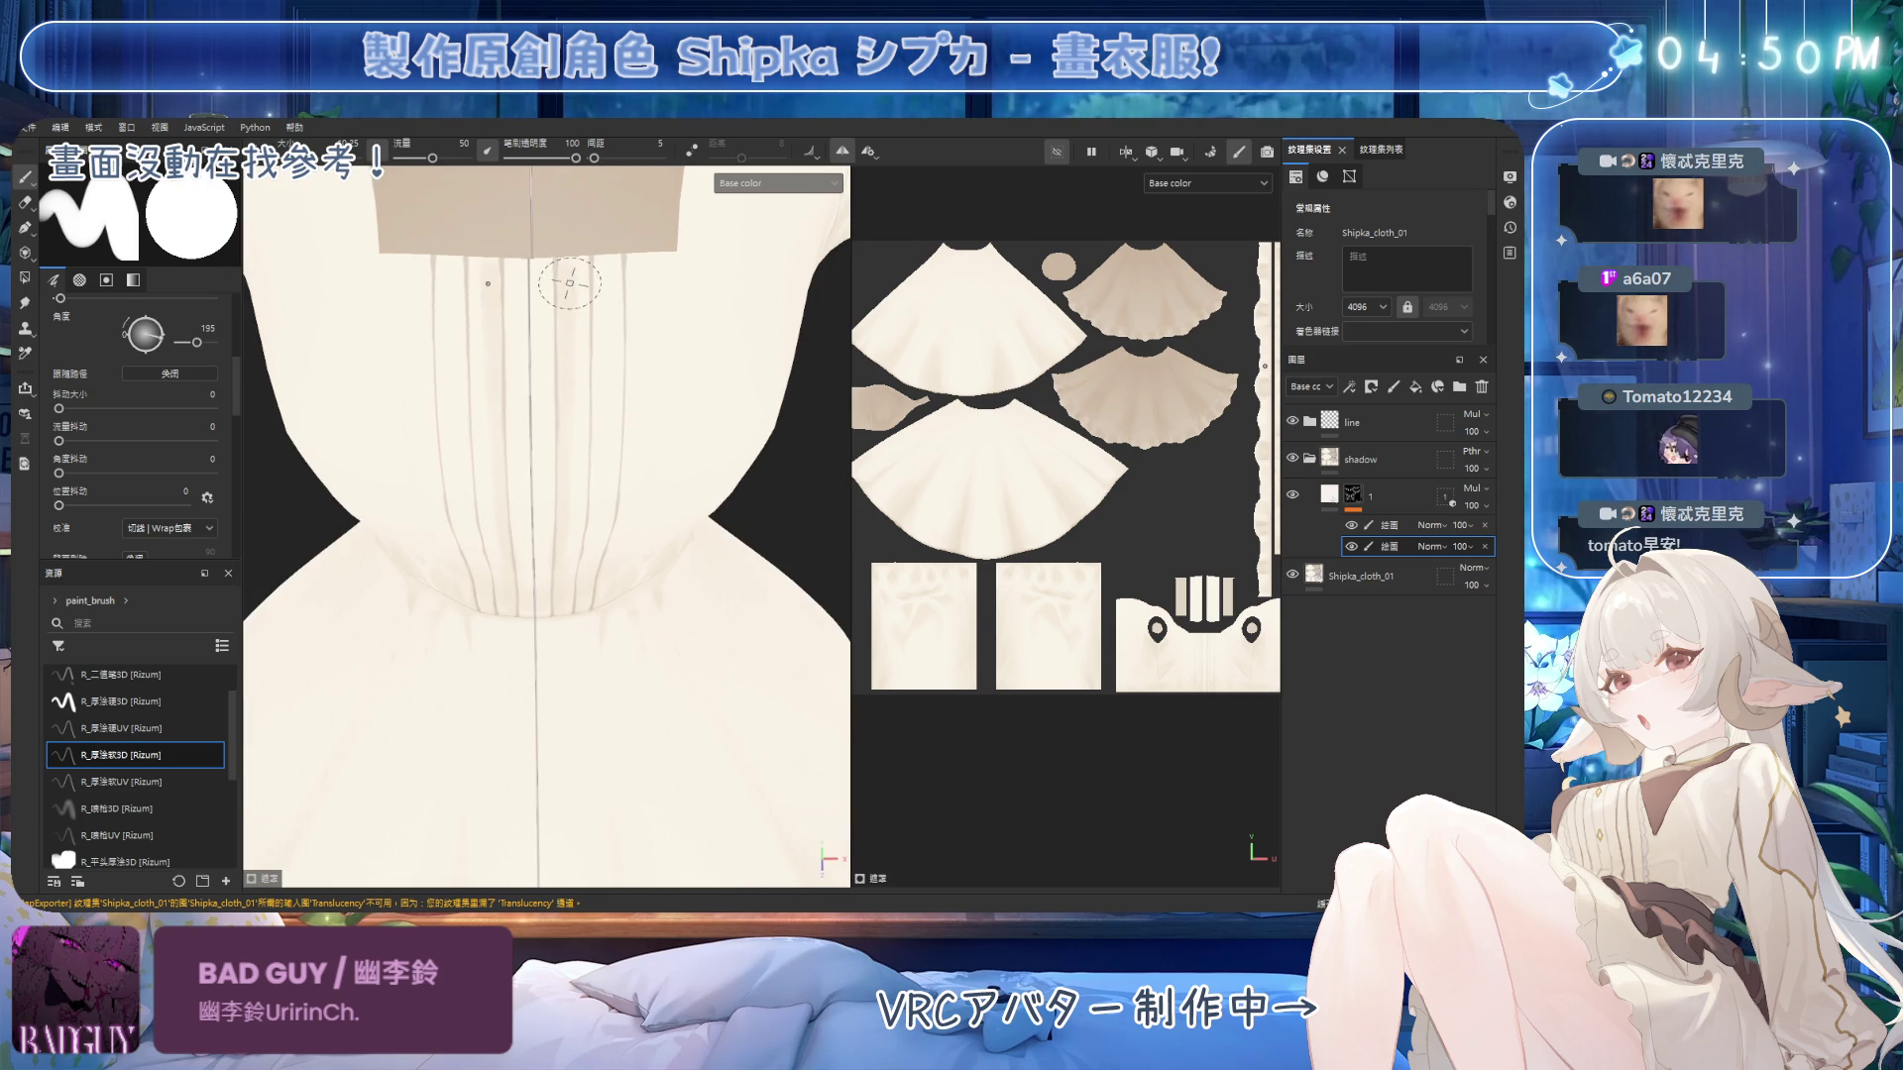
Paint and erase pleat shadows below the neckline, undoing two unwanted strokes, then view the greyscale mask.
key(e)
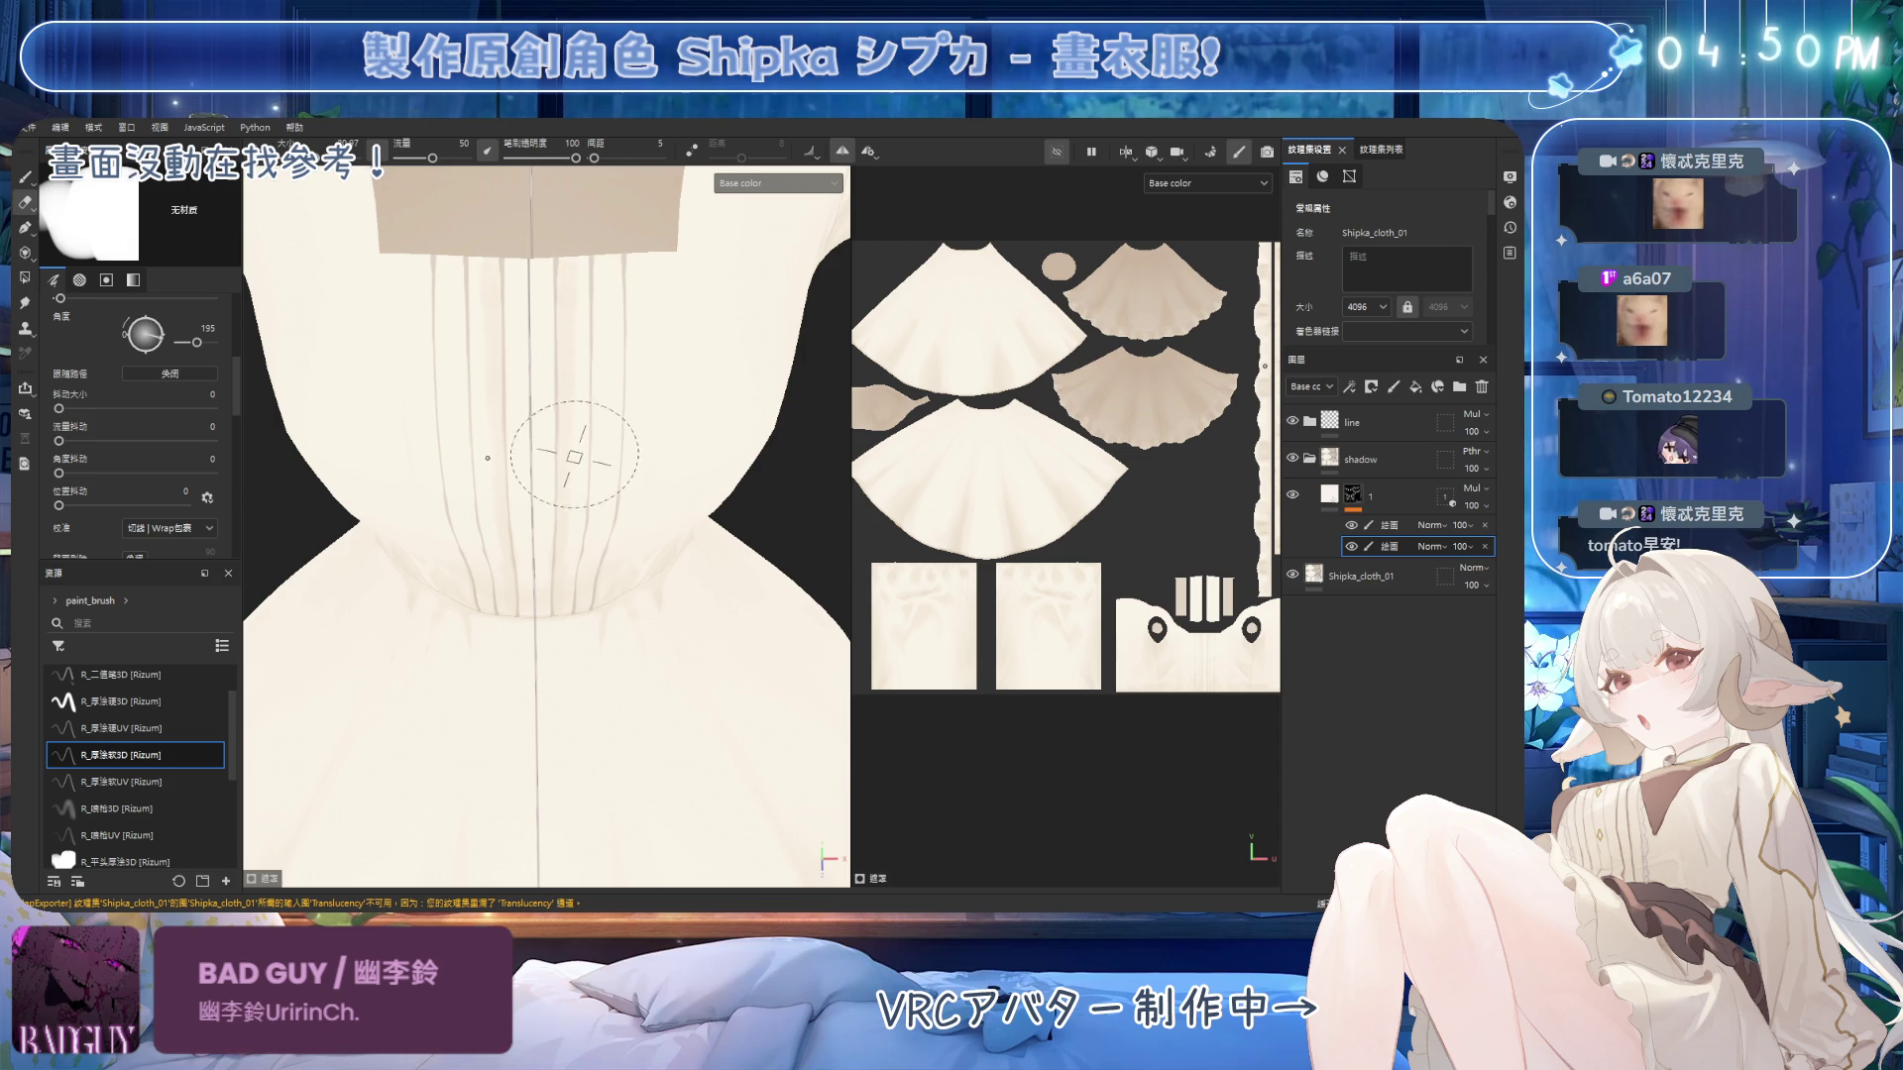
alt+drag(560, 520, 574, 426)
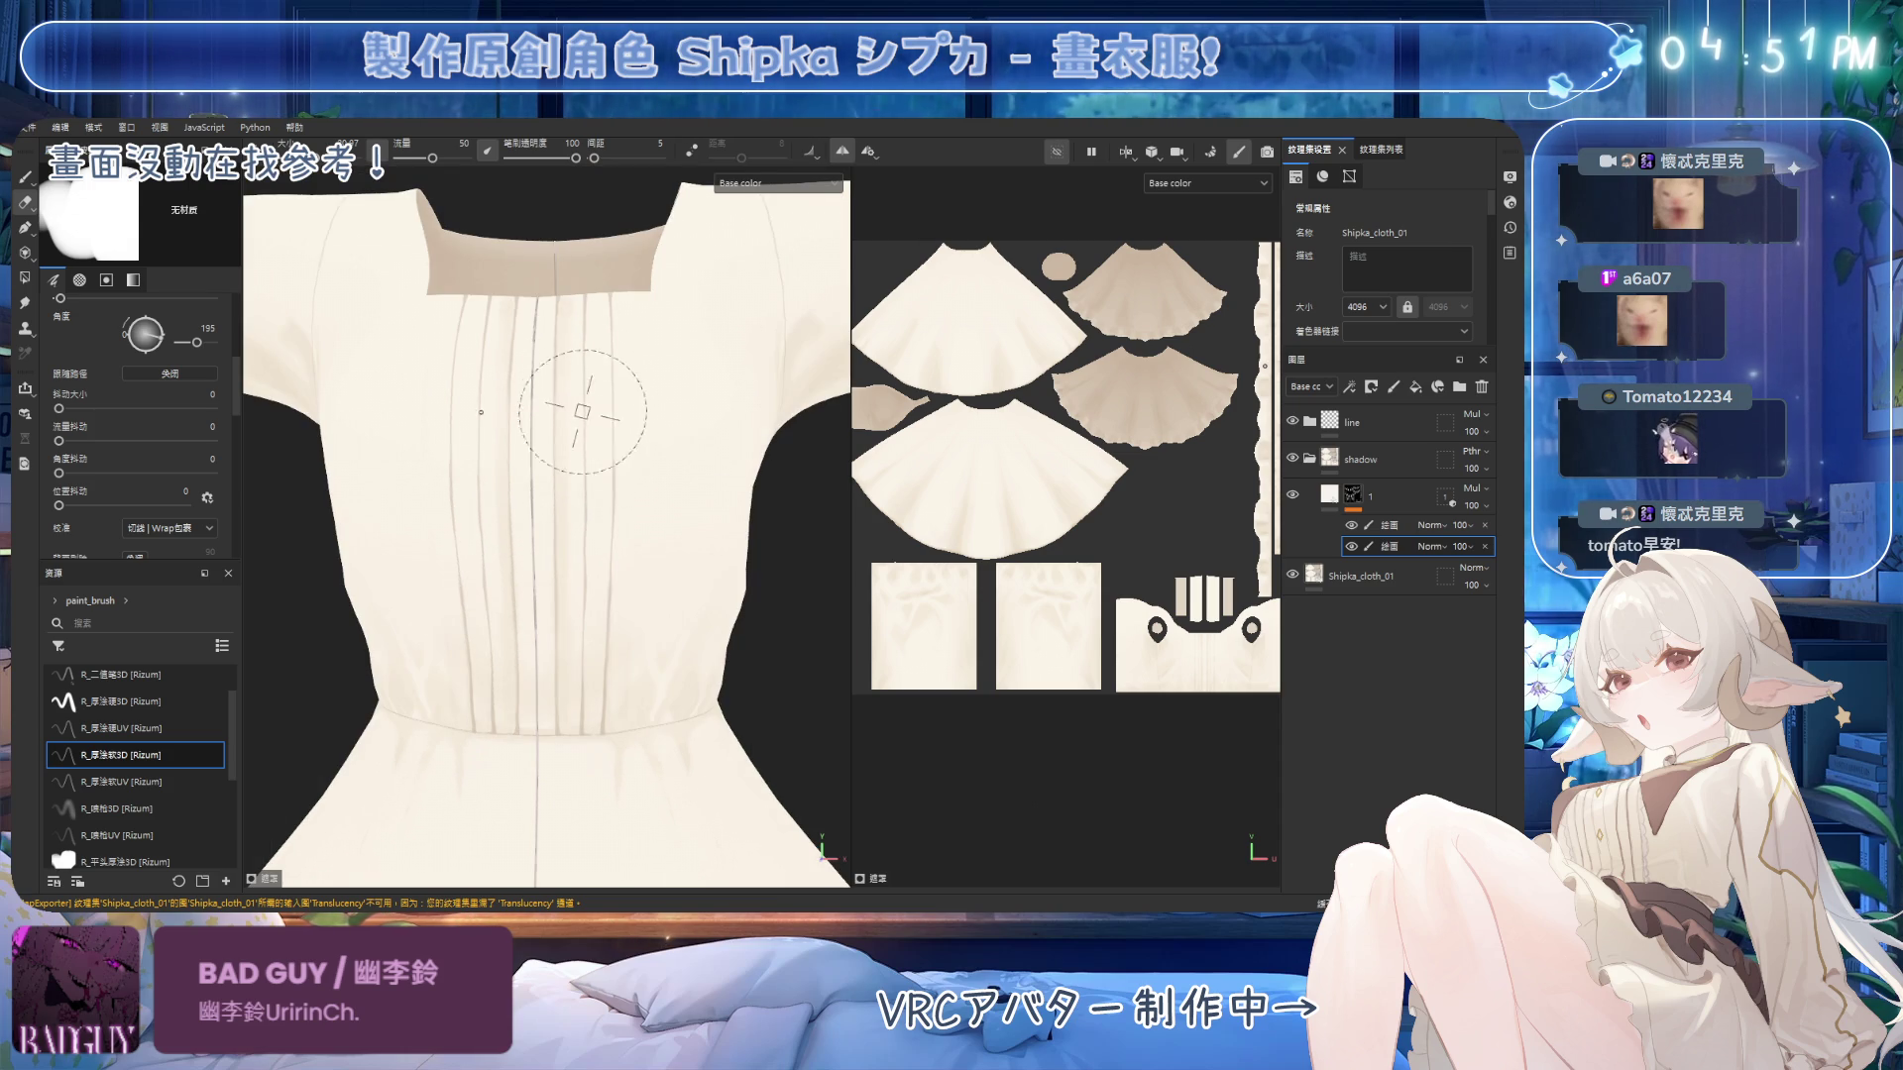
key(1)
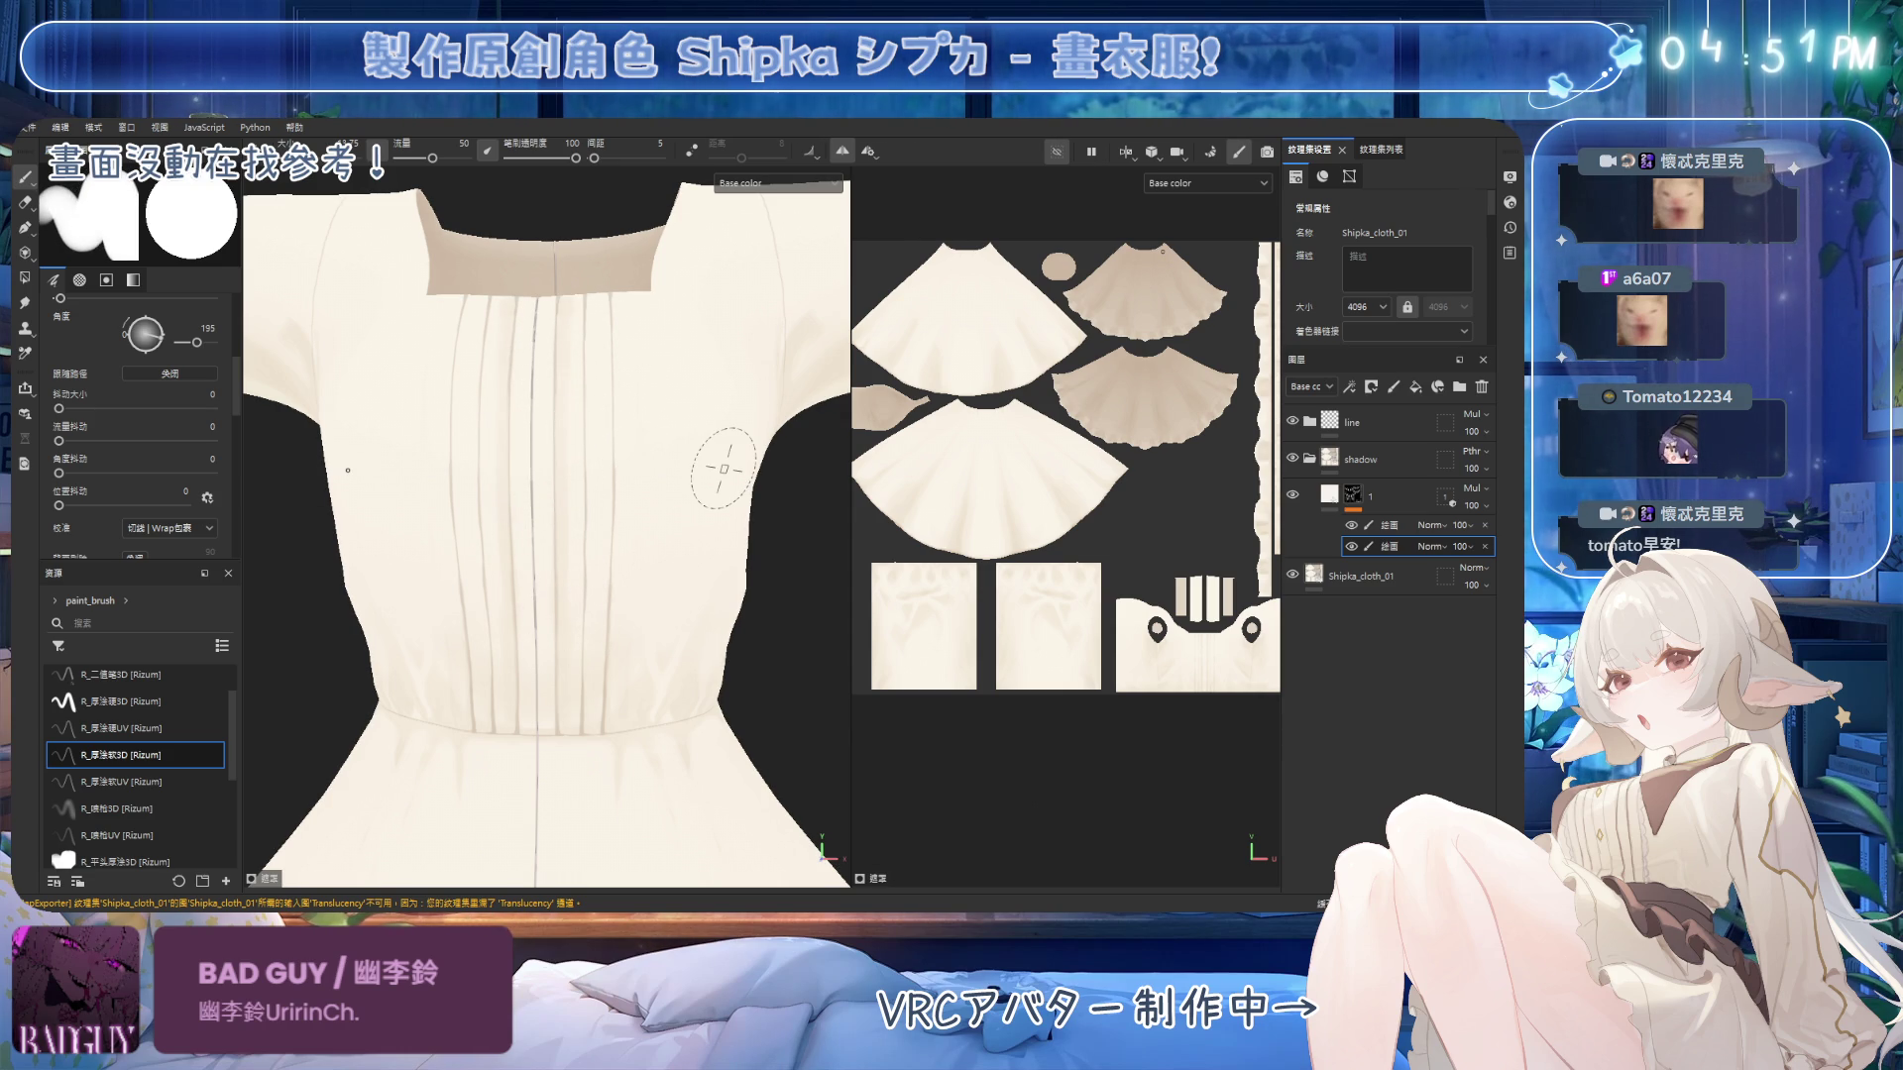
key(ctrl)
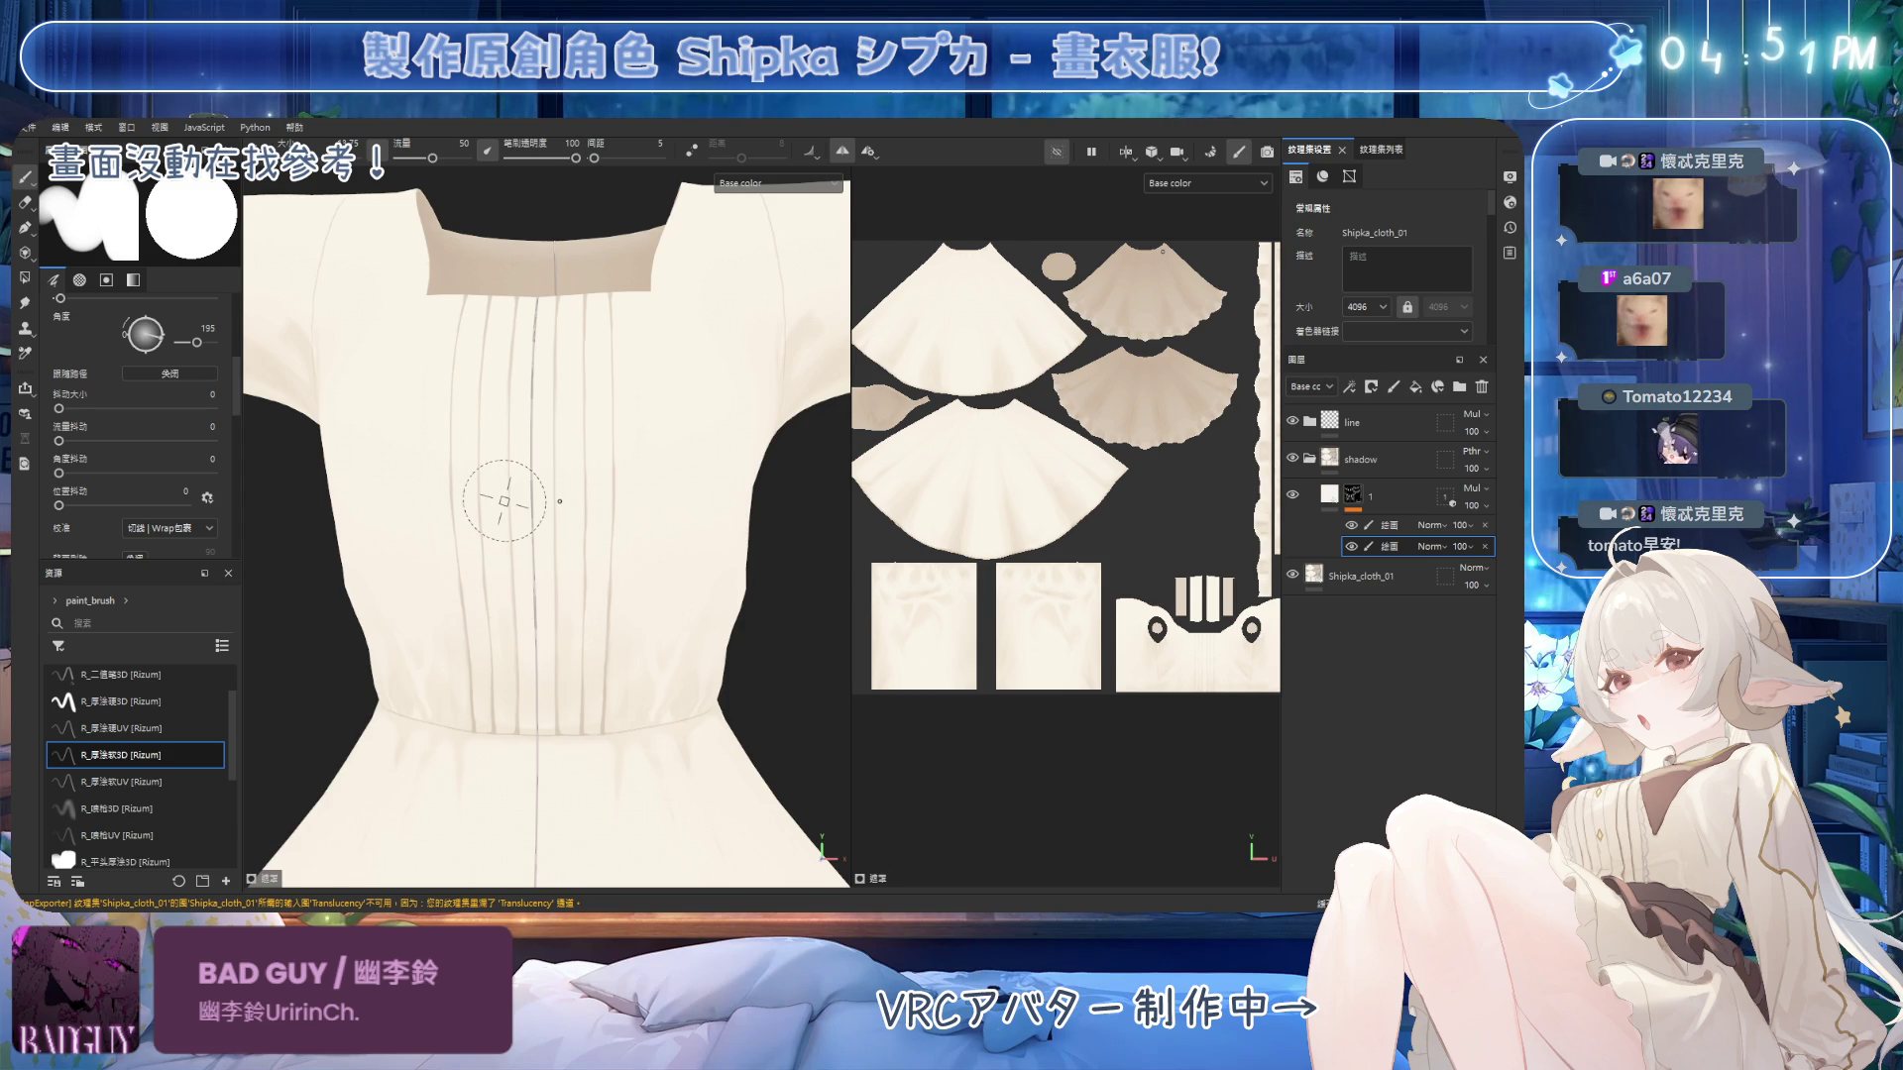
key(ctrl)
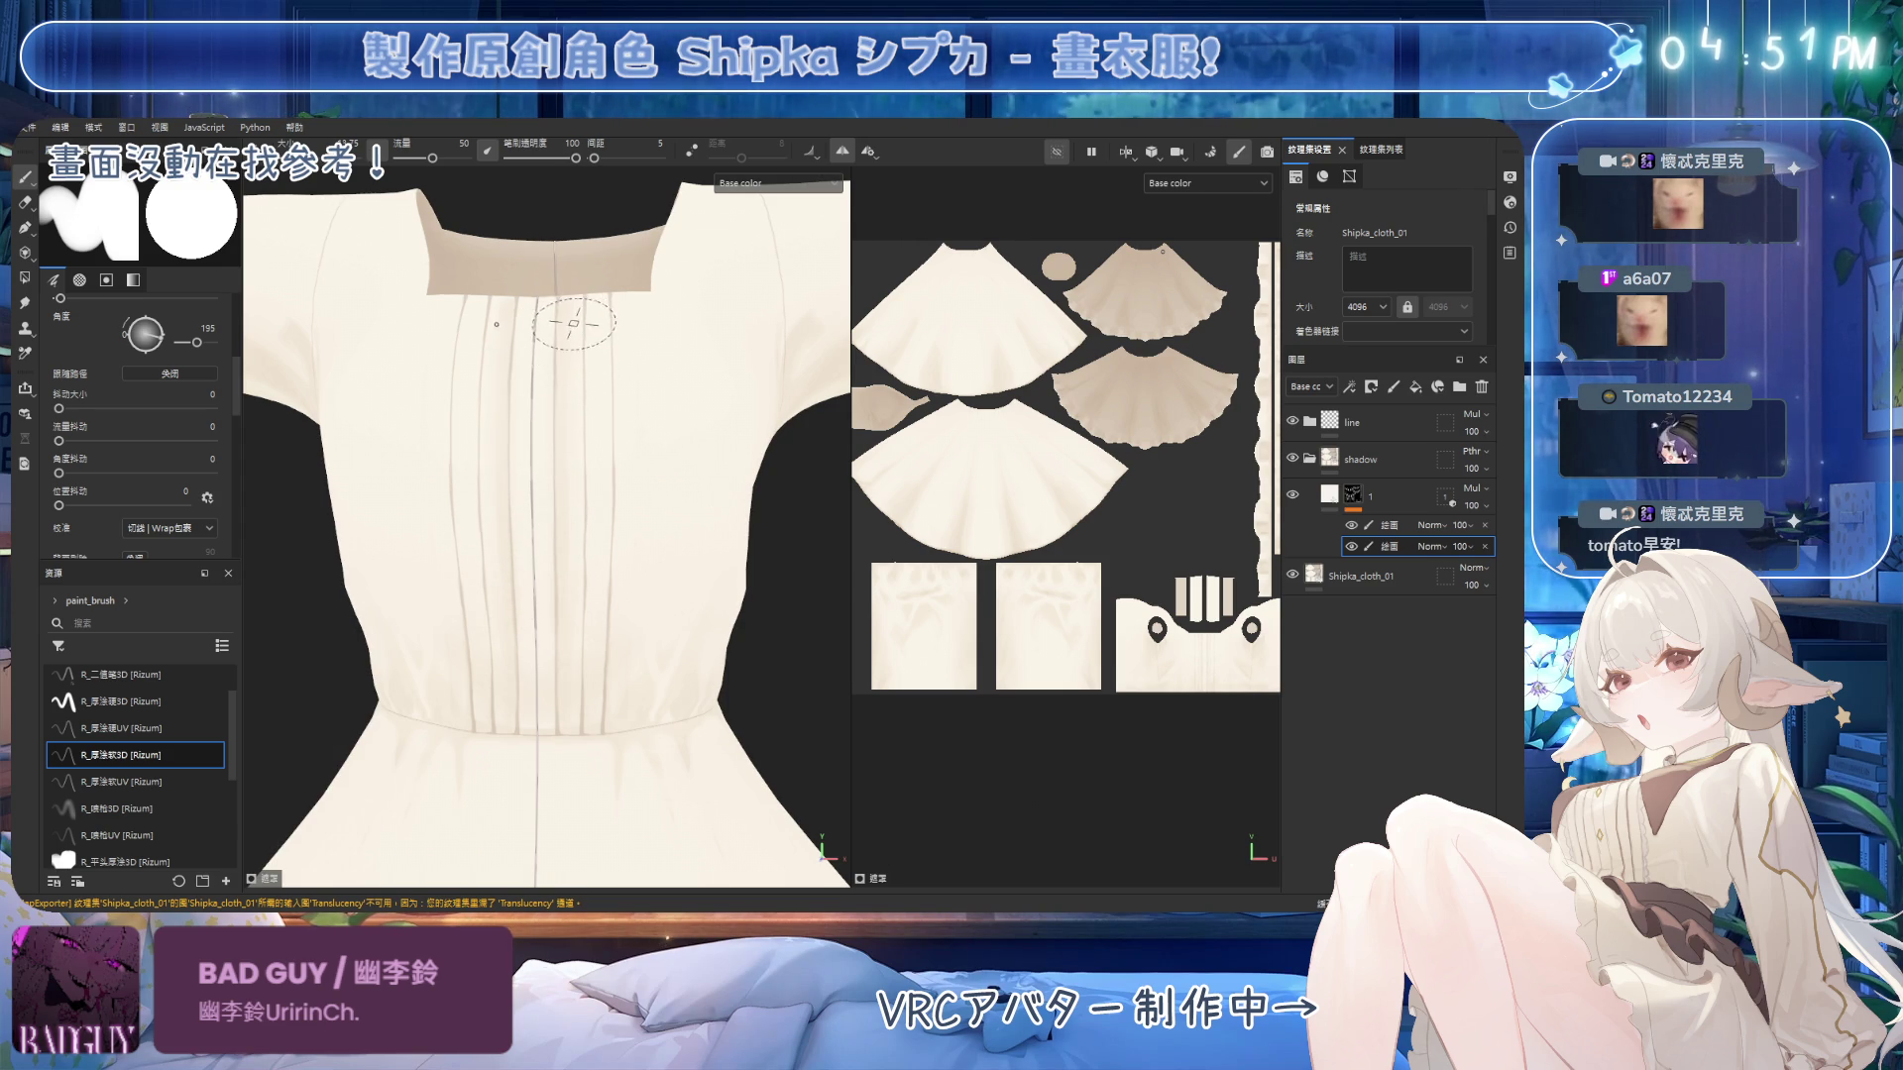
scroll(595, 416, up, 2)
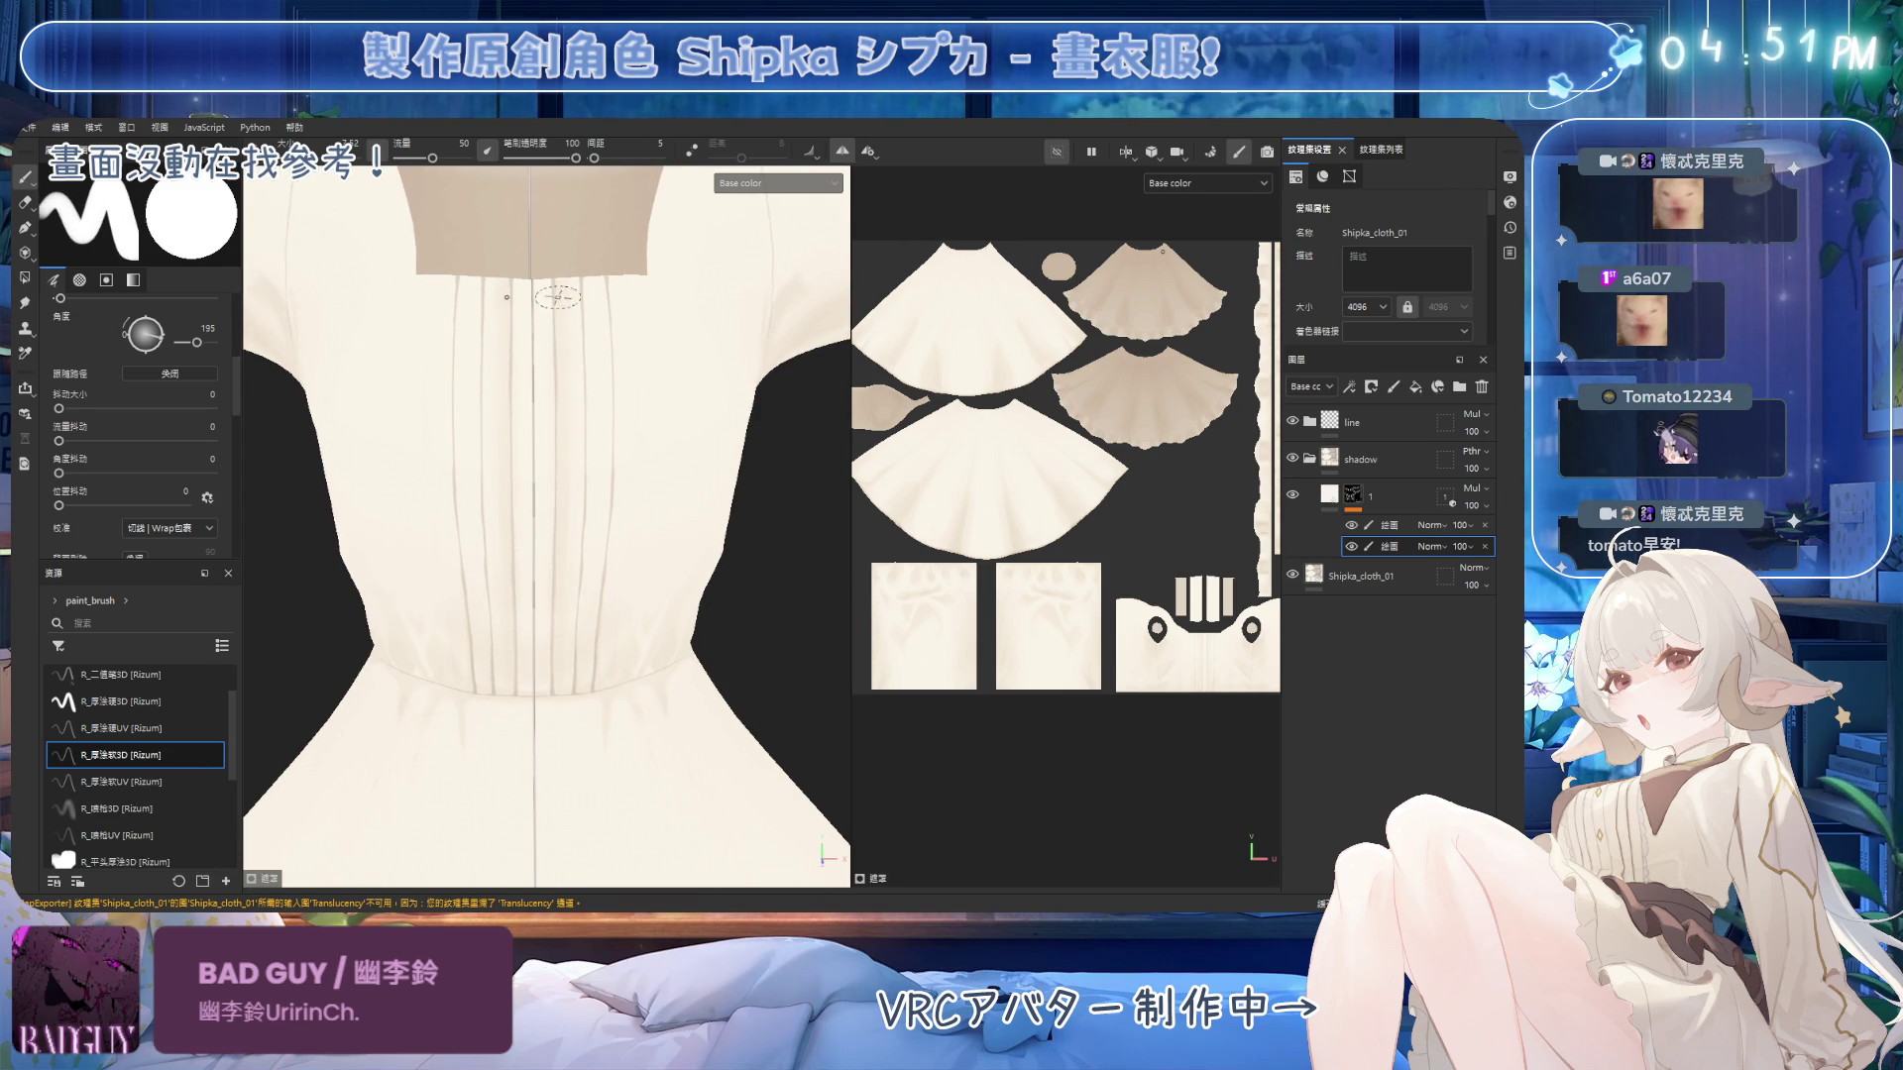
mouse_move(585, 382)
alt+mouse_down()
mouse_move(629, 361)
mouse_move(588, 359)
mouse_move(571, 300)
alt+mouse_up()
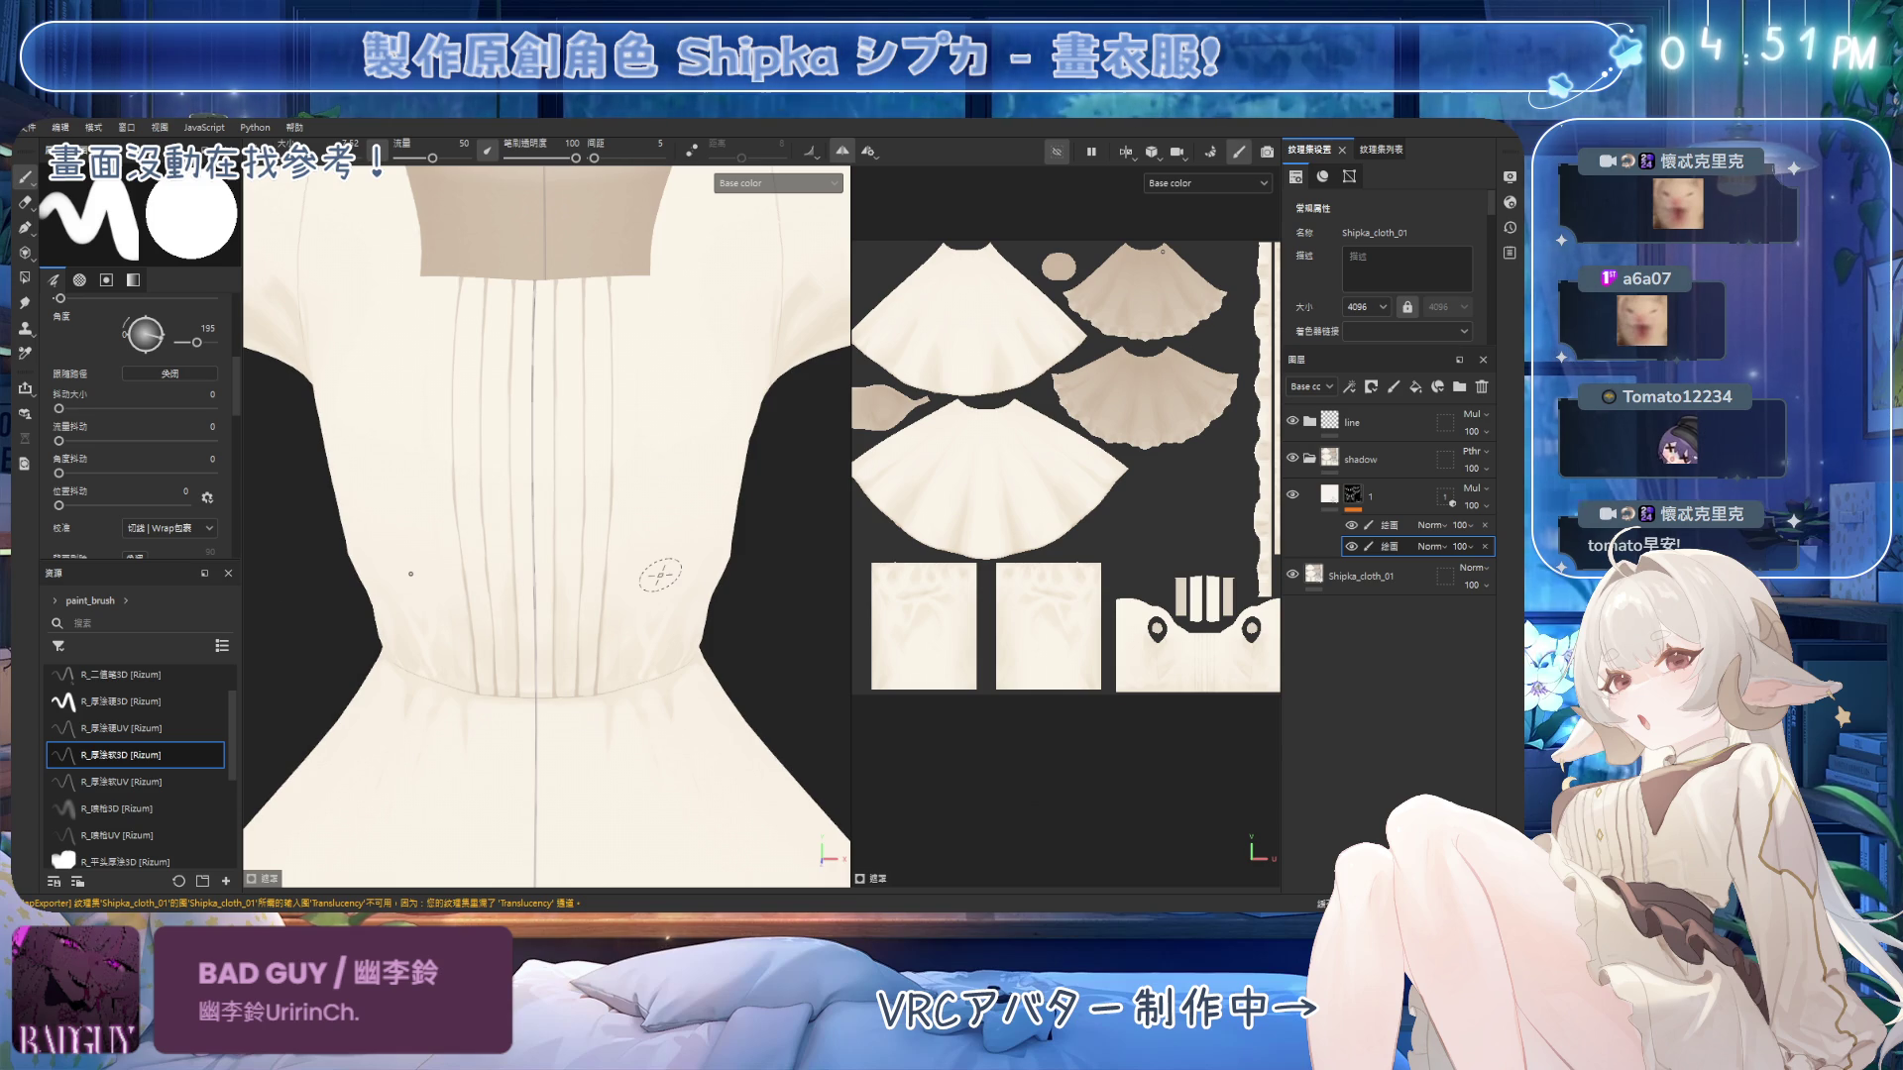
key(b)
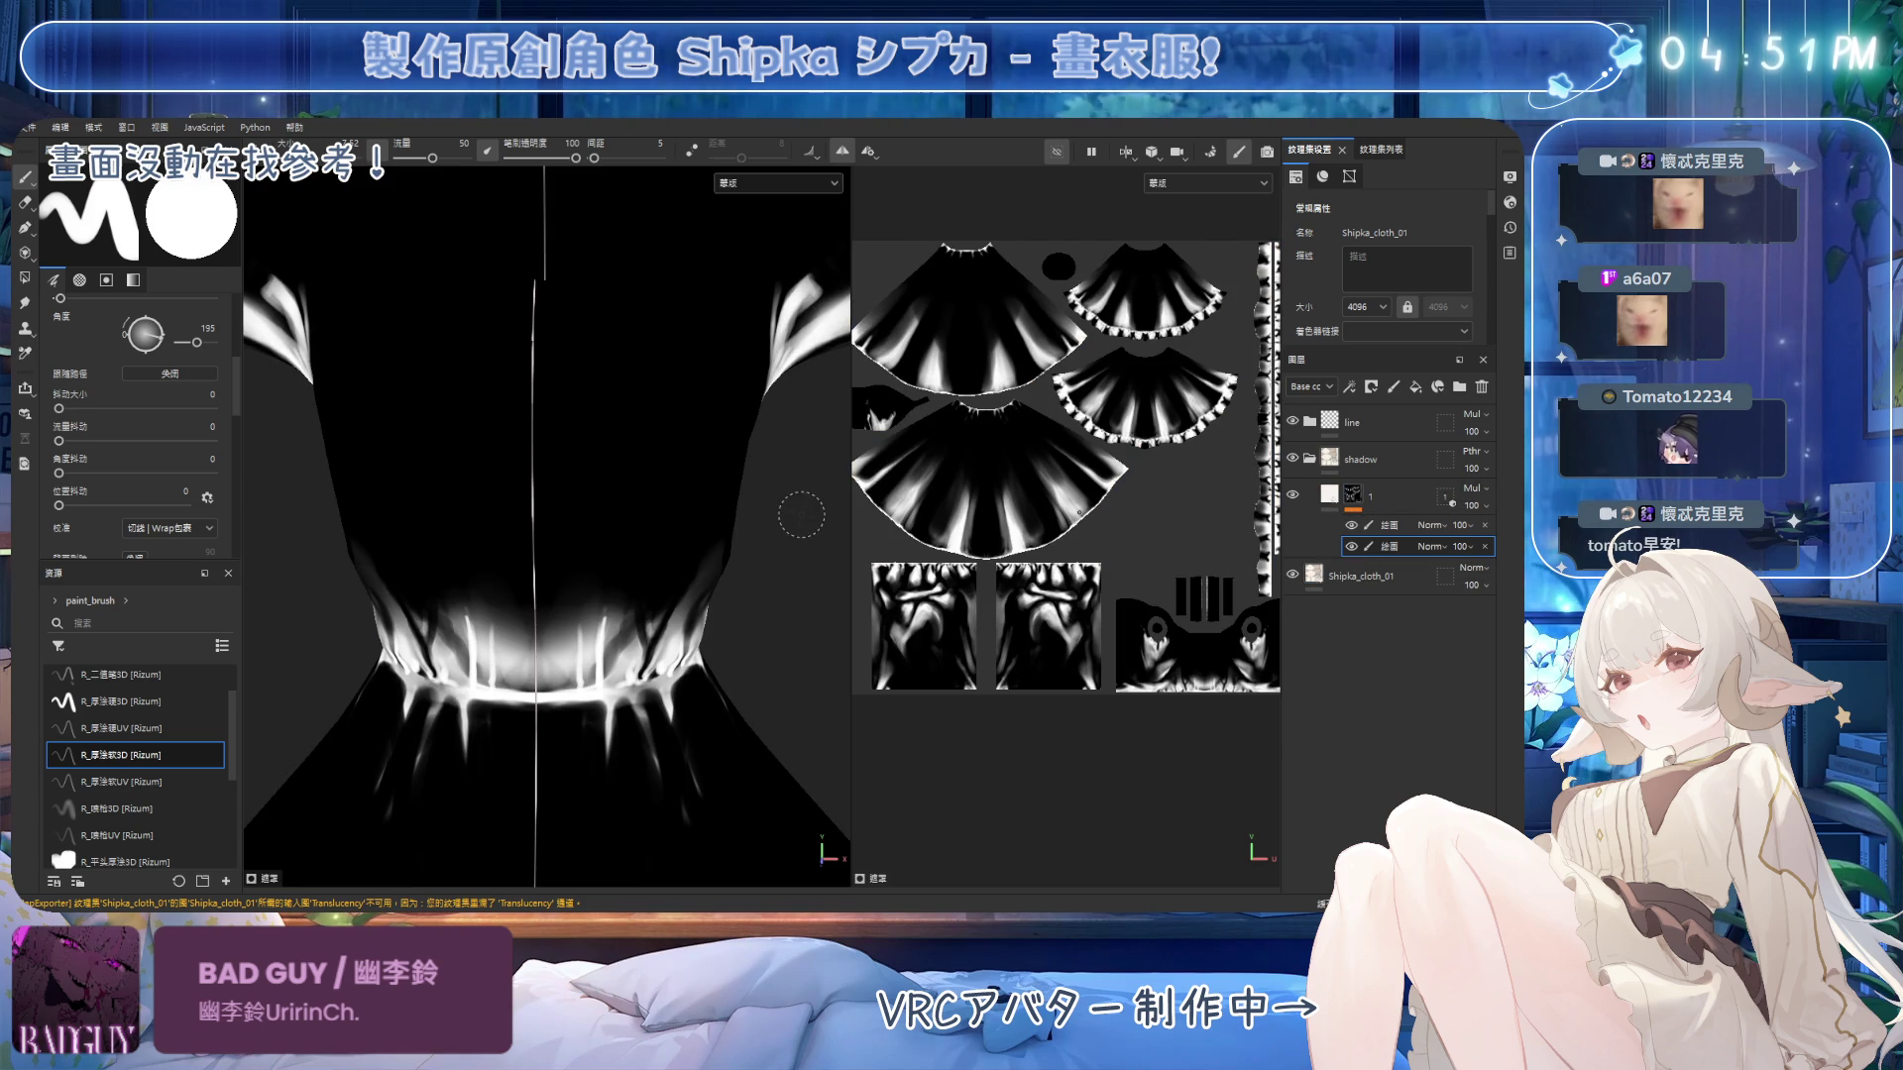
Add a new paint sublayer under layer 1 and paint soft vertical shadows down the bodice.
click(1387, 495)
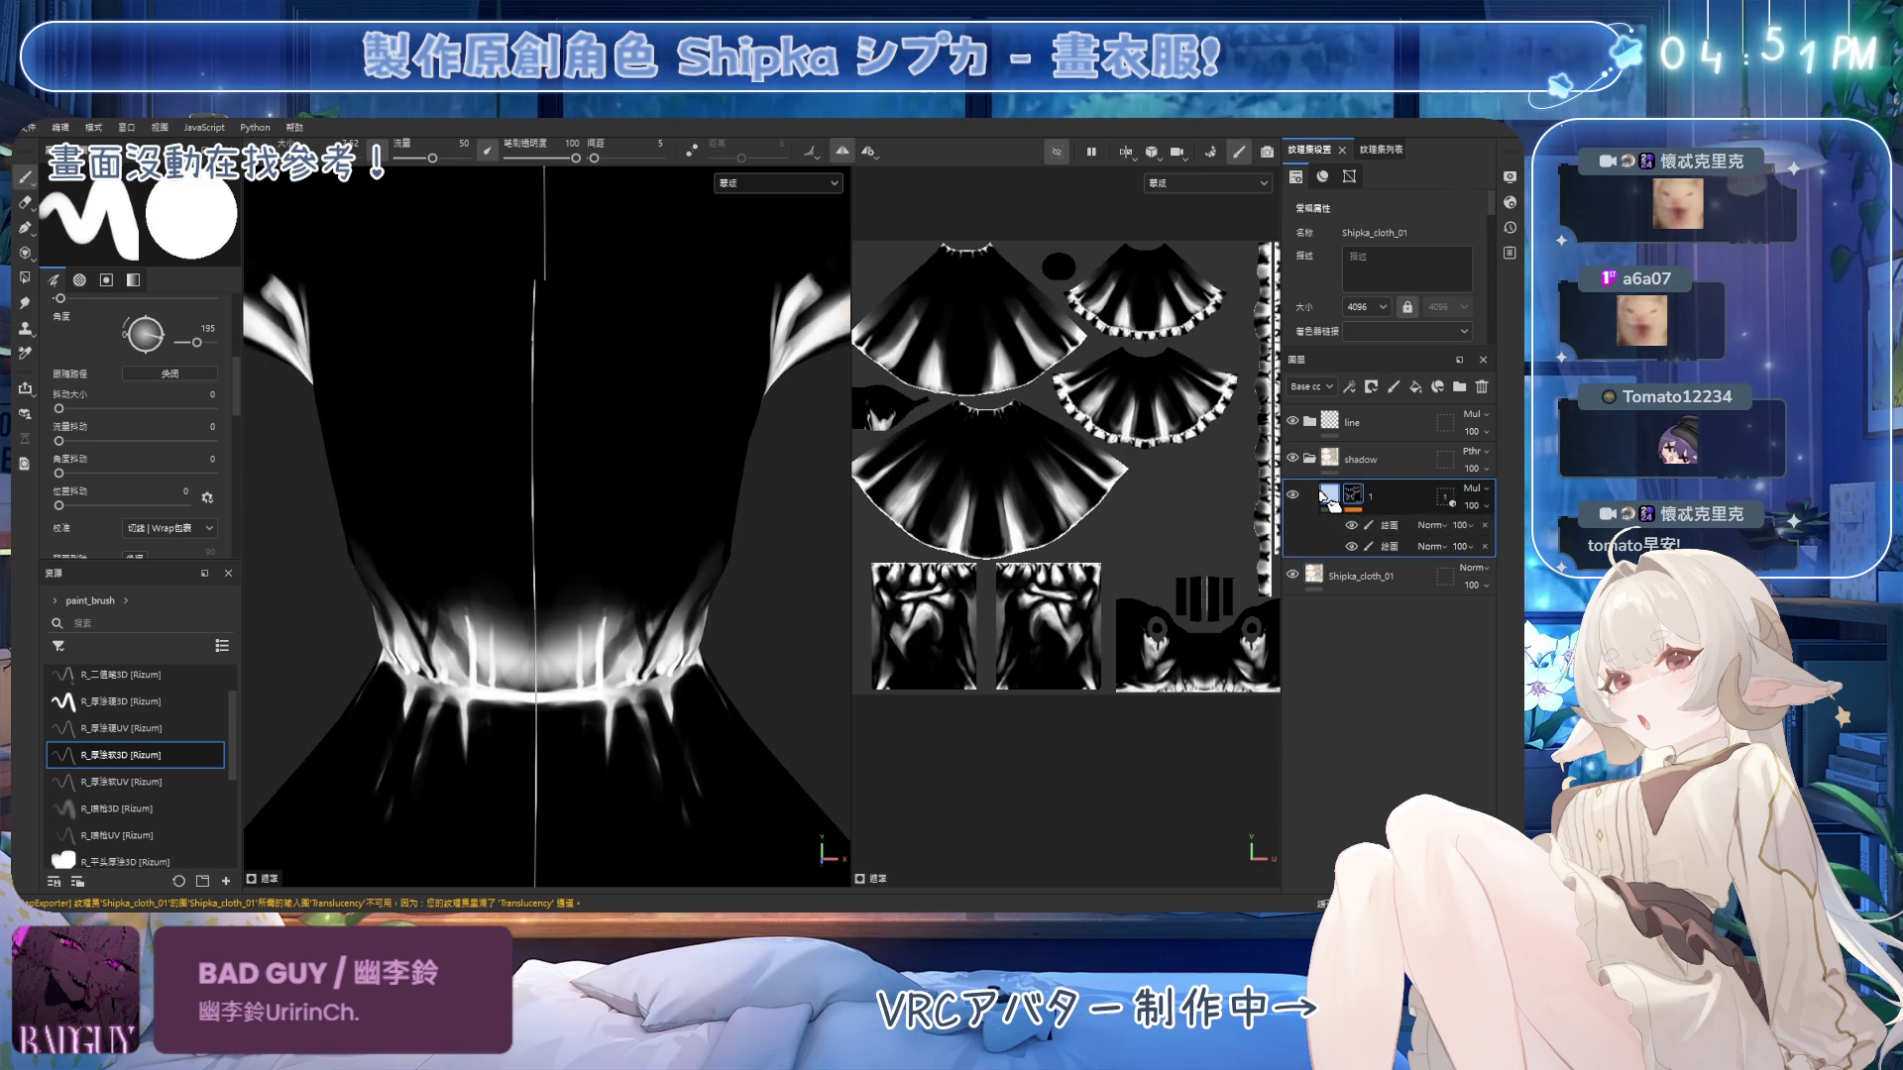
key(m)
click(1397, 525)
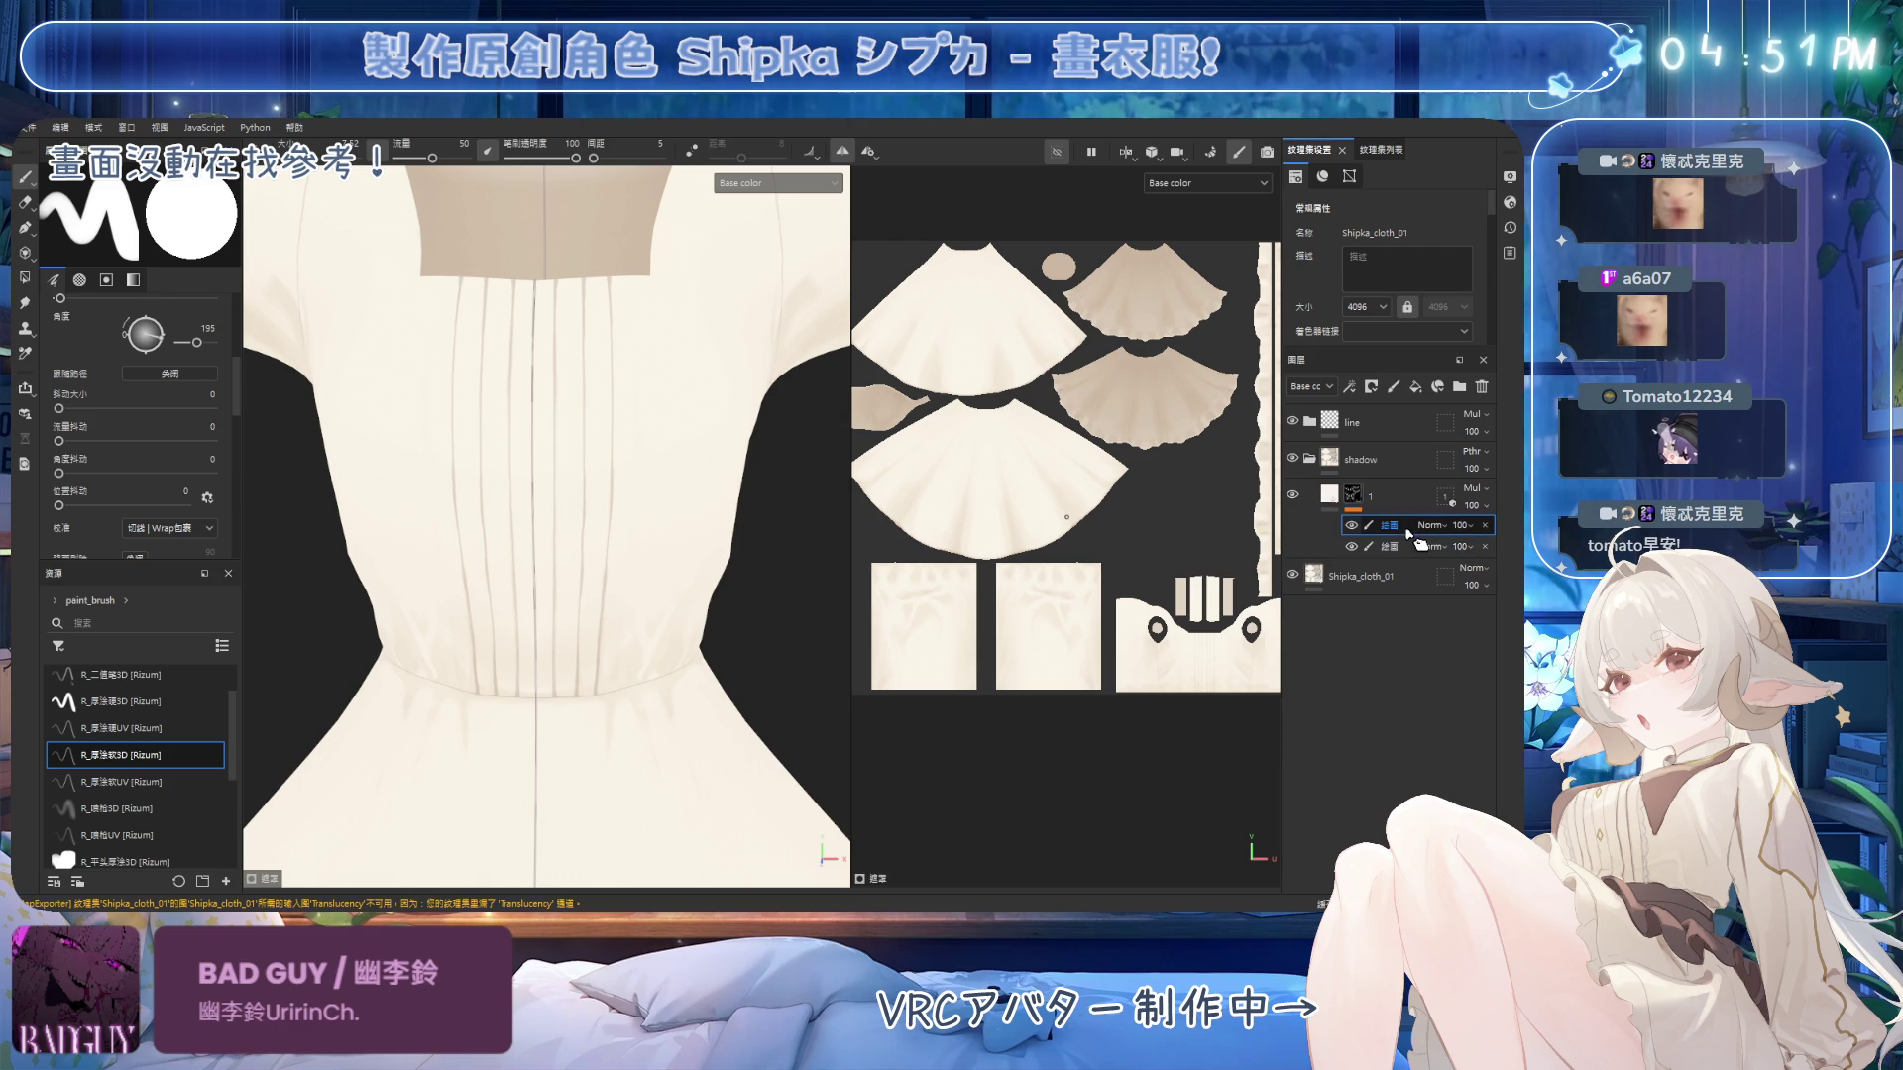
click(1392, 386)
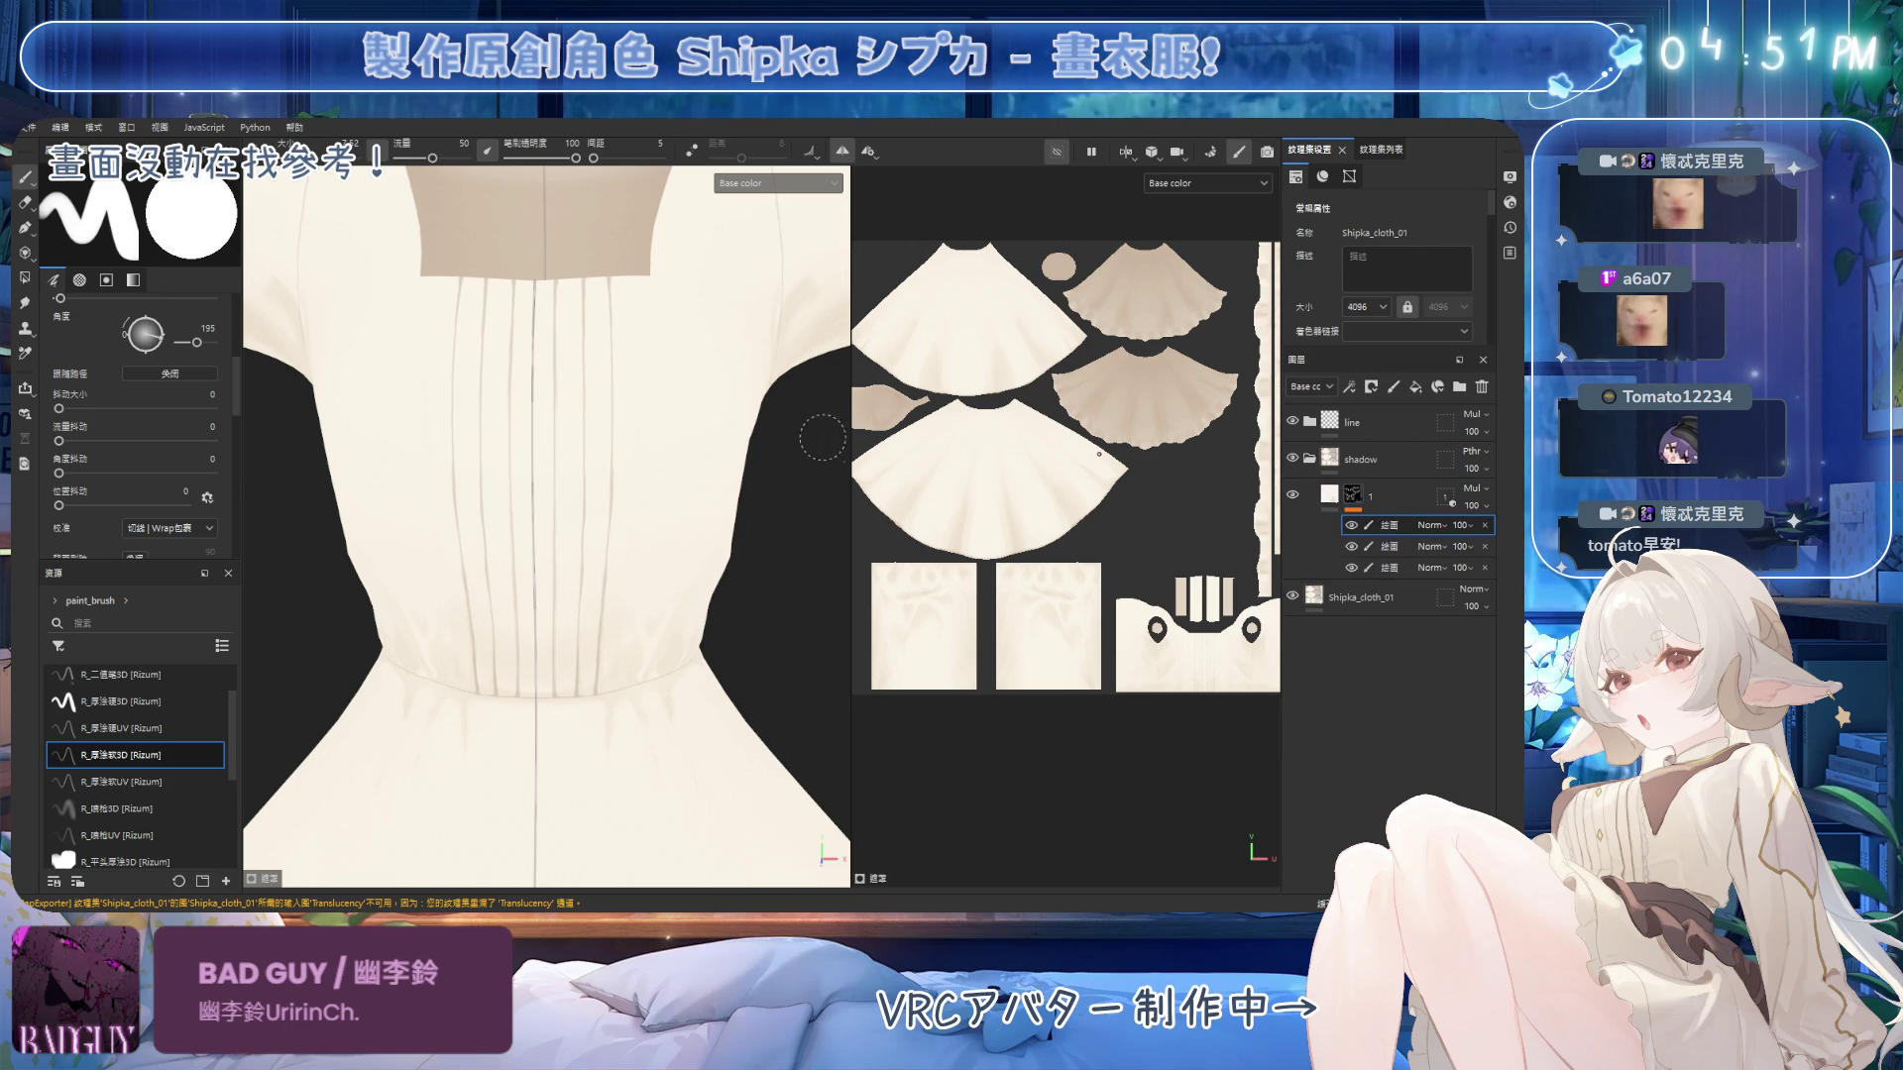
drag(560, 318, 565, 591)
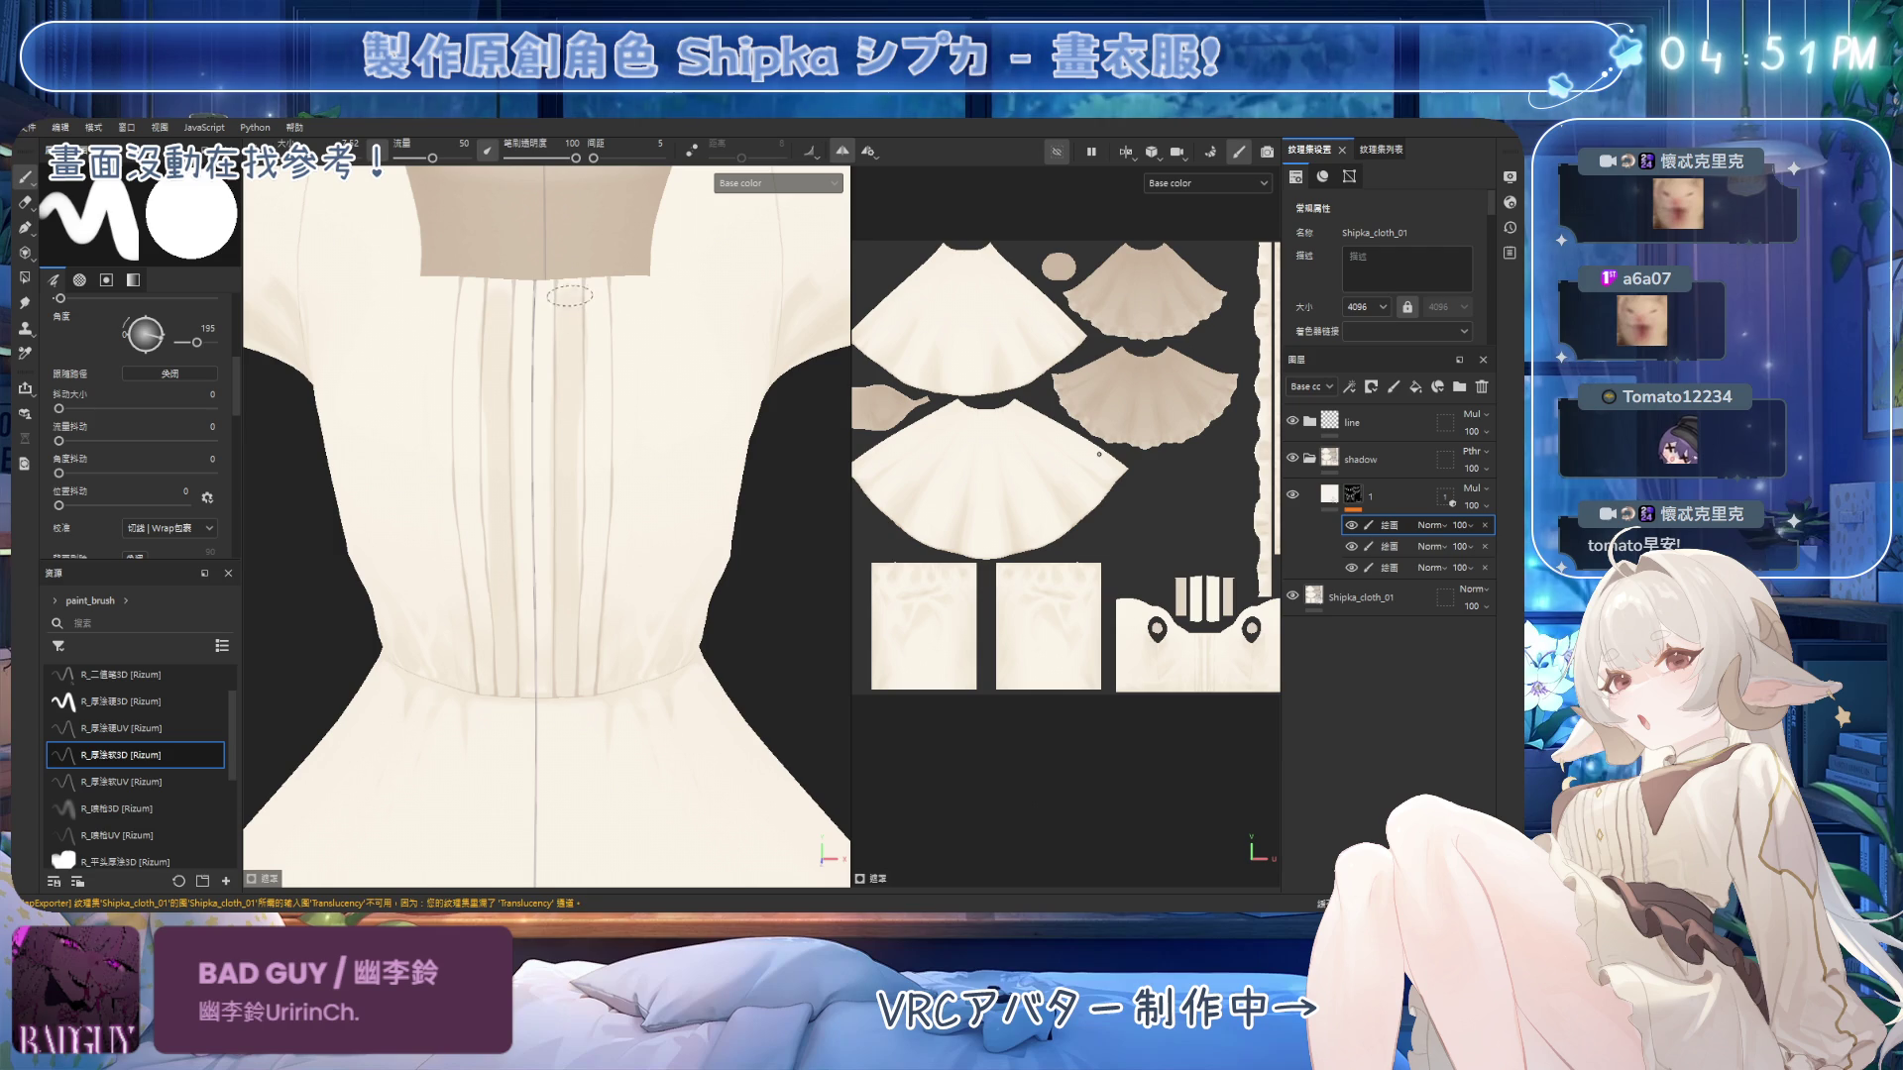
drag(595, 285, 595, 666)
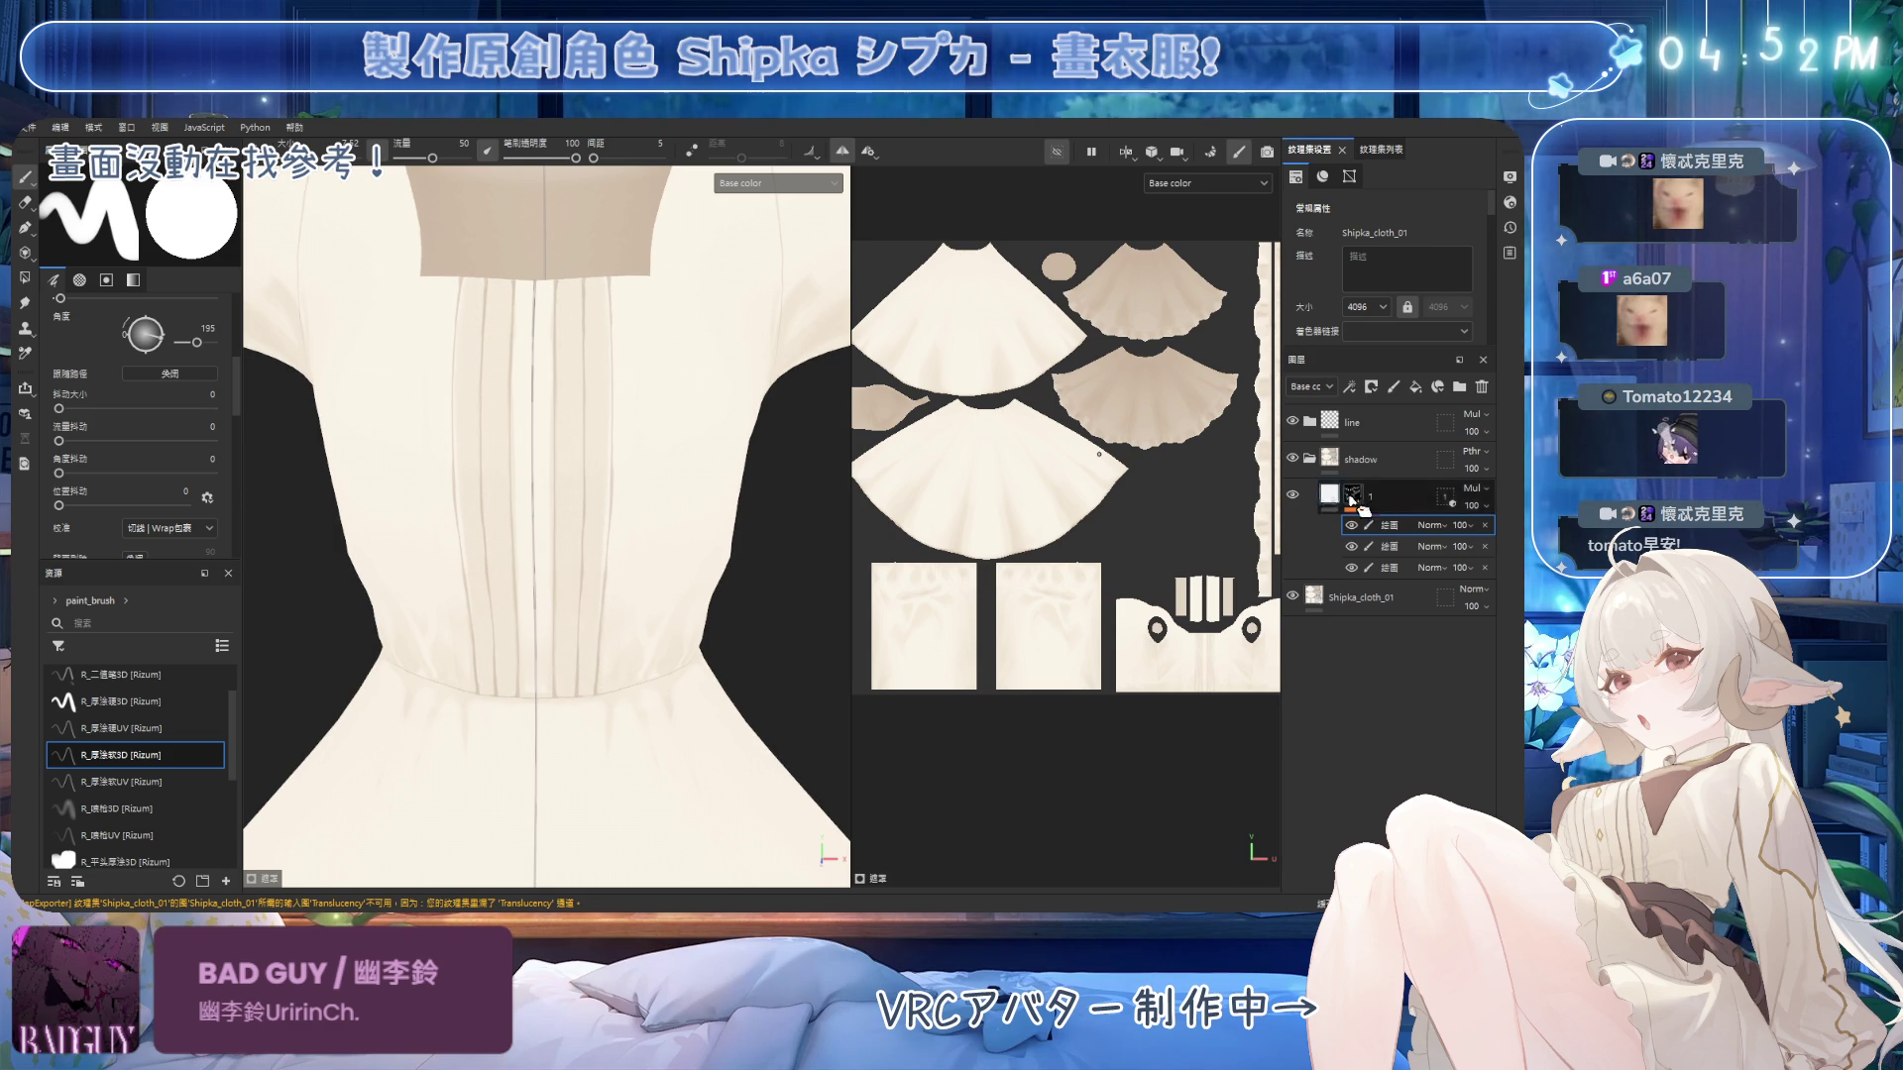
Lower the fold shading layer's opacity to about 42 and erase with a brush around size 69.
mouse_move(1460, 525)
mouse_down()
mouse_move(1496, 550)
mouse_move(1447, 570)
mouse_up()
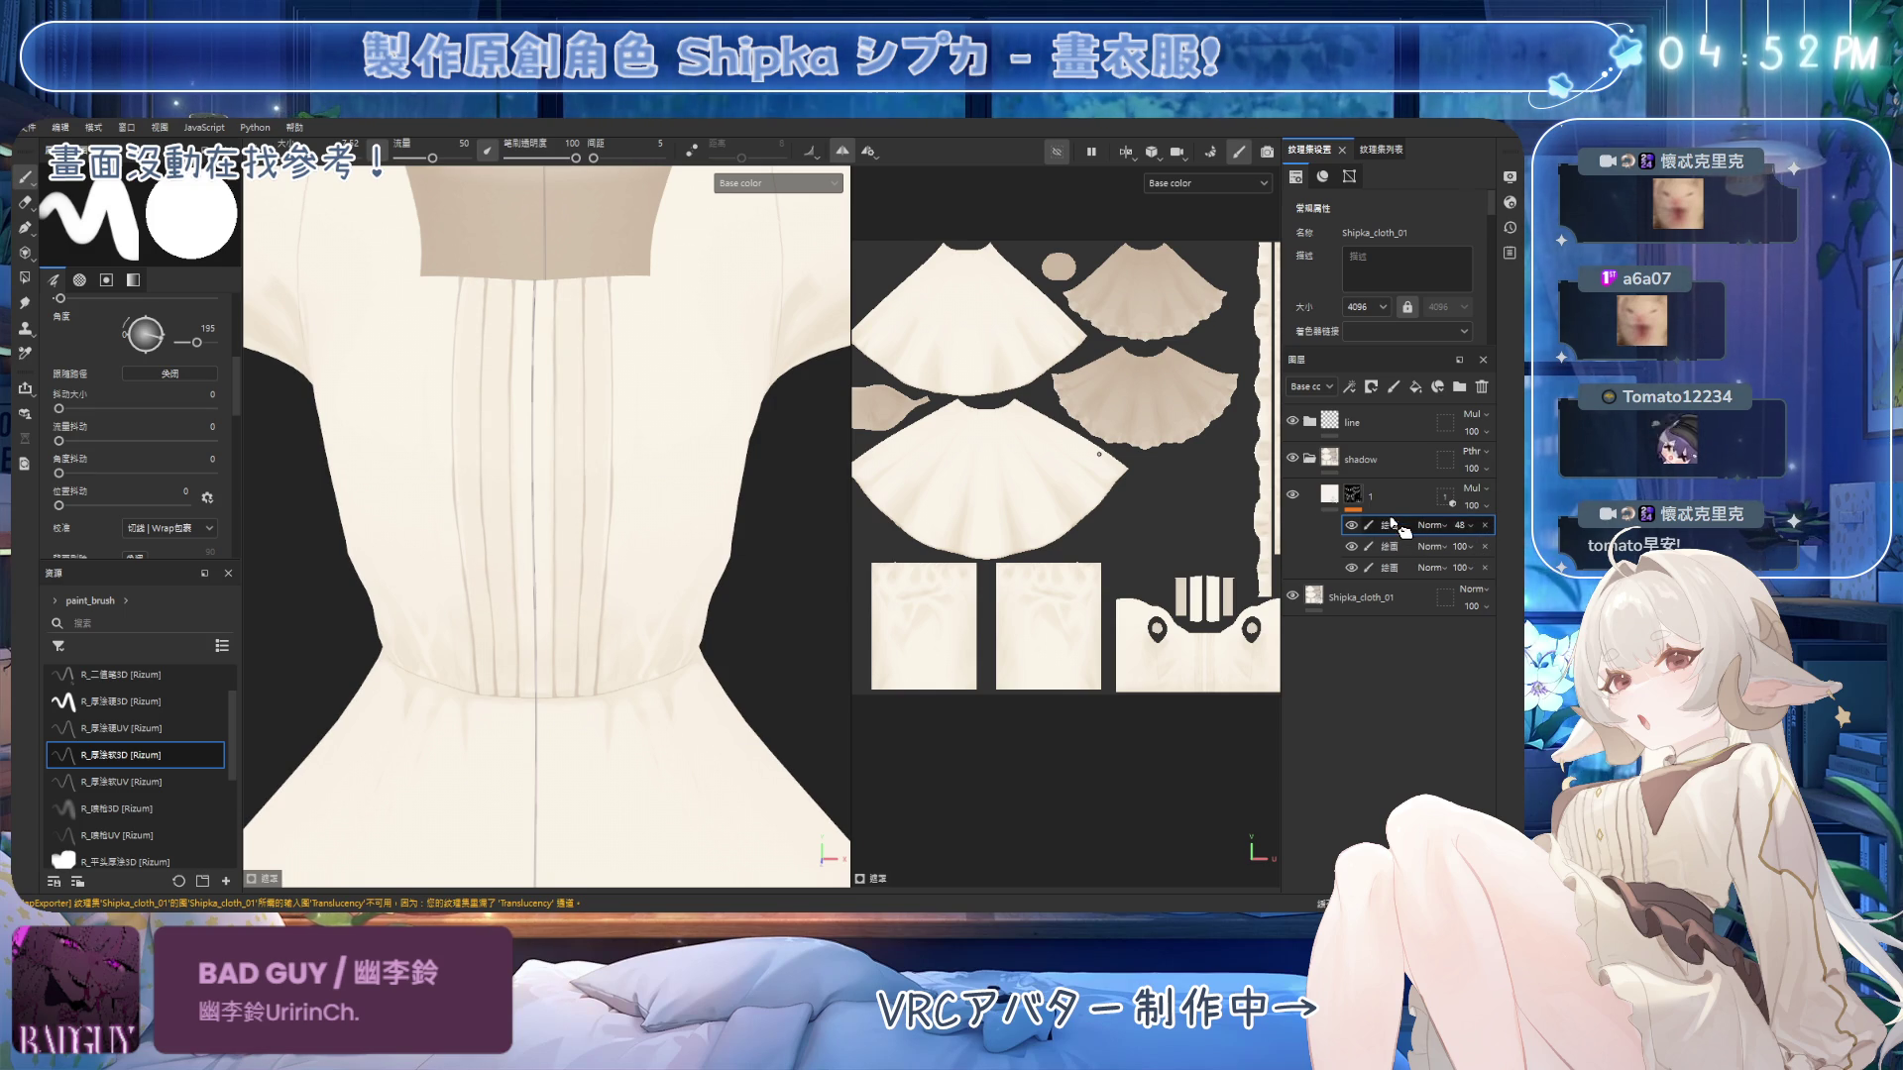
key(2)
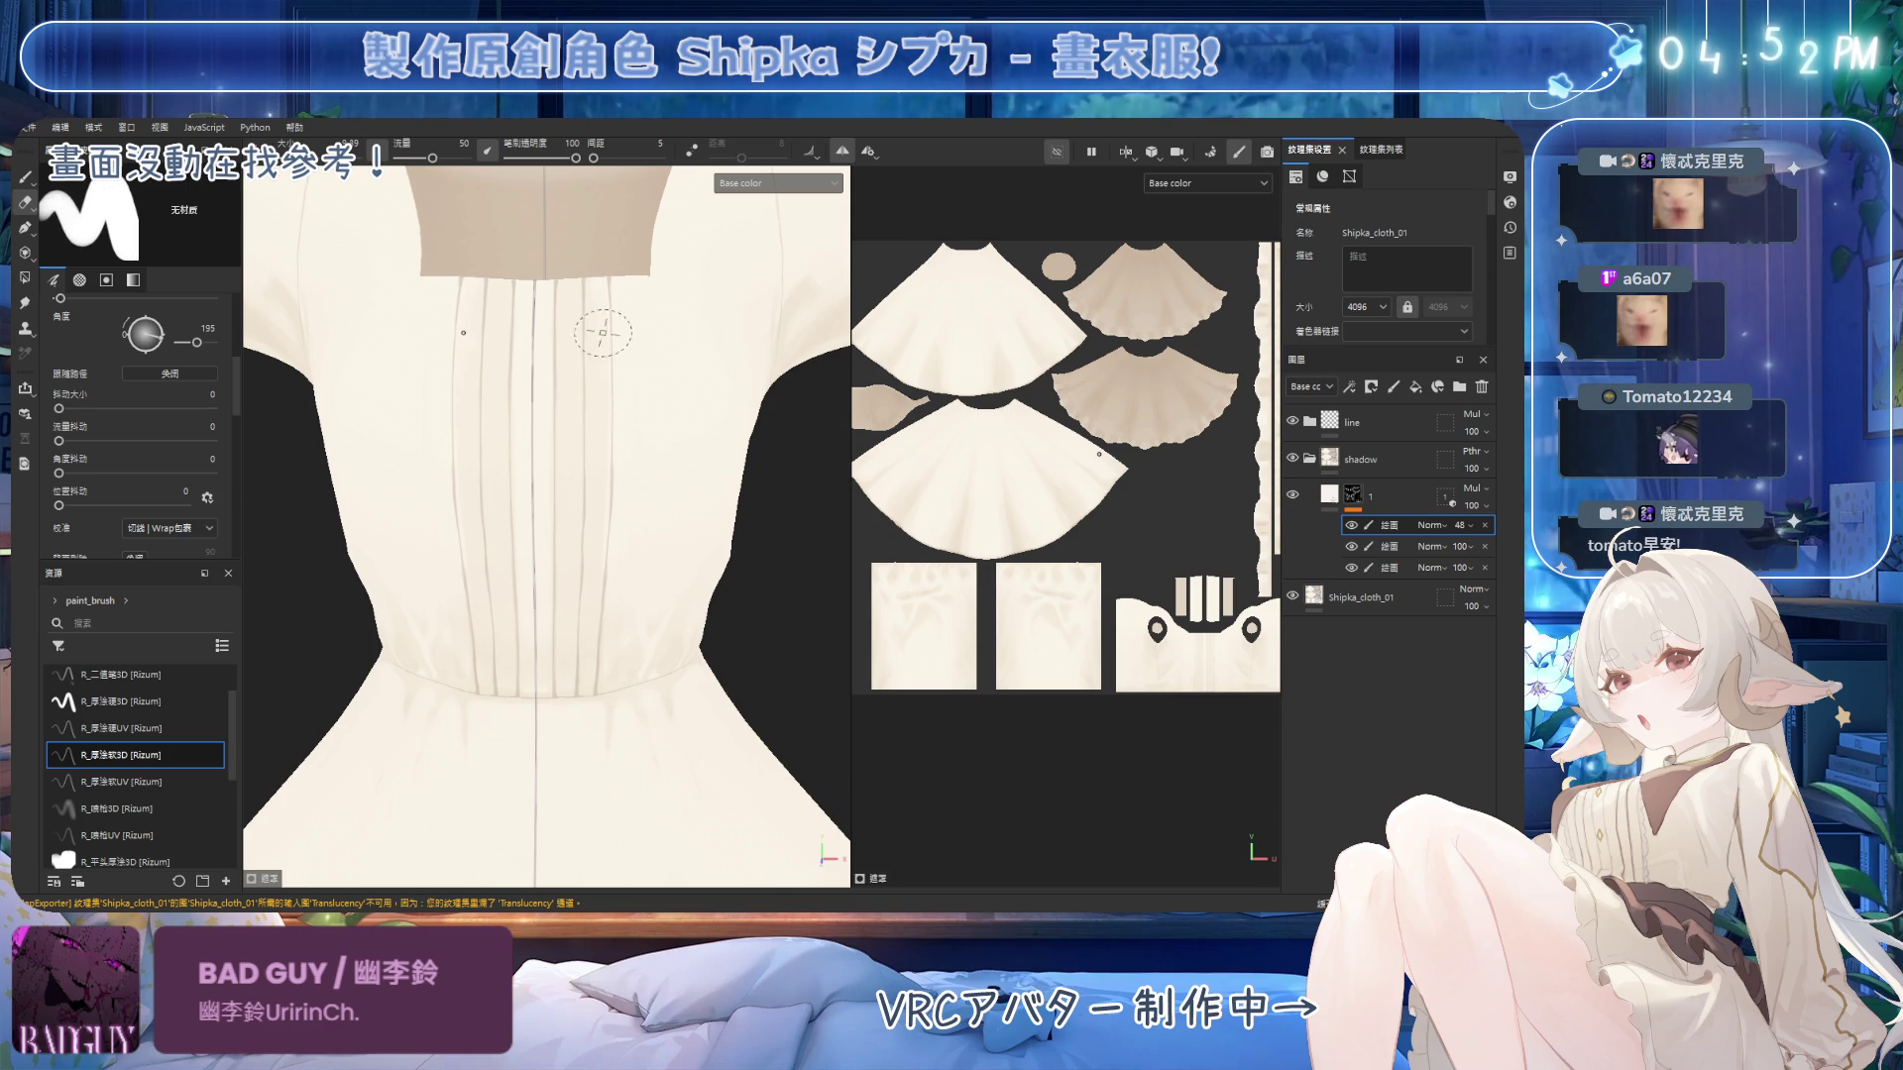
key(bracketright)
key(bracketright)
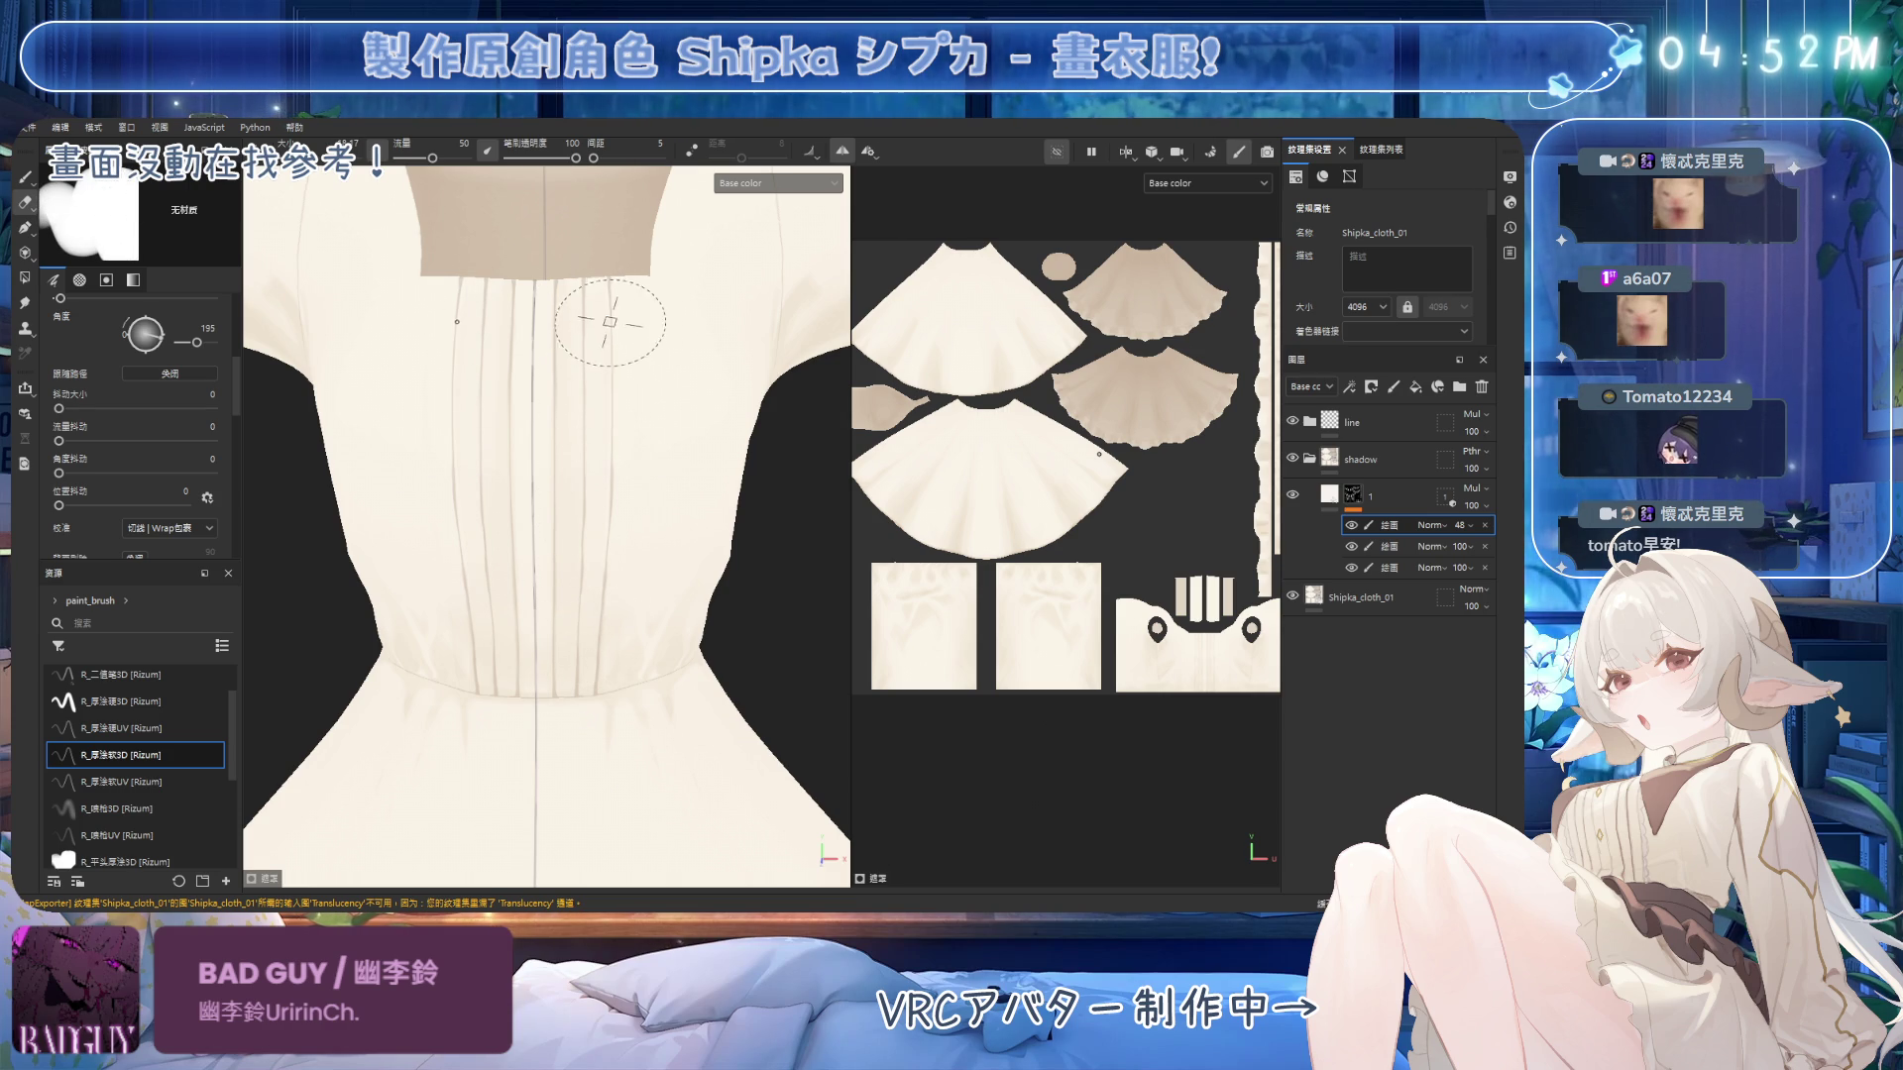
key(bracketleft)
key(bracketleft)
key(bracketleft)
key(bracketright)
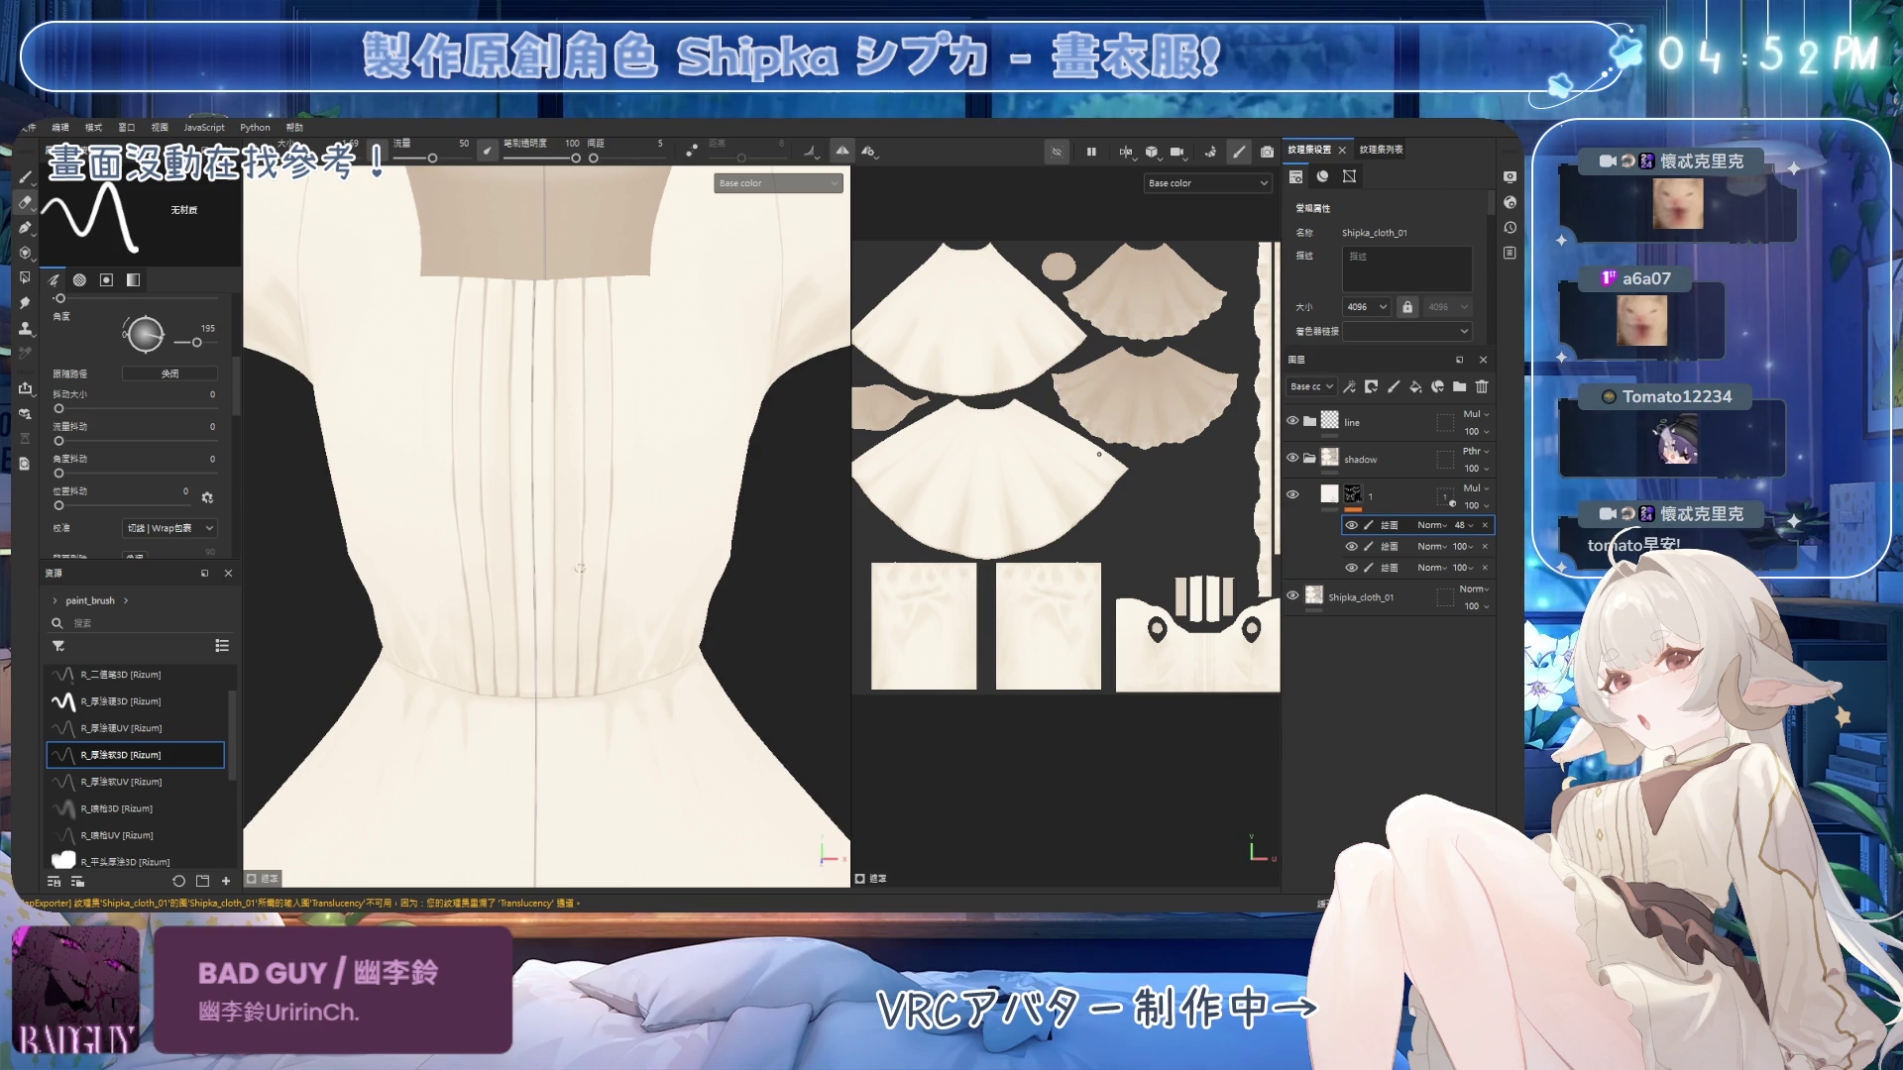
alt+click(1353, 494)
alt+click(1353, 493)
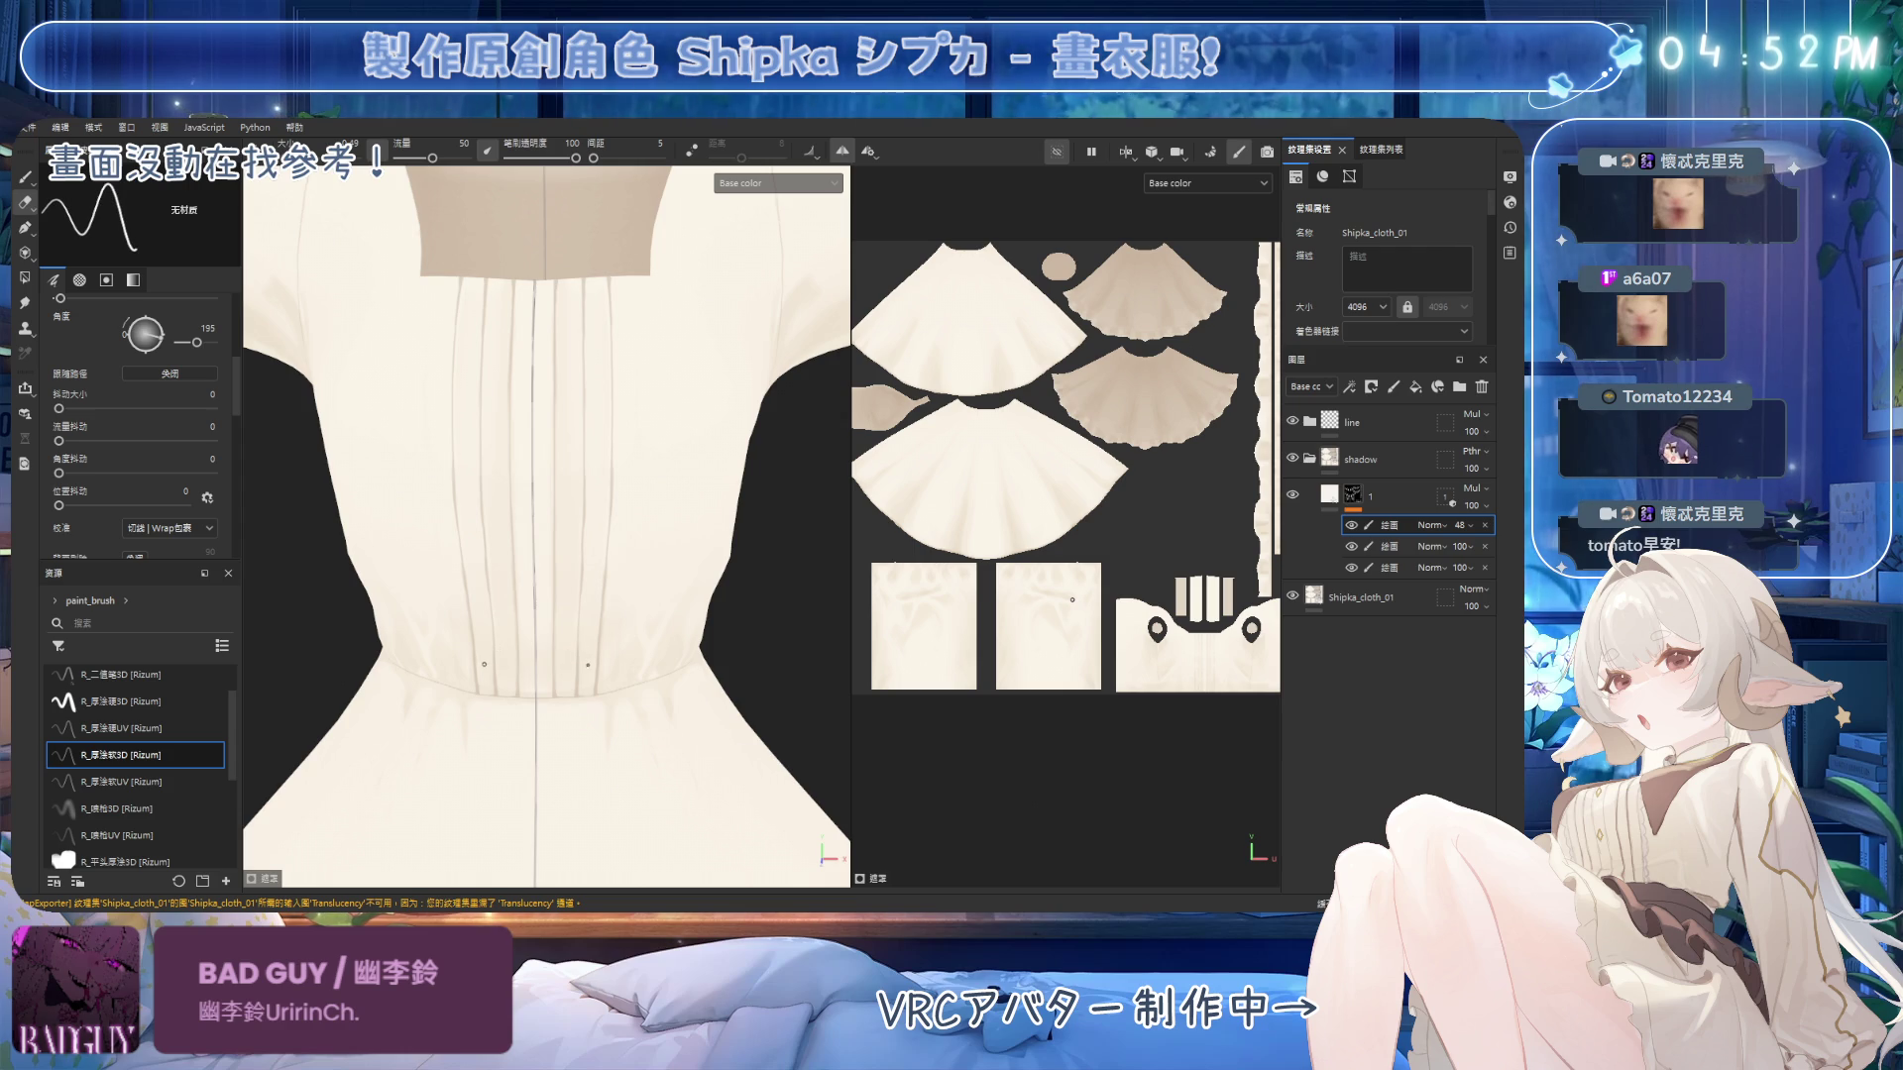
scroll(495, 617, down, 2)
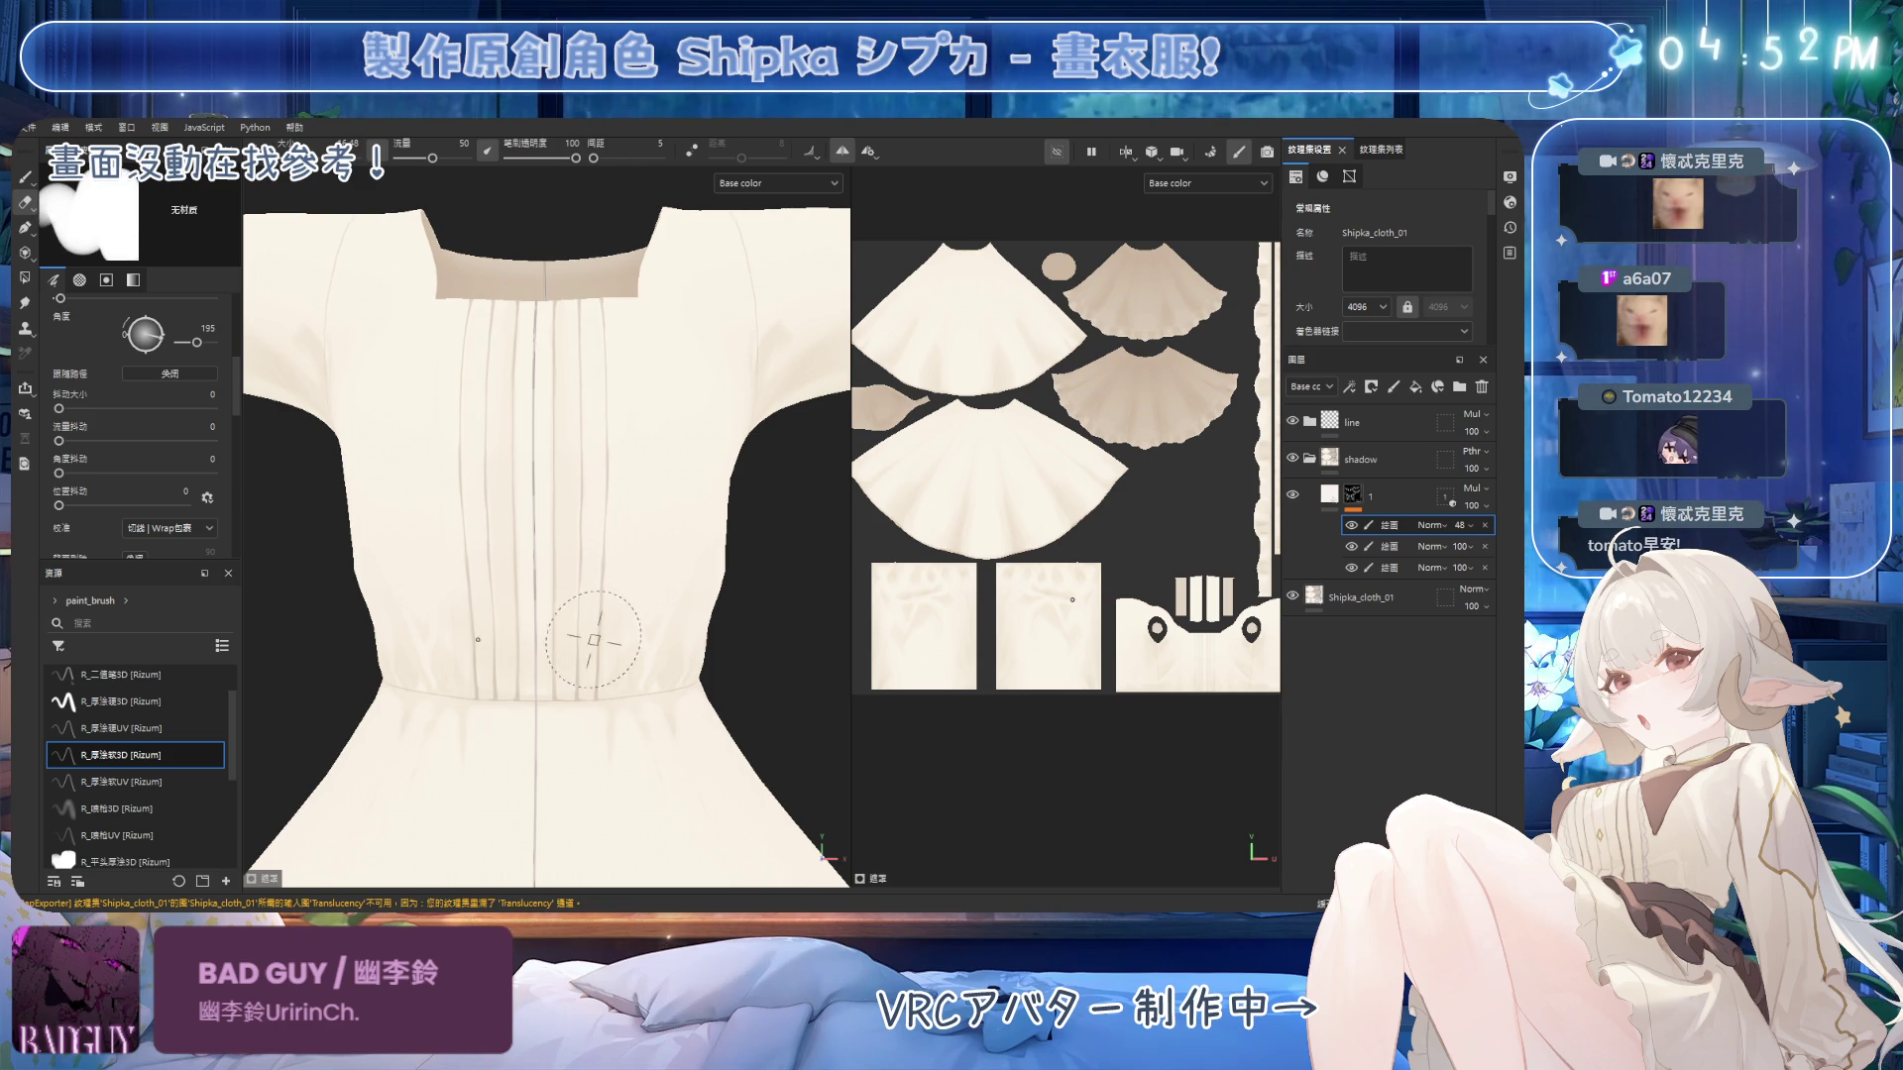
Load the R_噴槍3D airbrush and raise the shading layer opacity to 79.
click(161, 809)
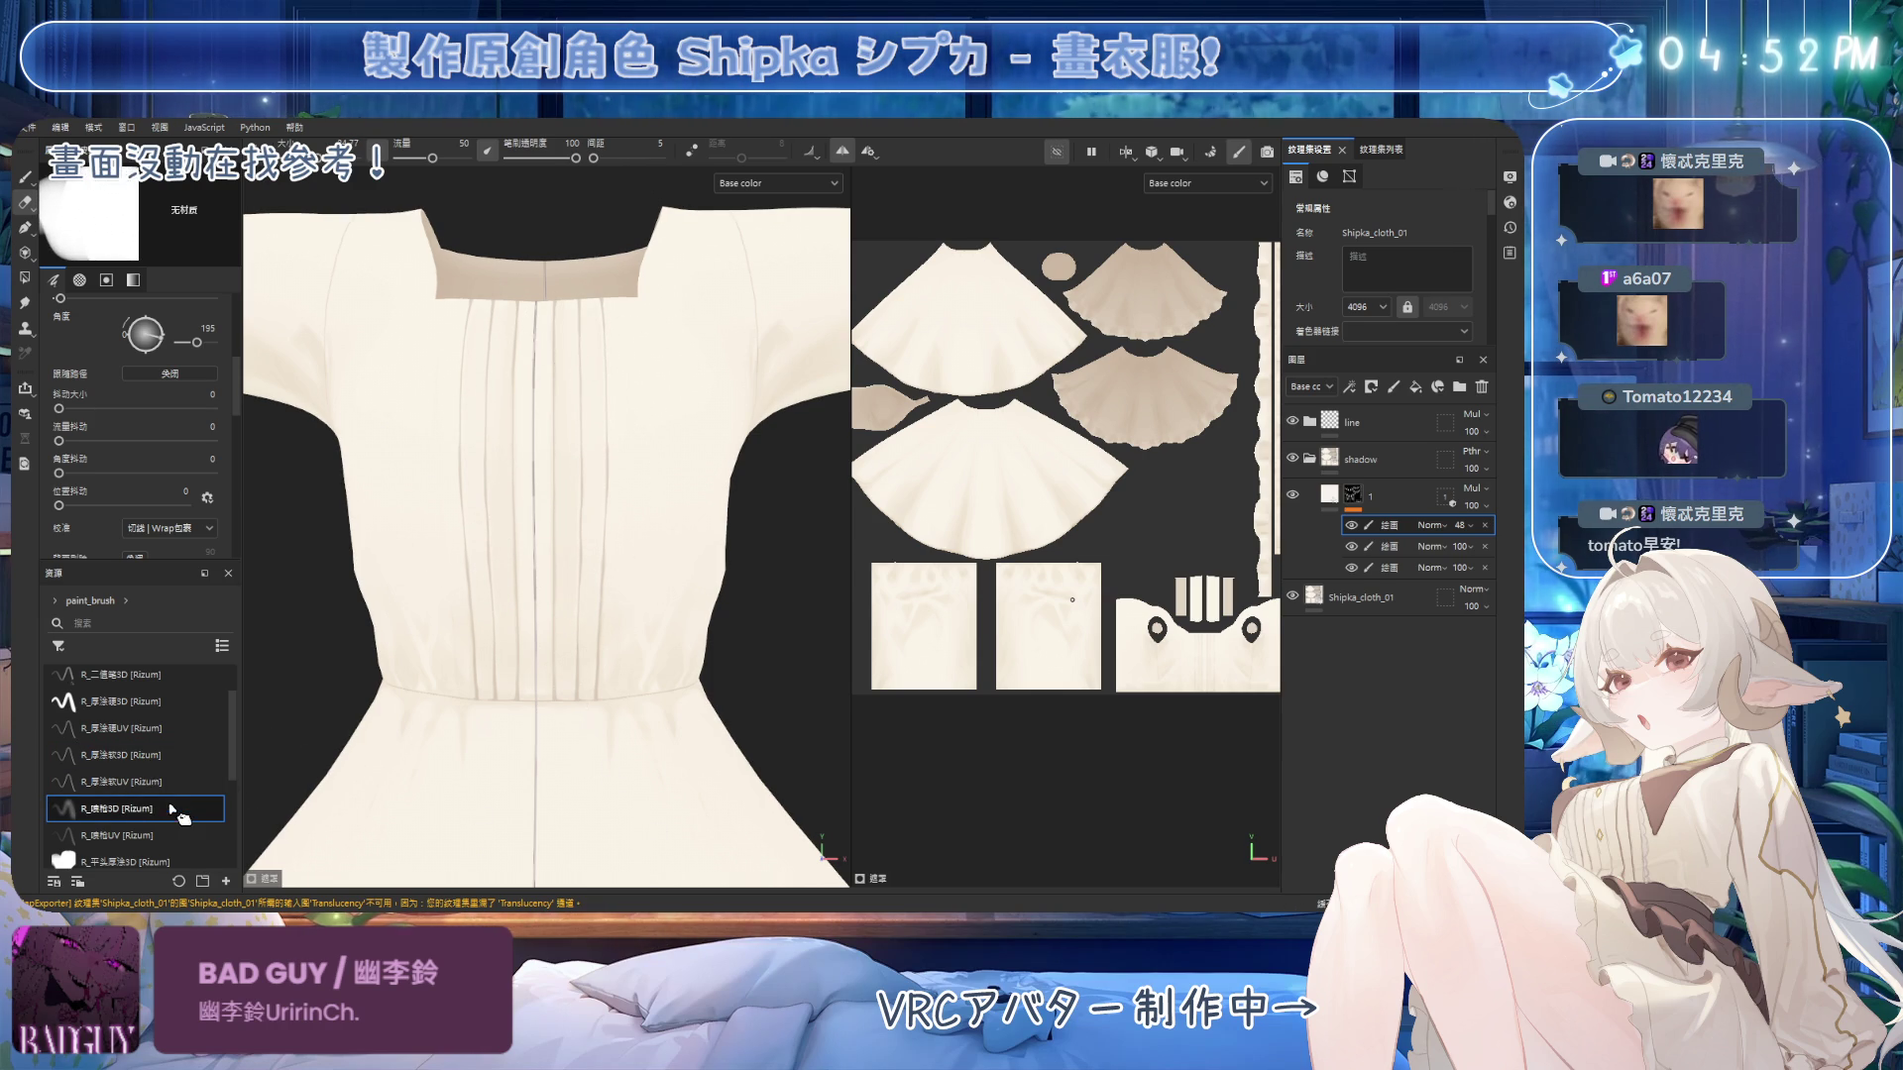
click(168, 811)
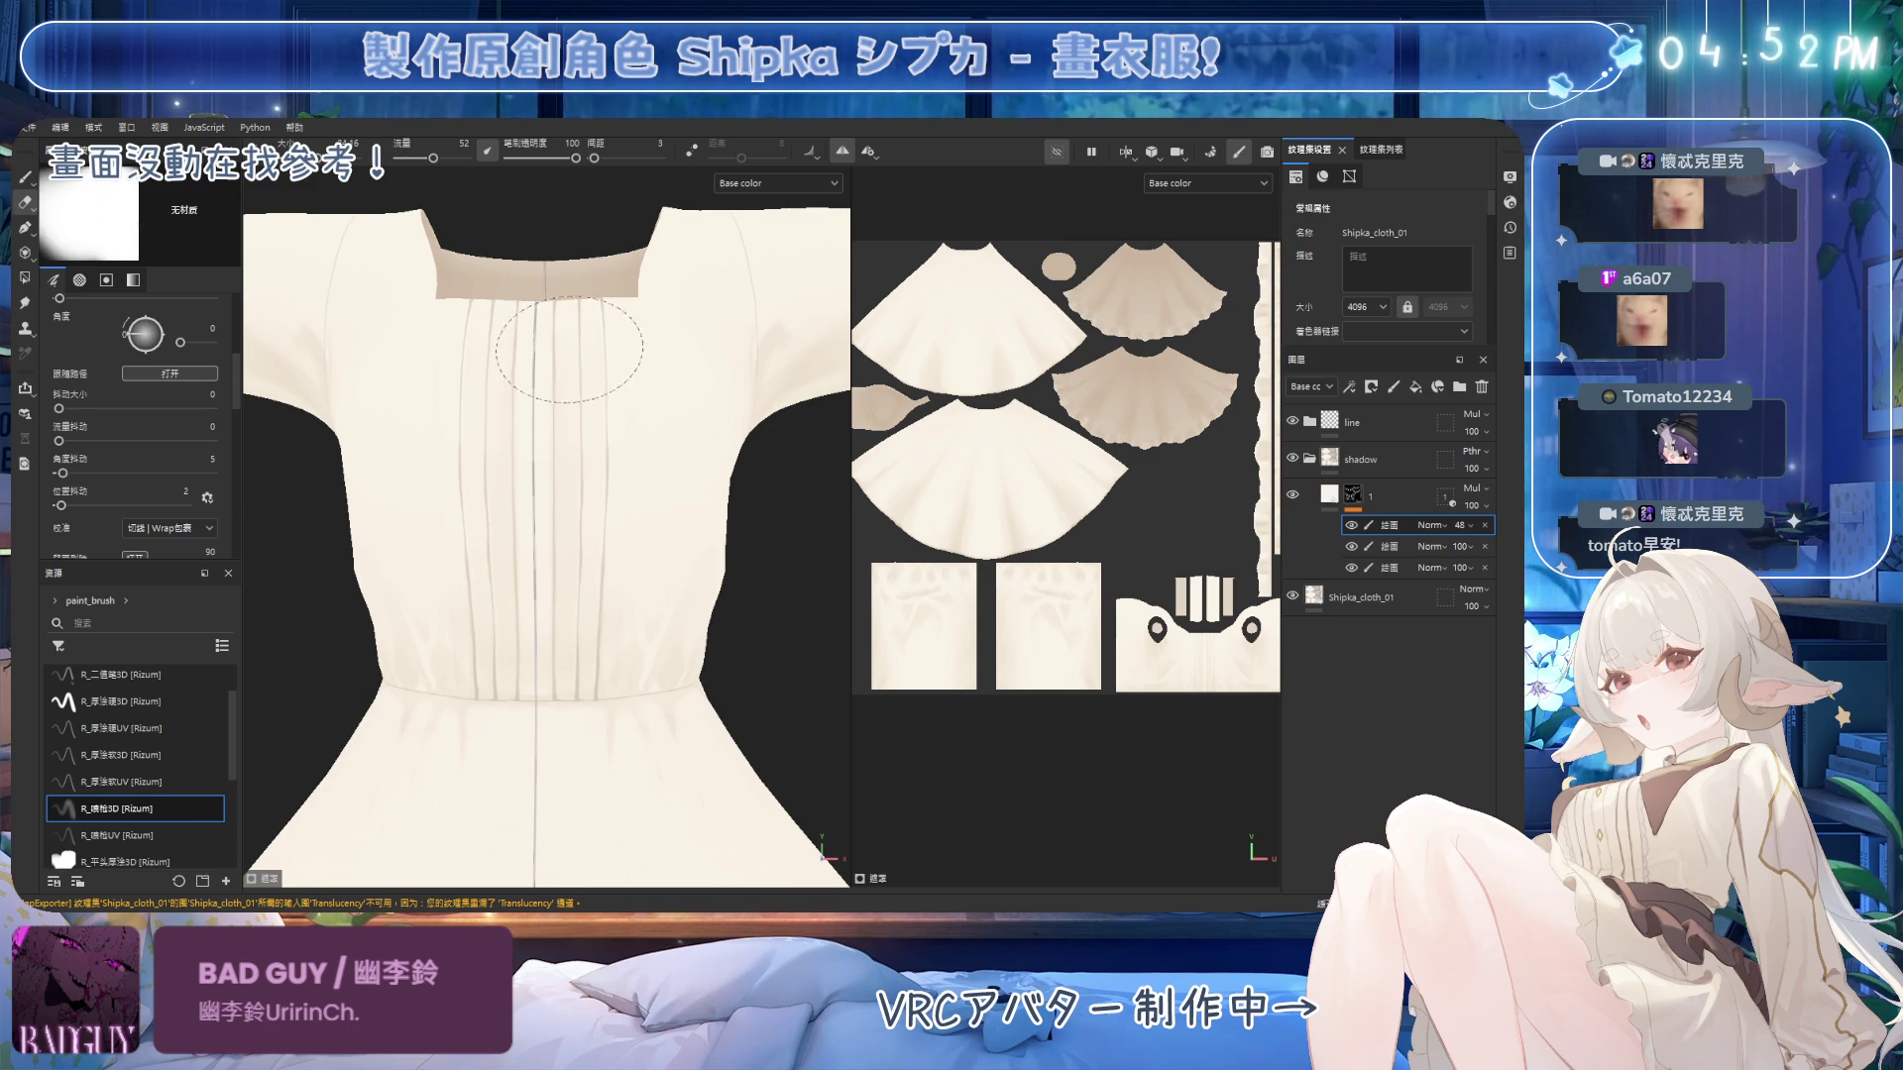
alt+click(1355, 522)
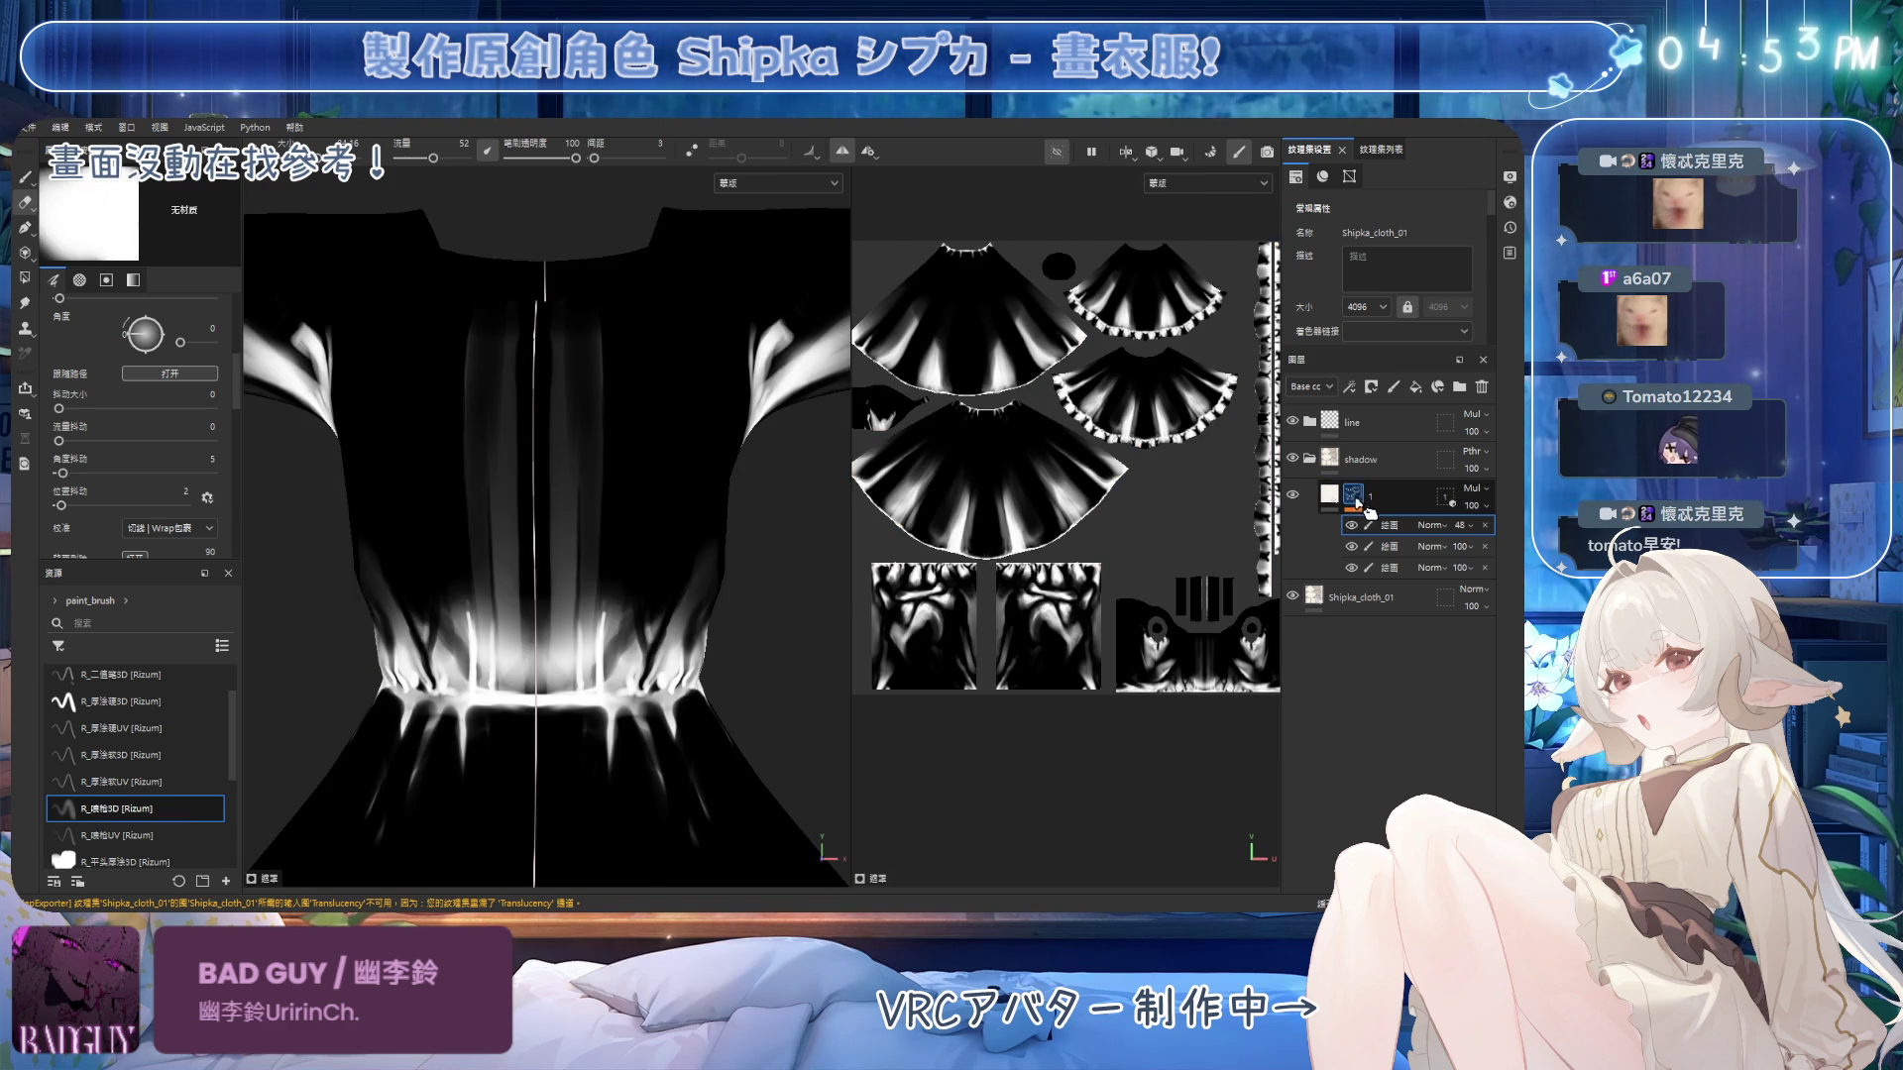
click(1330, 496)
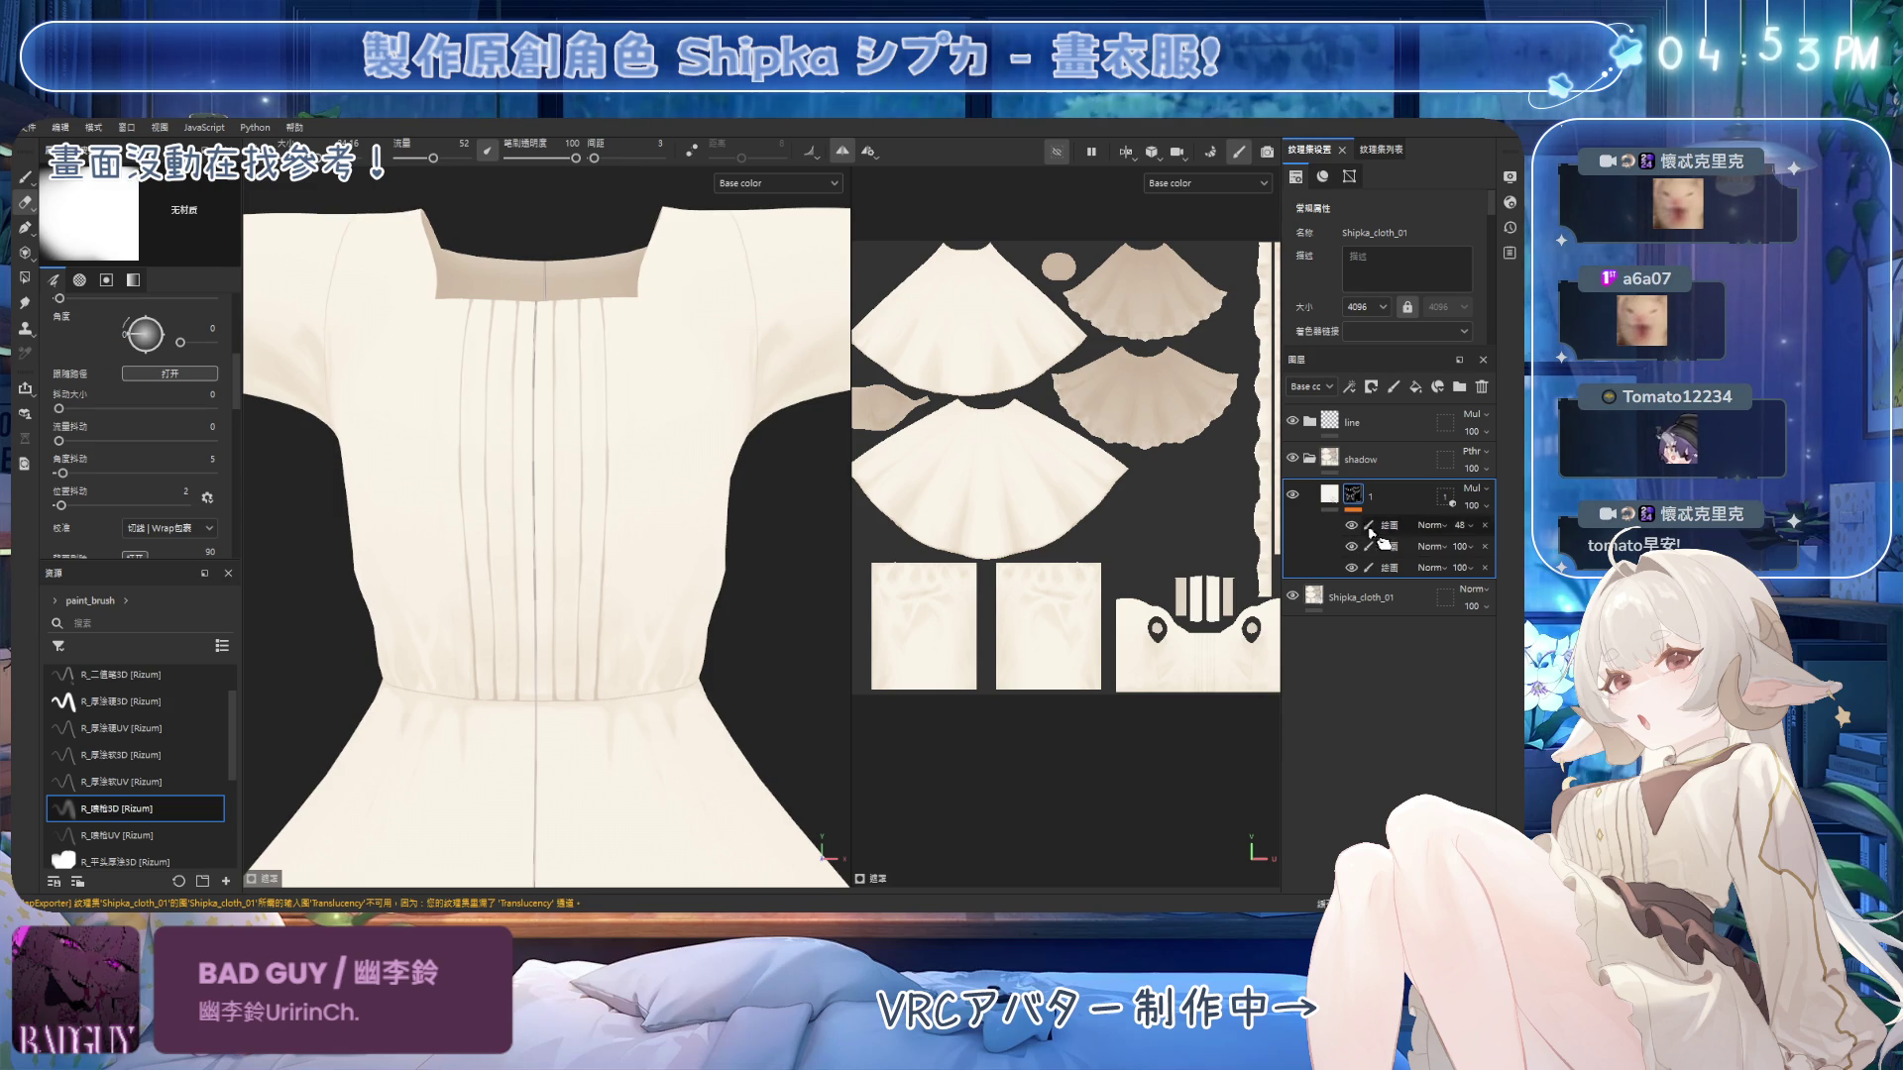
drag(1493, 566, 1507, 563)
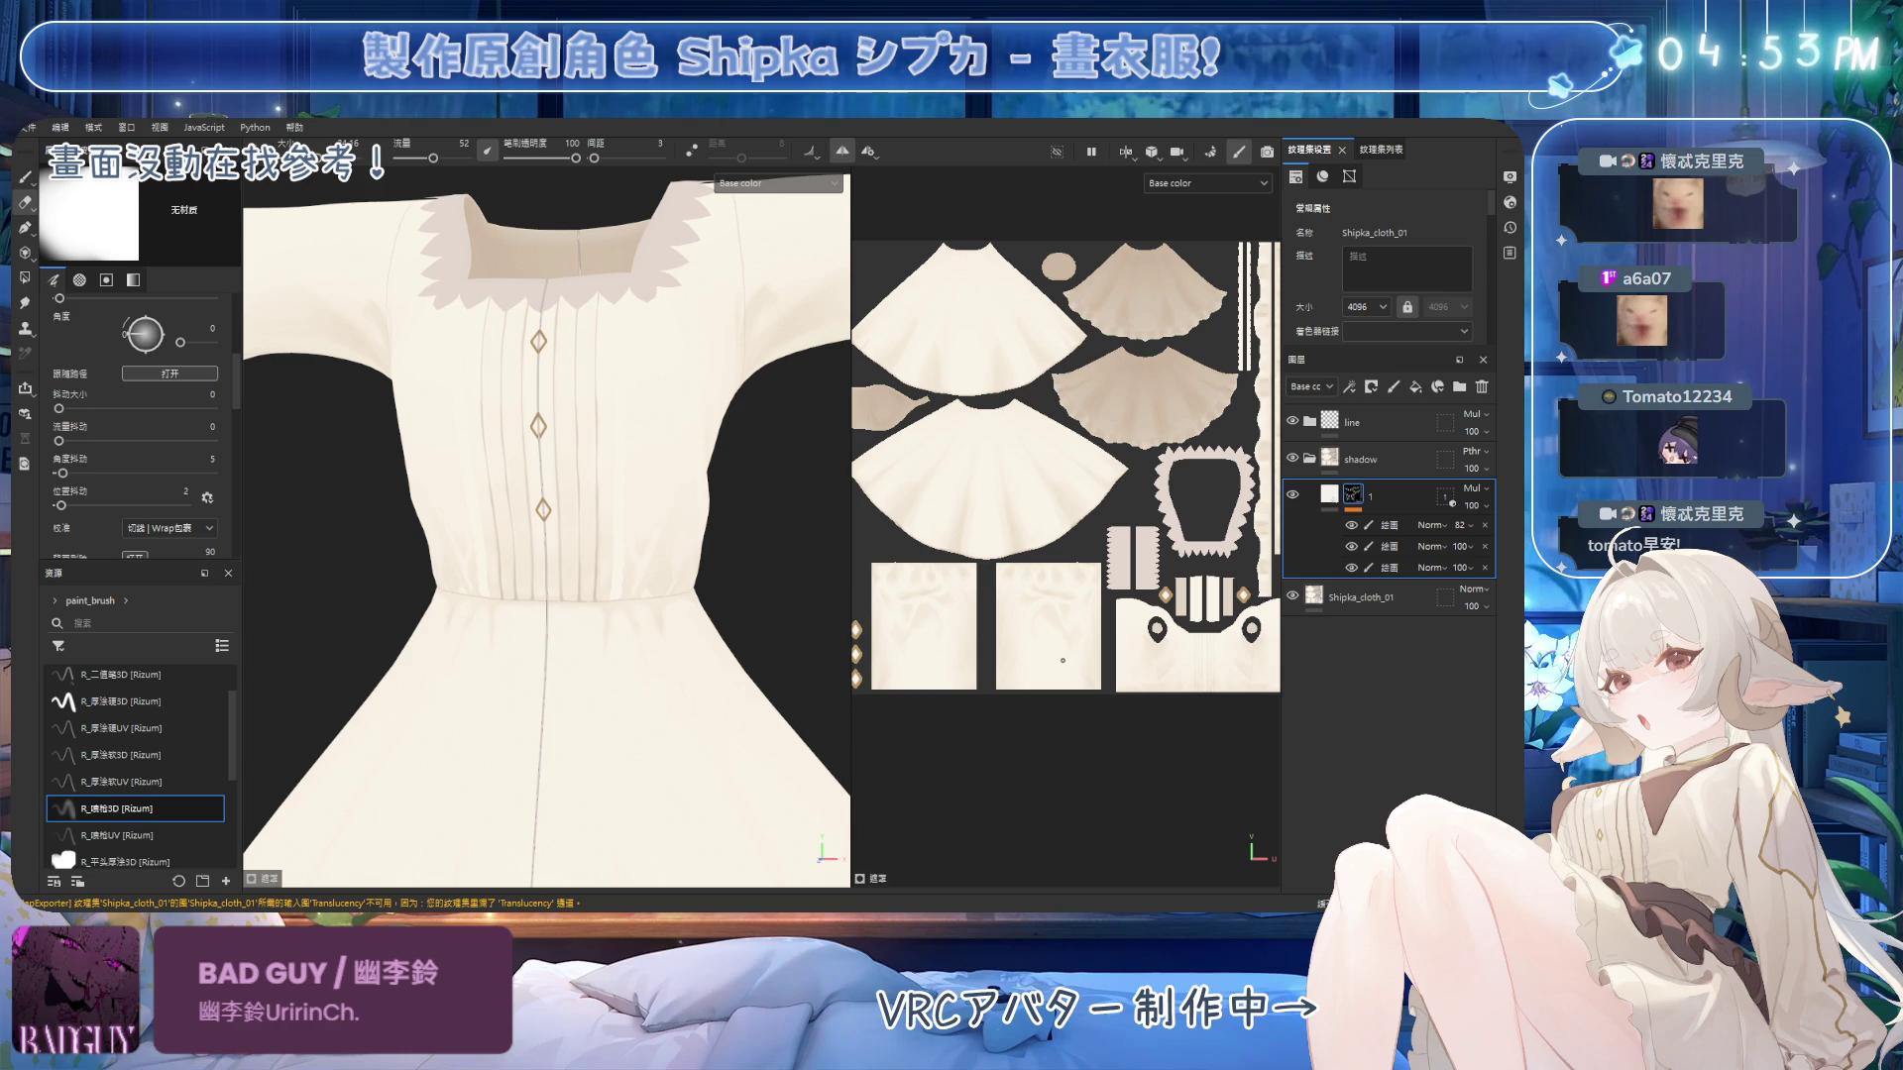
Paint a straight shading stroke along the right skirt edge, then check the torso in Blender.
scroll(723, 575, up, 4)
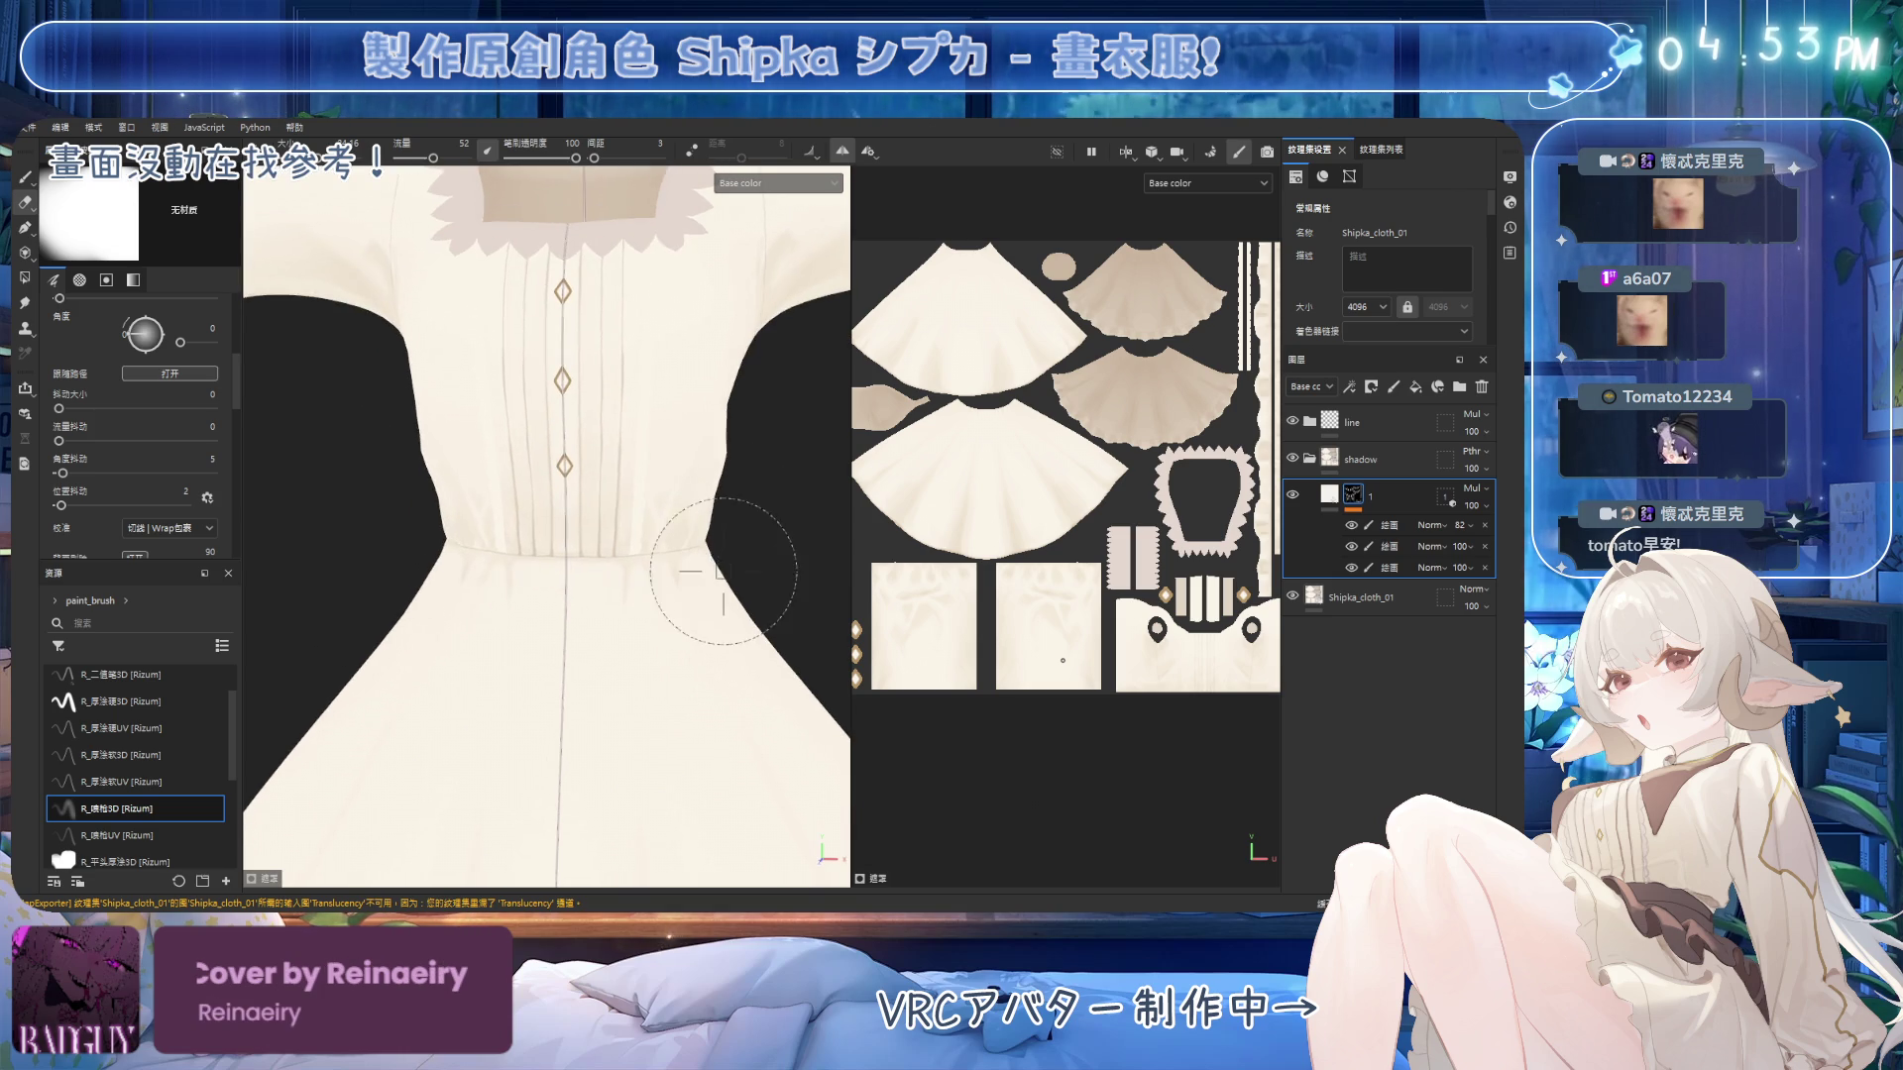
scroll(723, 574, down, 2)
key(shift)
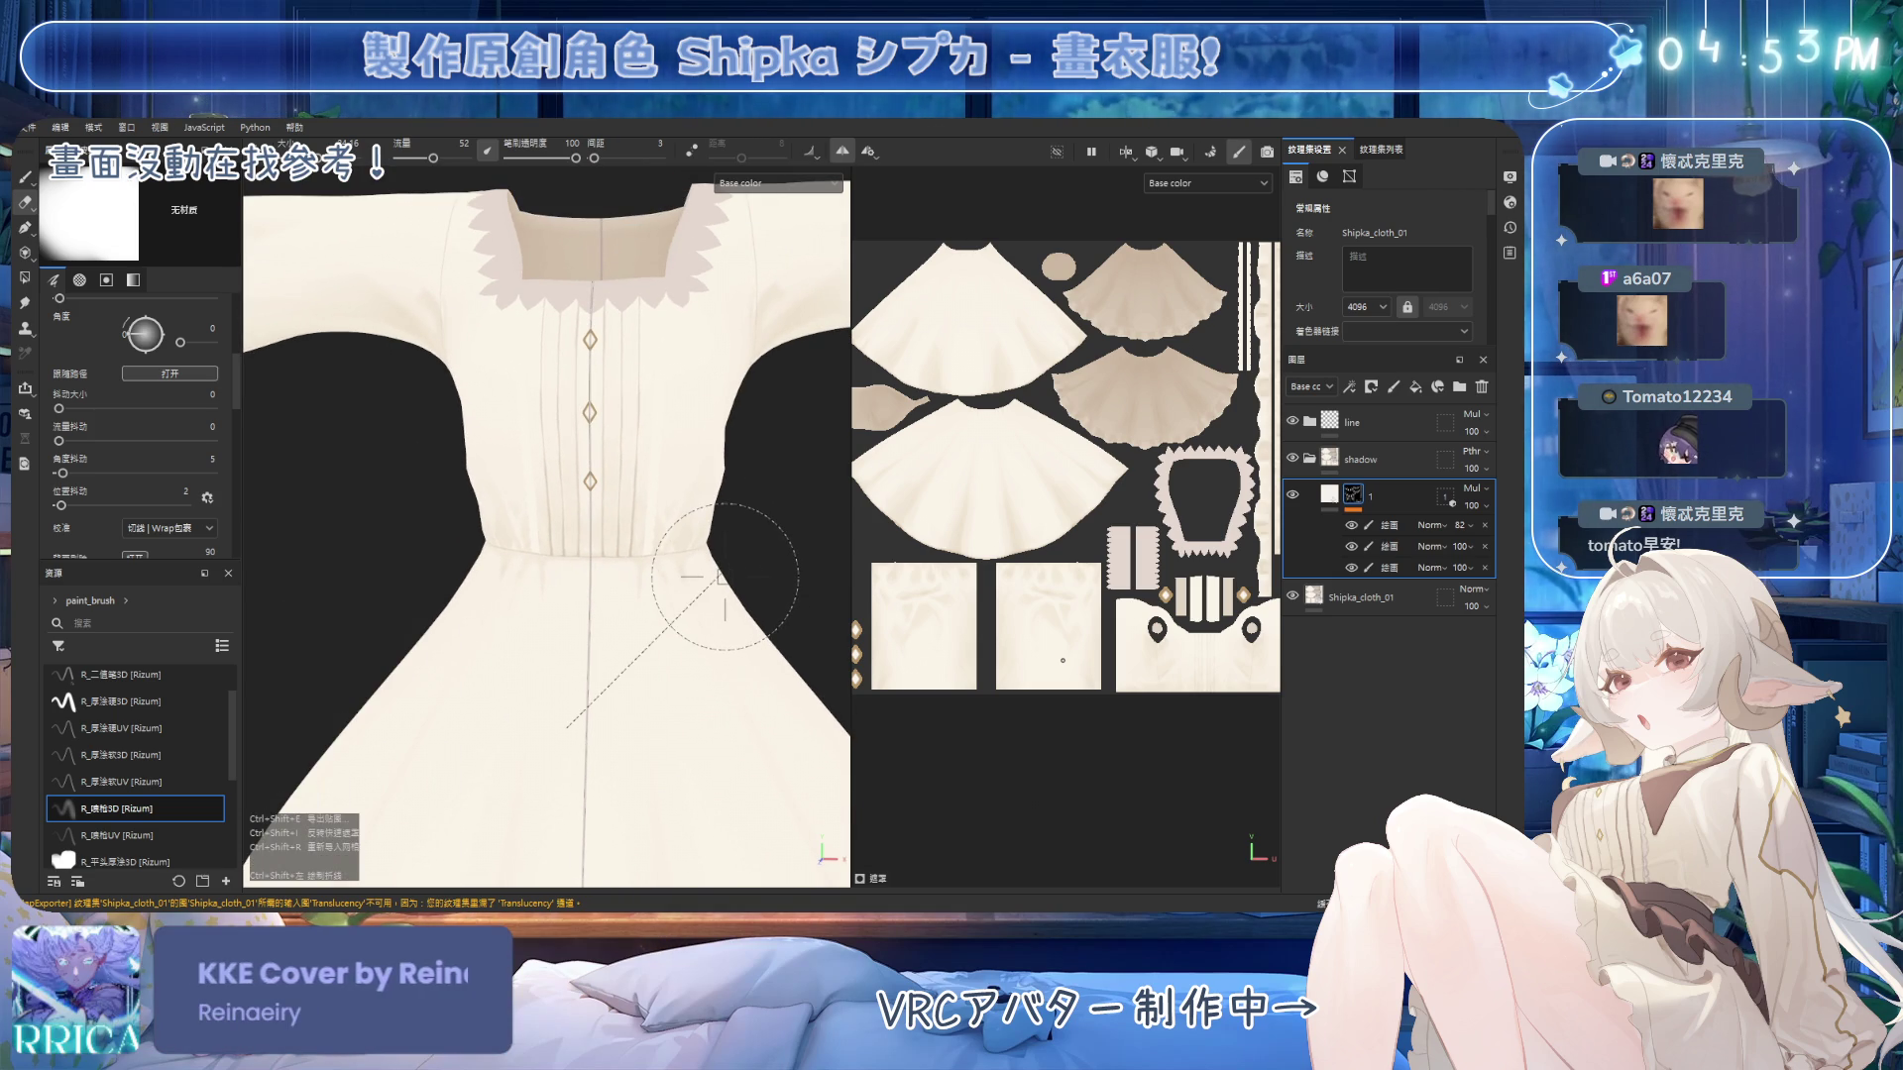
drag(698, 540, 778, 661)
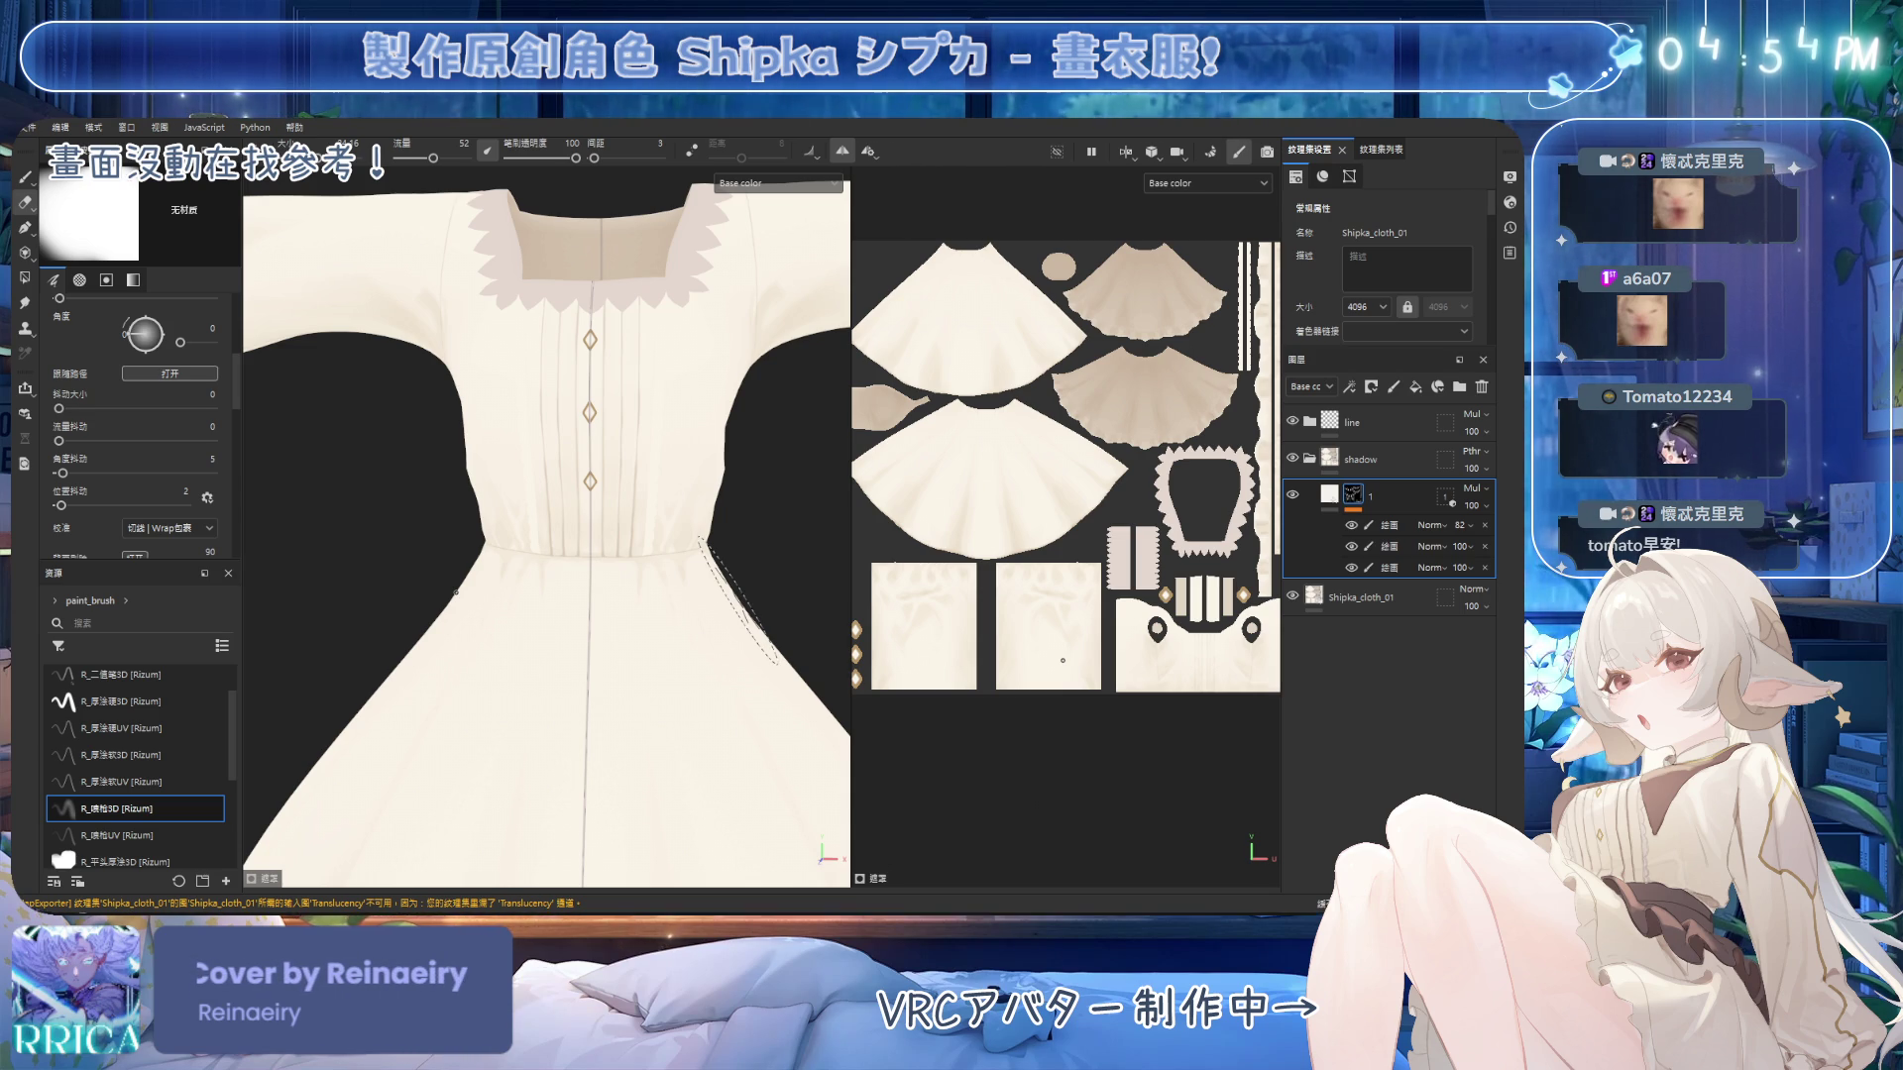
key(alt+Tab)
mouse_move(897, 591)
middle_down()
mouse_move(842, 554)
mouse_move(724, 564)
mouse_move(891, 446)
mouse_move(1090, 346)
middle_up()
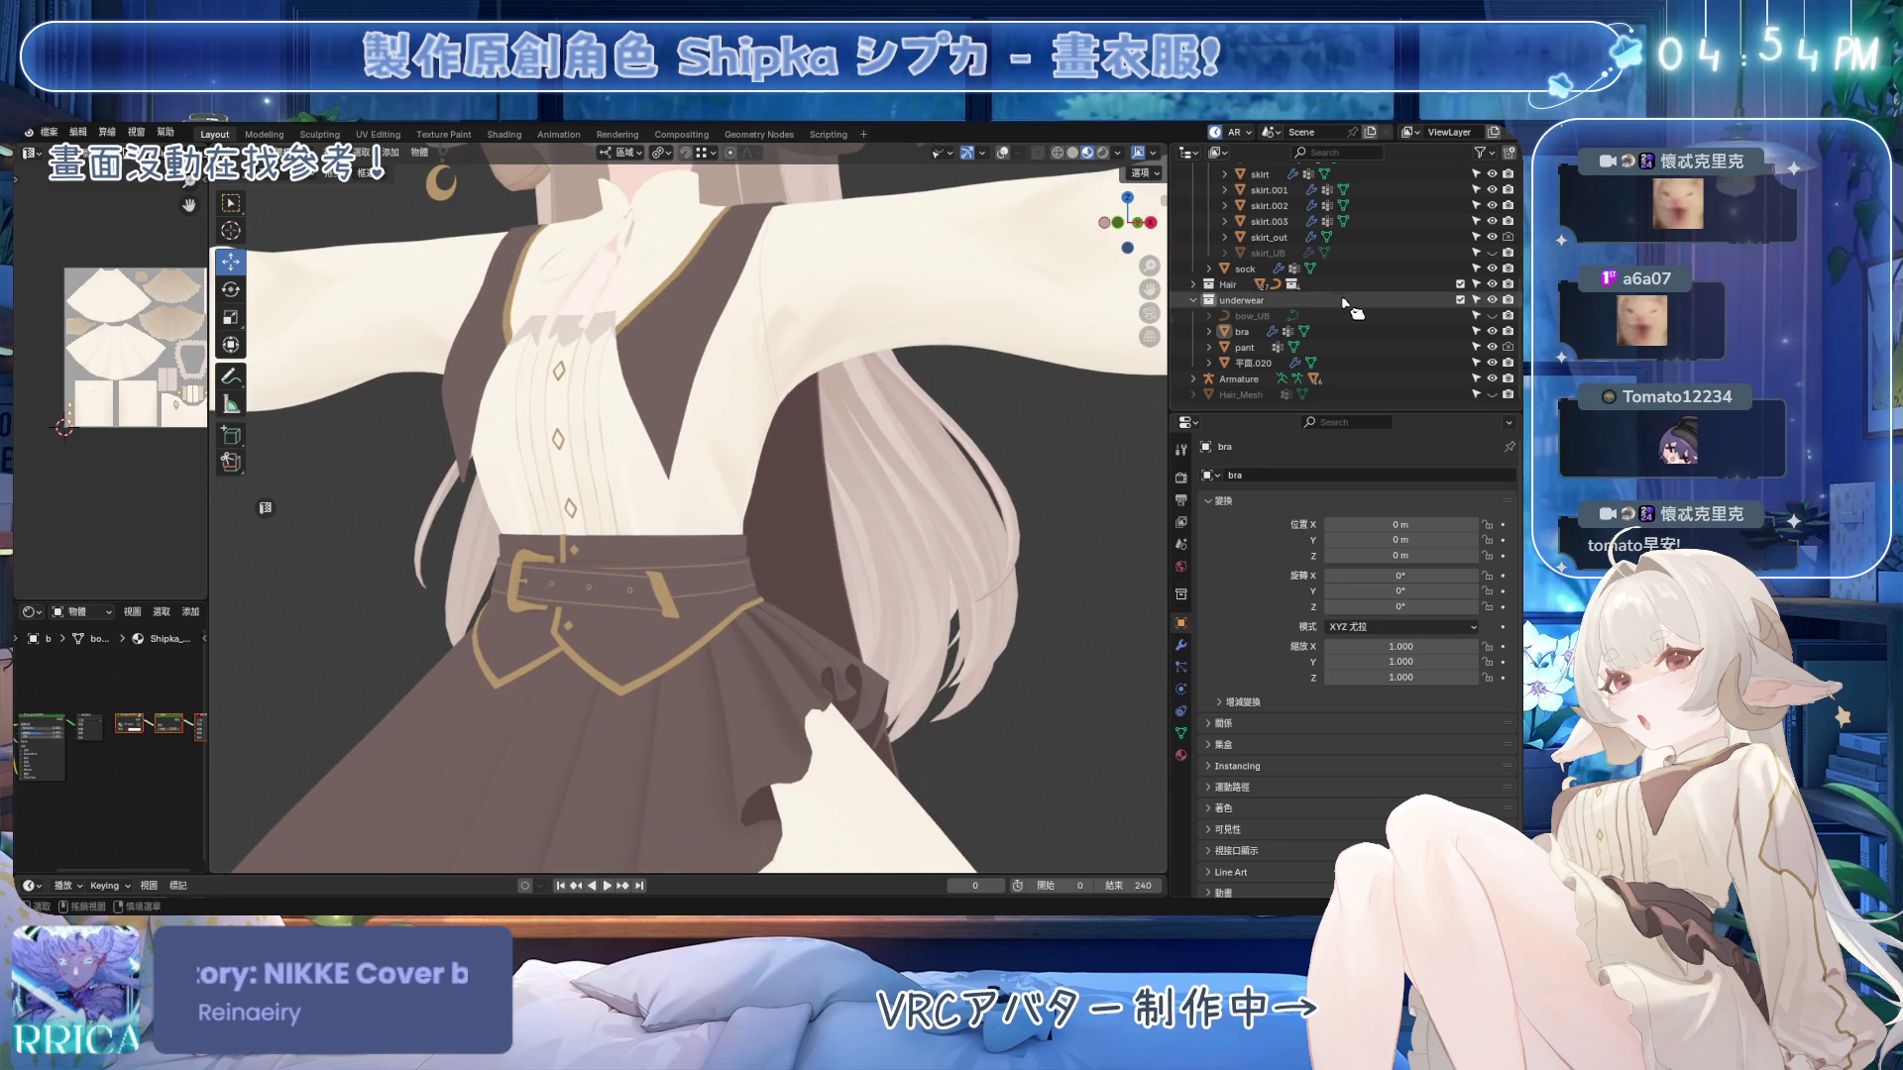
Hide the belt in the Outliner, toggling it on and off to compare.
scroll(1252, 258, up, 3)
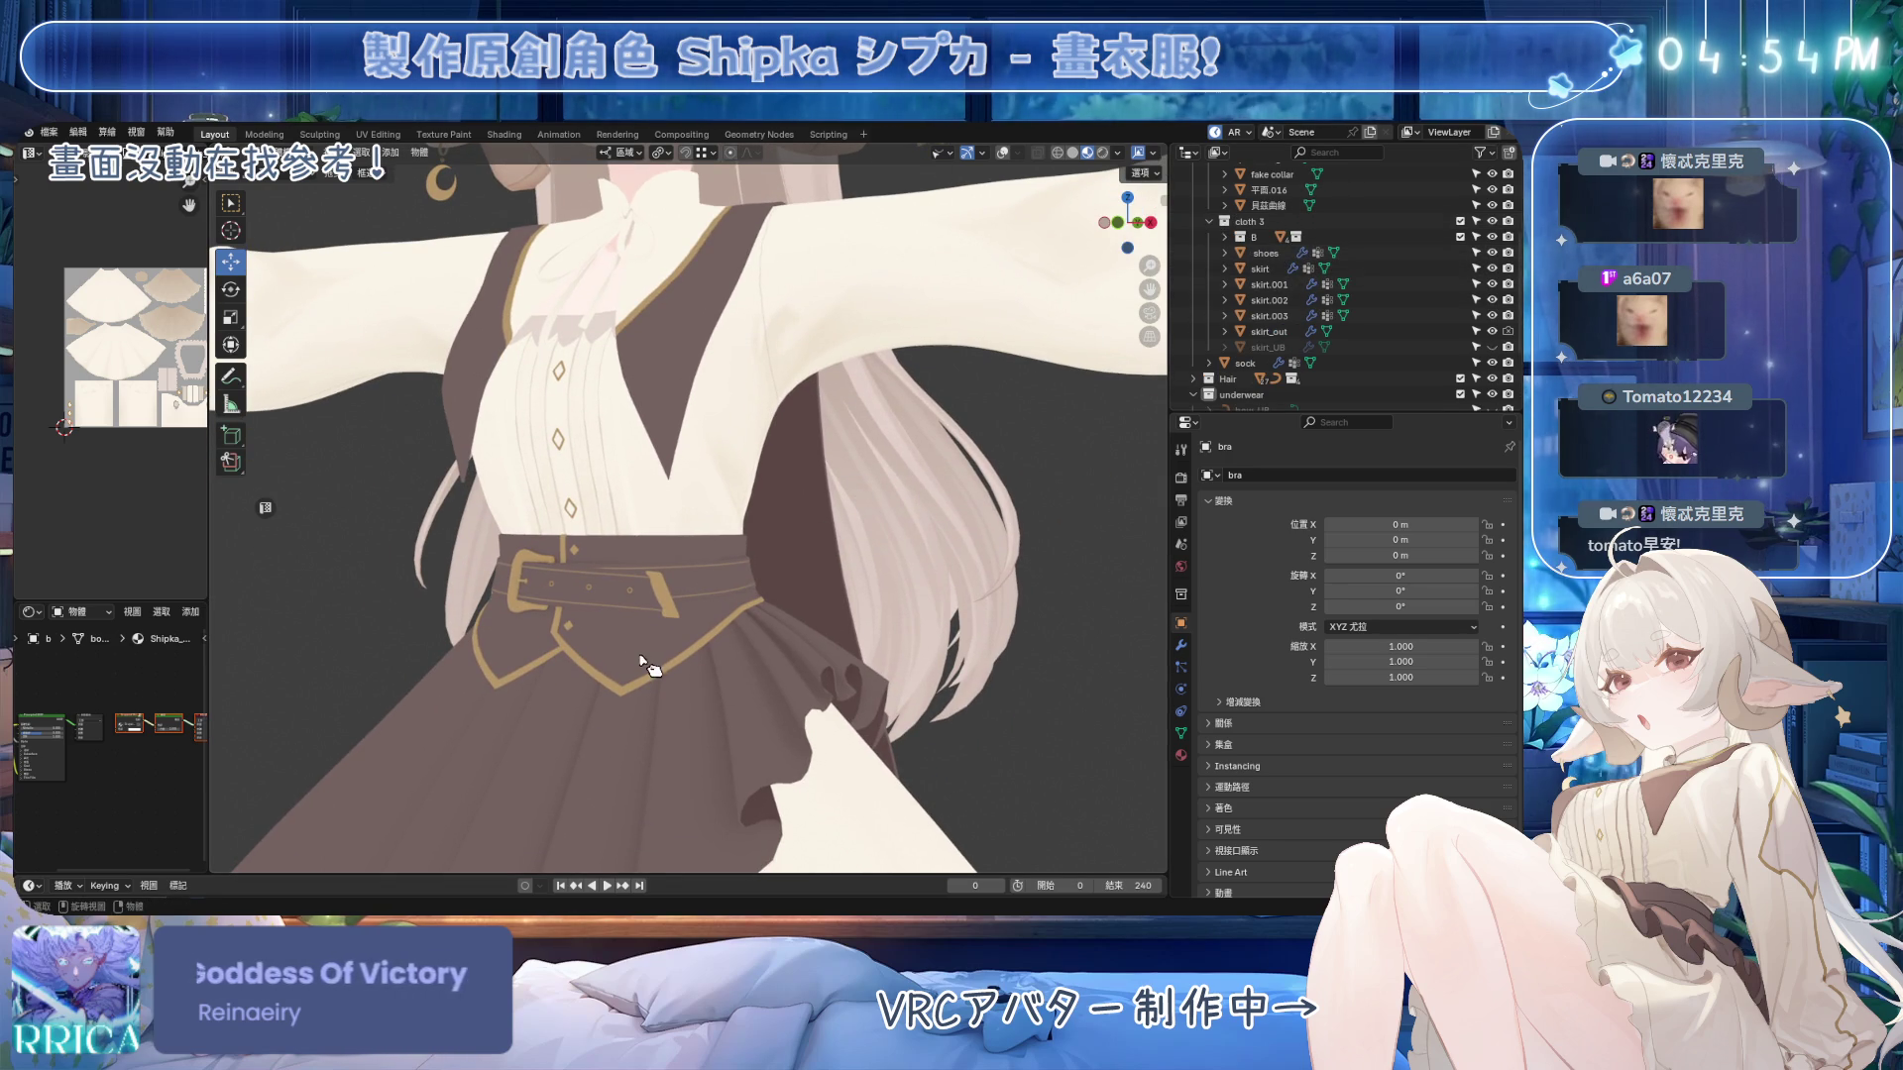
click(1492, 238)
mouse_move(789, 517)
middle_down()
mouse_move(751, 560)
mouse_move(780, 590)
mouse_move(715, 572)
mouse_move(753, 554)
middle_up()
click(1492, 238)
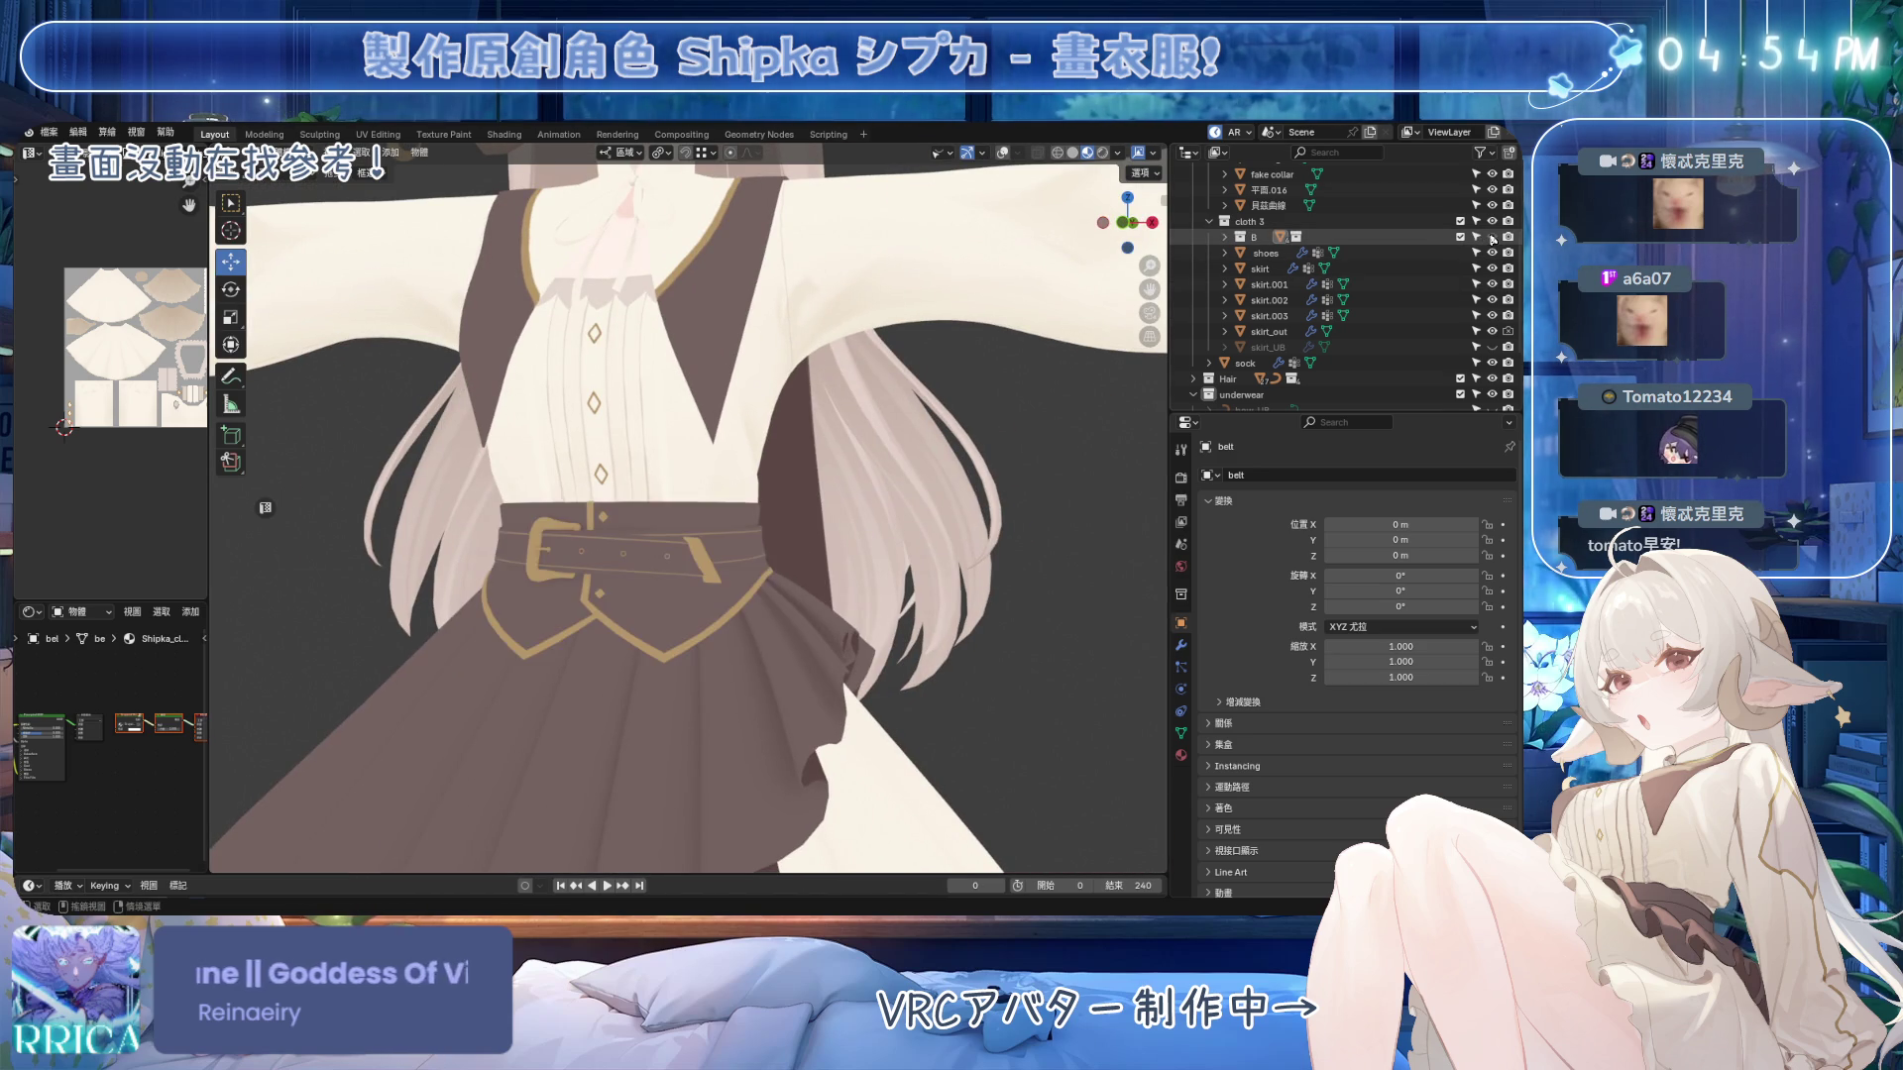
click(1493, 238)
click(1492, 238)
click(1492, 238)
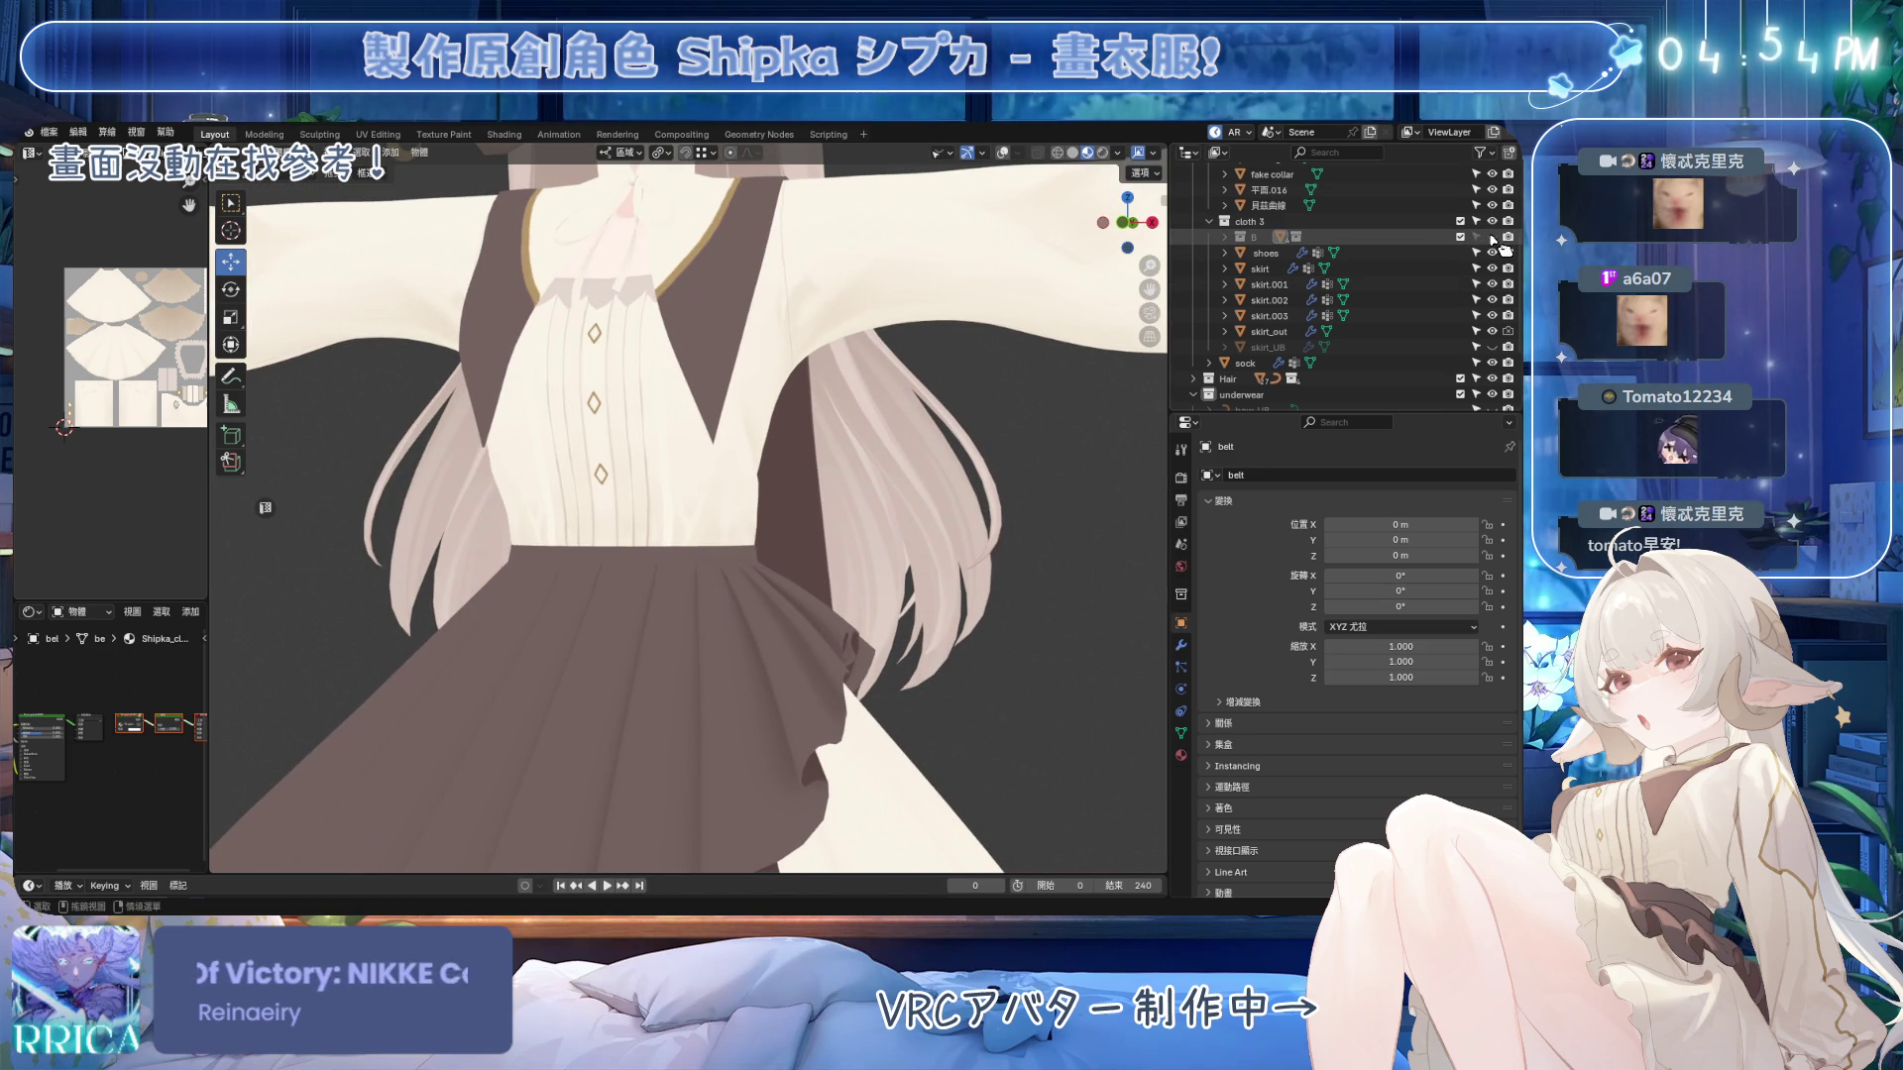
Turn on viewport statistics, hide the skirt_out apron, and save the blend file.
click(1005, 155)
click(1269, 331)
click(1492, 332)
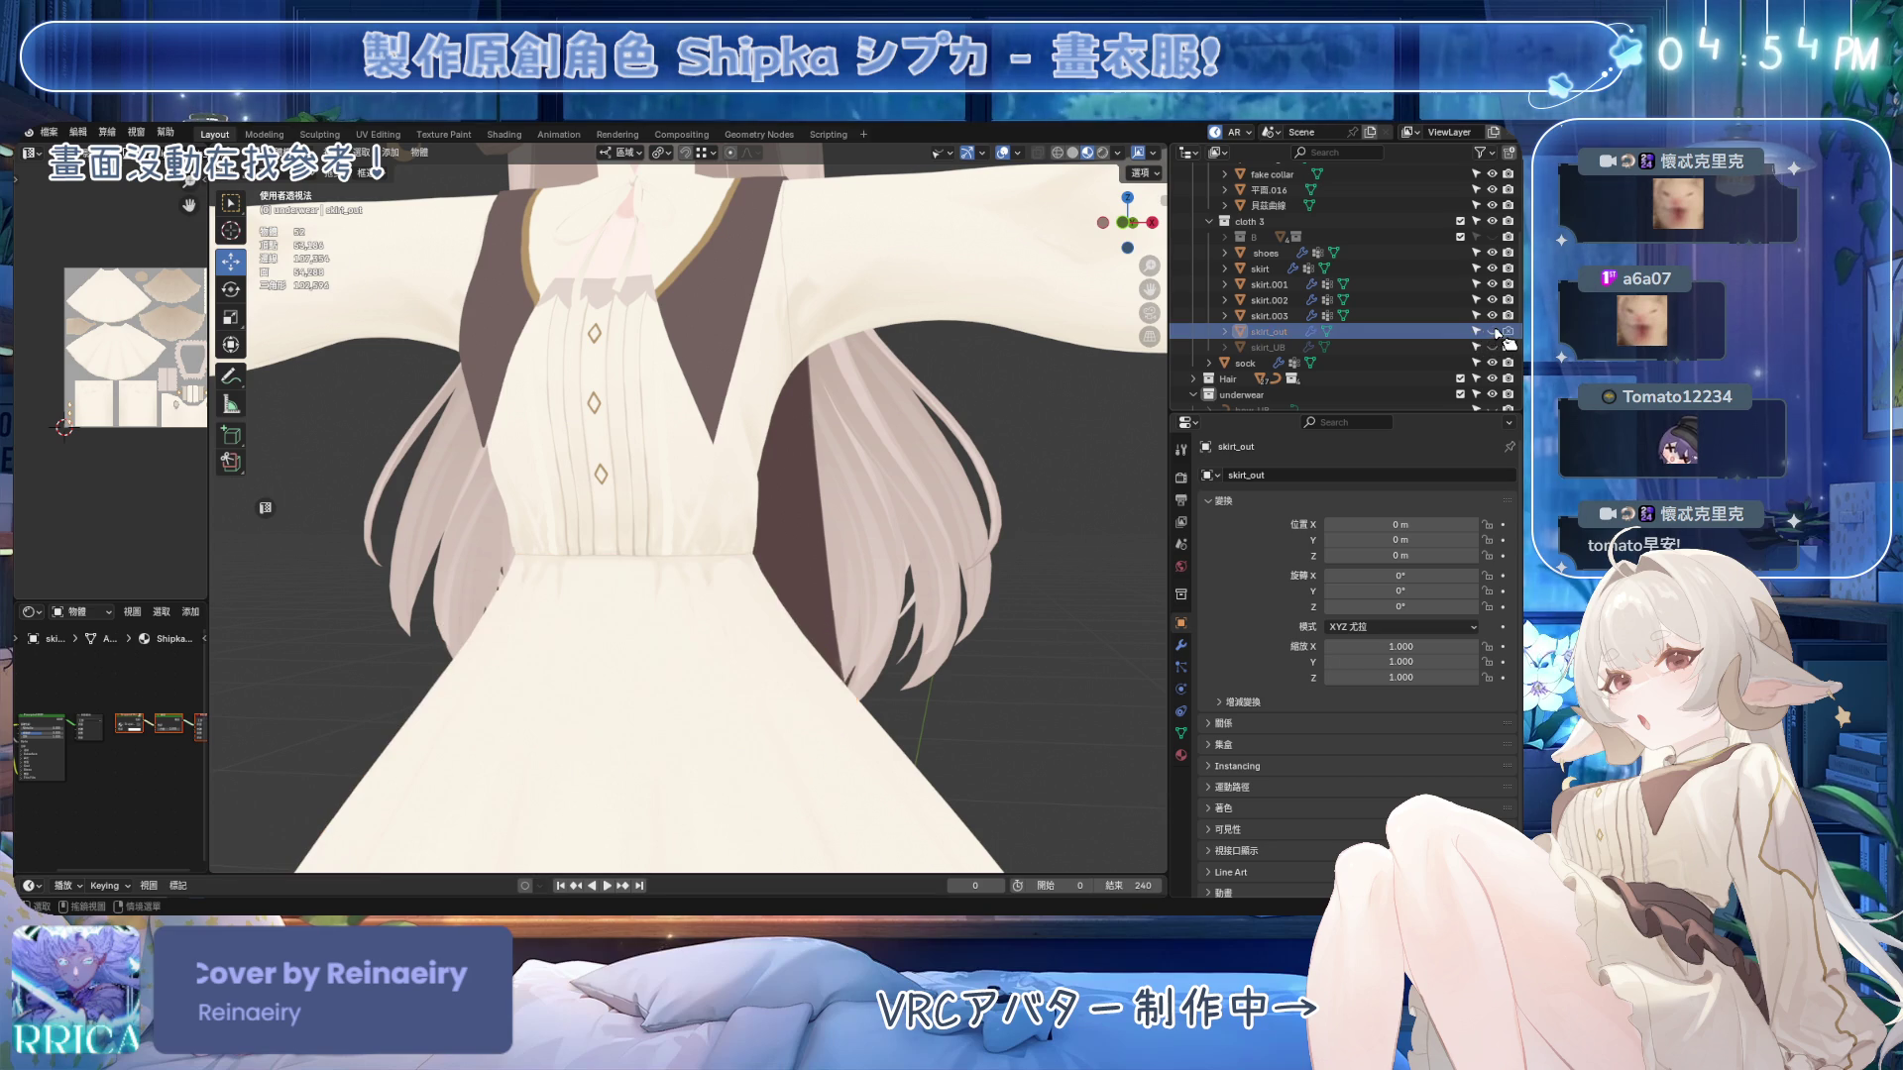
scroll(926, 465, down, 1)
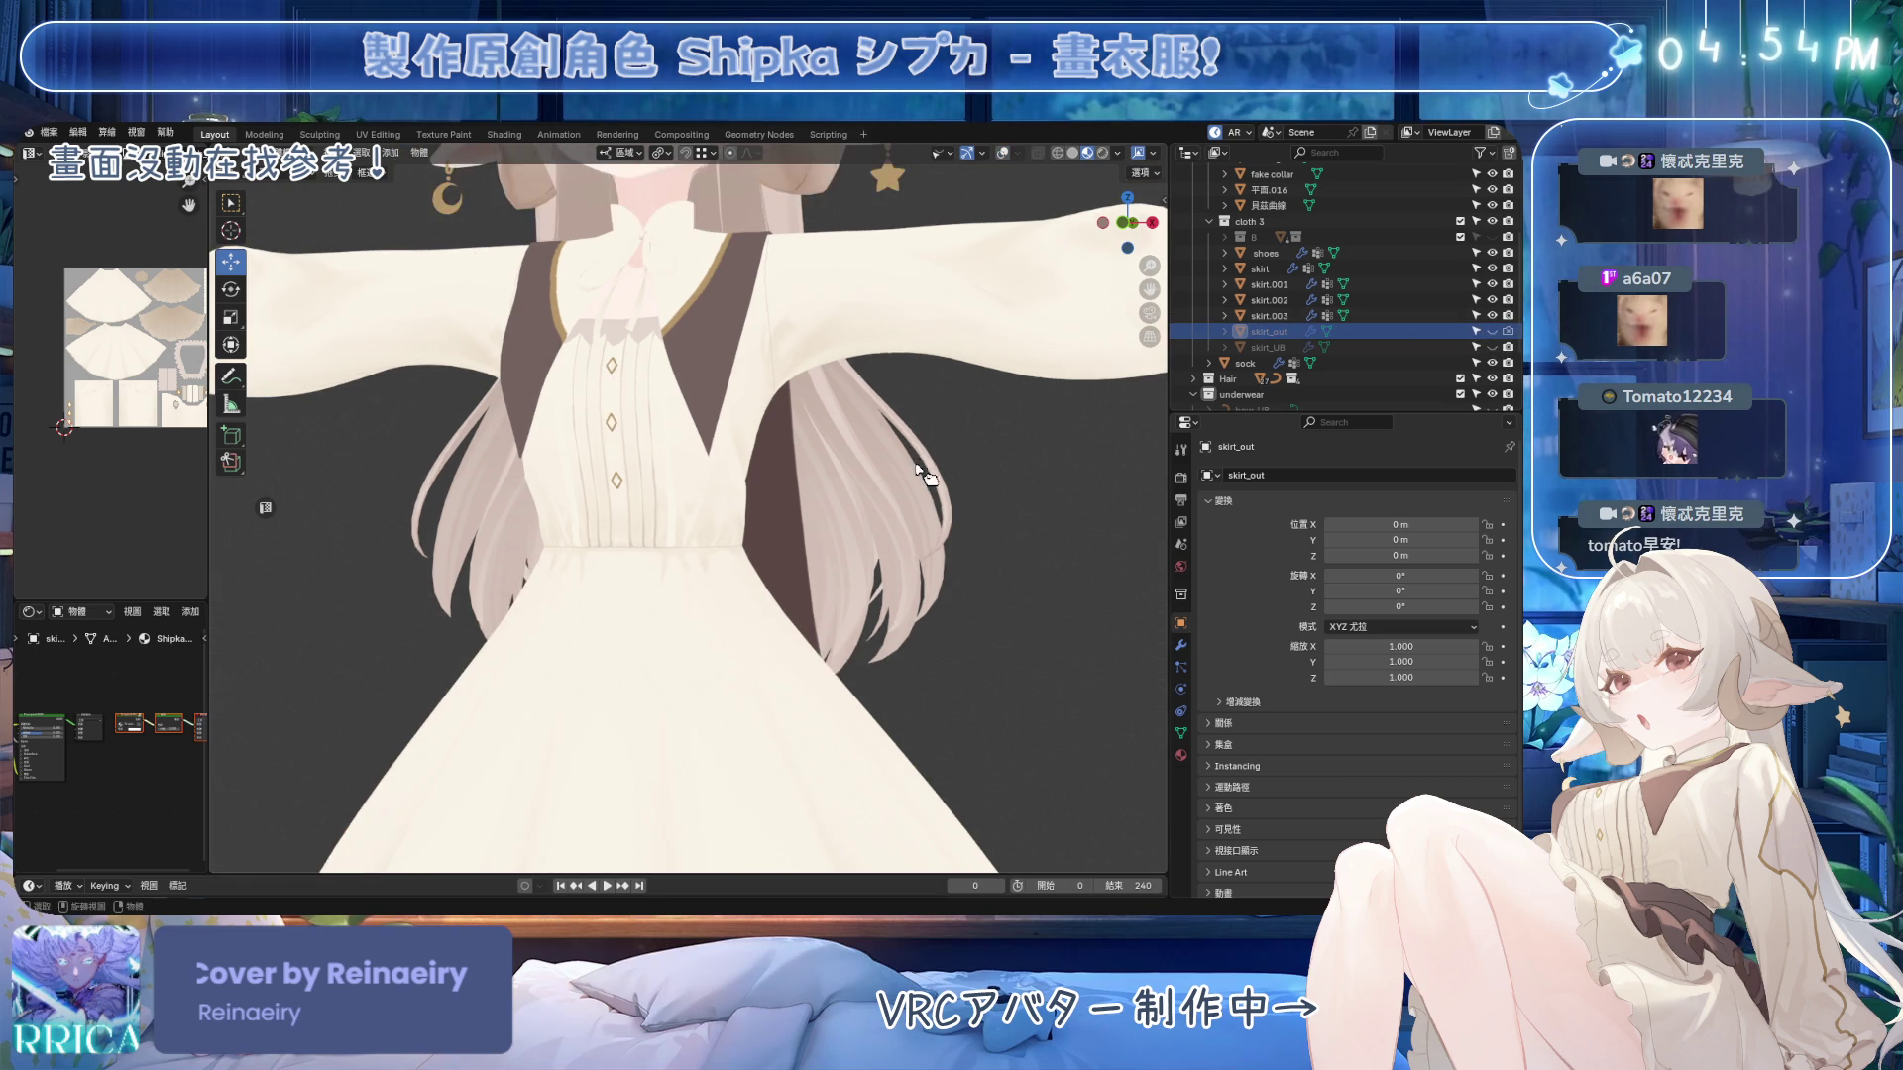
scroll(919, 462, down, 4)
key(ctrl+s)
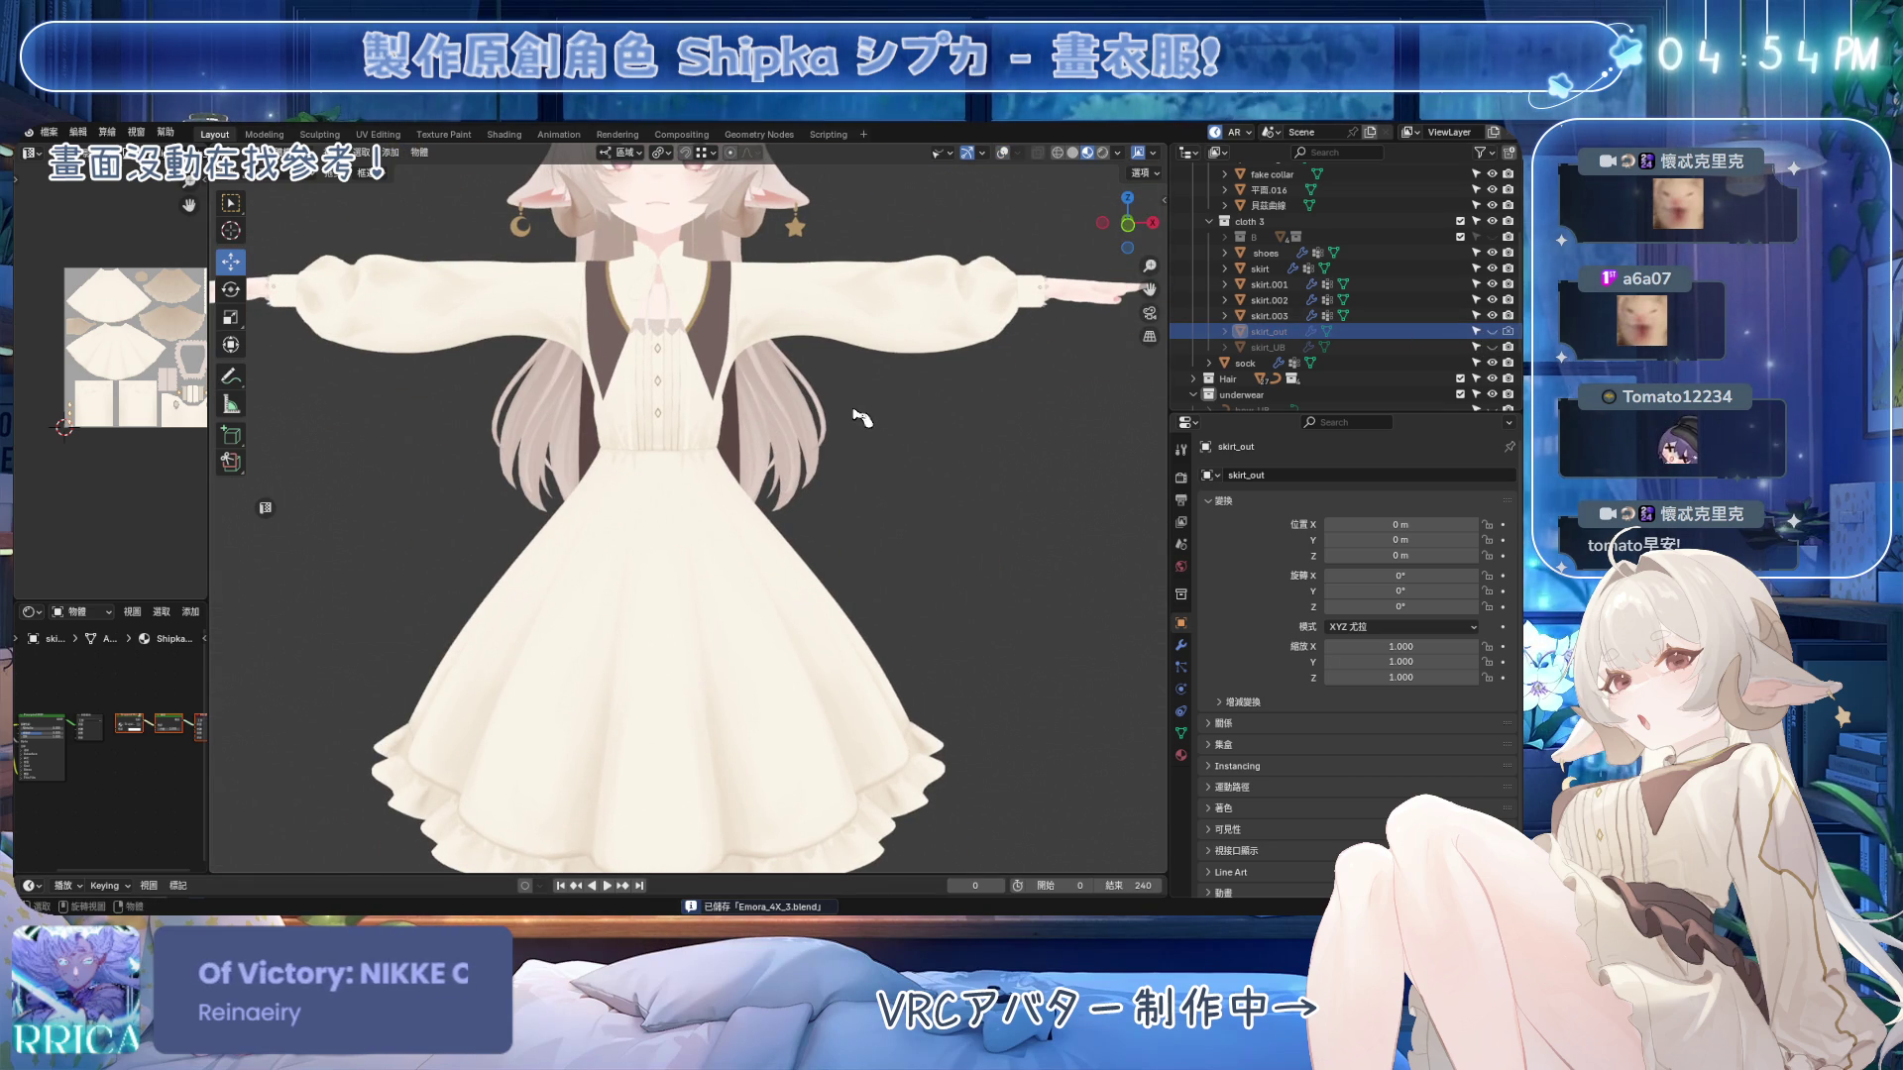
Inspect the cream dress from side and three-quarter views.
scroll(848, 399, down, 2)
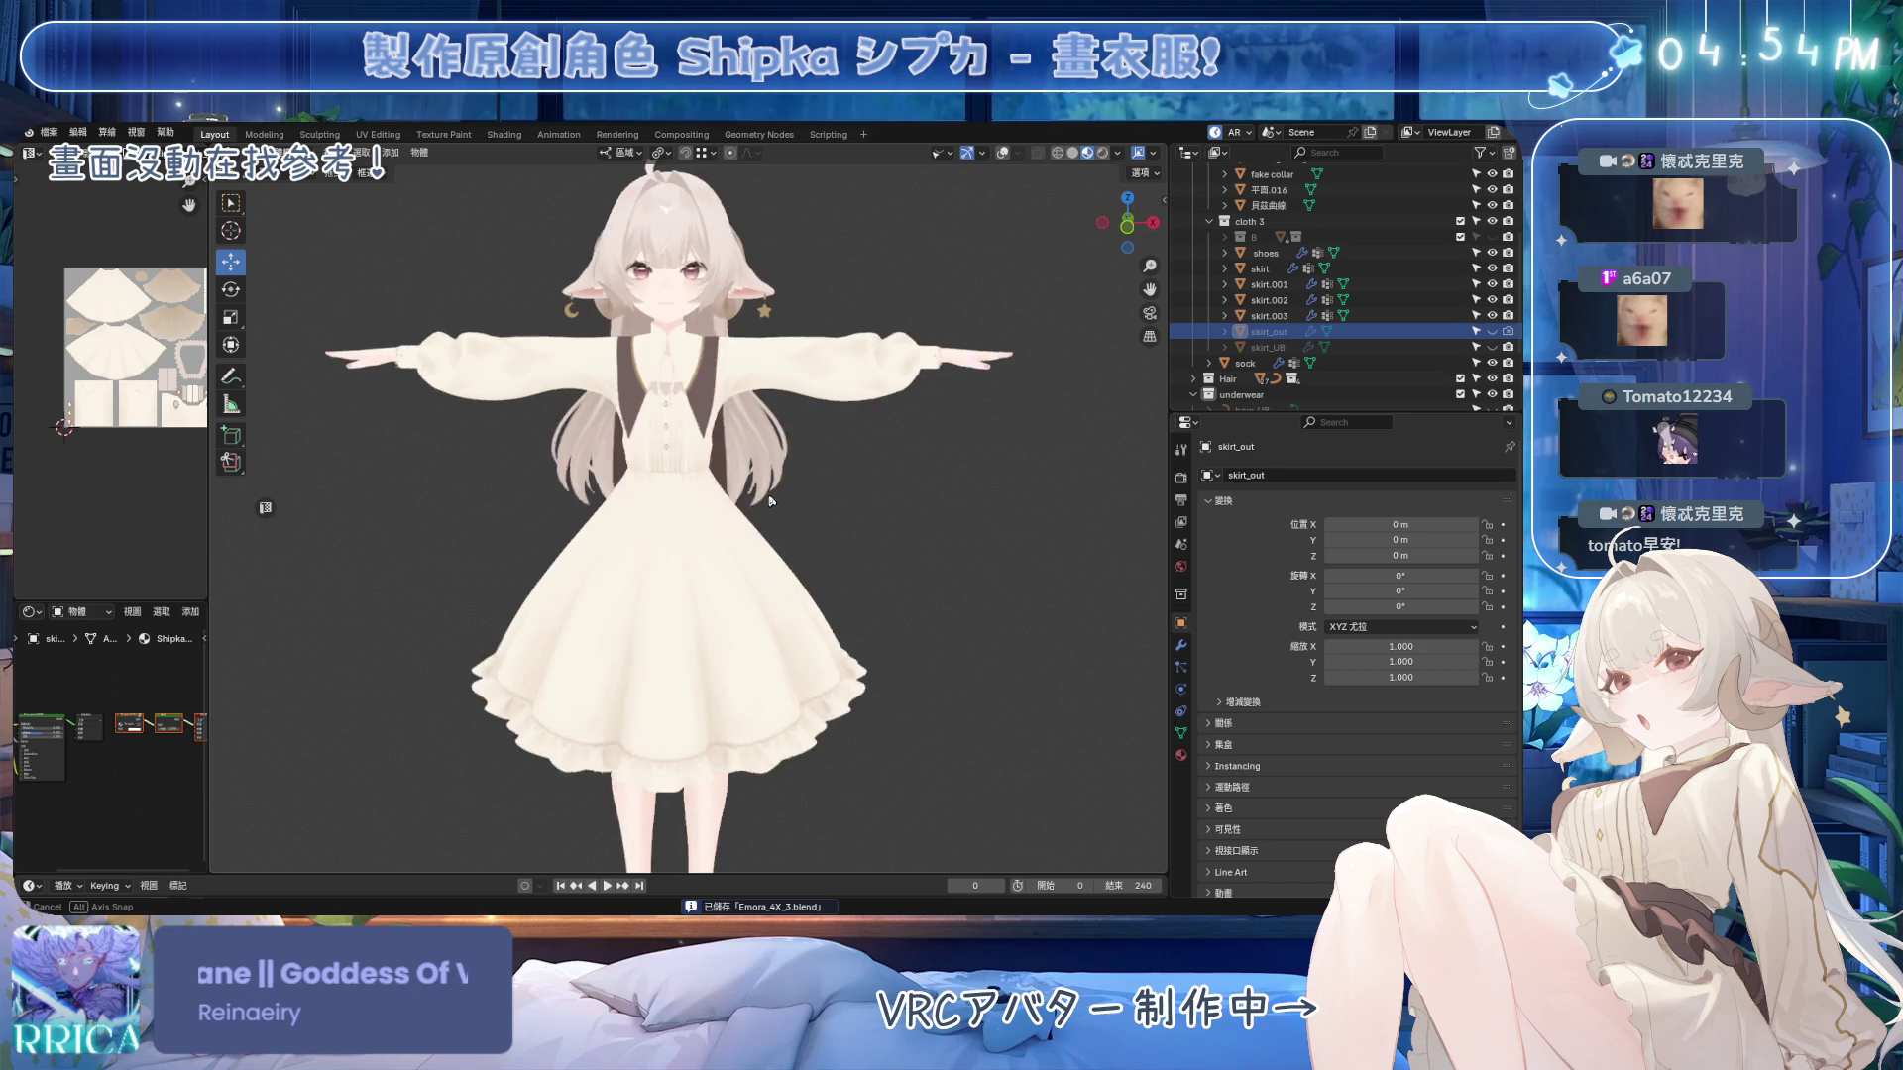
mouse_move(788, 517)
middle_down()
mouse_move(565, 442)
mouse_move(693, 555)
mouse_move(784, 587)
middle_up()
scroll(743, 592, up, 6)
scroll(743, 593, down, 5)
scroll(830, 641, down, 3)
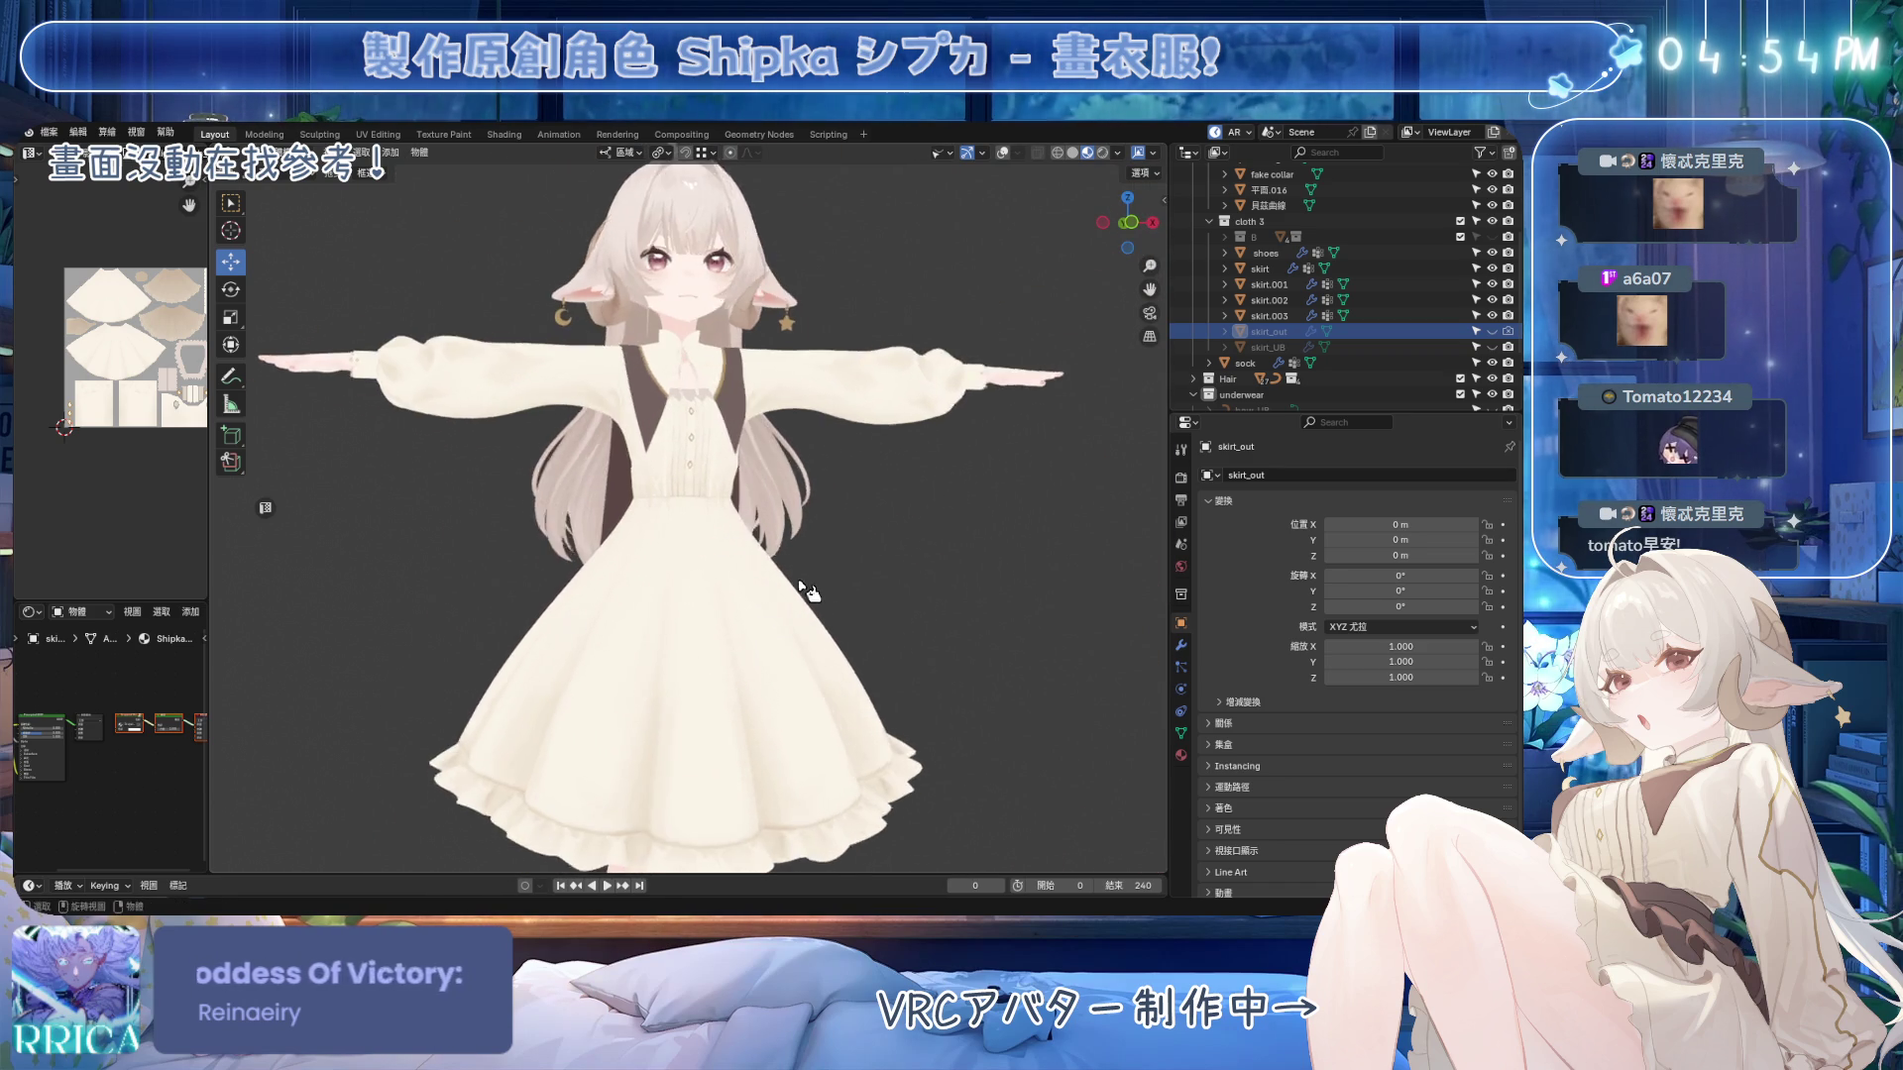
mouse_move(763, 577)
middle_down()
mouse_move(701, 600)
mouse_move(753, 579)
middle_up()
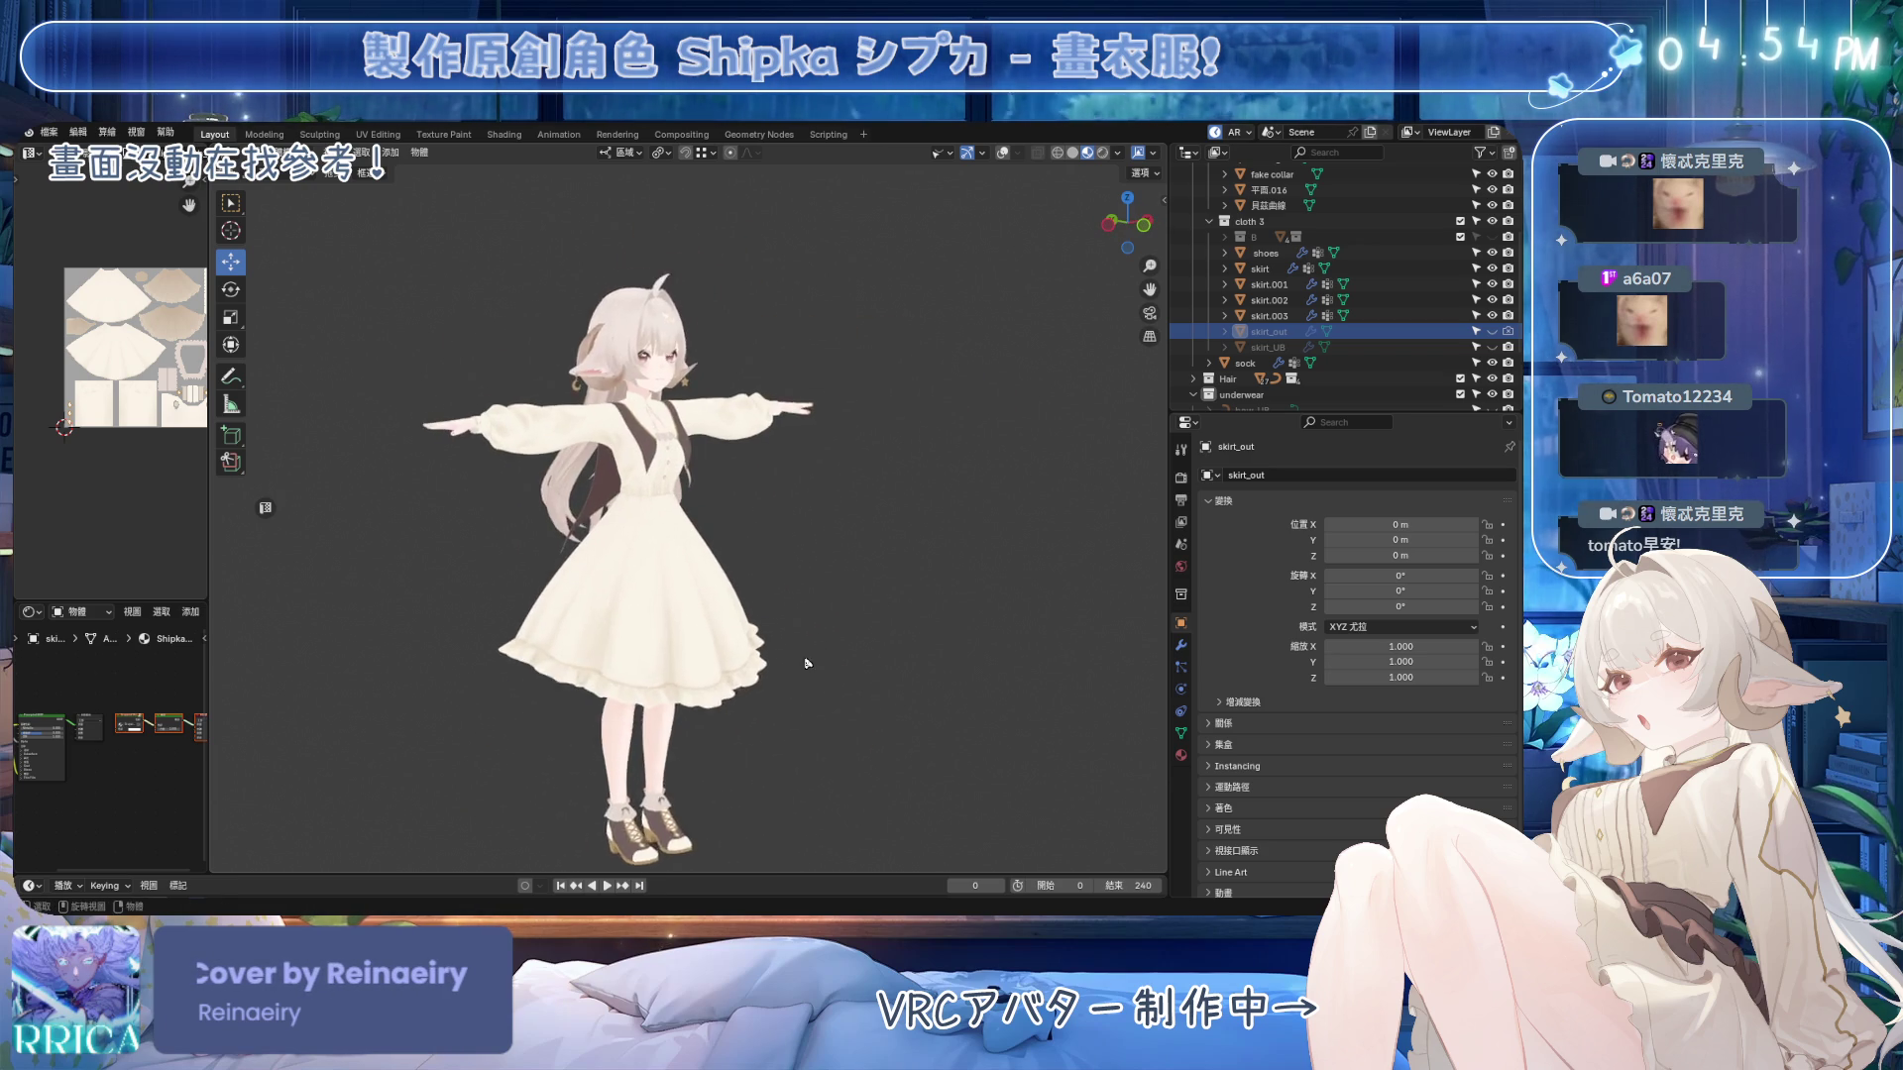
scroll(753, 580, up, 2)
Show the skirt_out apron again and inspect the skirt from front and low side views.
click(1492, 331)
key(KP_1)
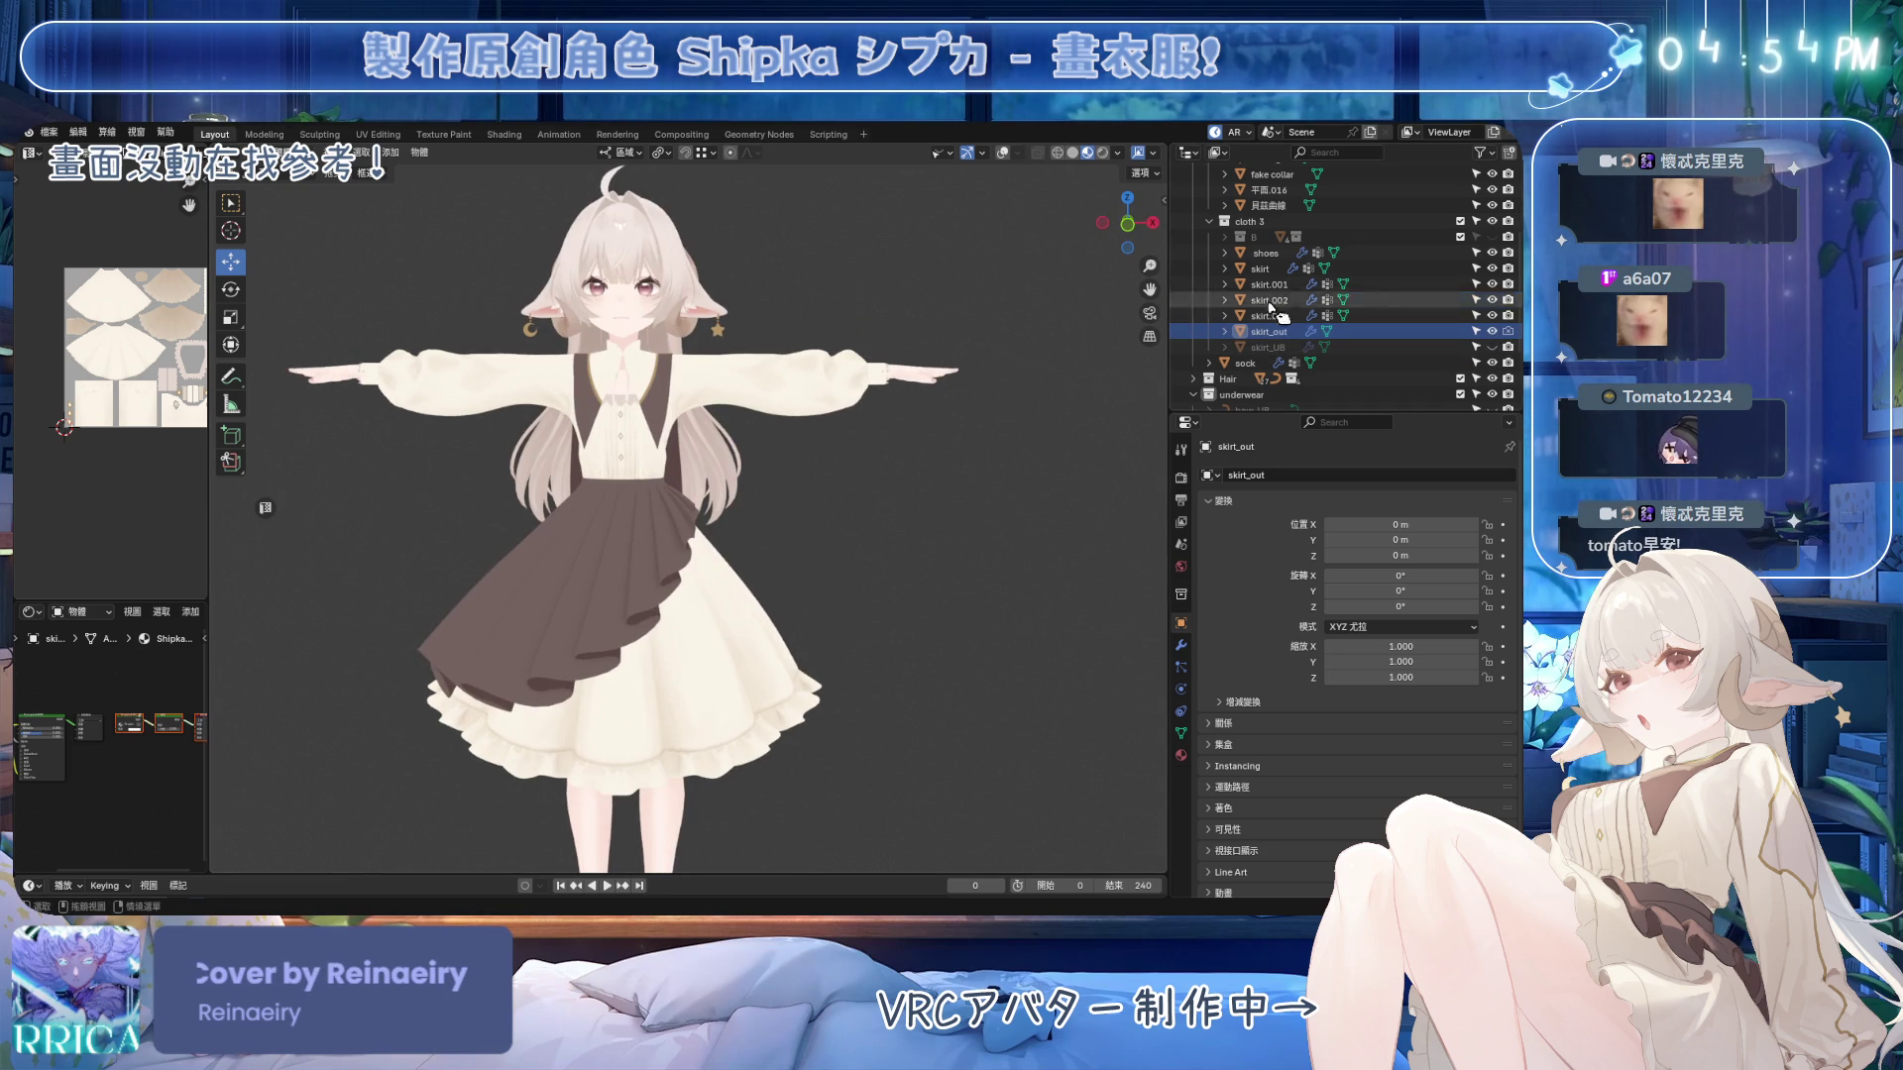
scroll(693, 535, up, 4)
mouse_move(704, 535)
middle_down()
mouse_move(694, 483)
mouse_move(732, 553)
mouse_move(741, 514)
mouse_move(687, 486)
middle_up()
scroll(566, 485, down, 5)
mouse_move(567, 486)
middle_down()
mouse_move(713, 544)
mouse_move(492, 595)
mouse_move(827, 507)
middle_up()
scroll(827, 507, up, 2)
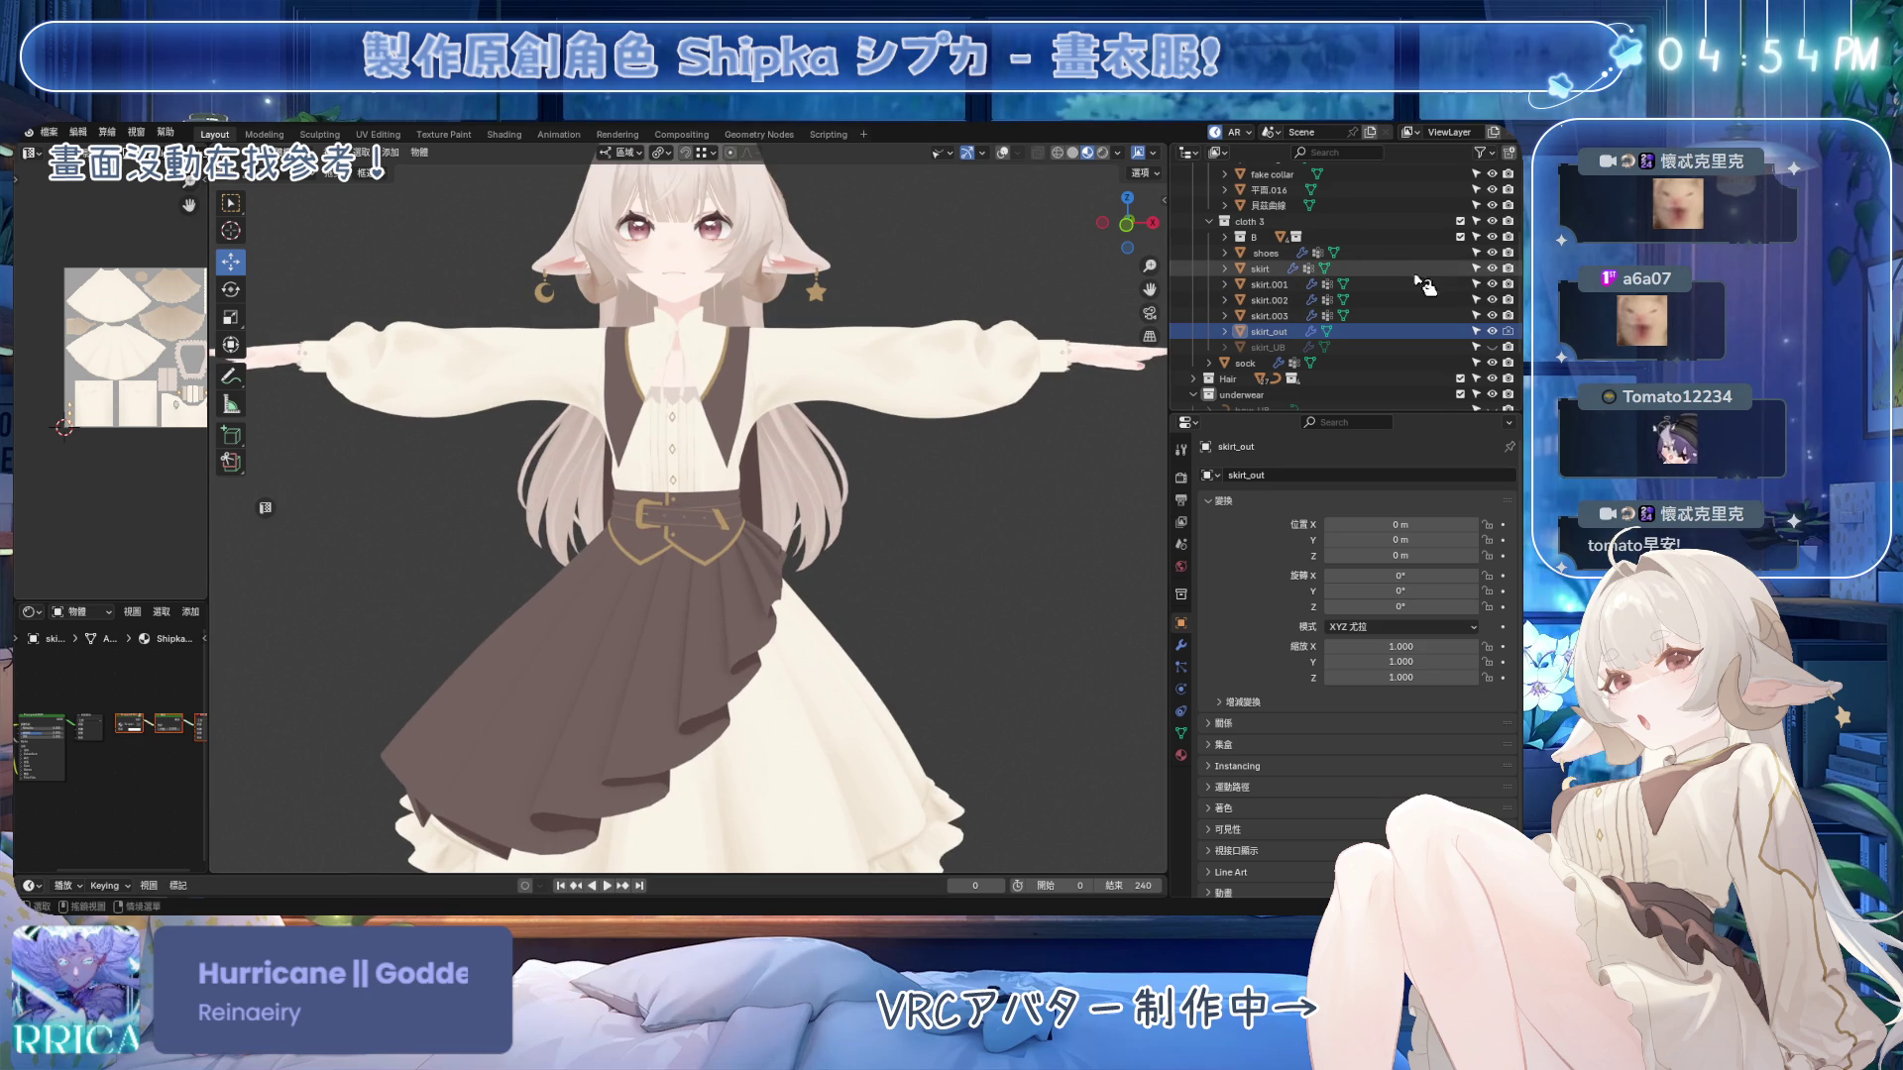
Compare belt and apron visibility, leaving the apron shown and belt hidden, and save.
click(1492, 237)
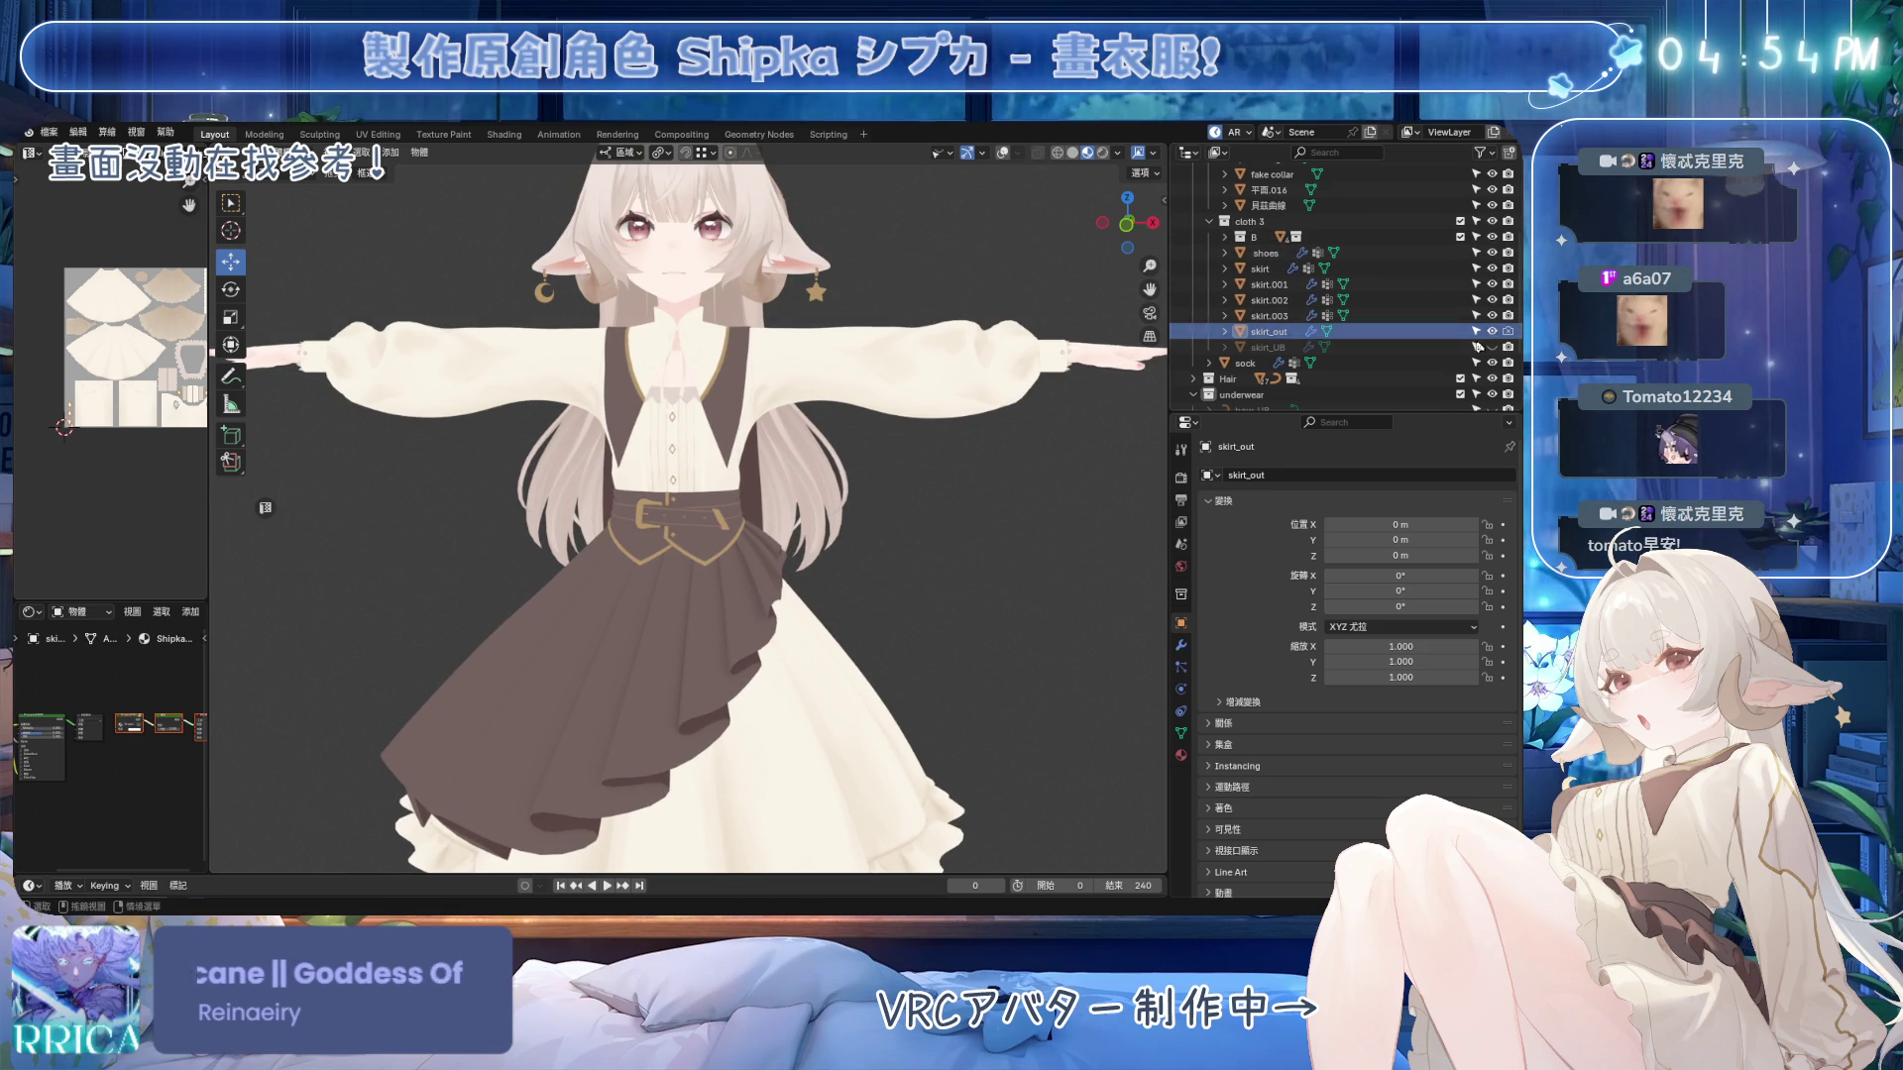
click(1492, 331)
mouse_move(832, 496)
ctrl+middle_down()
mouse_move(872, 539)
mouse_move(716, 528)
mouse_move(892, 530)
ctrl+middle_up()
scroll(897, 533, up, 4)
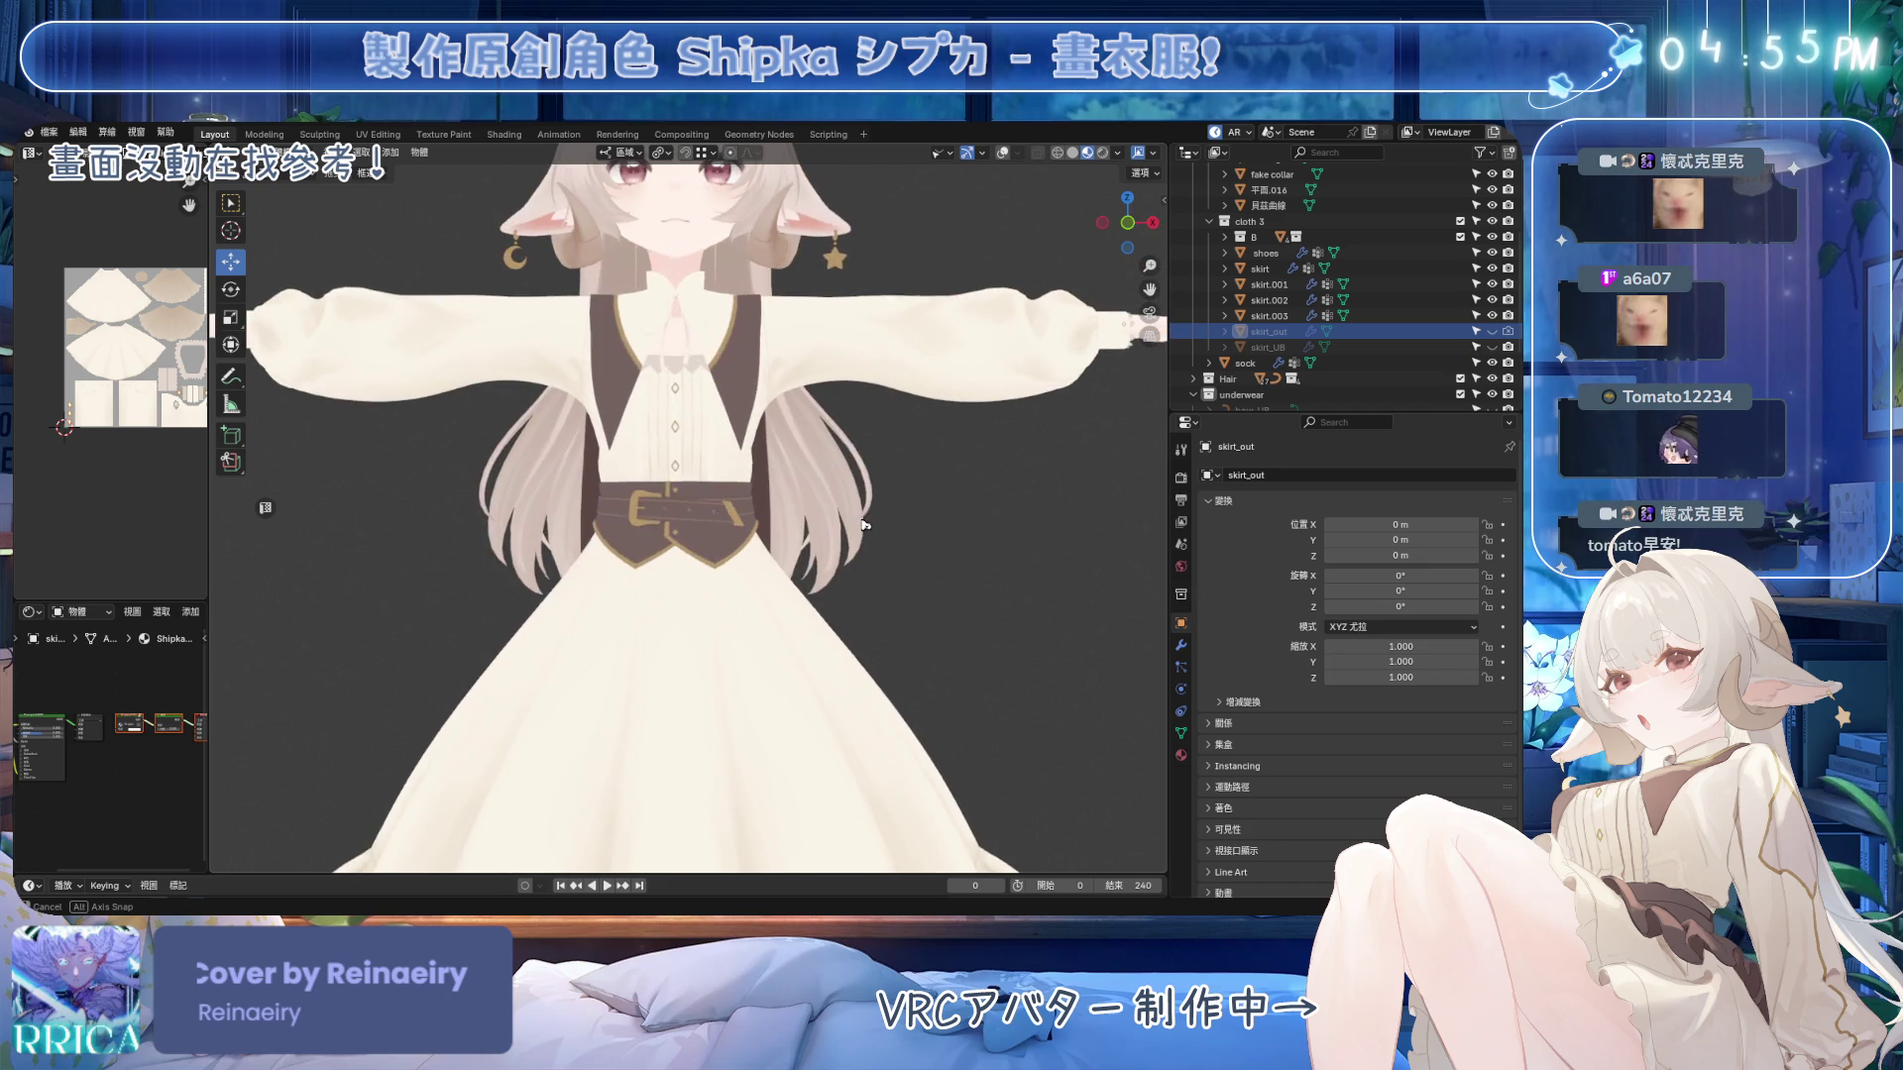
click(1491, 331)
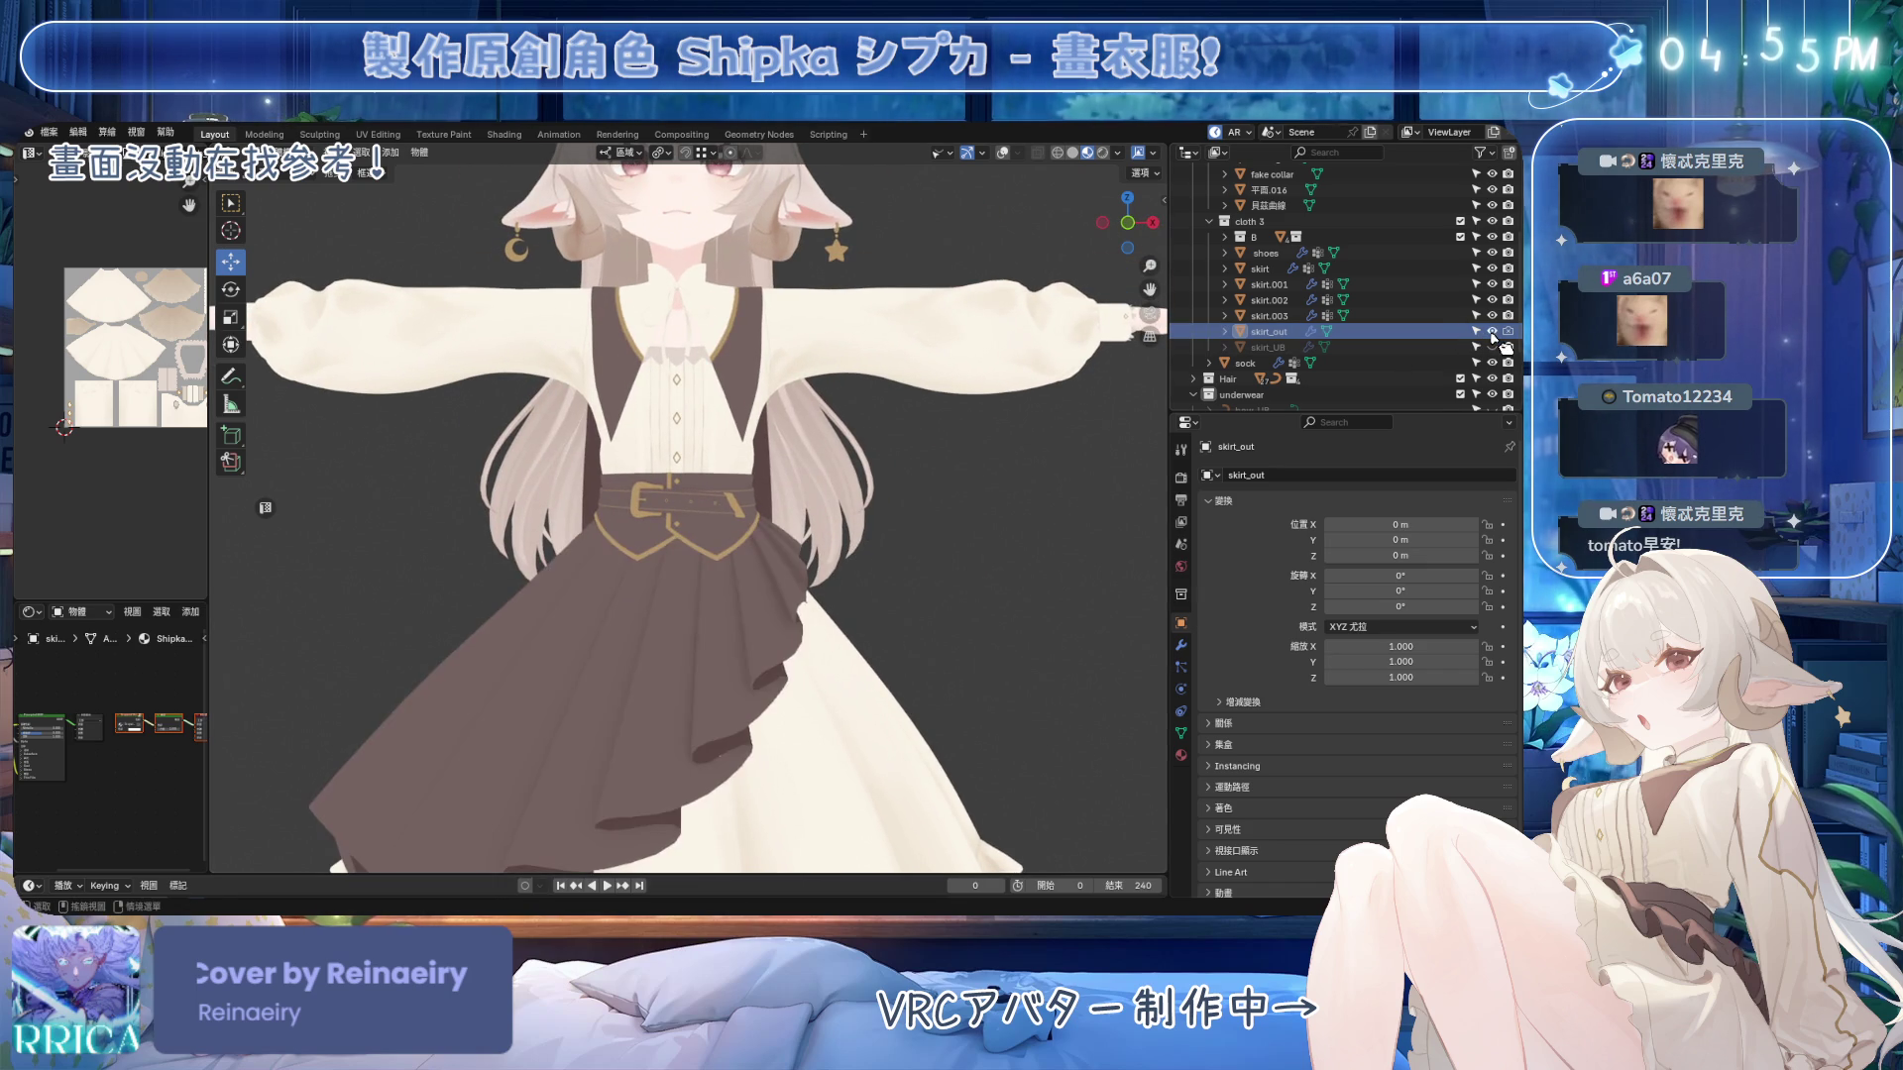
click(1491, 236)
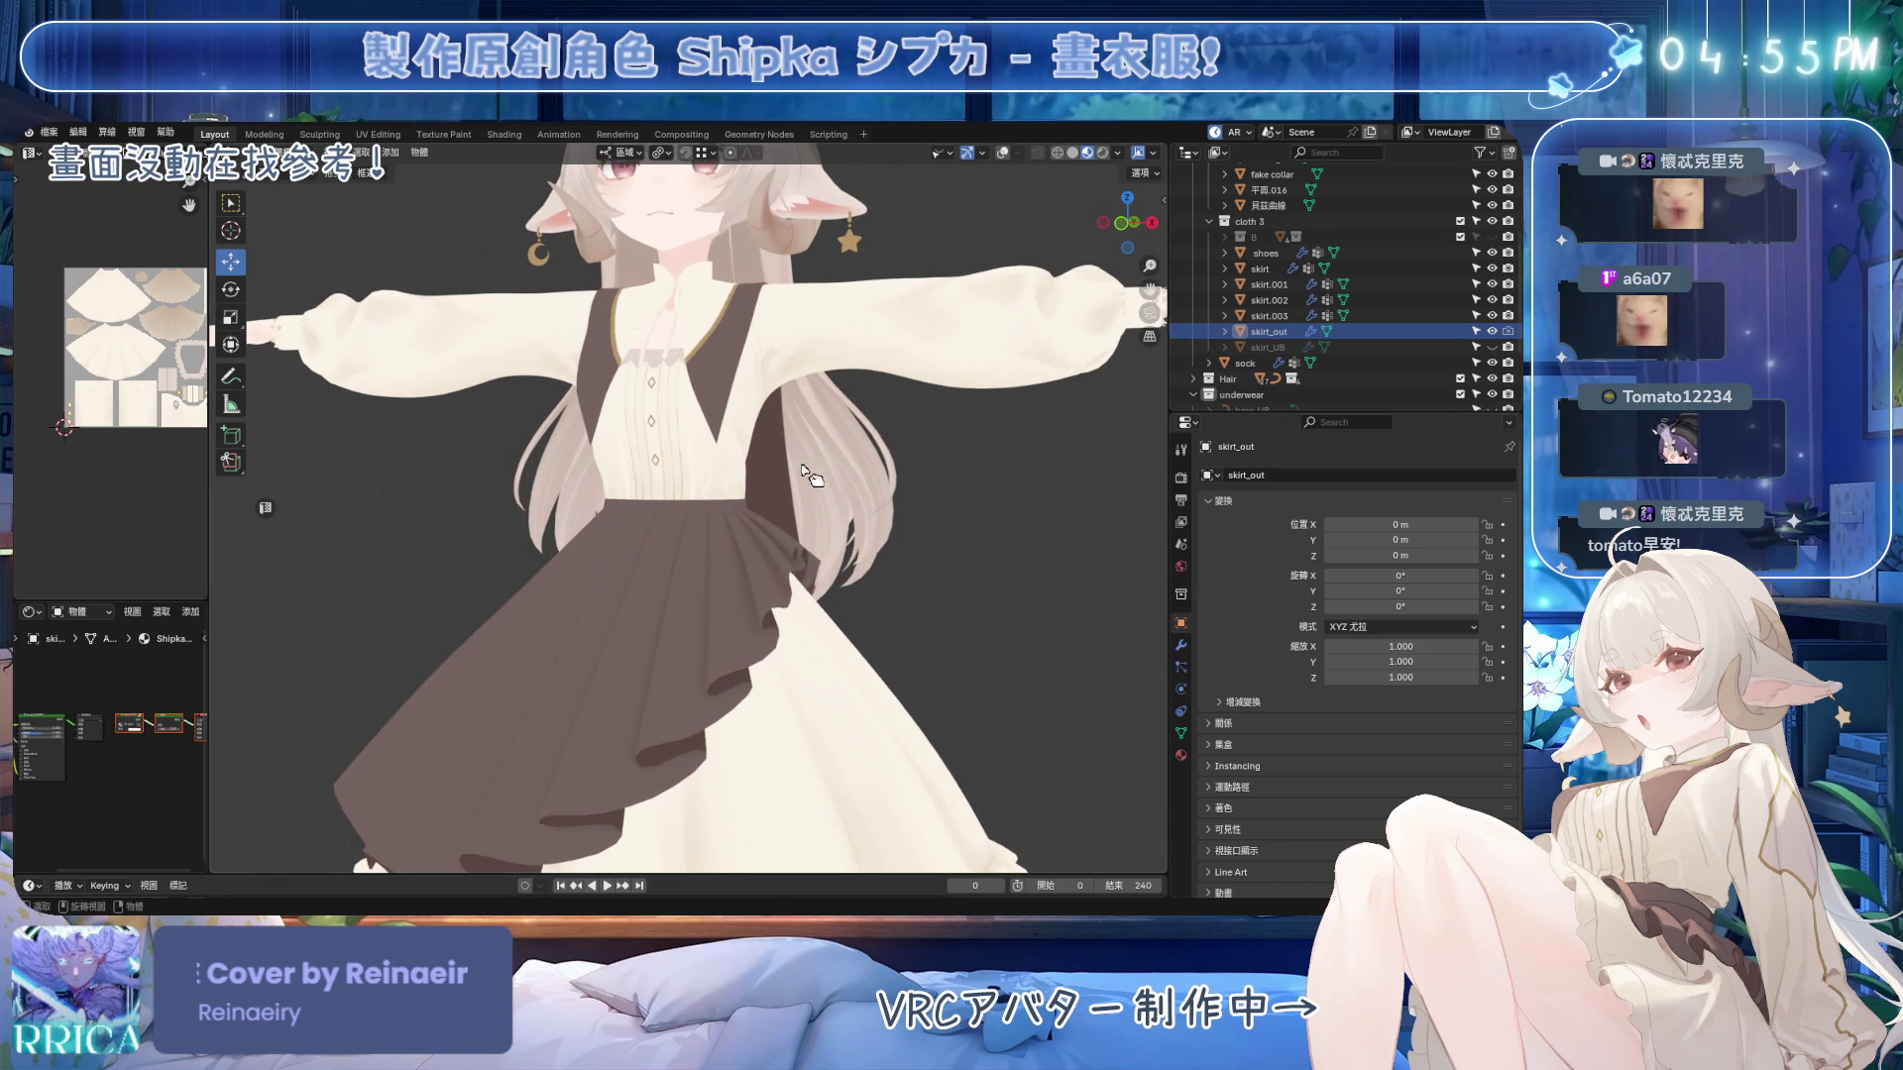
scroll(729, 562, up, 4)
scroll(729, 562, down, 3)
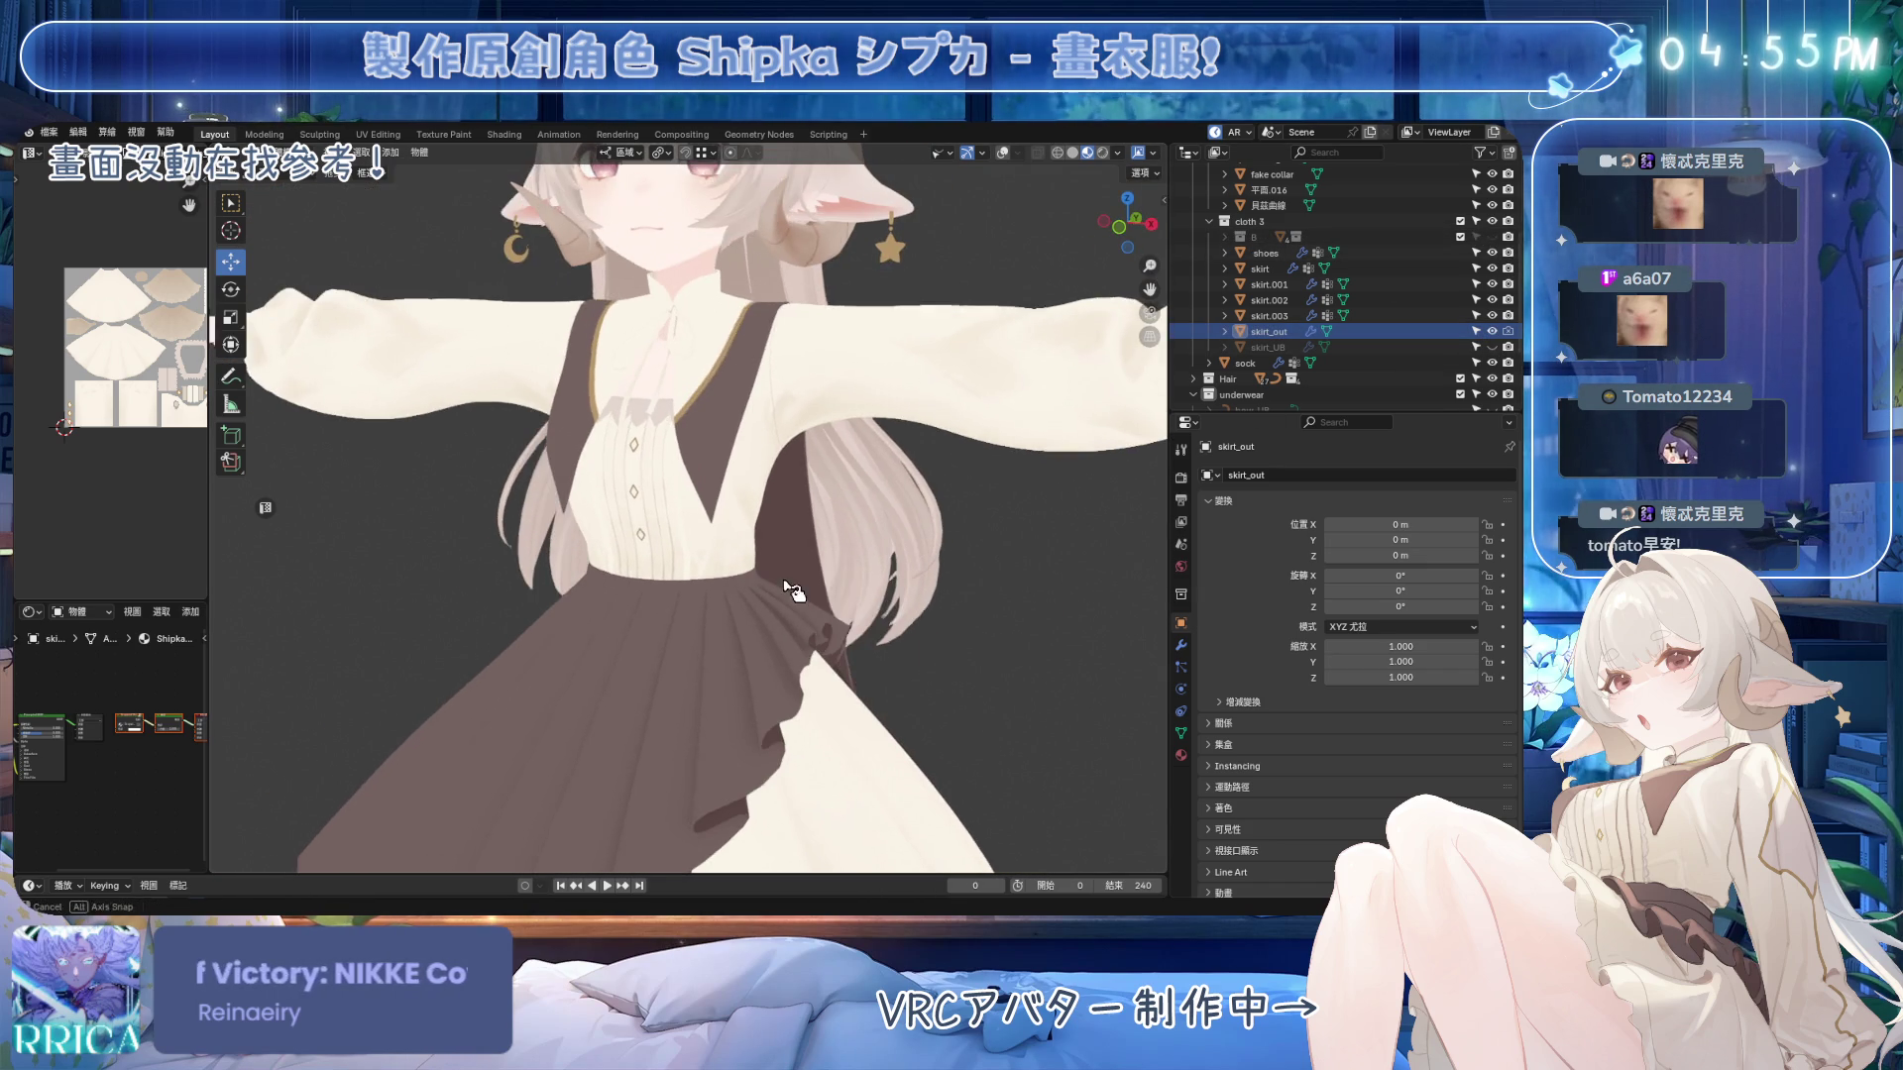
key(ctrl+s)
Check the dress up to the head, save Emora_4X_3.blend again, and return to Substance Painter.
mouse_move(733, 555)
middle_down()
mouse_move(815, 508)
mouse_move(905, 538)
mouse_move(683, 522)
mouse_move(796, 523)
middle_up()
scroll(682, 522, down, 1)
key(ctrl+s)
scroll(683, 523, up, 1)
mouse_move(924, 507)
middle_down()
mouse_move(951, 441)
mouse_move(932, 486)
mouse_move(904, 421)
middle_up()
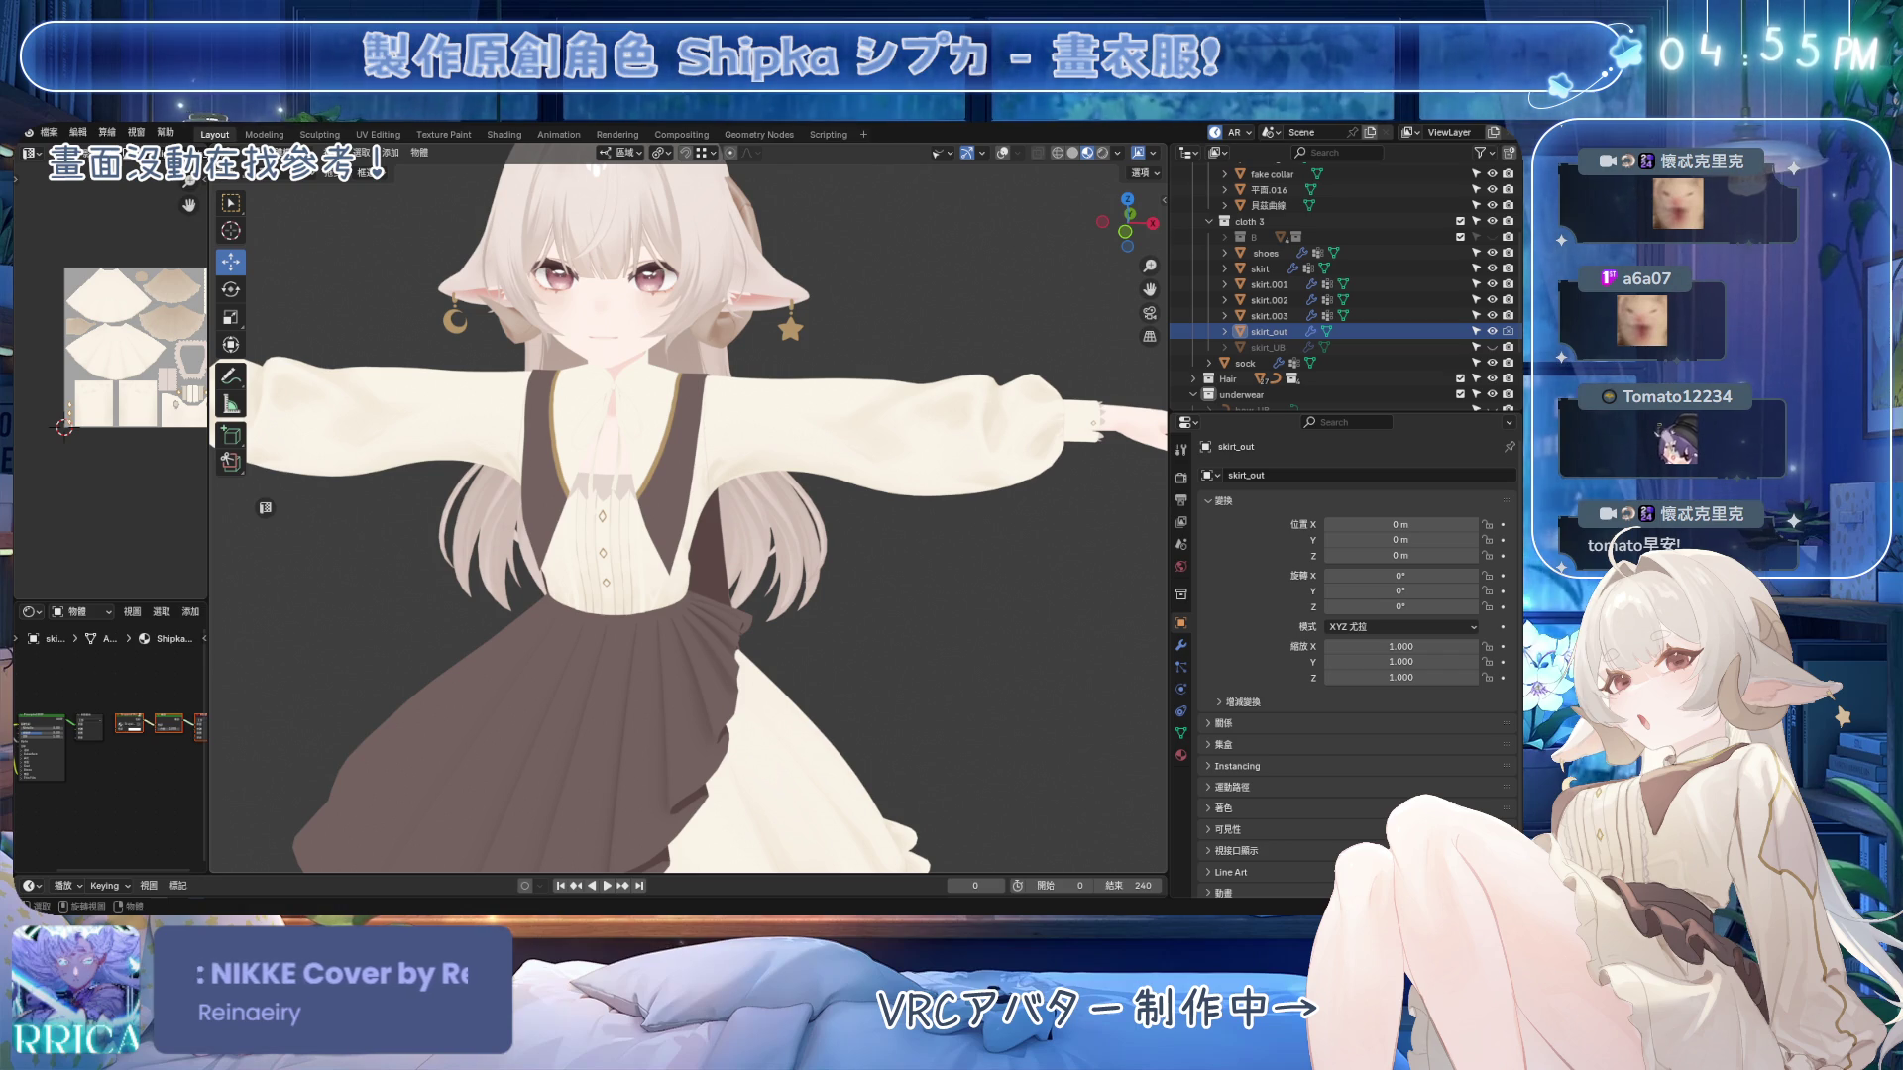
key(alt+Tab)
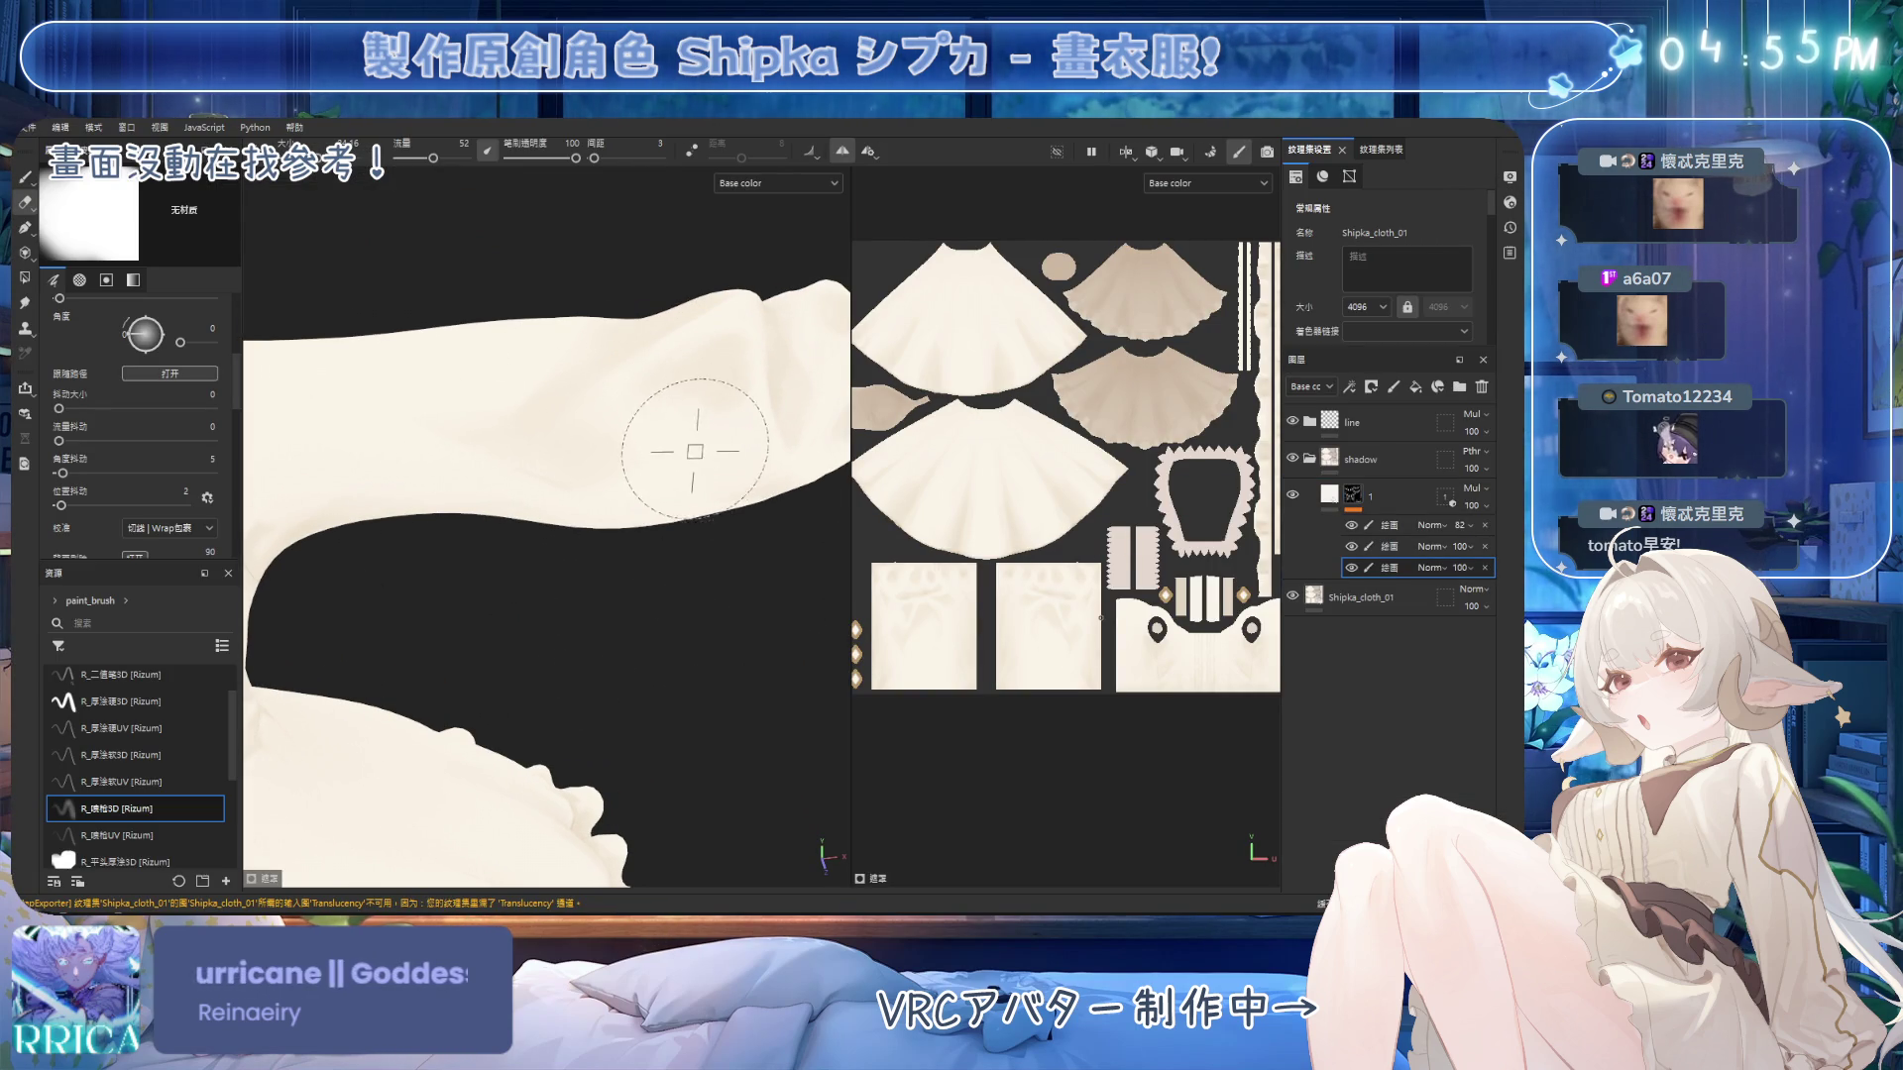
Check the sleeve's roughness channel, then return to the Base color view.
alt+drag(680, 446, 814, 407)
key(c)
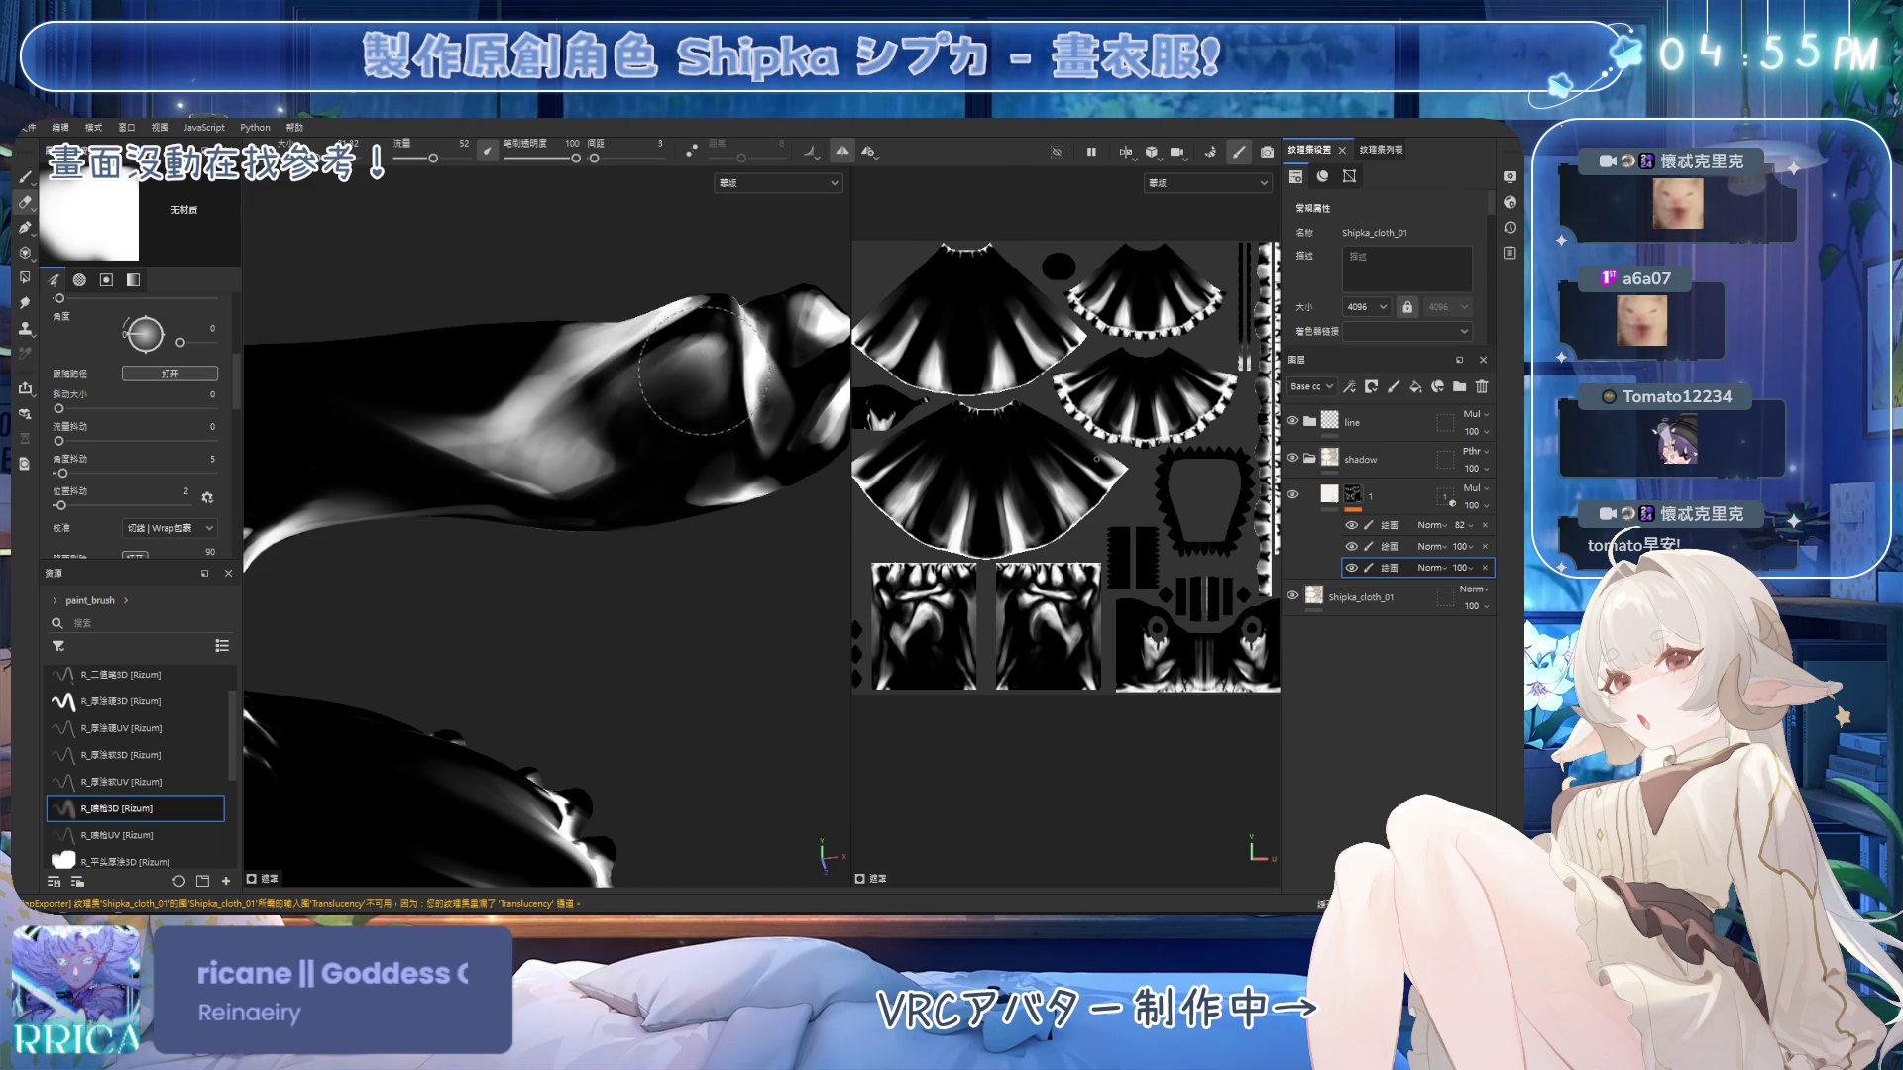
key(c)
mouse_move(713, 535)
alt+mouse_down()
mouse_move(674, 548)
mouse_move(548, 514)
mouse_move(505, 556)
mouse_move(656, 568)
mouse_move(650, 504)
alt+mouse_up()
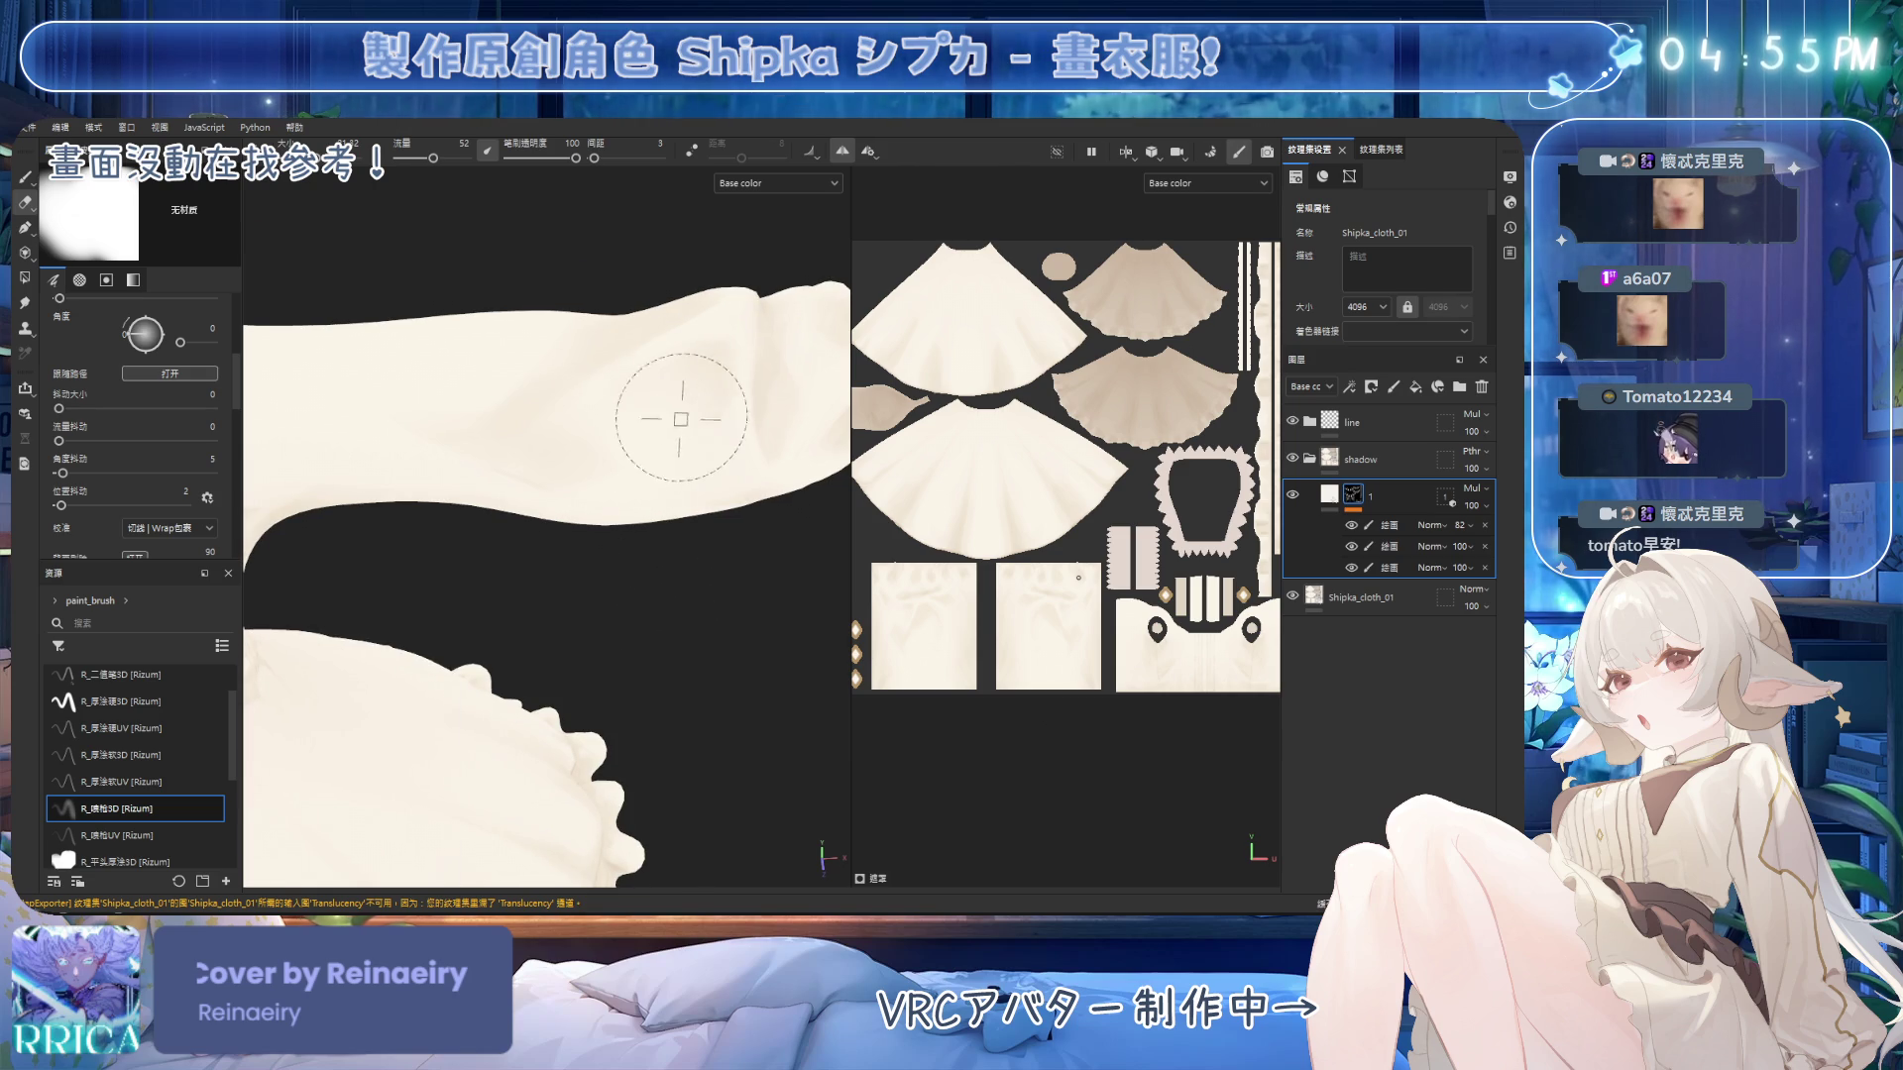
key(ctrl)
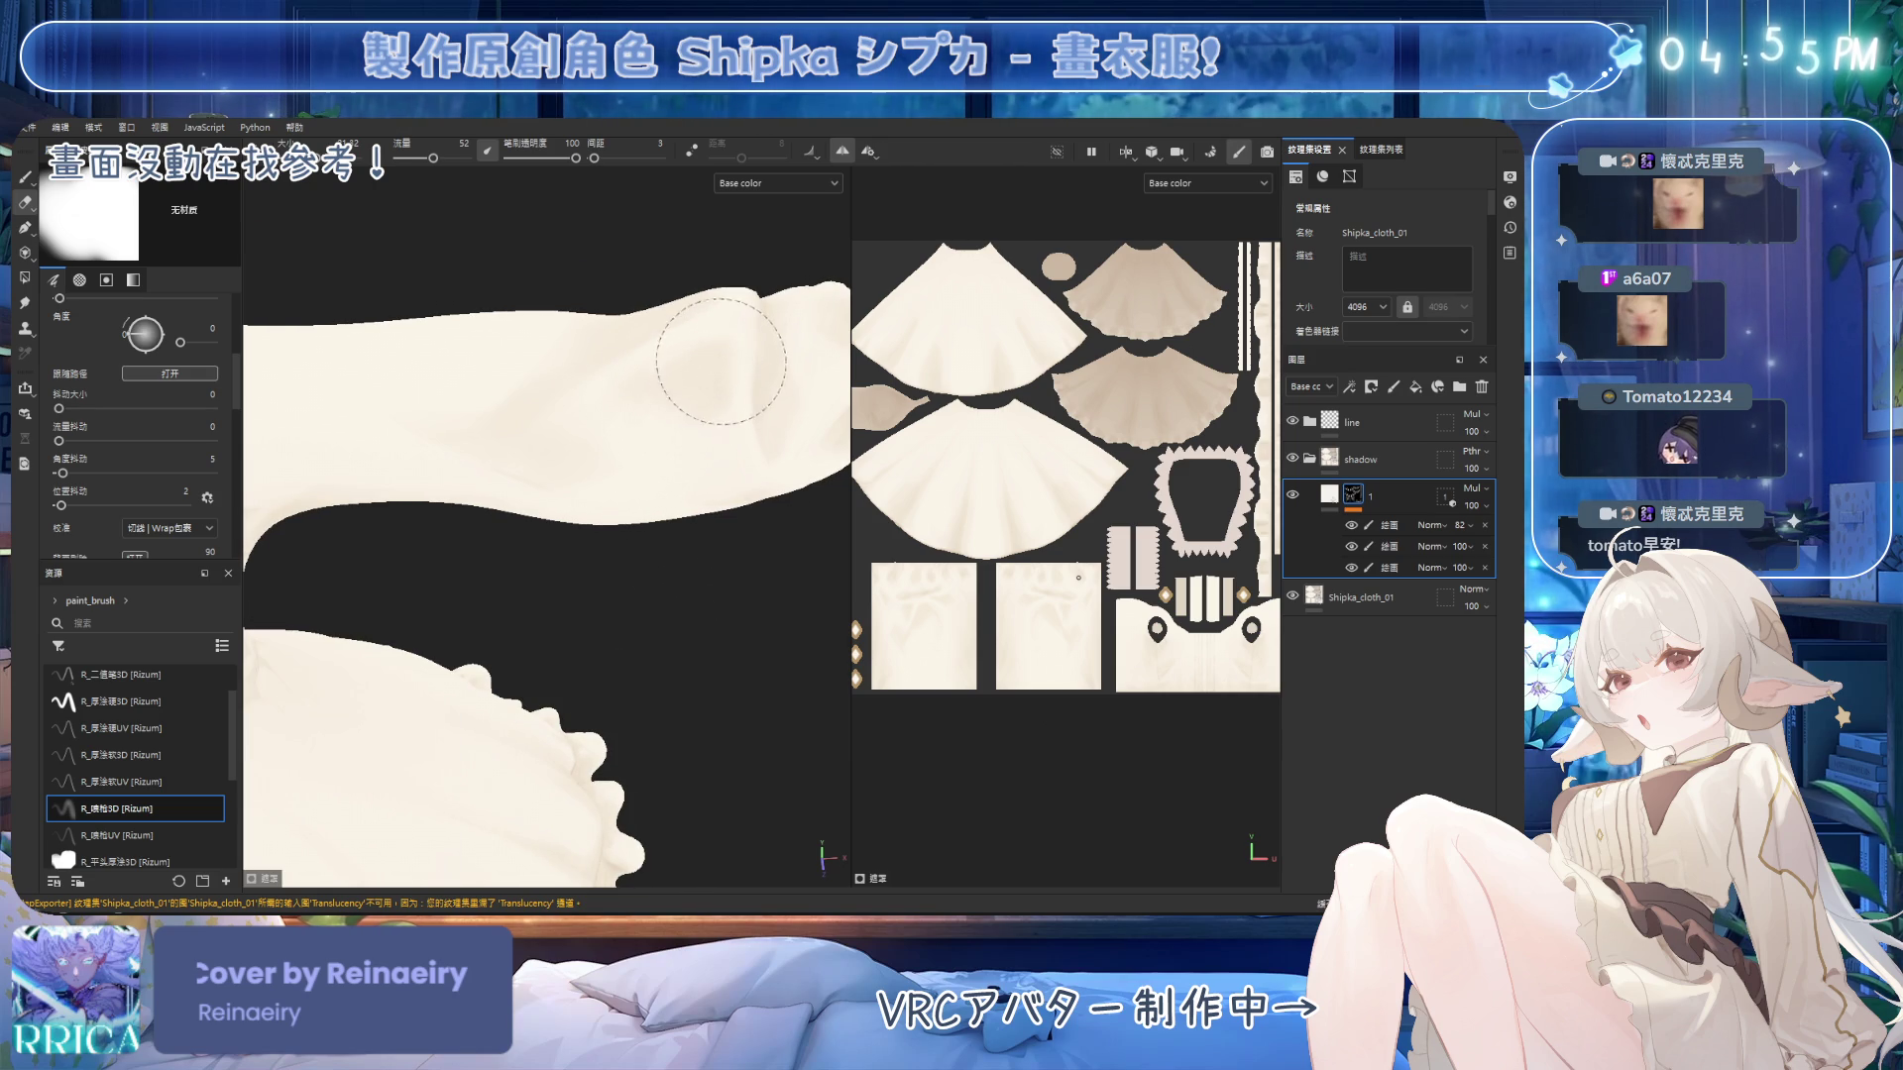
Select group 1's third paint sublayer and turn the dress to show the bodice.
click(1397, 568)
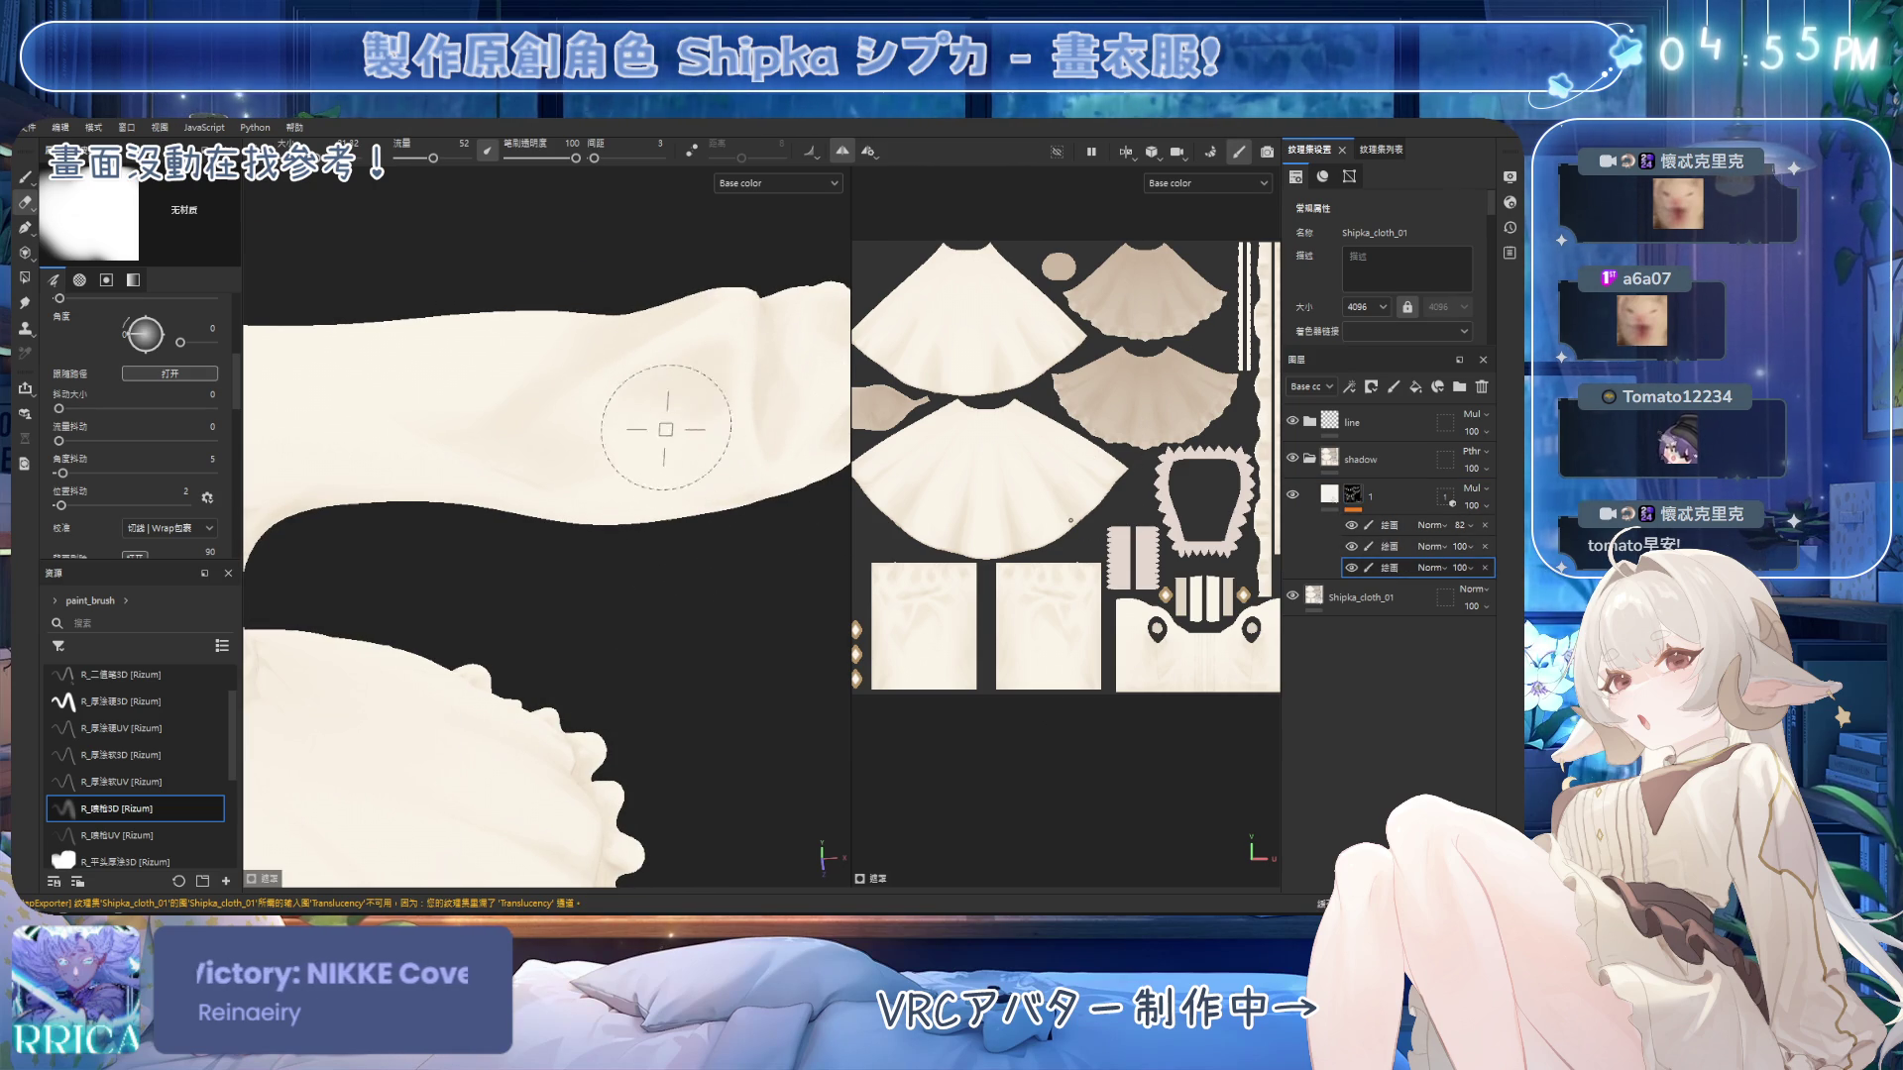
mouse_move(701, 403)
alt+mouse_down()
mouse_move(671, 428)
mouse_move(674, 459)
mouse_move(701, 459)
alt+mouse_up()
scroll(670, 428, down, 5)
alt+middle_drag(700, 458, 703, 571)
alt+drag(703, 572, 424, 530)
scroll(658, 636, up, 5)
alt+drag(659, 574, 658, 595)
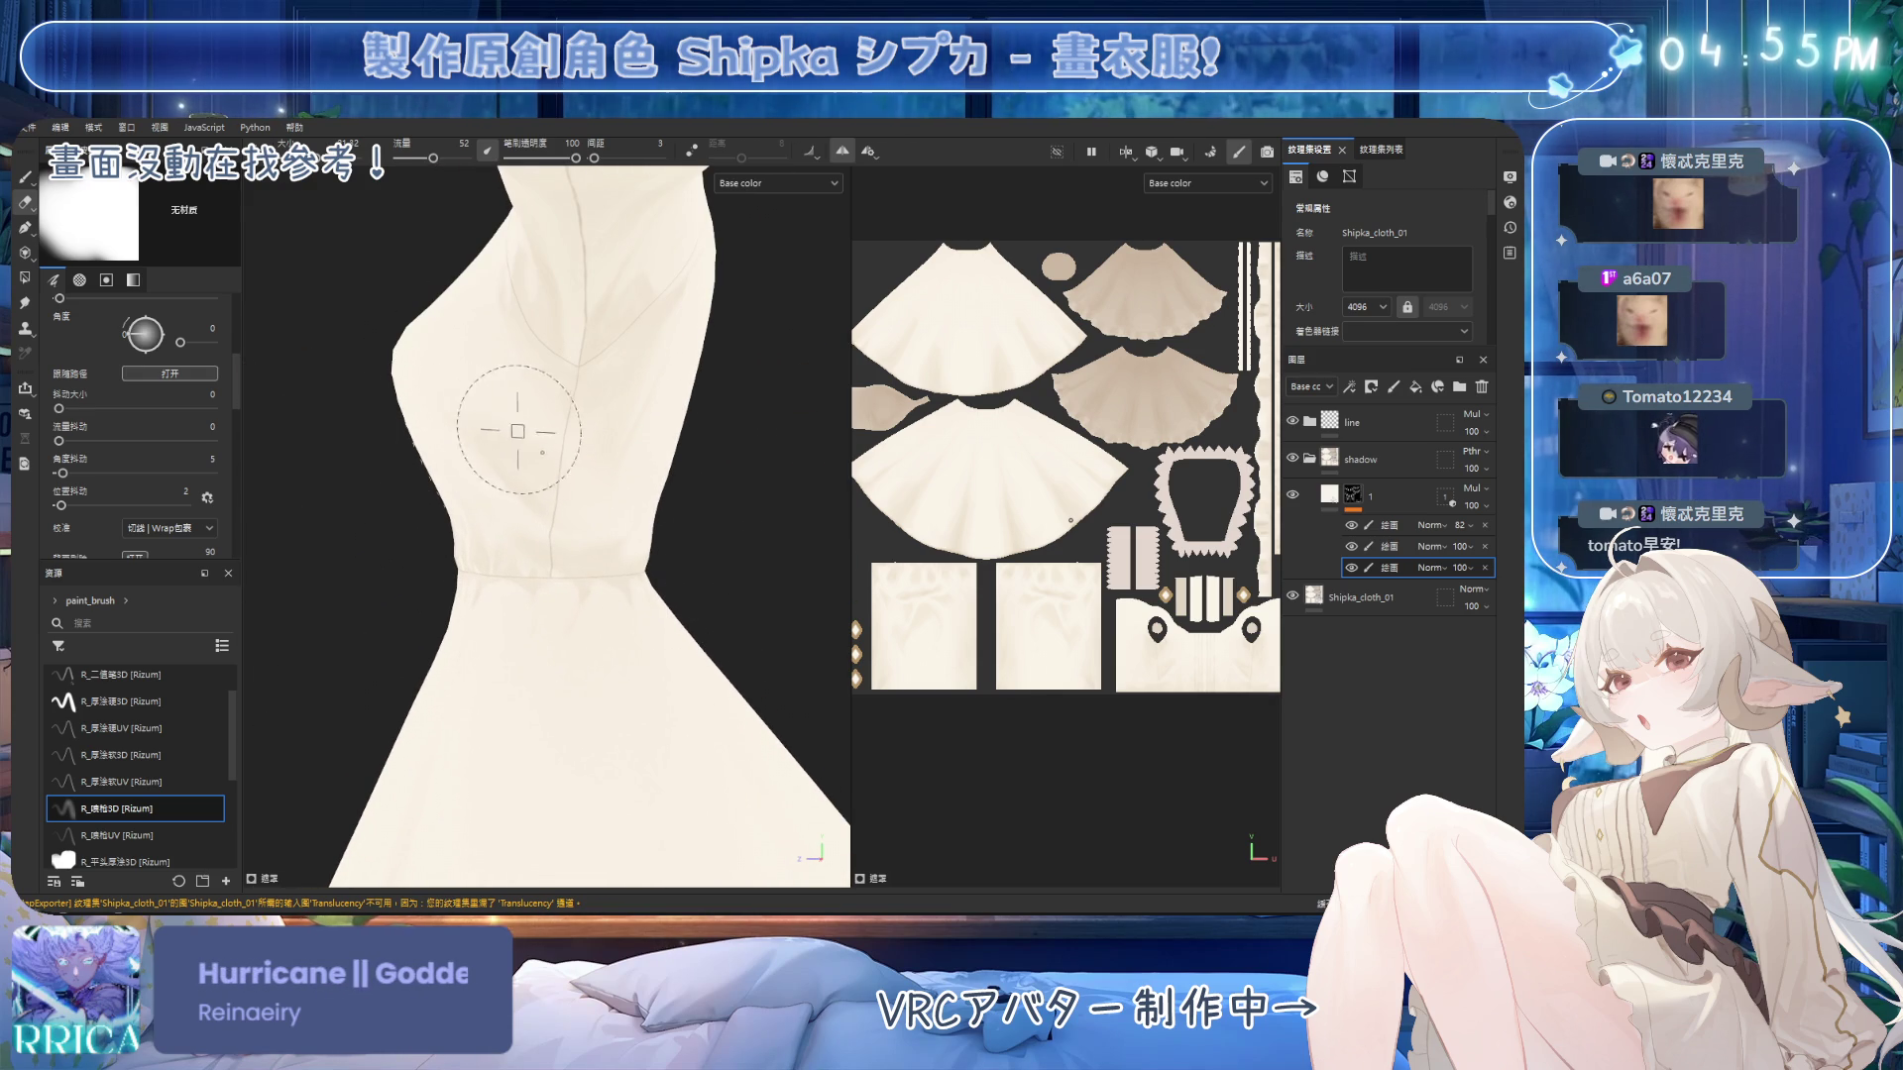
Enlarge the brush, inspect group 1's mask, and expand the group's paint sublayers.
key(bracketright)
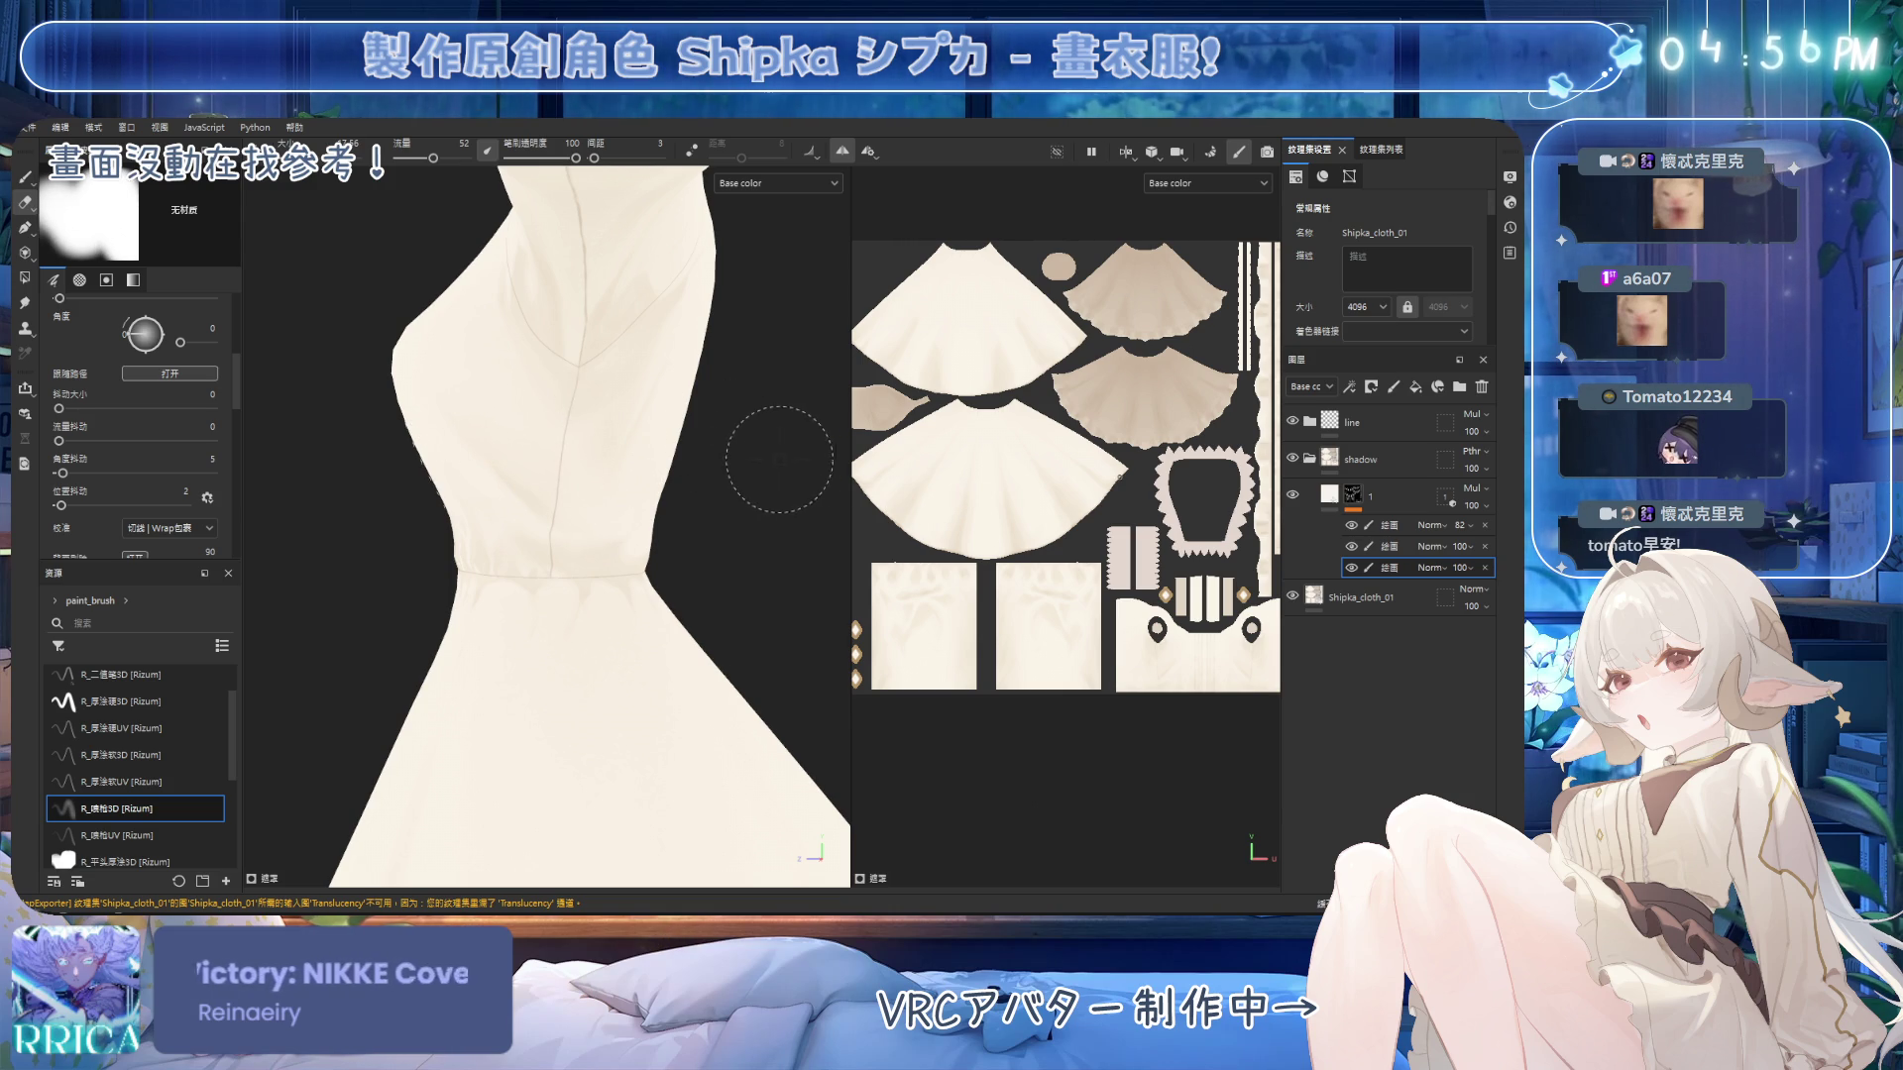
alt+click(1355, 496)
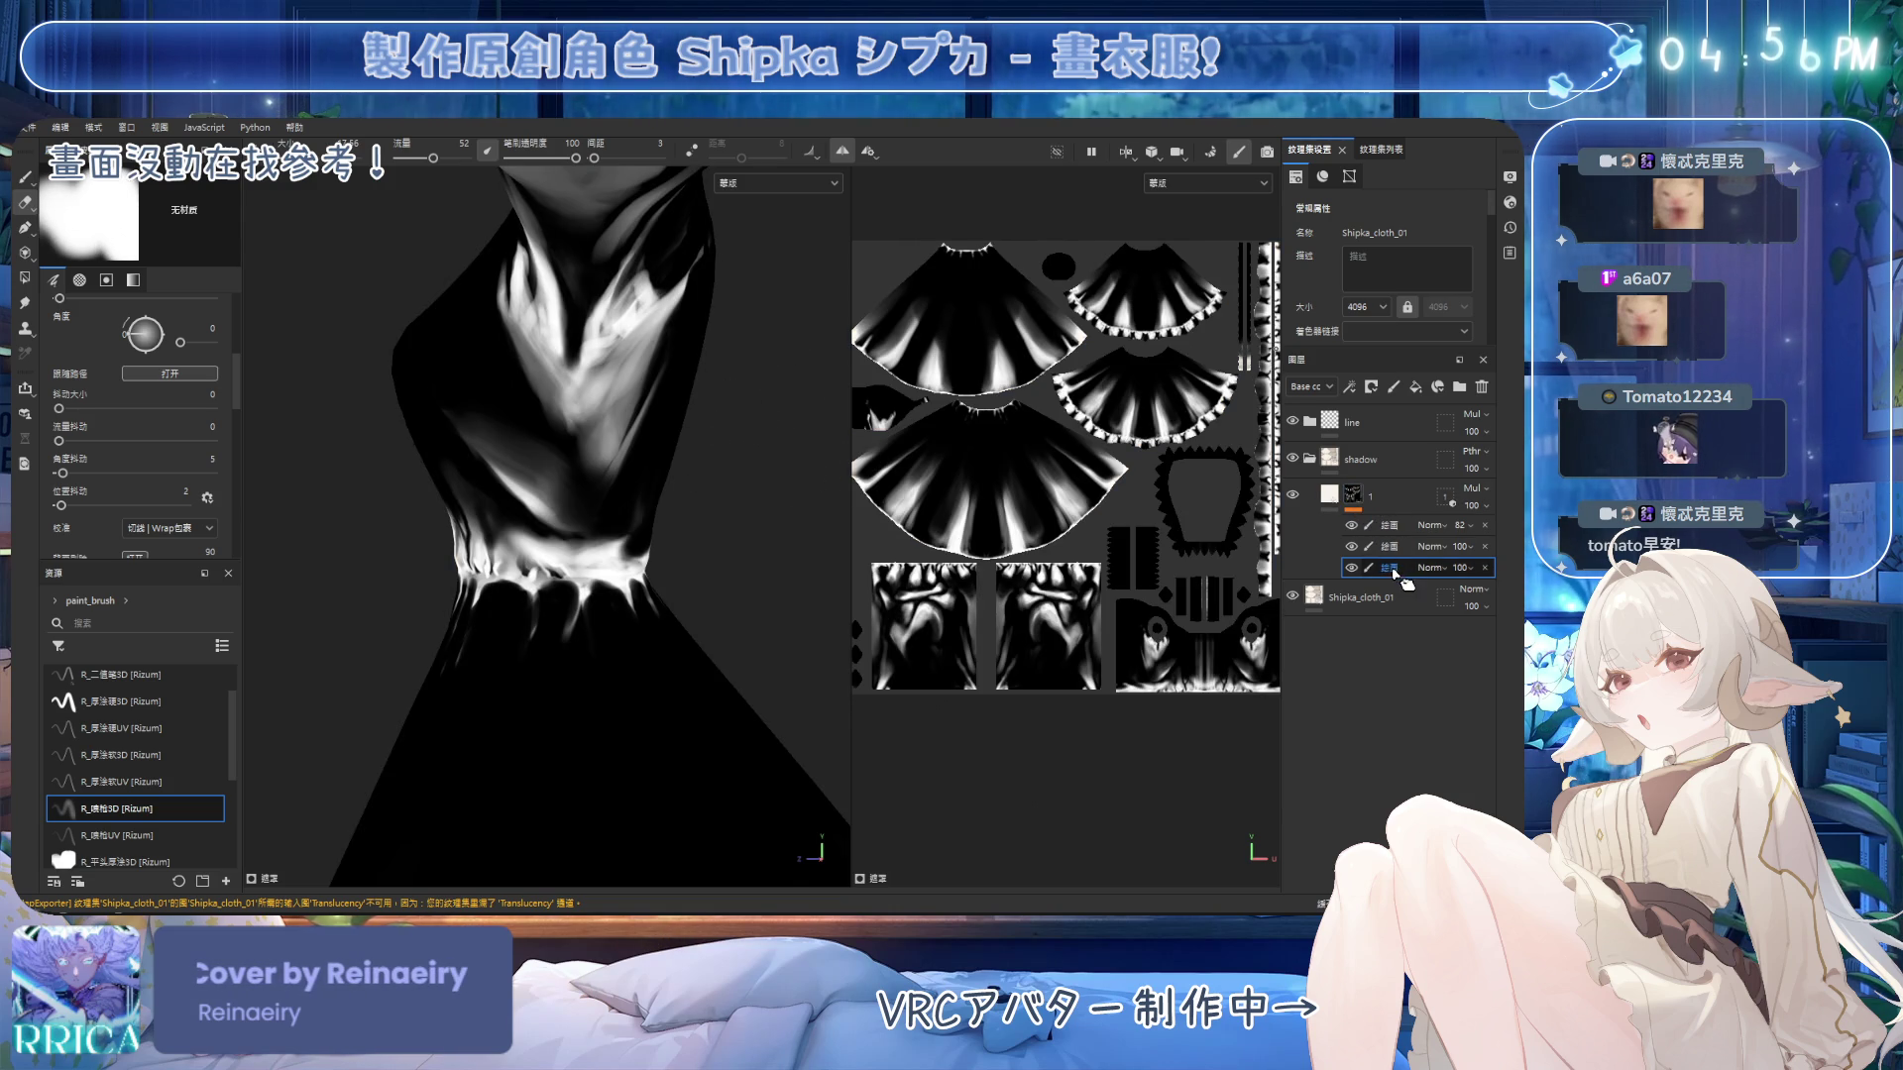
alt+click(1351, 507)
click(1352, 508)
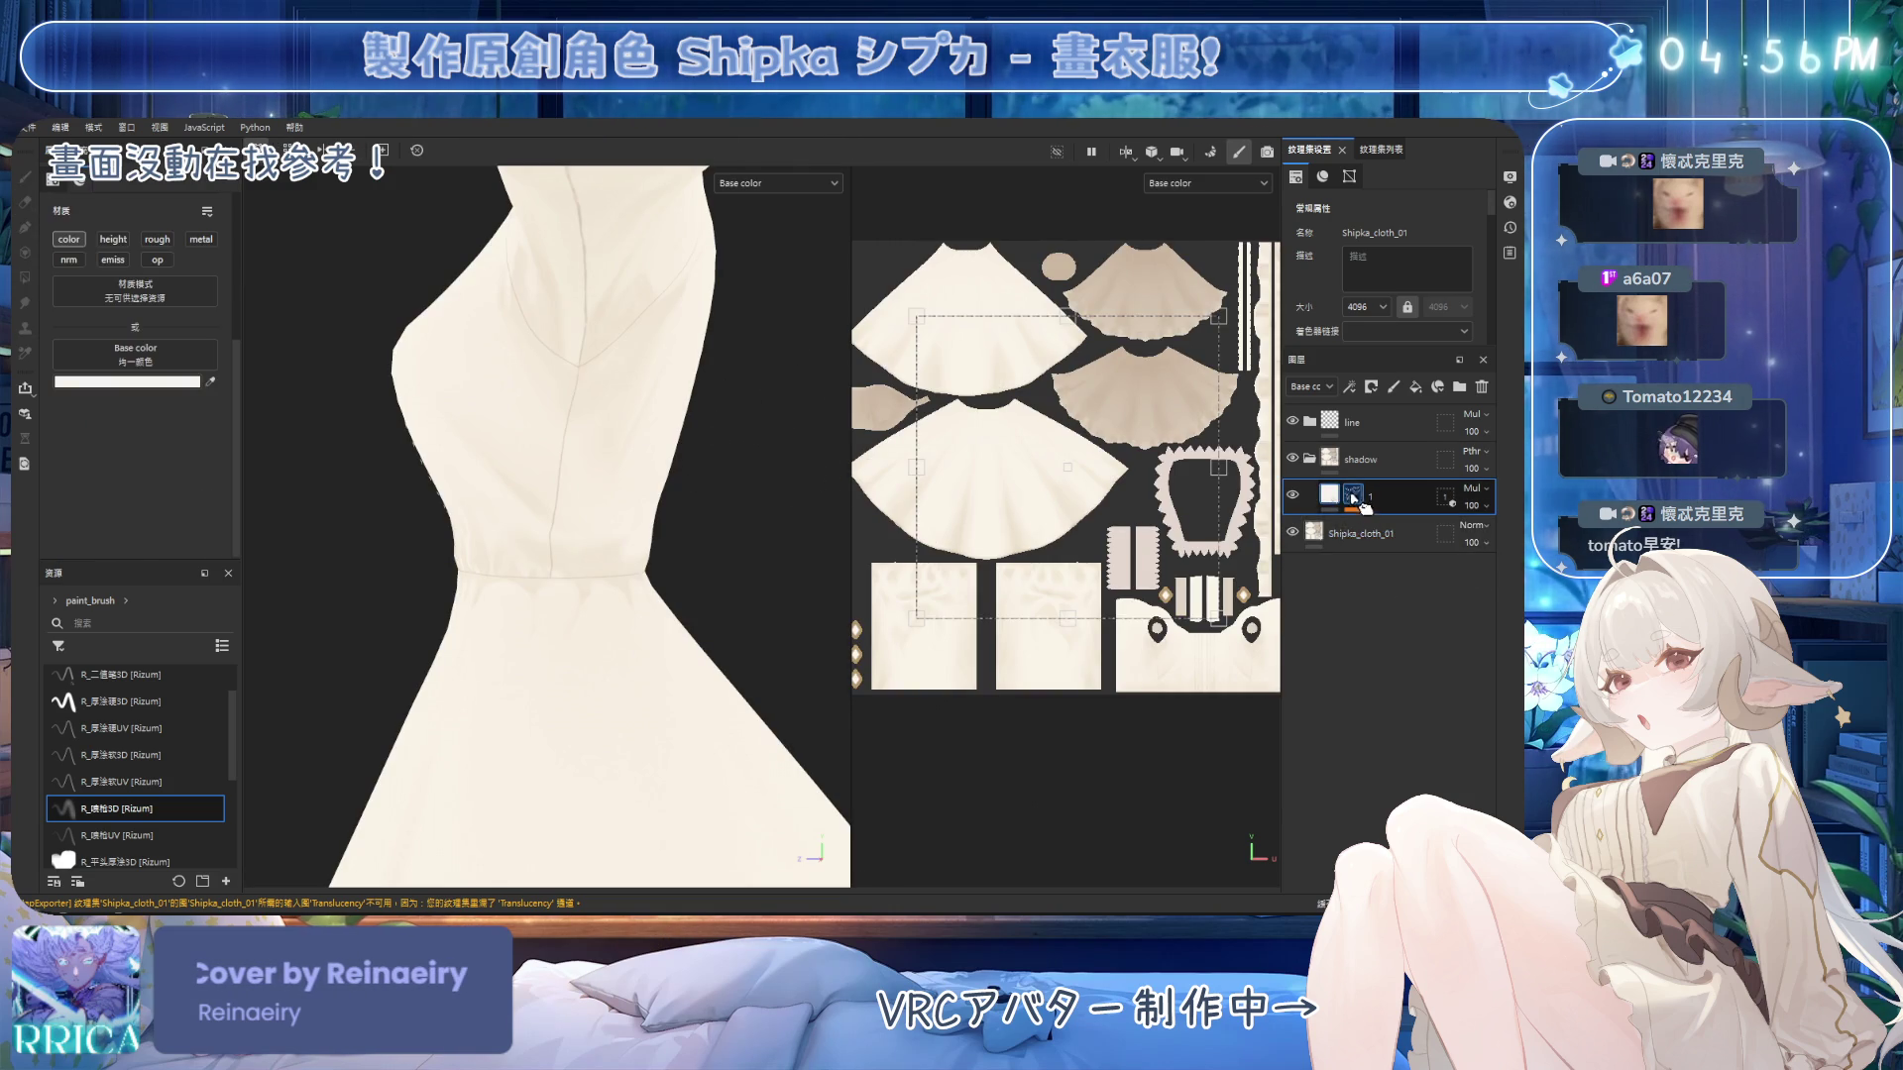
Paint front waist shading on the bottom sublayer with mirrored painting off.
click(1387, 567)
mouse_move(658, 531)
alt+mouse_down()
mouse_move(621, 544)
mouse_move(715, 477)
mouse_move(594, 555)
mouse_move(614, 565)
alt+mouse_up()
scroll(615, 565, up, 3)
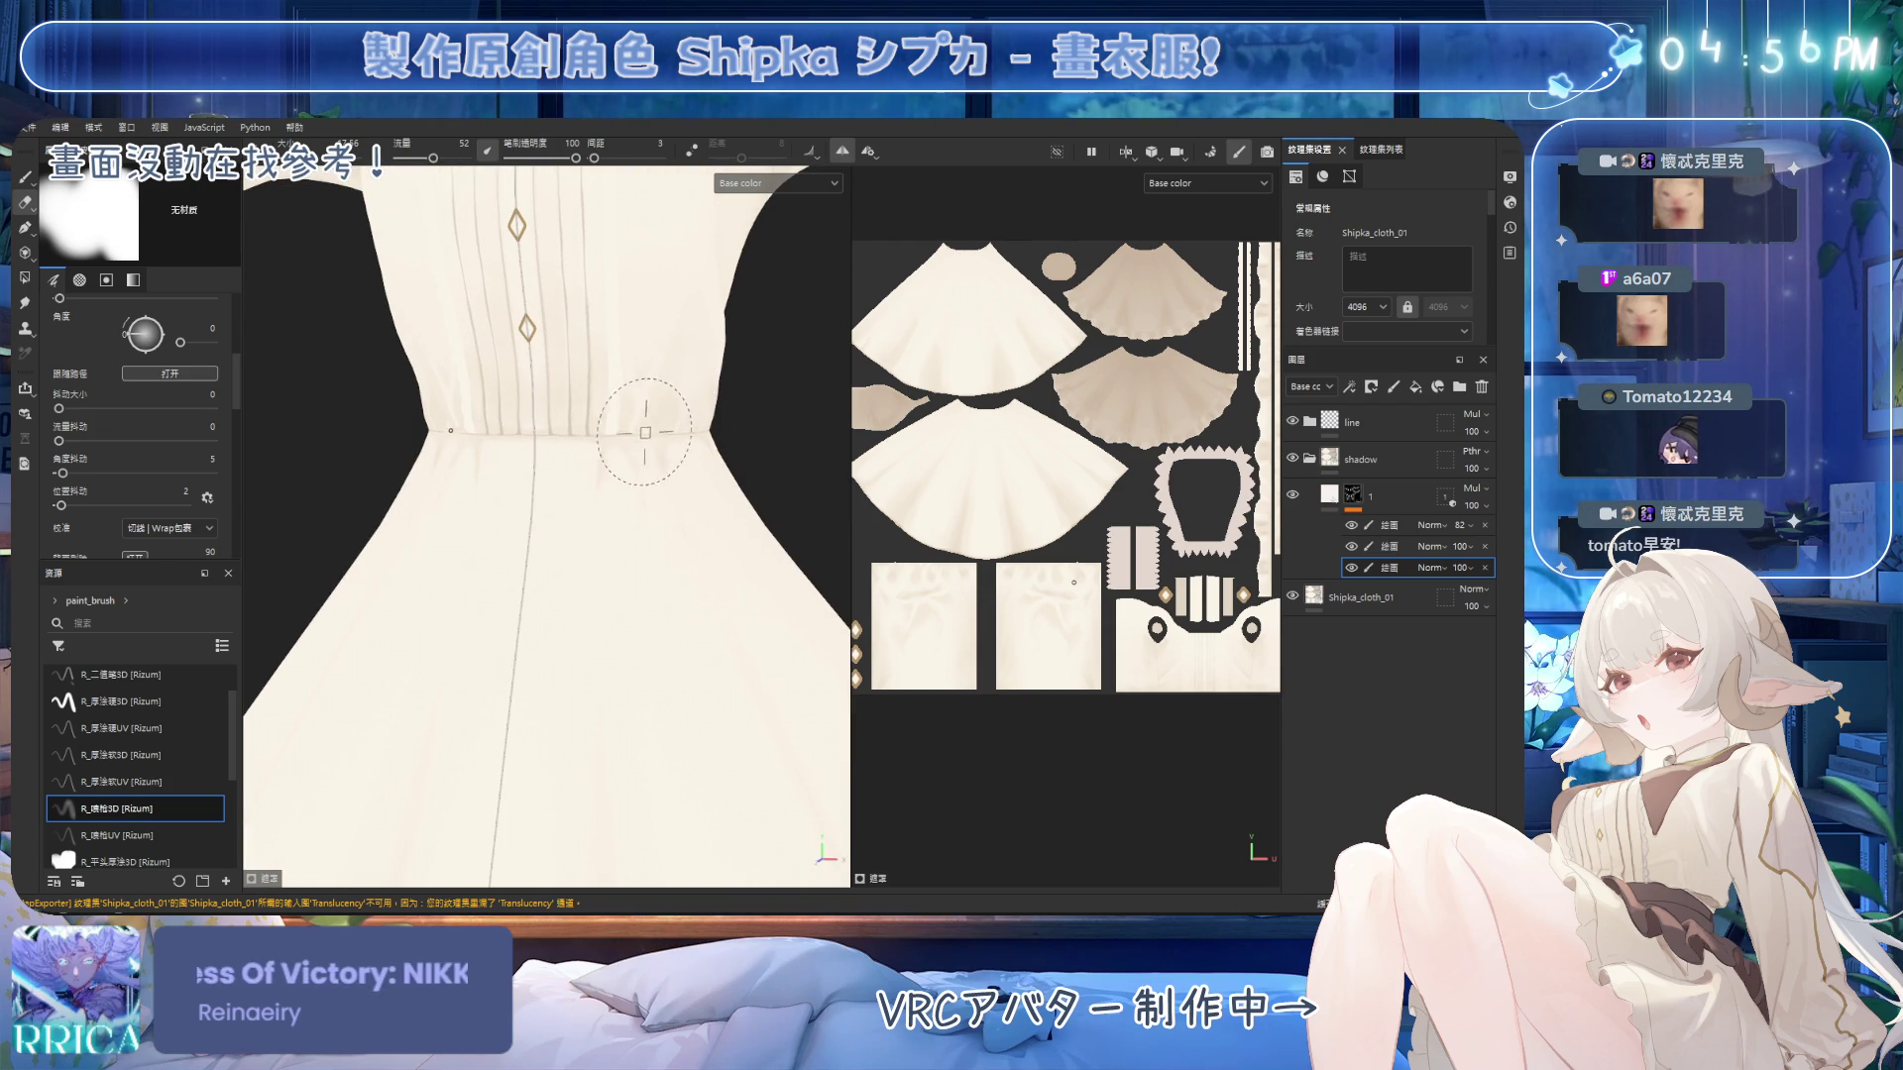
key(1)
mouse_move(604, 428)
alt+mouse_down()
mouse_move(496, 556)
mouse_move(614, 442)
mouse_move(554, 433)
alt+mouse_up()
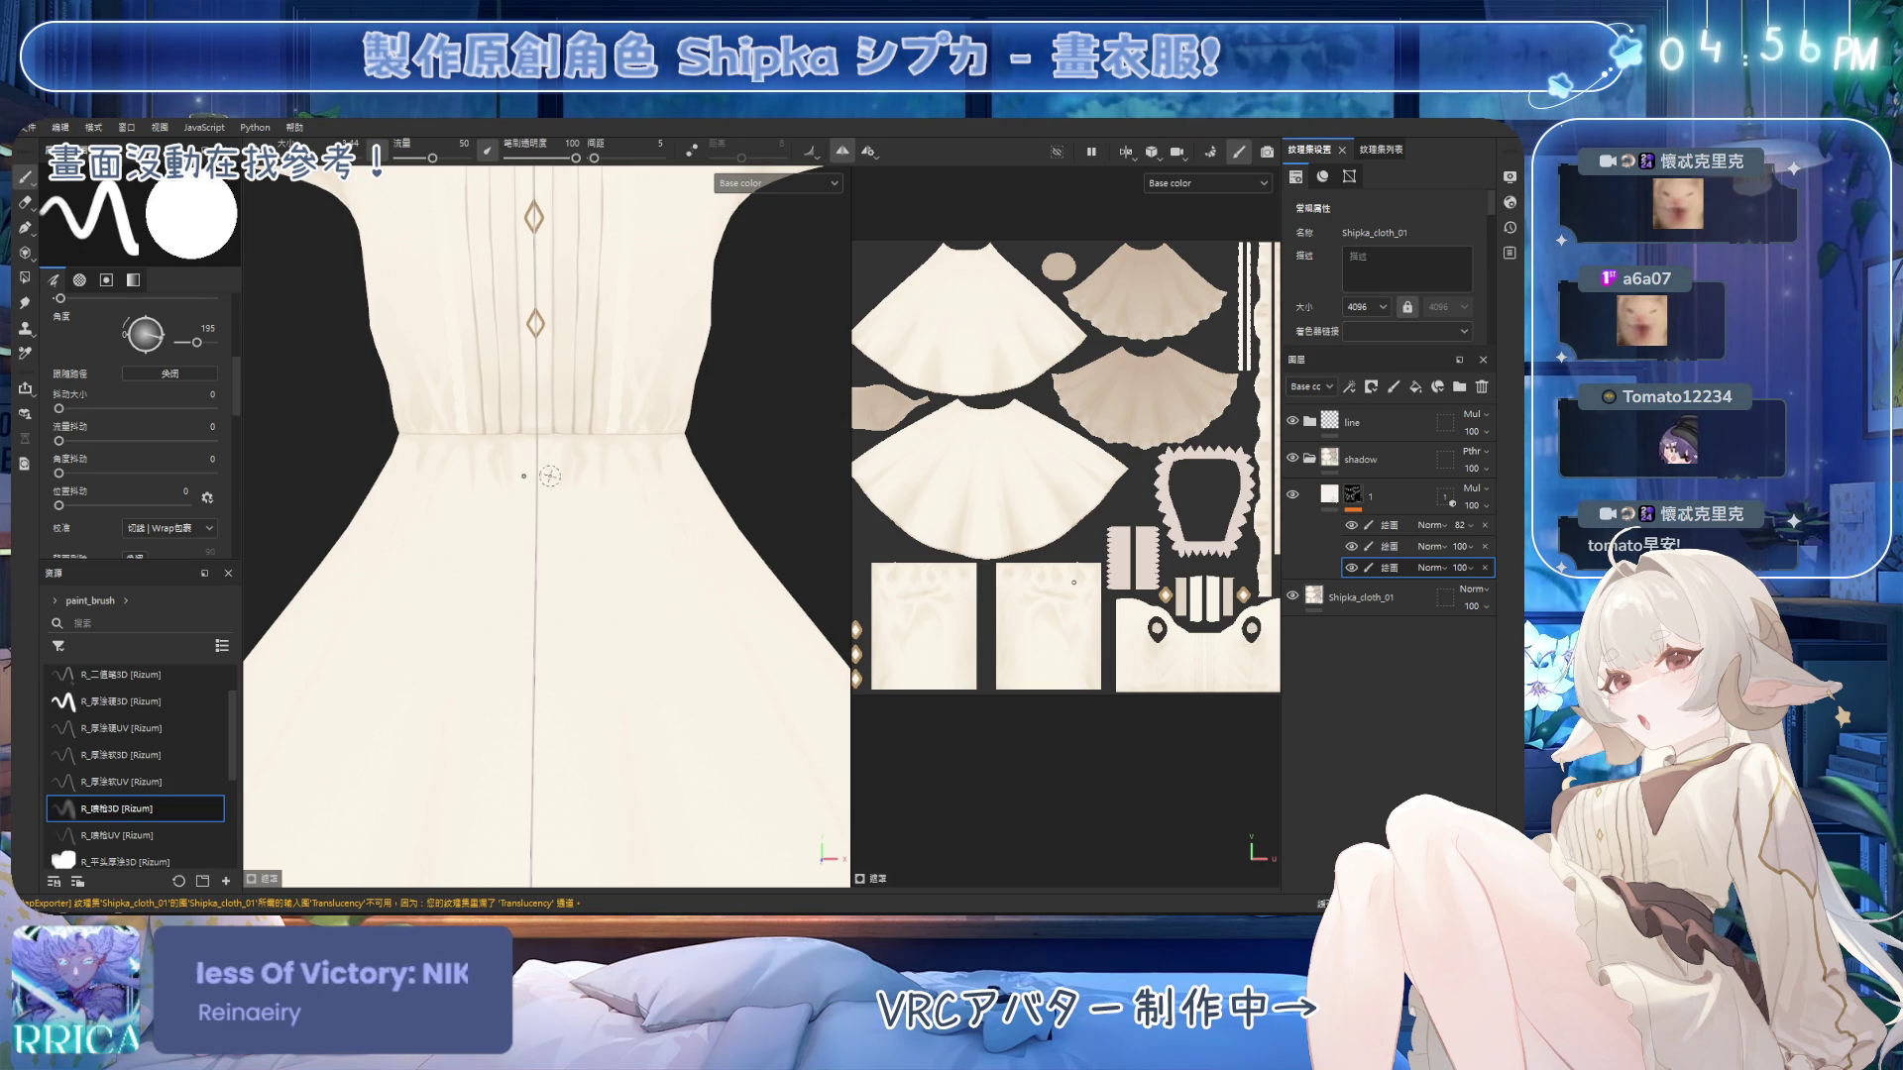
key(l)
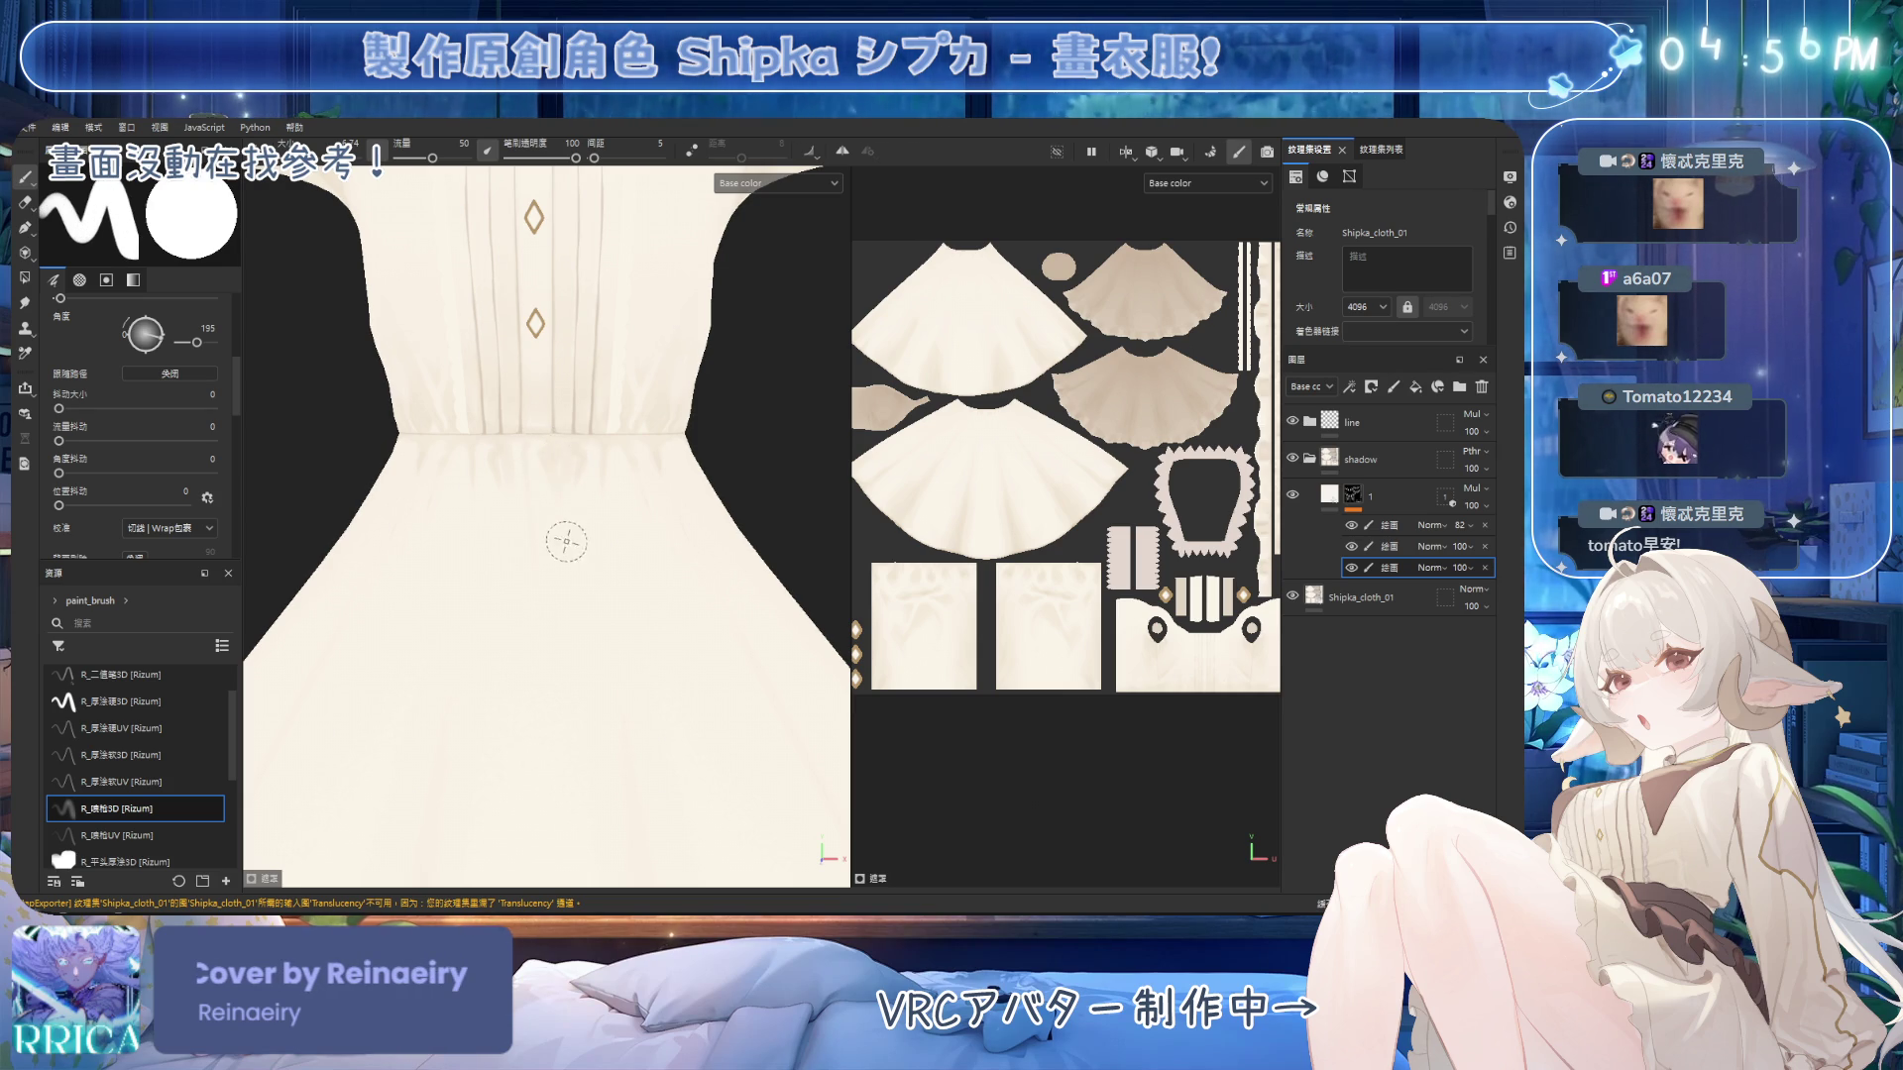
mouse_move(585, 464)
alt+mouse_down()
mouse_move(598, 503)
mouse_move(639, 377)
mouse_move(571, 443)
mouse_move(553, 407)
alt+mouse_up()
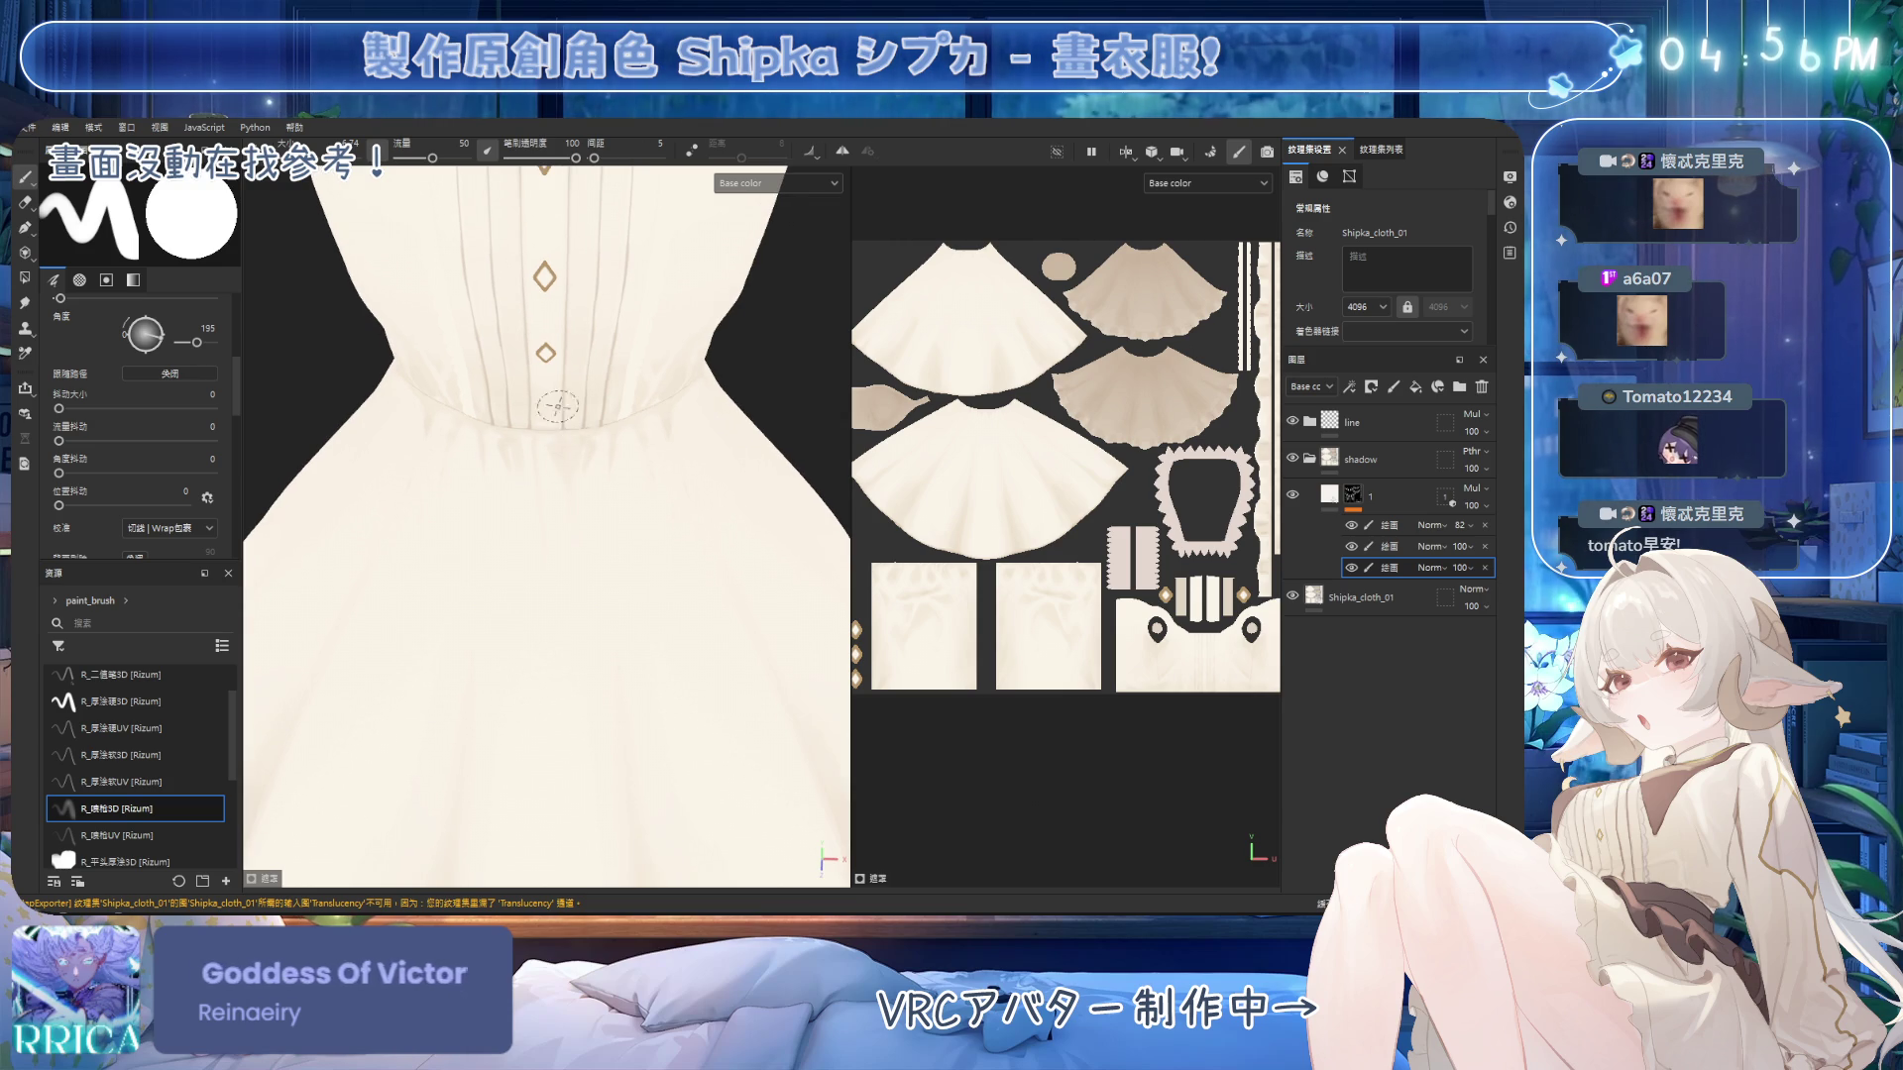
Soften the waist shading with the R_厚涂软3D brush in eraser mode, enlarging it.
key(e)
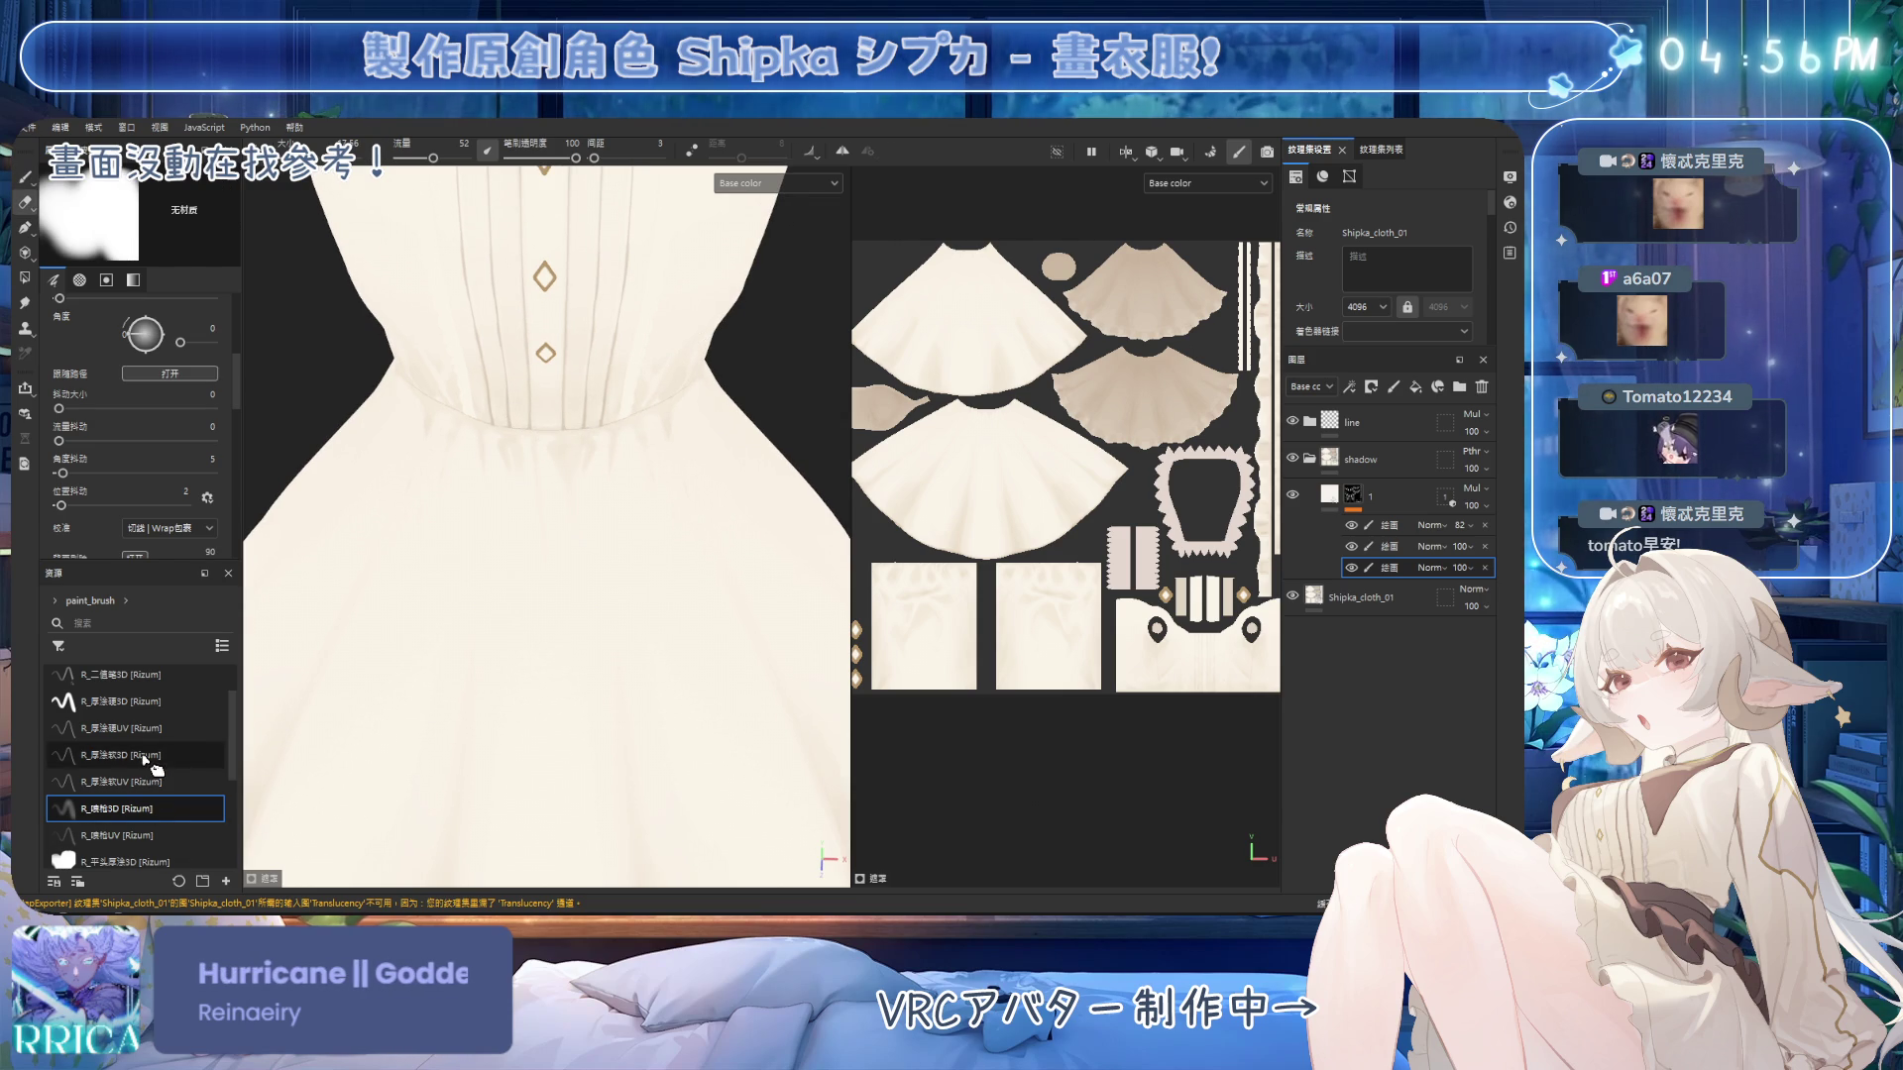
click(119, 755)
scroll(643, 391, up, 2)
scroll(569, 450, down, 2)
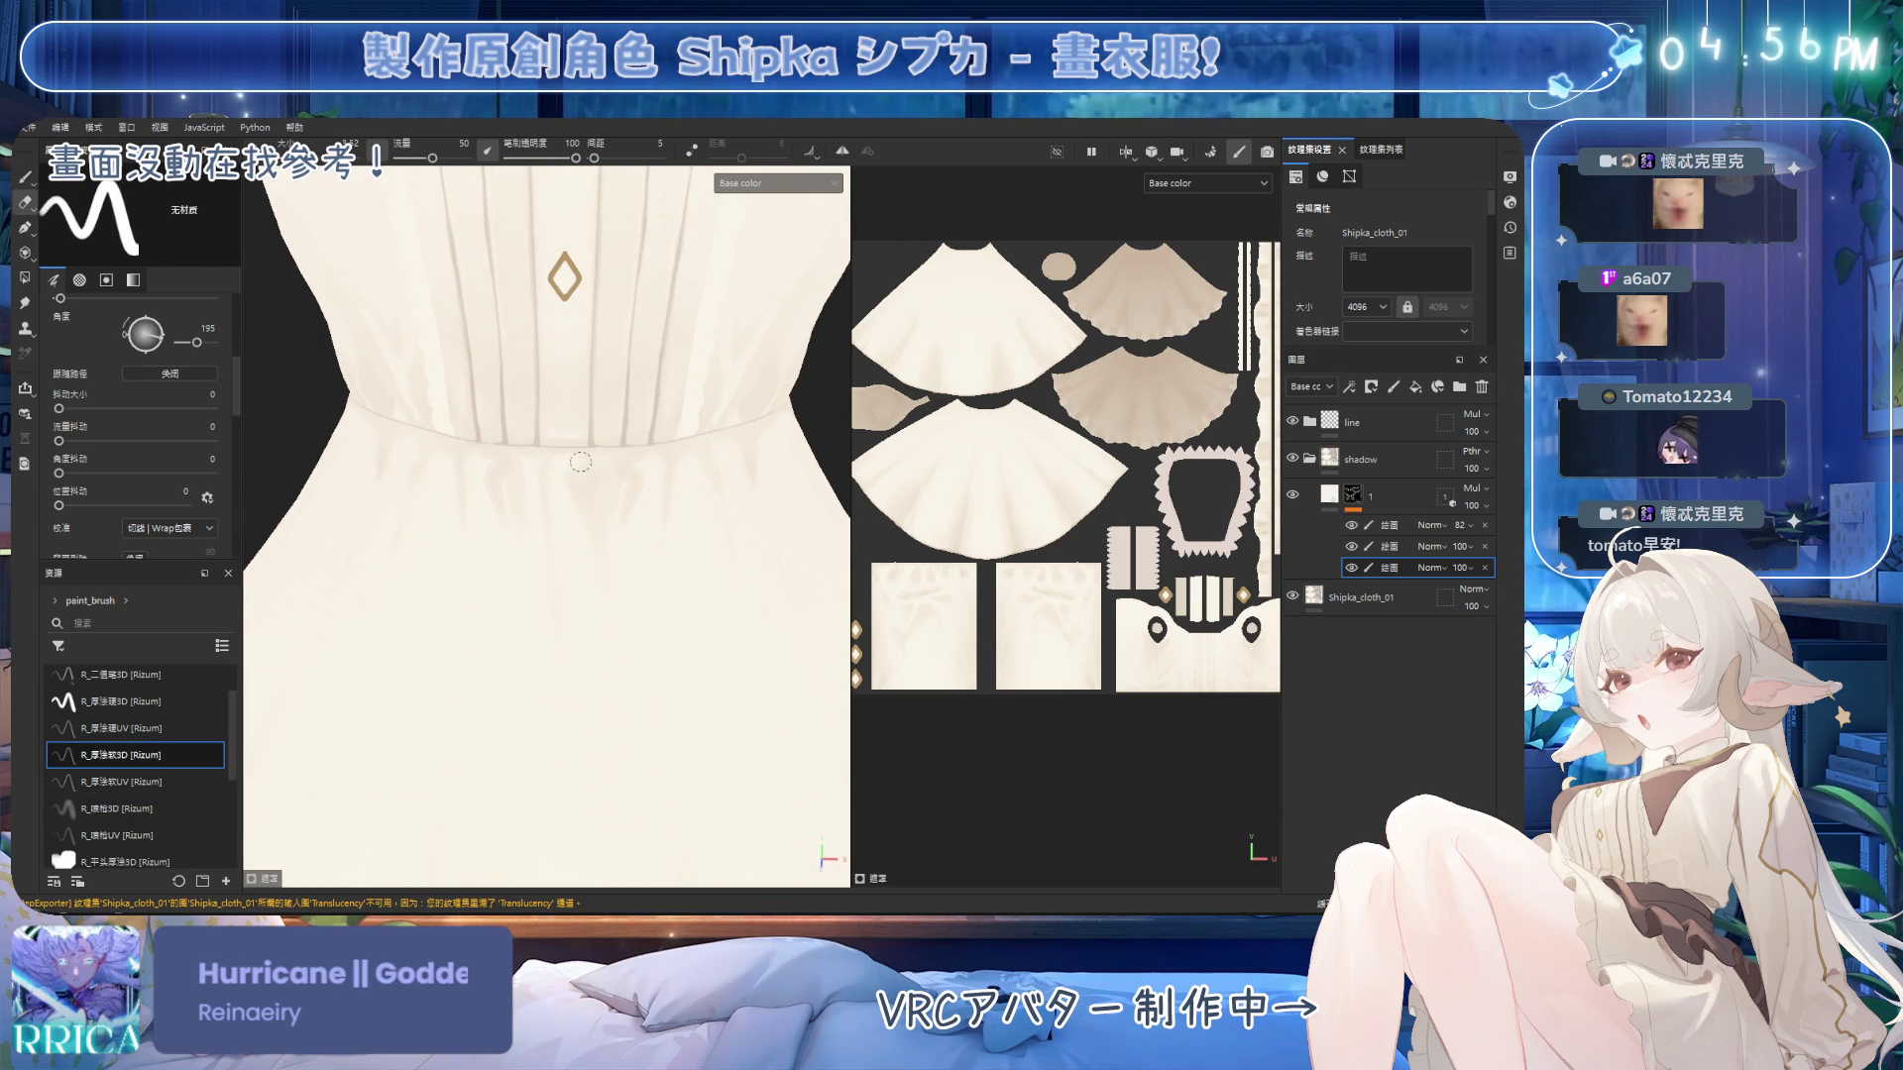
key(1)
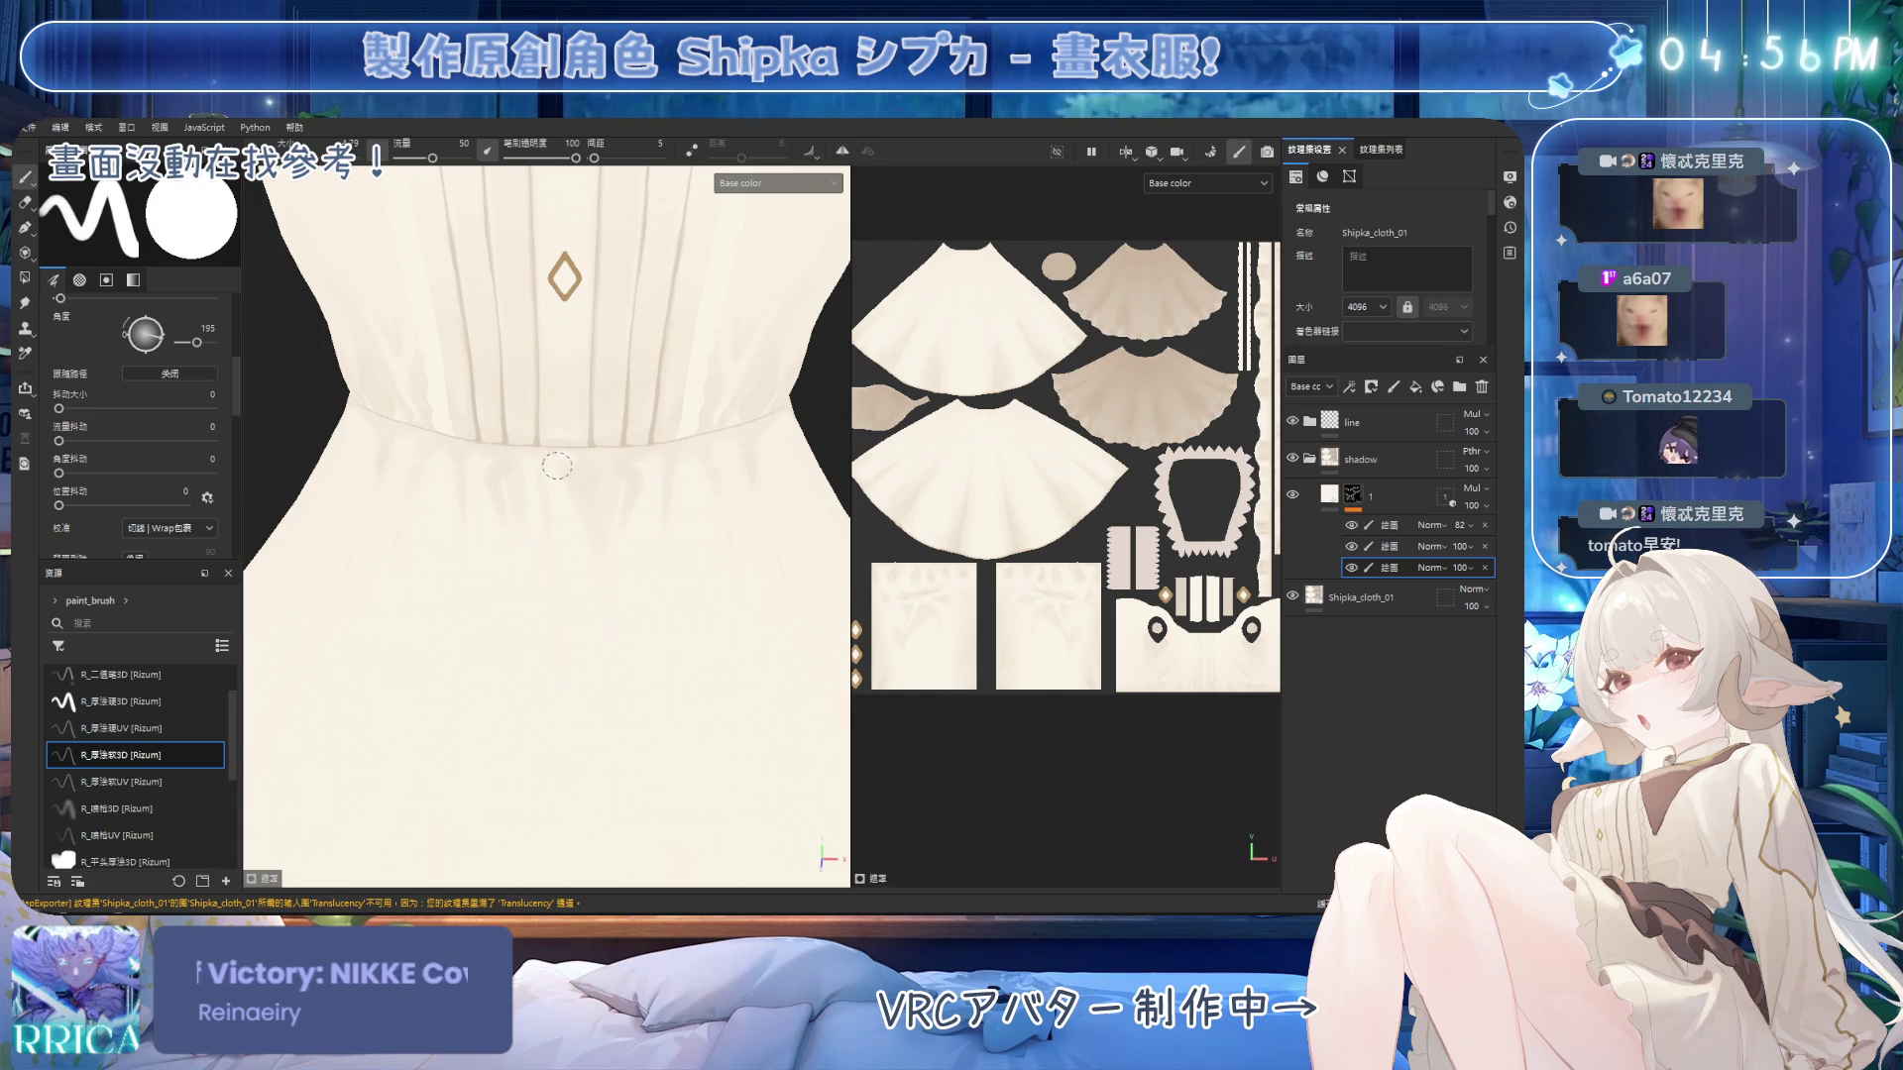
key(2)
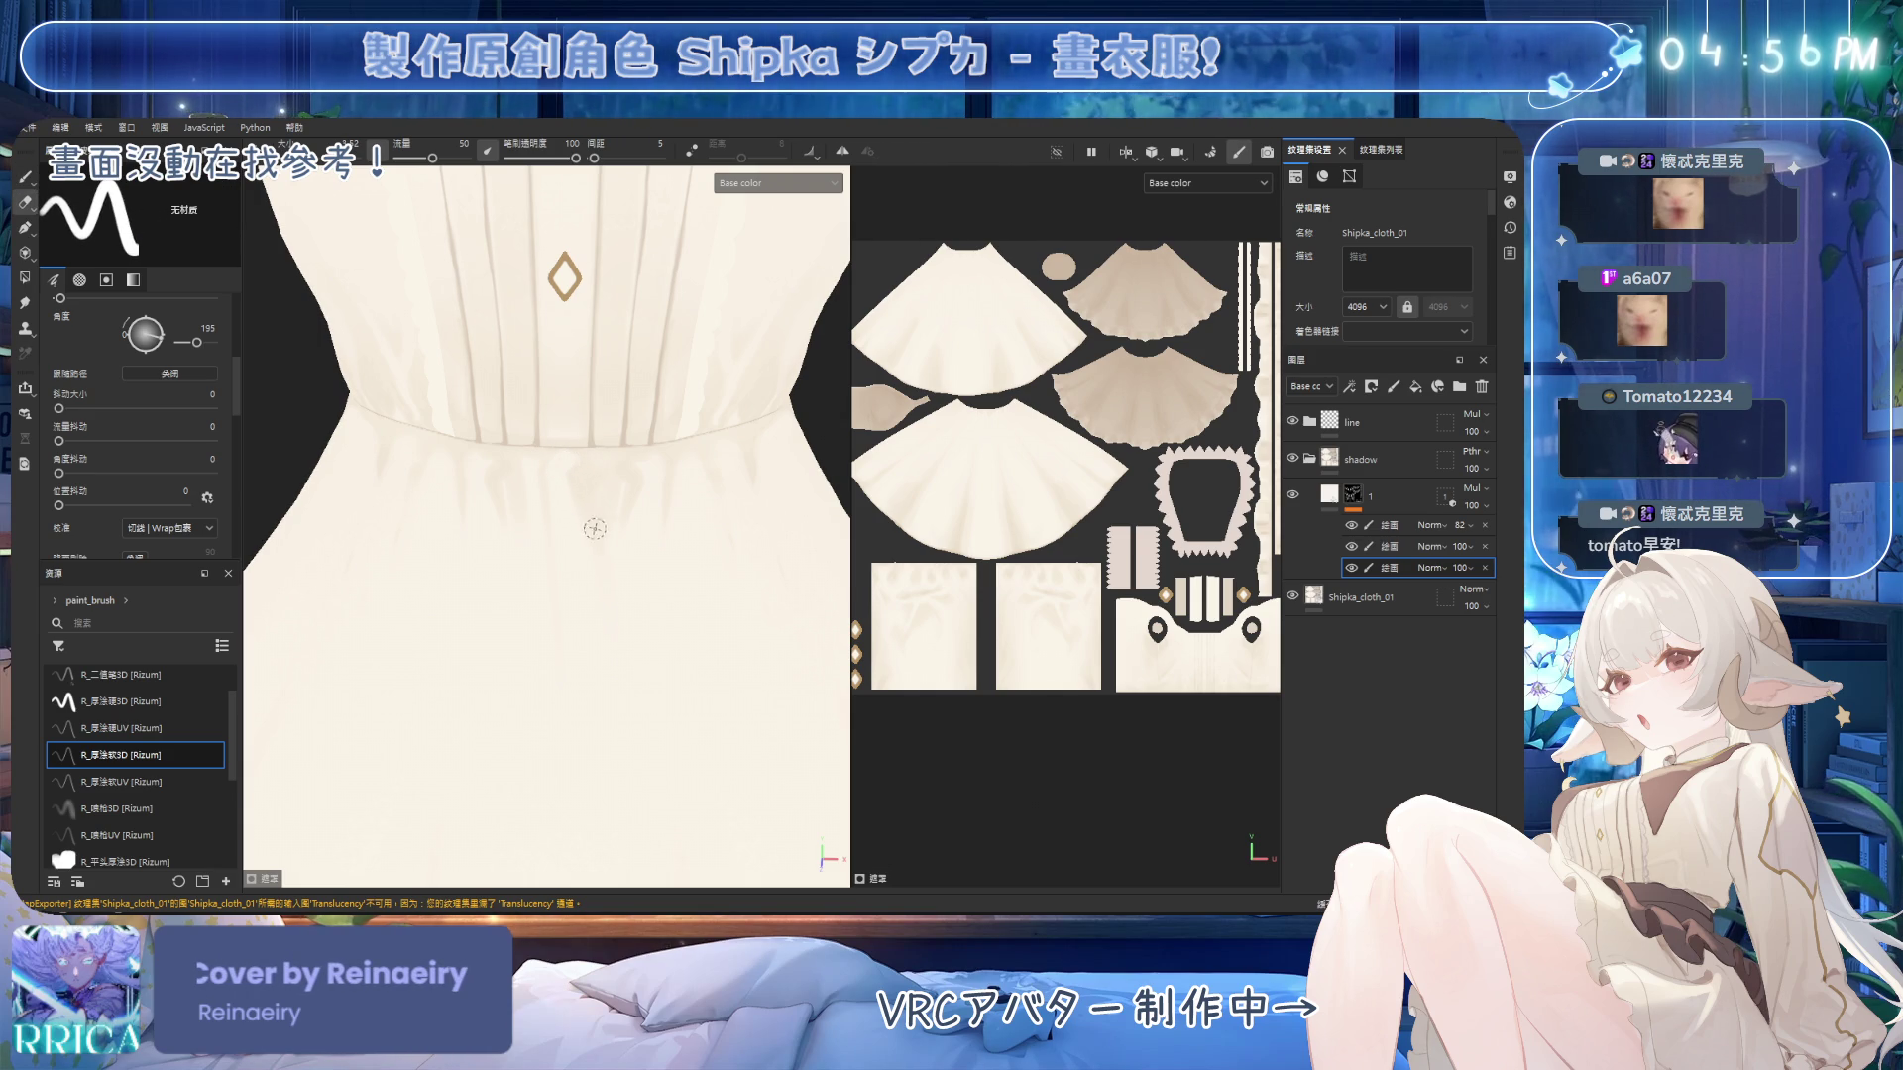
key(])
Resume painting the waist and upper skirt shading with mirrored painting back on.
alt+drag(626, 714, 633, 396)
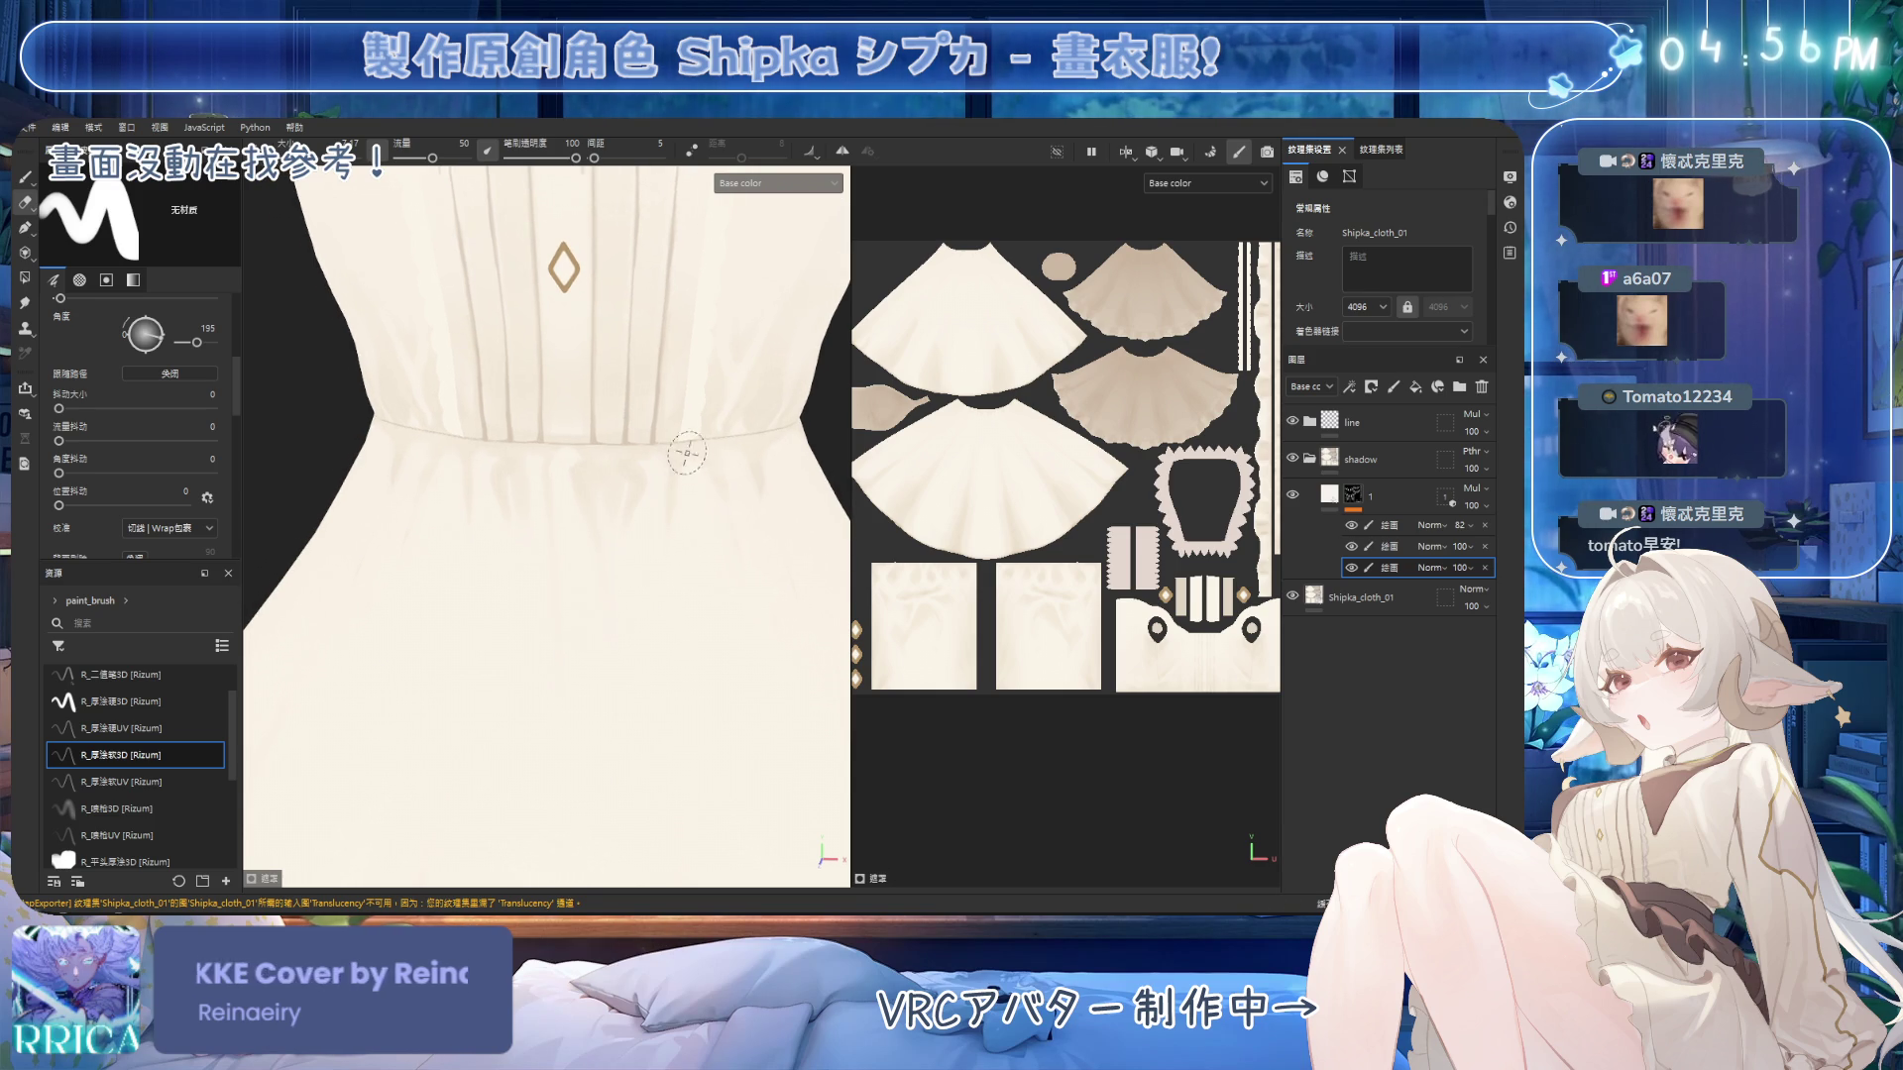
alt+drag(680, 561, 588, 437)
key(l)
key(1)
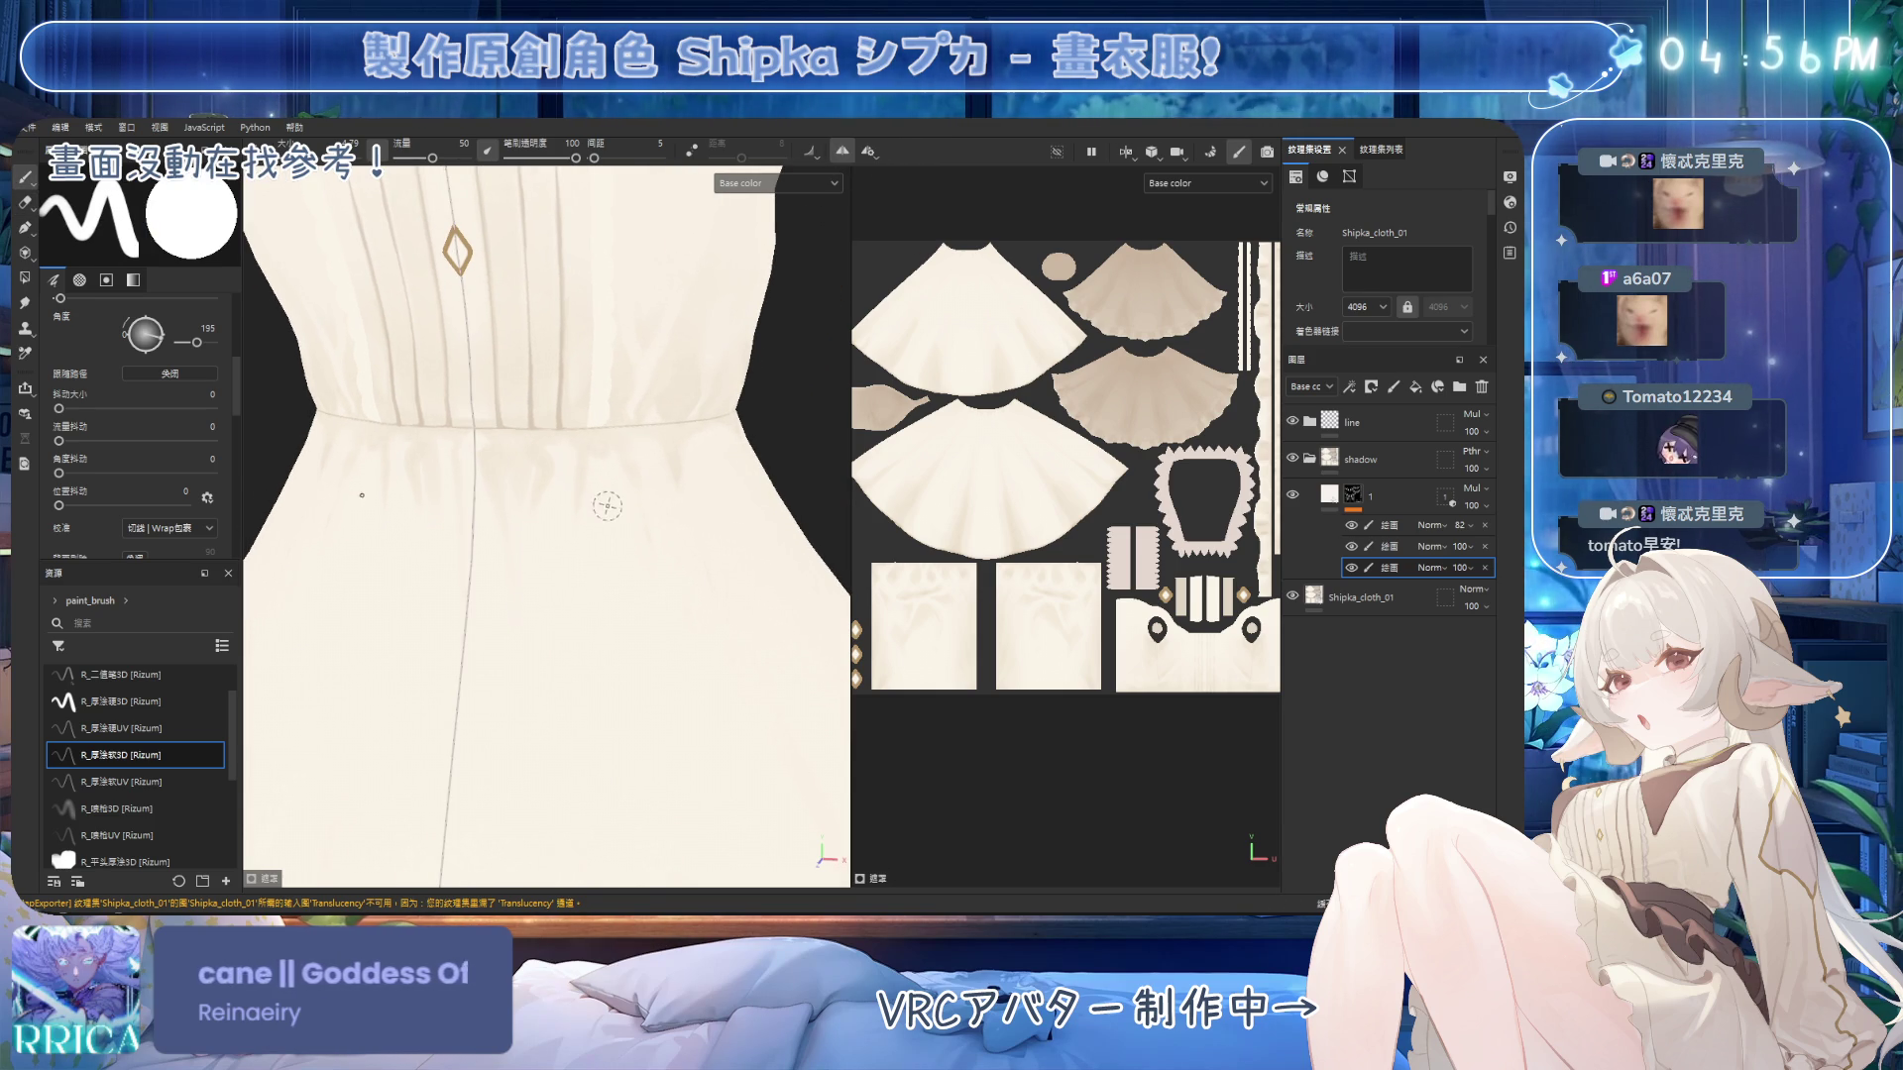
alt+drag(603, 502, 596, 488)
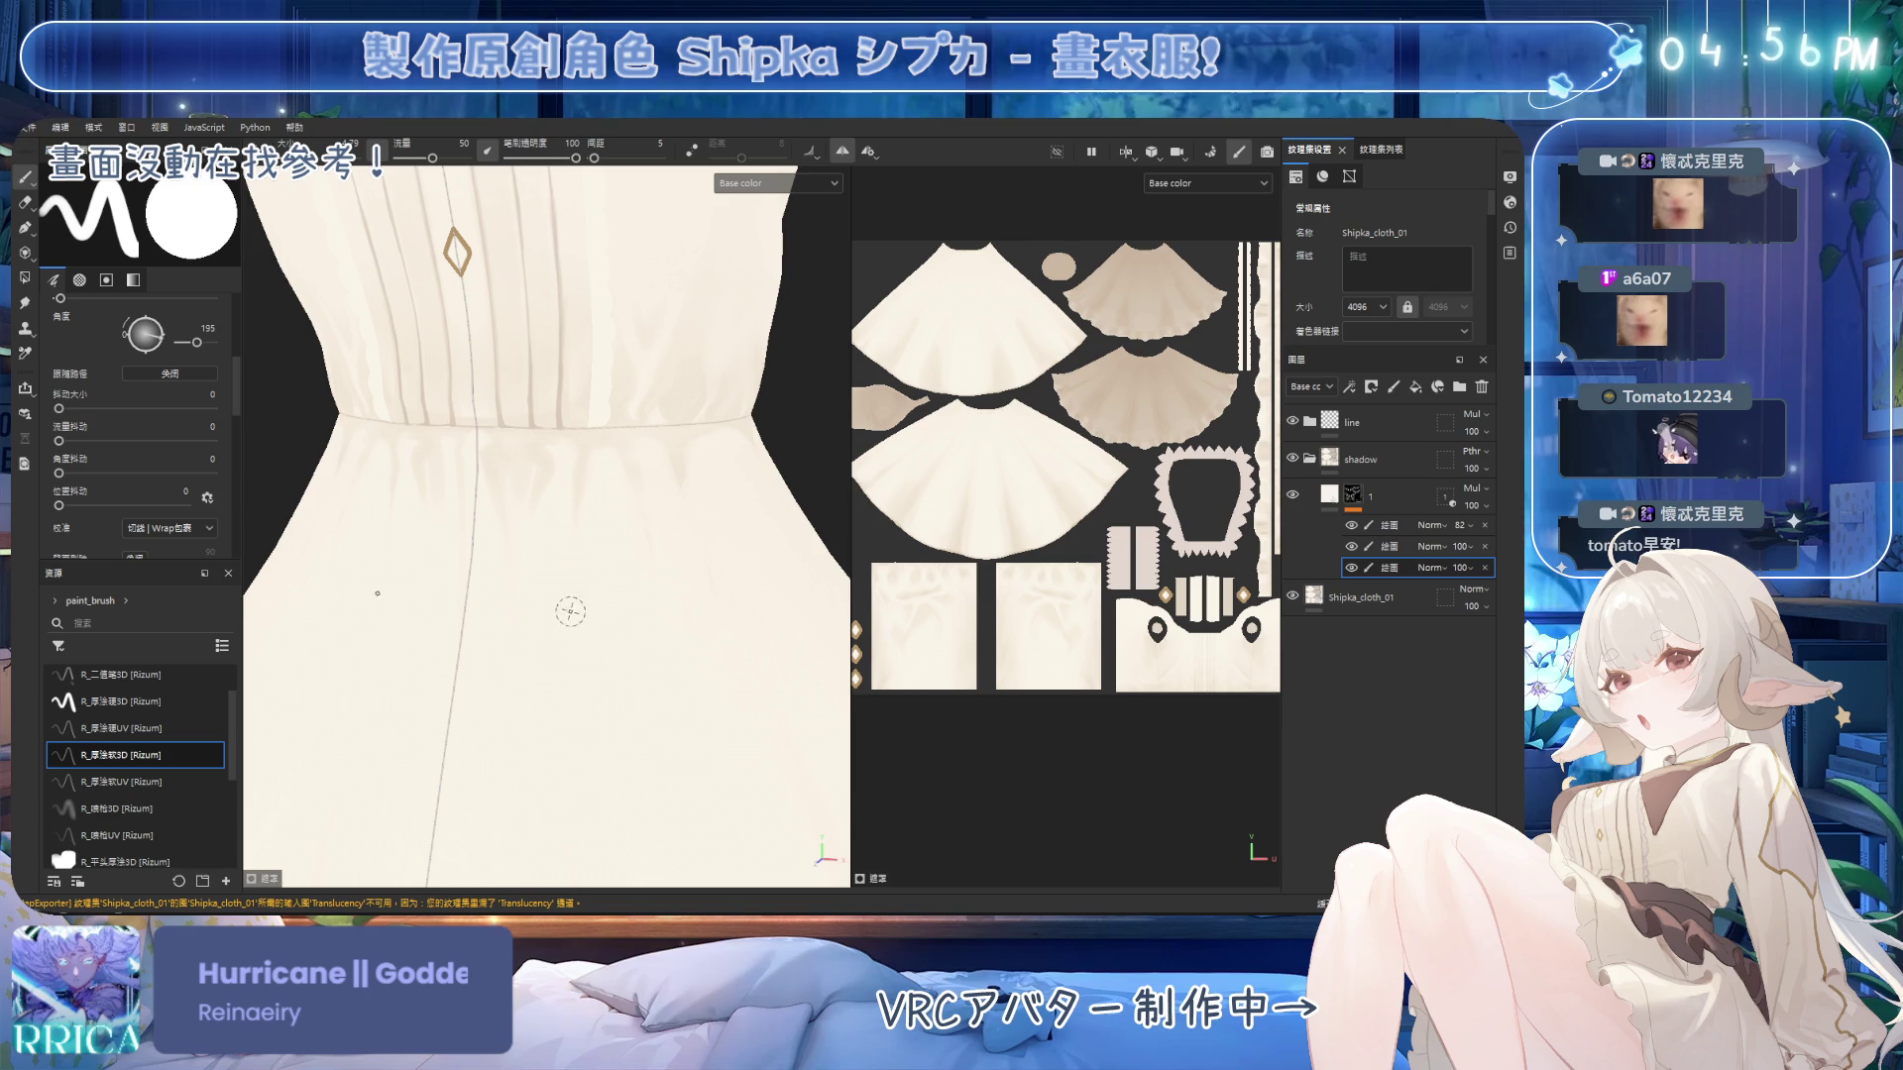
alt+drag(612, 566, 669, 527)
scroll(669, 527, up, 4)
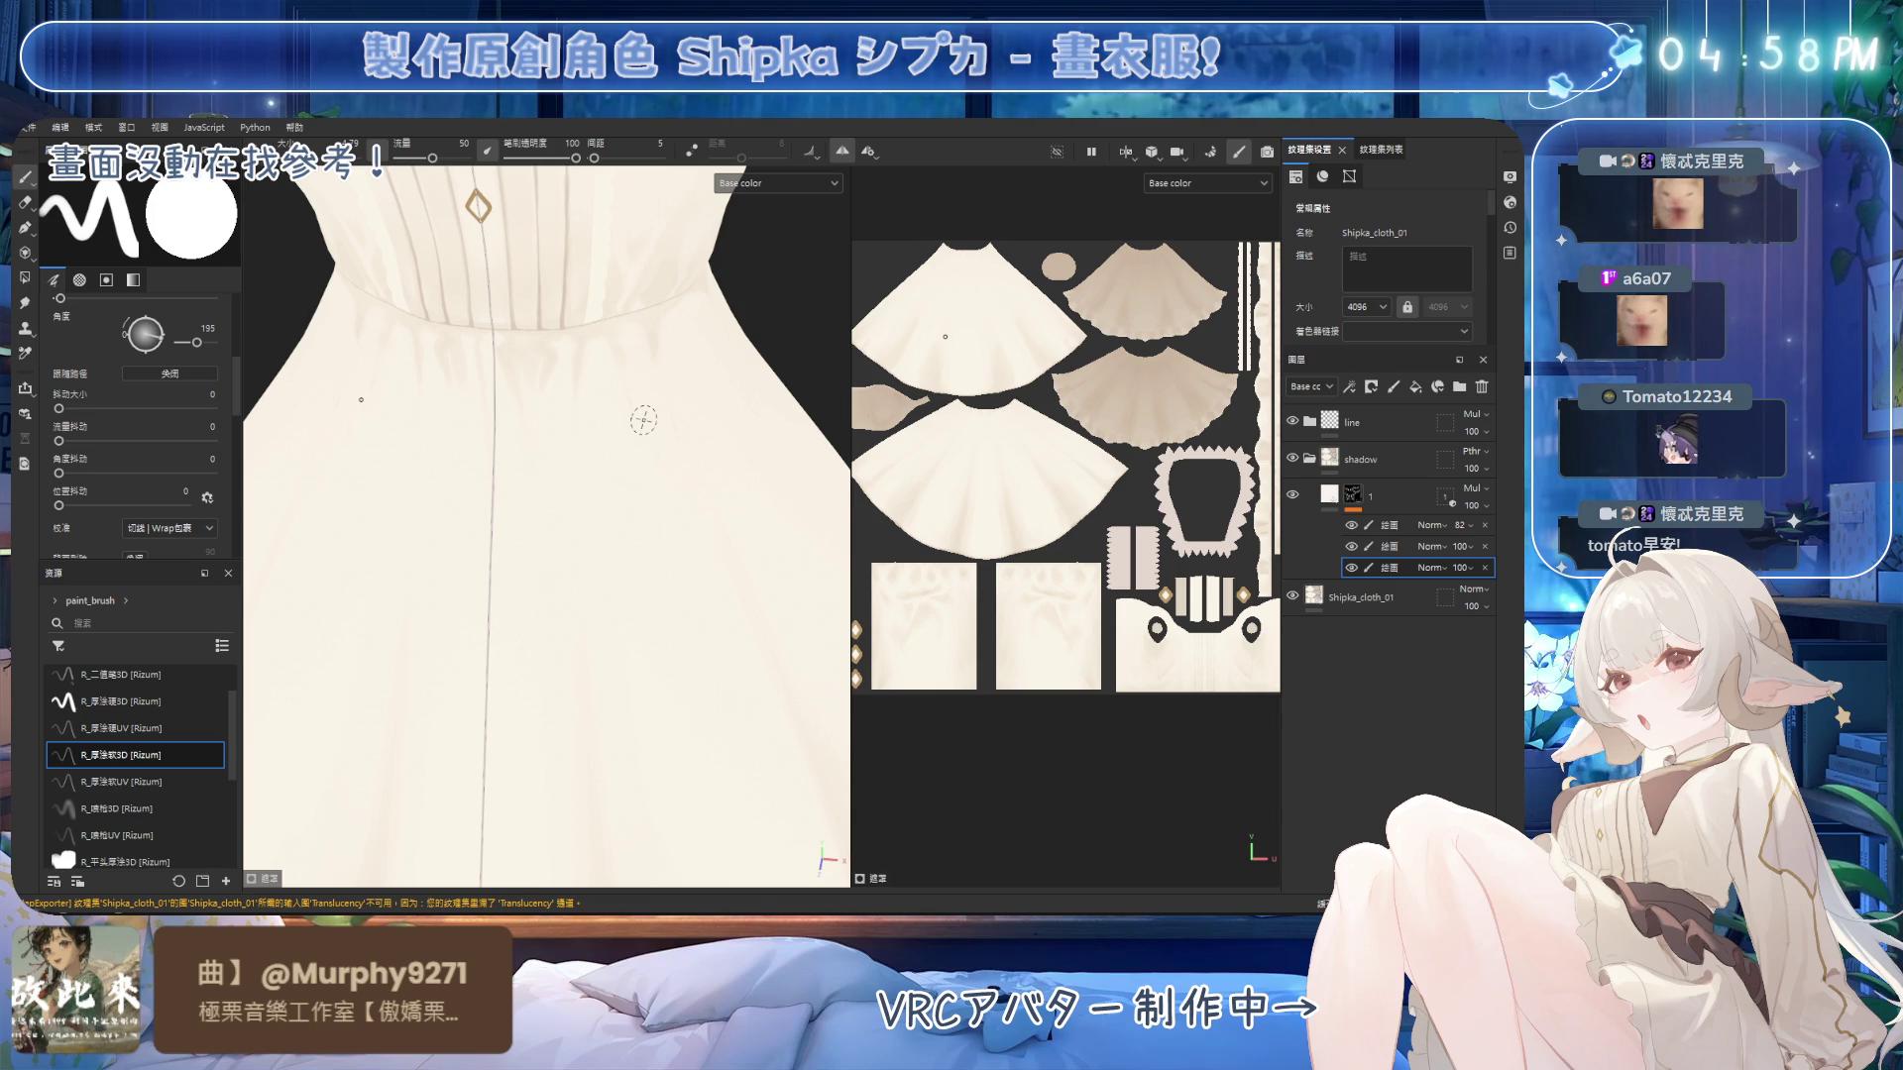
Zoom out and orbit to a three-quarter view to inspect the skirt's fold shading.
scroll(609, 436, down, 3)
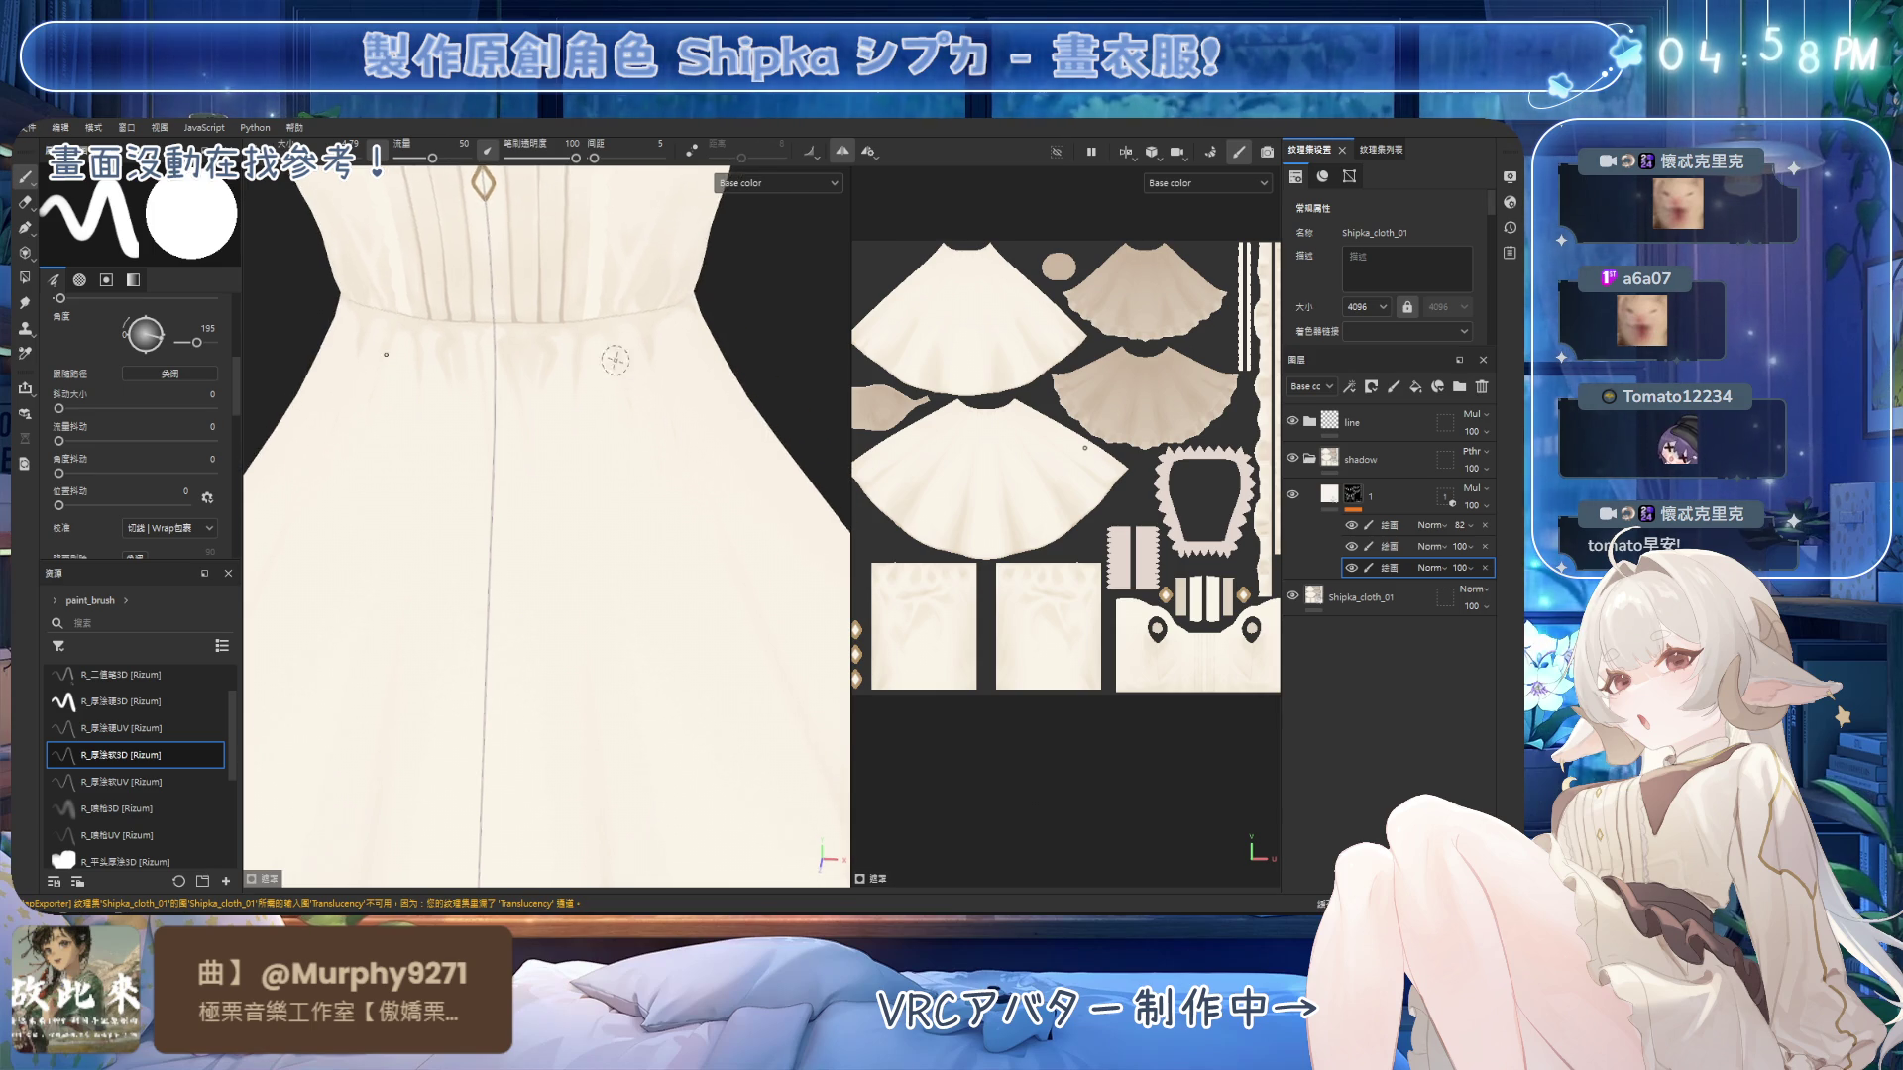
middle_drag(652, 481, 712, 564)
mouse_move(711, 565)
alt+mouse_down()
mouse_move(694, 401)
mouse_move(649, 353)
mouse_move(694, 352)
alt+mouse_up()
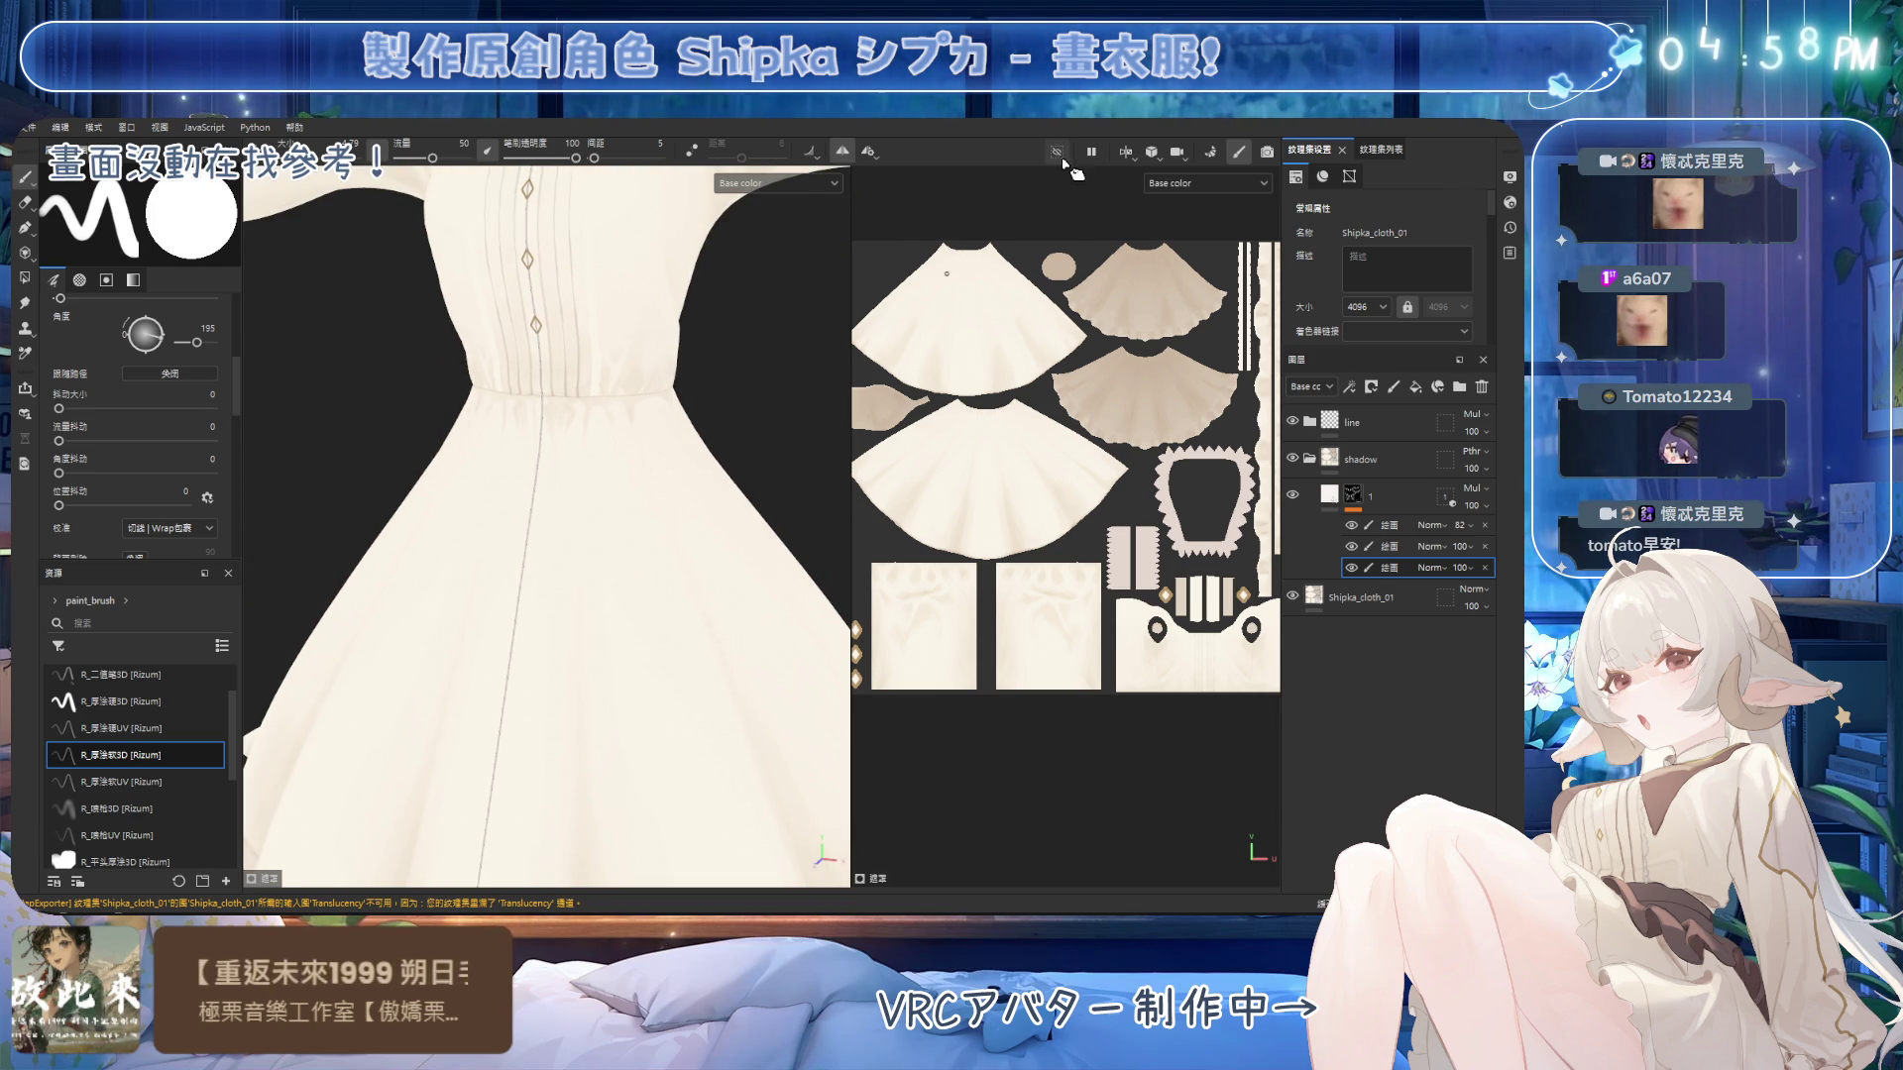
scroll(737, 352, up, 3)
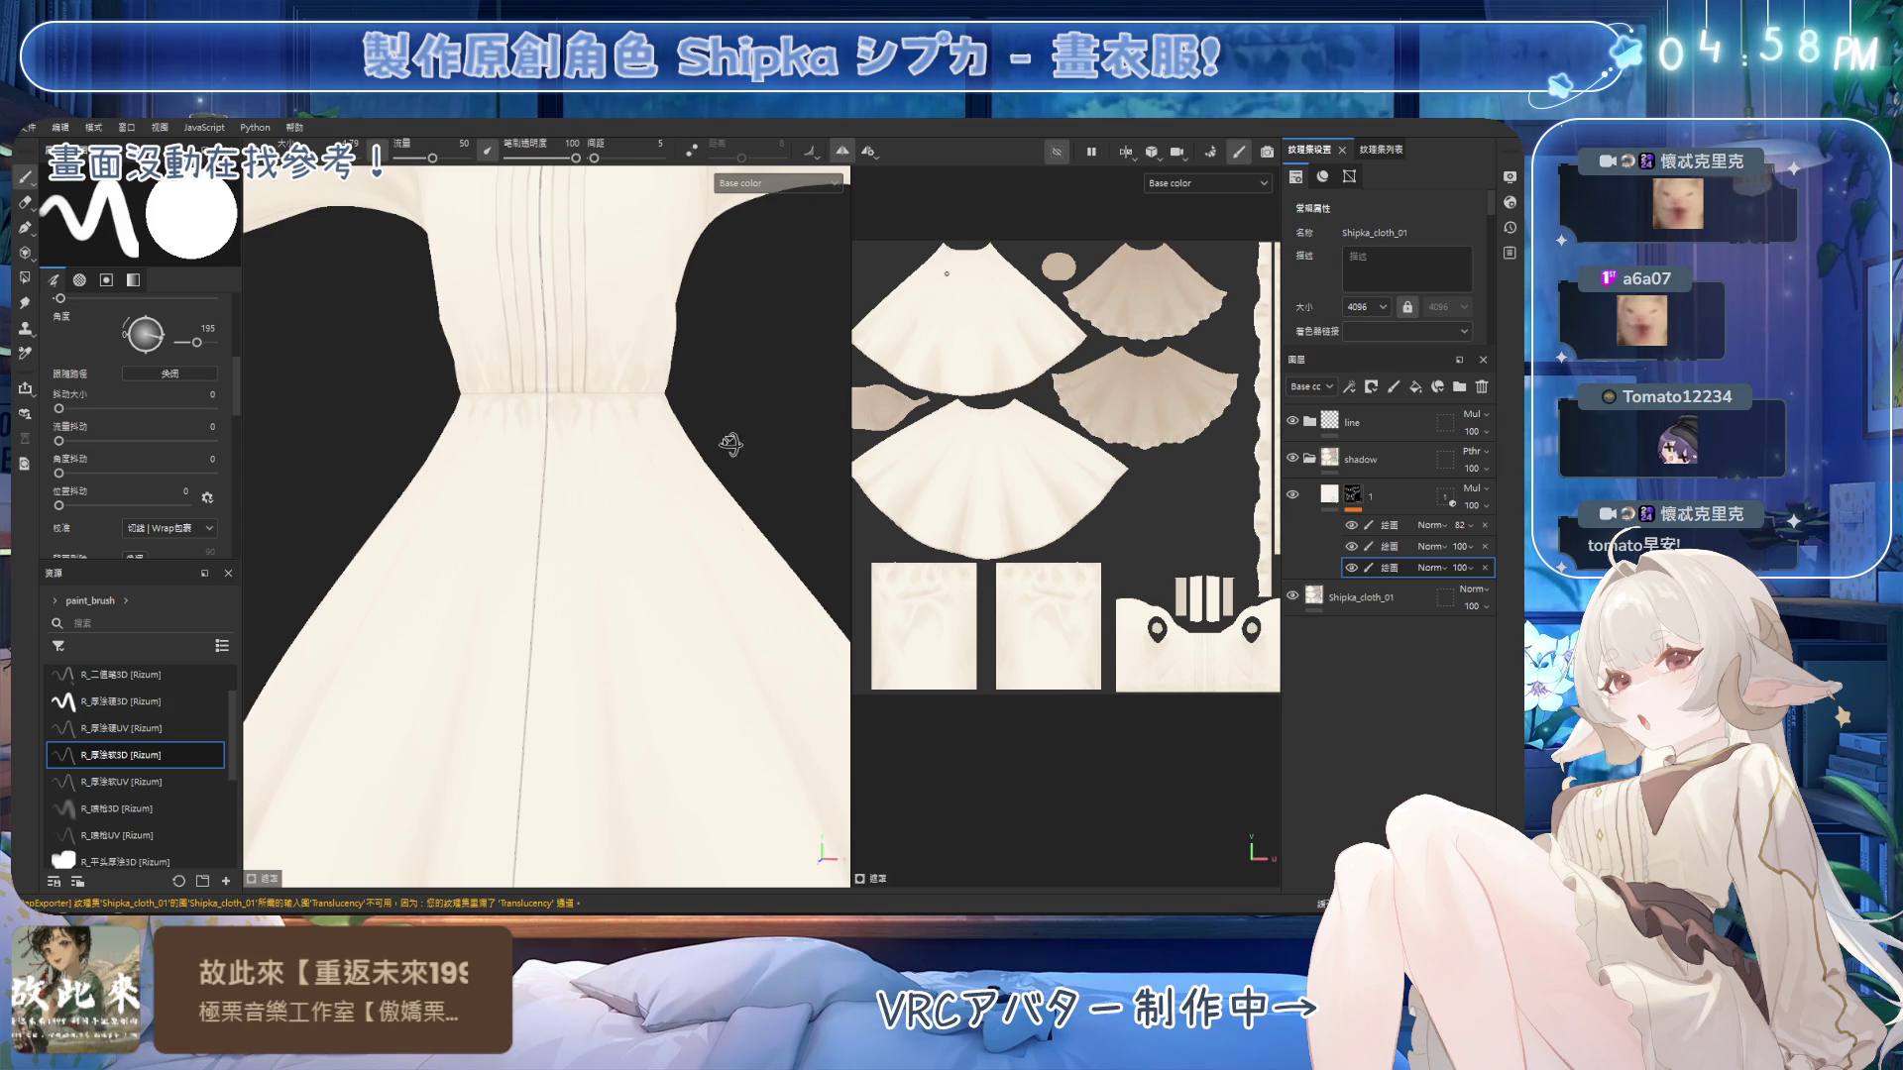
scroll(734, 432, down, 3)
mouse_move(734, 431)
alt+mouse_down()
mouse_move(678, 459)
mouse_move(694, 452)
alt+mouse_up()
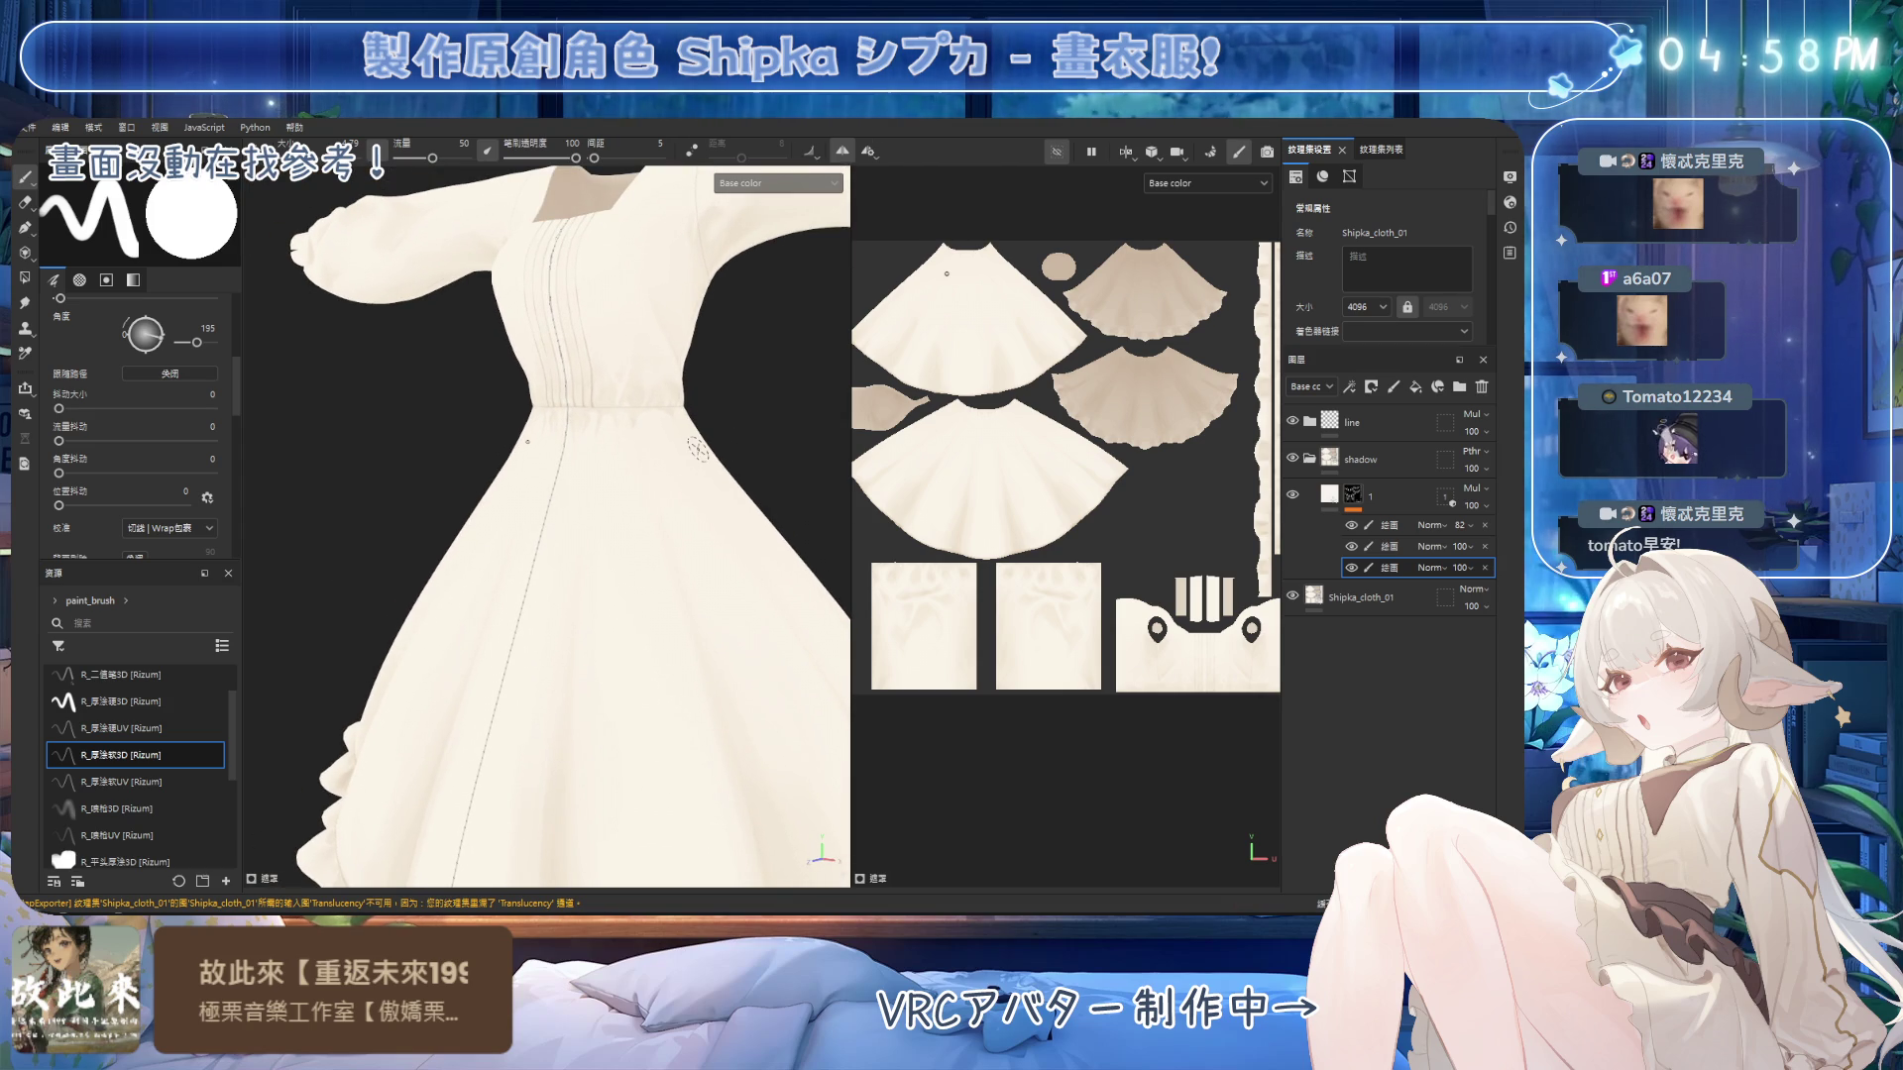
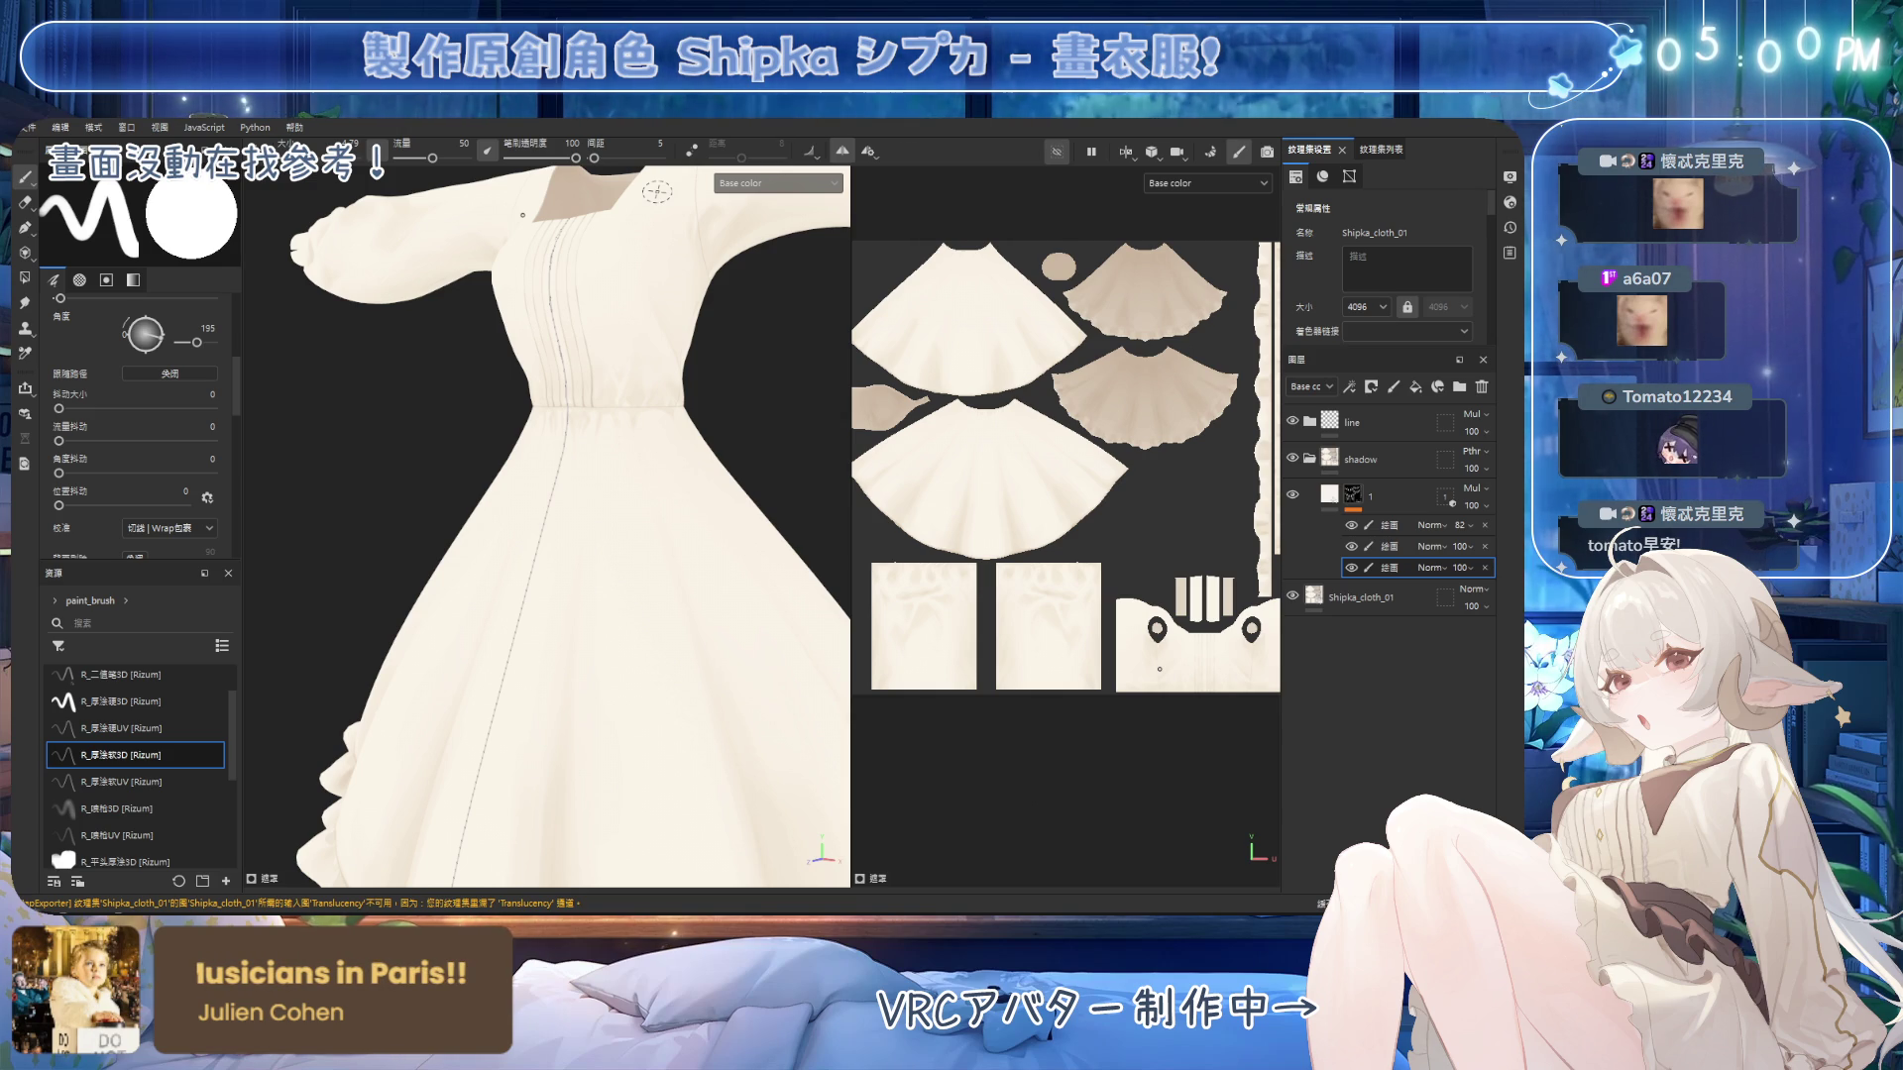
Zoom in on the waist and paint skirt shadows with a larger brush, erasing where needed.
scroll(634, 473, up, 3)
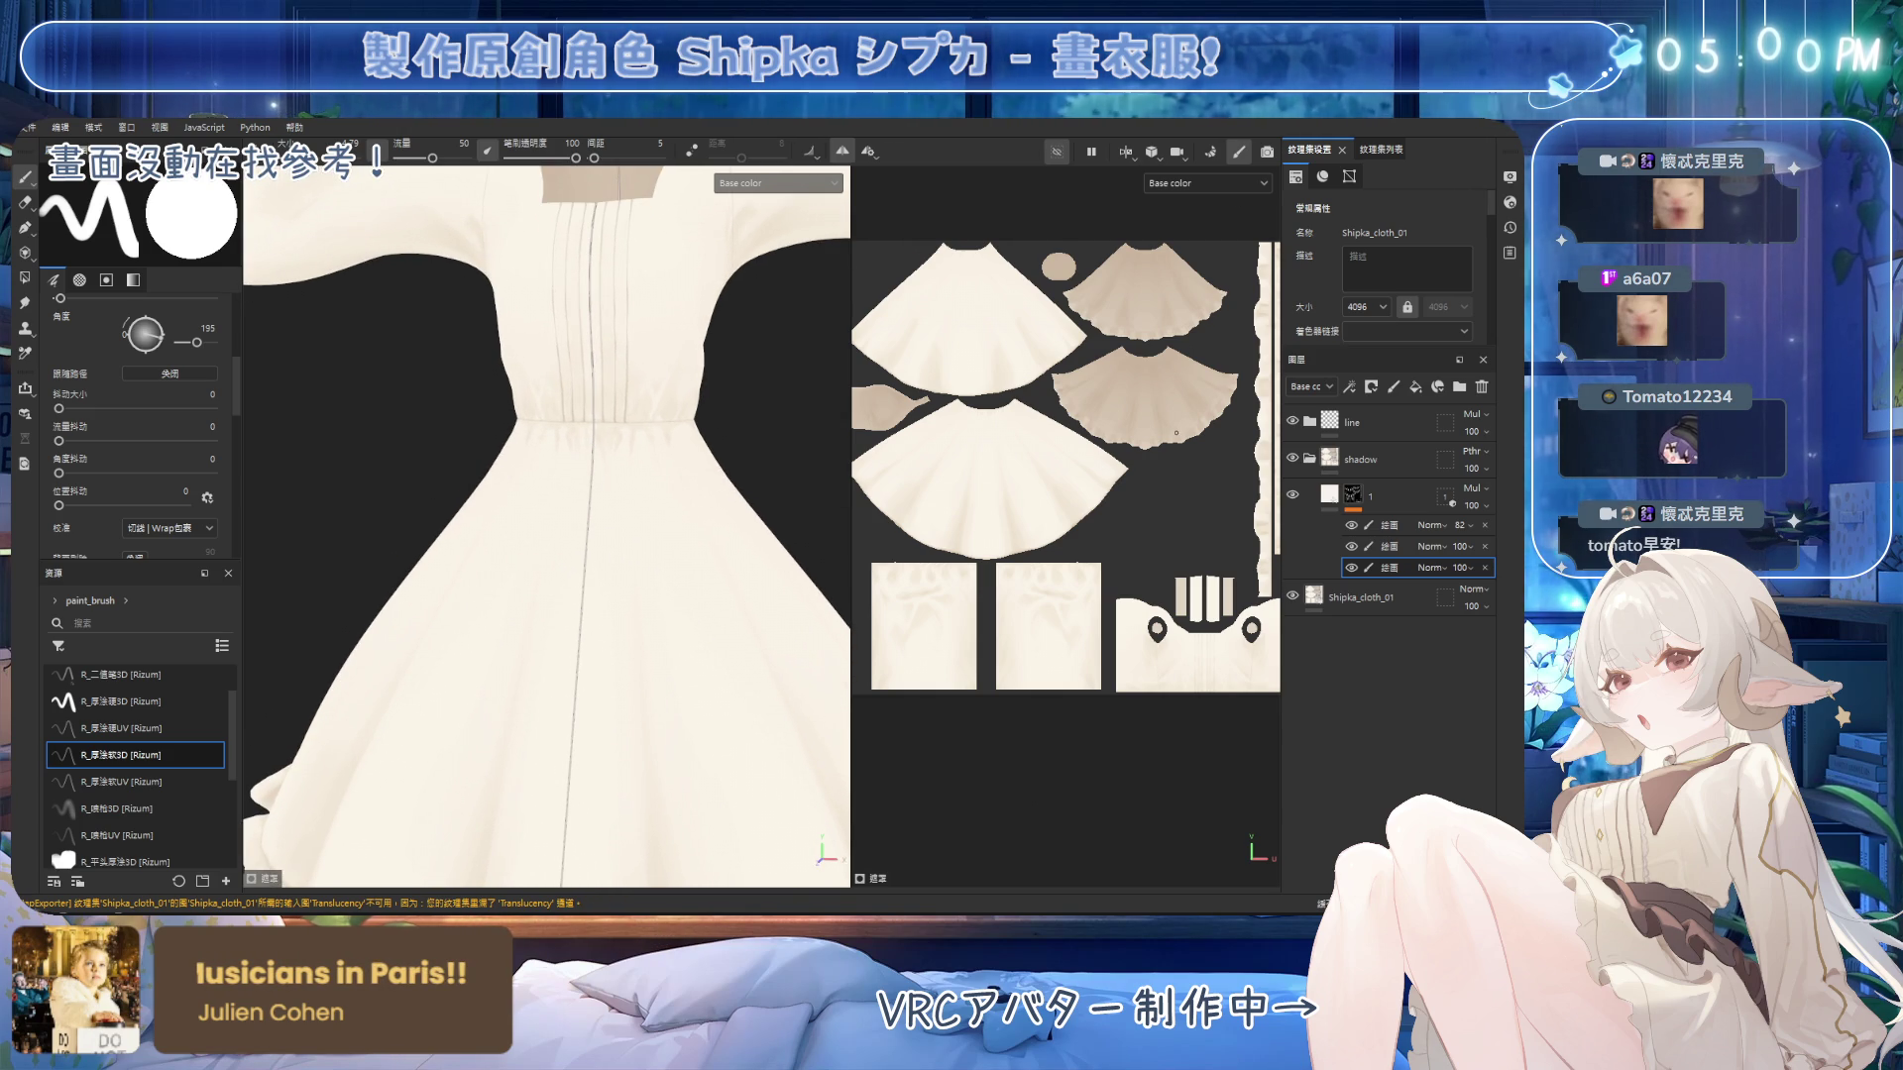
scroll(724, 342, up, 5)
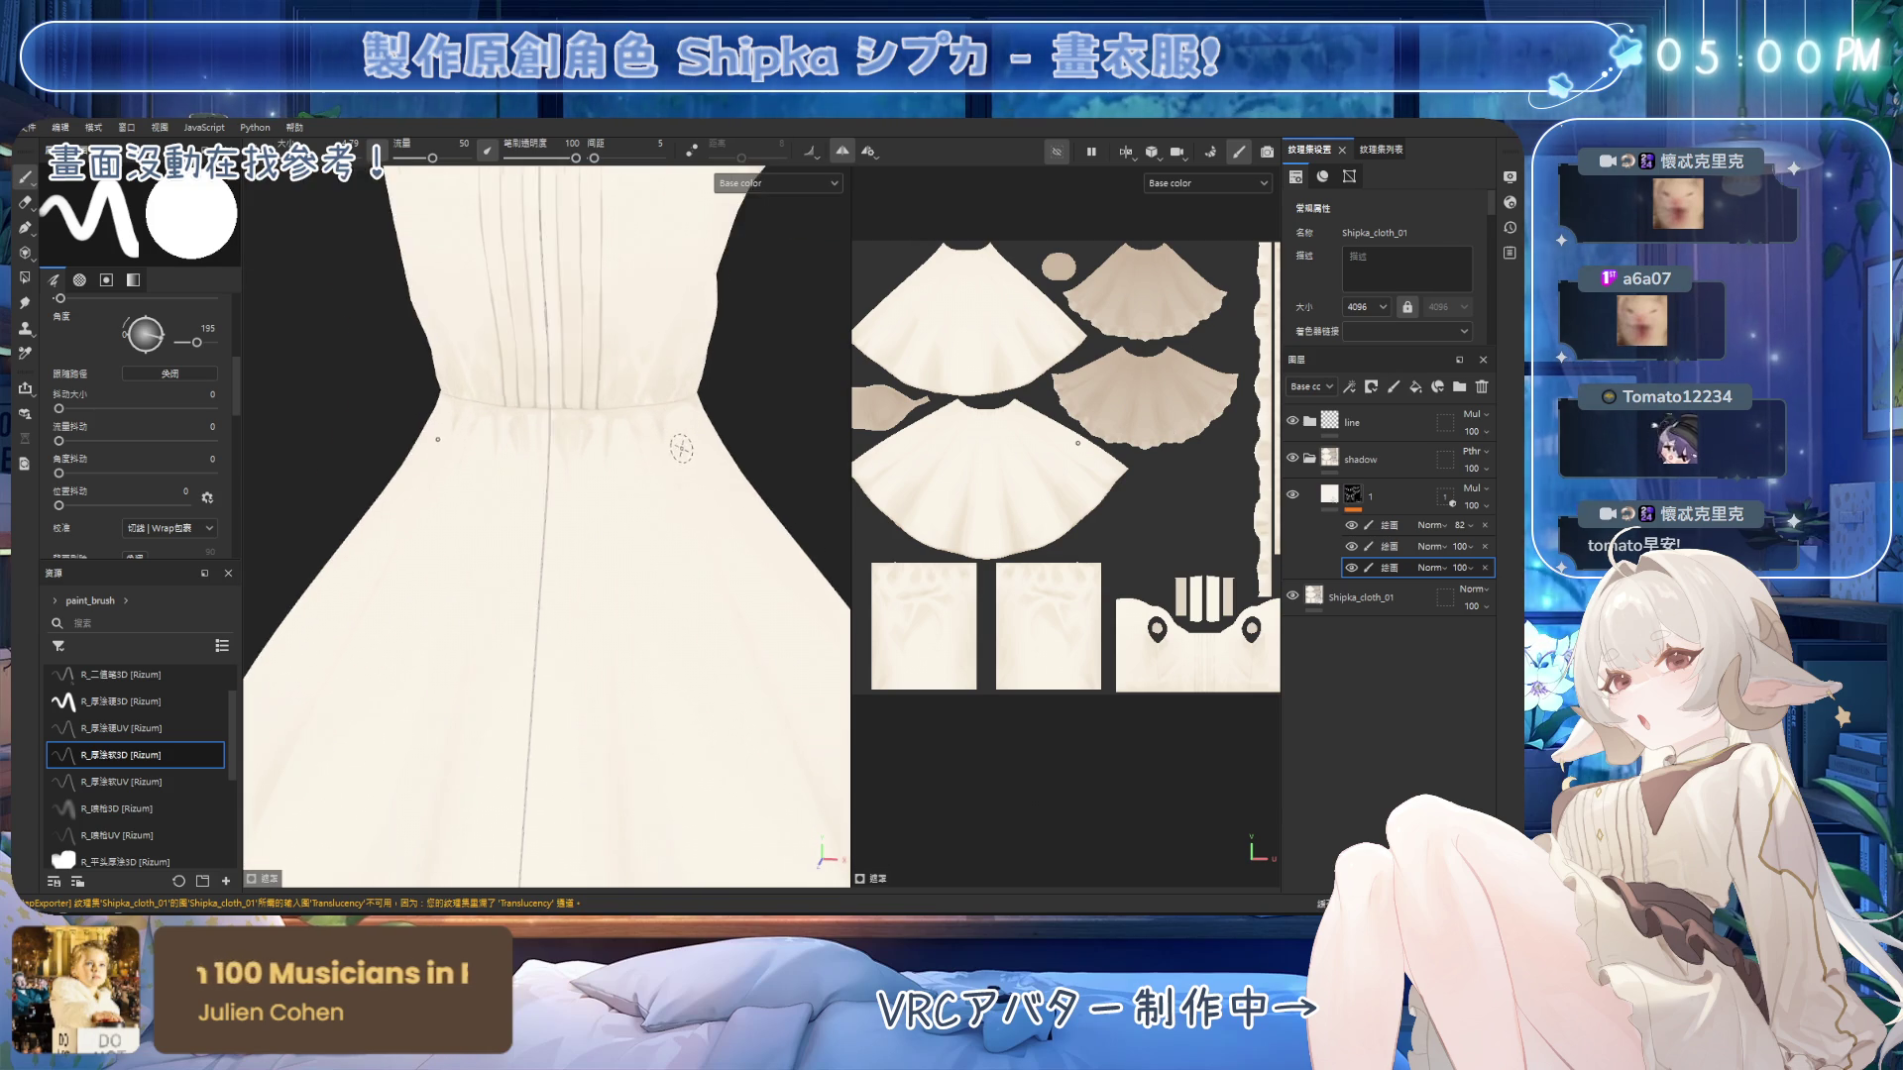
alt+drag(723, 342, 595, 436)
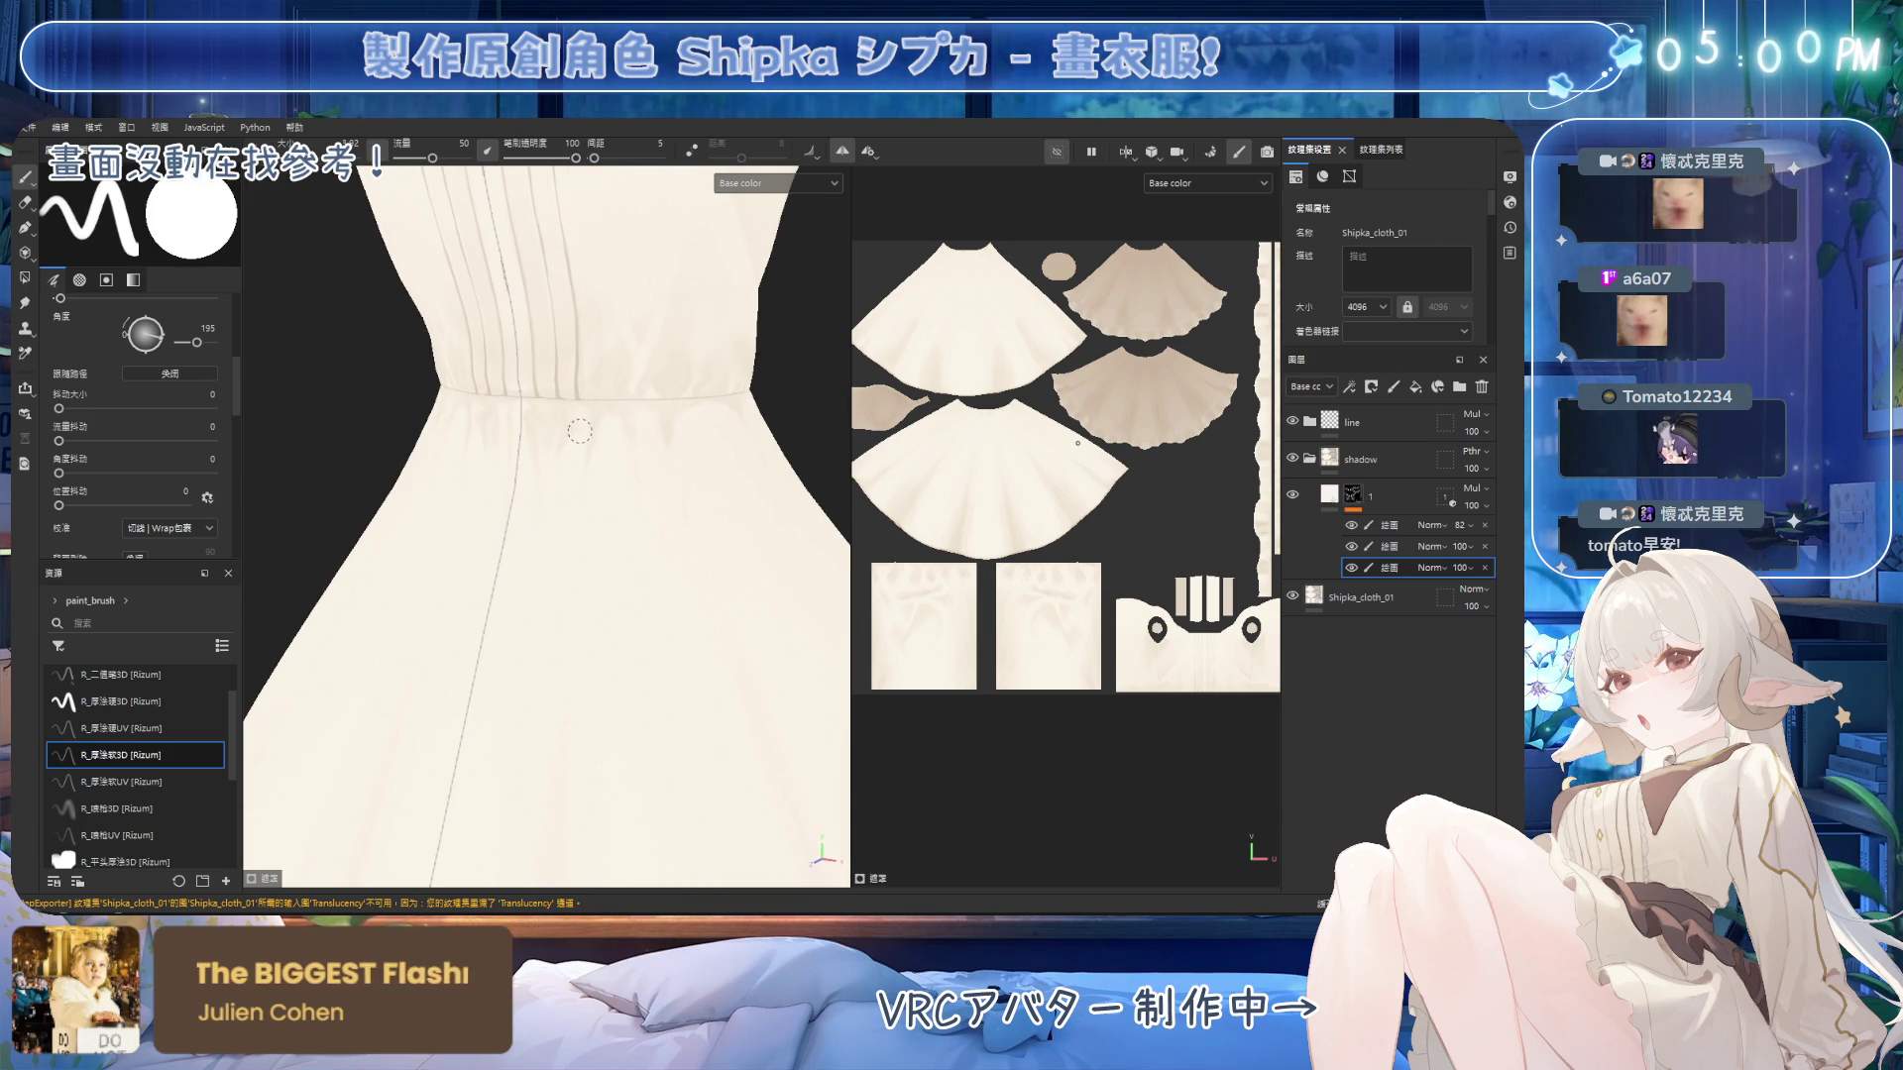
key(2)
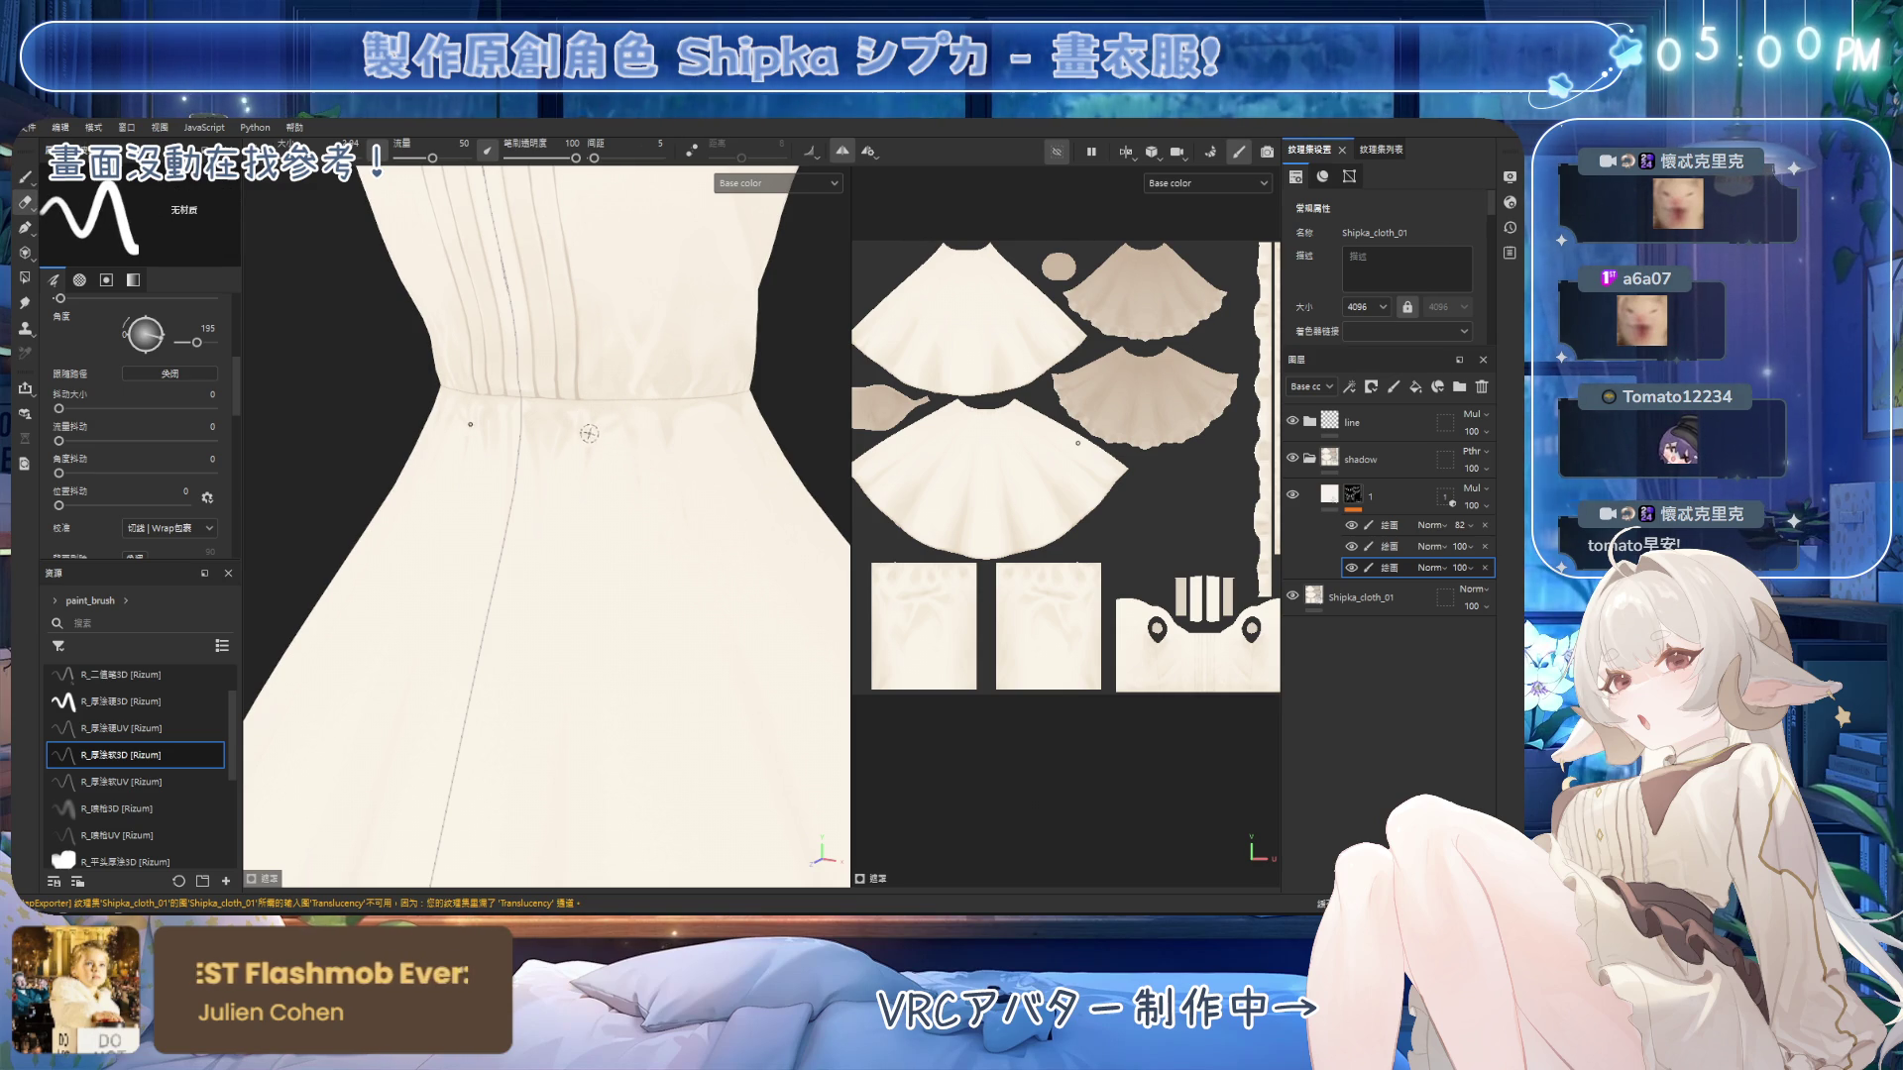
key(1)
key(bracketright)
key(bracketright)
key(bracketright)
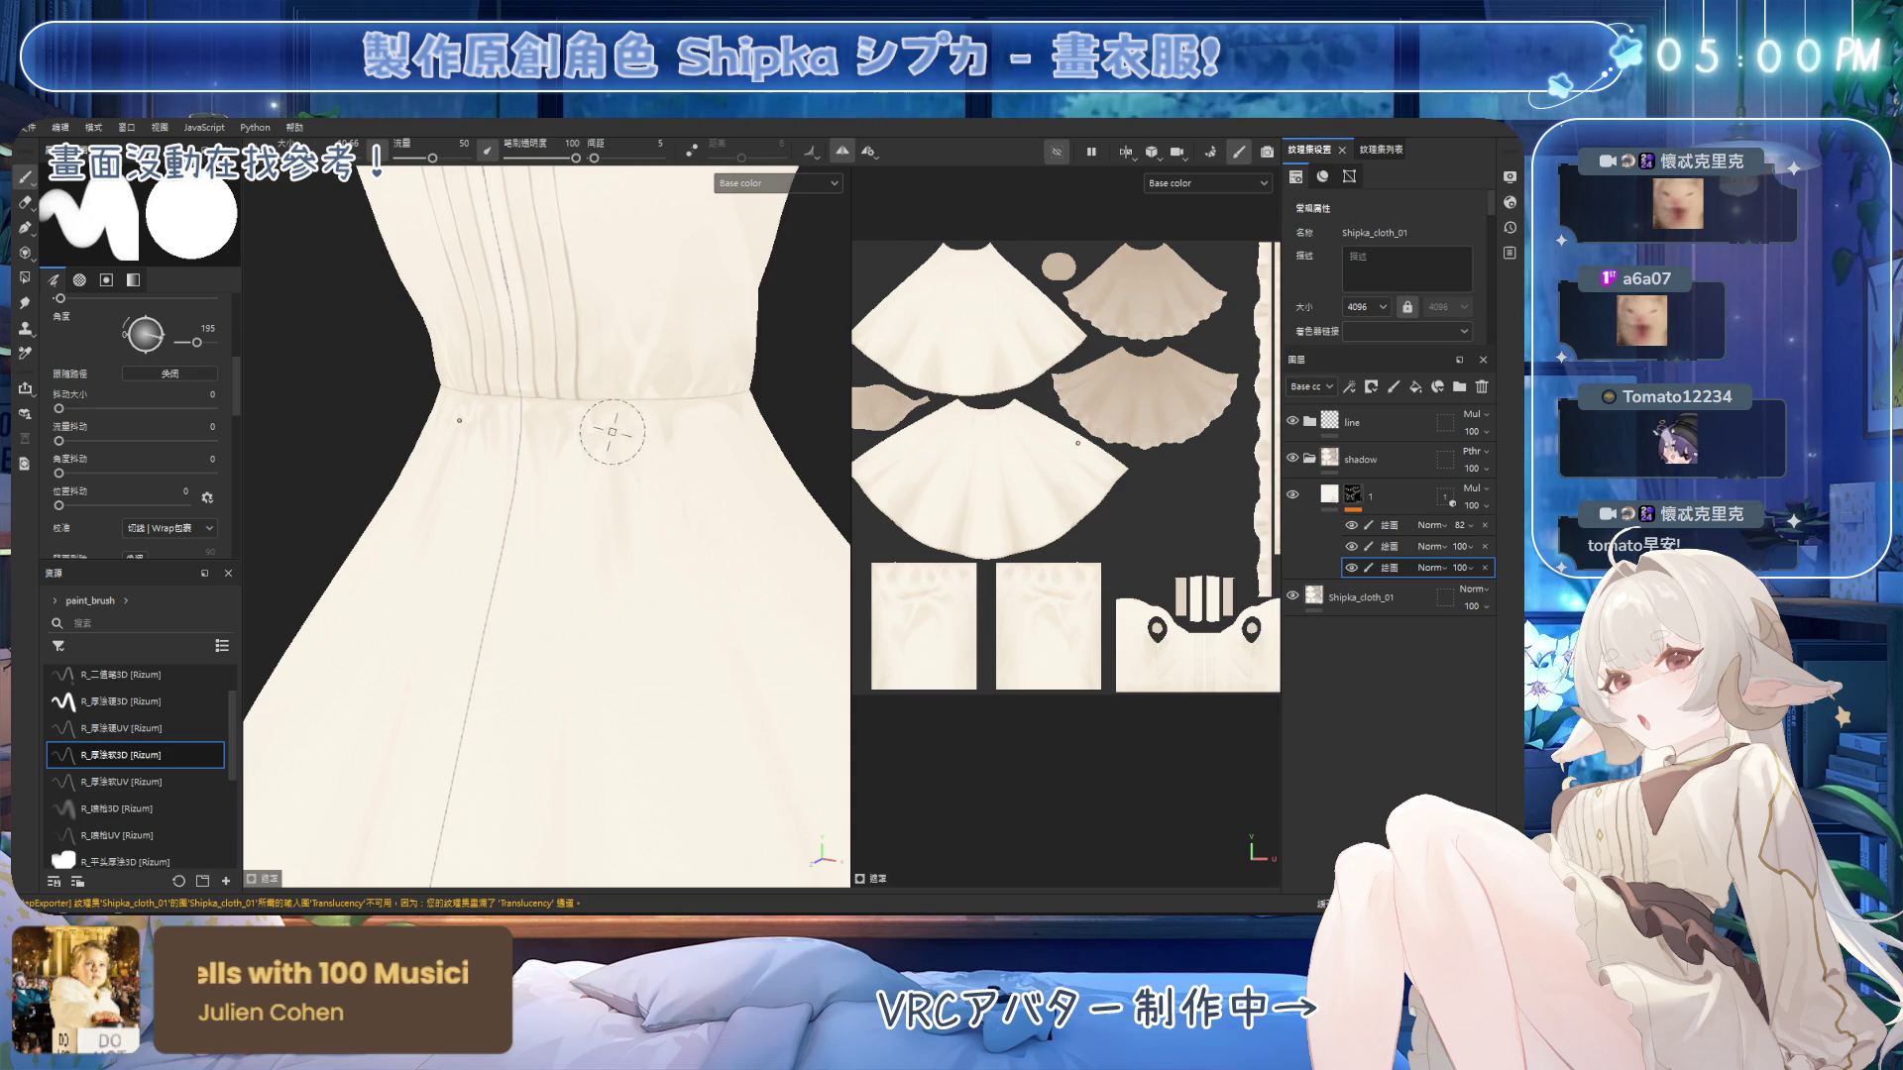
Paint the skirt fold shadows from front and side angles, then save the project.
mouse_move(667, 603)
alt+mouse_down()
mouse_move(582, 522)
mouse_move(633, 552)
mouse_move(663, 426)
mouse_move(625, 456)
mouse_move(777, 467)
mouse_move(679, 437)
mouse_move(683, 508)
alt+mouse_up()
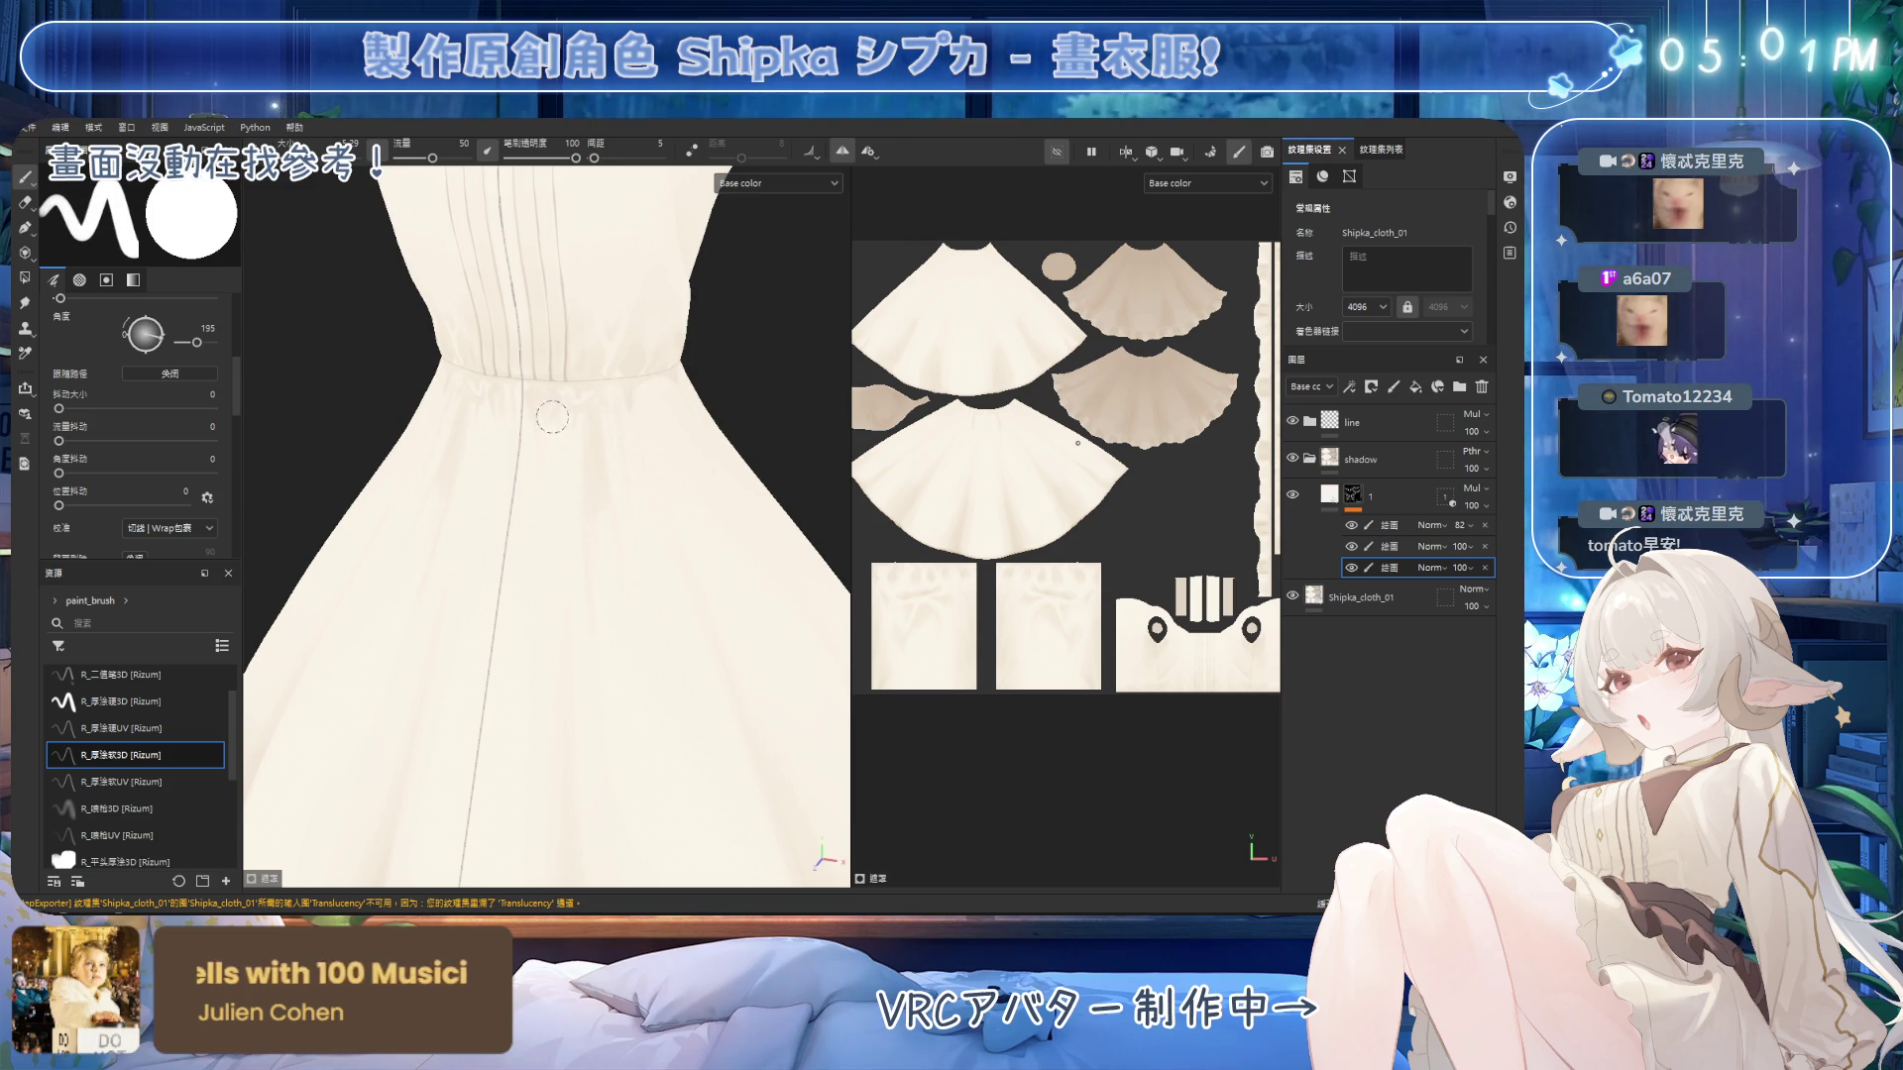
mouse_move(560, 411)
alt+mouse_down()
mouse_move(623, 407)
mouse_move(548, 410)
alt+mouse_up()
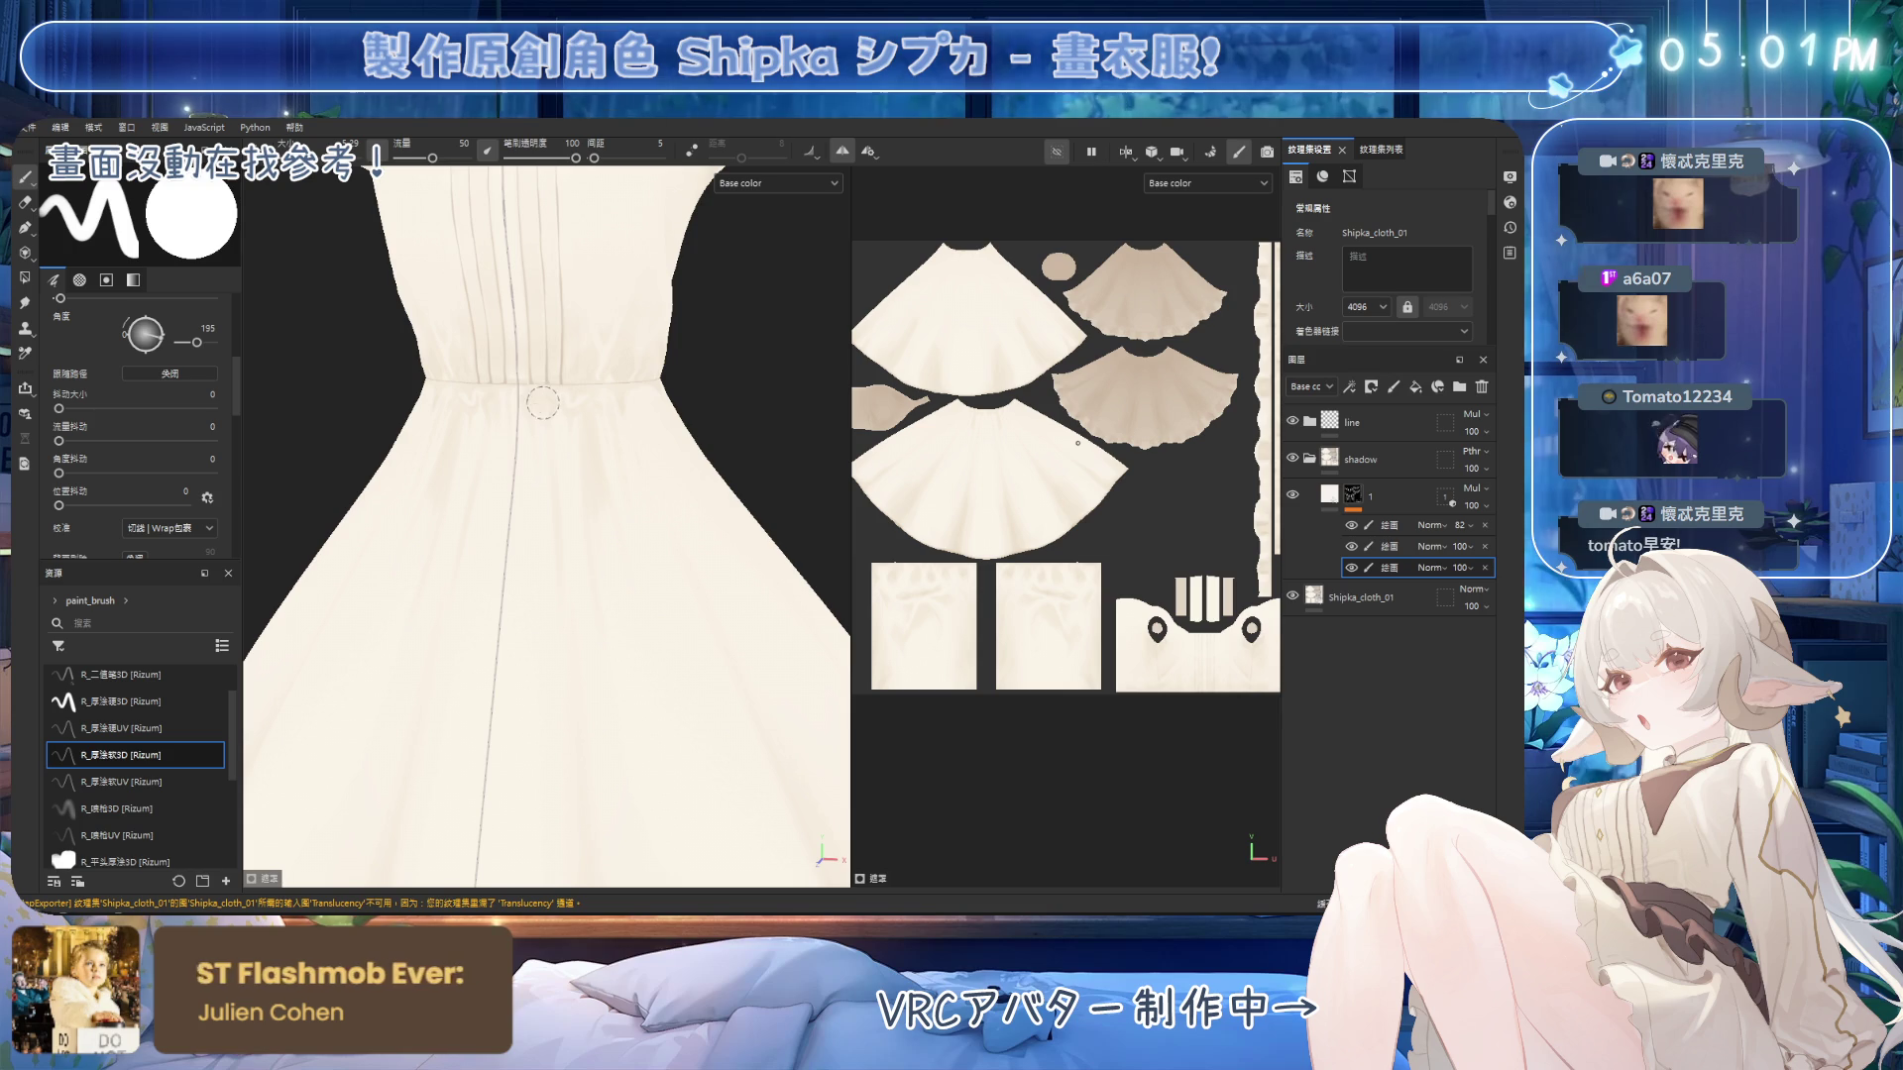
alt+drag(636, 447, 556, 446)
key(e)
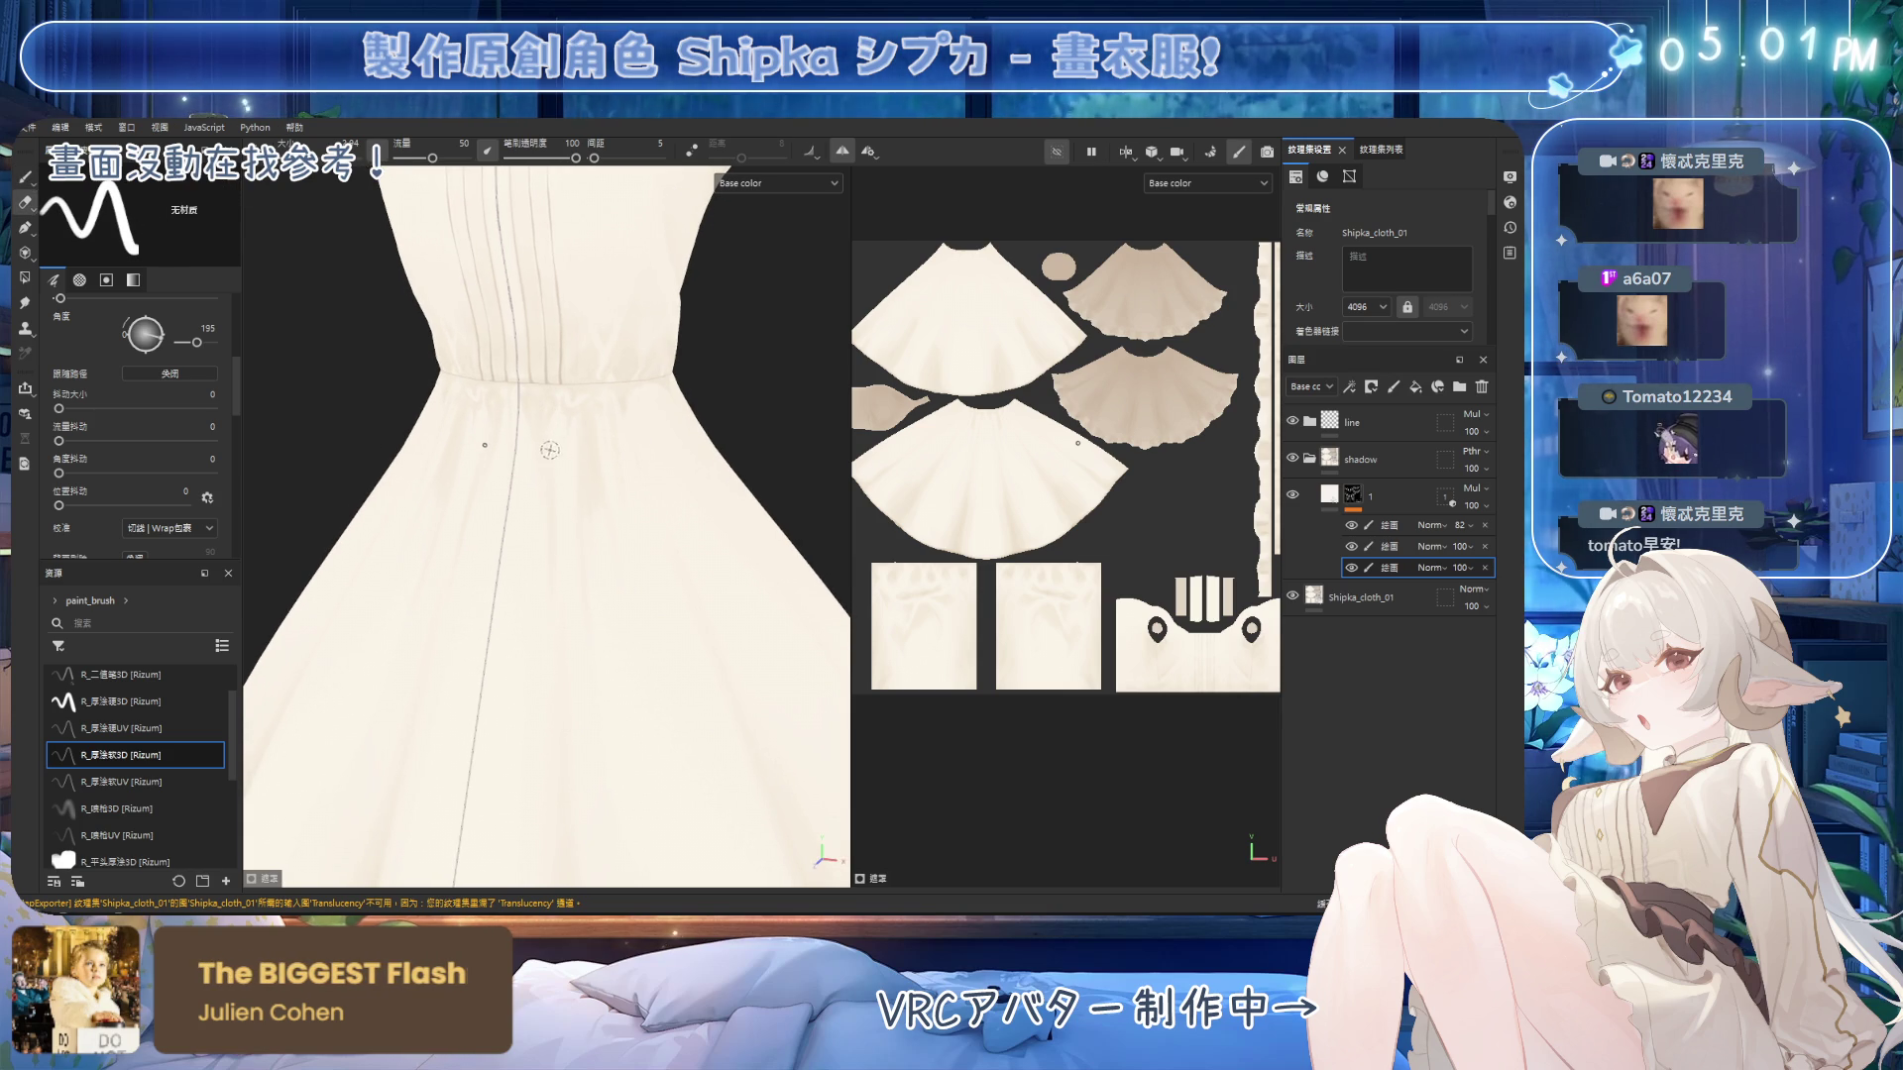
key(b)
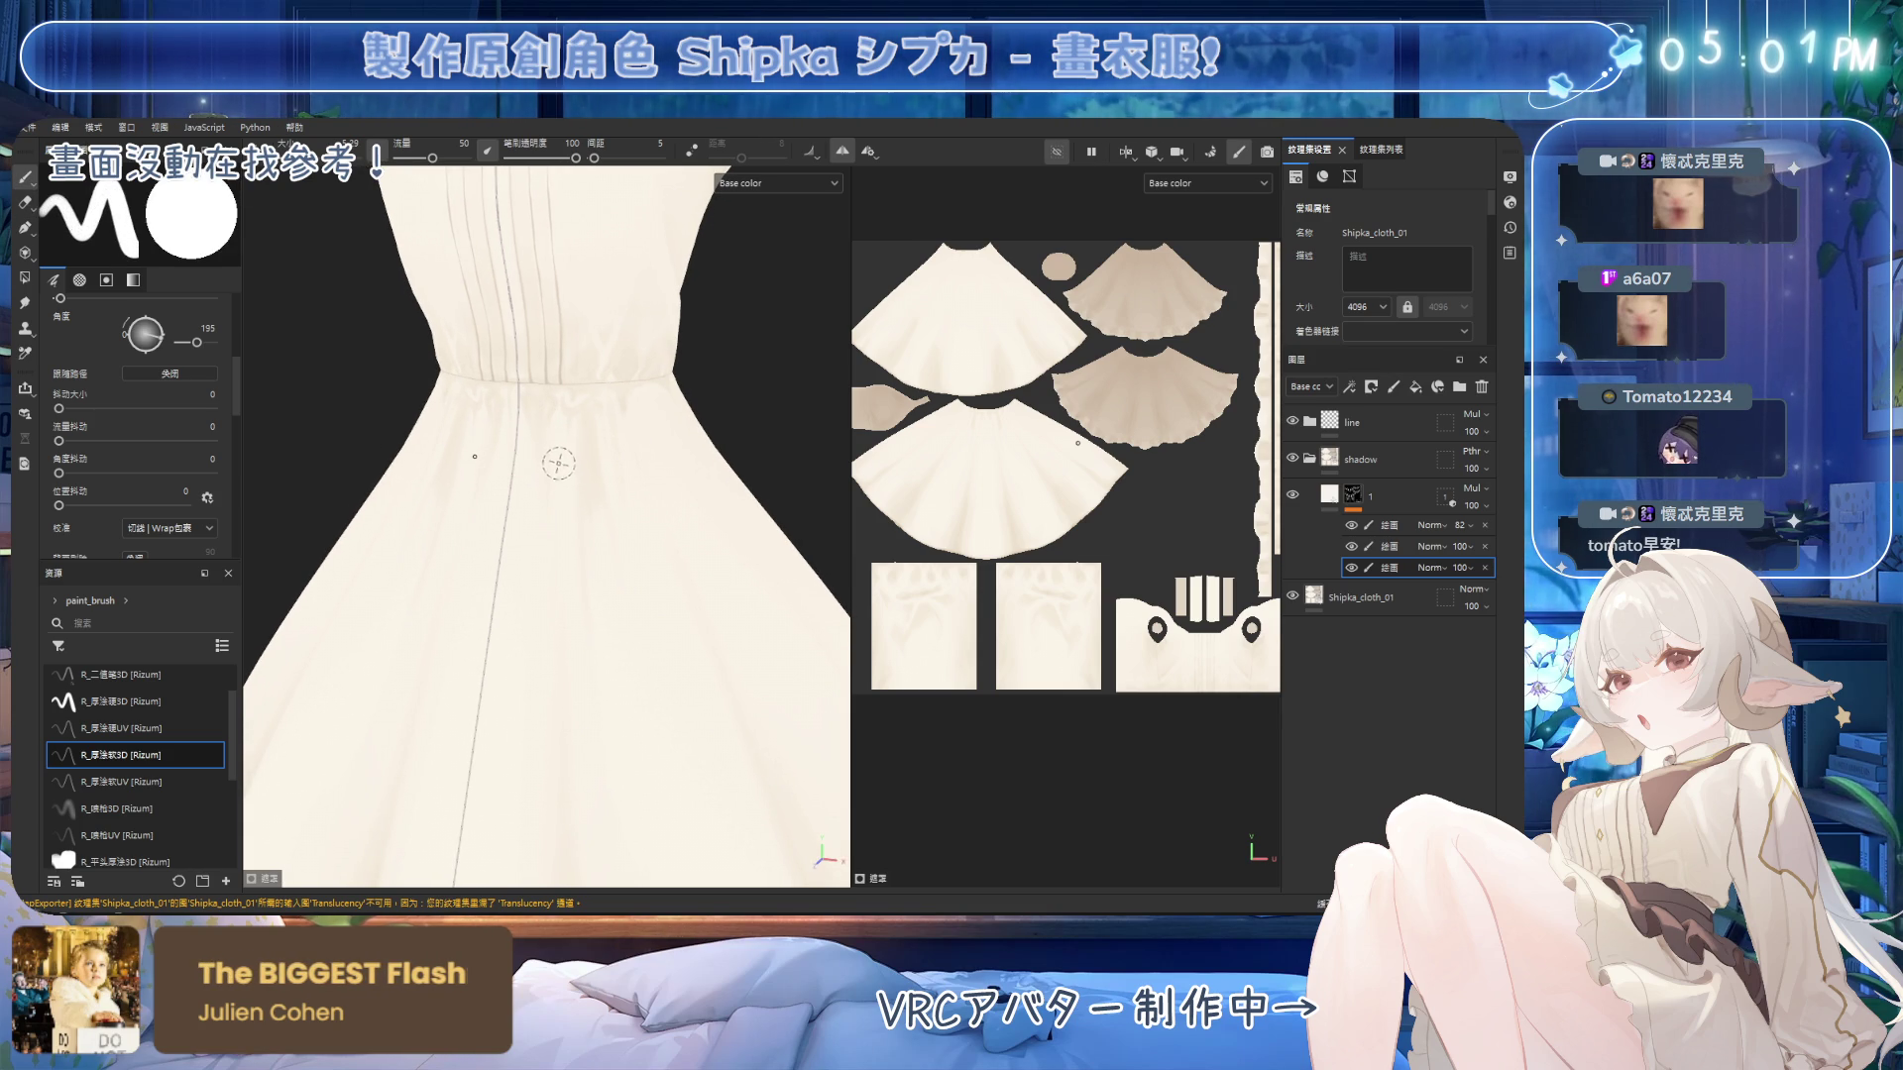
mouse_move(654, 590)
alt+mouse_down()
mouse_move(622, 507)
mouse_move(655, 441)
mouse_move(616, 320)
alt+mouse_up()
key(ctrl+s)
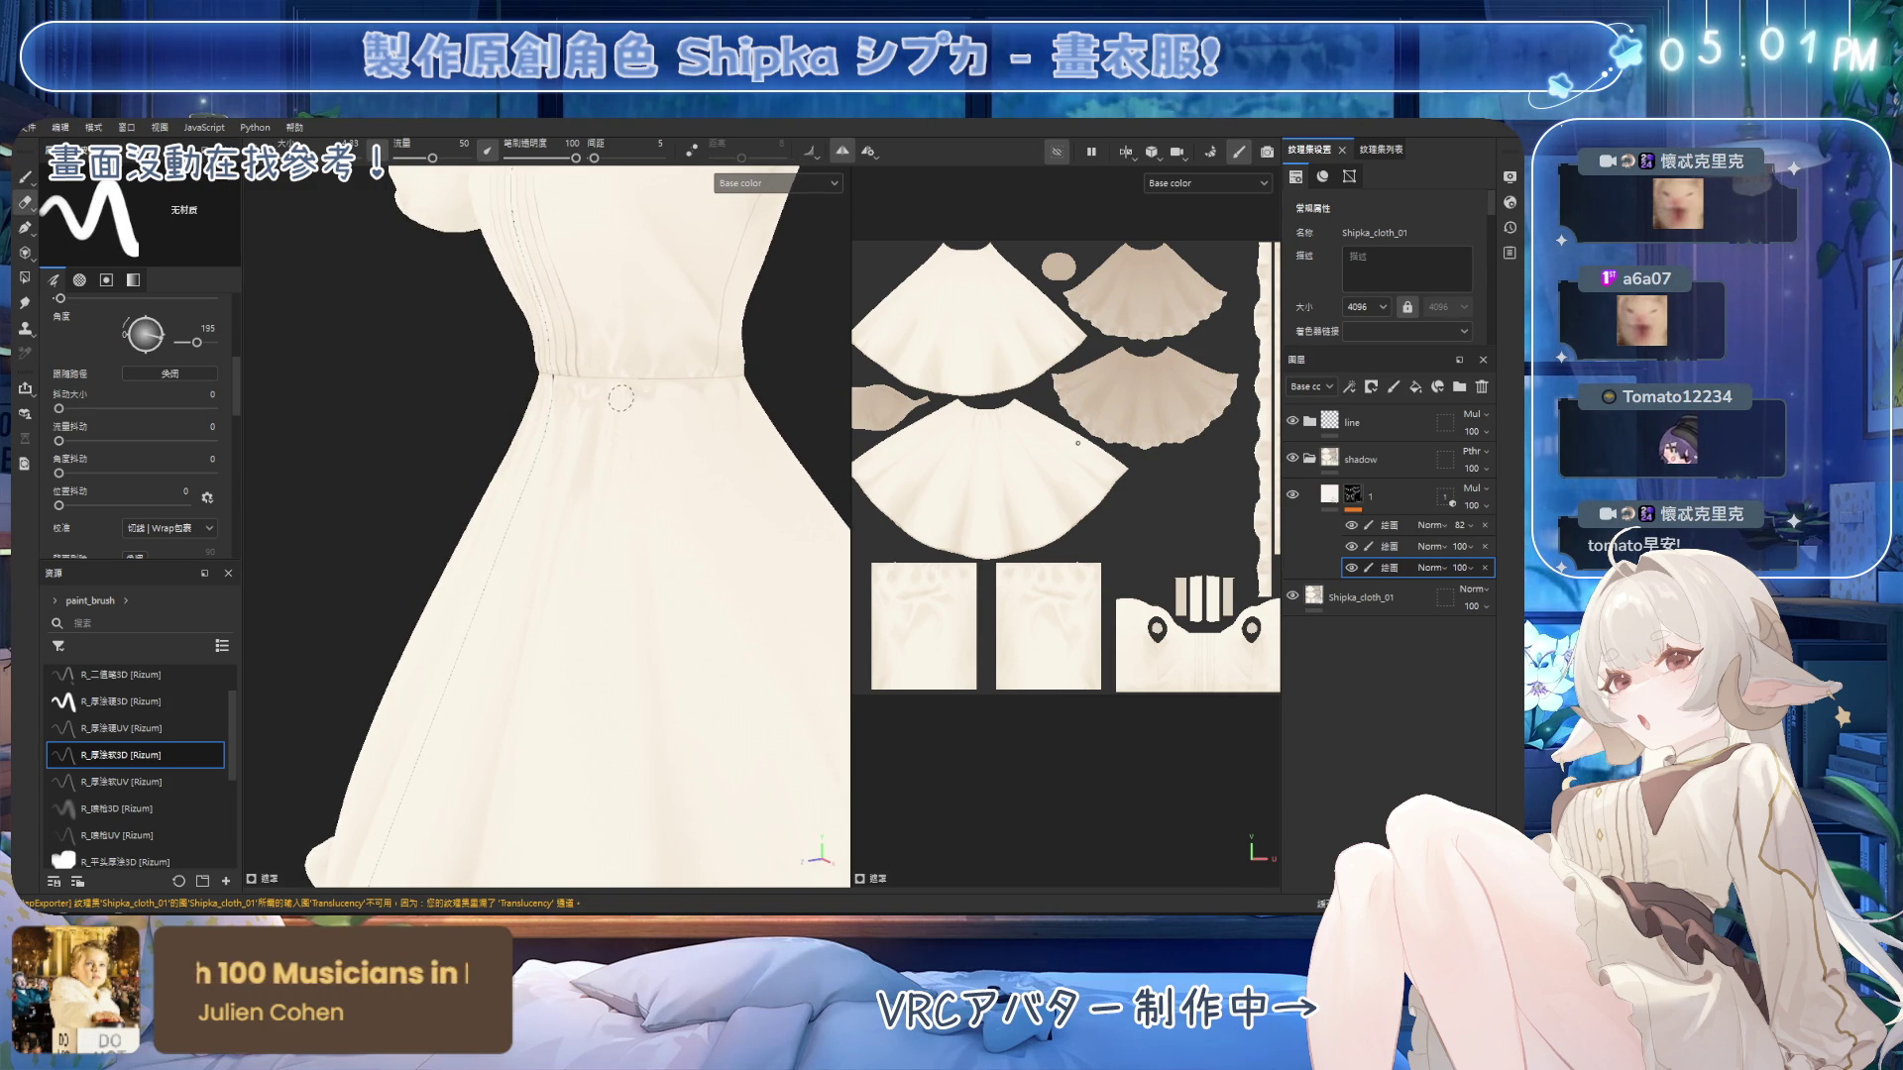
Enlarge the brush and eraser and refine the fold shadows below the waist from the front.
key(bracketright)
key(bracketright)
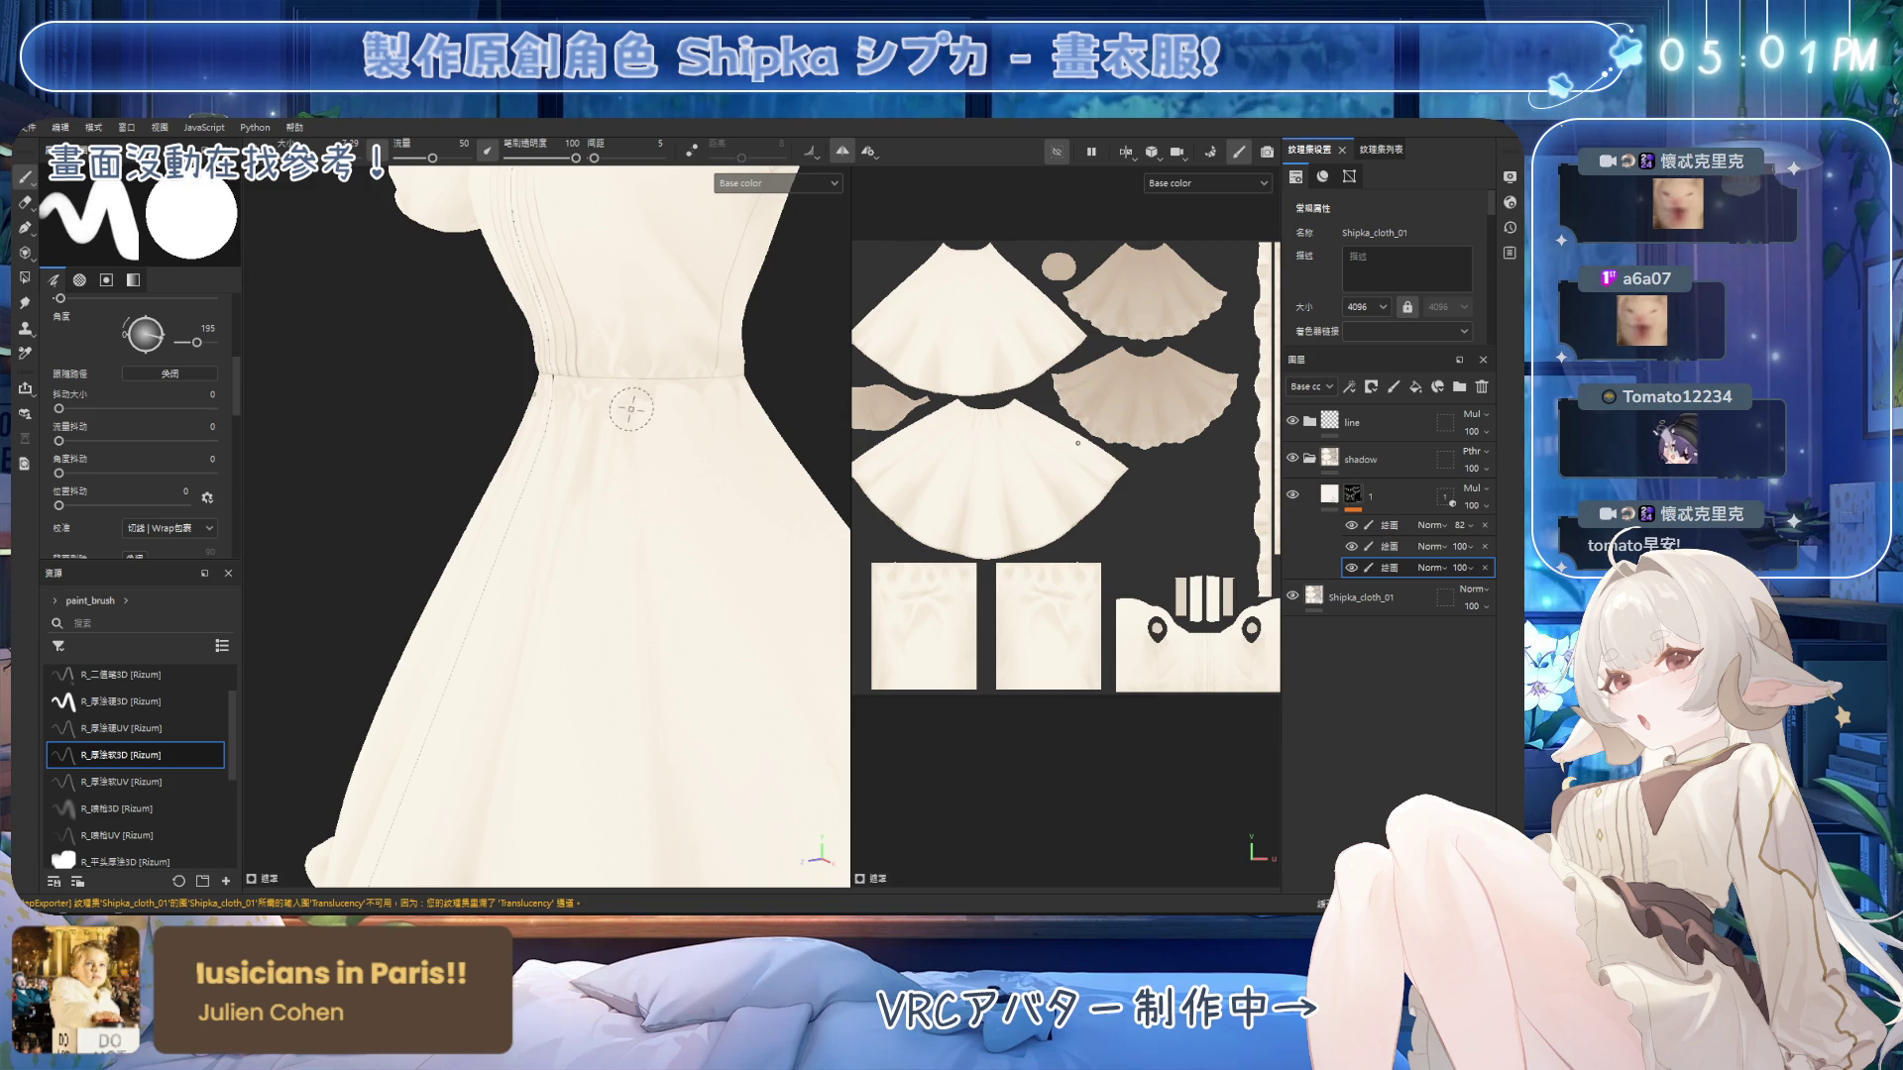
mouse_move(632, 704)
alt+mouse_down()
mouse_move(726, 658)
mouse_move(697, 414)
mouse_move(679, 475)
alt+mouse_up()
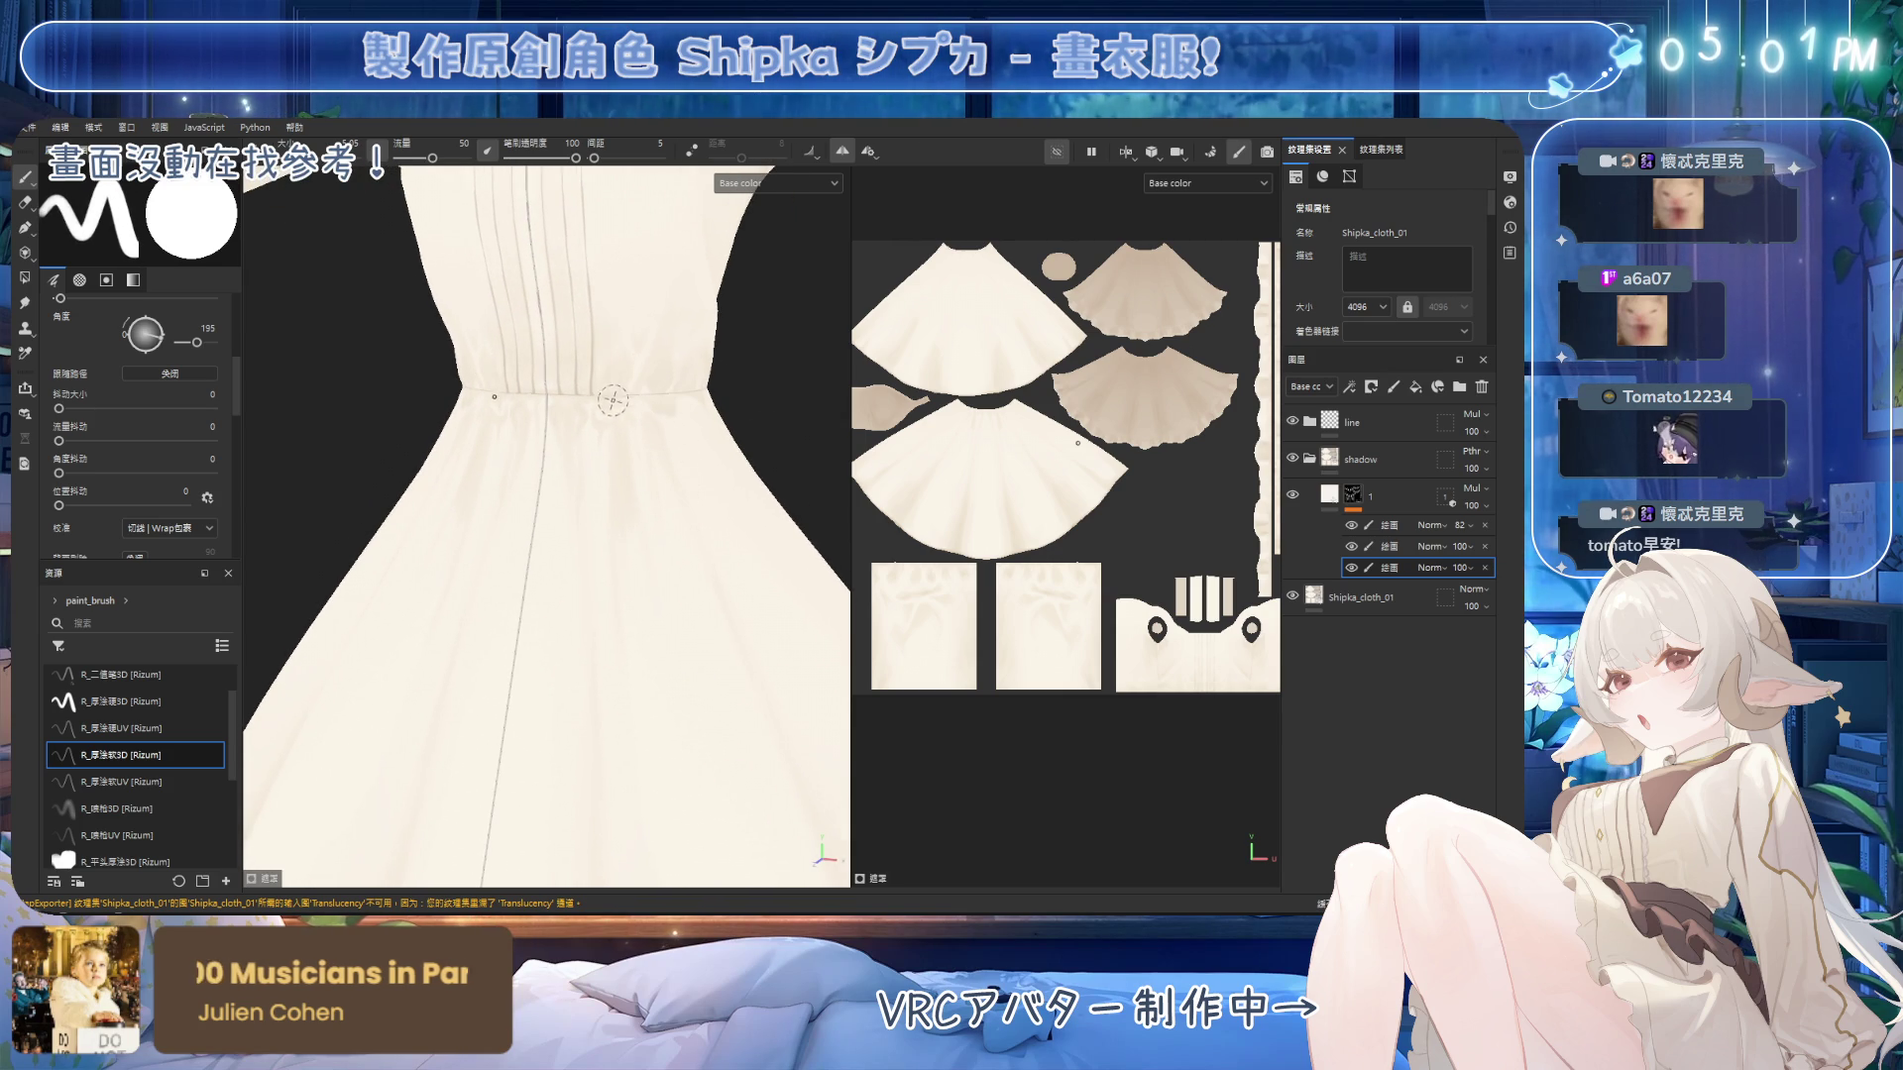
key(e)
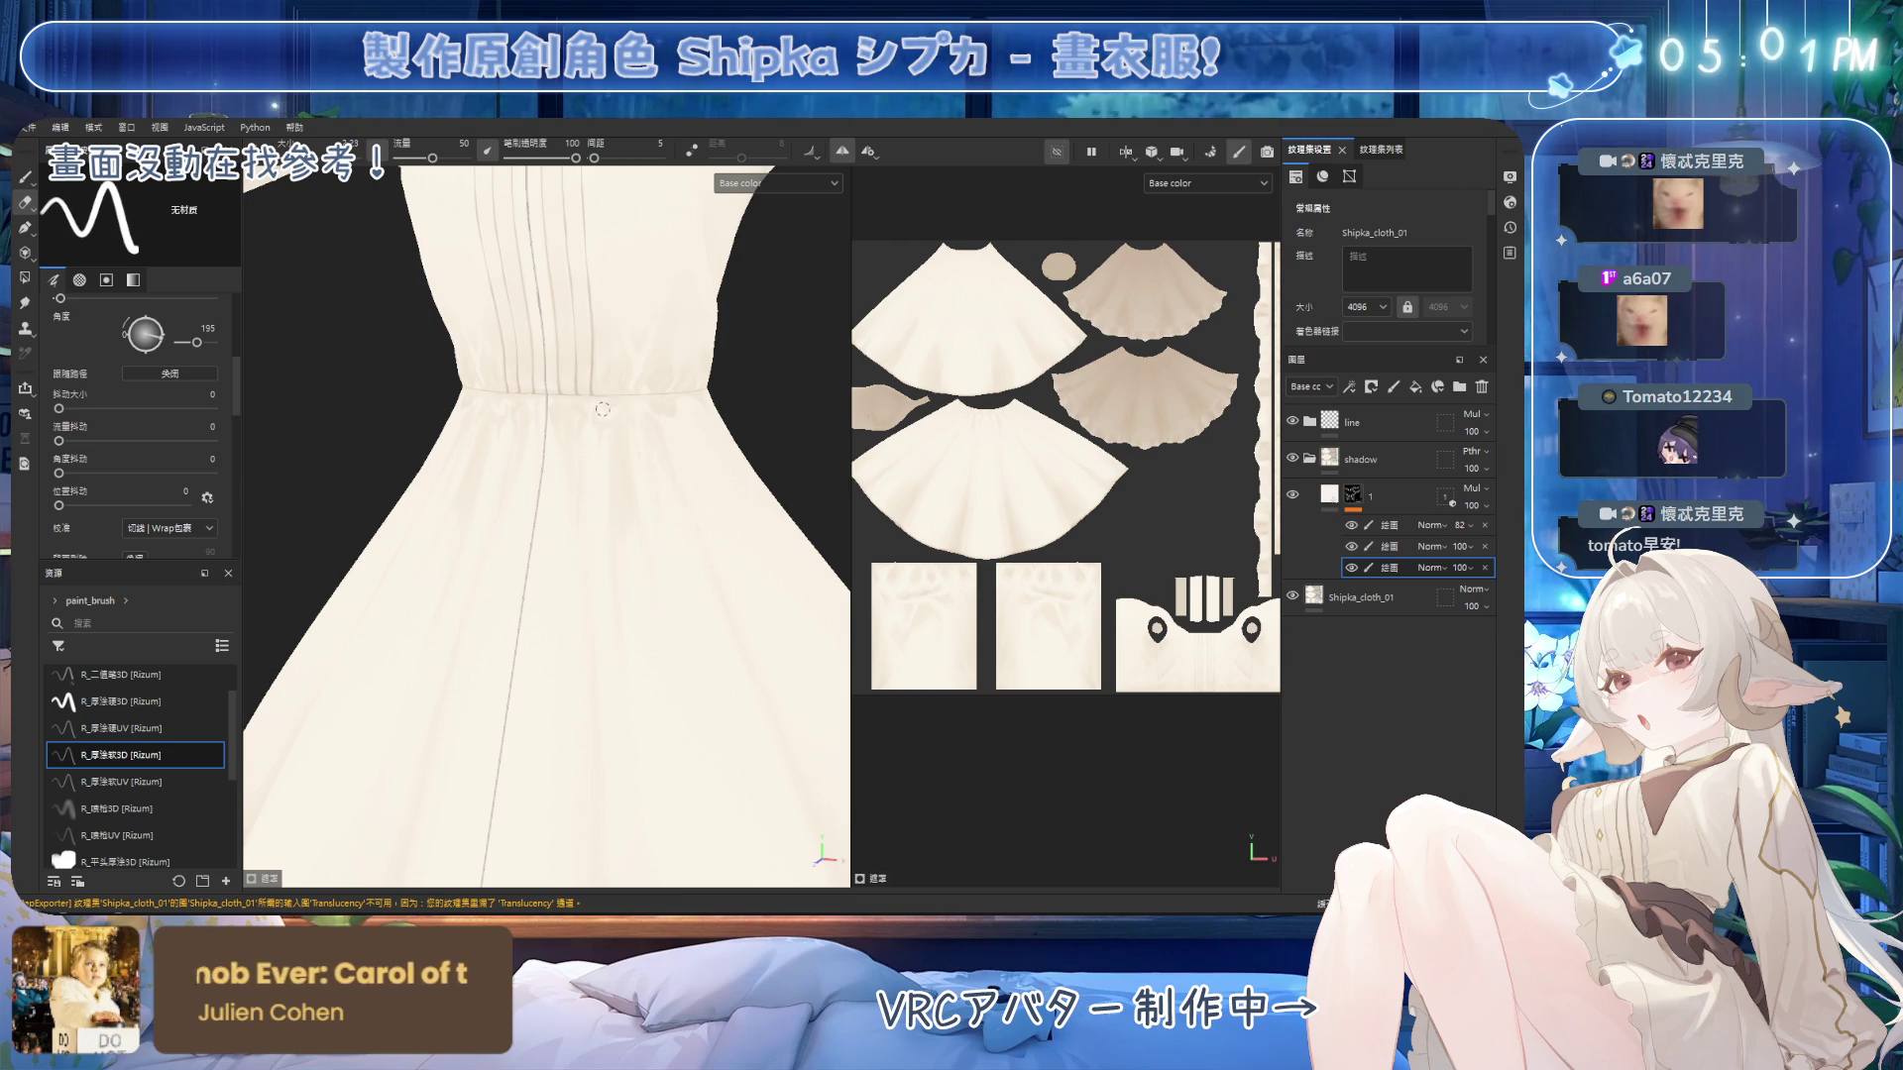
key(1)
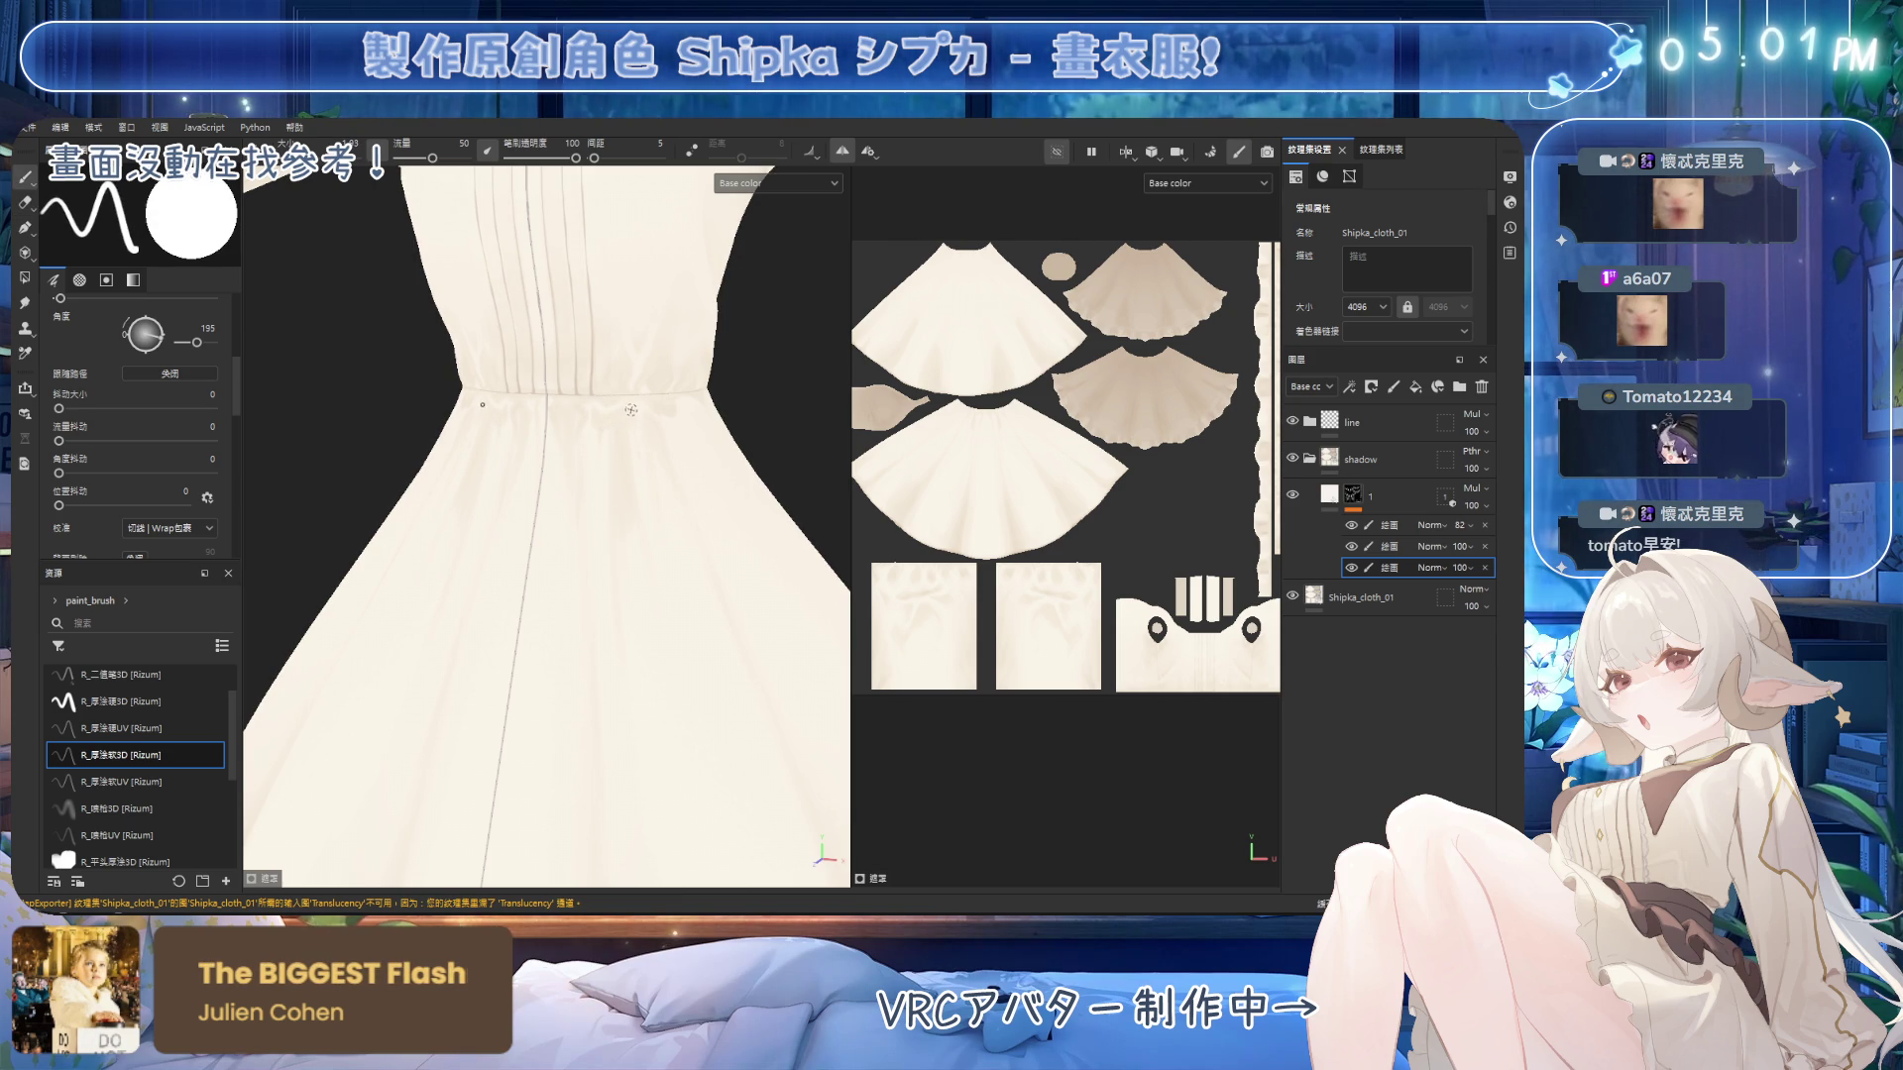
key(2)
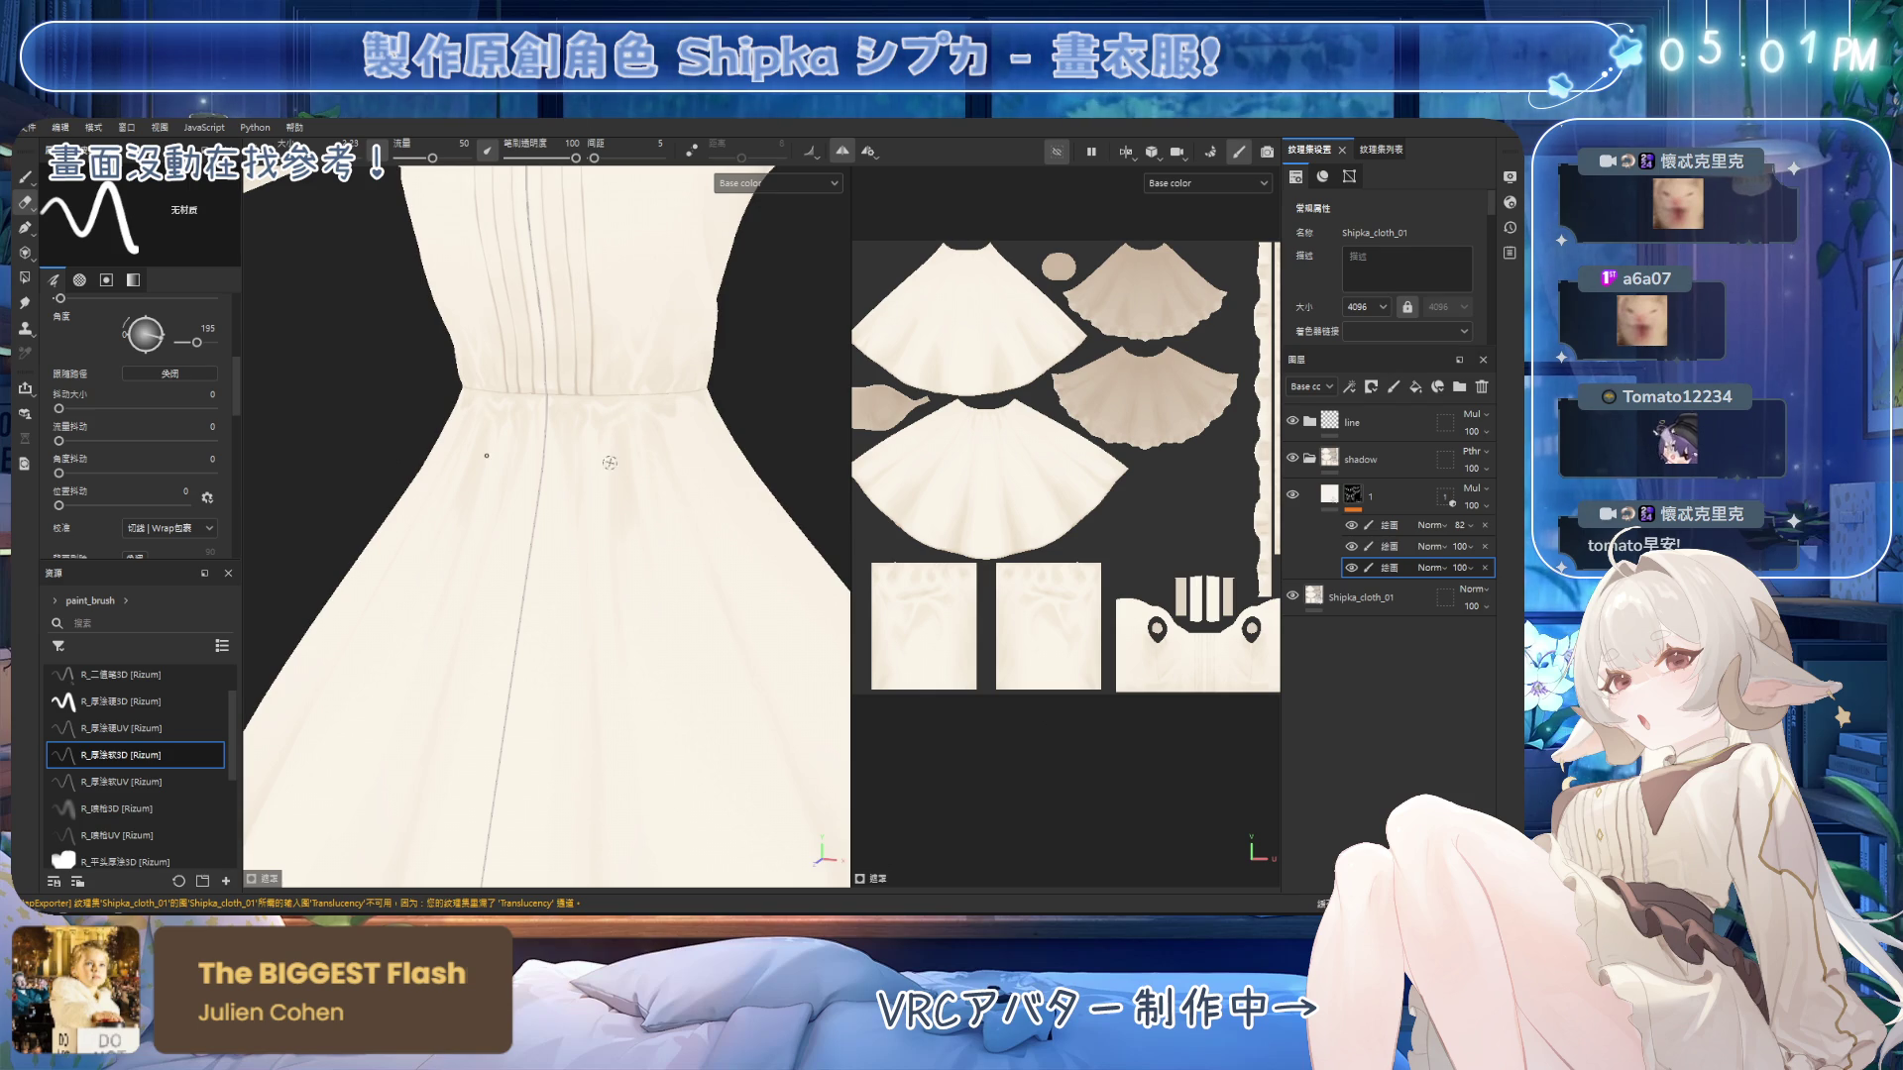
key(bracketright)
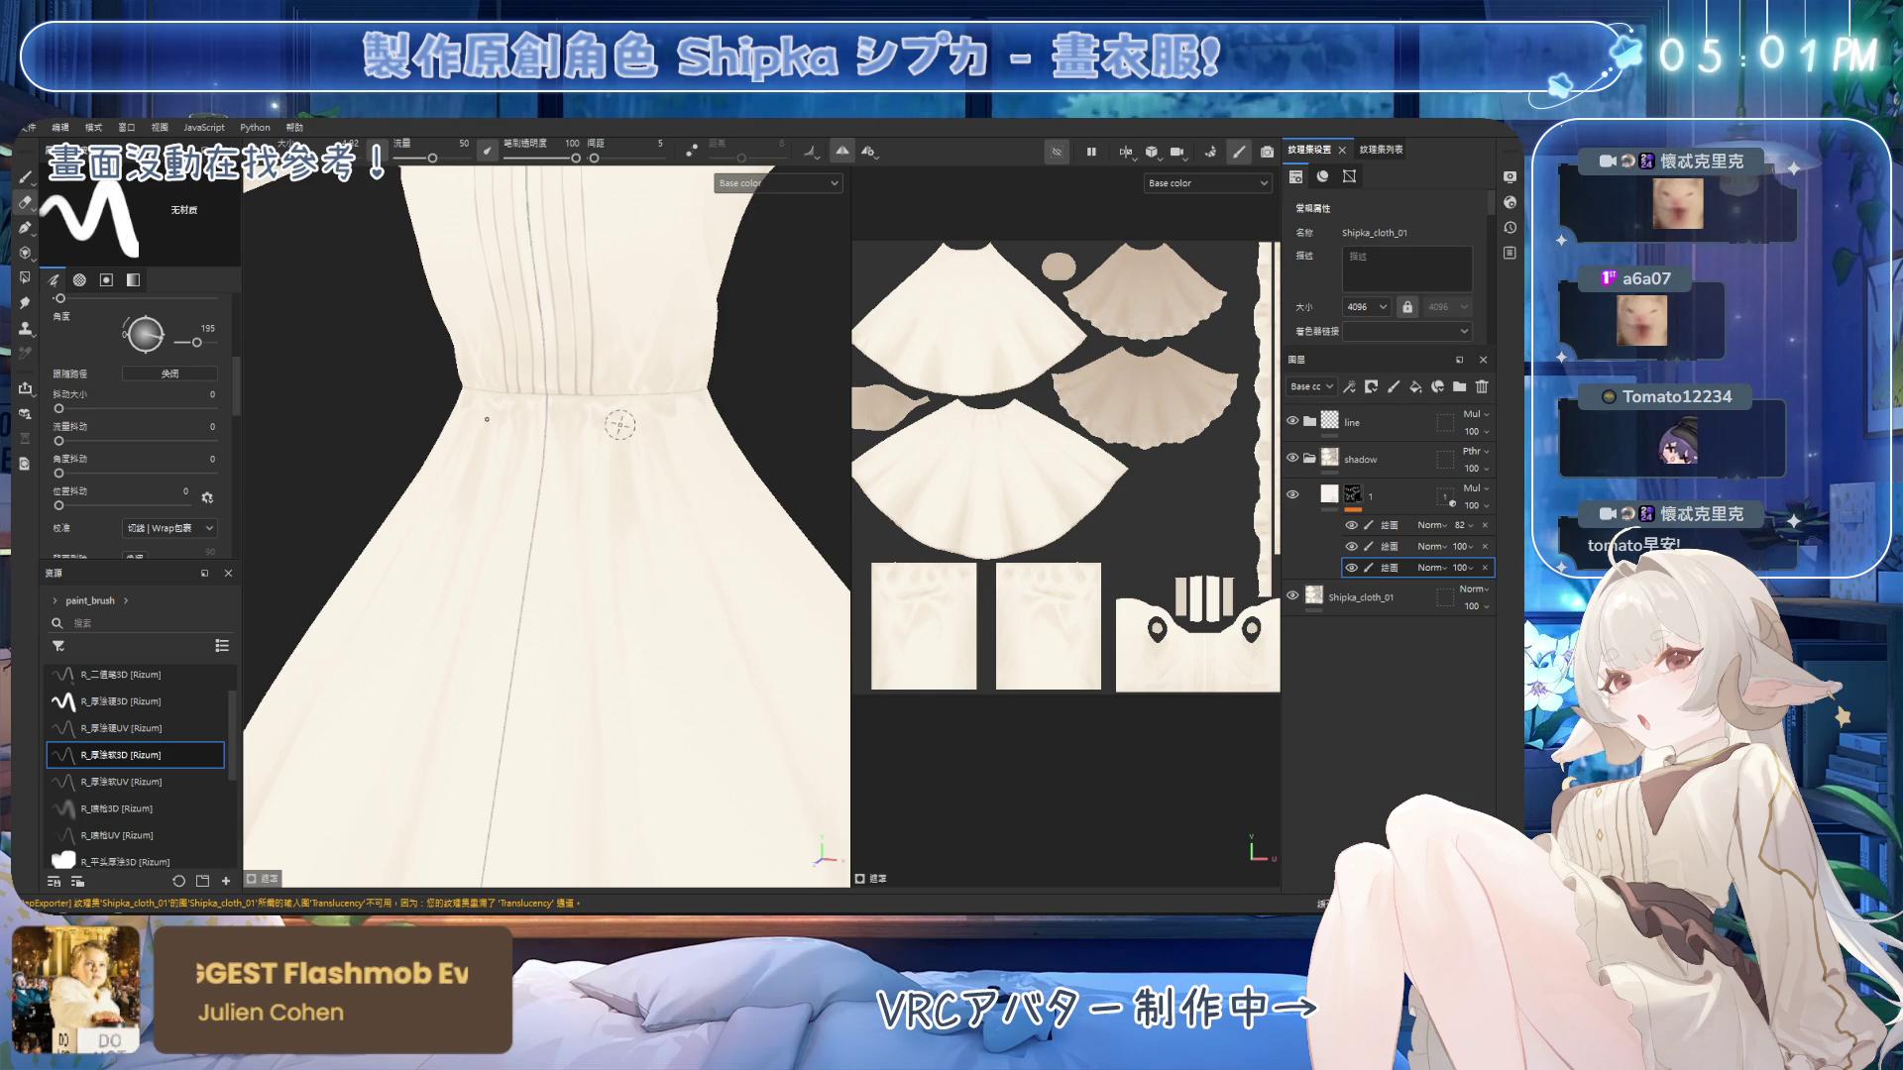
key(1)
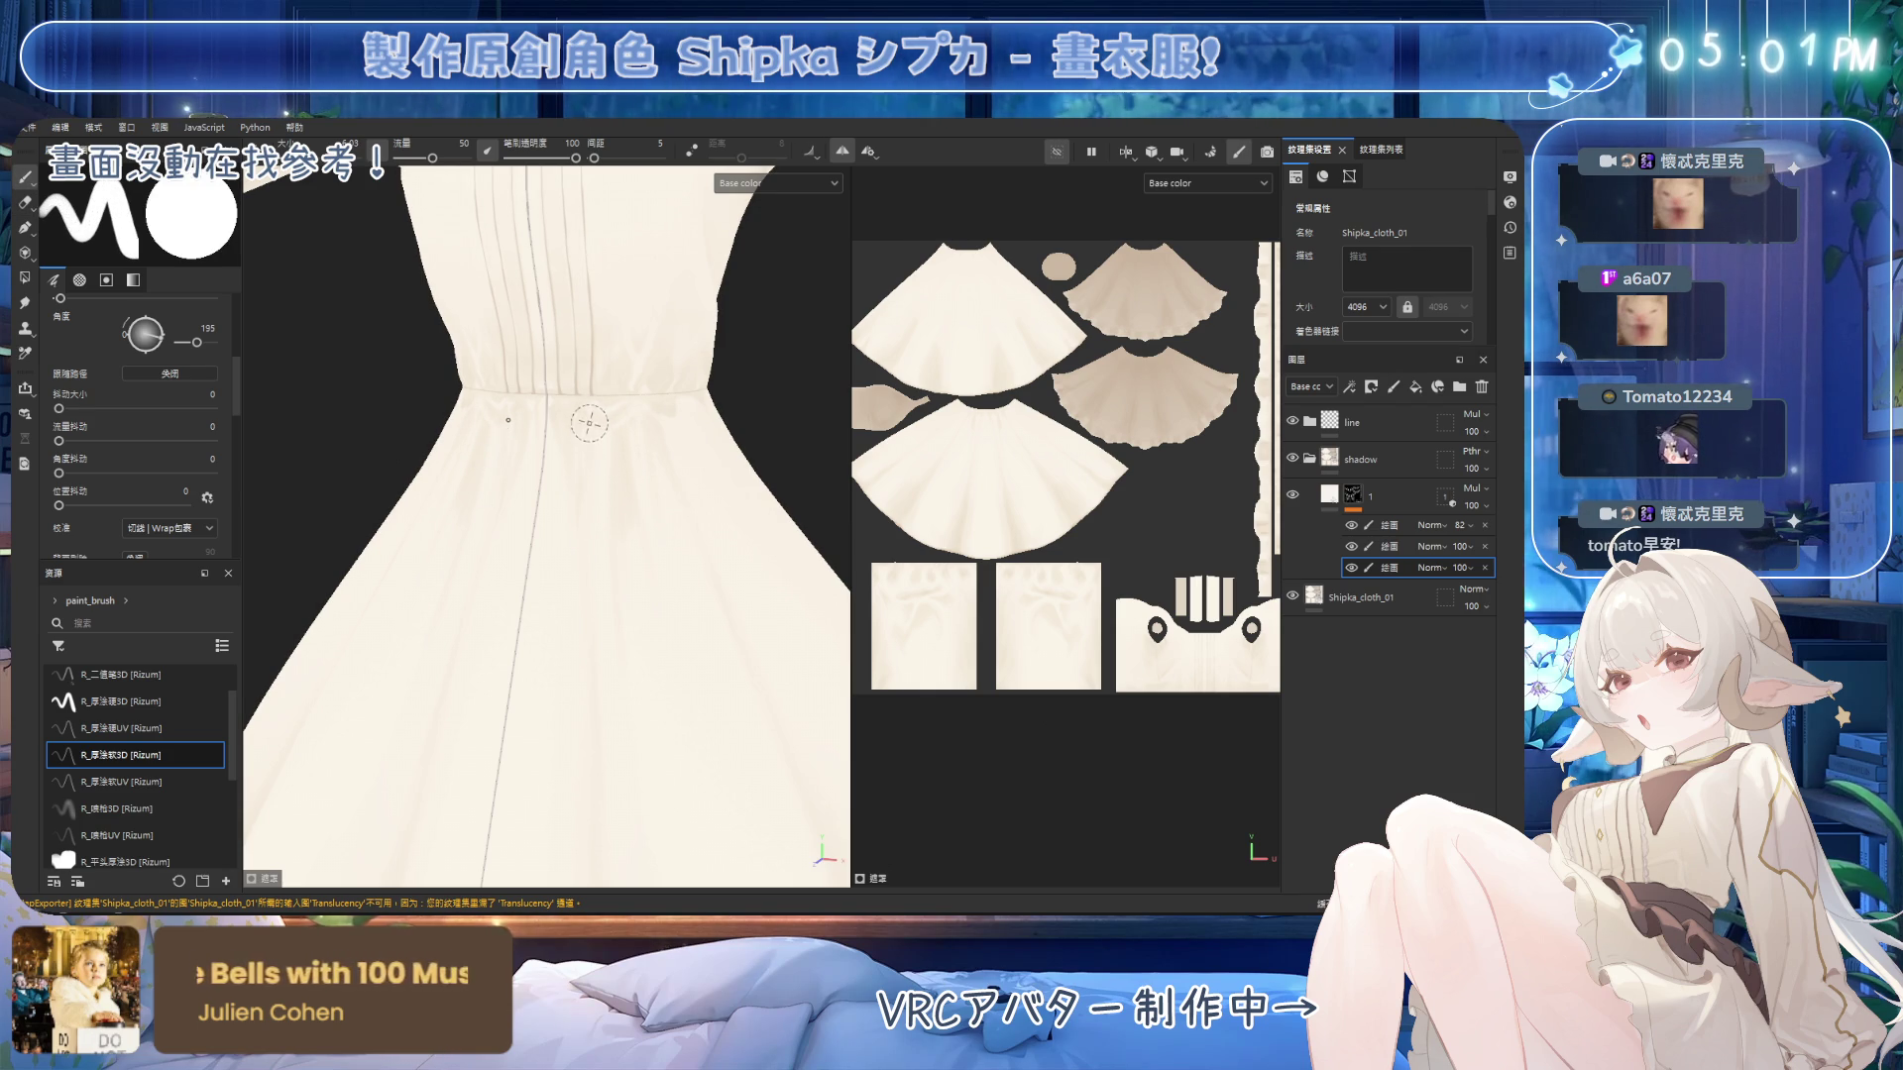
key(2)
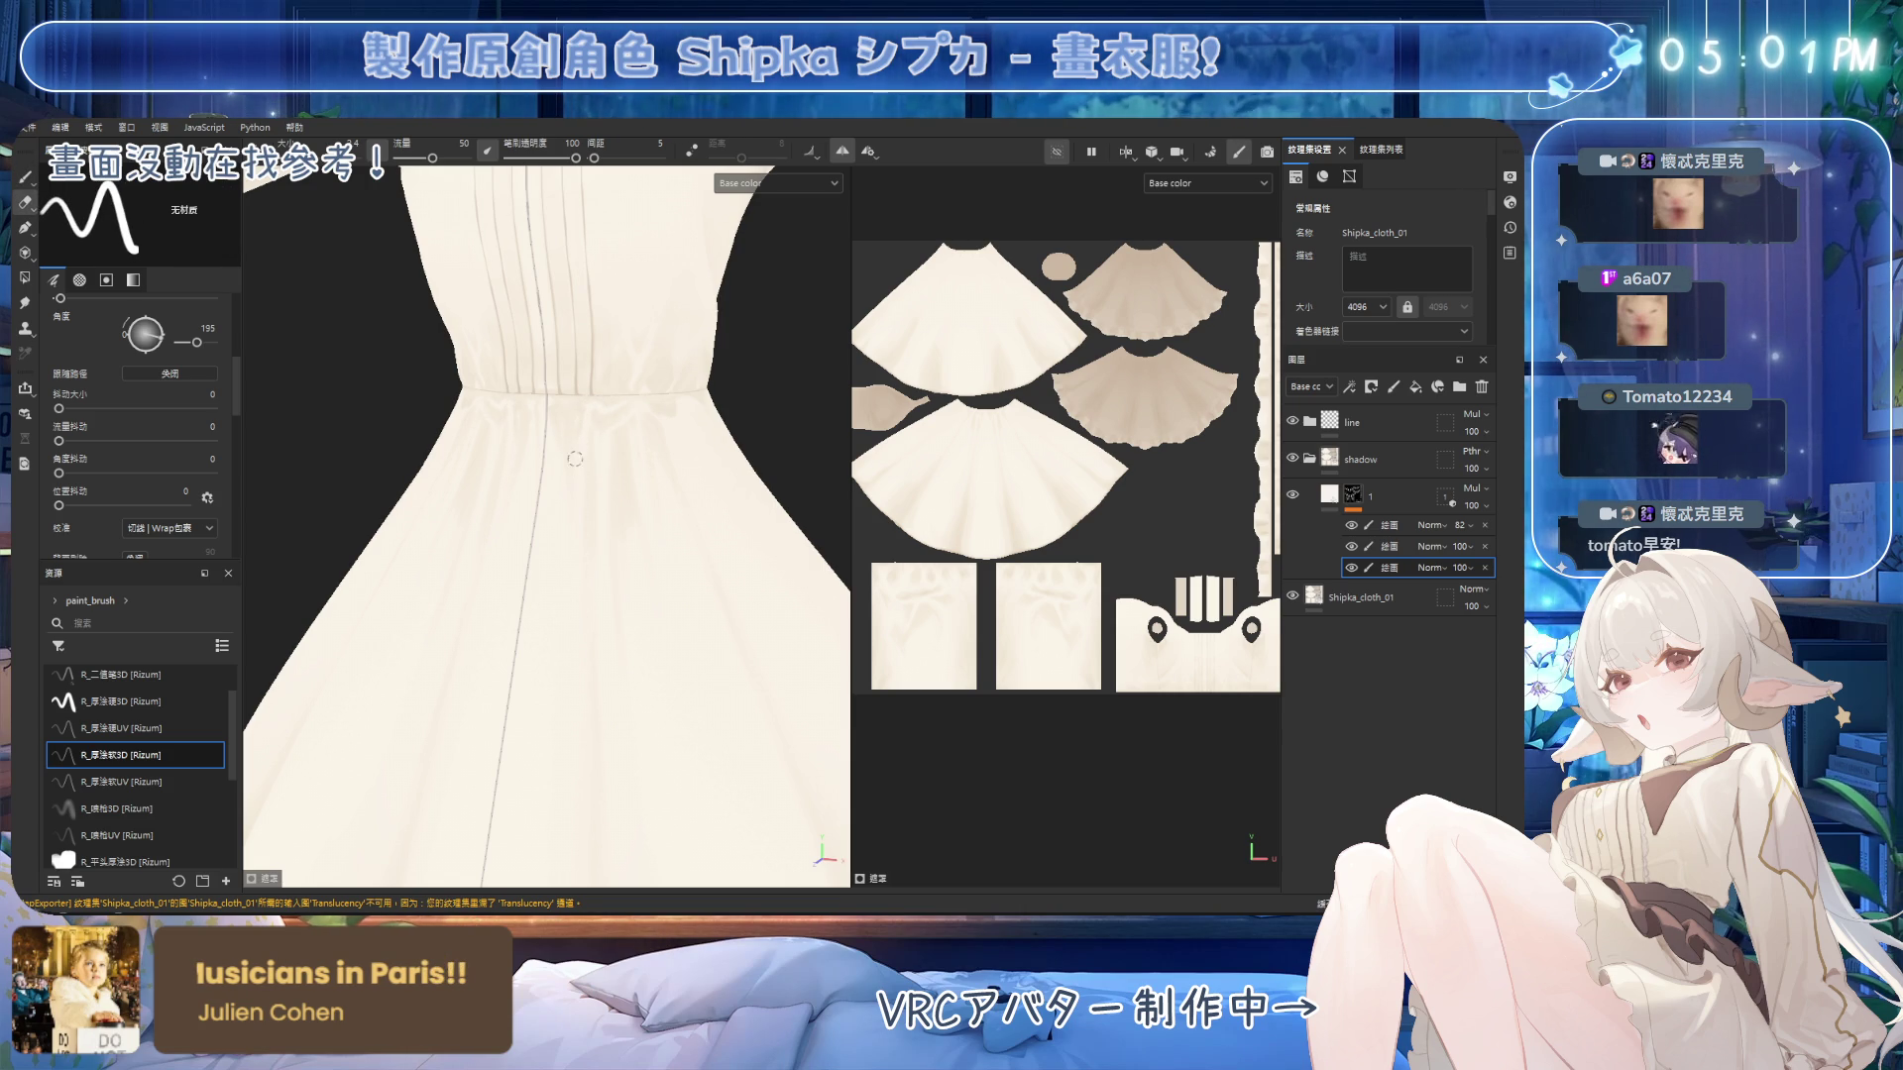
mouse_move(710, 451)
alt+mouse_down()
mouse_move(647, 407)
mouse_move(749, 523)
mouse_move(794, 515)
alt+mouse_up()
scroll(654, 416, down, 3)
Paint and erase shading along the waist gathers on the side of the bodice.
scroll(750, 523, up, 2)
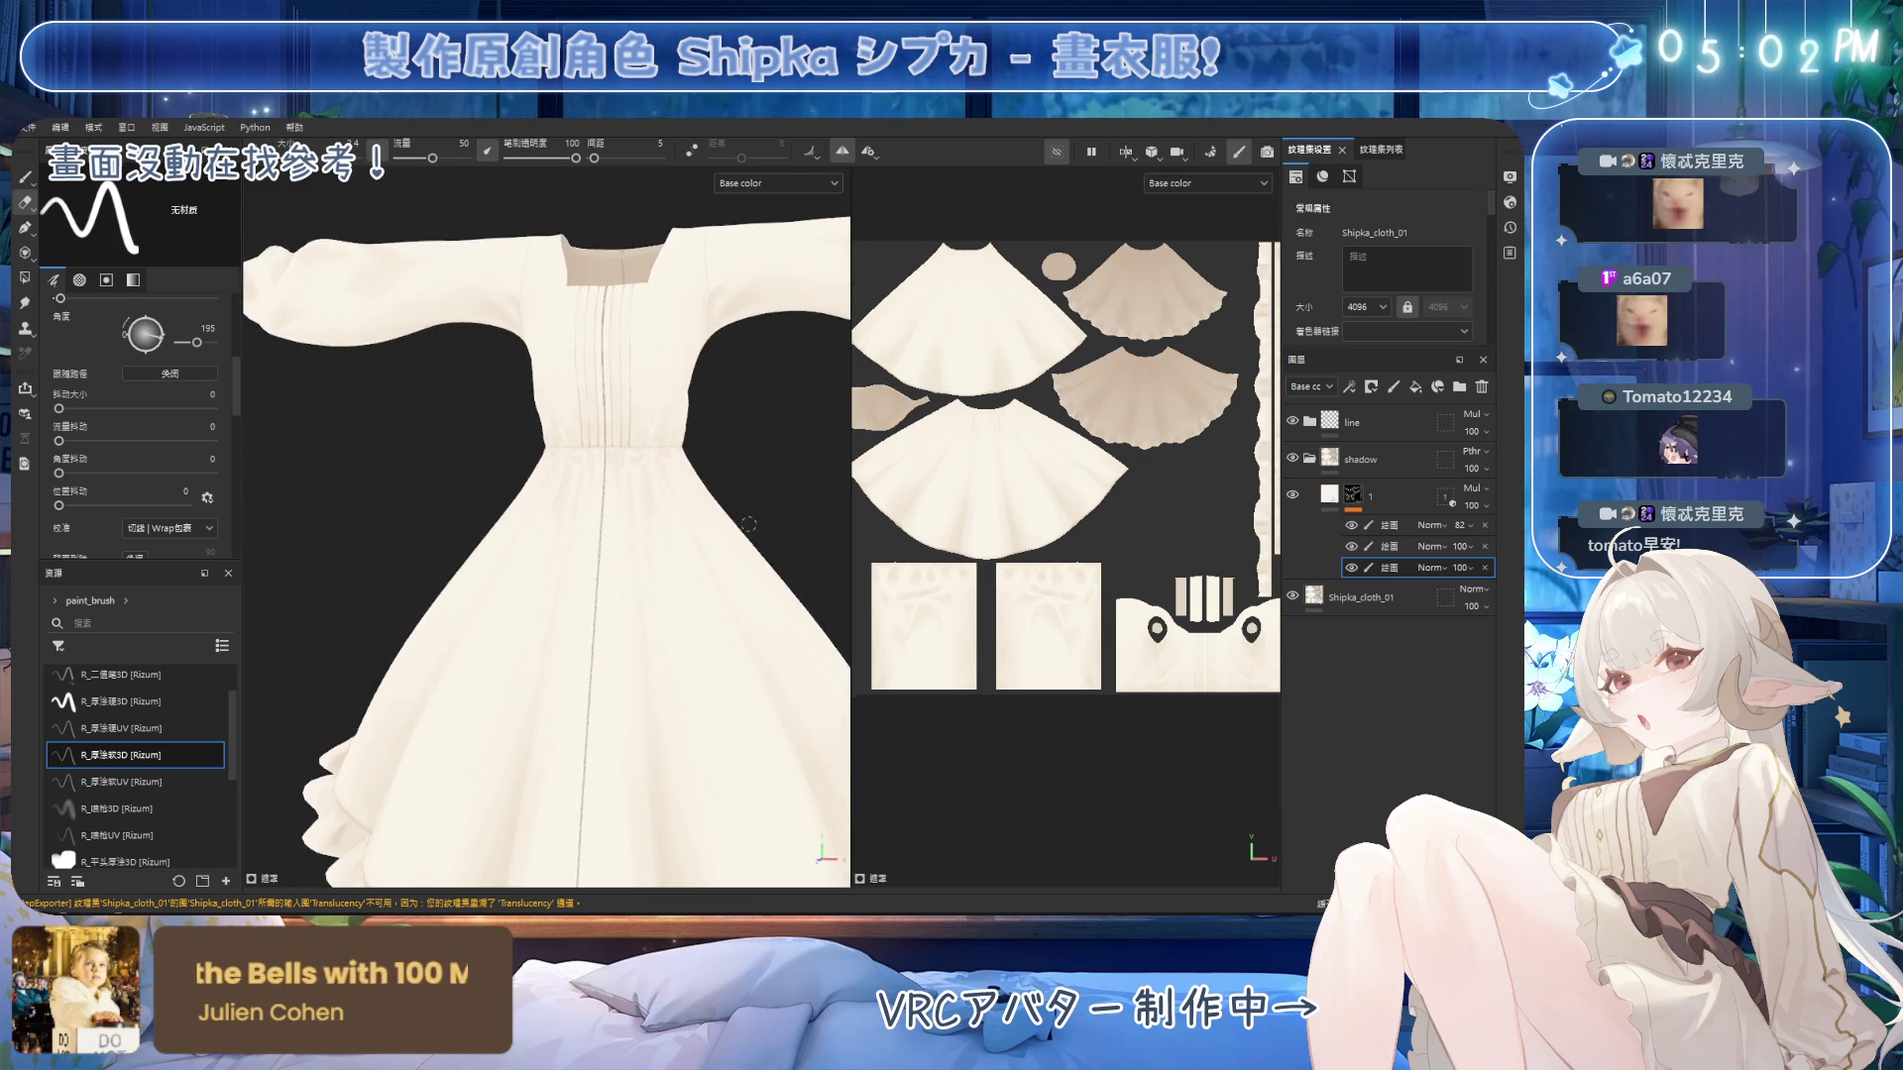
scroll(750, 523, down, 1)
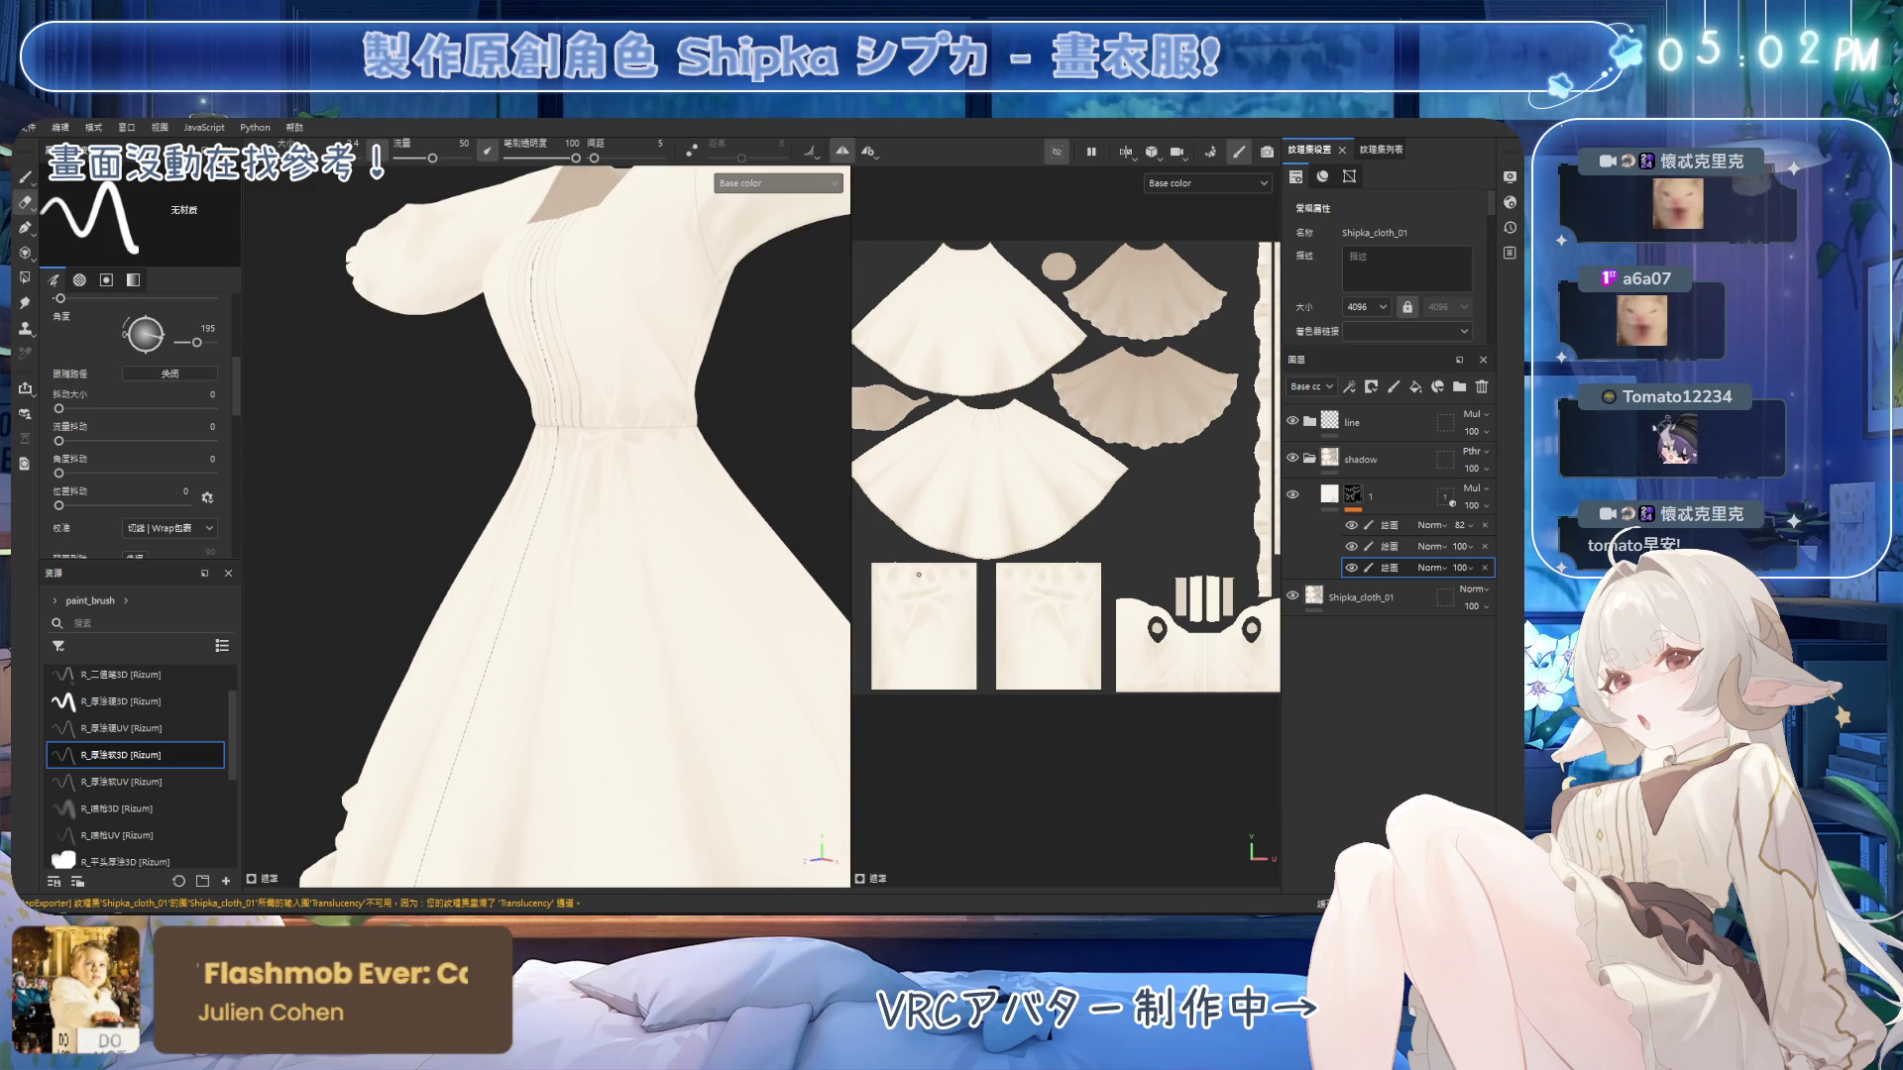
alt+drag(783, 466, 689, 434)
key(1)
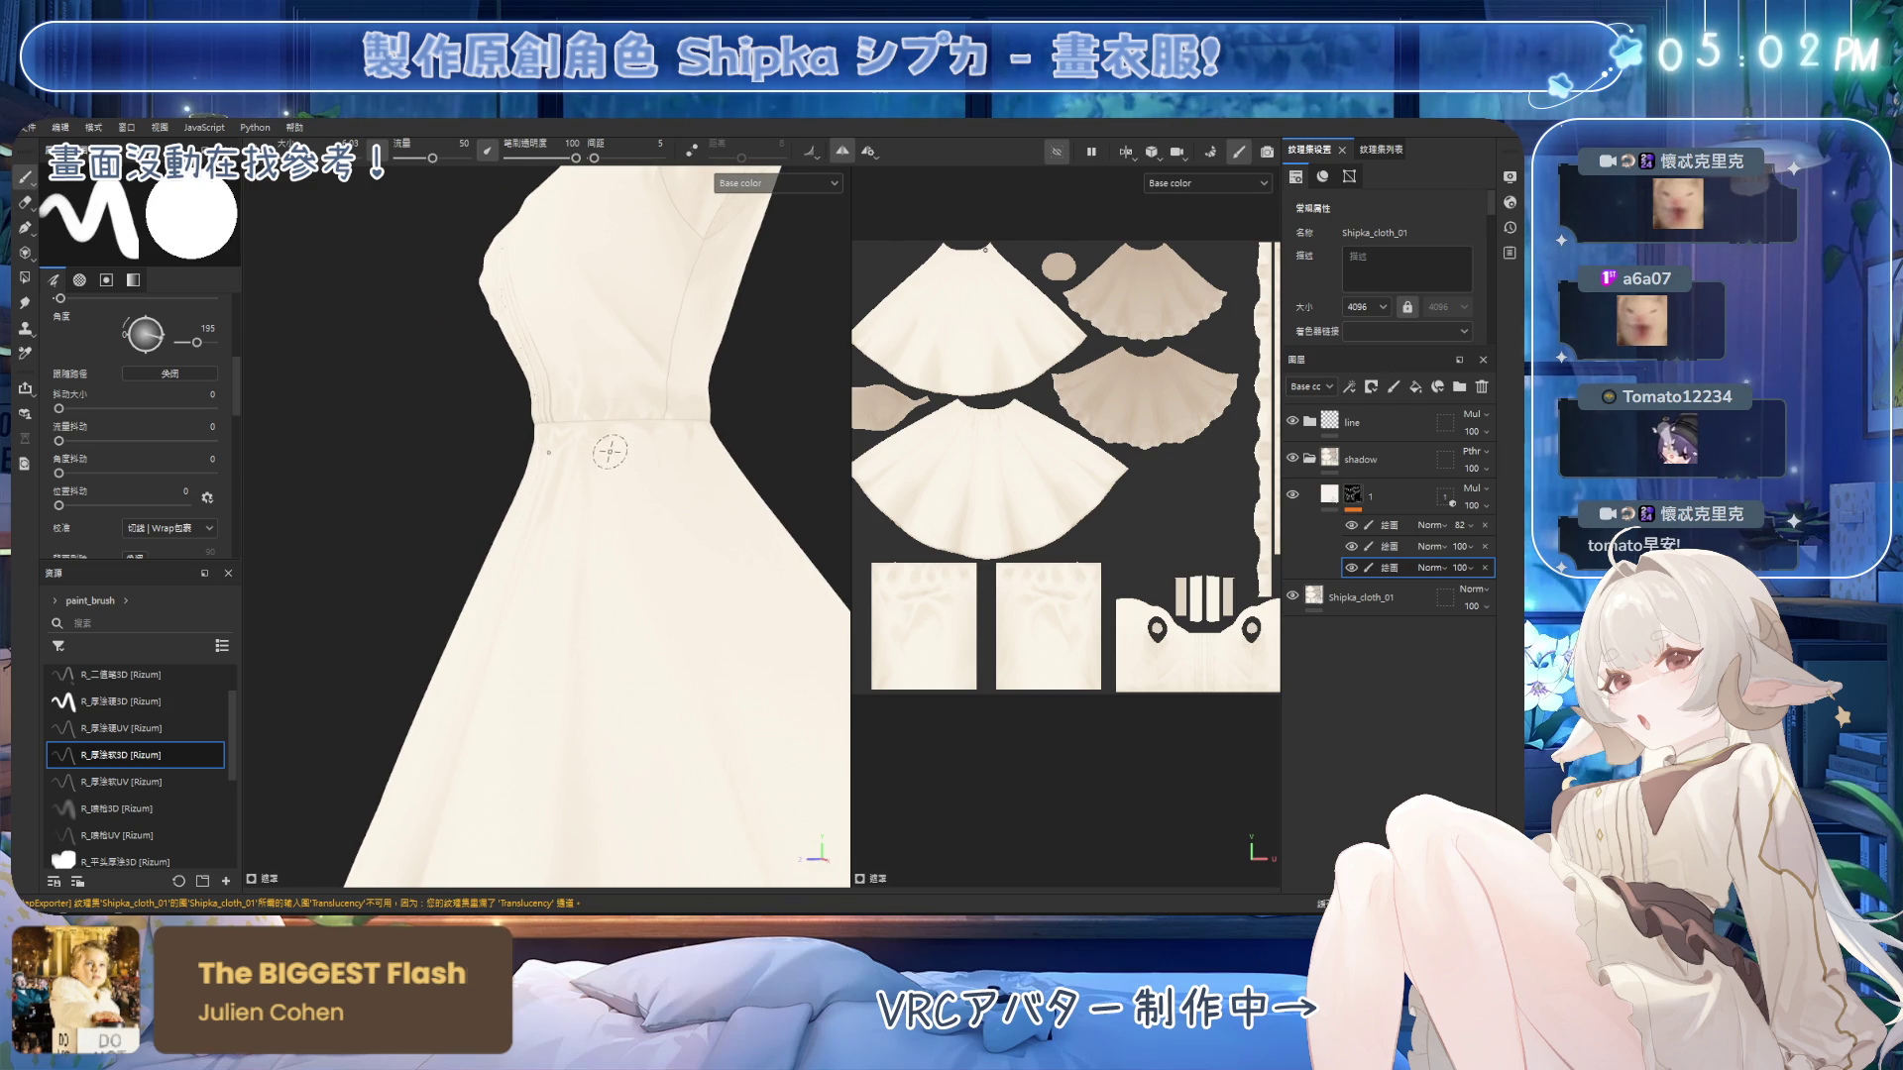
alt+drag(584, 396, 607, 415)
key(2)
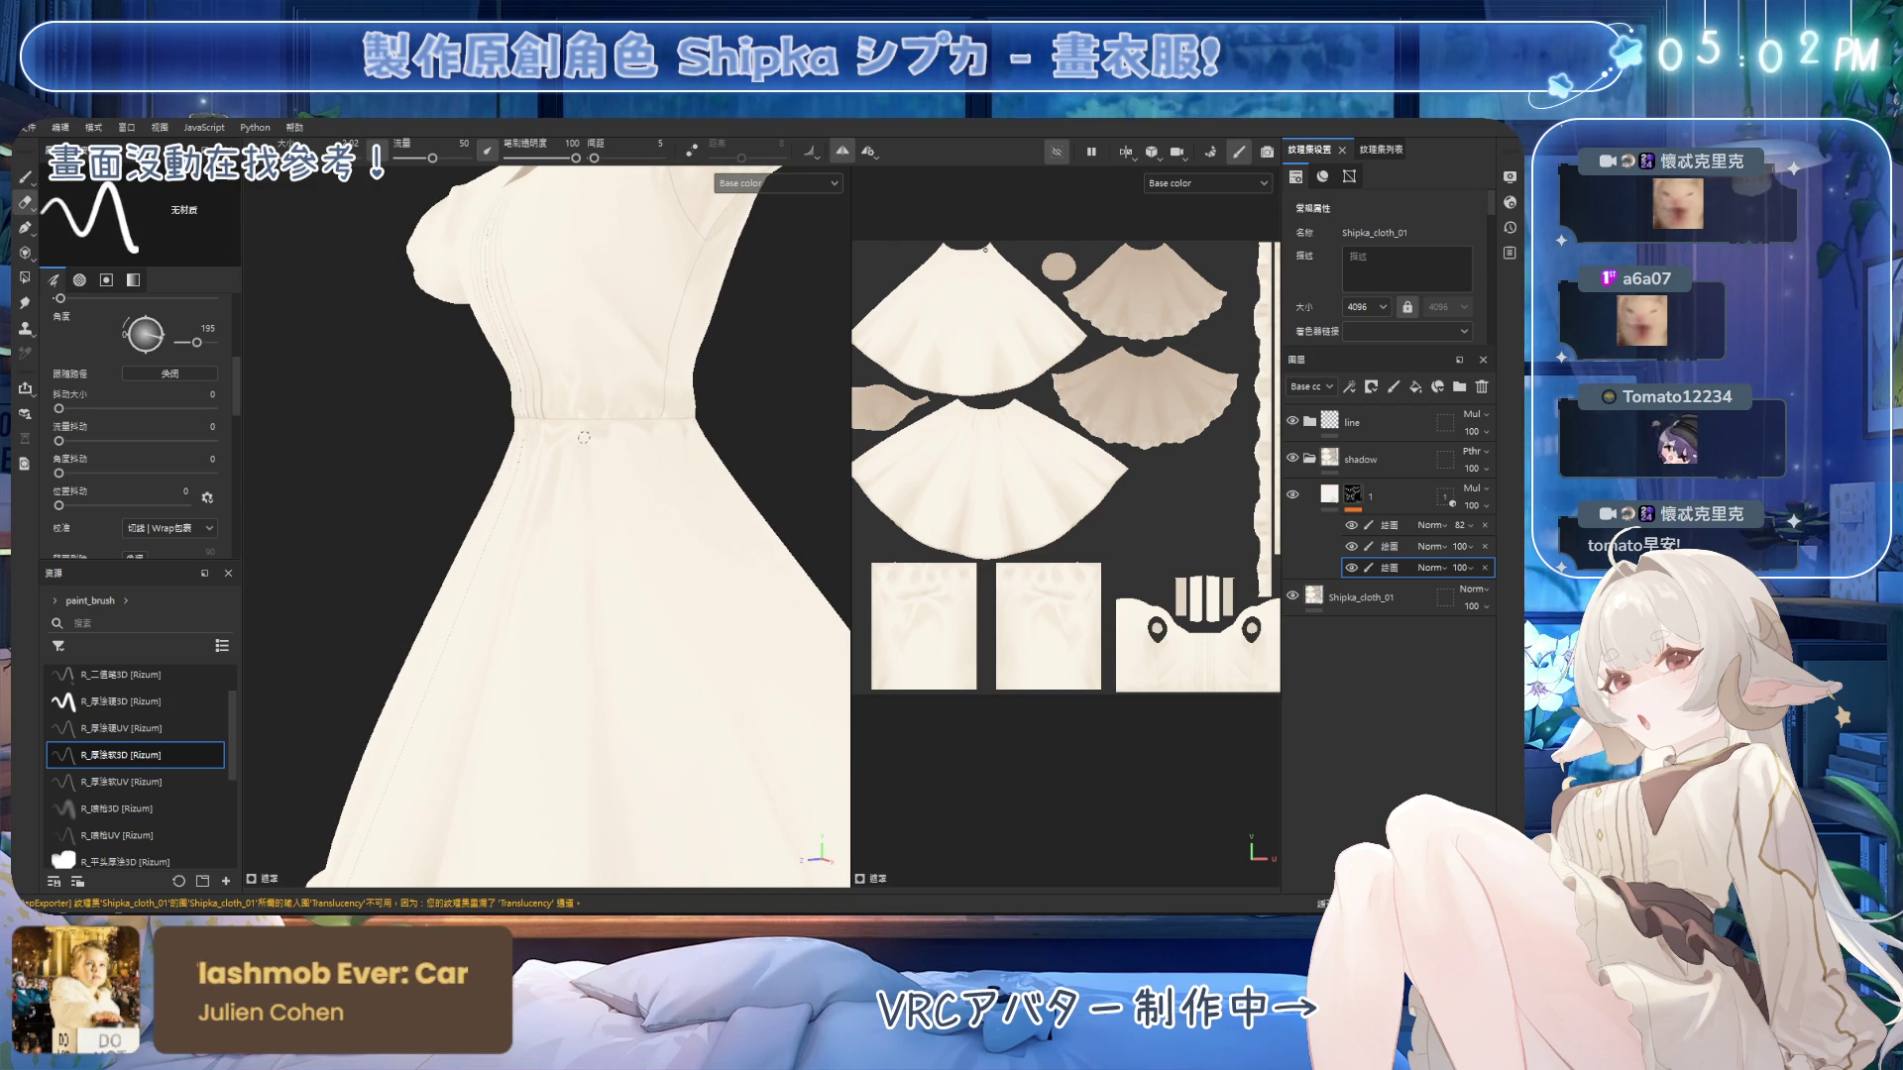
Touch up the gather shadows with the dress turned to face straight front.
alt+drag(594, 440, 573, 428)
key(1)
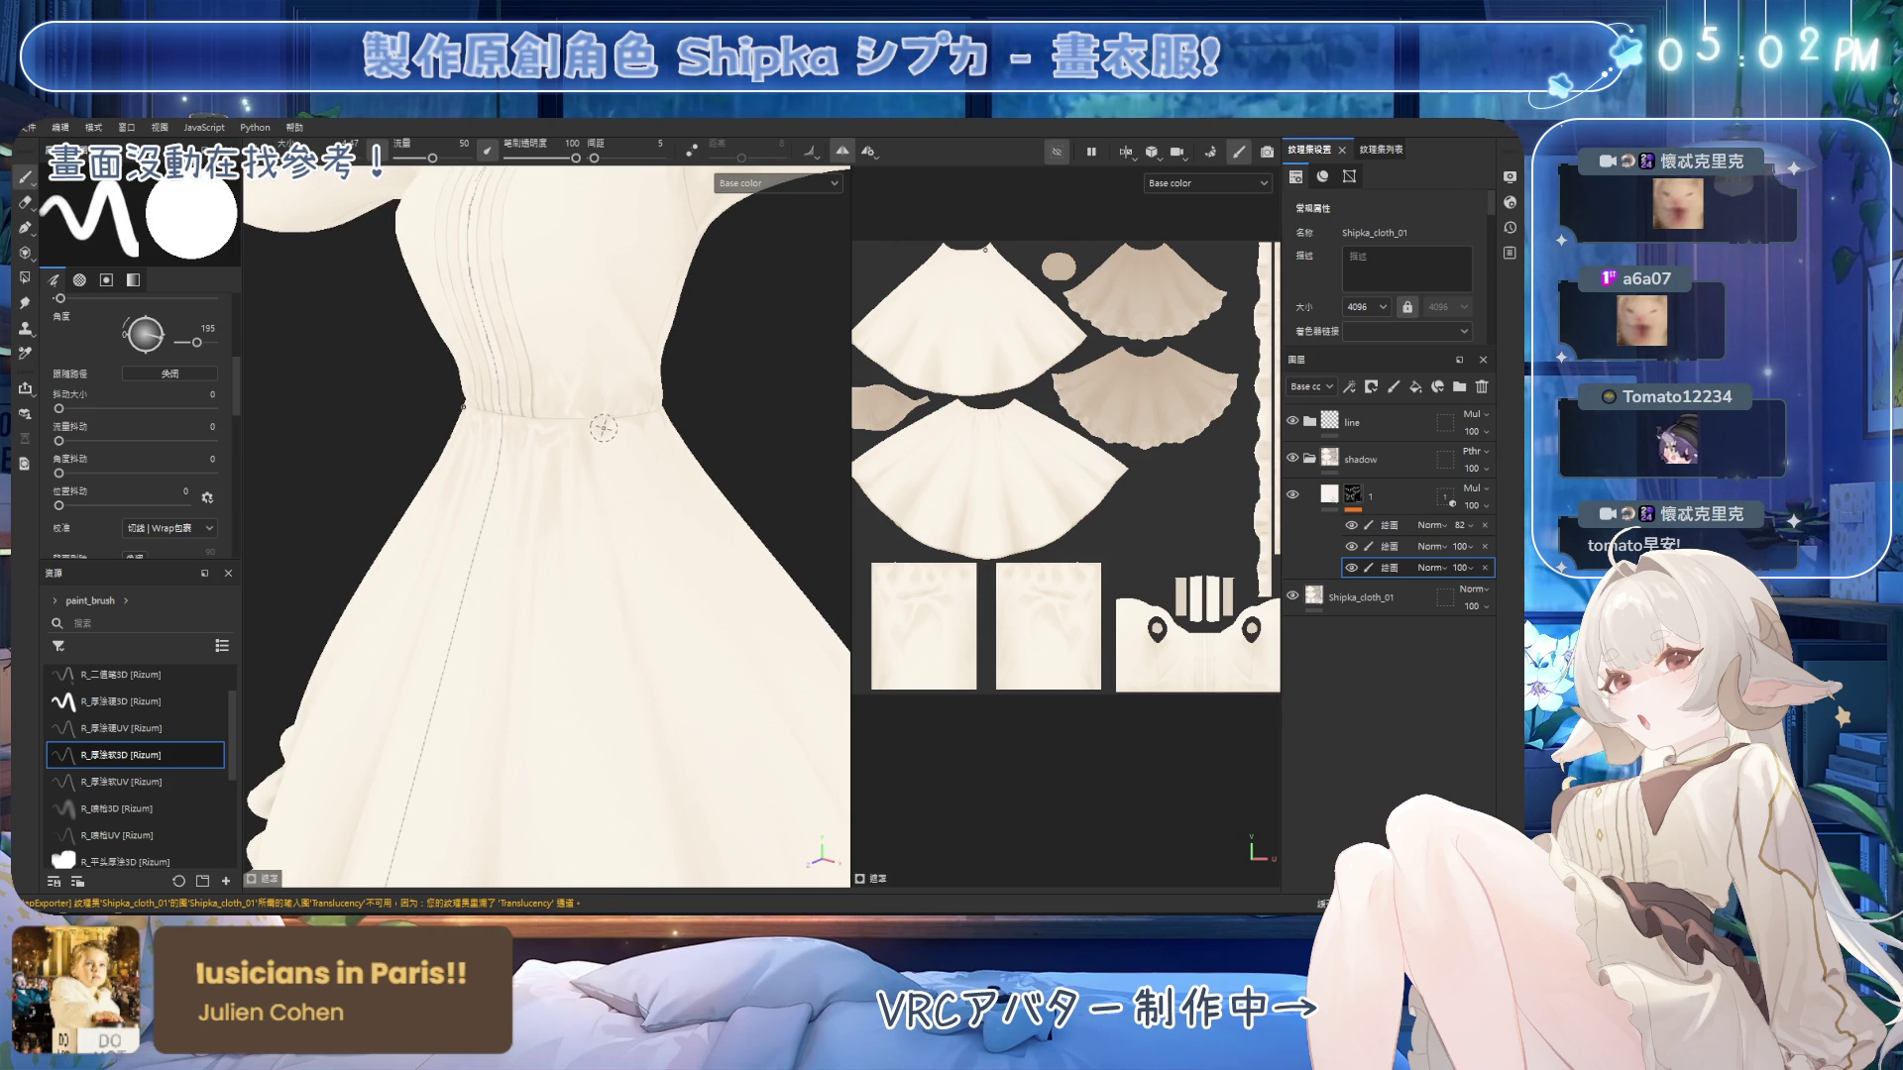
key(2)
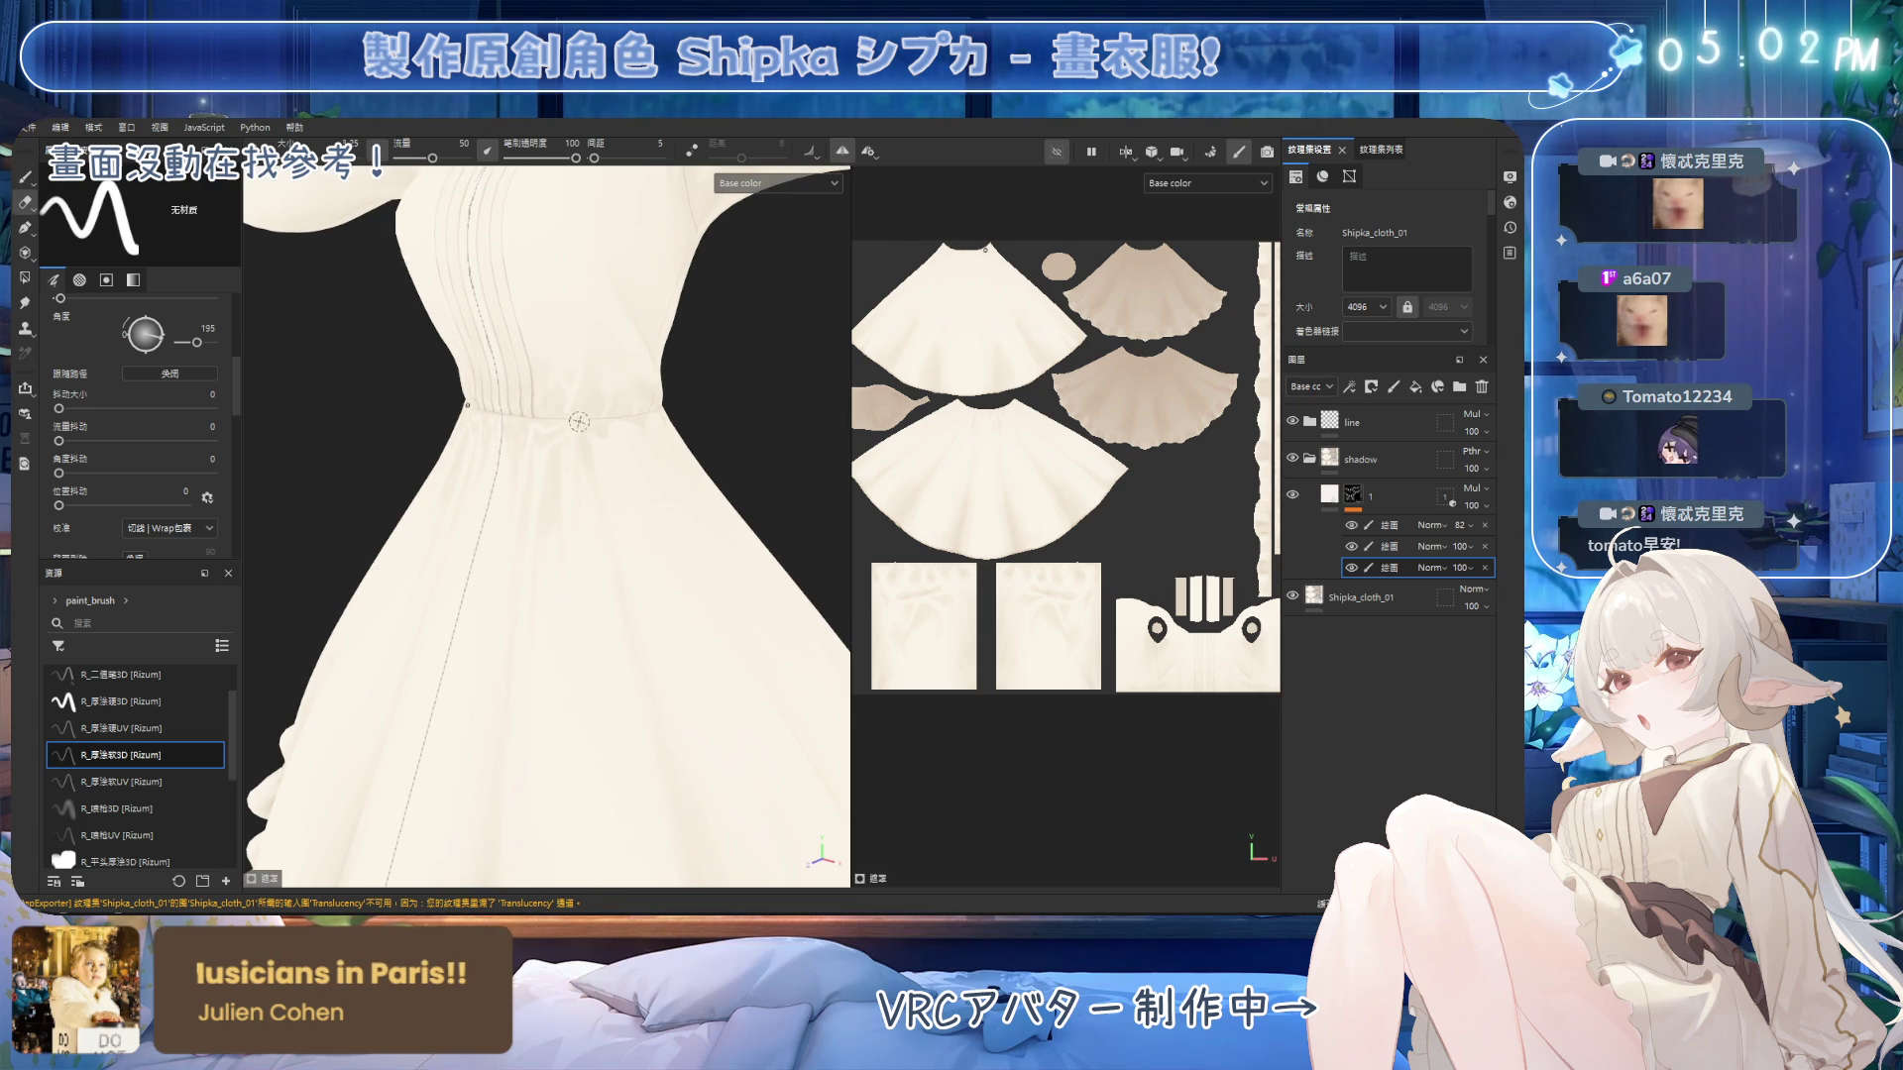
alt+drag(591, 423, 501, 396)
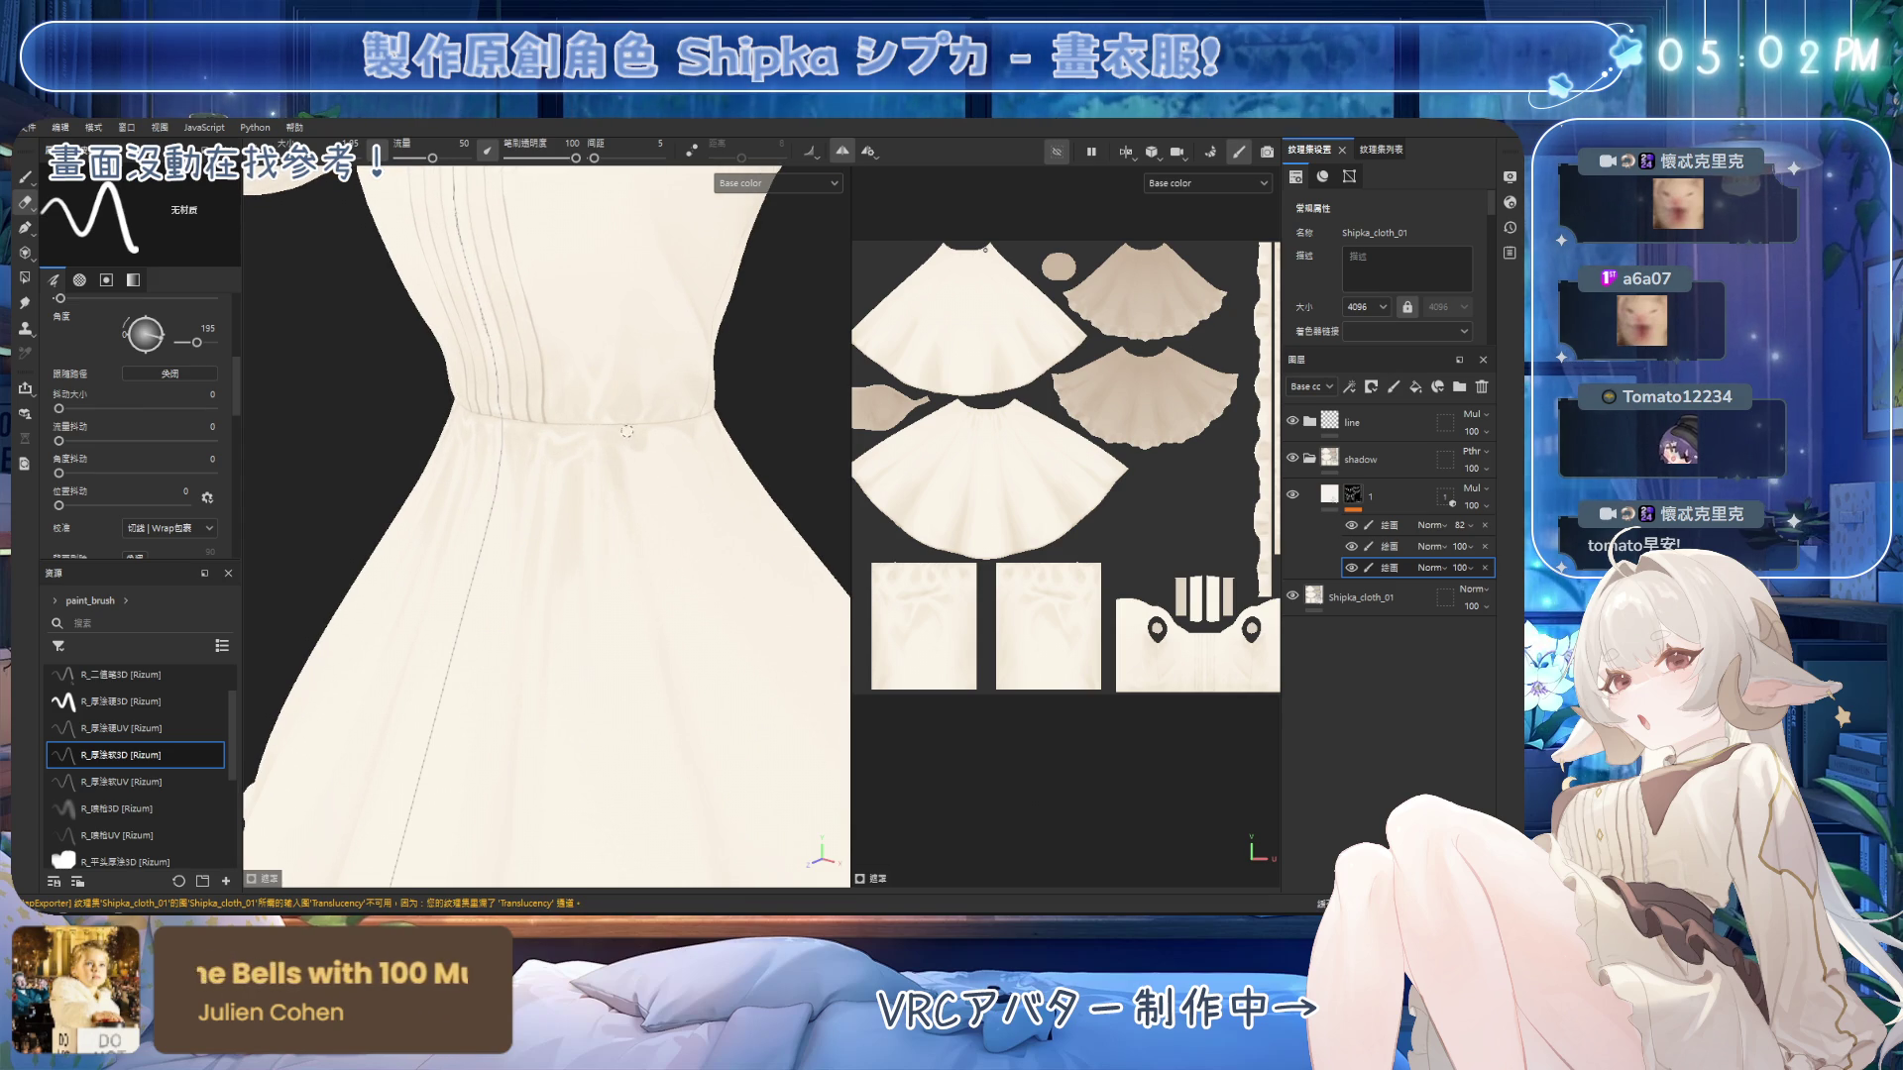
key(1)
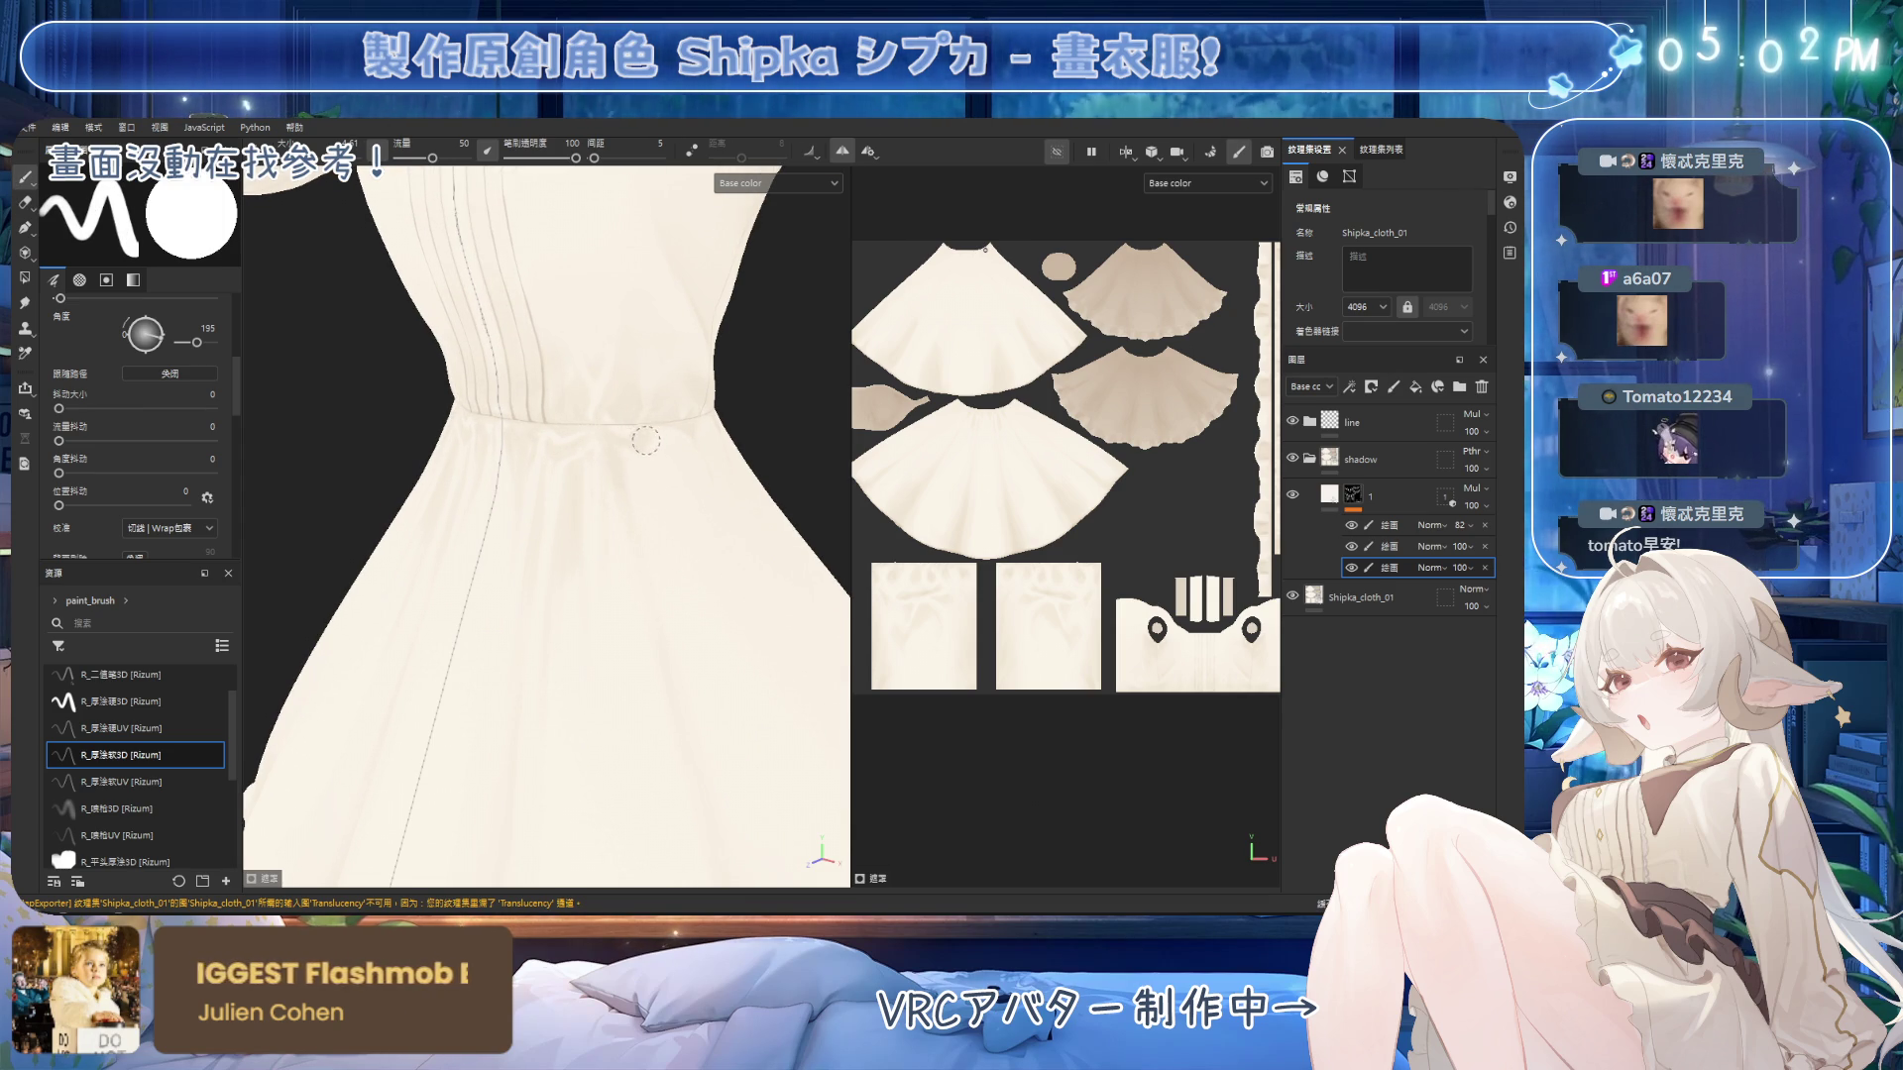
scroll(717, 518, down, 5)
alt+drag(718, 519, 659, 493)
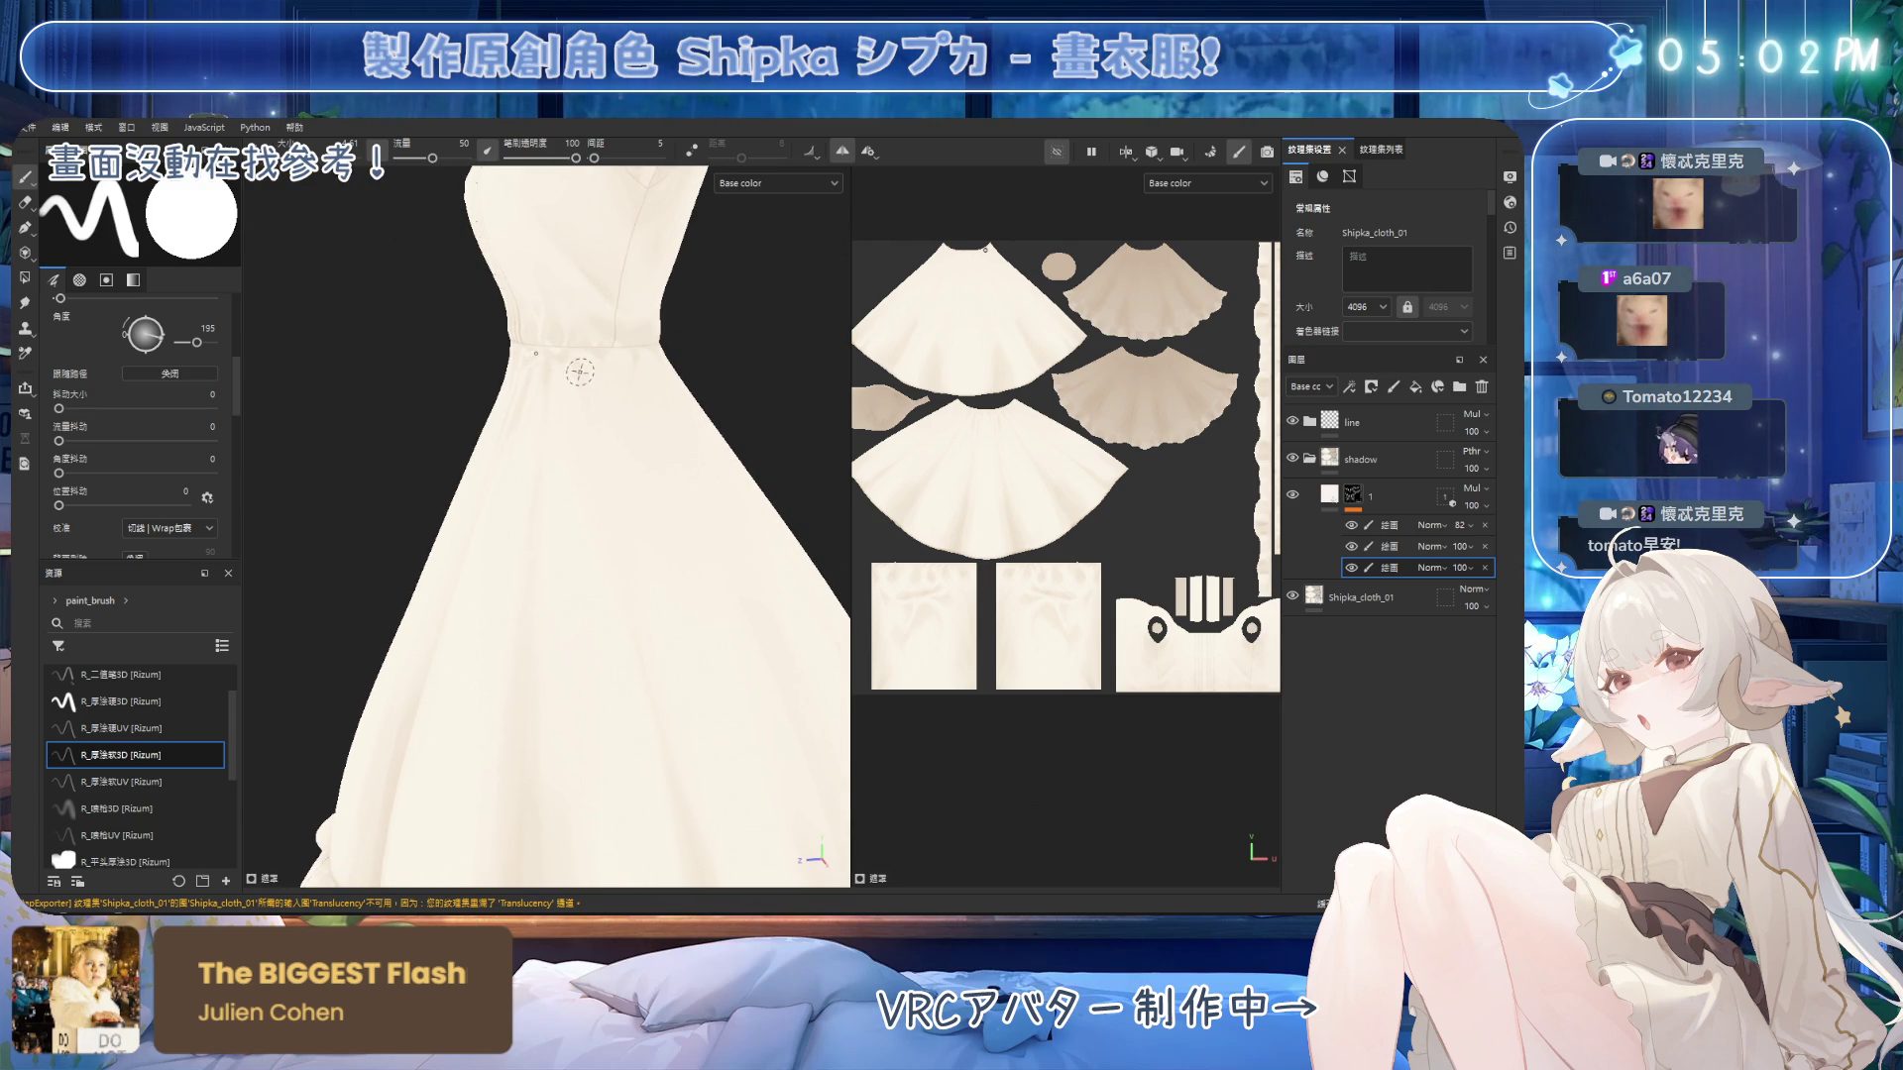
alt+drag(622, 366, 629, 372)
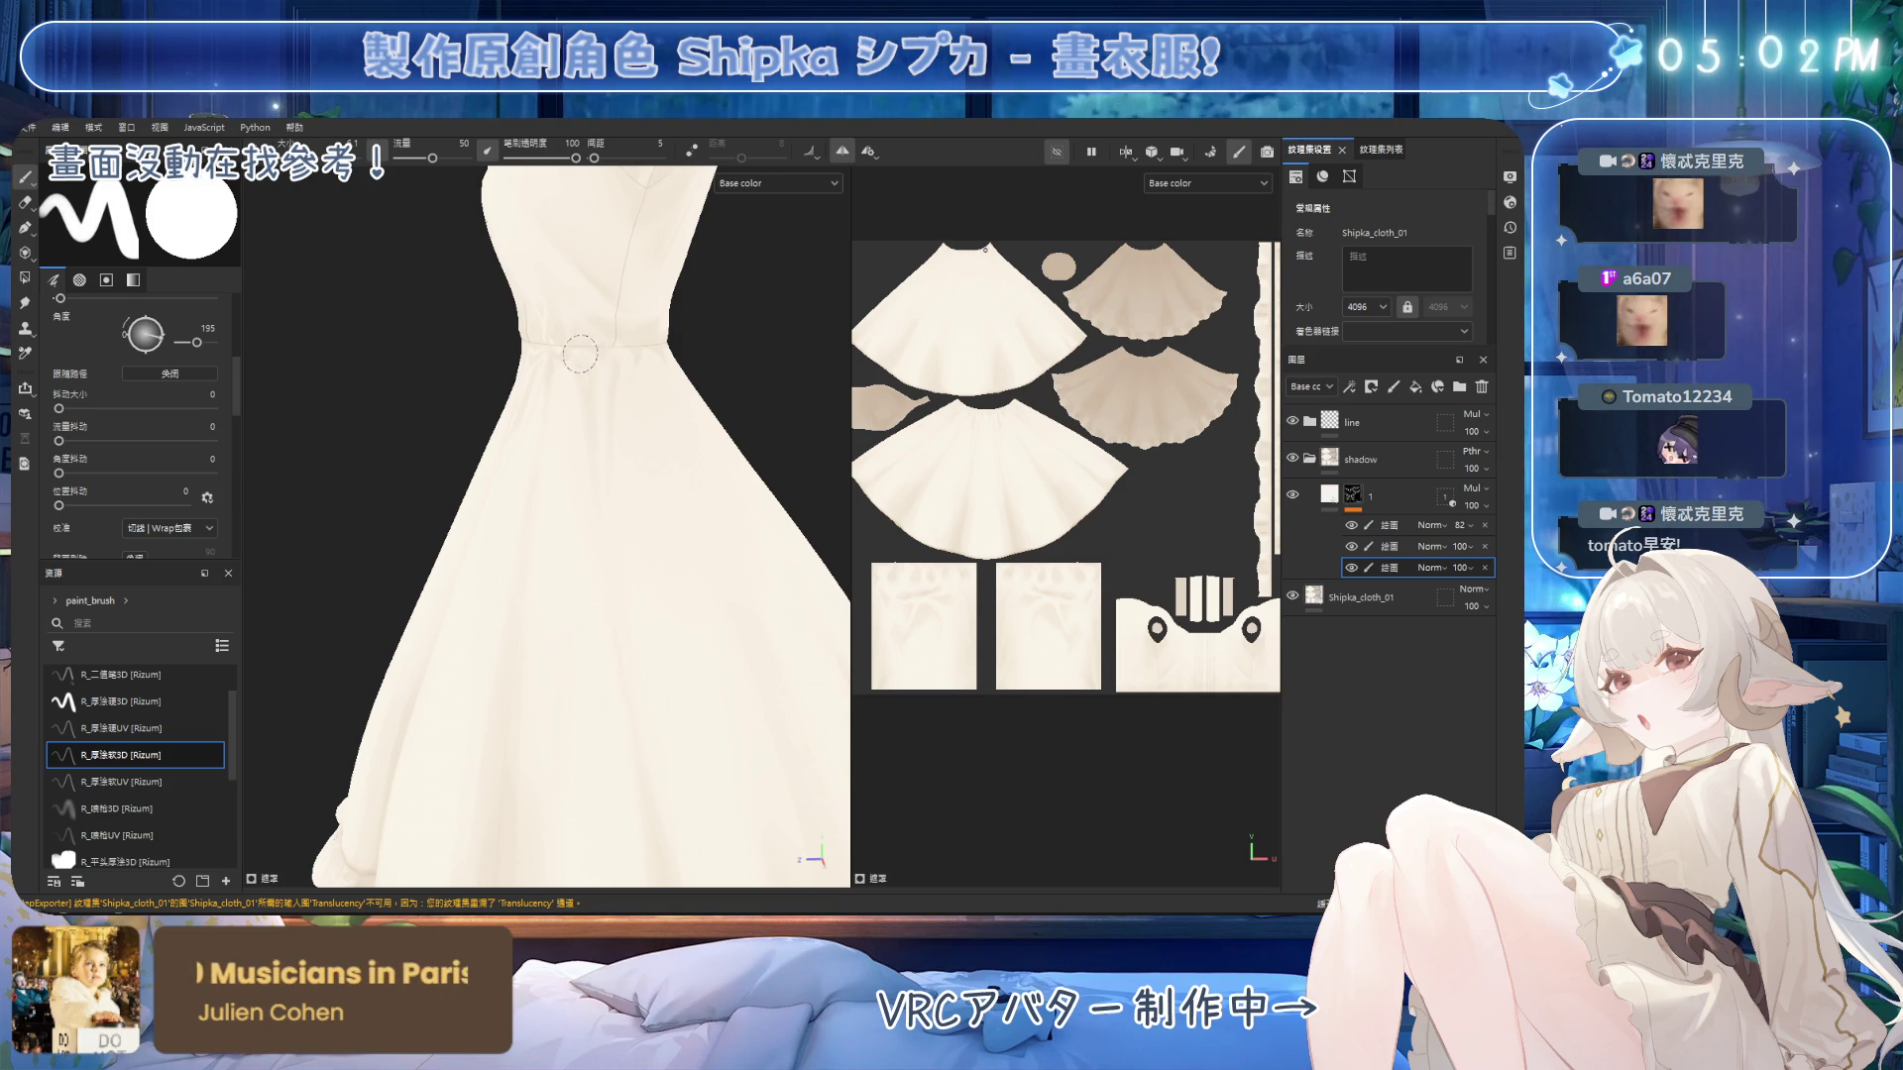
key(e)
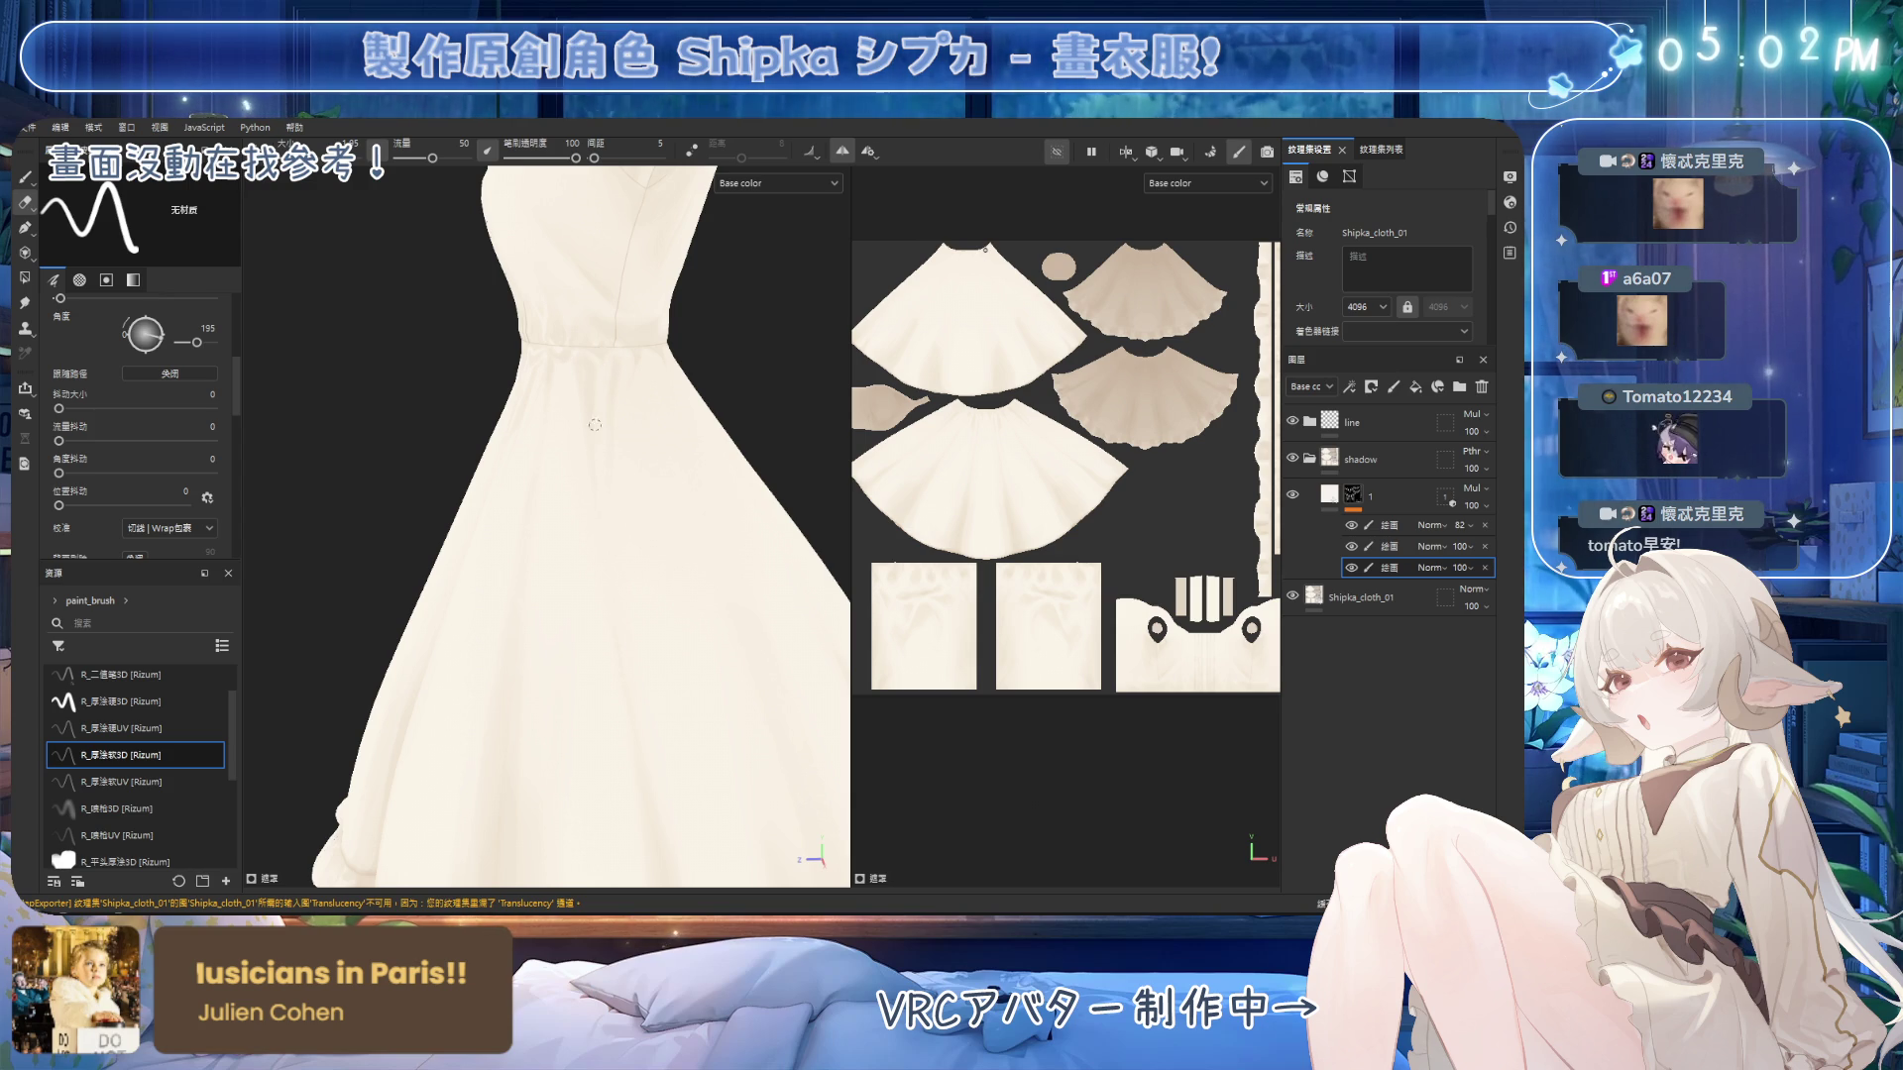
key(1)
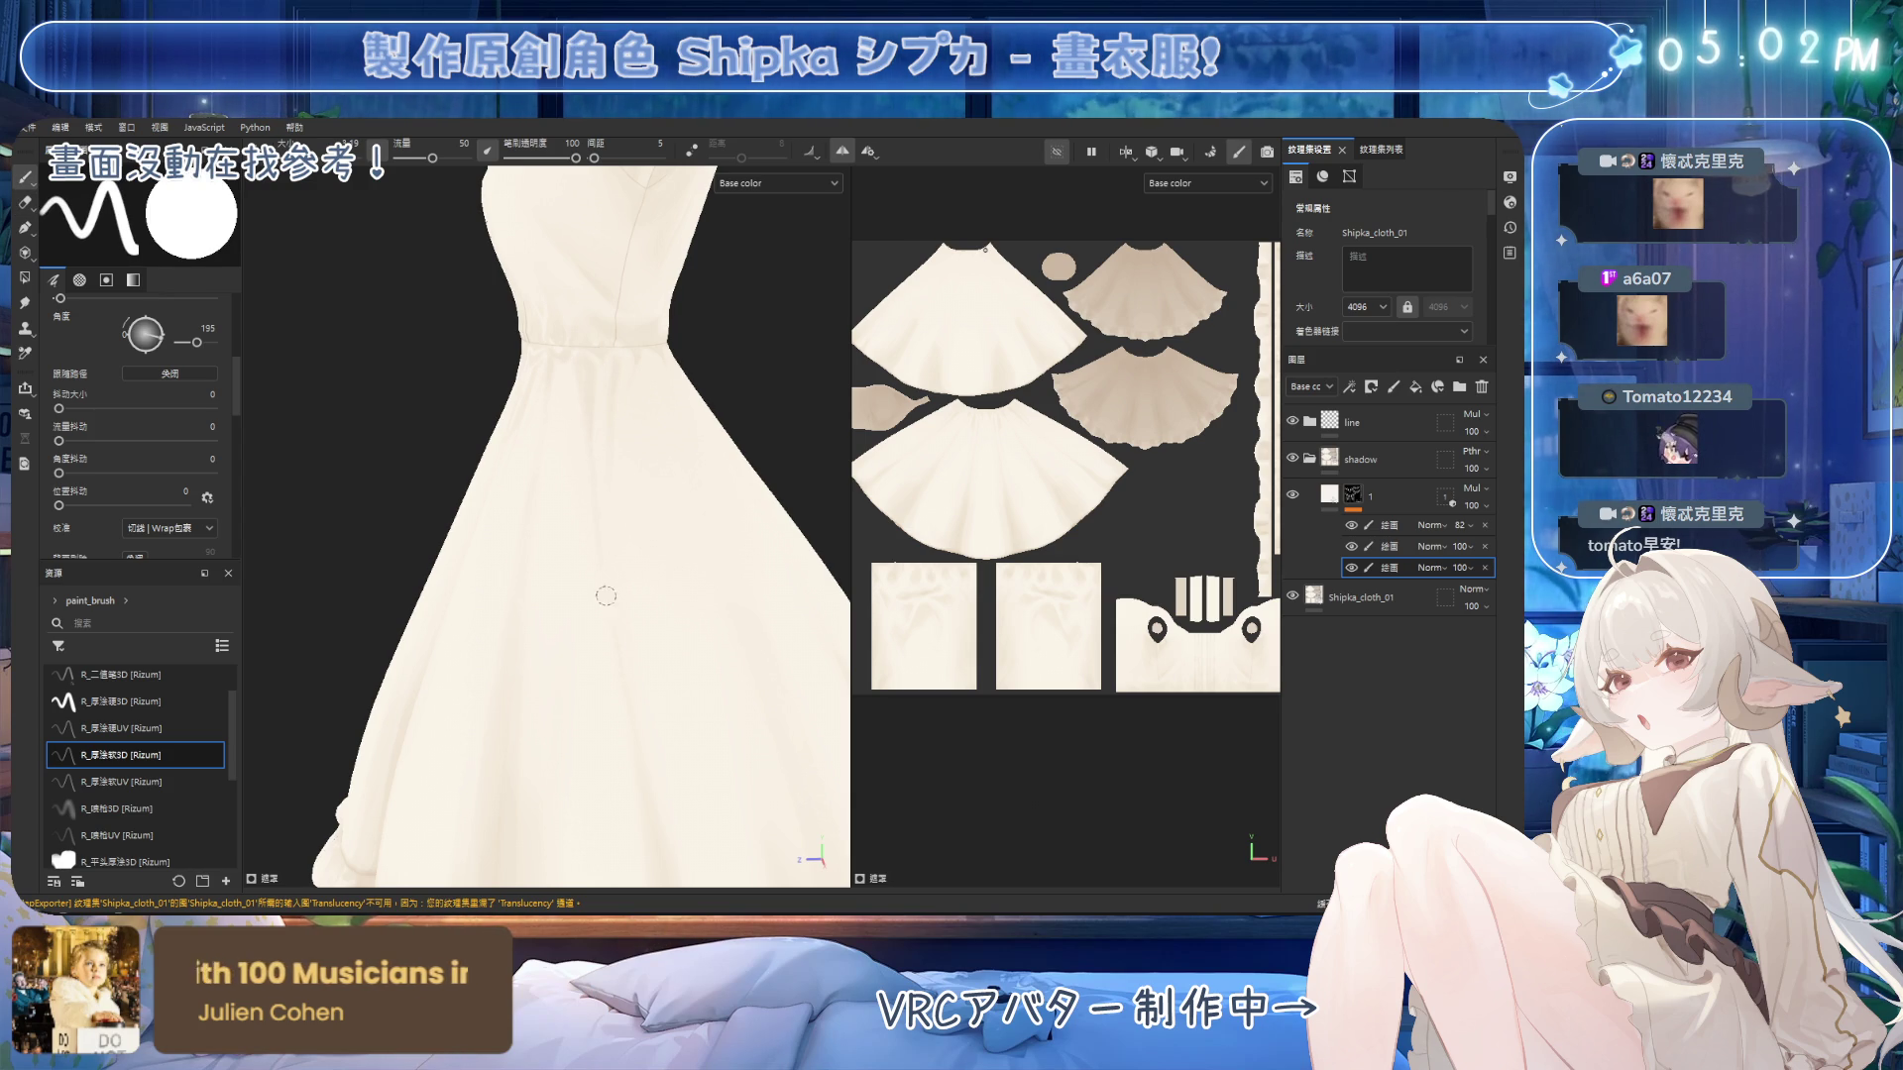
mouse_move(619, 422)
alt+mouse_down()
mouse_move(682, 392)
mouse_move(649, 399)
alt+mouse_up()
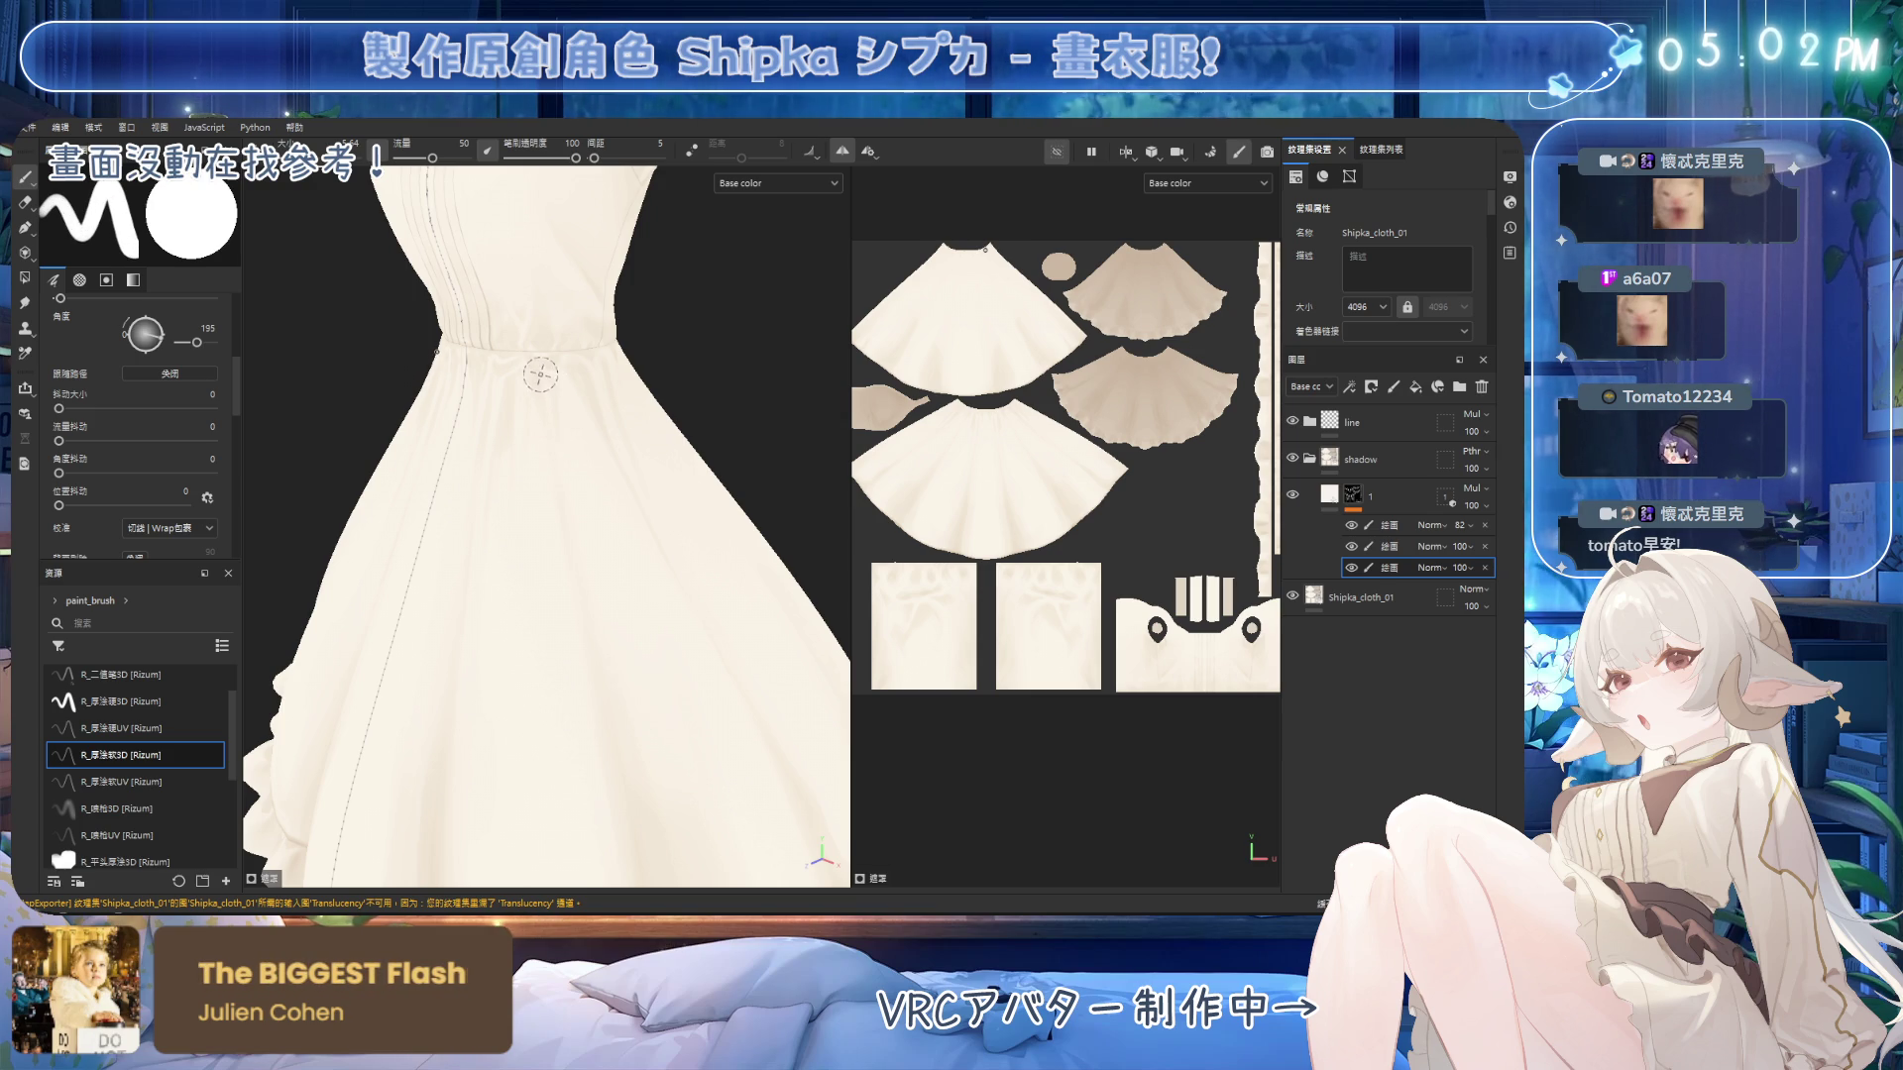
mouse_move(567, 512)
alt+mouse_down()
mouse_move(647, 315)
mouse_move(683, 372)
mouse_move(693, 476)
mouse_move(629, 489)
alt+mouse_up()
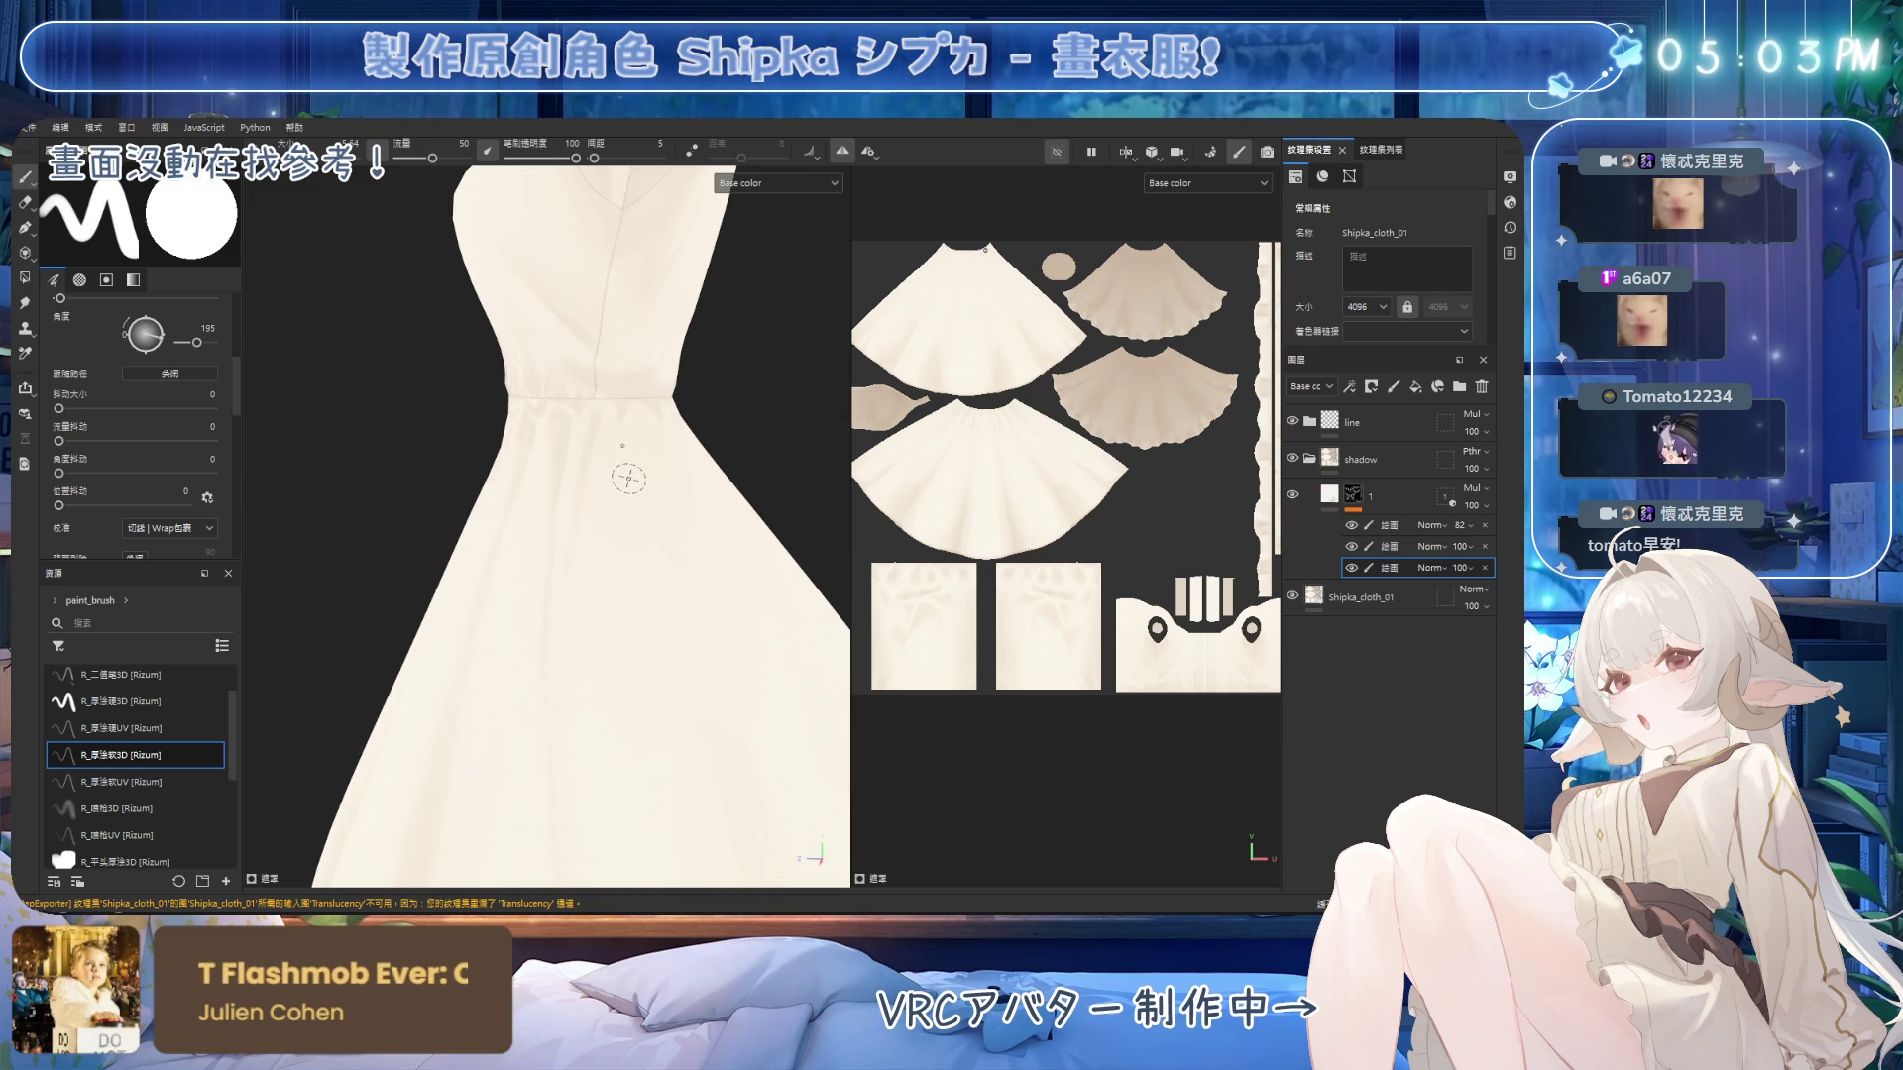
Paint a soft fold shadow just below the waist and erase stray strokes.
key(e)
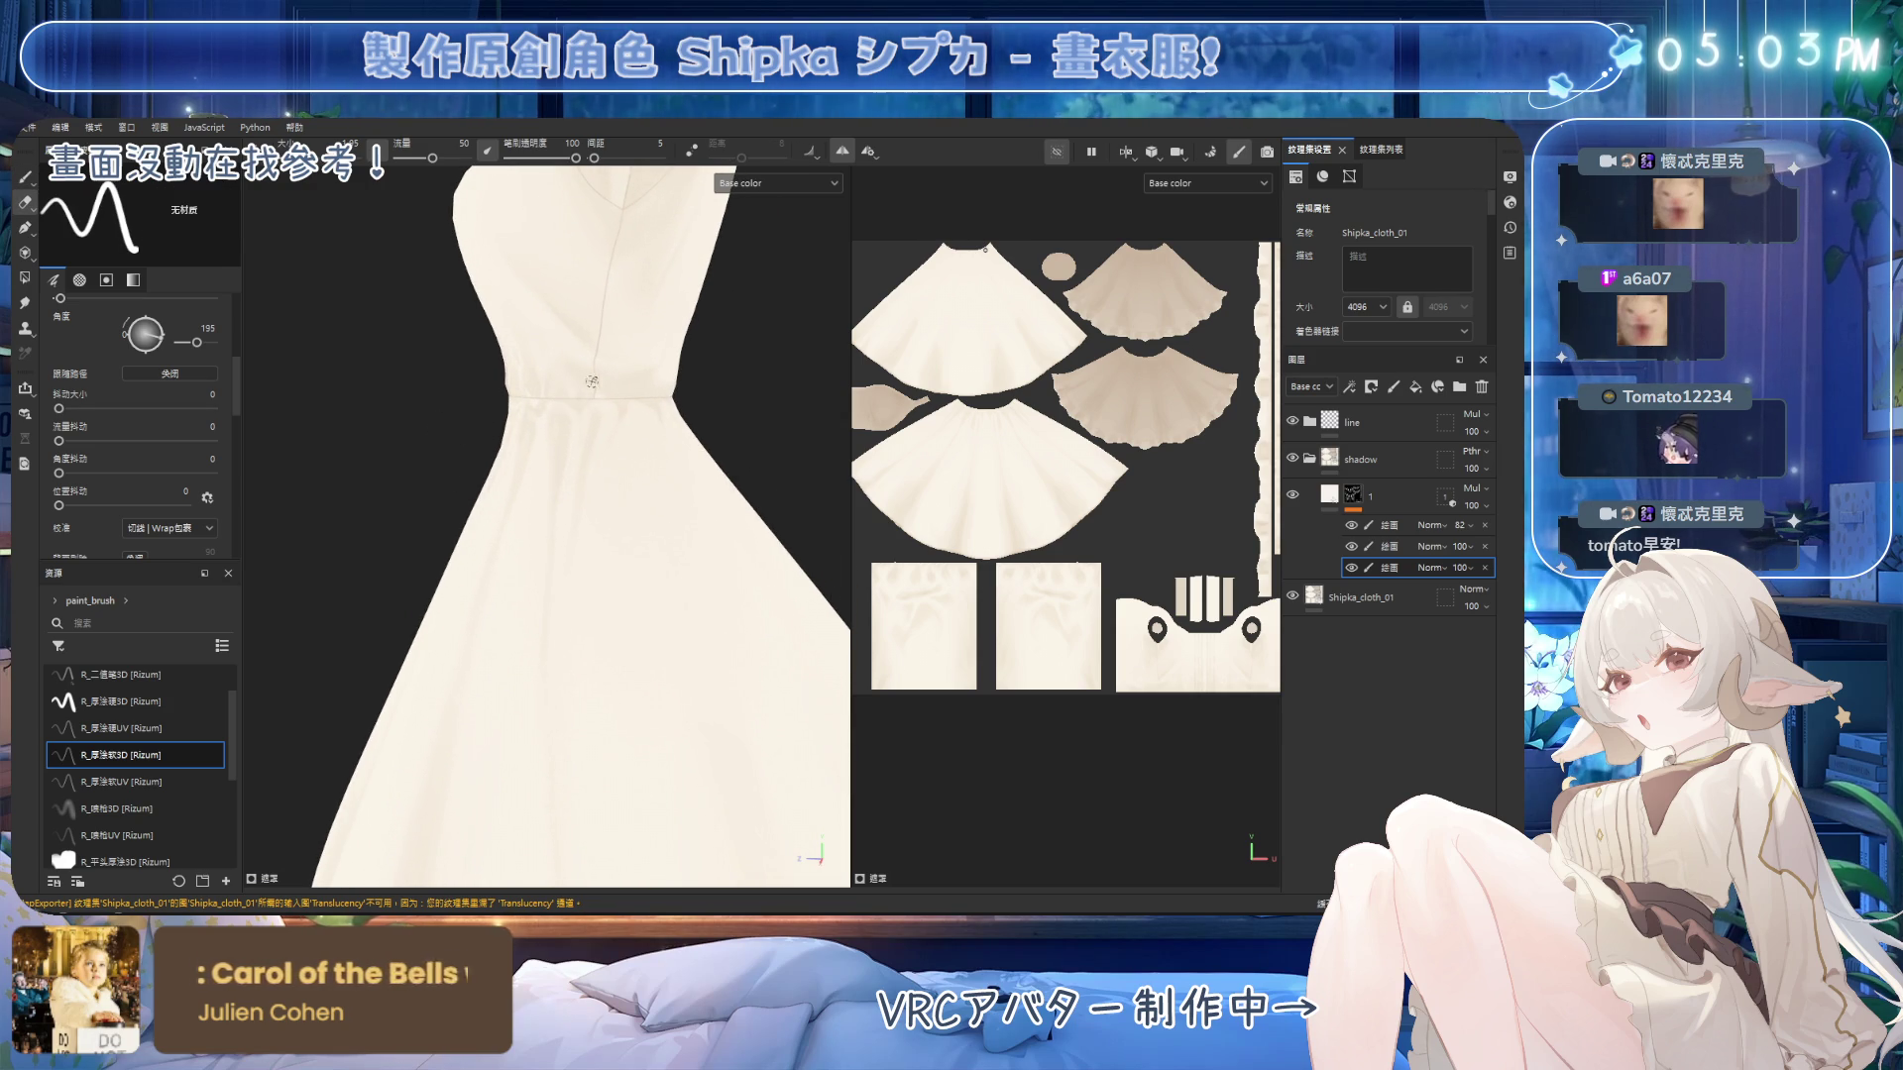
alt+drag(556, 345, 583, 388)
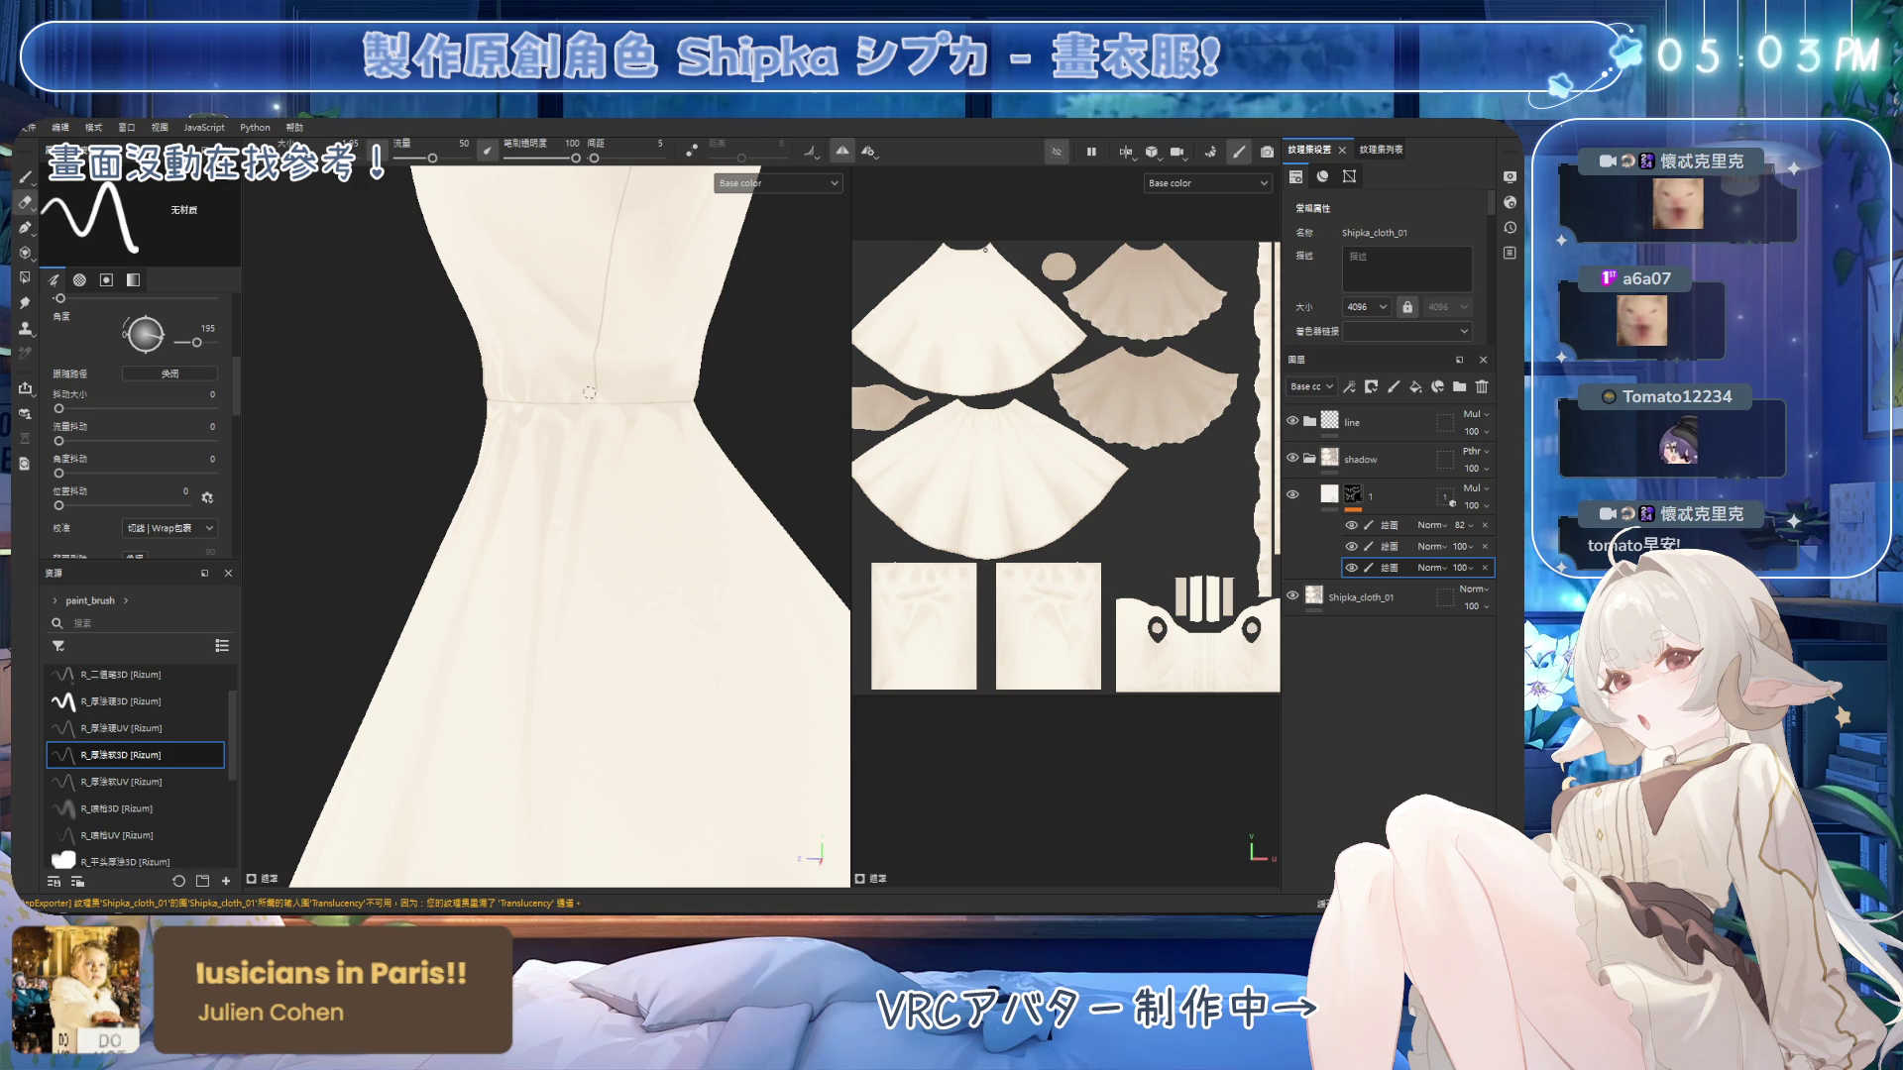
alt+drag(558, 392, 581, 322)
key(p)
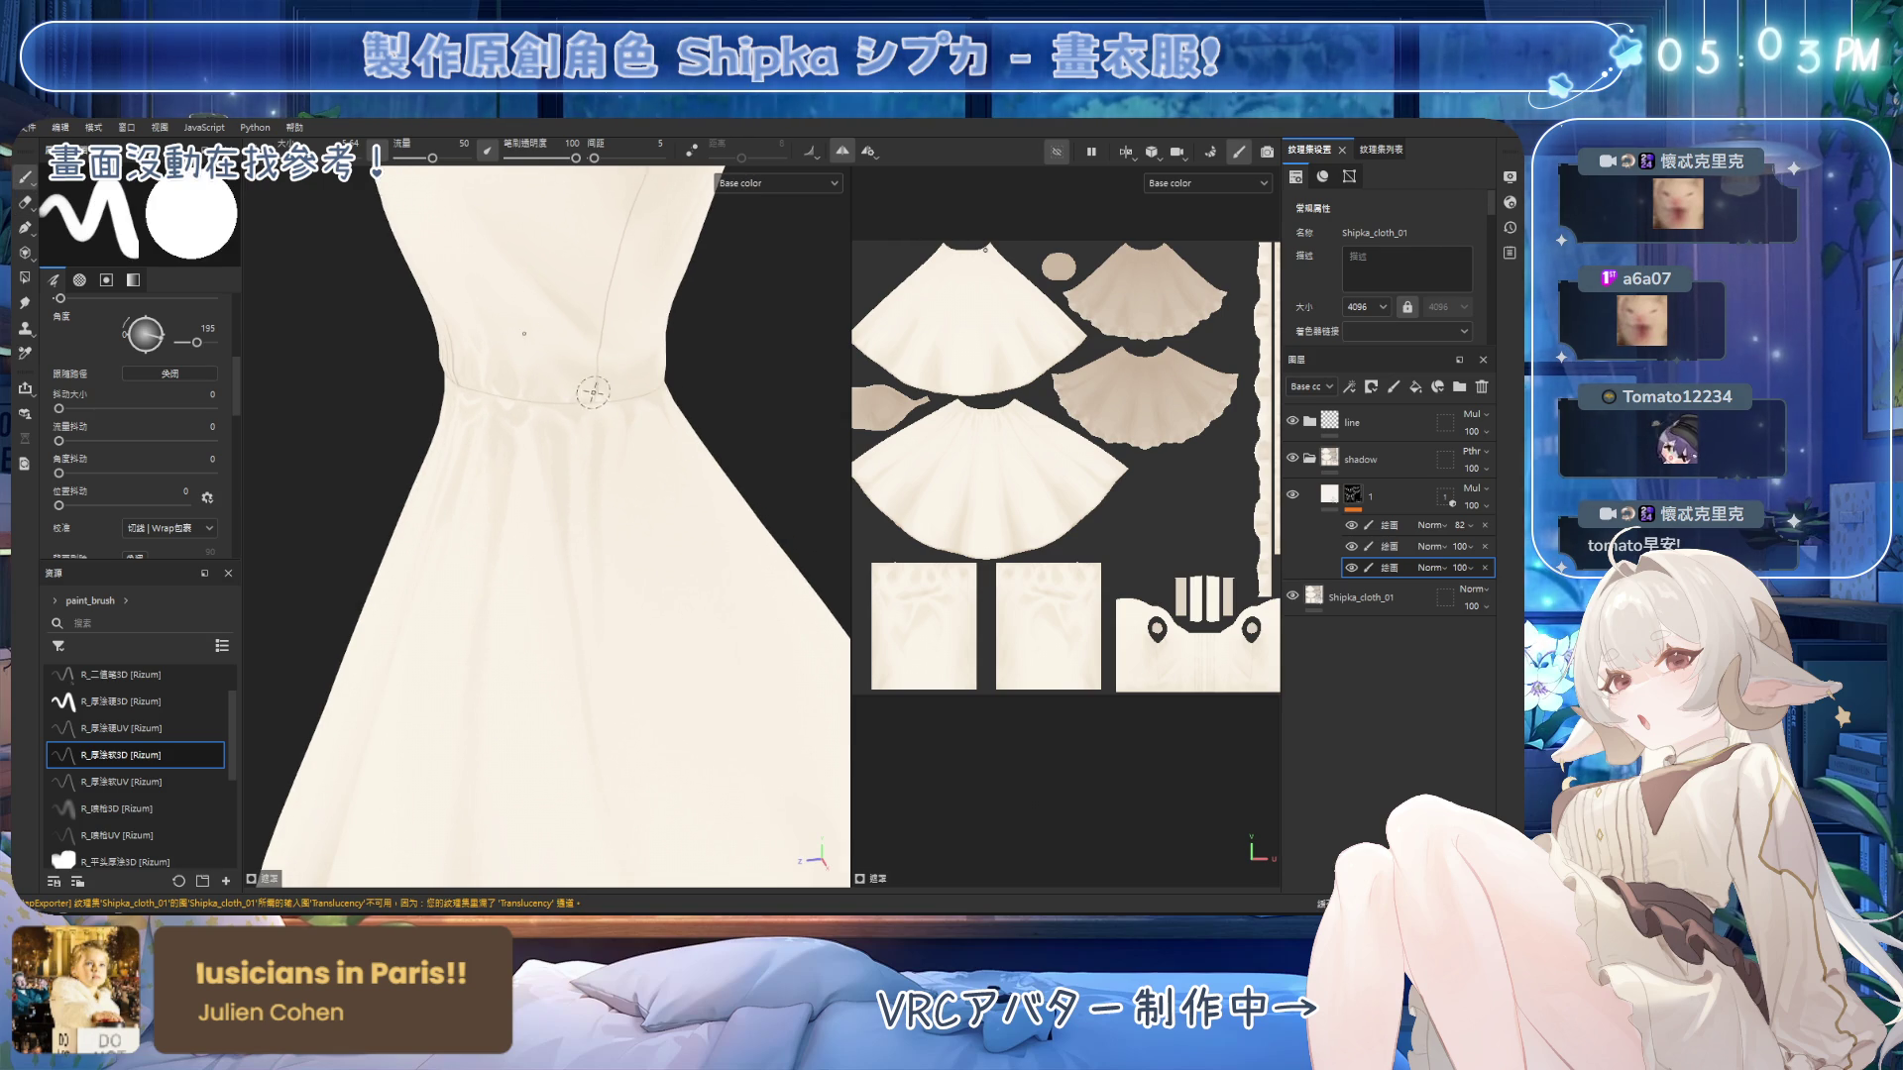
alt+drag(658, 375, 608, 393)
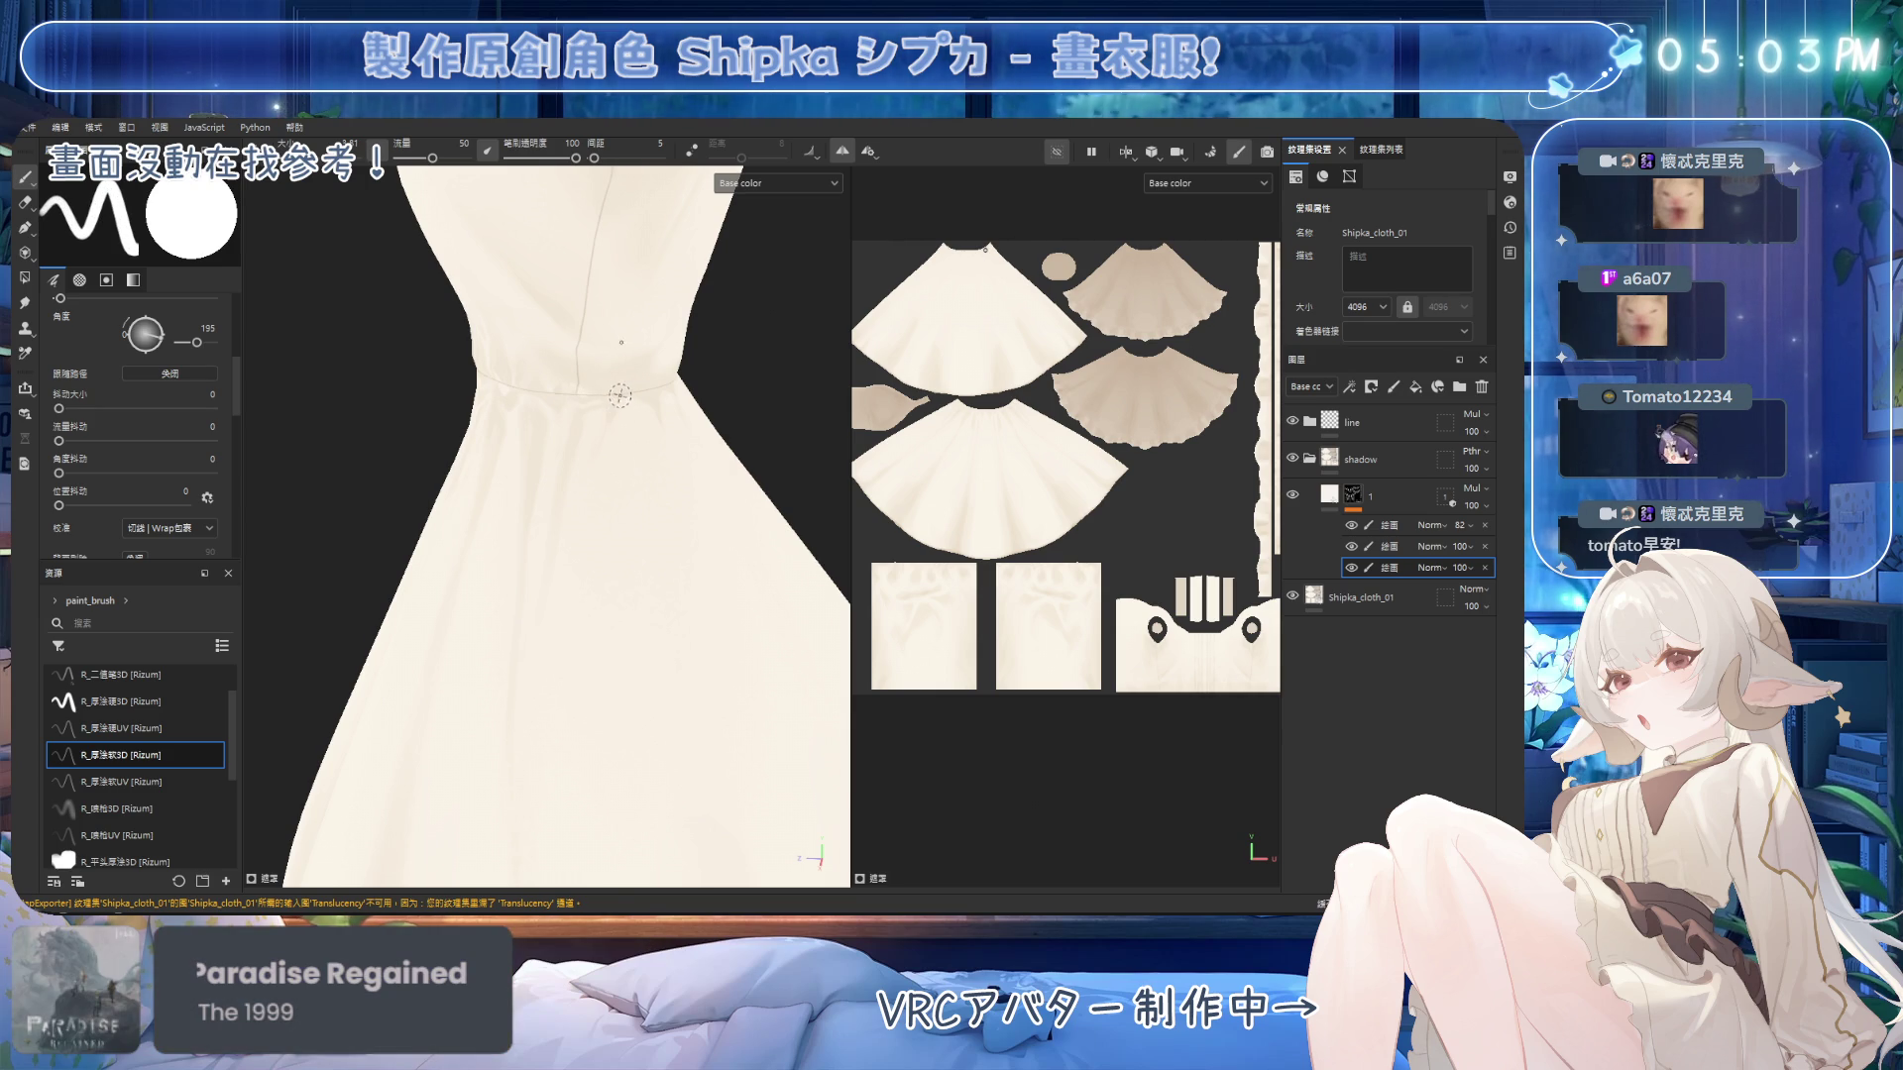
key(e)
alt+drag(563, 409, 558, 411)
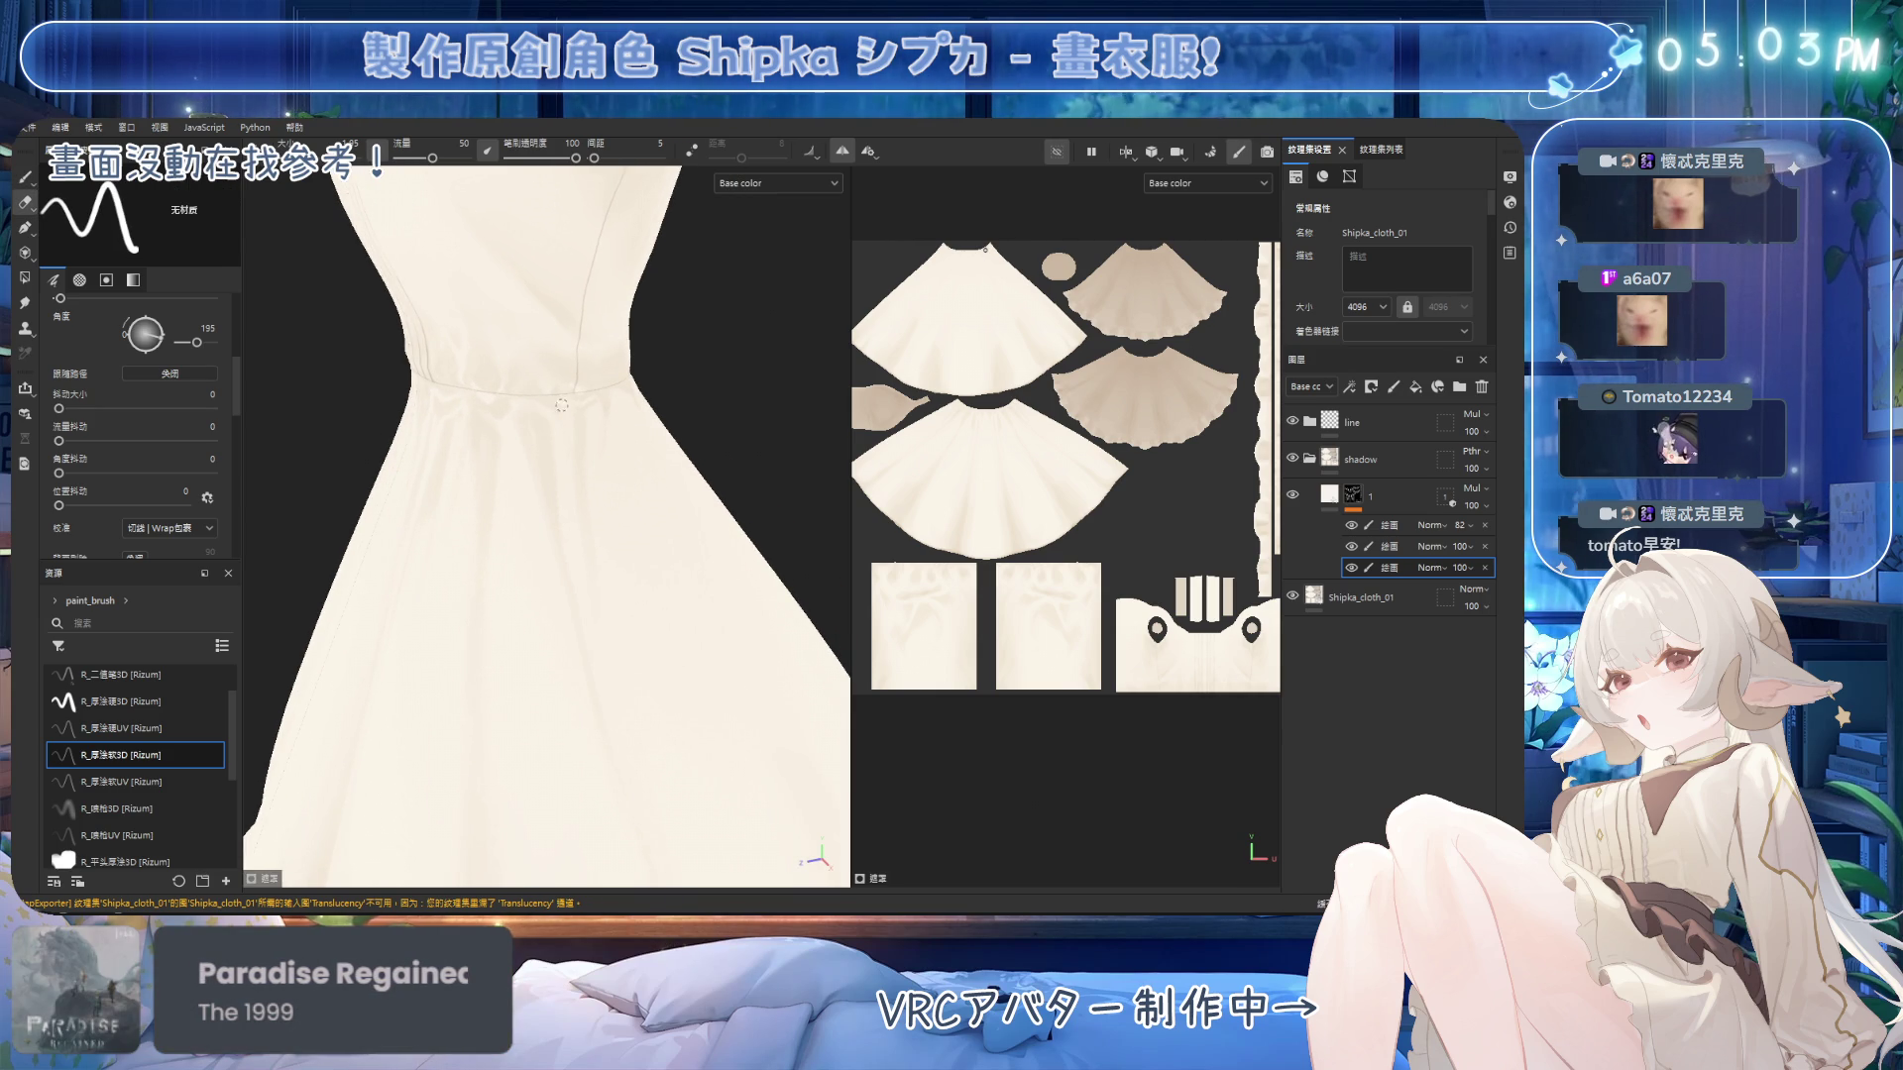
Tidy the under-waist shadow by alternating paint and eraser, then return to a close side-front view.
key(1)
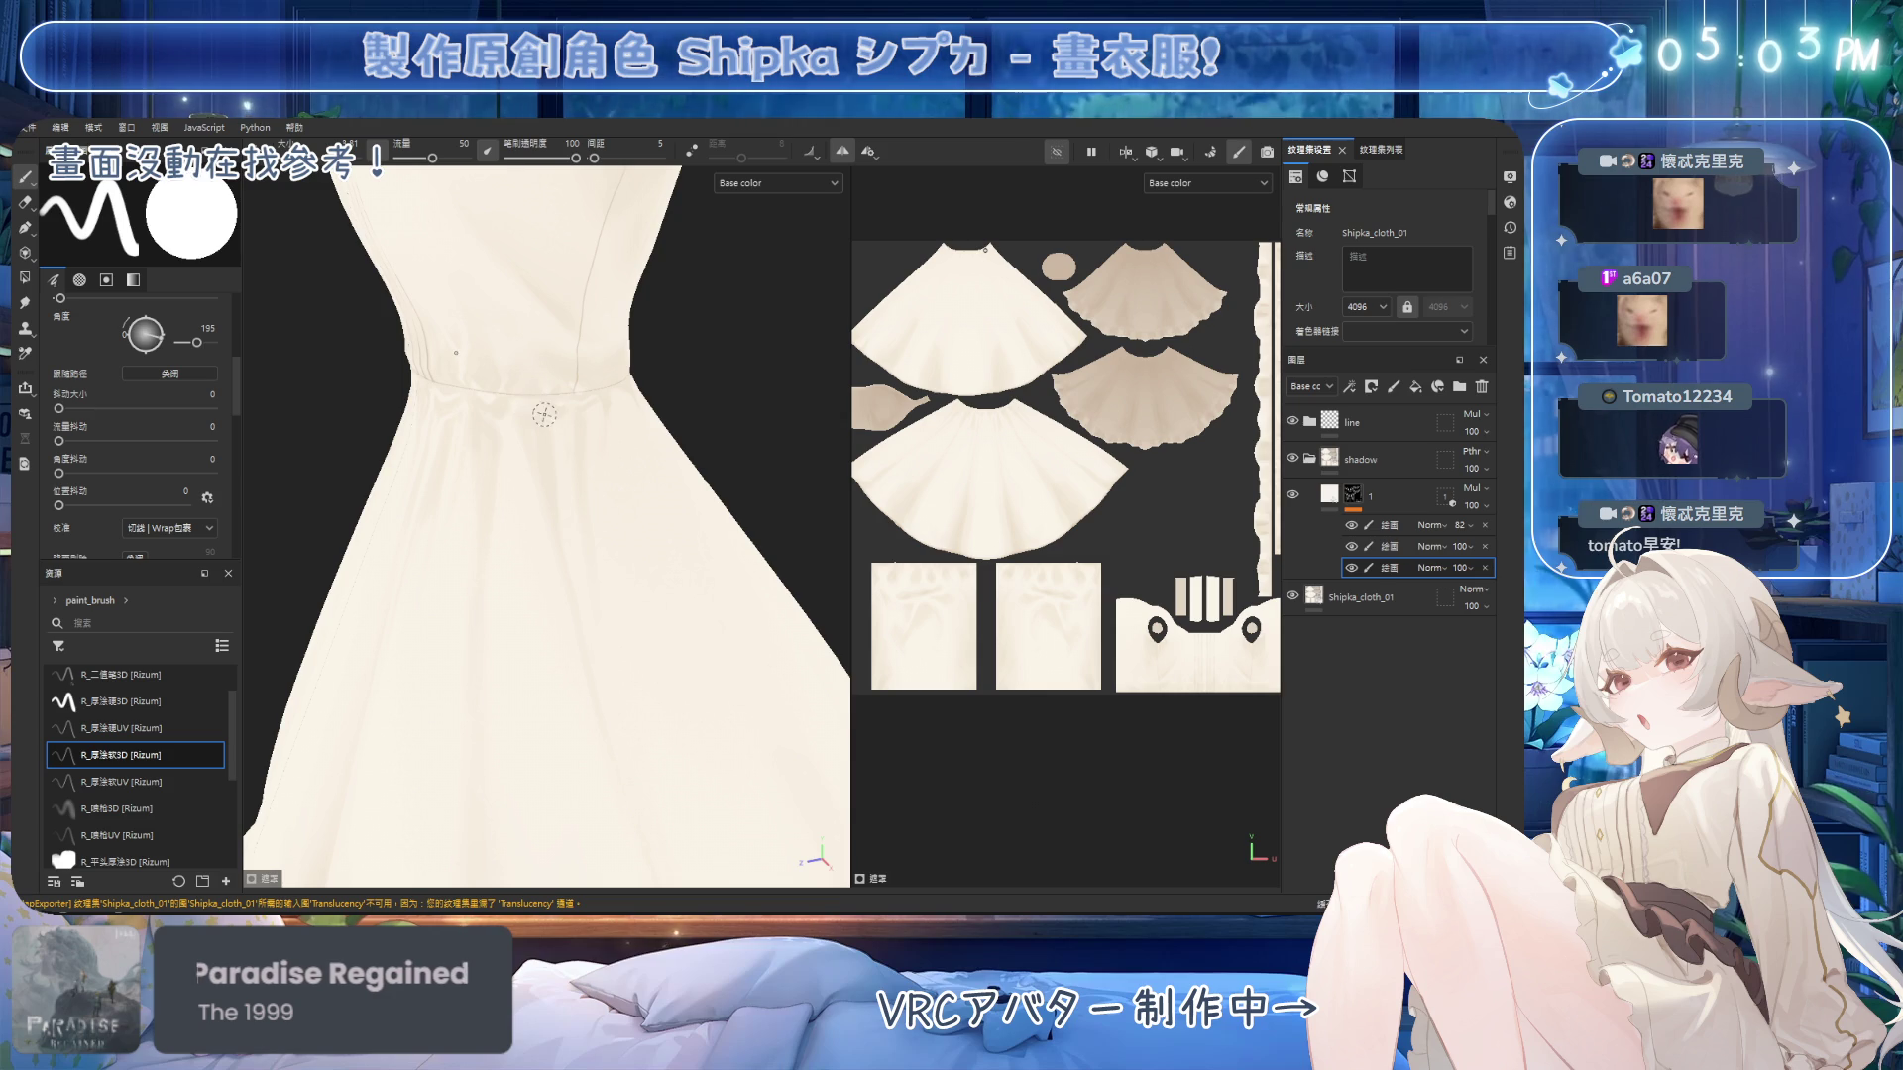
key(2)
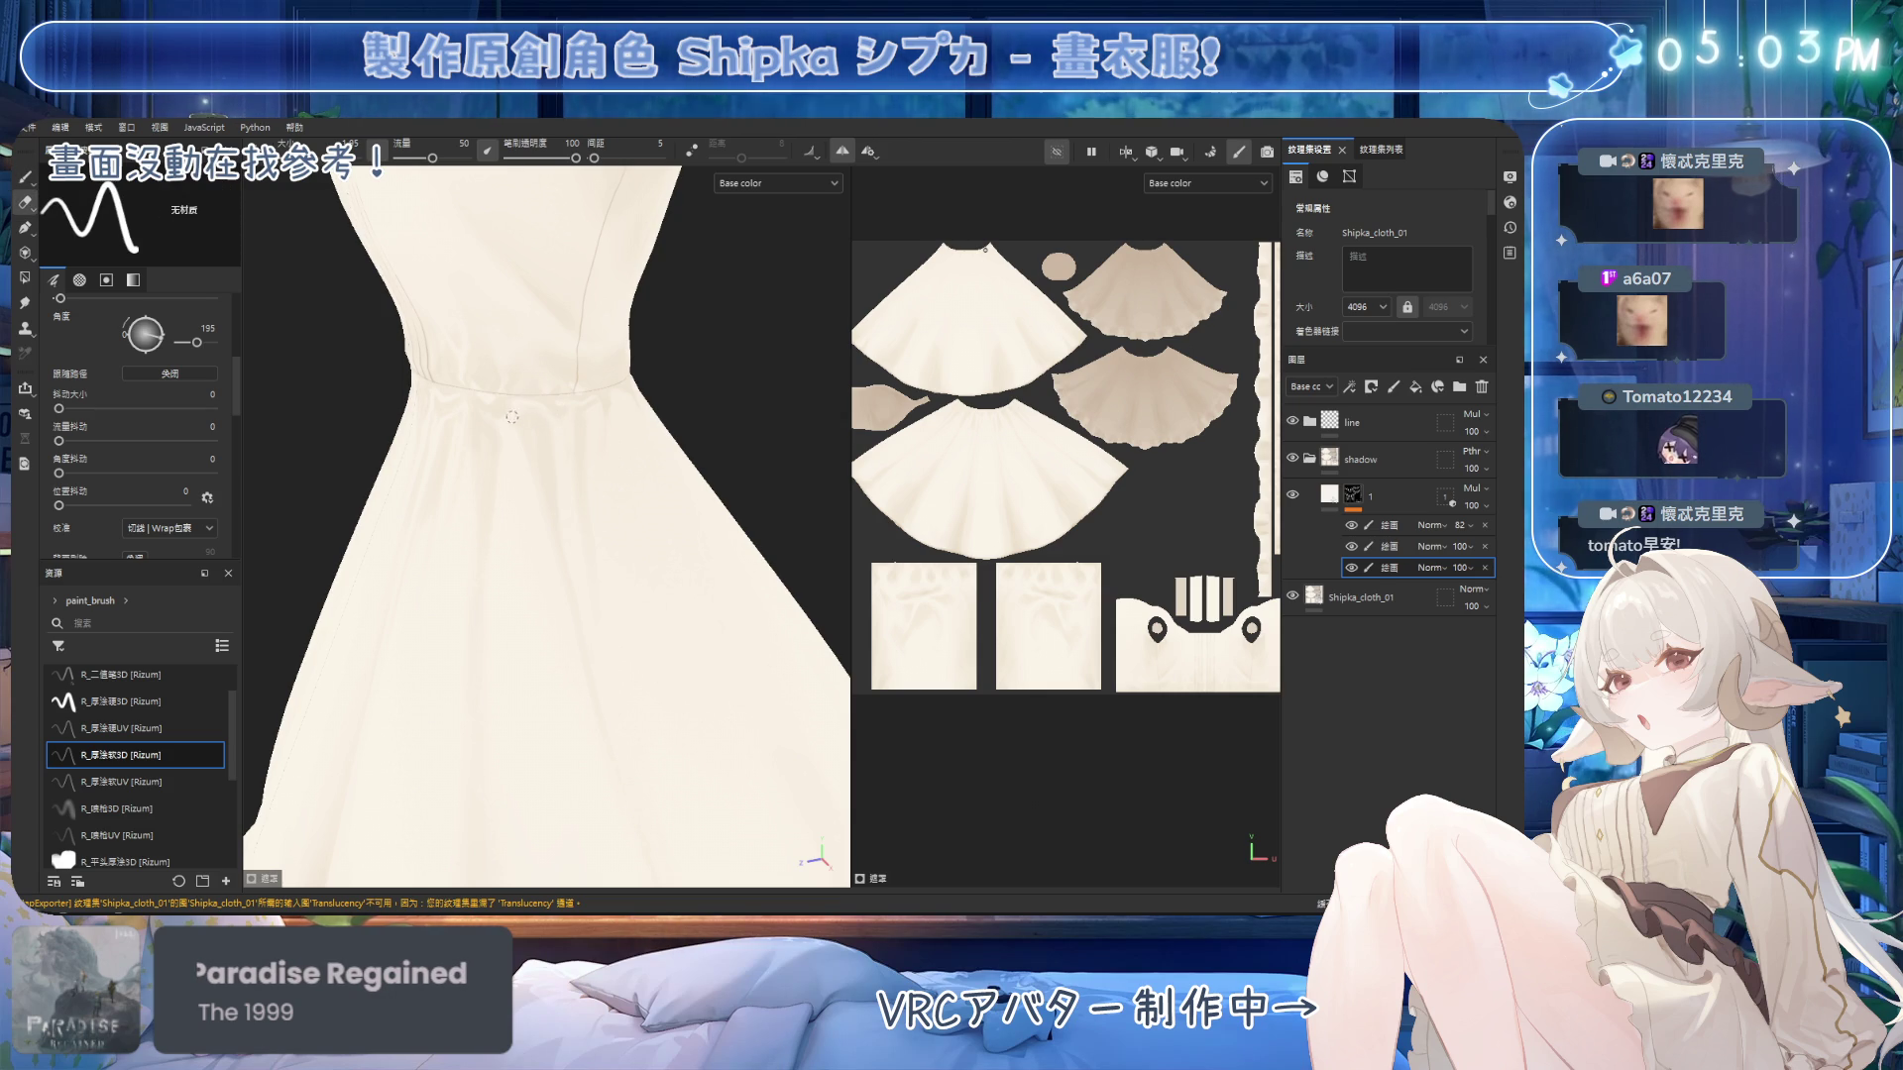
key(1)
key(2)
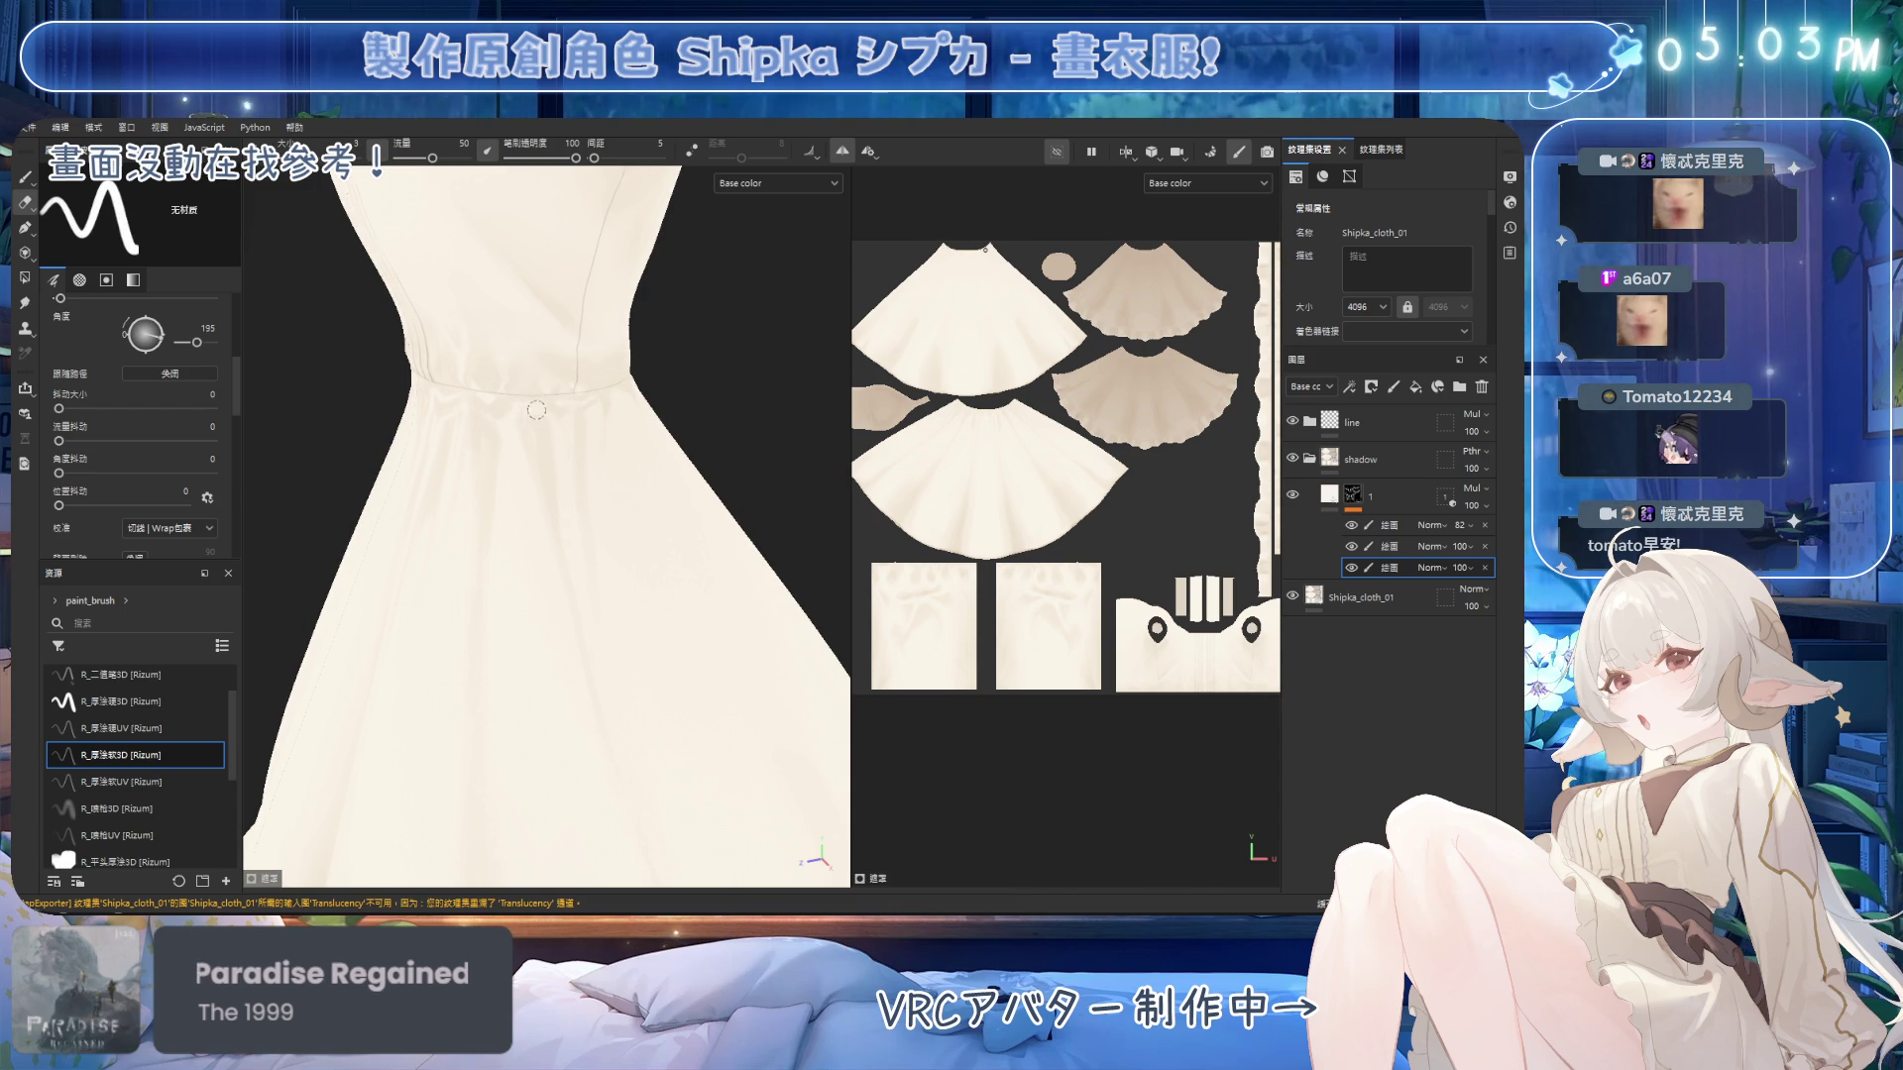
mouse_move(560, 431)
alt+mouse_down()
mouse_move(560, 448)
mouse_move(520, 409)
alt+mouse_up()
key(1)
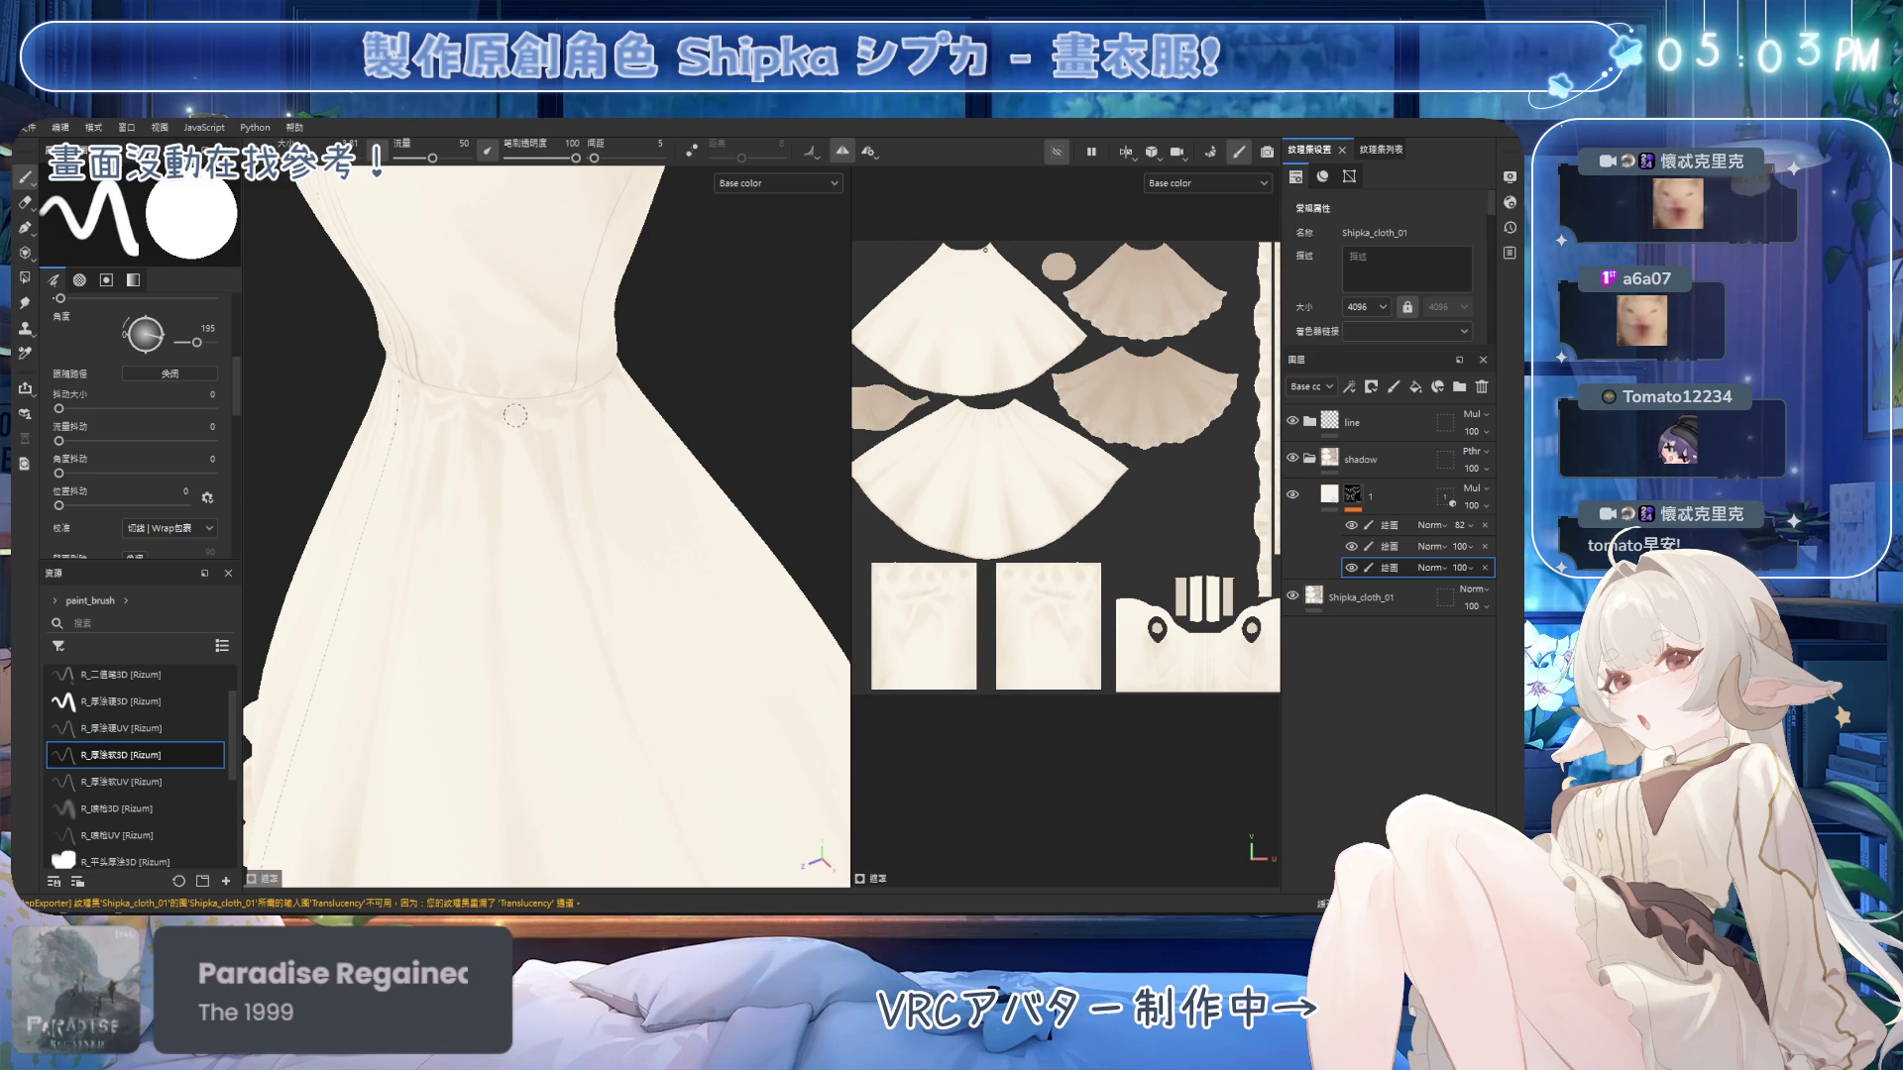
key(2)
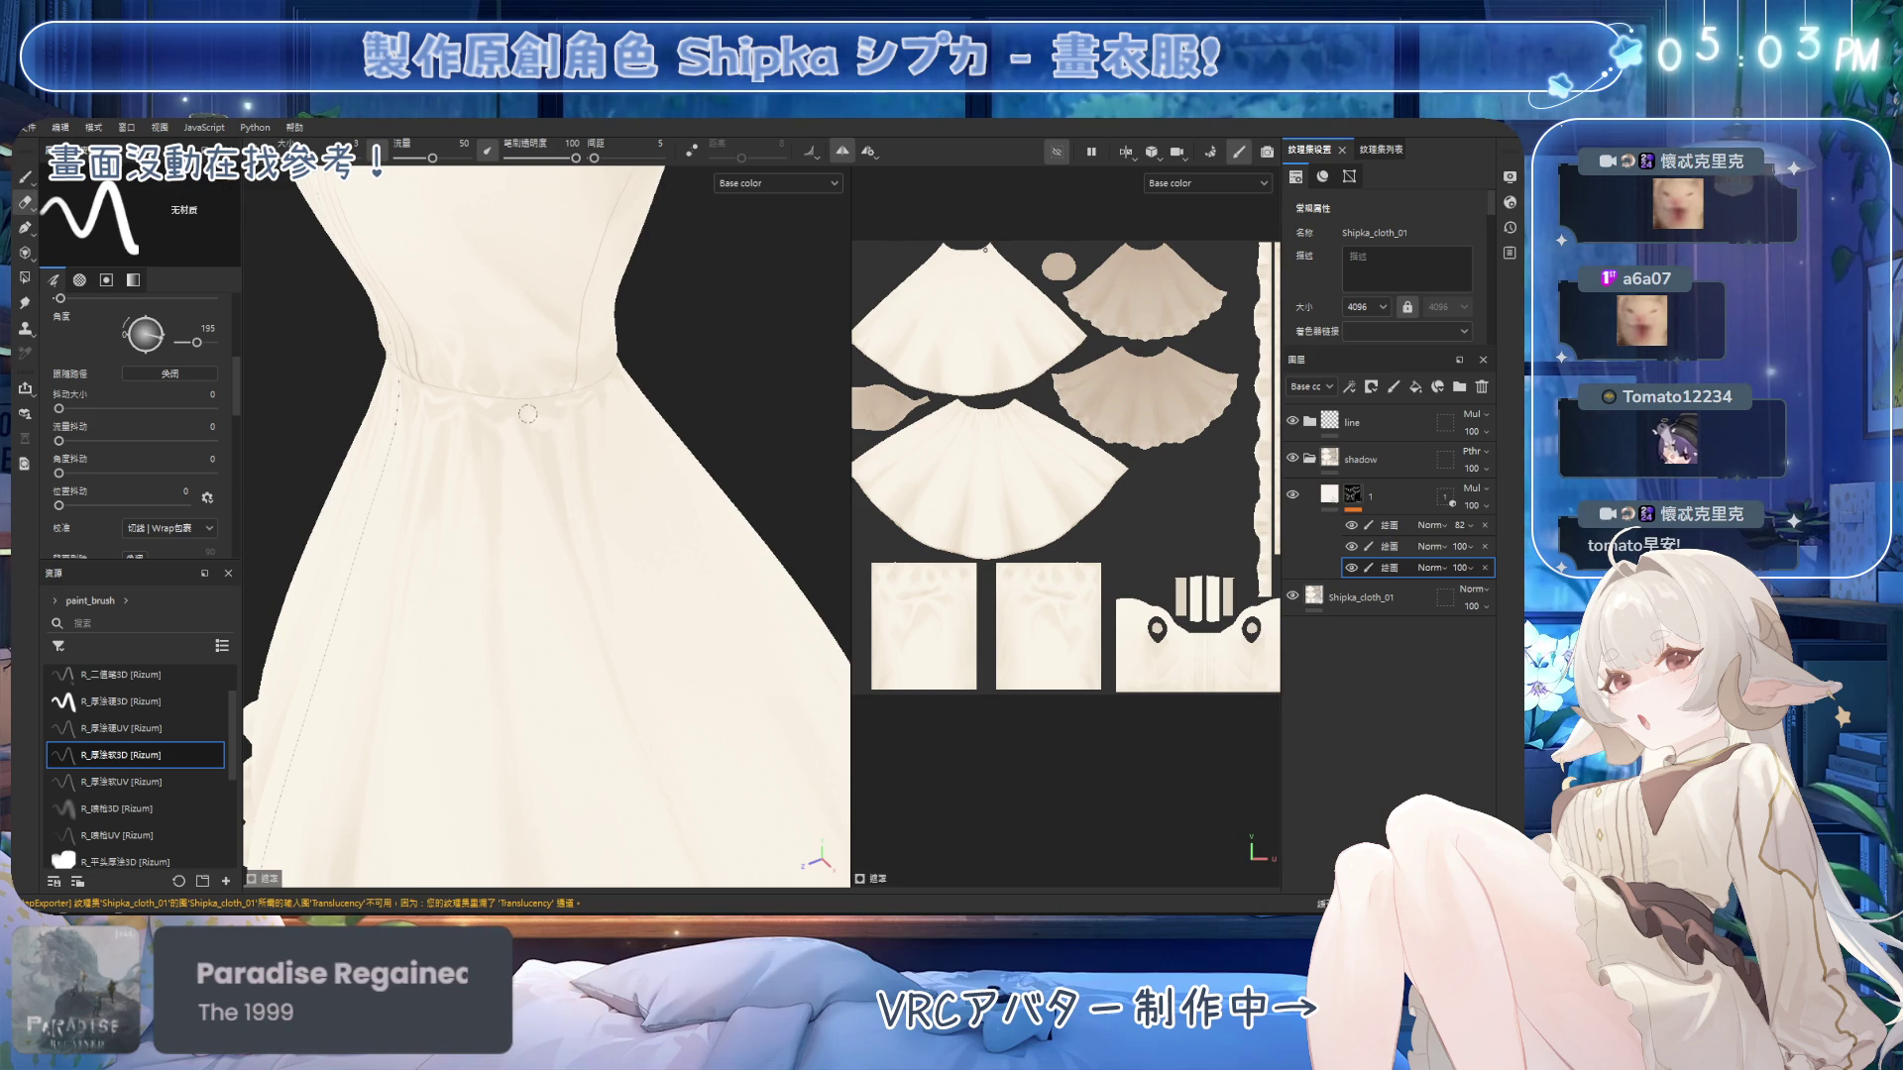
key(1)
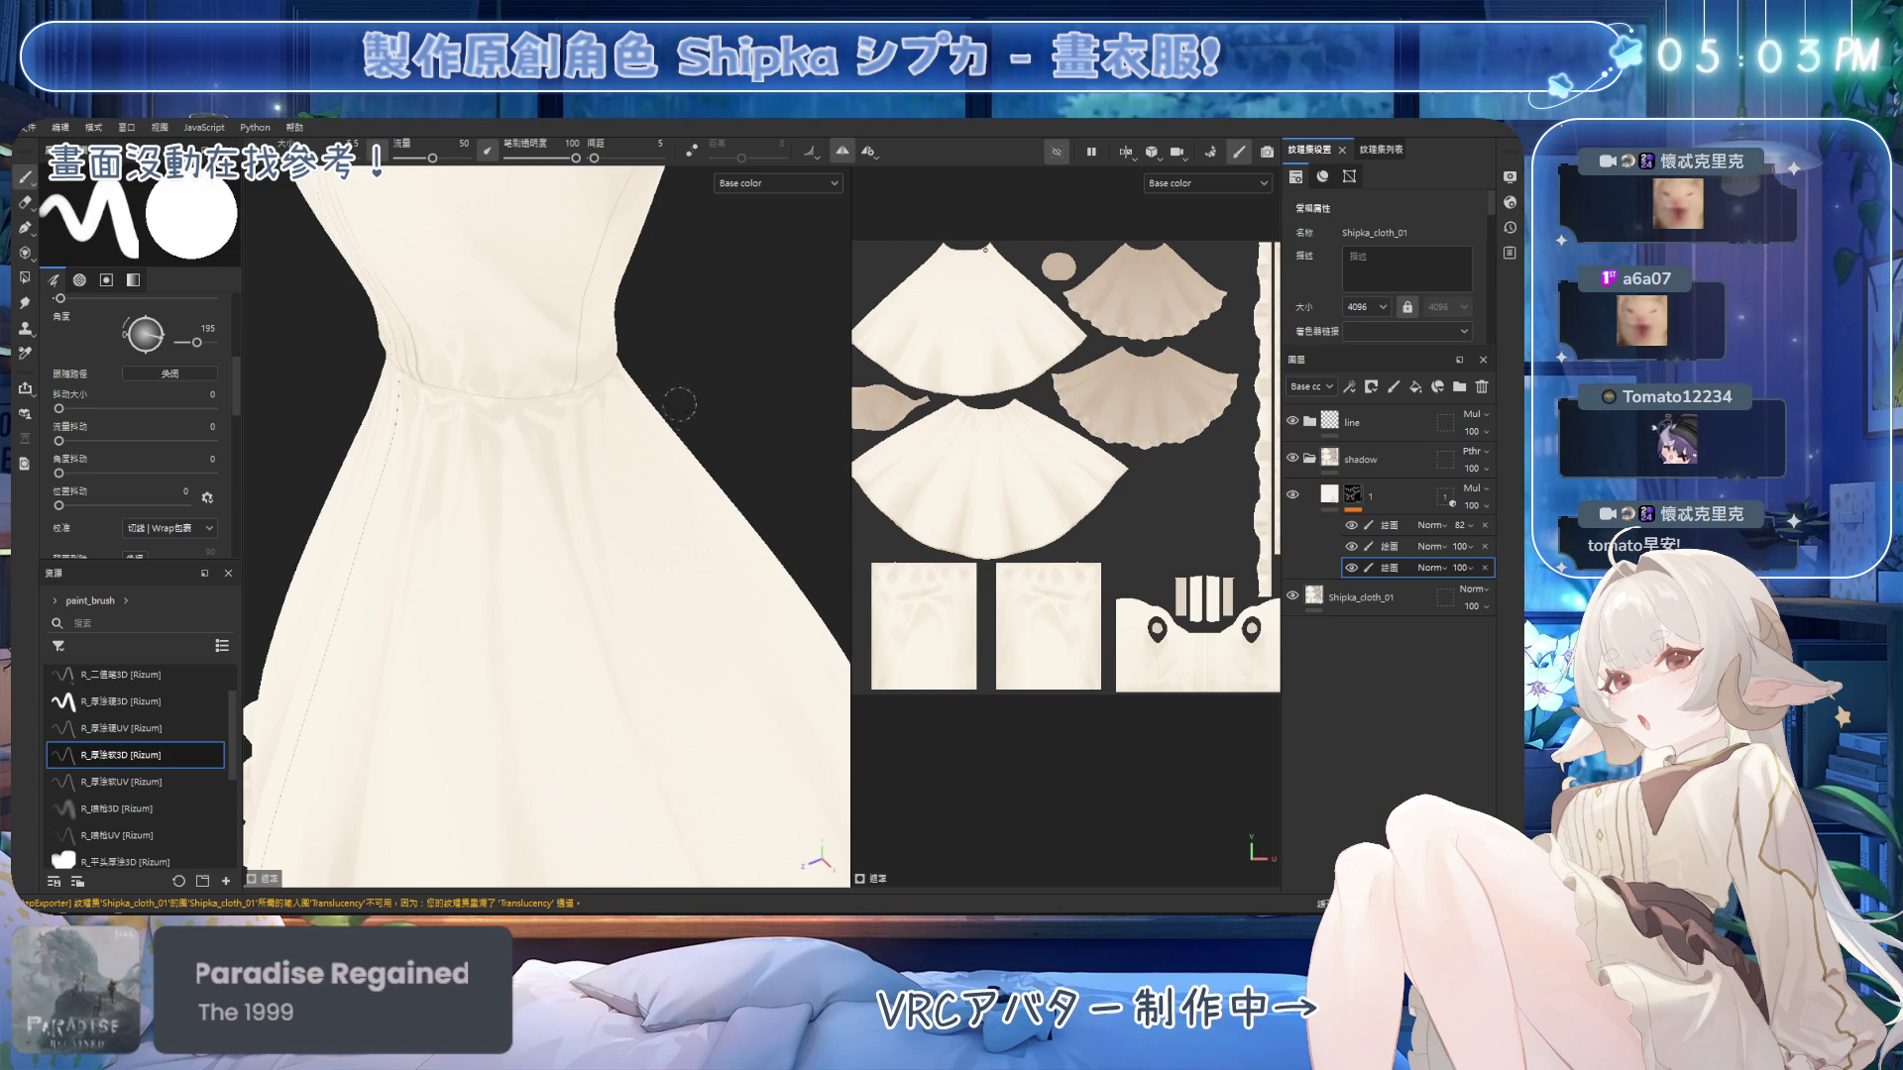
scroll(663, 404, down, 5)
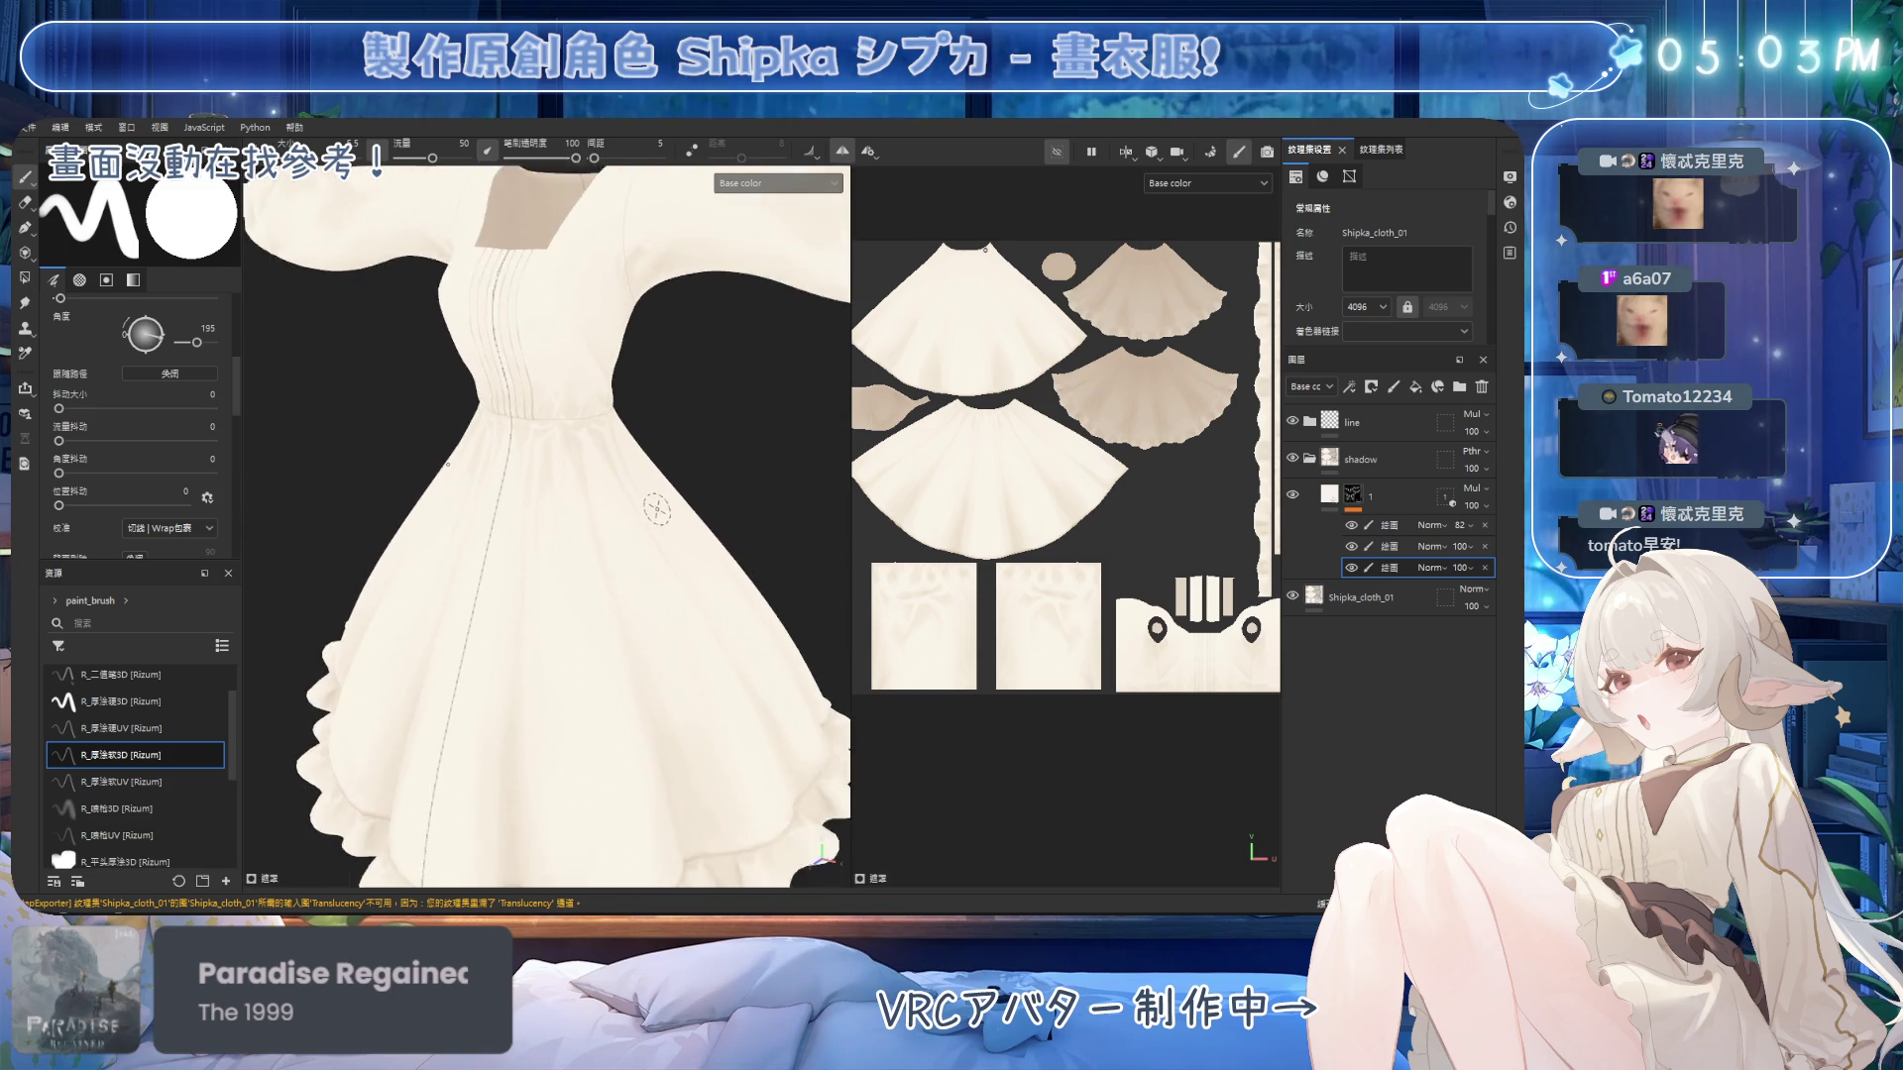
scroll(656, 510, down, 5)
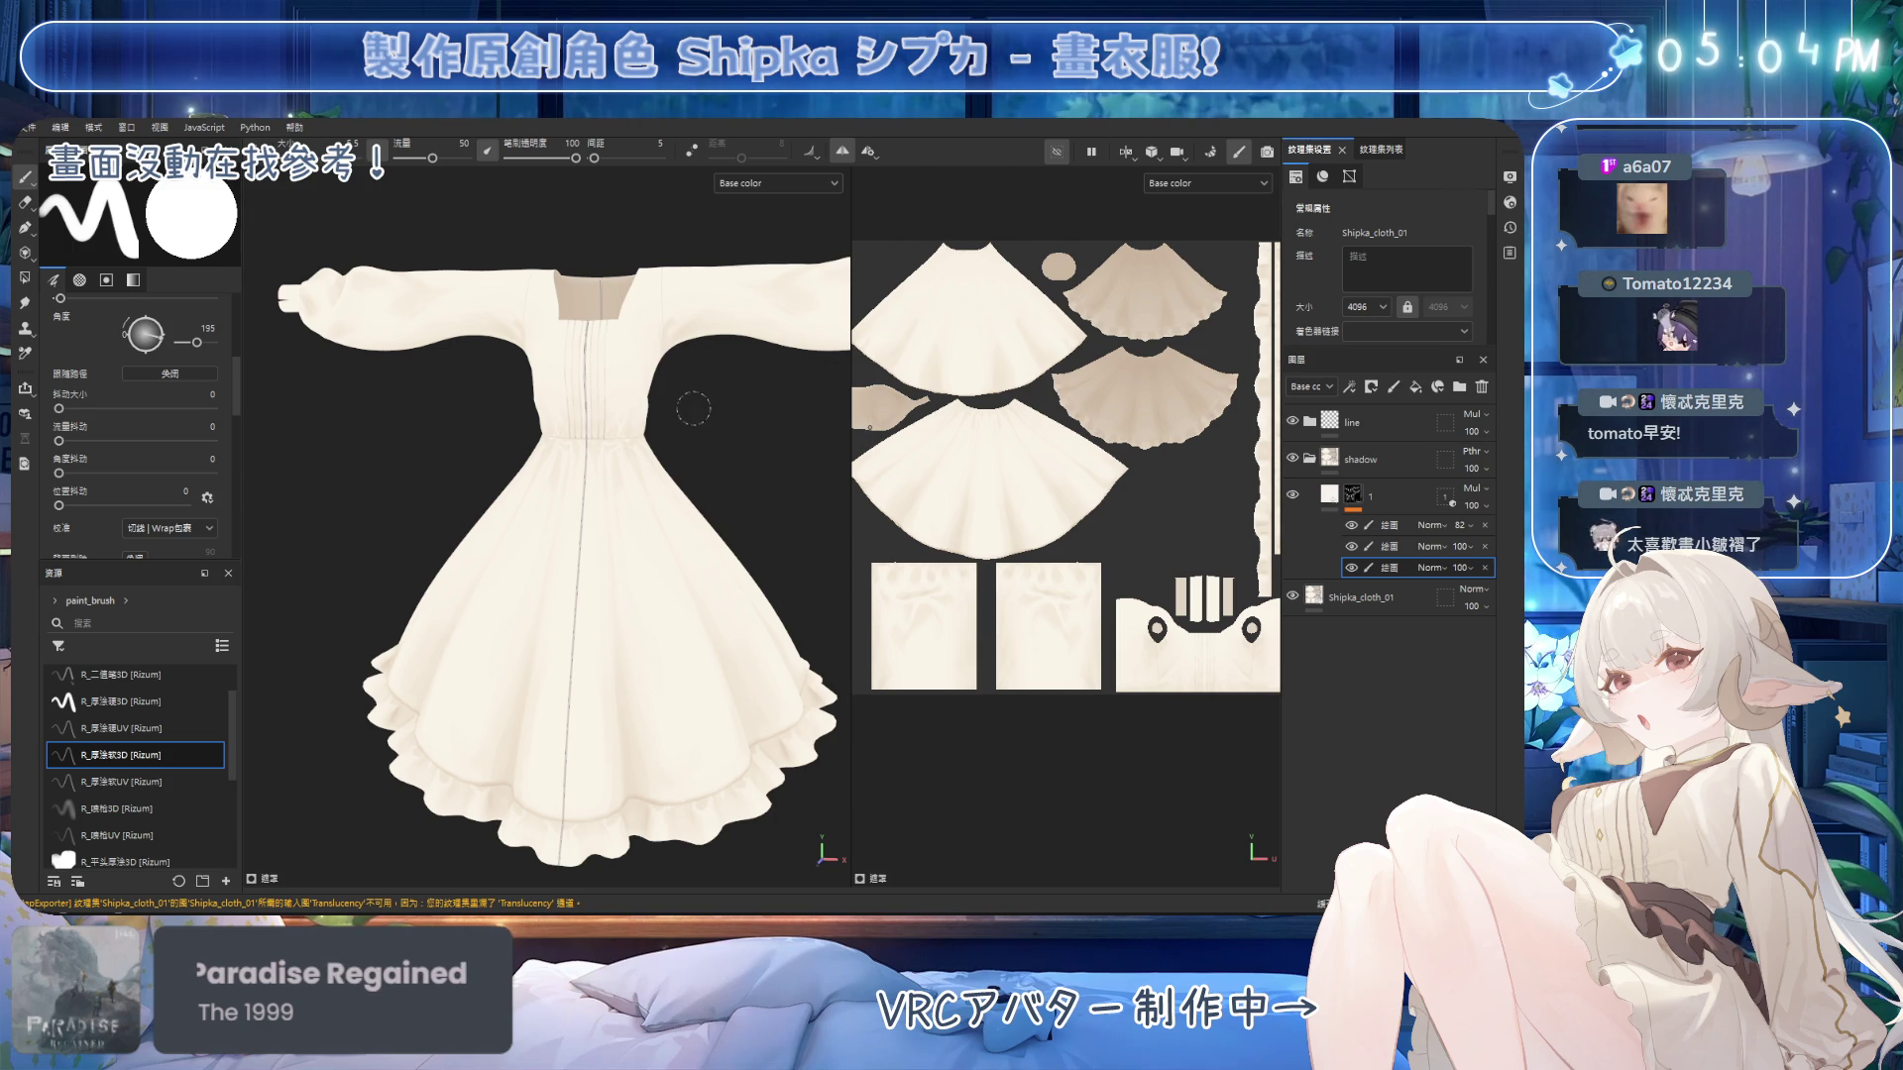
scroll(693, 408, up, 3)
mouse_move(693, 409)
alt+mouse_down()
mouse_move(641, 458)
mouse_move(715, 347)
alt+mouse_up()
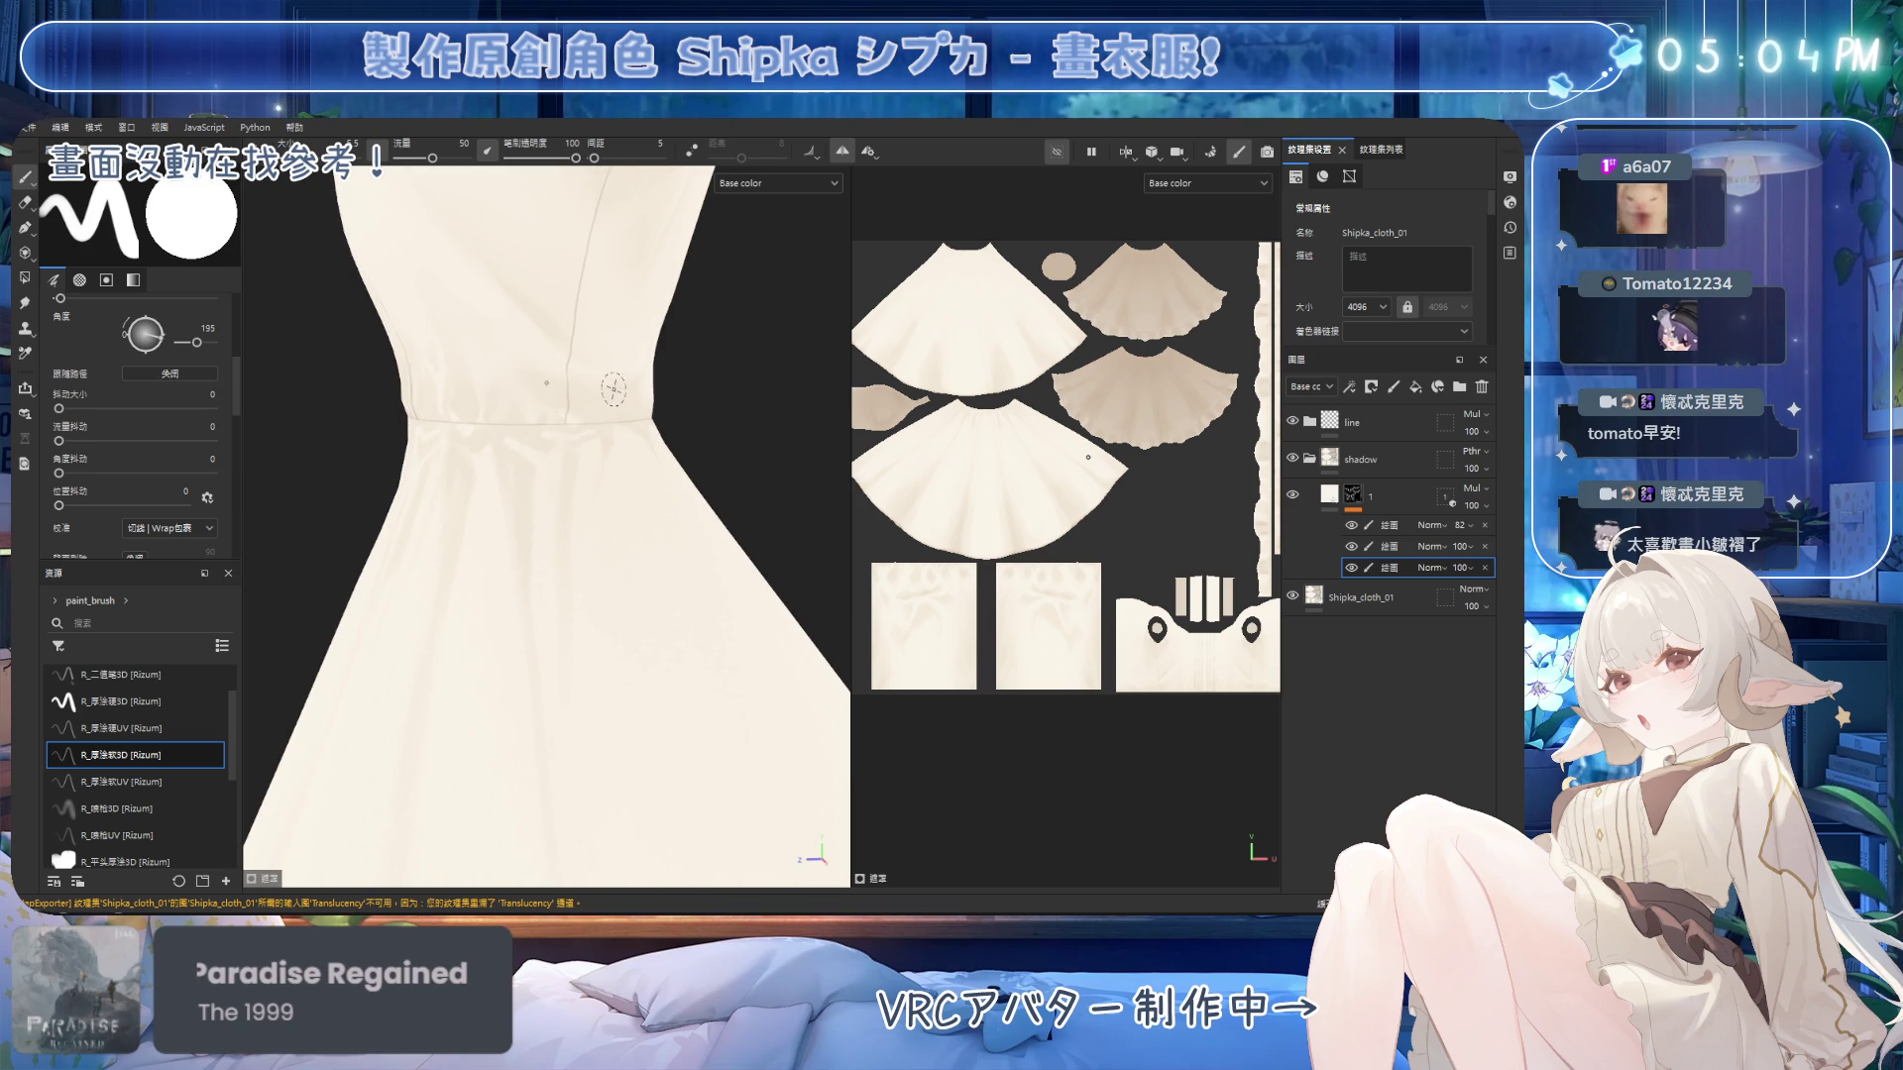
Refine the gather shadows on the left side of the waist, erasing excess shading.
alt+drag(614, 428, 542, 429)
key(e)
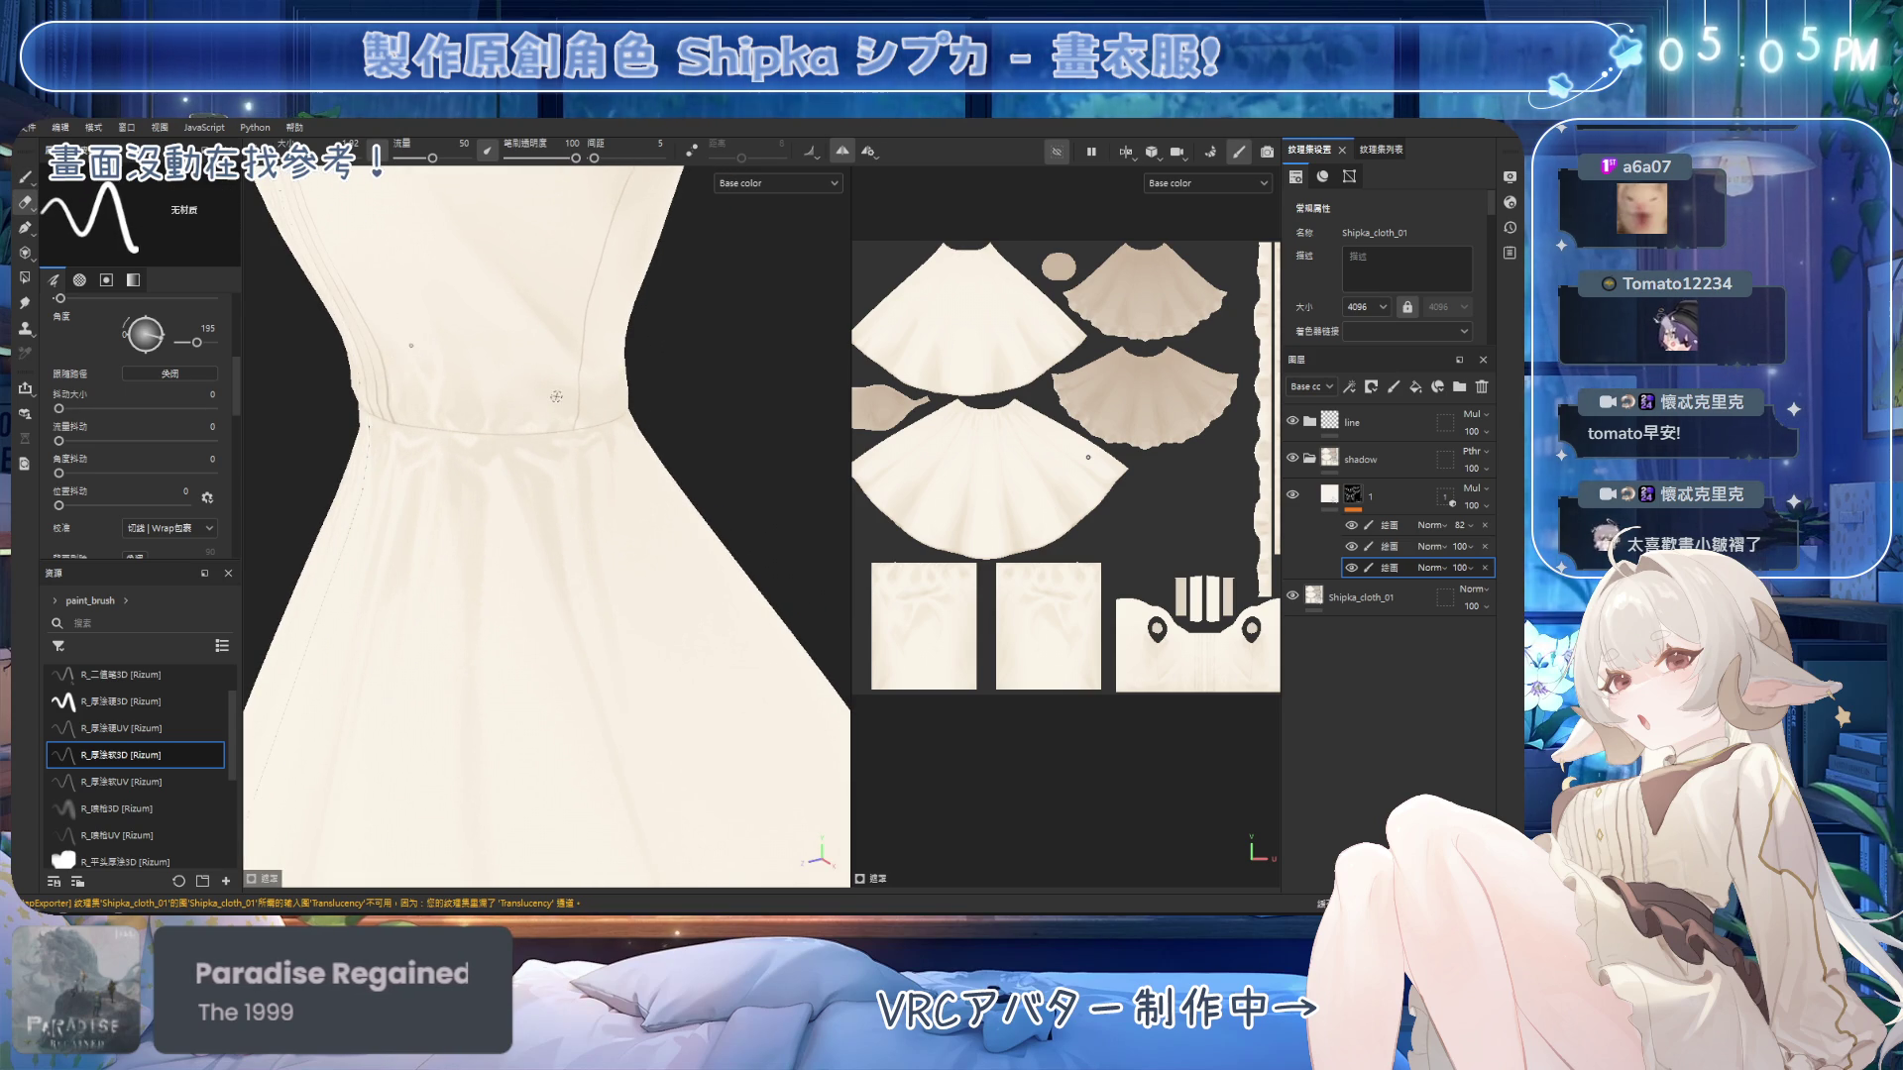
alt+drag(552, 398, 535, 430)
key(1)
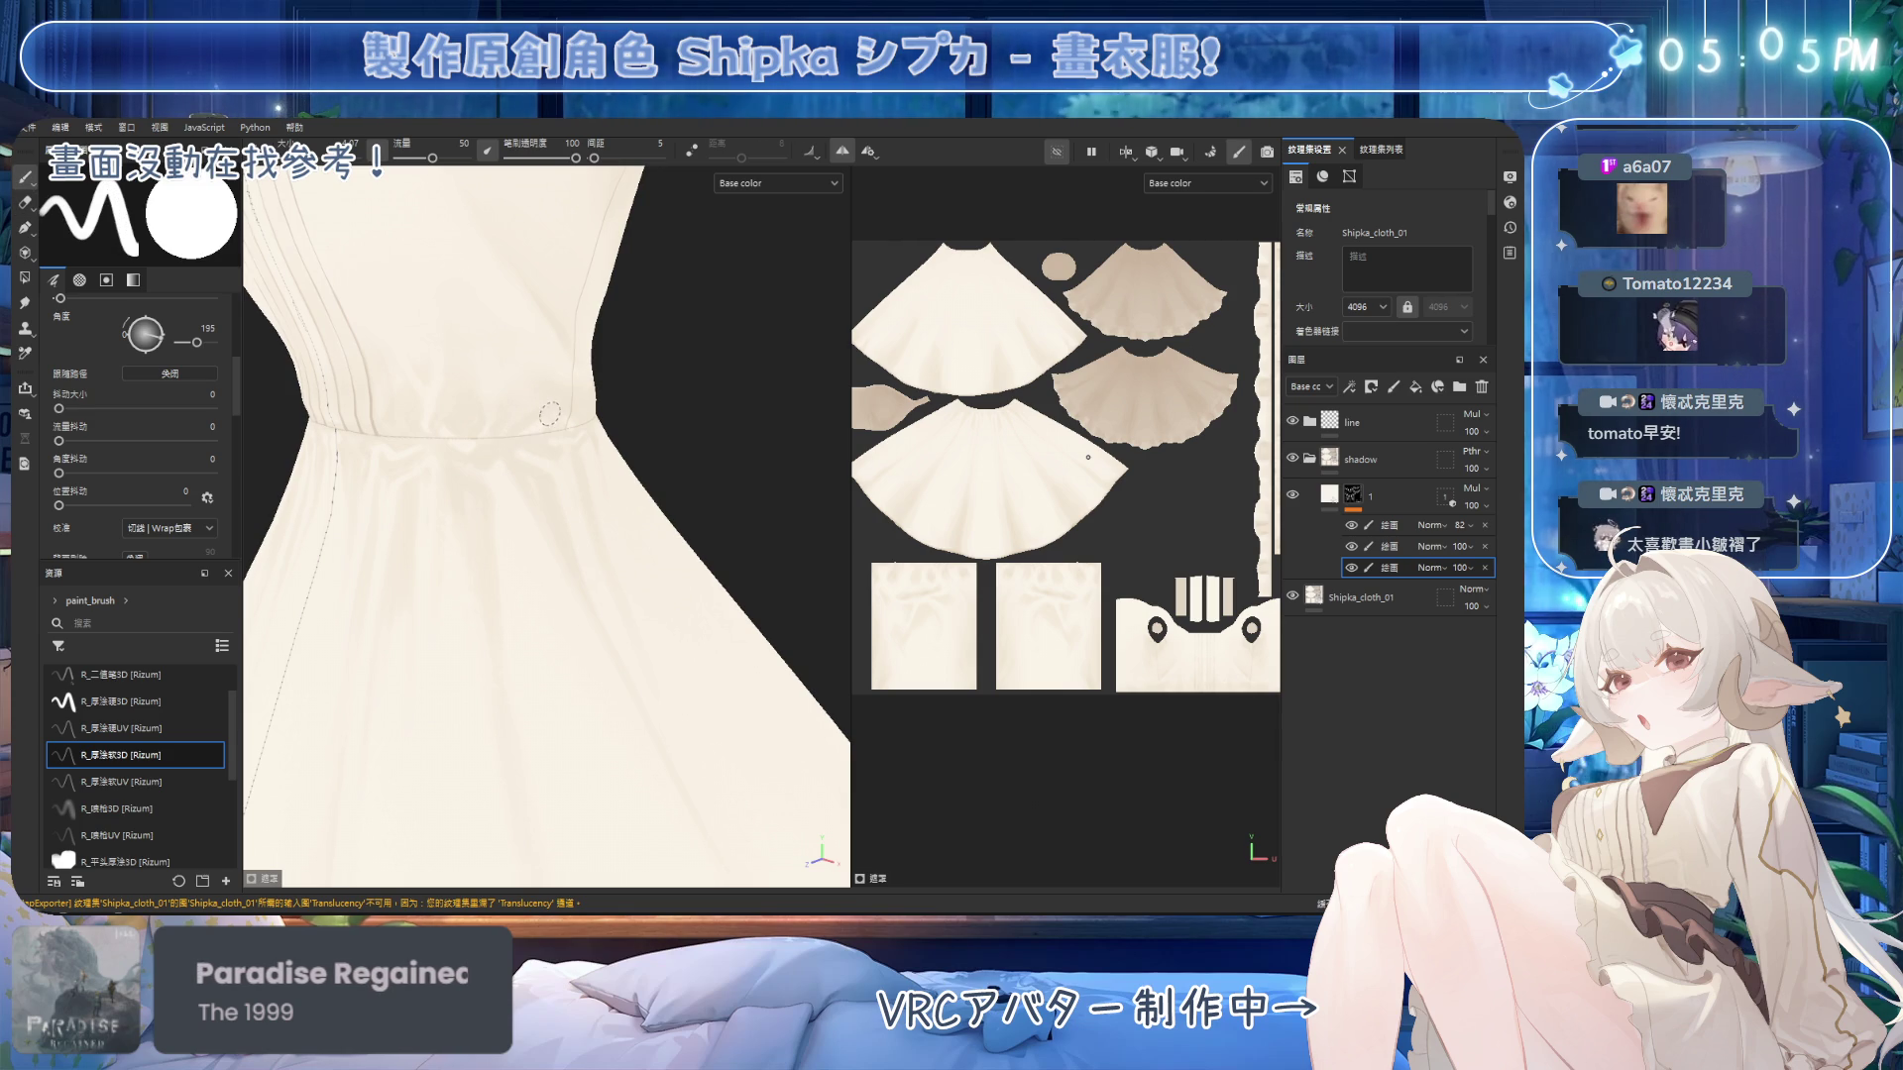
alt+drag(580, 437, 544, 436)
key(e)
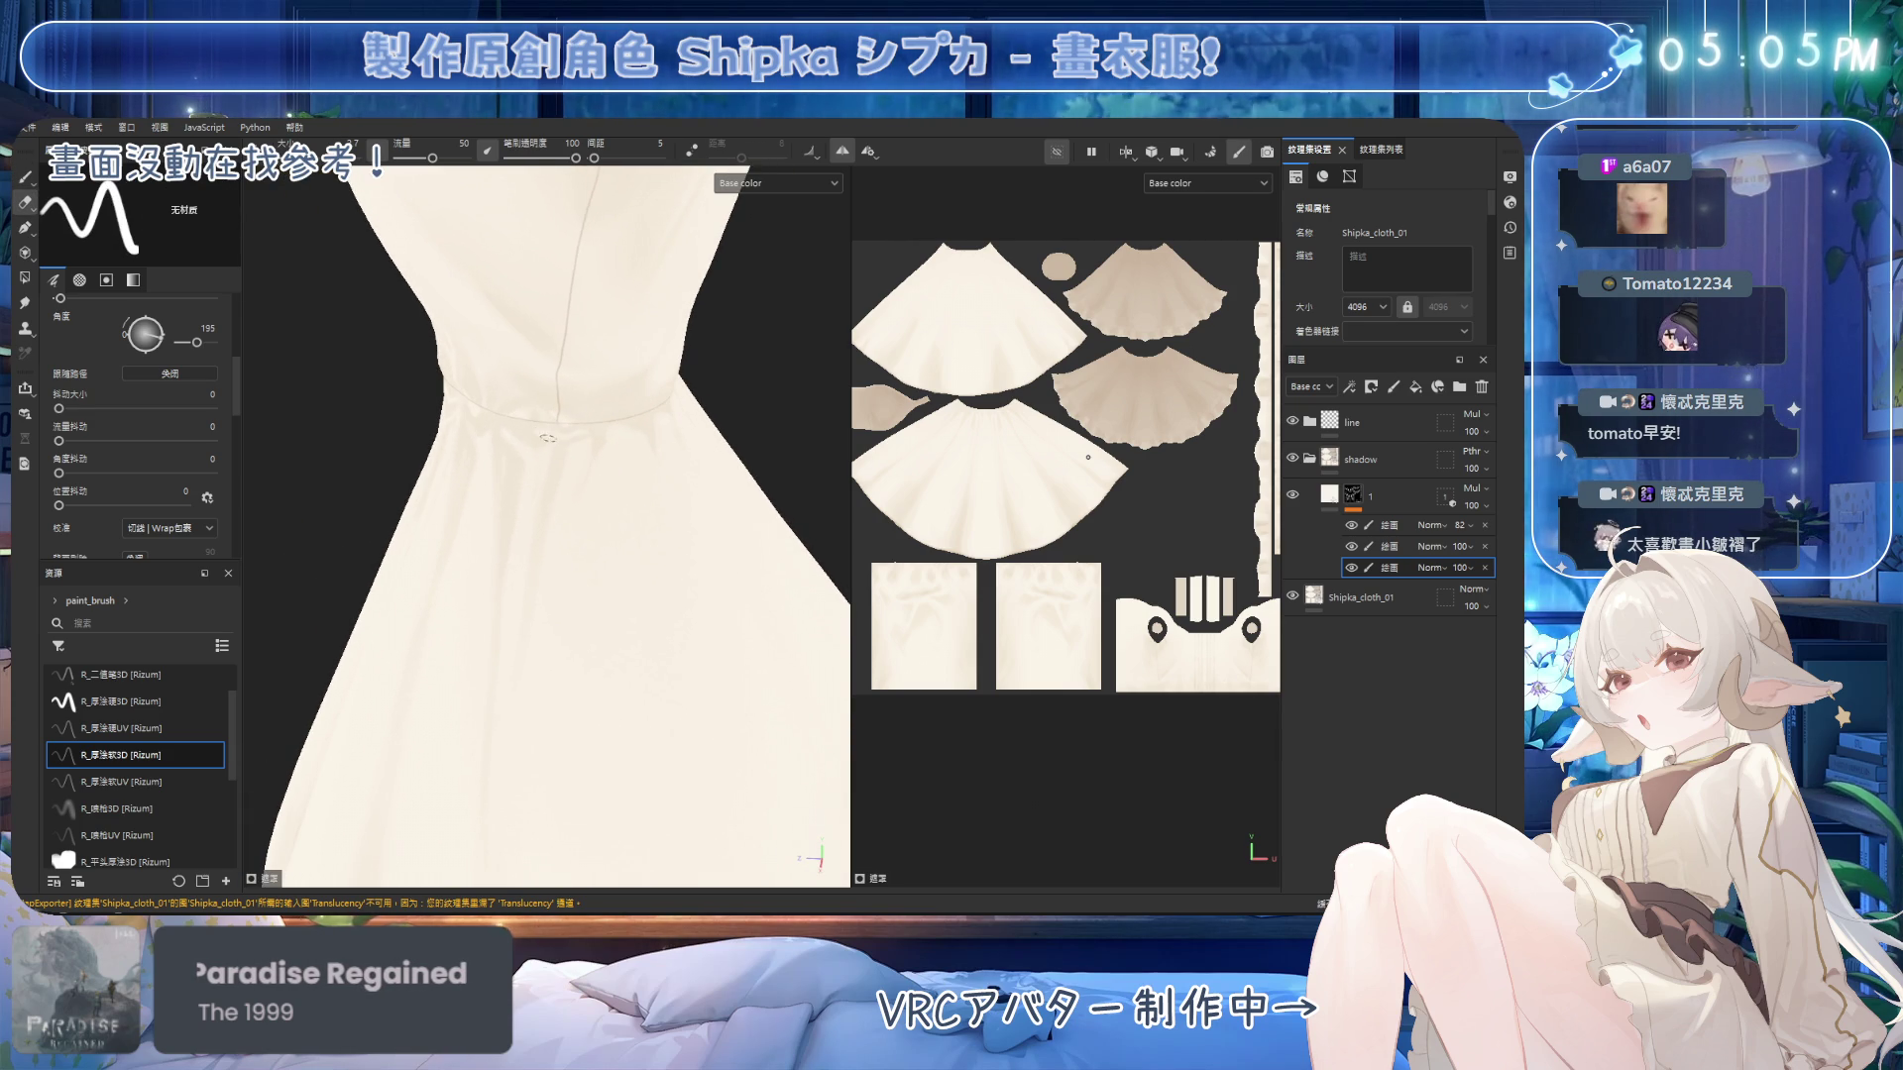
middle_drag(550, 459, 604, 464)
mouse_move(496, 418)
middle_down()
mouse_move(628, 450)
mouse_move(588, 466)
mouse_move(616, 476)
middle_up()
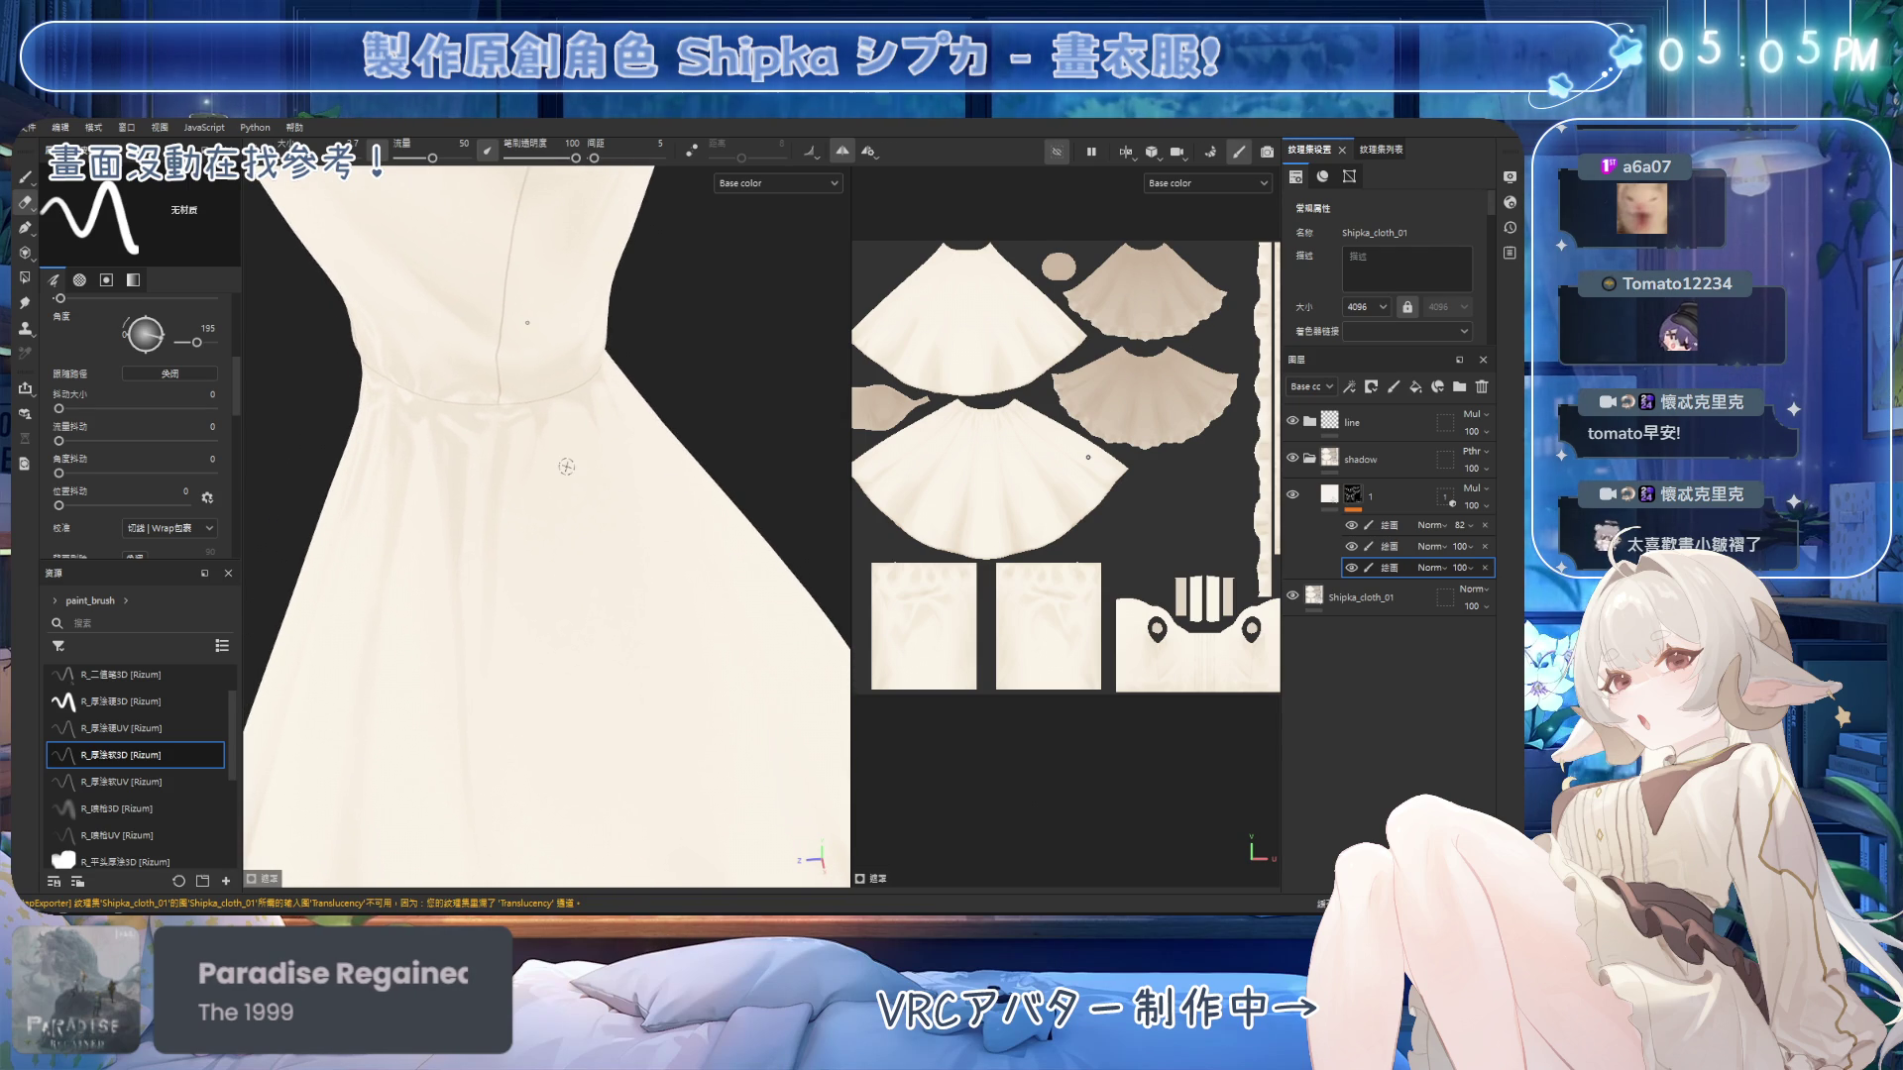
scroll(566, 466, down, 3)
mouse_move(566, 466)
alt+mouse_down()
mouse_move(547, 412)
mouse_move(595, 429)
mouse_move(536, 381)
mouse_move(567, 443)
alt+mouse_up()
scroll(547, 413, up, 4)
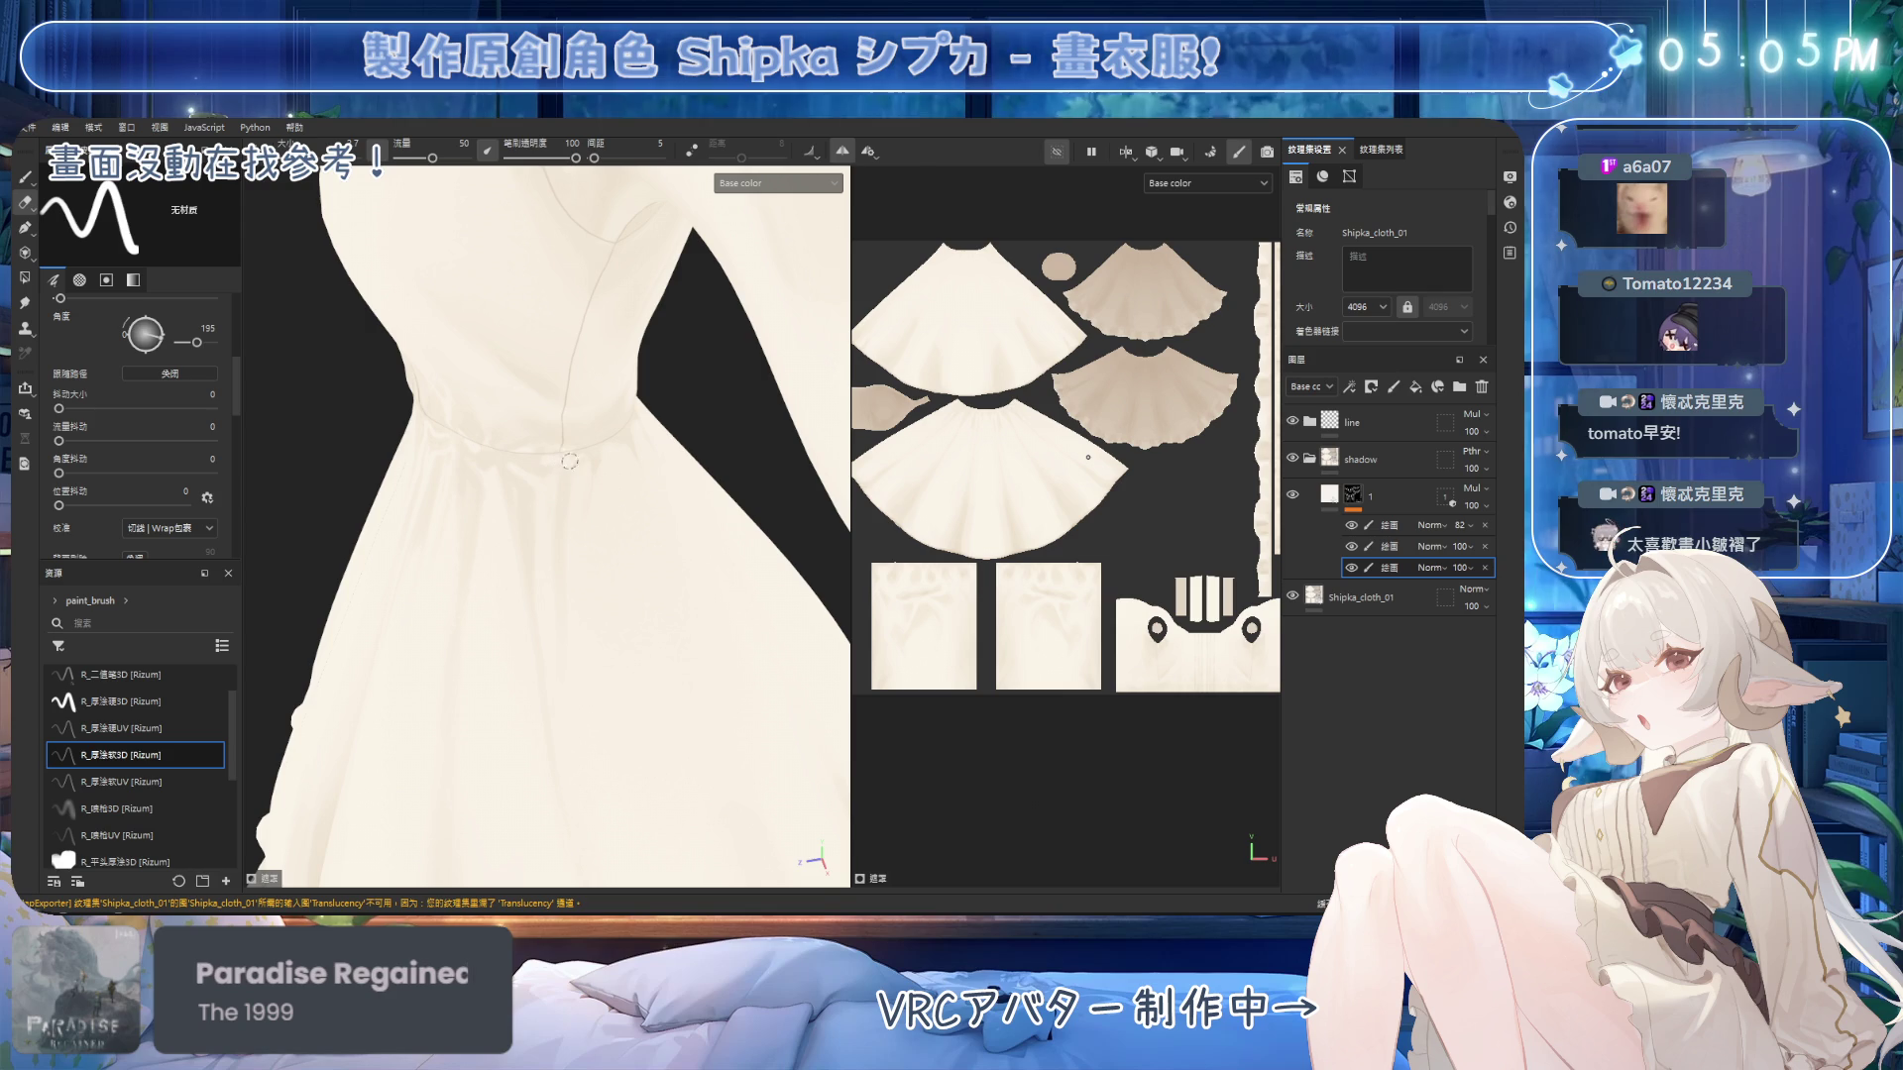
Deepen the front waist gather shadows and clean their edges with the eraser.
key(b)
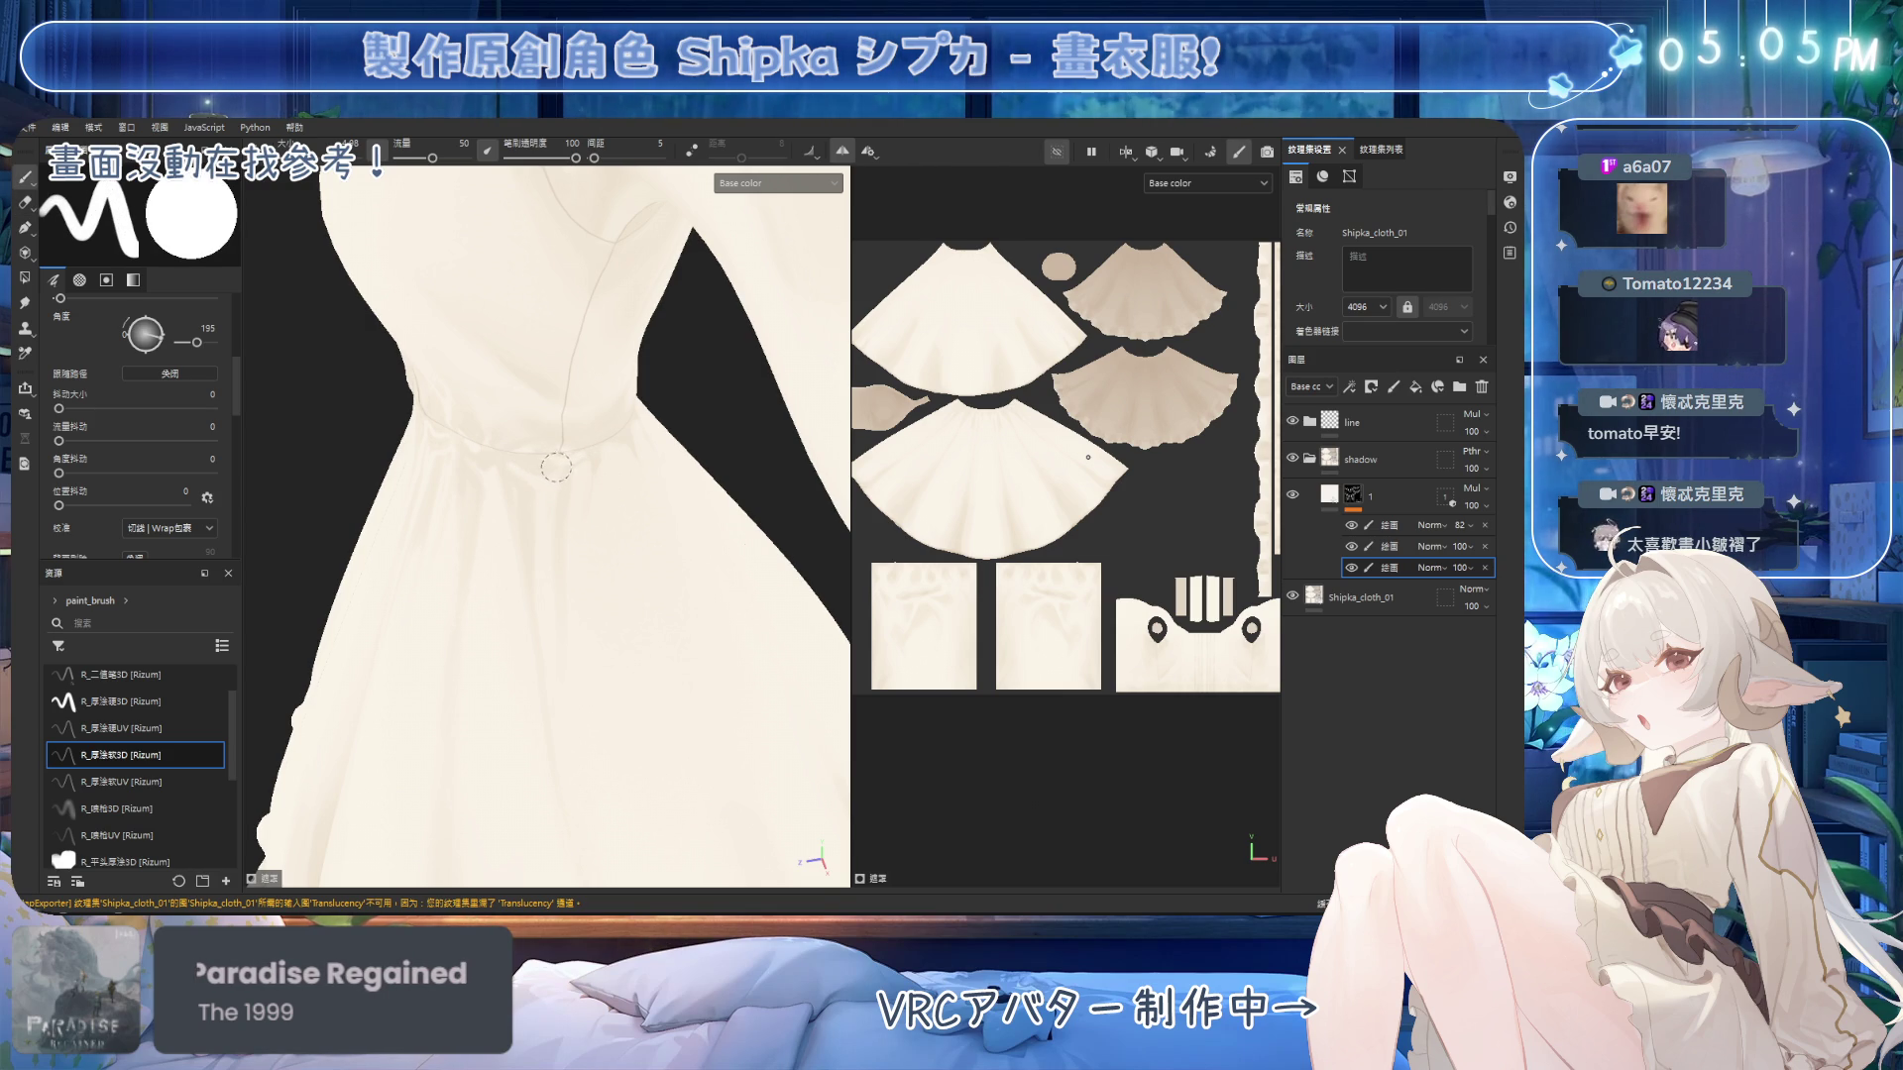
alt+drag(623, 474, 586, 407)
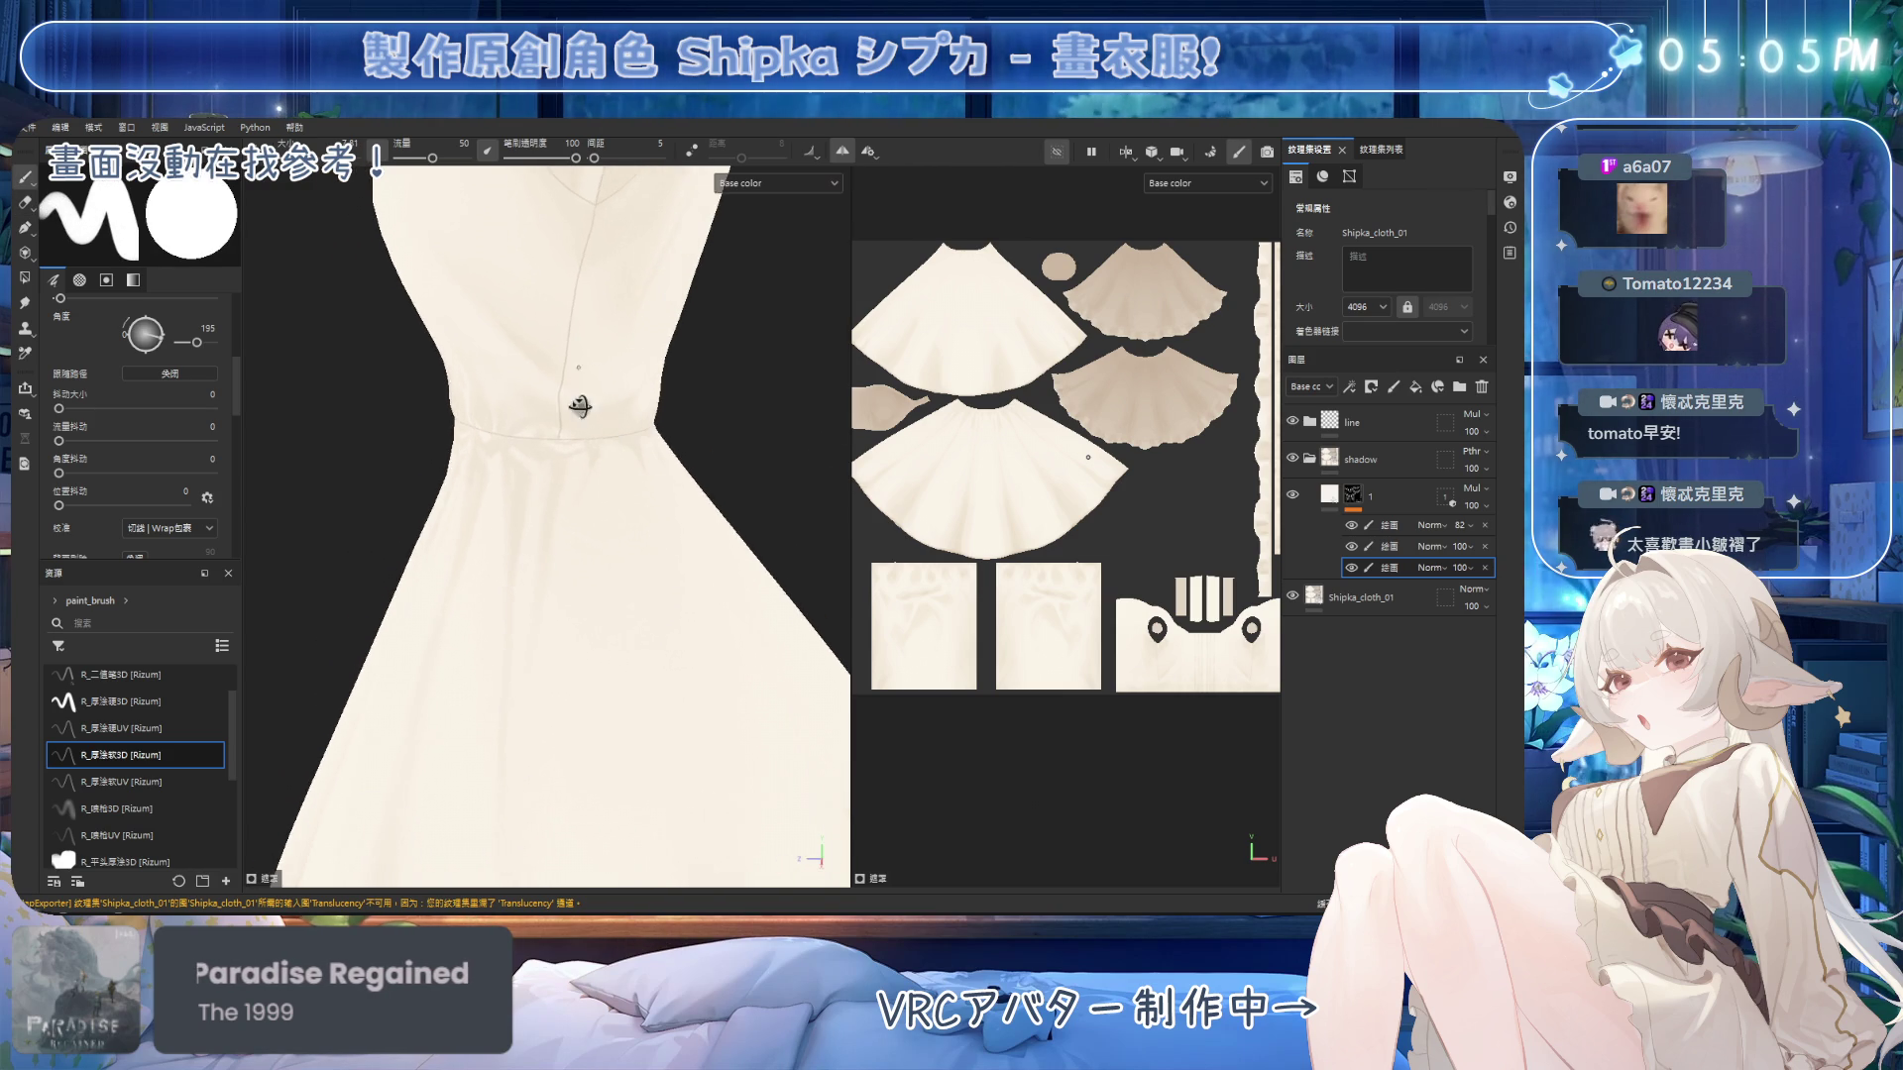
key(e)
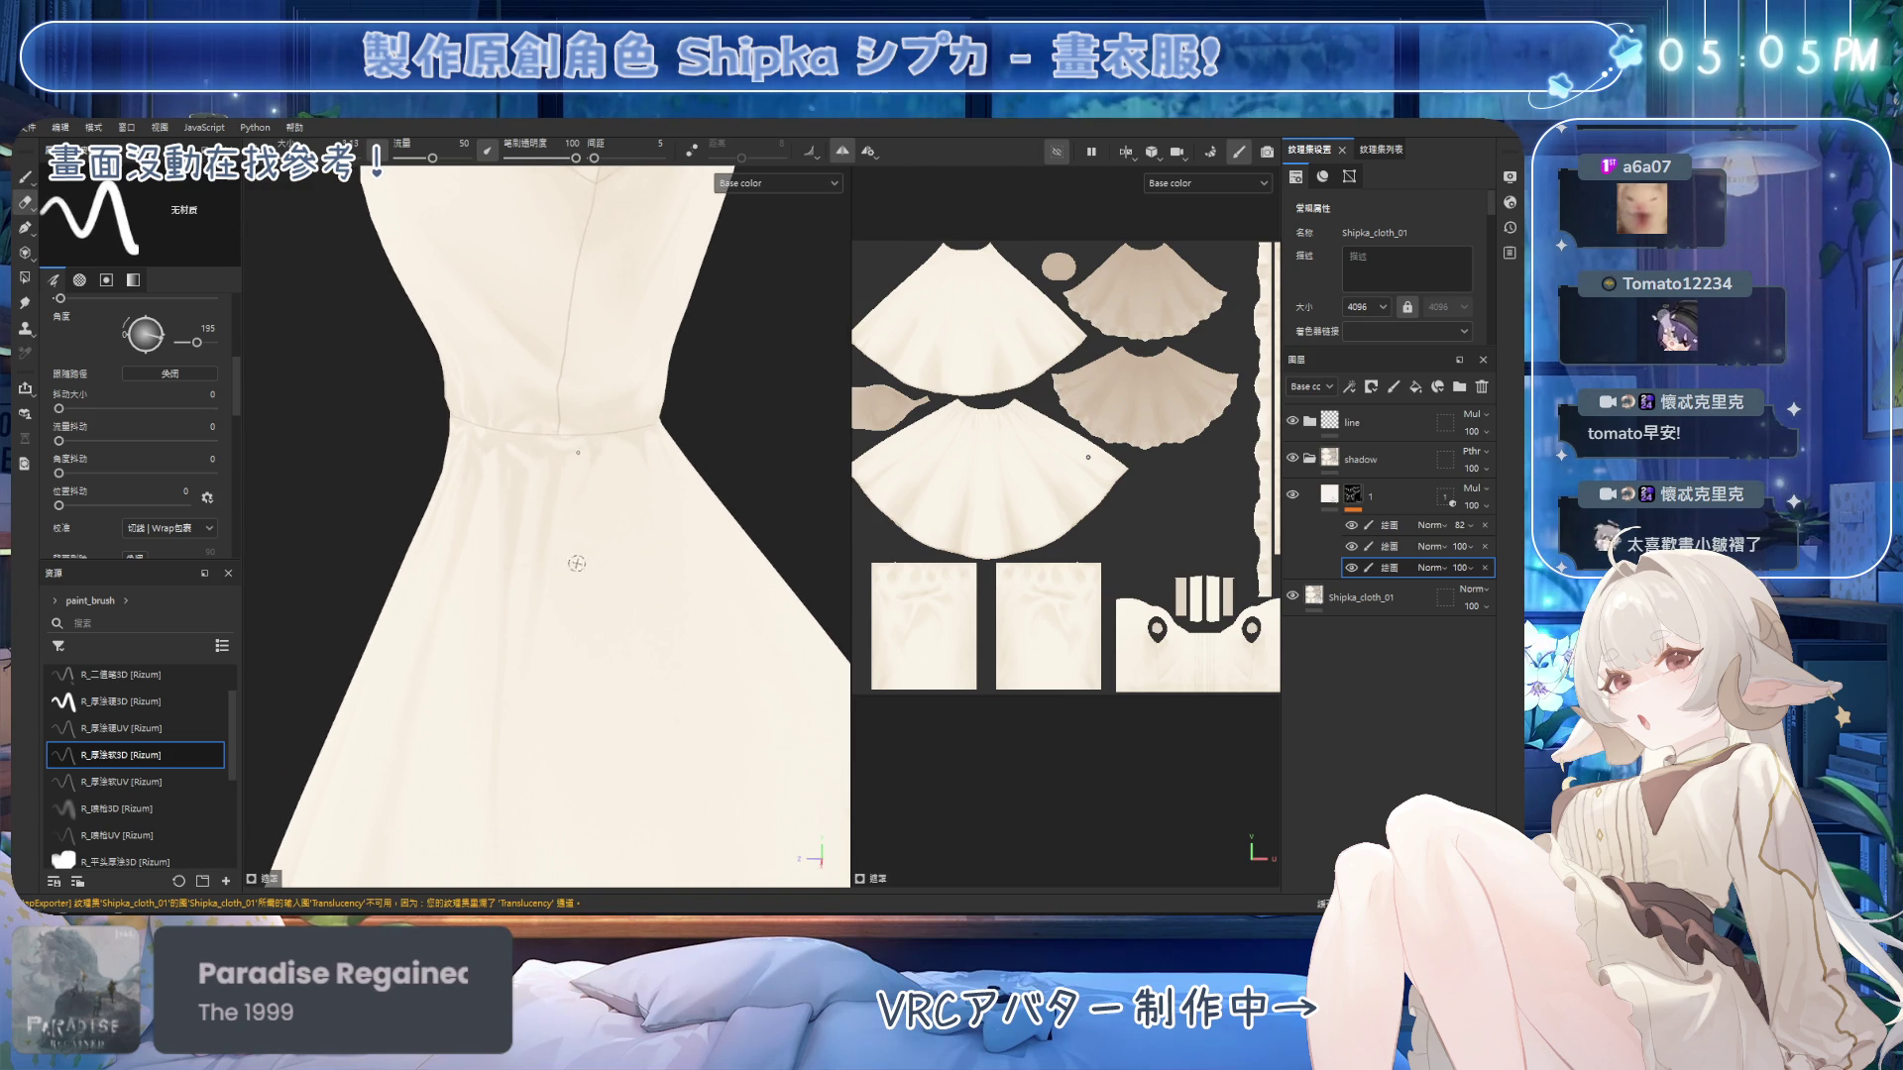
mouse_move(544, 628)
alt+mouse_down()
mouse_move(603, 493)
mouse_move(639, 529)
mouse_move(595, 516)
alt+mouse_up()
key(b)
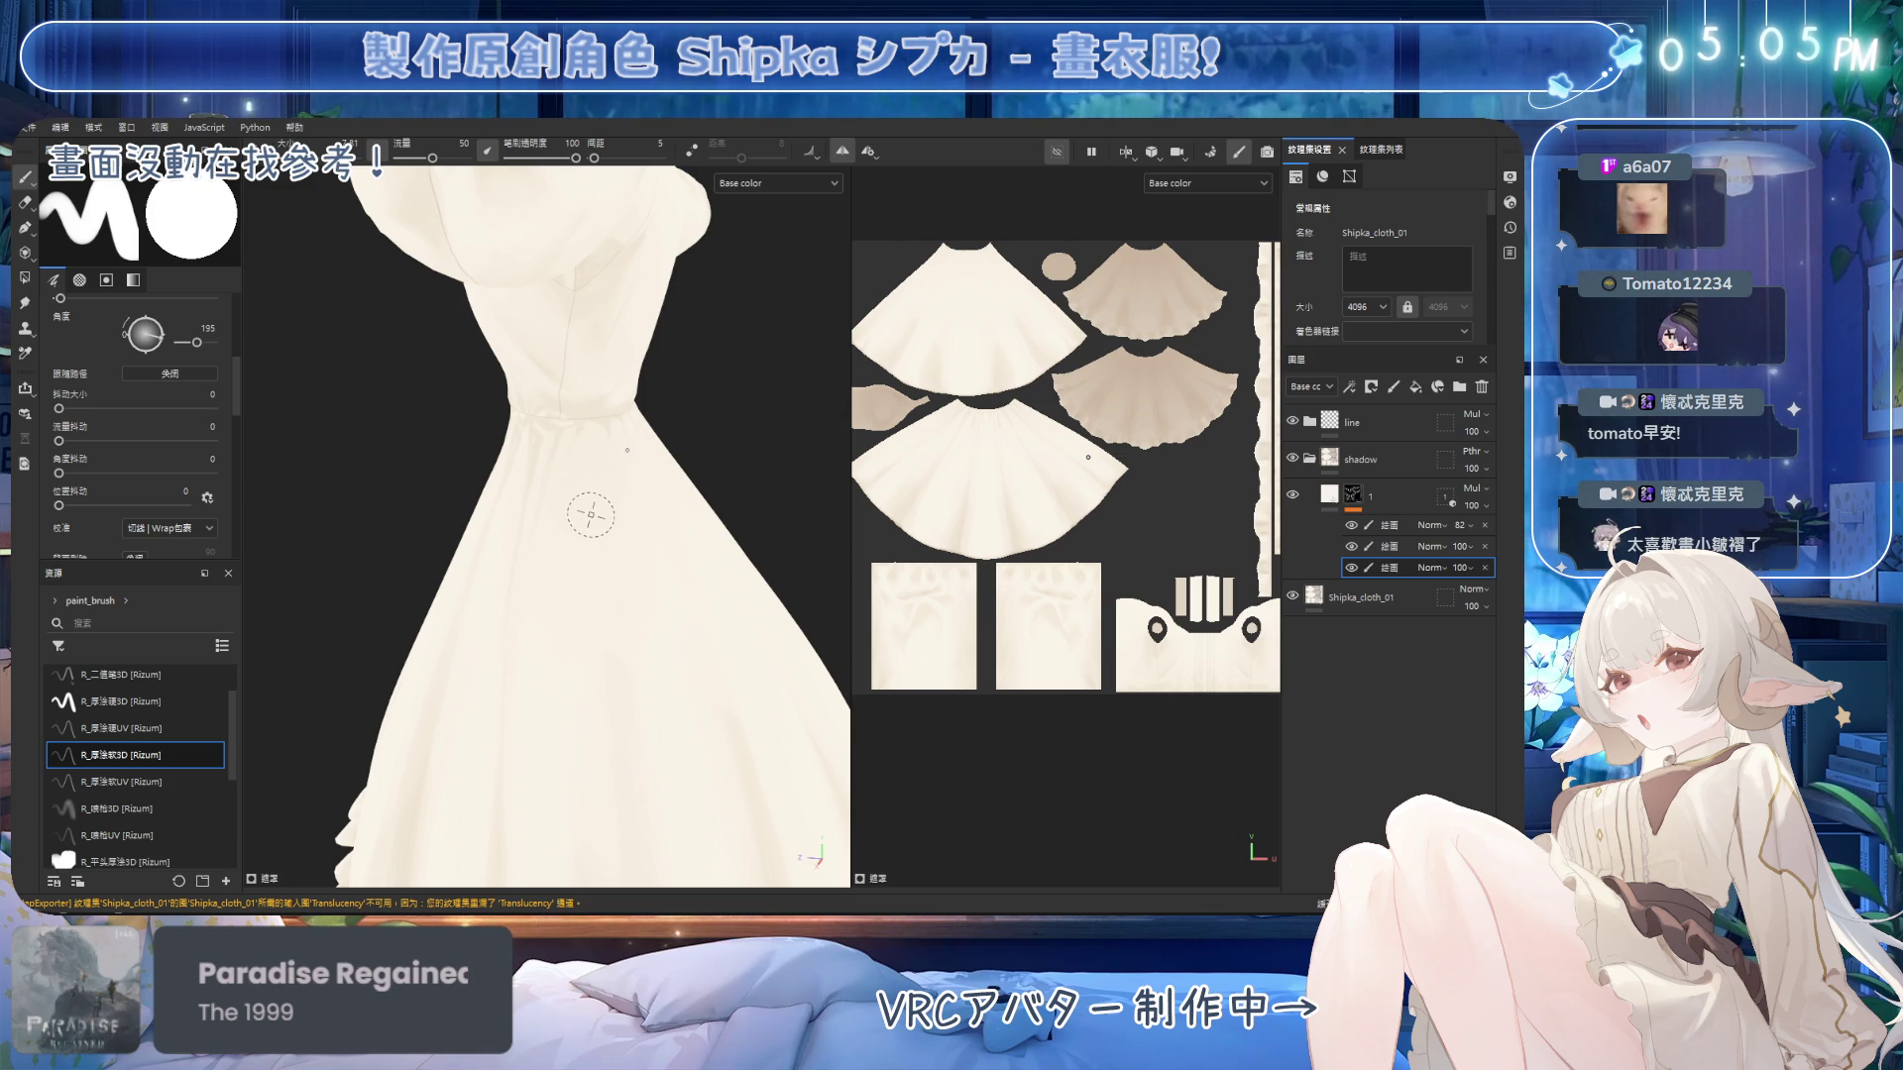
mouse_move(607, 428)
alt+mouse_down()
mouse_move(701, 400)
mouse_move(575, 414)
alt+mouse_up()
key(e)
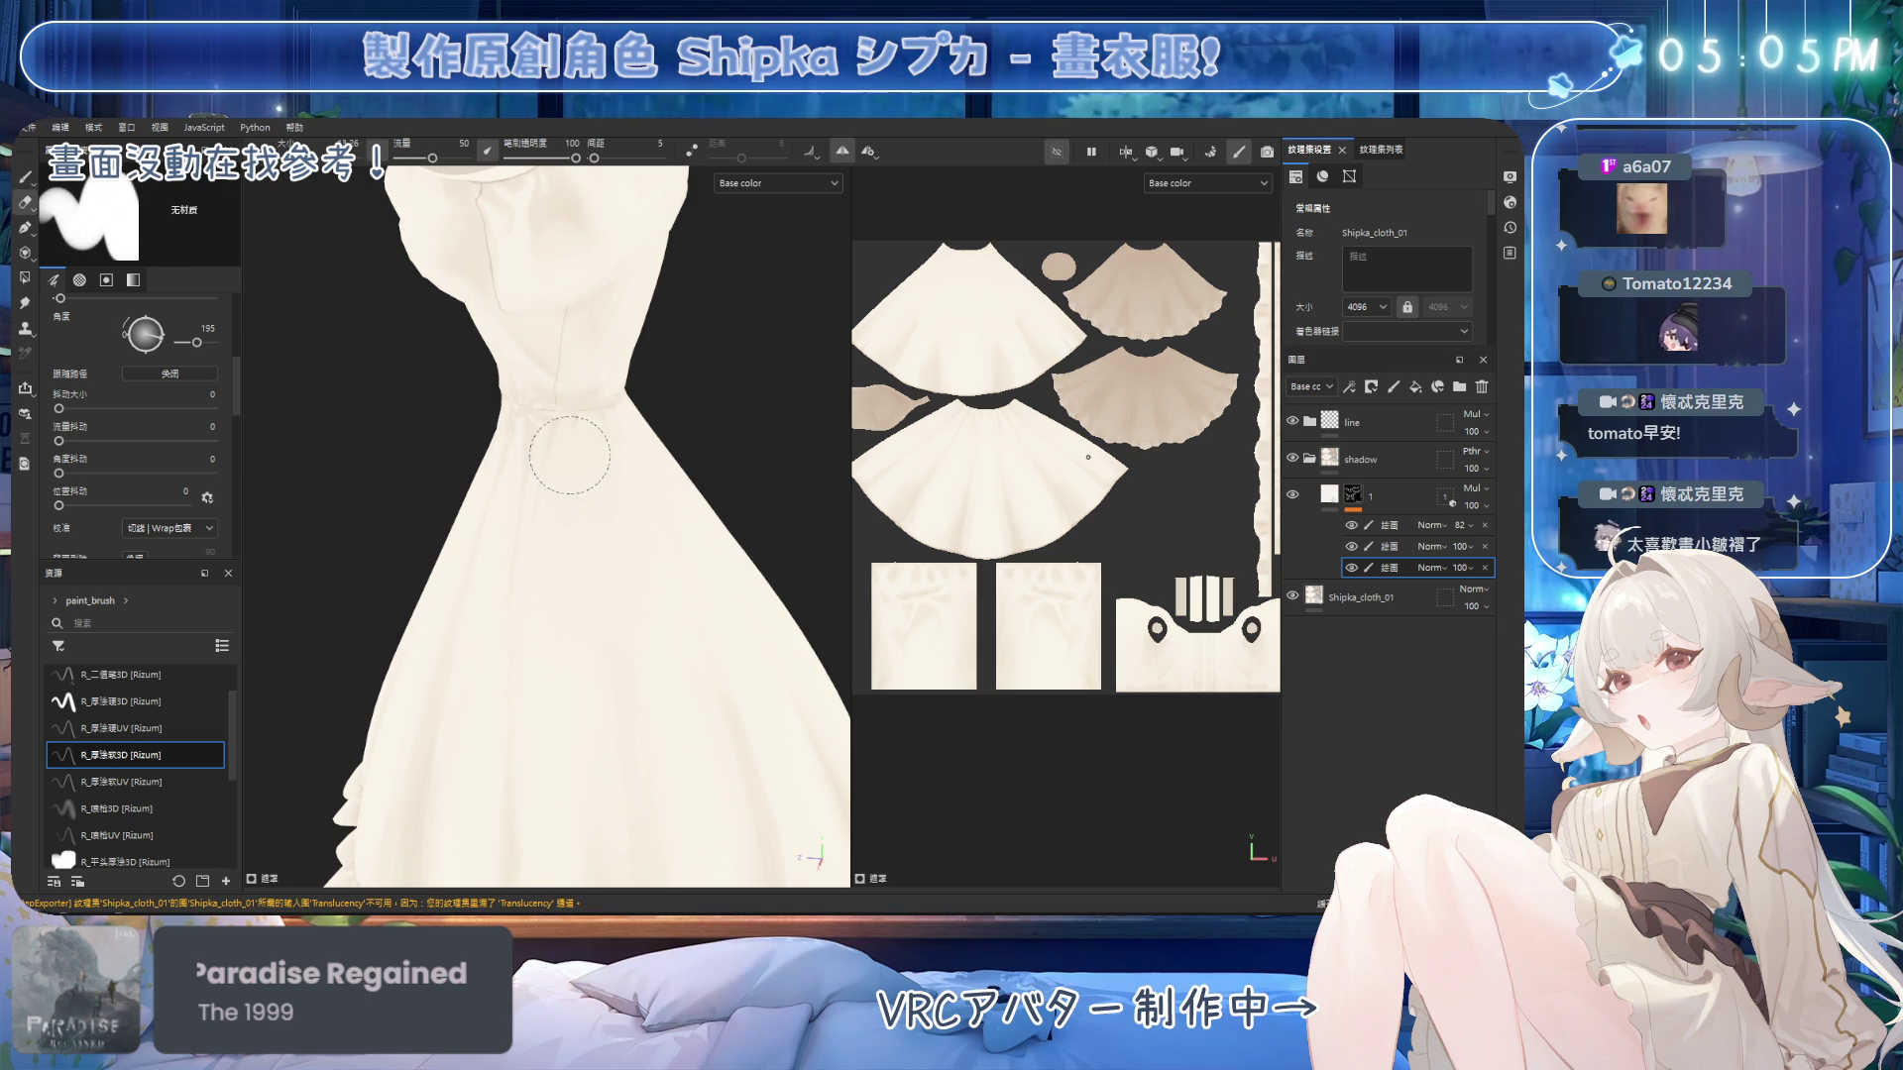
key(b)
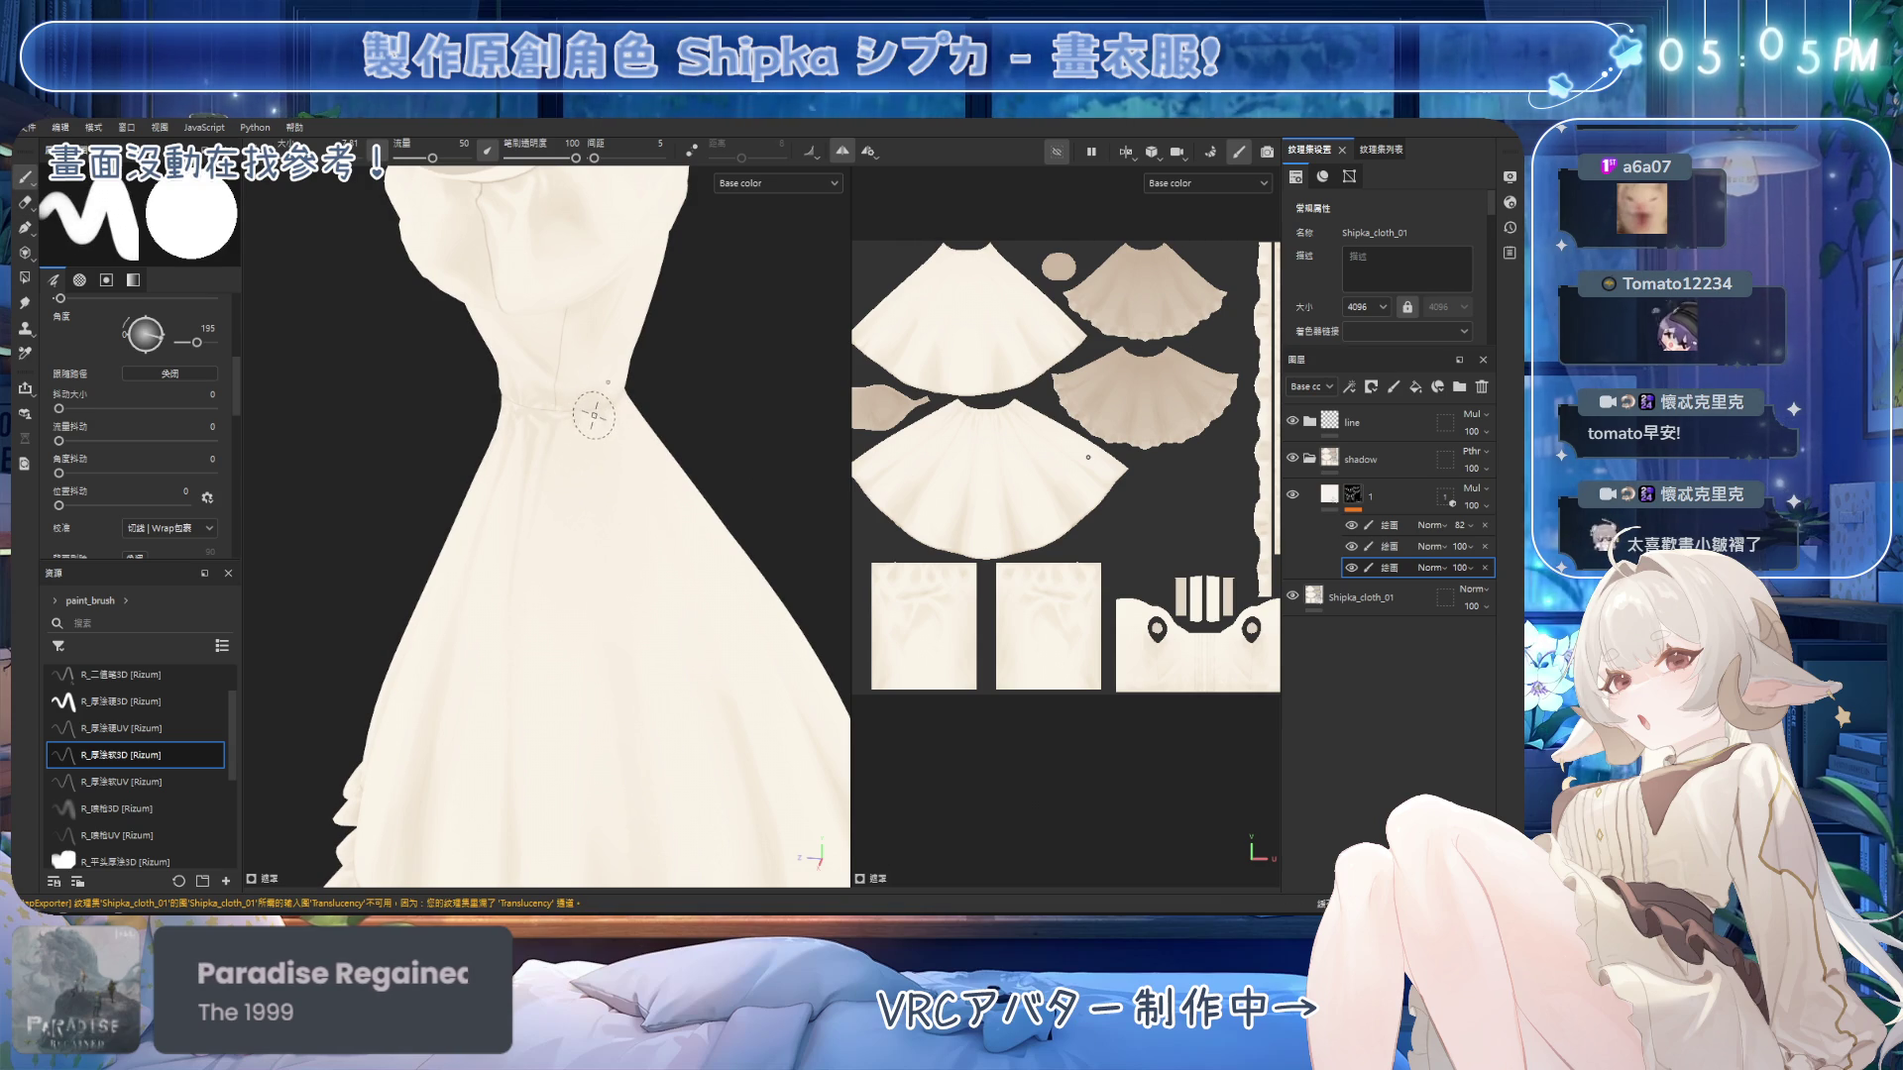
mouse_move(624, 476)
alt+mouse_down()
mouse_move(552, 317)
mouse_move(585, 366)
mouse_move(543, 422)
alt+mouse_up()
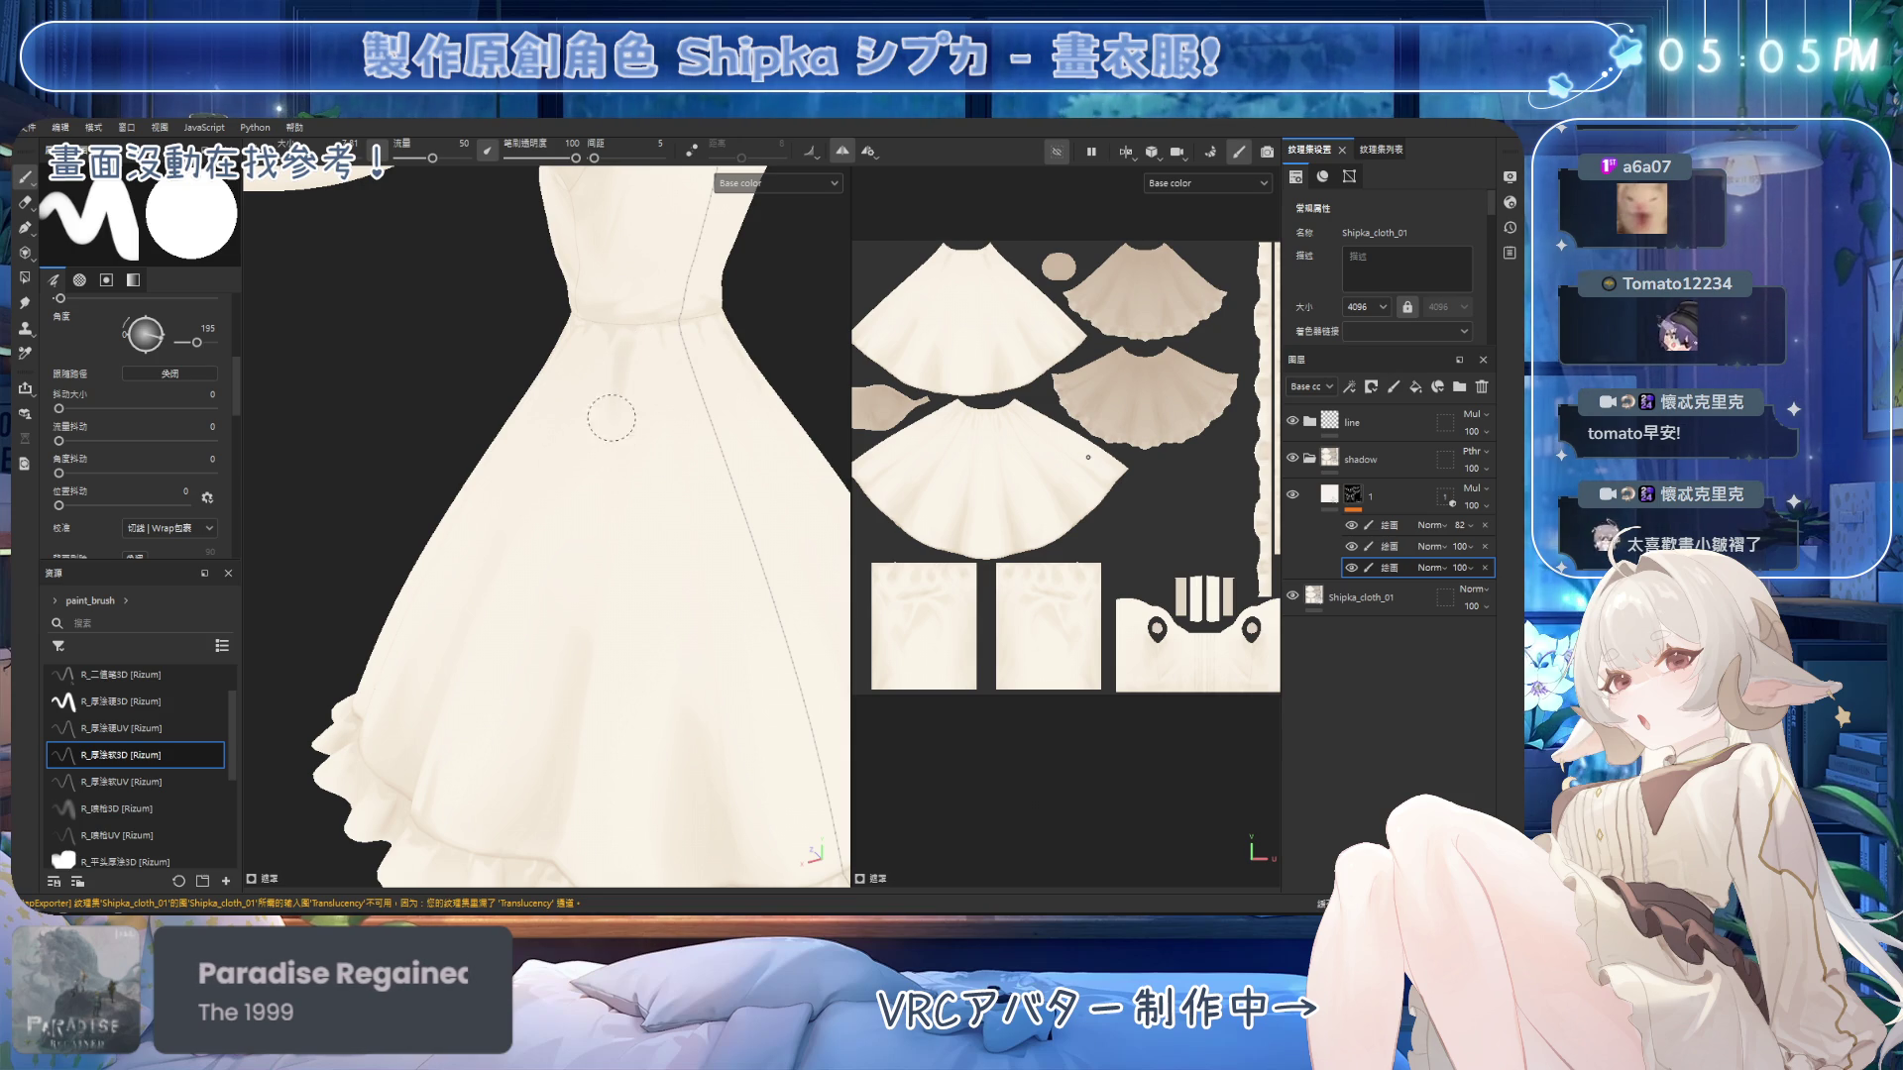
Enlarge the paint brush twice with ] and frame the bodice and skirt in a close front view.
mouse_move(628, 454)
alt+mouse_down()
mouse_move(586, 417)
mouse_move(622, 420)
alt+mouse_up()
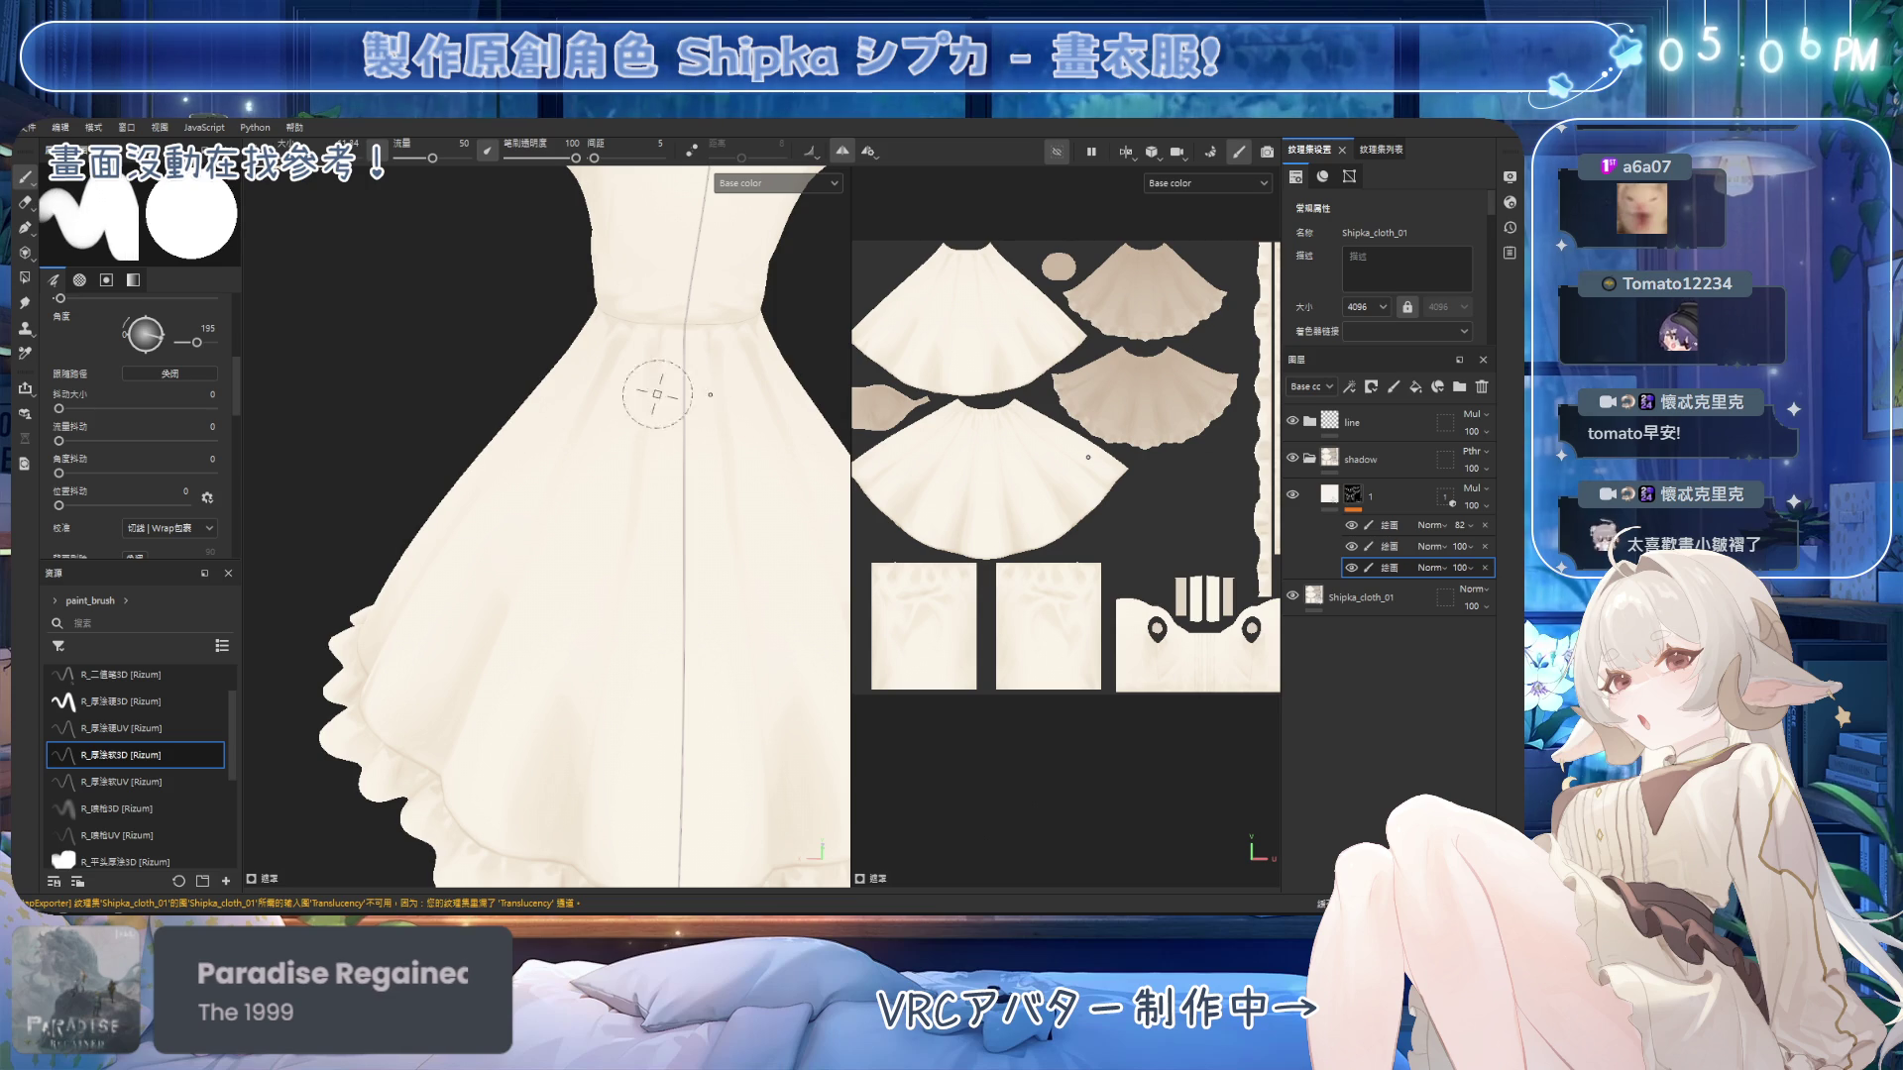
alt+drag(625, 488, 567, 415)
key(bracketright)
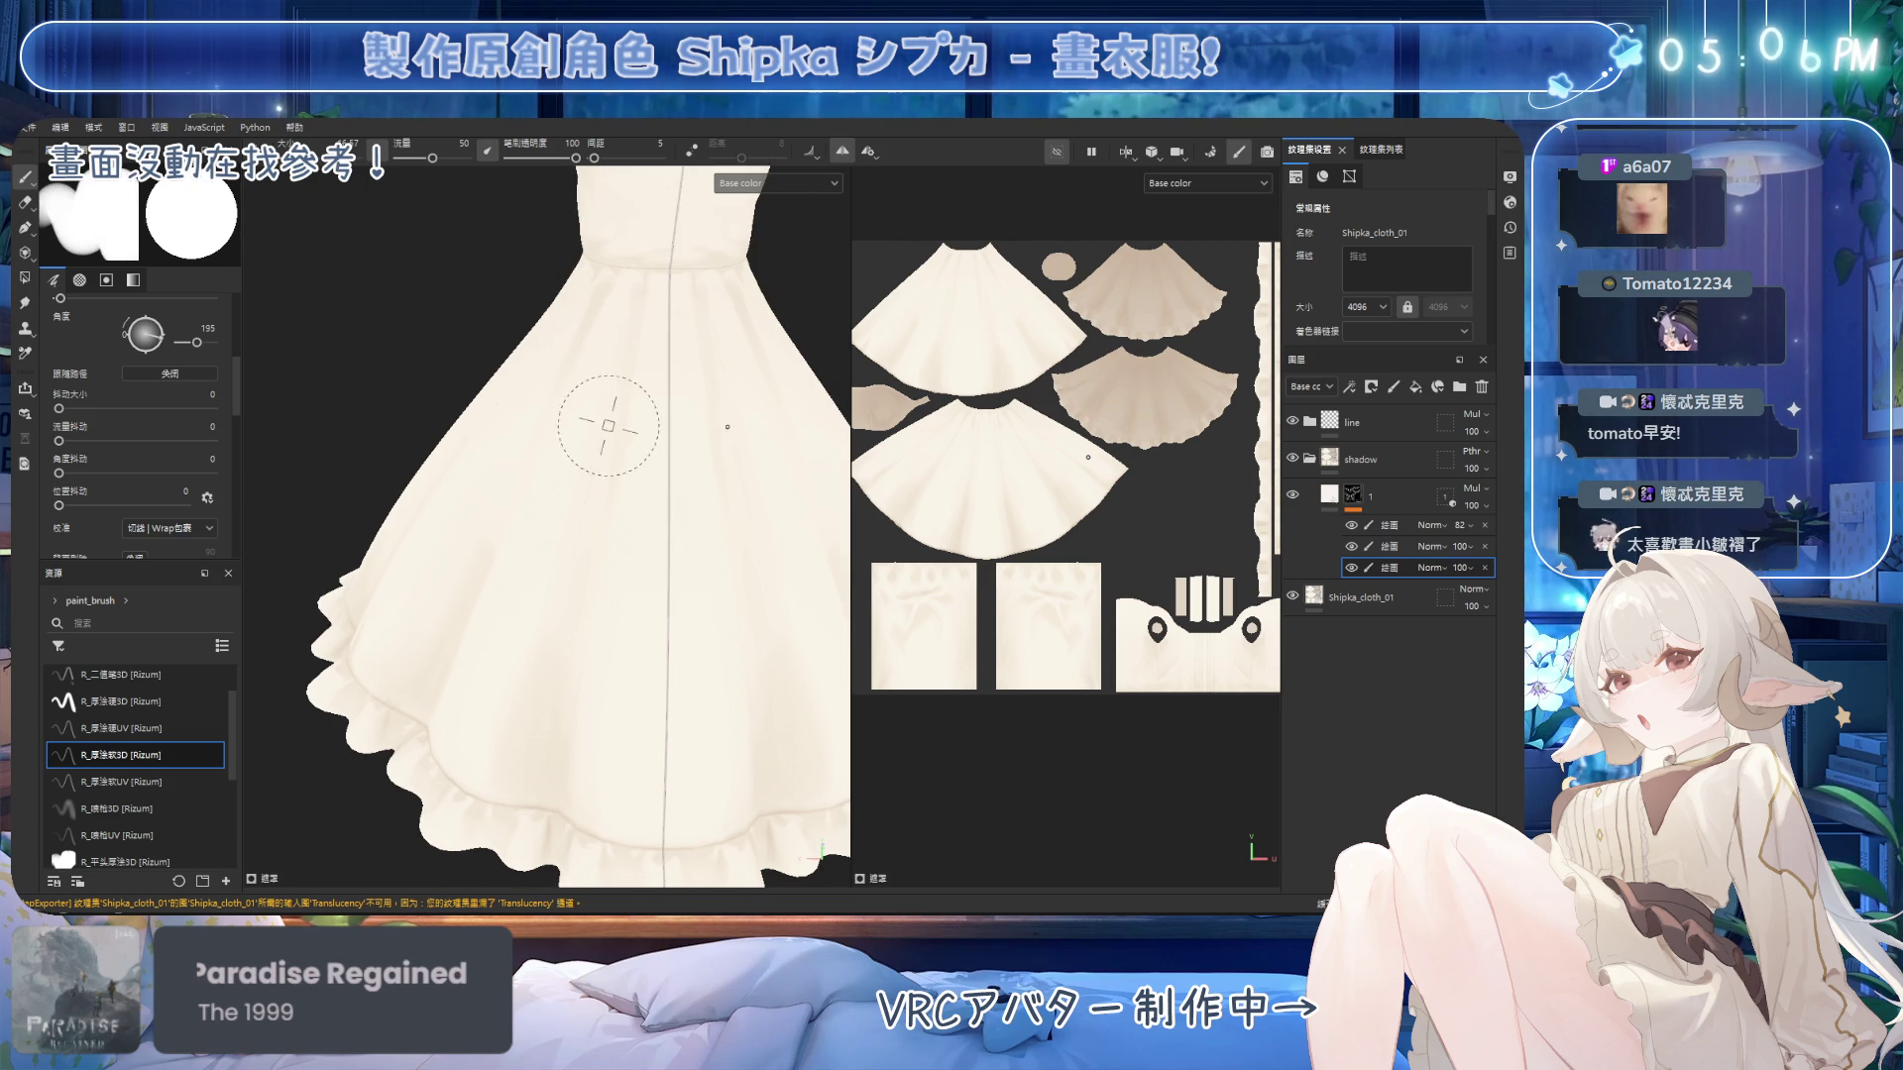
mouse_move(597, 512)
alt+mouse_down()
mouse_move(565, 634)
mouse_move(624, 654)
mouse_move(571, 340)
alt+mouse_up()
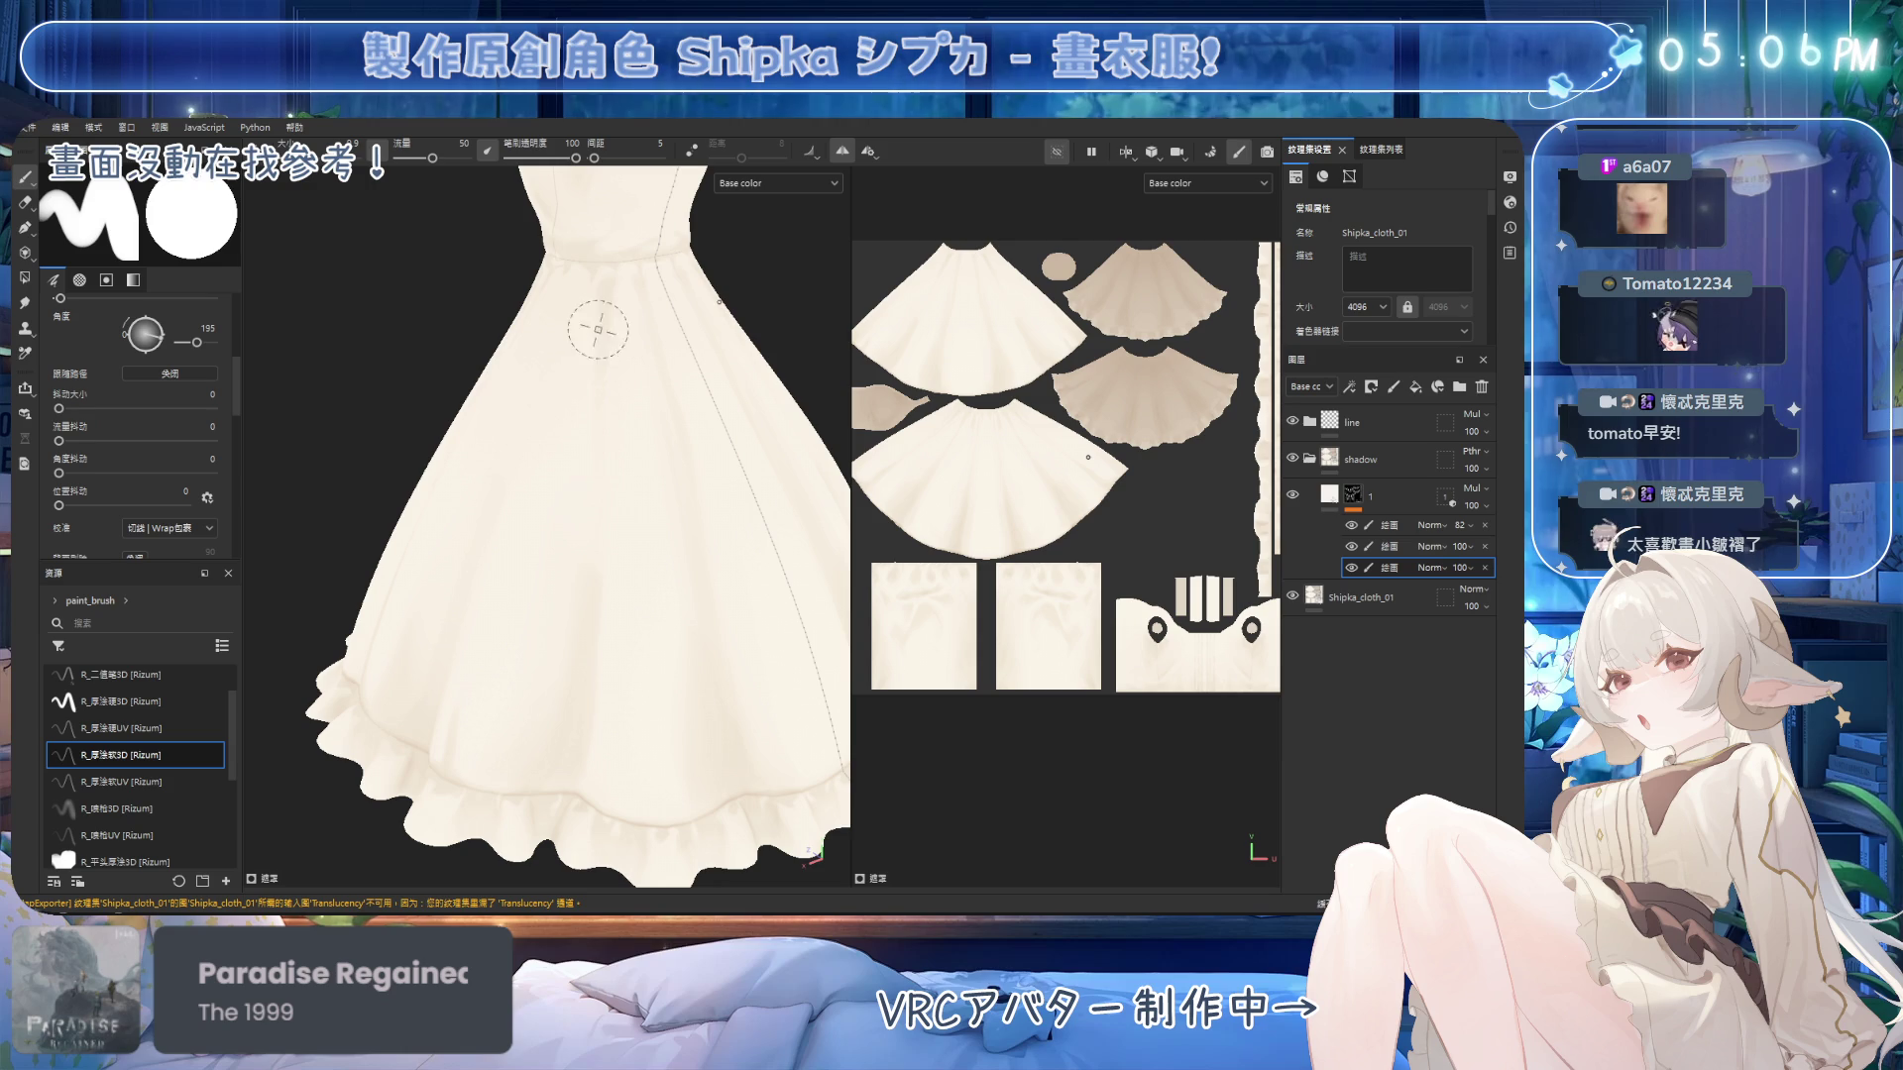
key(bracketright)
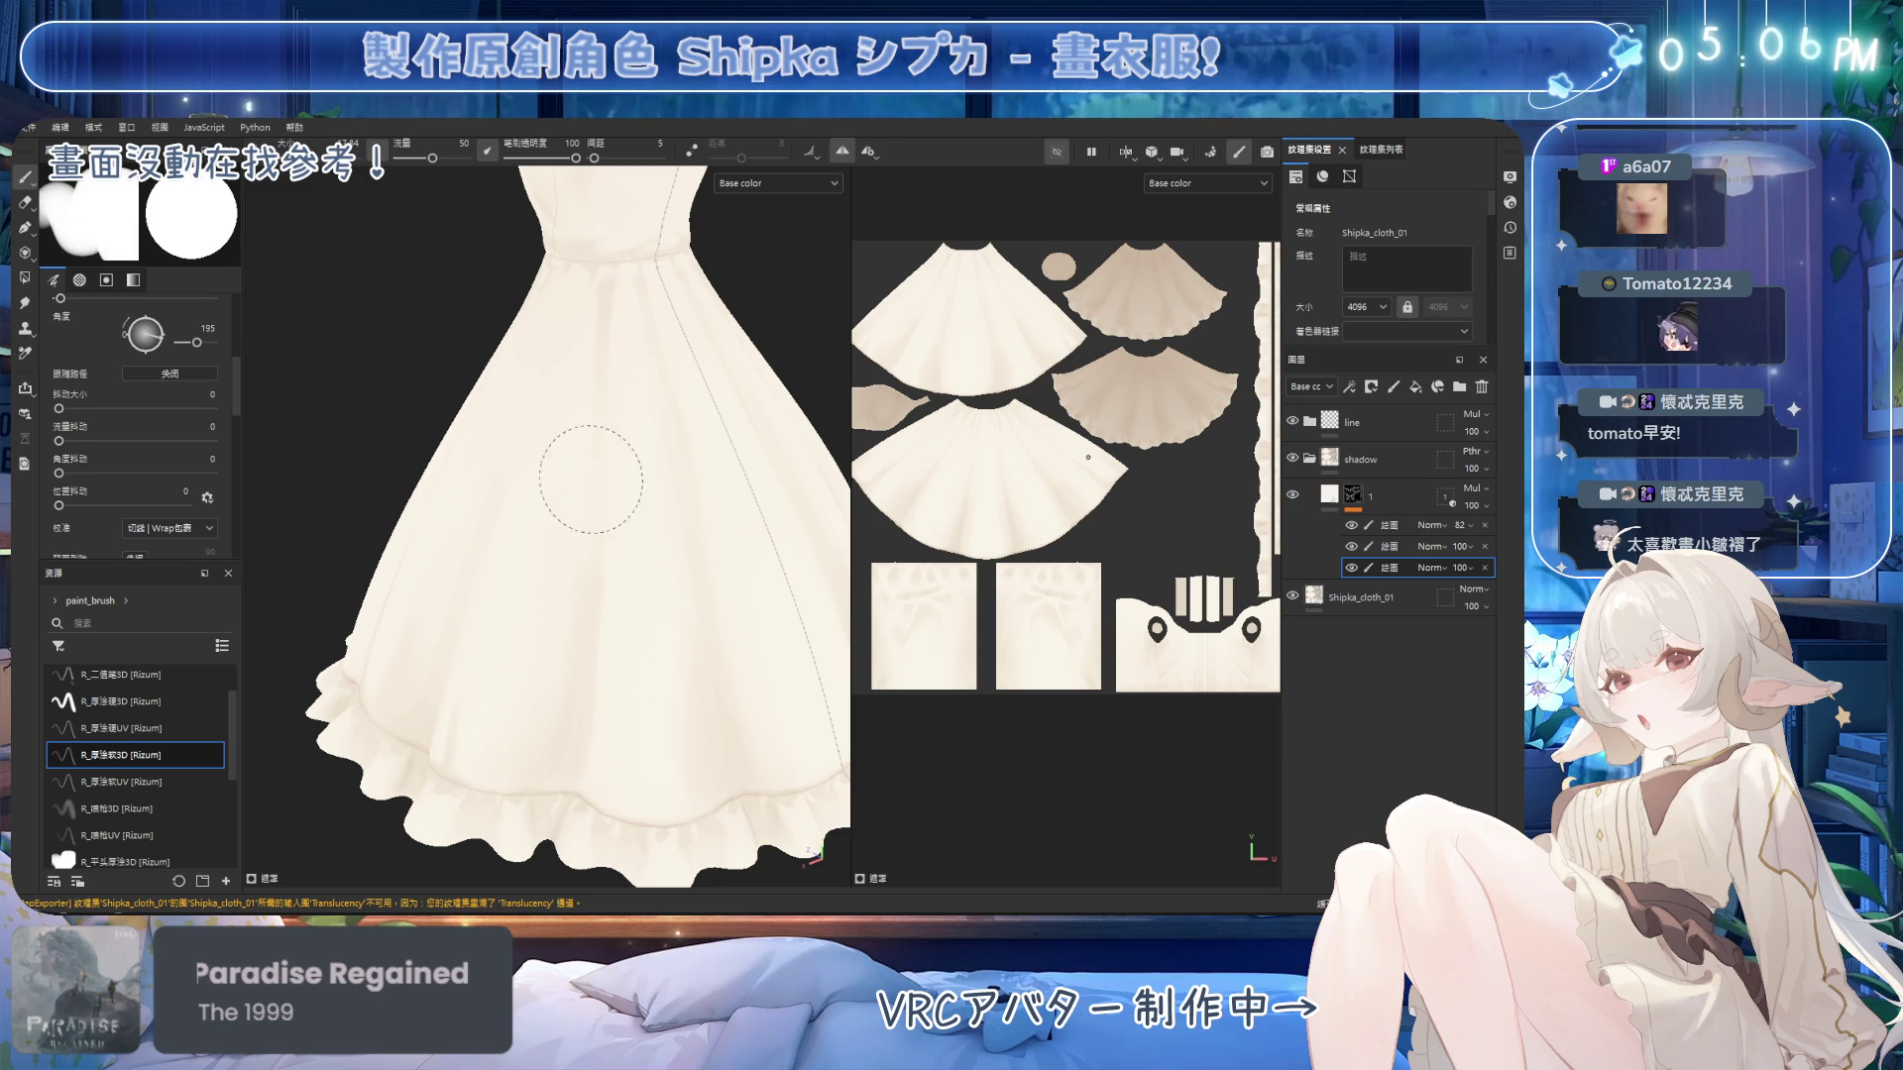
alt+drag(565, 480, 748, 476)
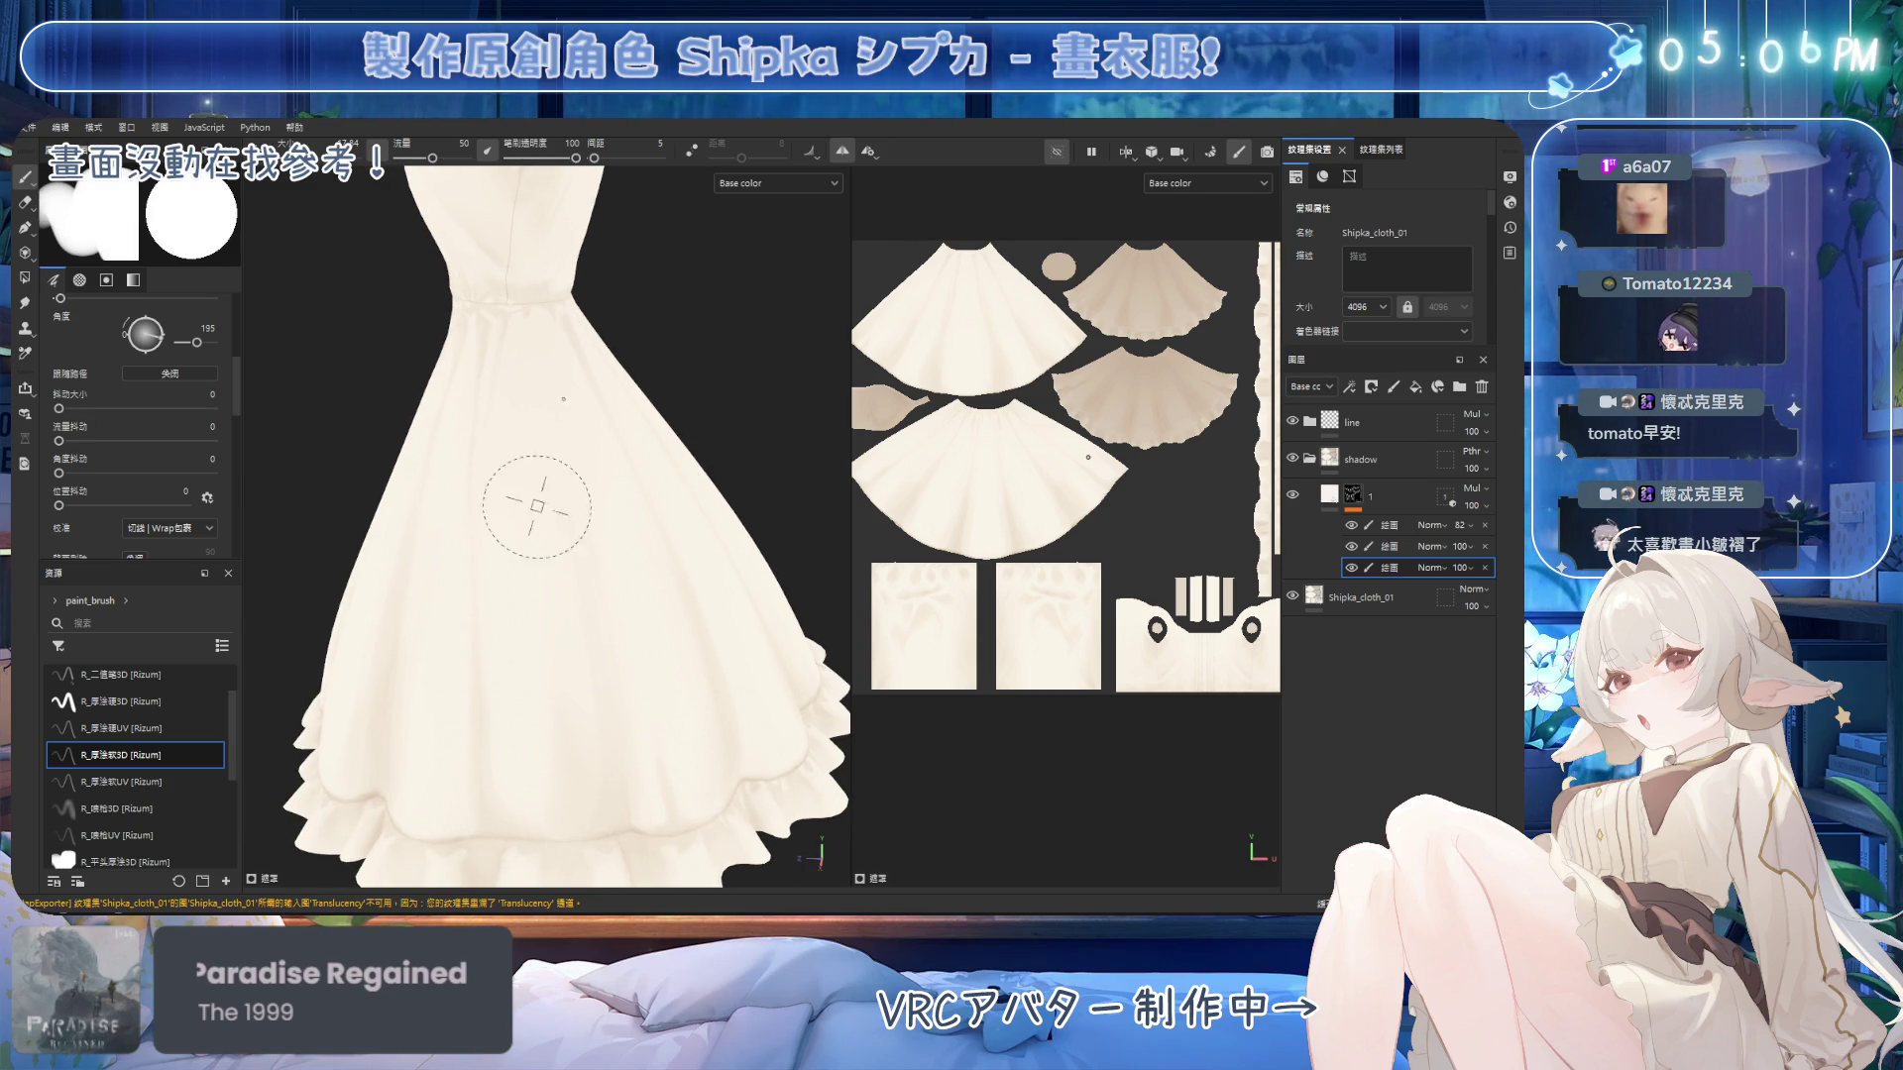
scroll(495, 451, up, 4)
mouse_move(530, 443)
alt+mouse_down()
mouse_move(615, 318)
mouse_move(642, 369)
mouse_move(614, 325)
alt+mouse_up()
mouse_move(597, 350)
alt+mouse_down()
mouse_move(585, 317)
mouse_move(510, 329)
alt+mouse_up()
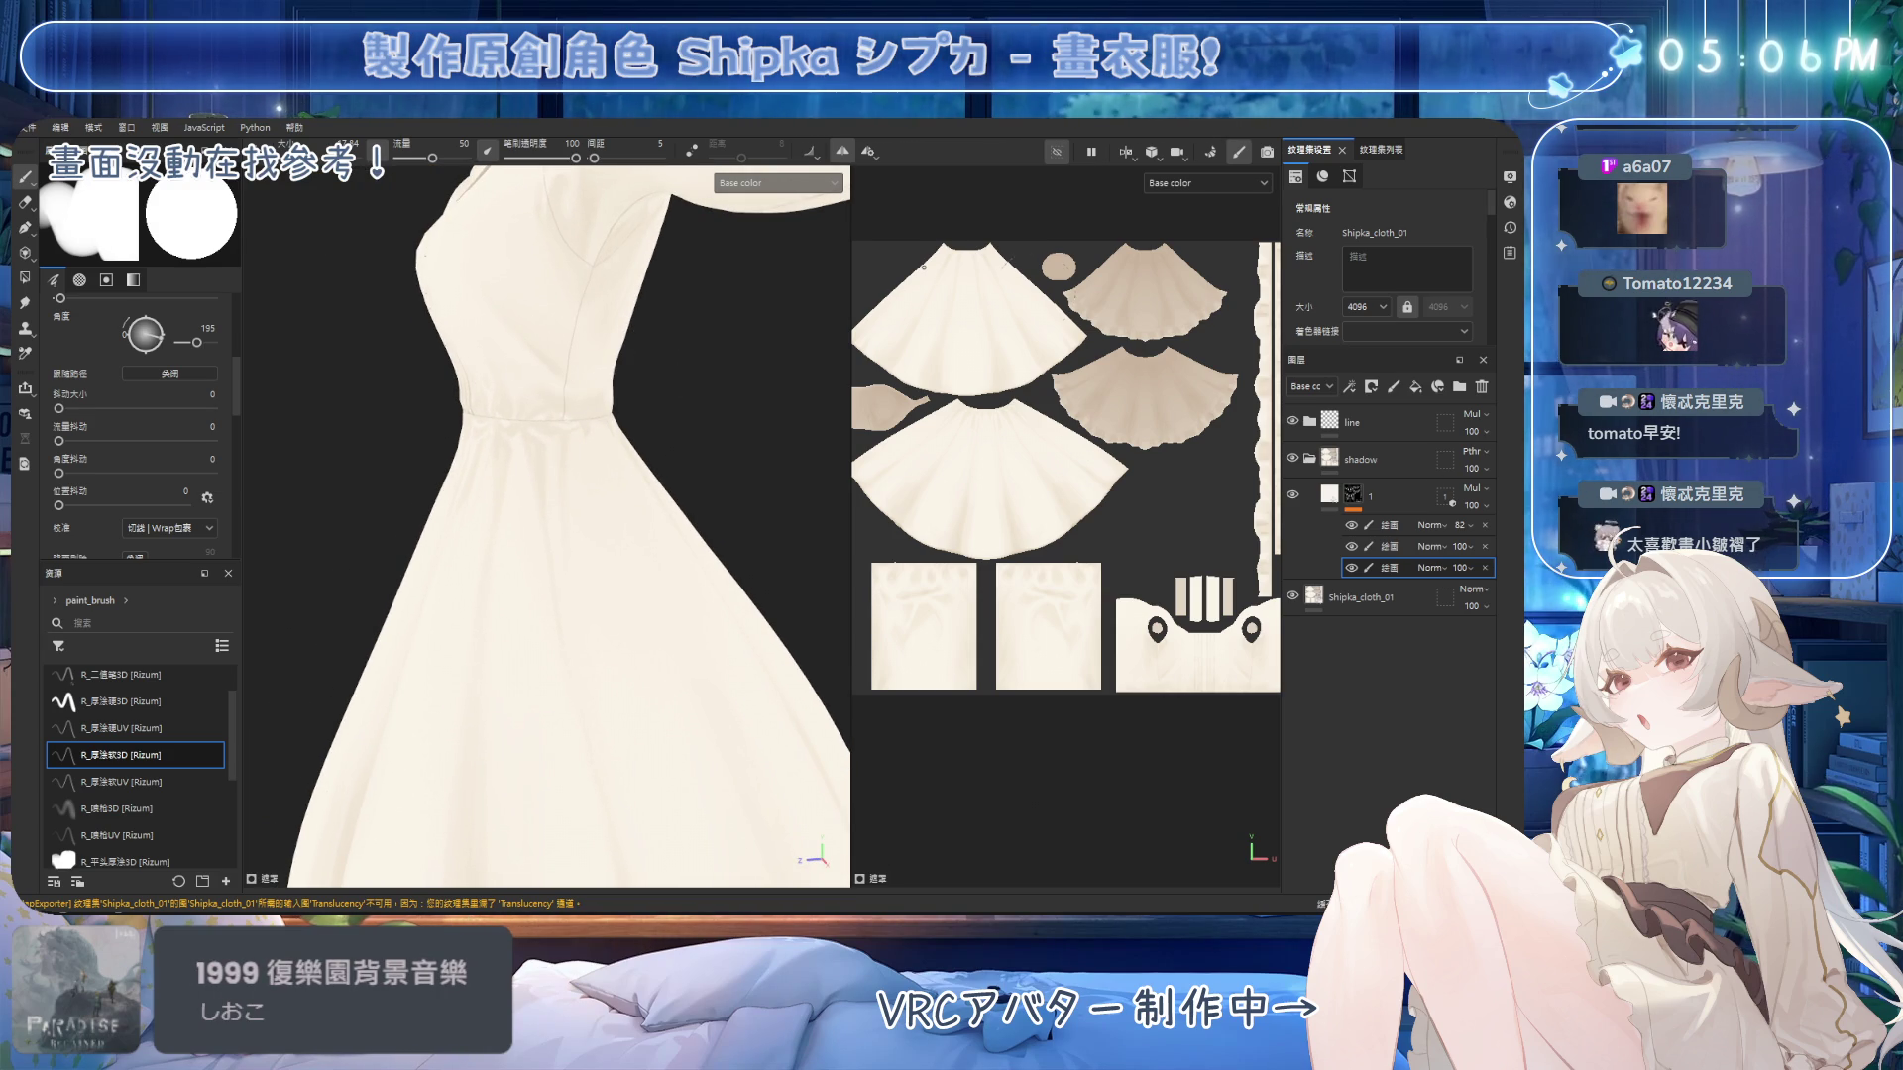
mouse_move(614, 319)
alt+mouse_down()
mouse_move(634, 396)
mouse_move(628, 637)
mouse_move(618, 403)
alt+mouse_up()
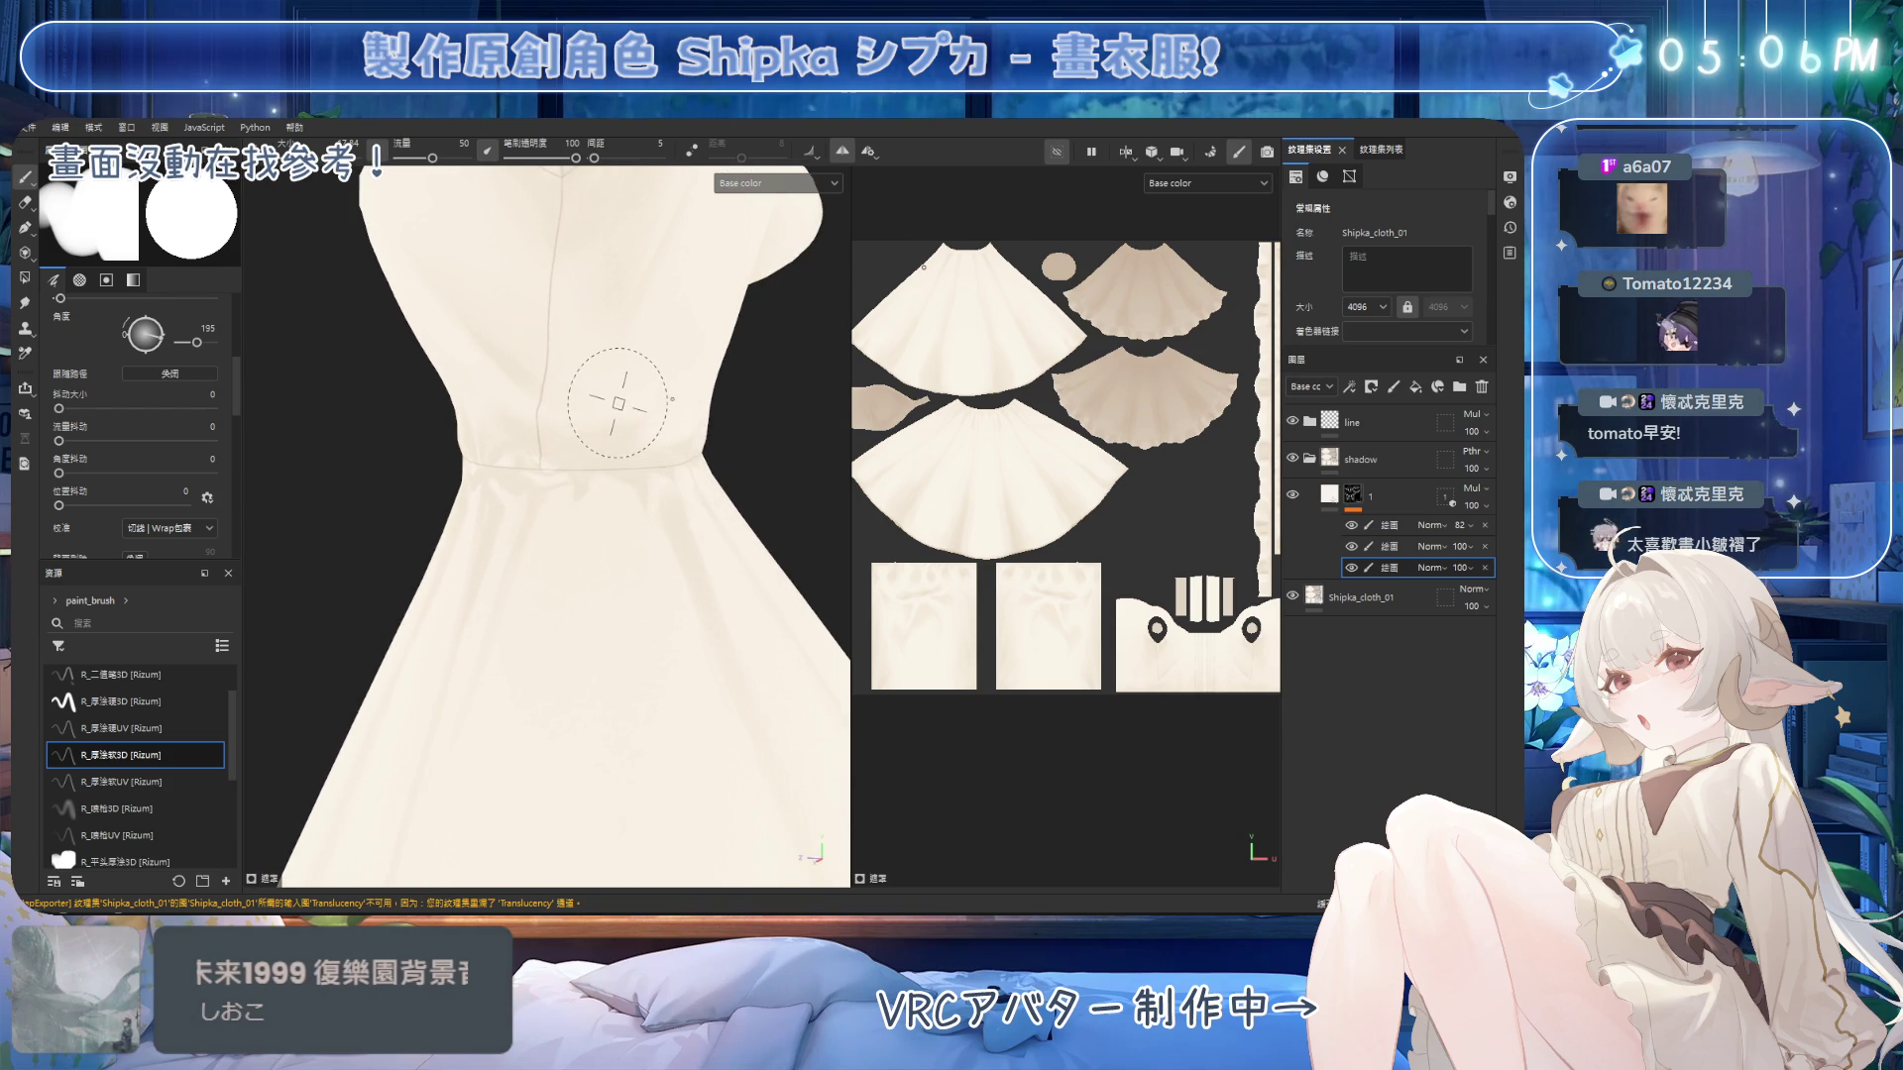
Shrink the brush and select the soft R_厚塗軟3D brush for painting.
key(bracketleft)
key(bracketleft)
key(bracketleft)
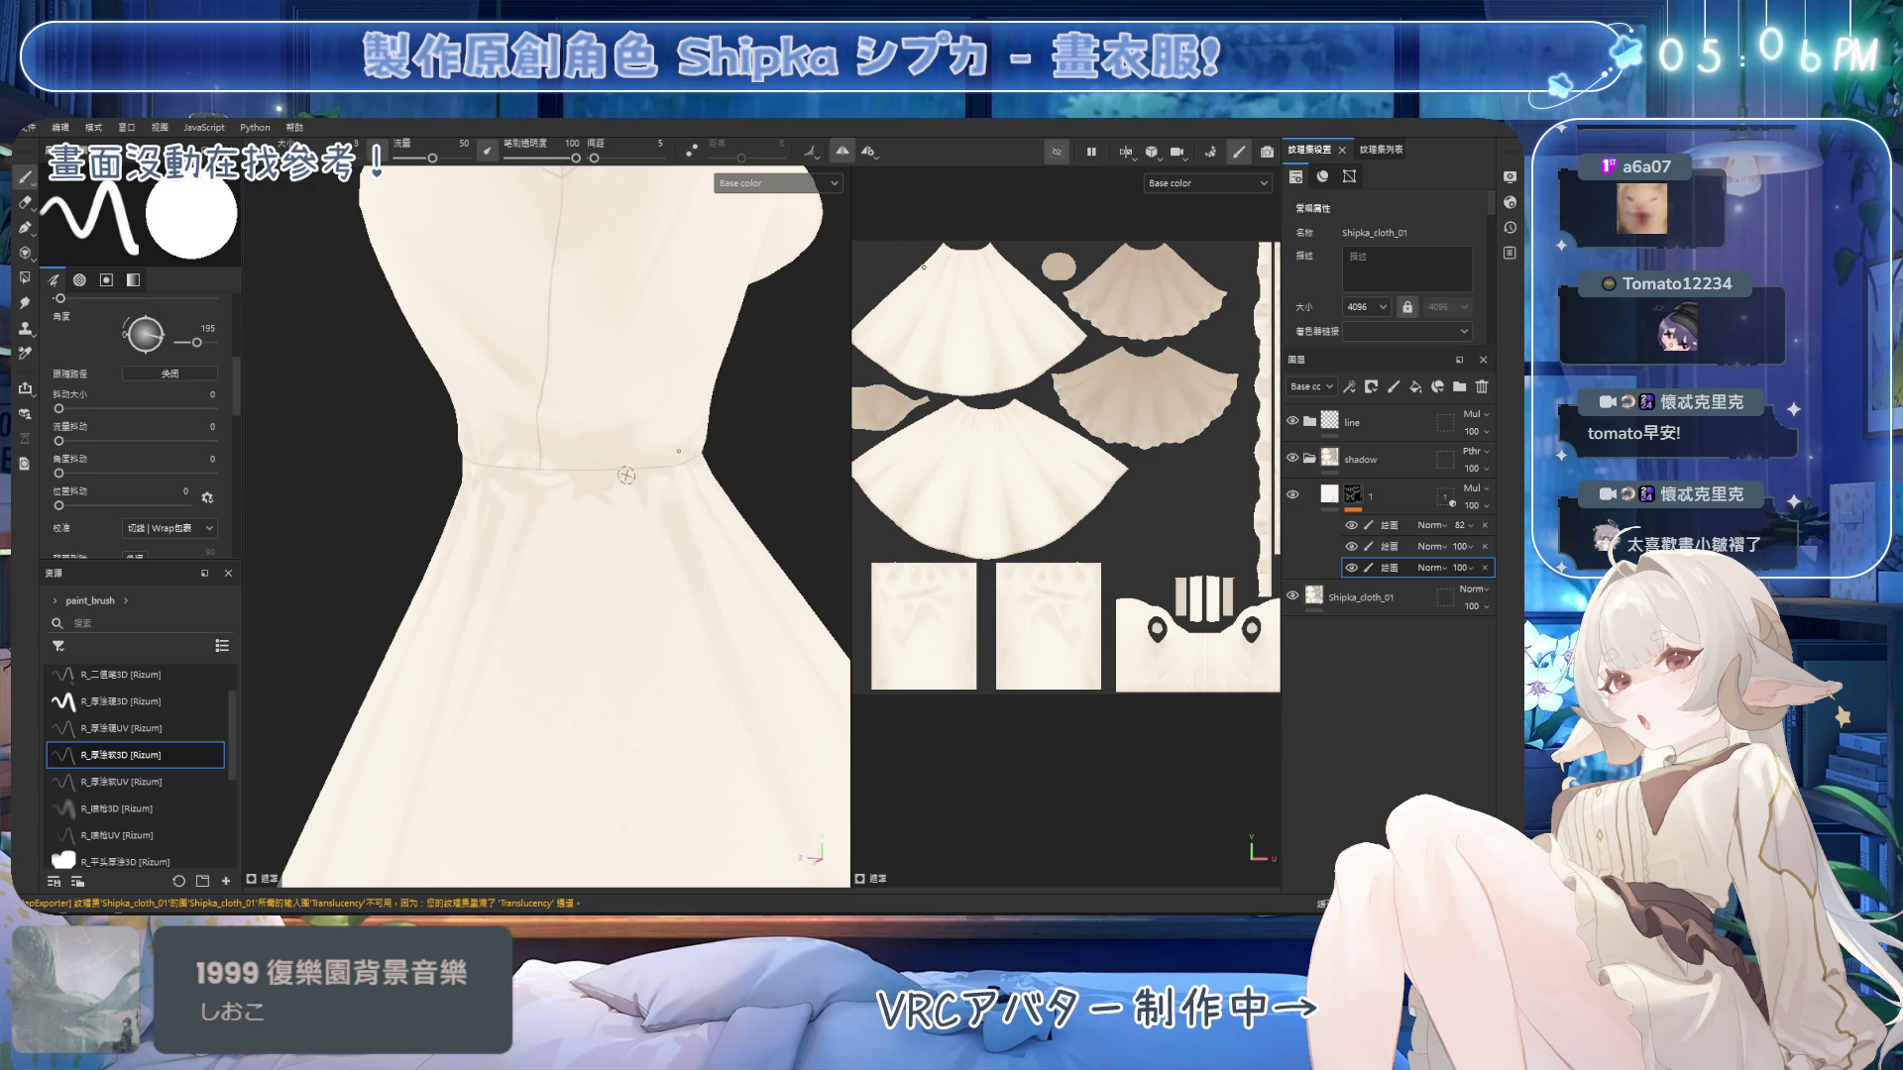
key(2)
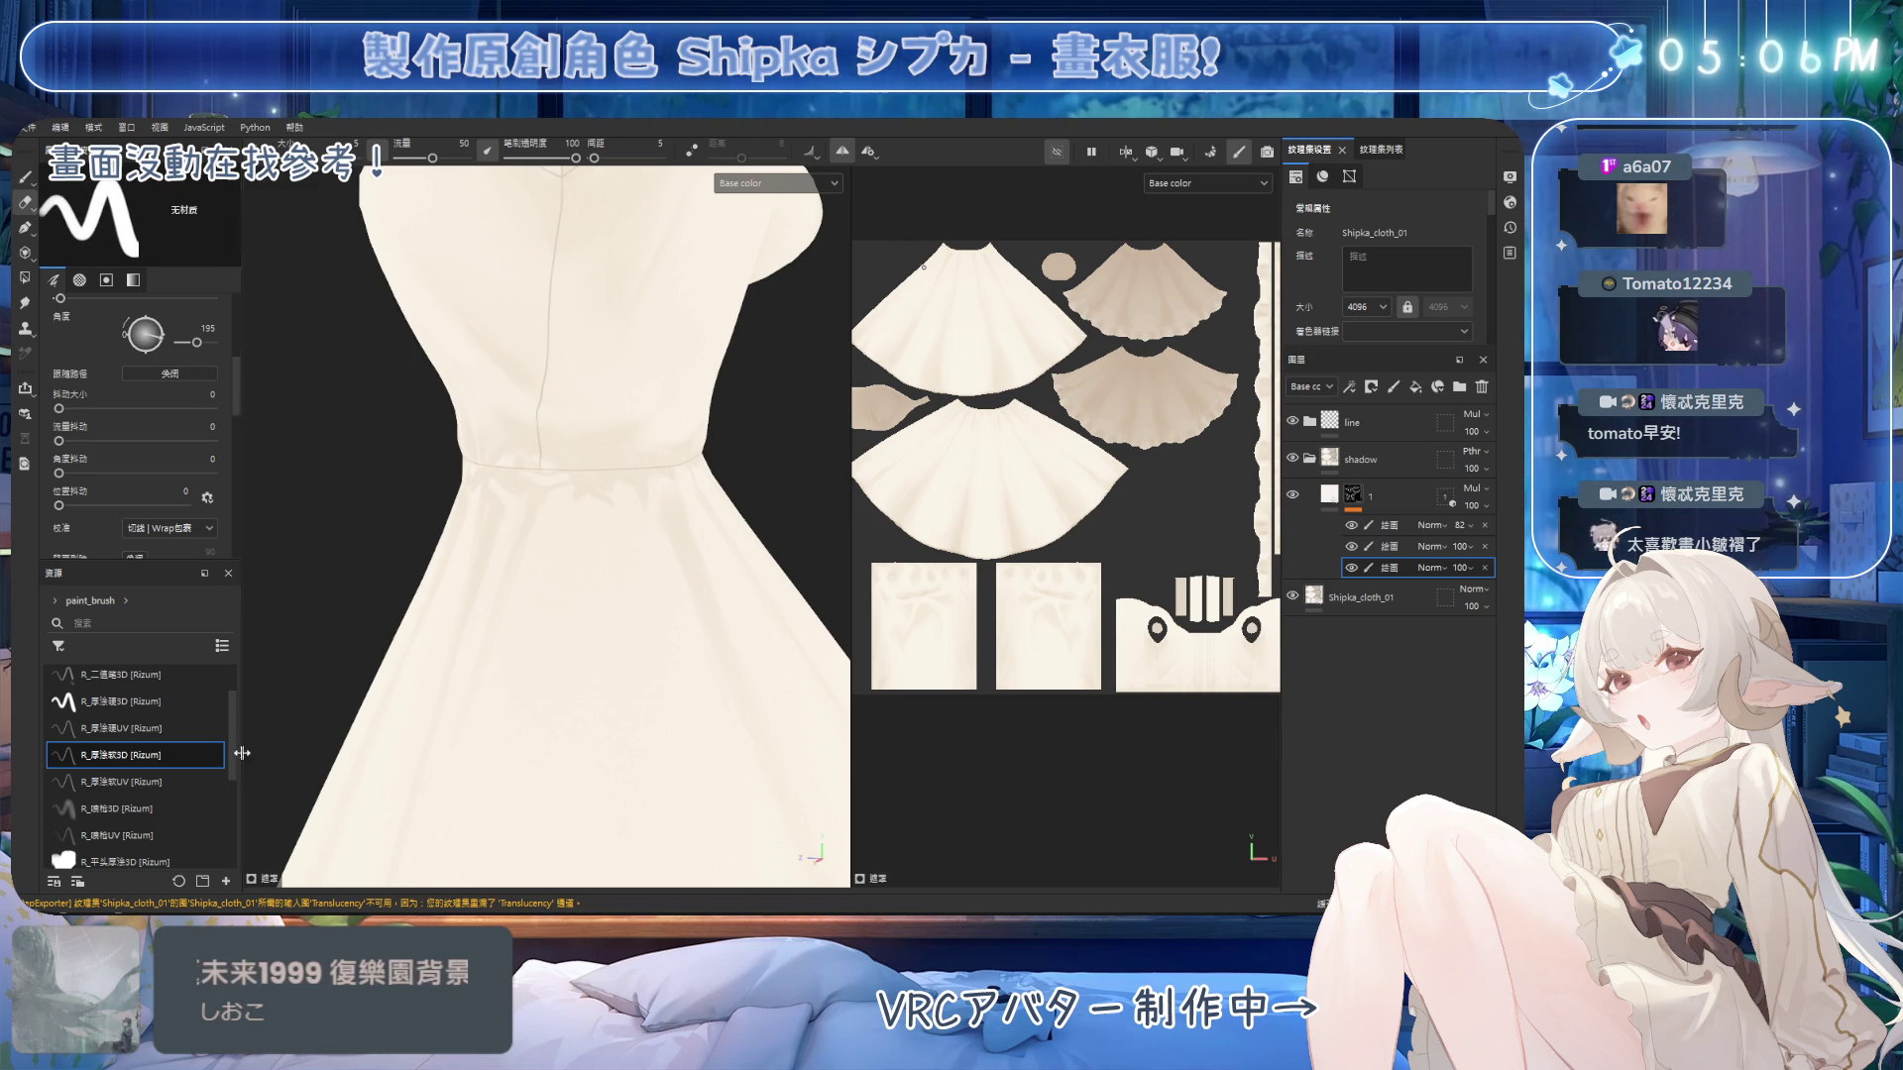
click(189, 755)
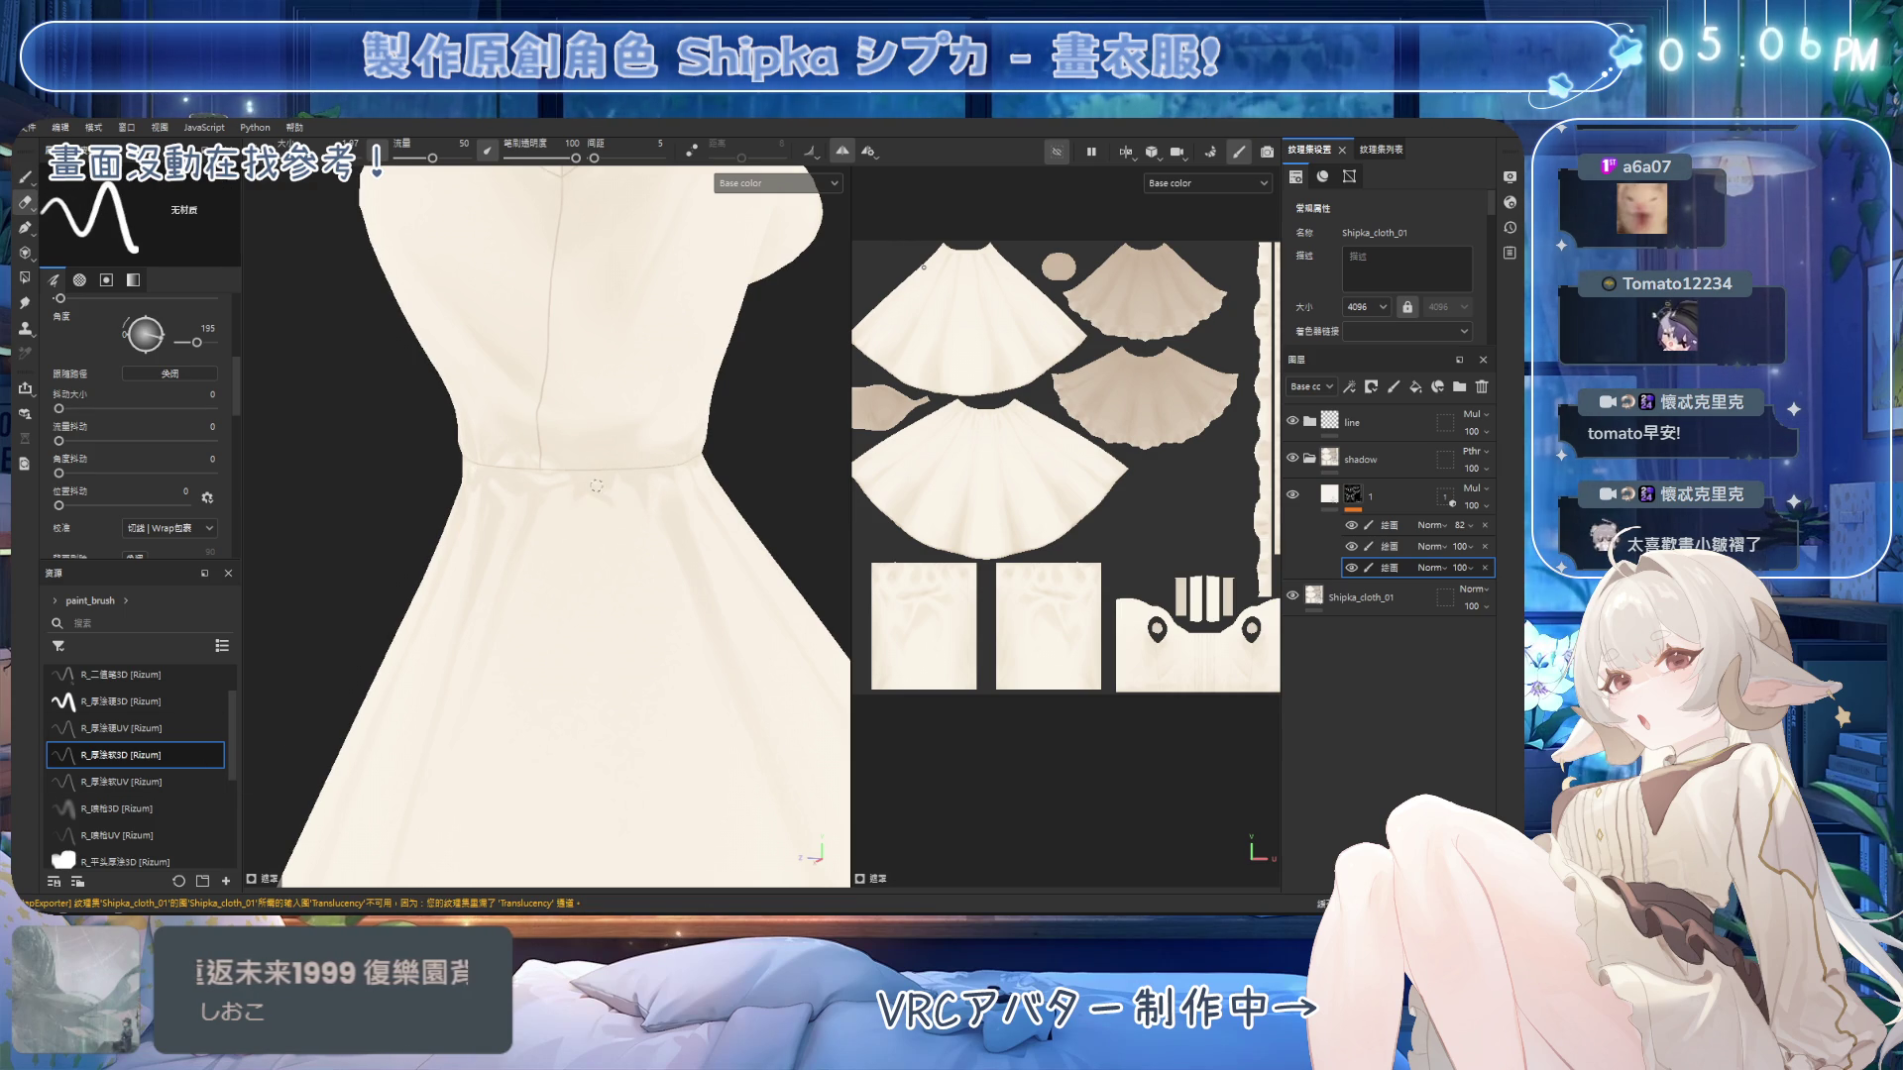
mouse_move(622, 478)
alt+mouse_down()
mouse_move(535, 480)
mouse_move(542, 496)
alt+mouse_up()
key(1)
Paint soft shadows under the waist seam with an enlarged brush, erasing edges clean.
key(2)
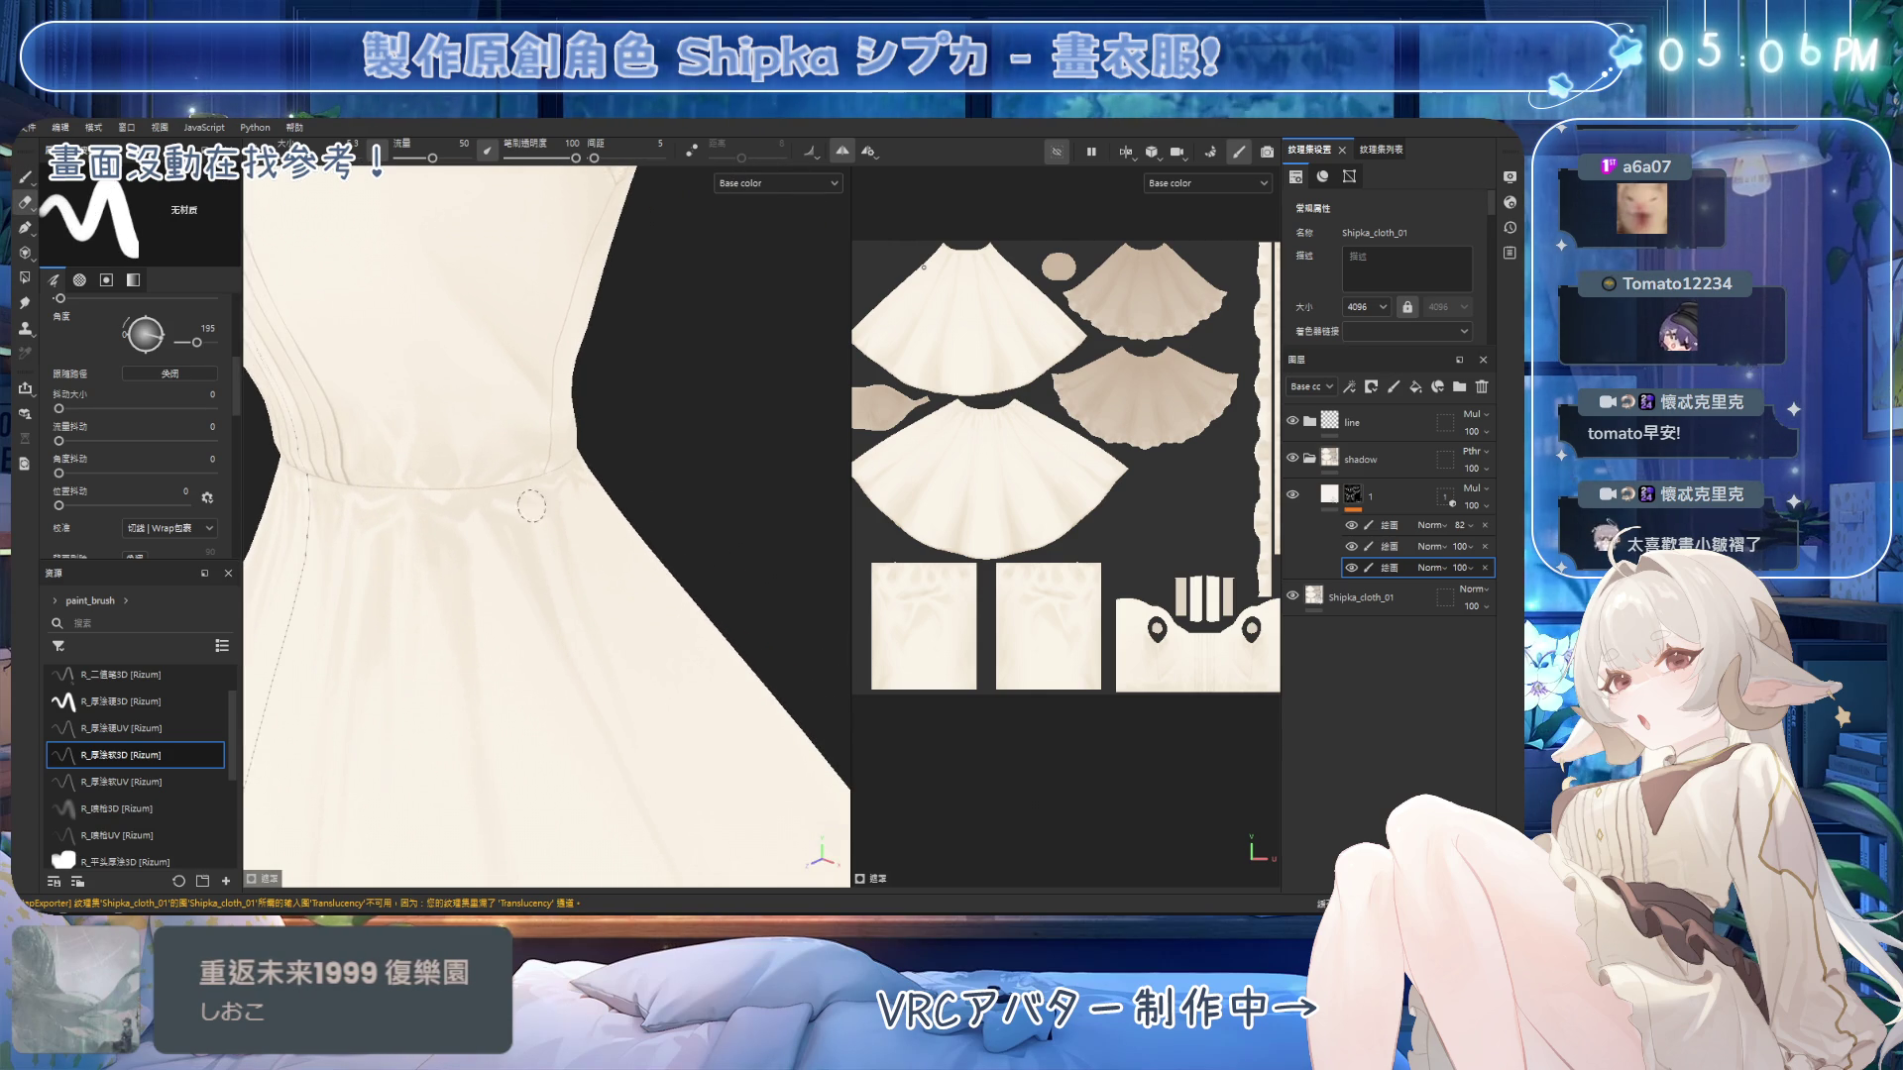
key(1)
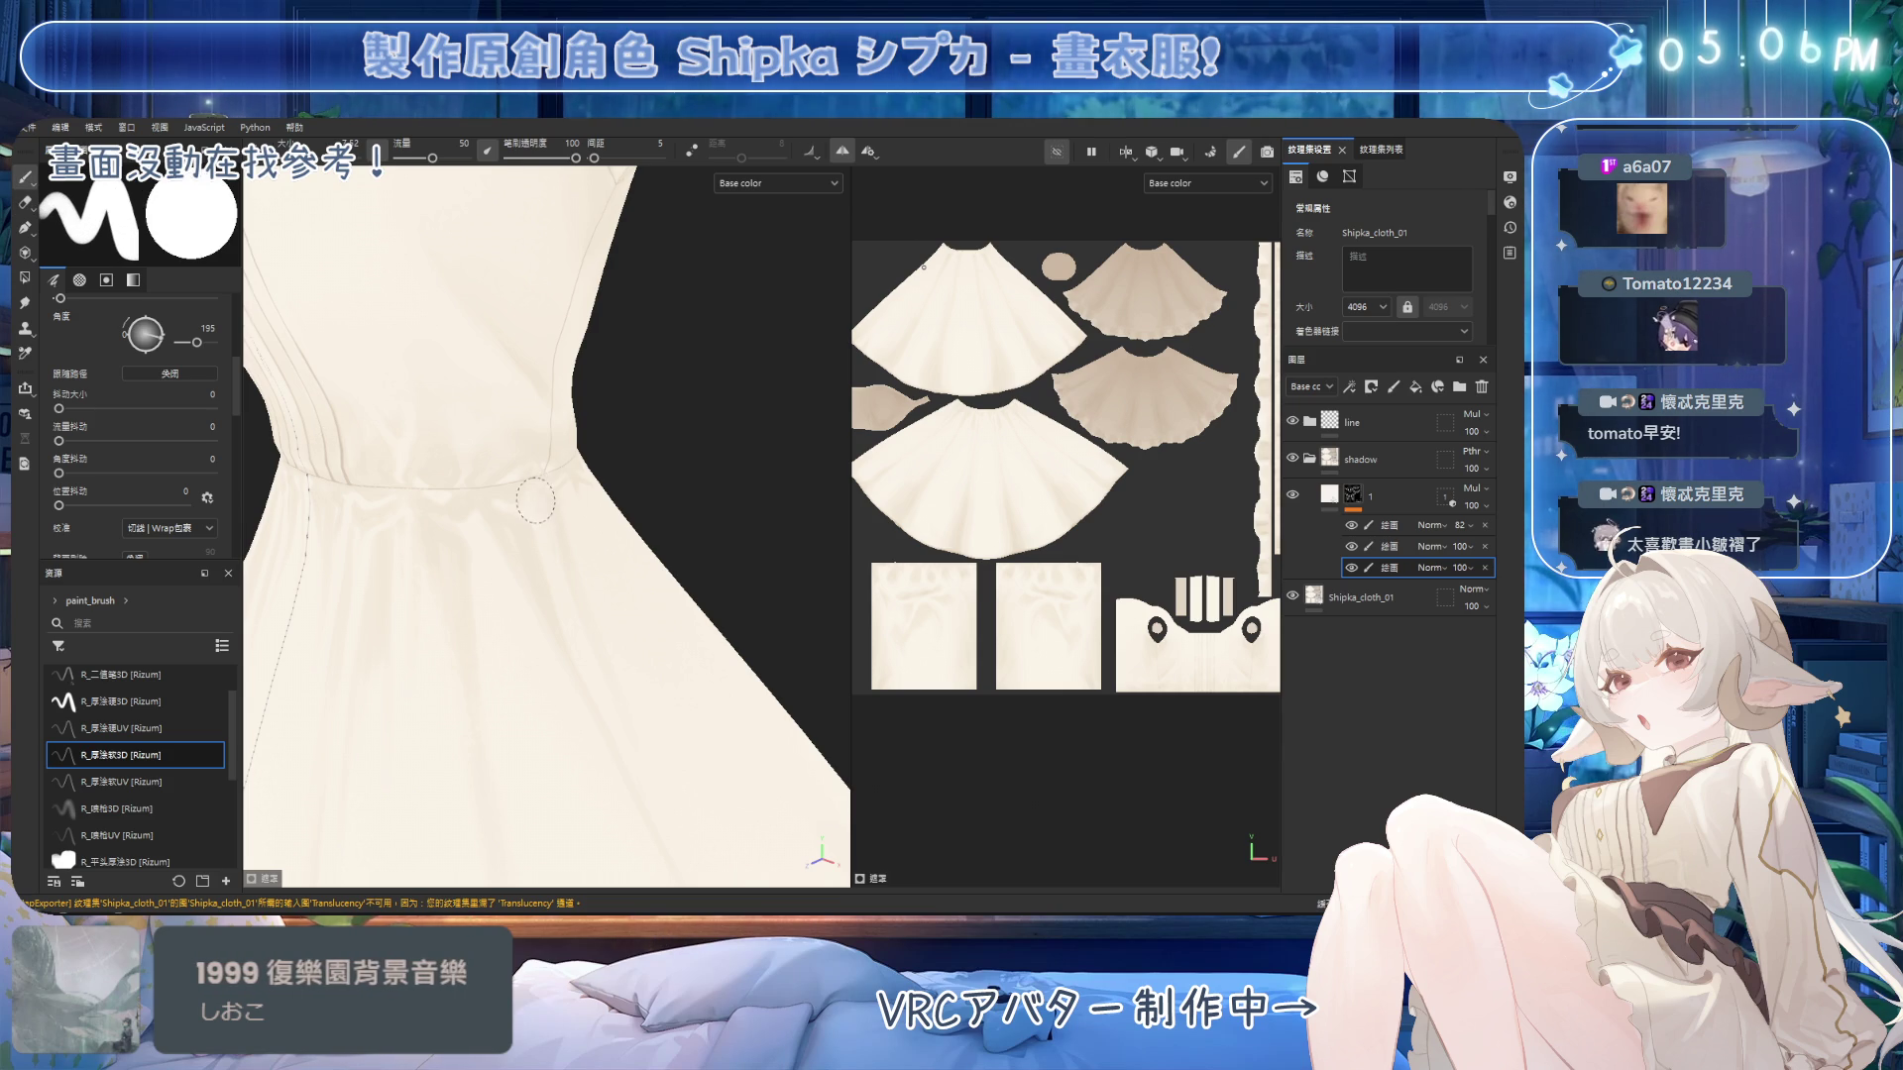
alt+drag(637, 517, 546, 531)
key(])
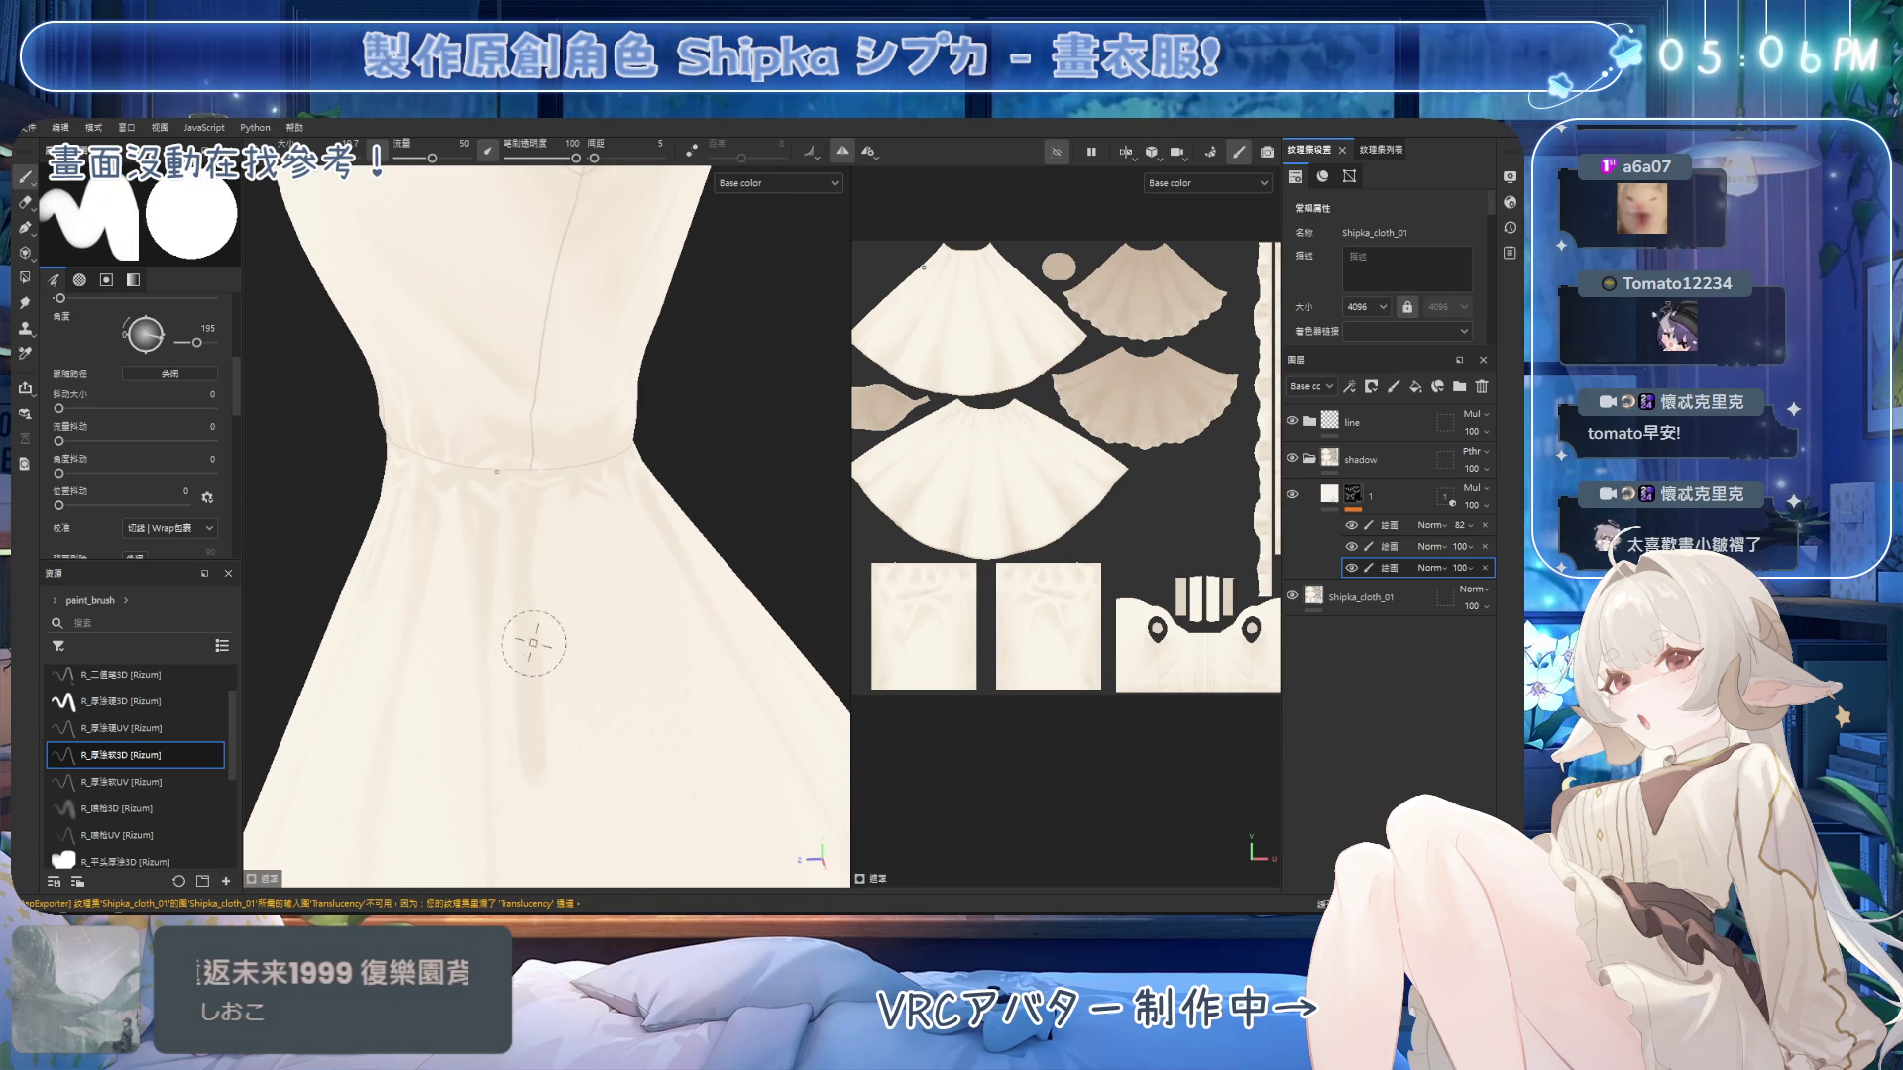
key(2)
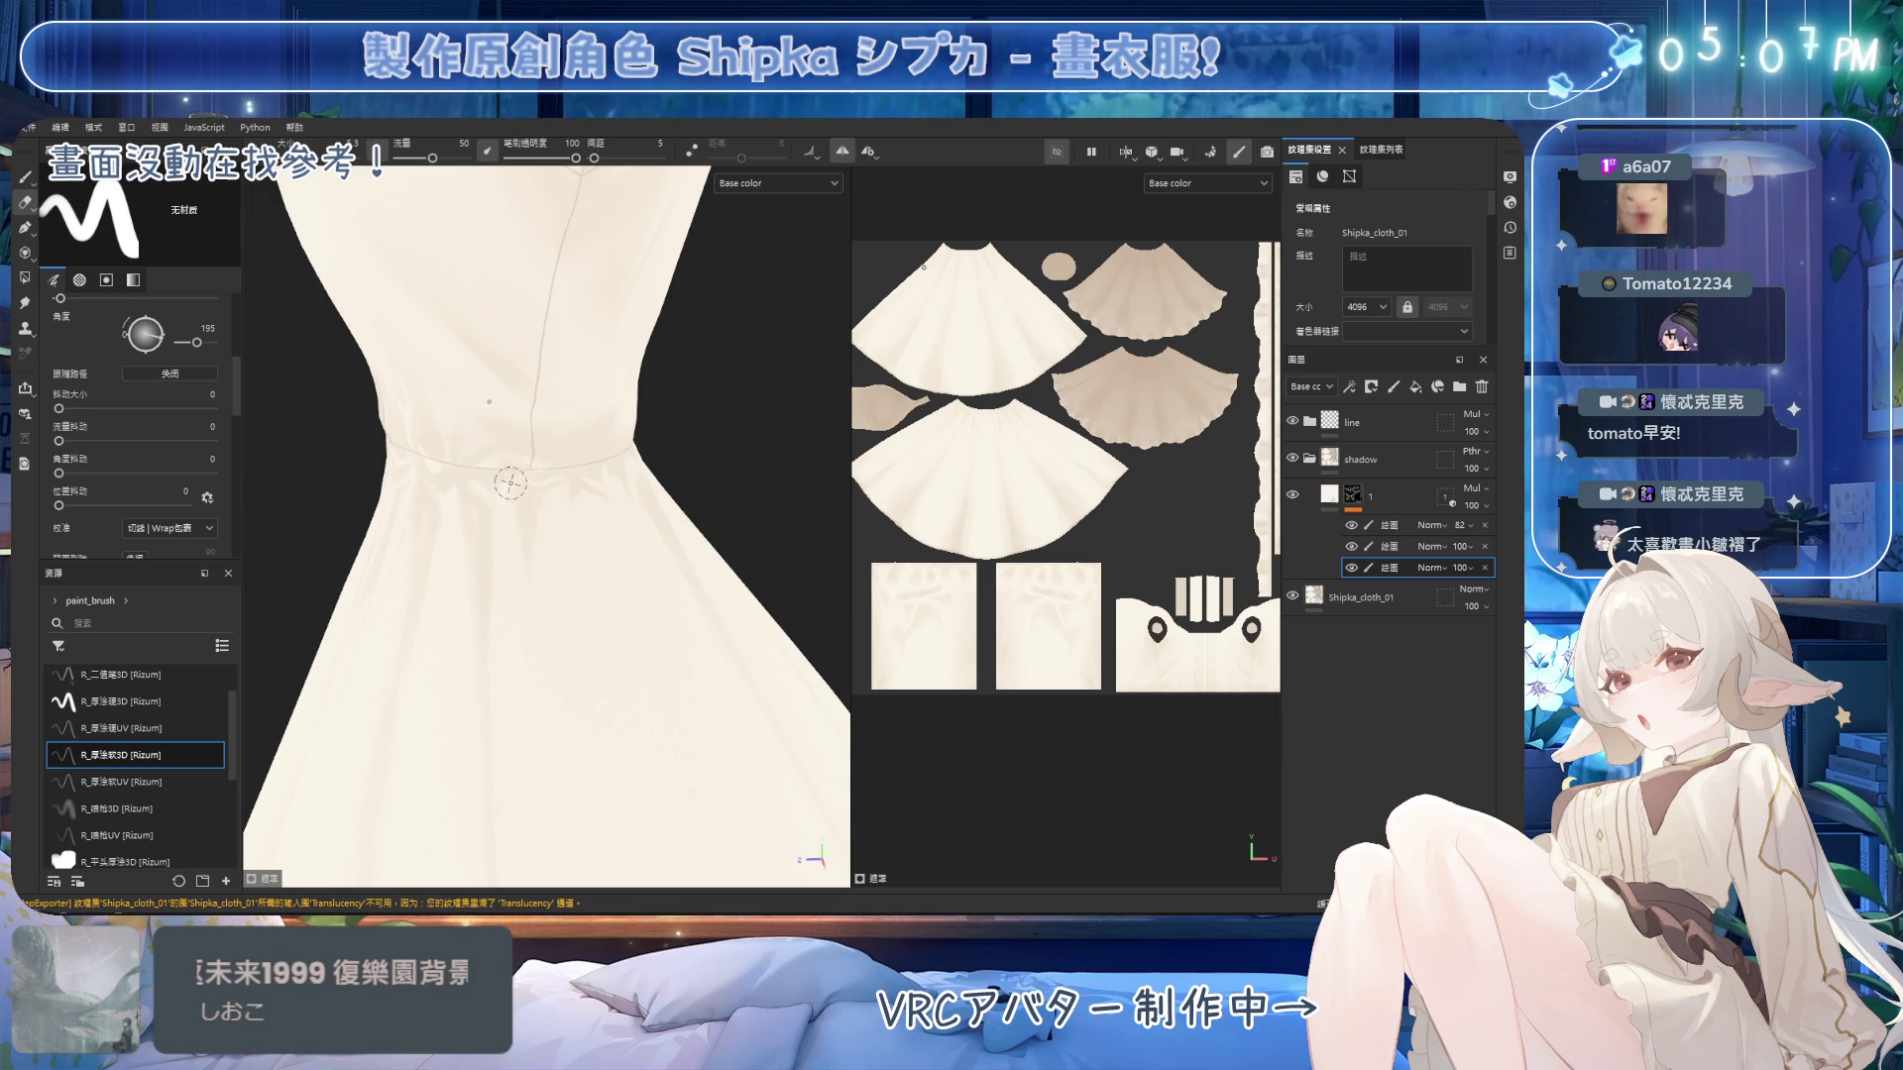
alt+drag(596, 455, 584, 415)
key(1)
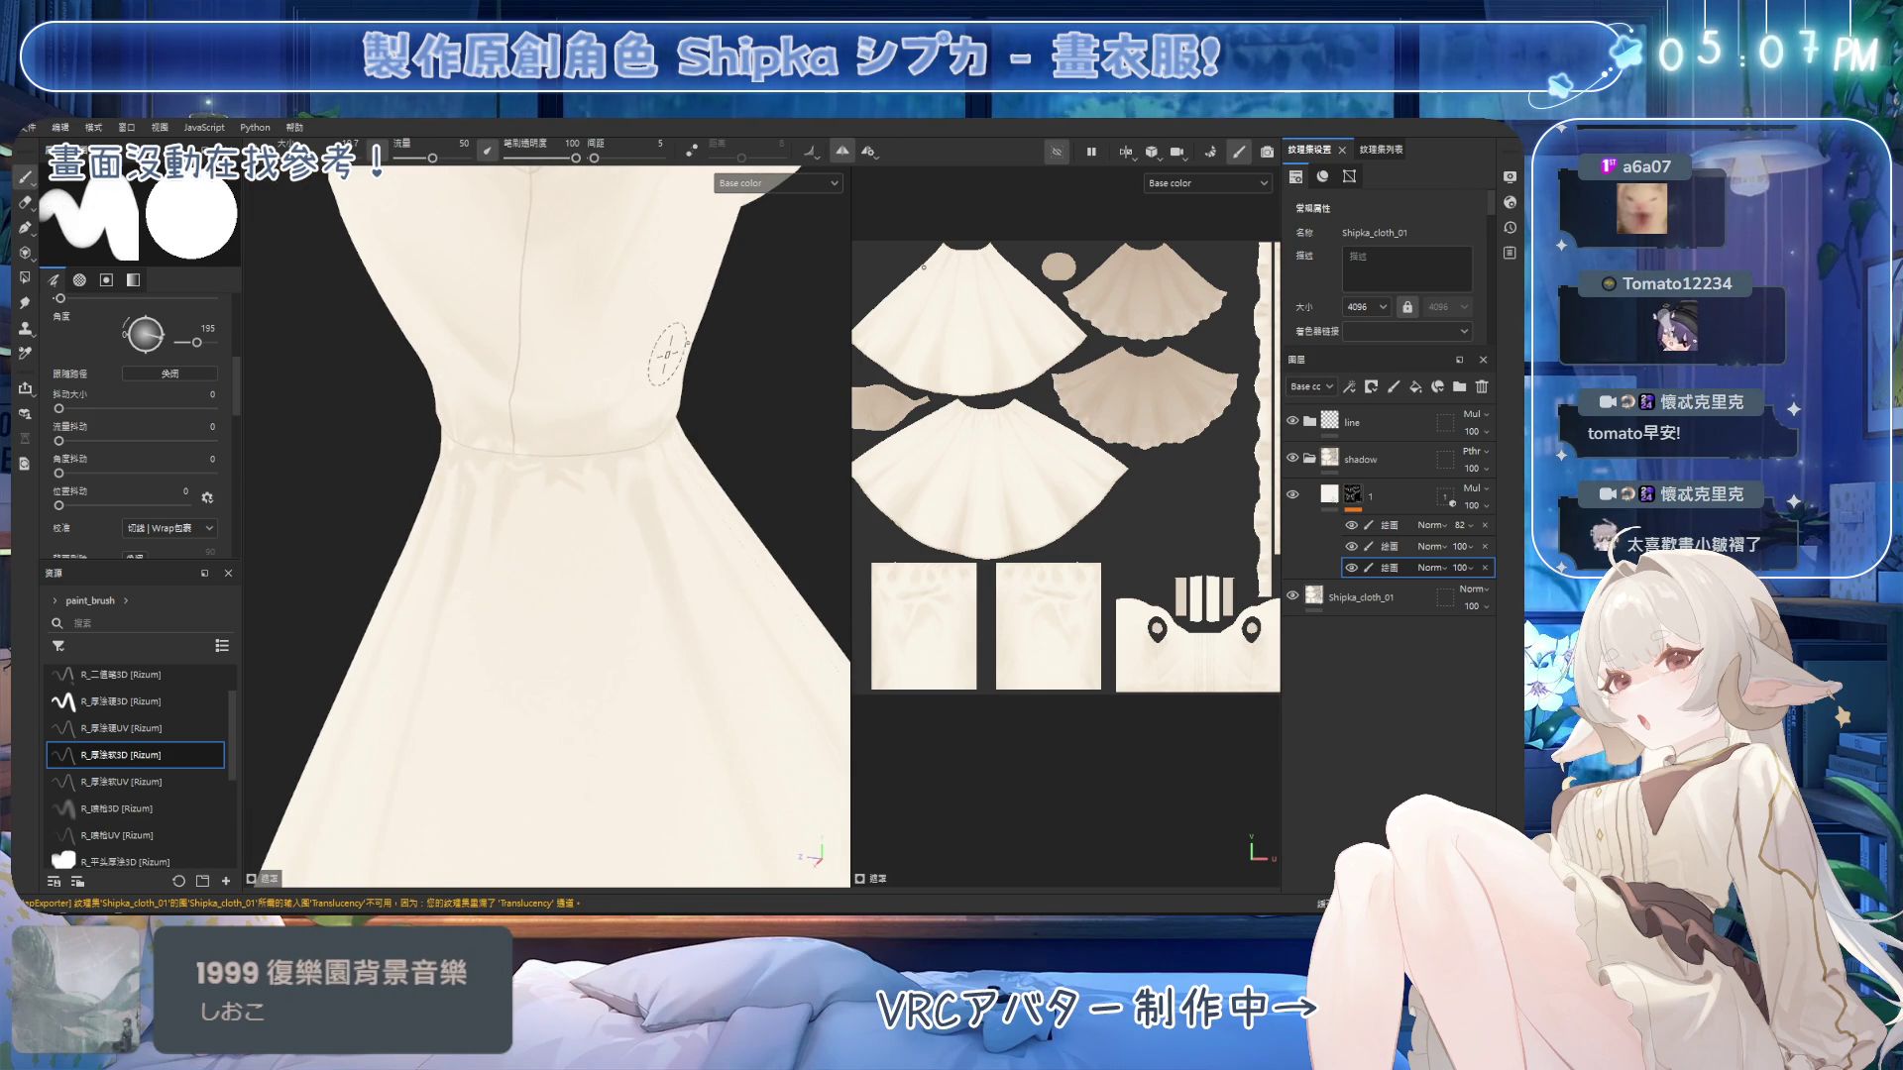
mouse_move(677, 341)
alt+mouse_down()
mouse_move(629, 498)
mouse_move(637, 403)
mouse_move(616, 446)
mouse_move(637, 425)
mouse_move(659, 448)
mouse_move(674, 436)
alt+mouse_up()
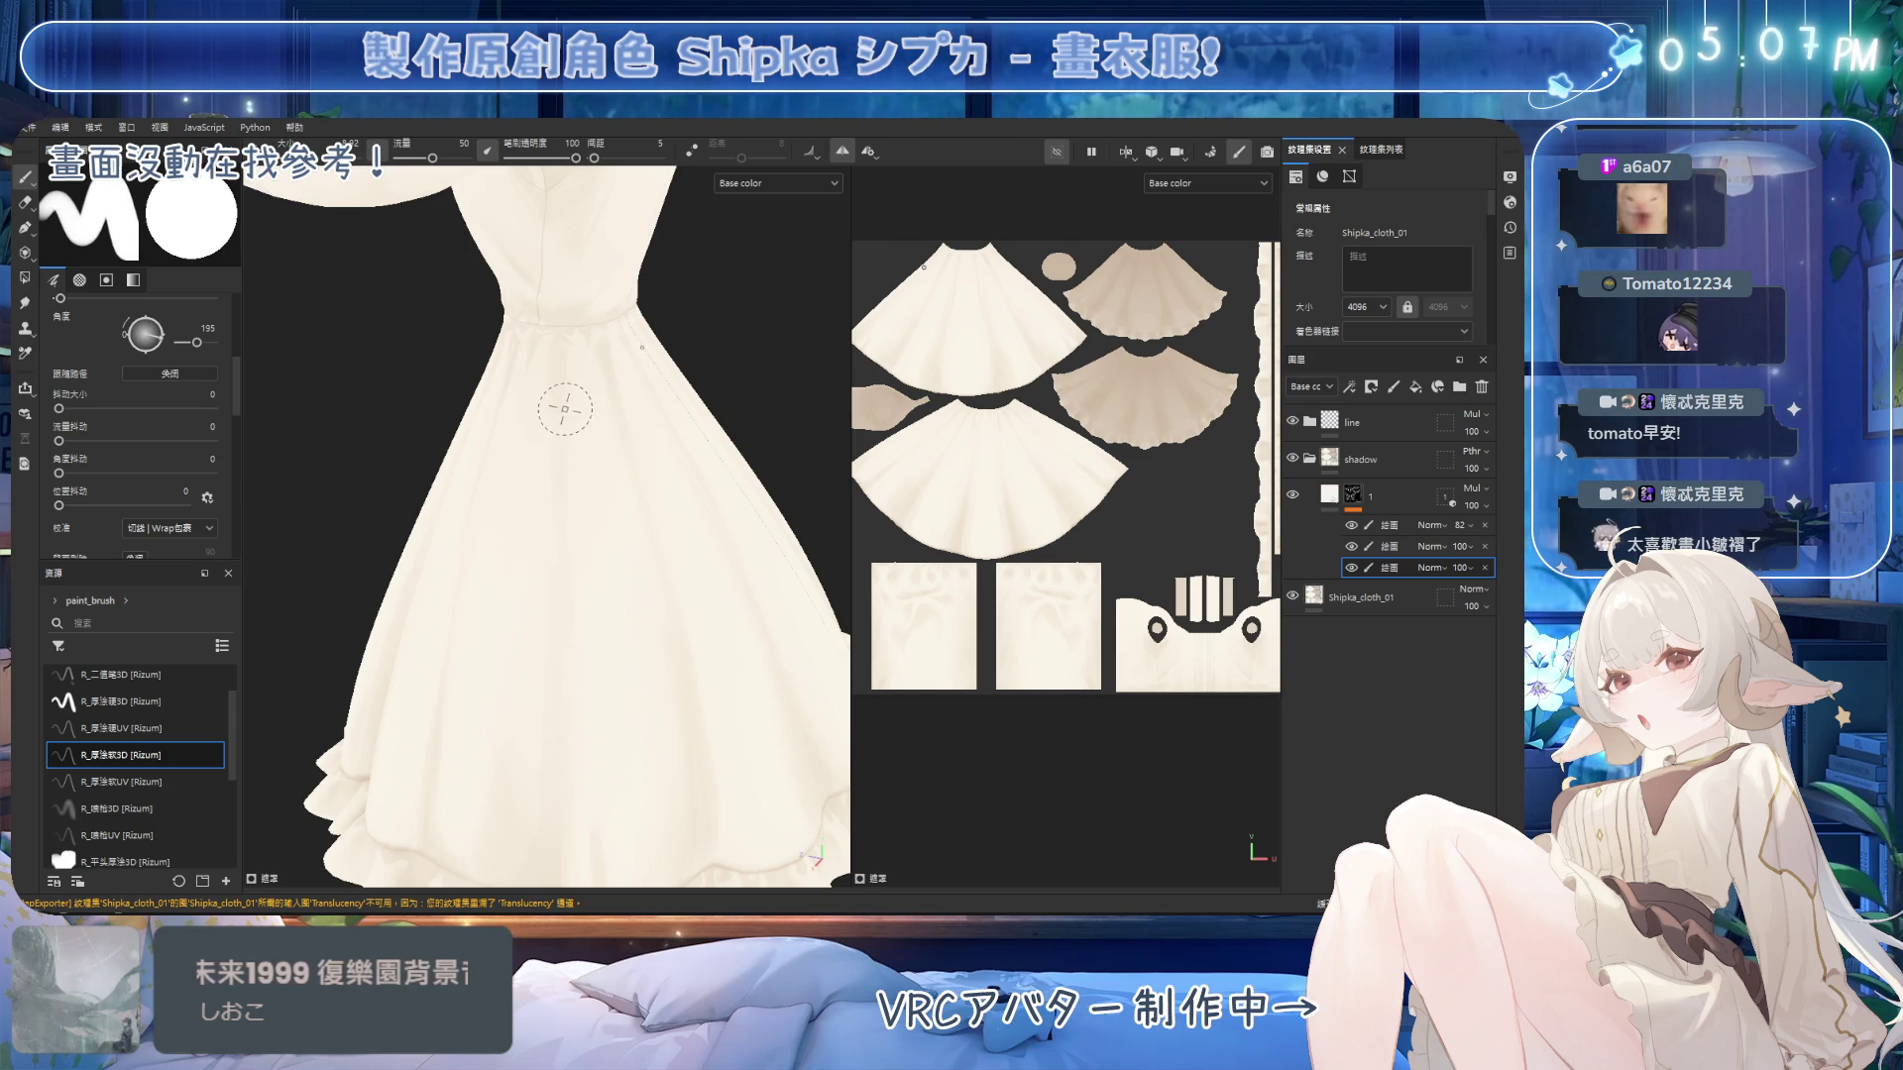
Orbit the skirt toward a side view and shrink the eraser to clean shadow edges.
mouse_move(559, 612)
alt+mouse_down()
mouse_move(571, 489)
mouse_move(639, 386)
alt+mouse_up()
scroll(687, 202, down, 5)
scroll(698, 384, up, 5)
alt+drag(698, 383, 634, 288)
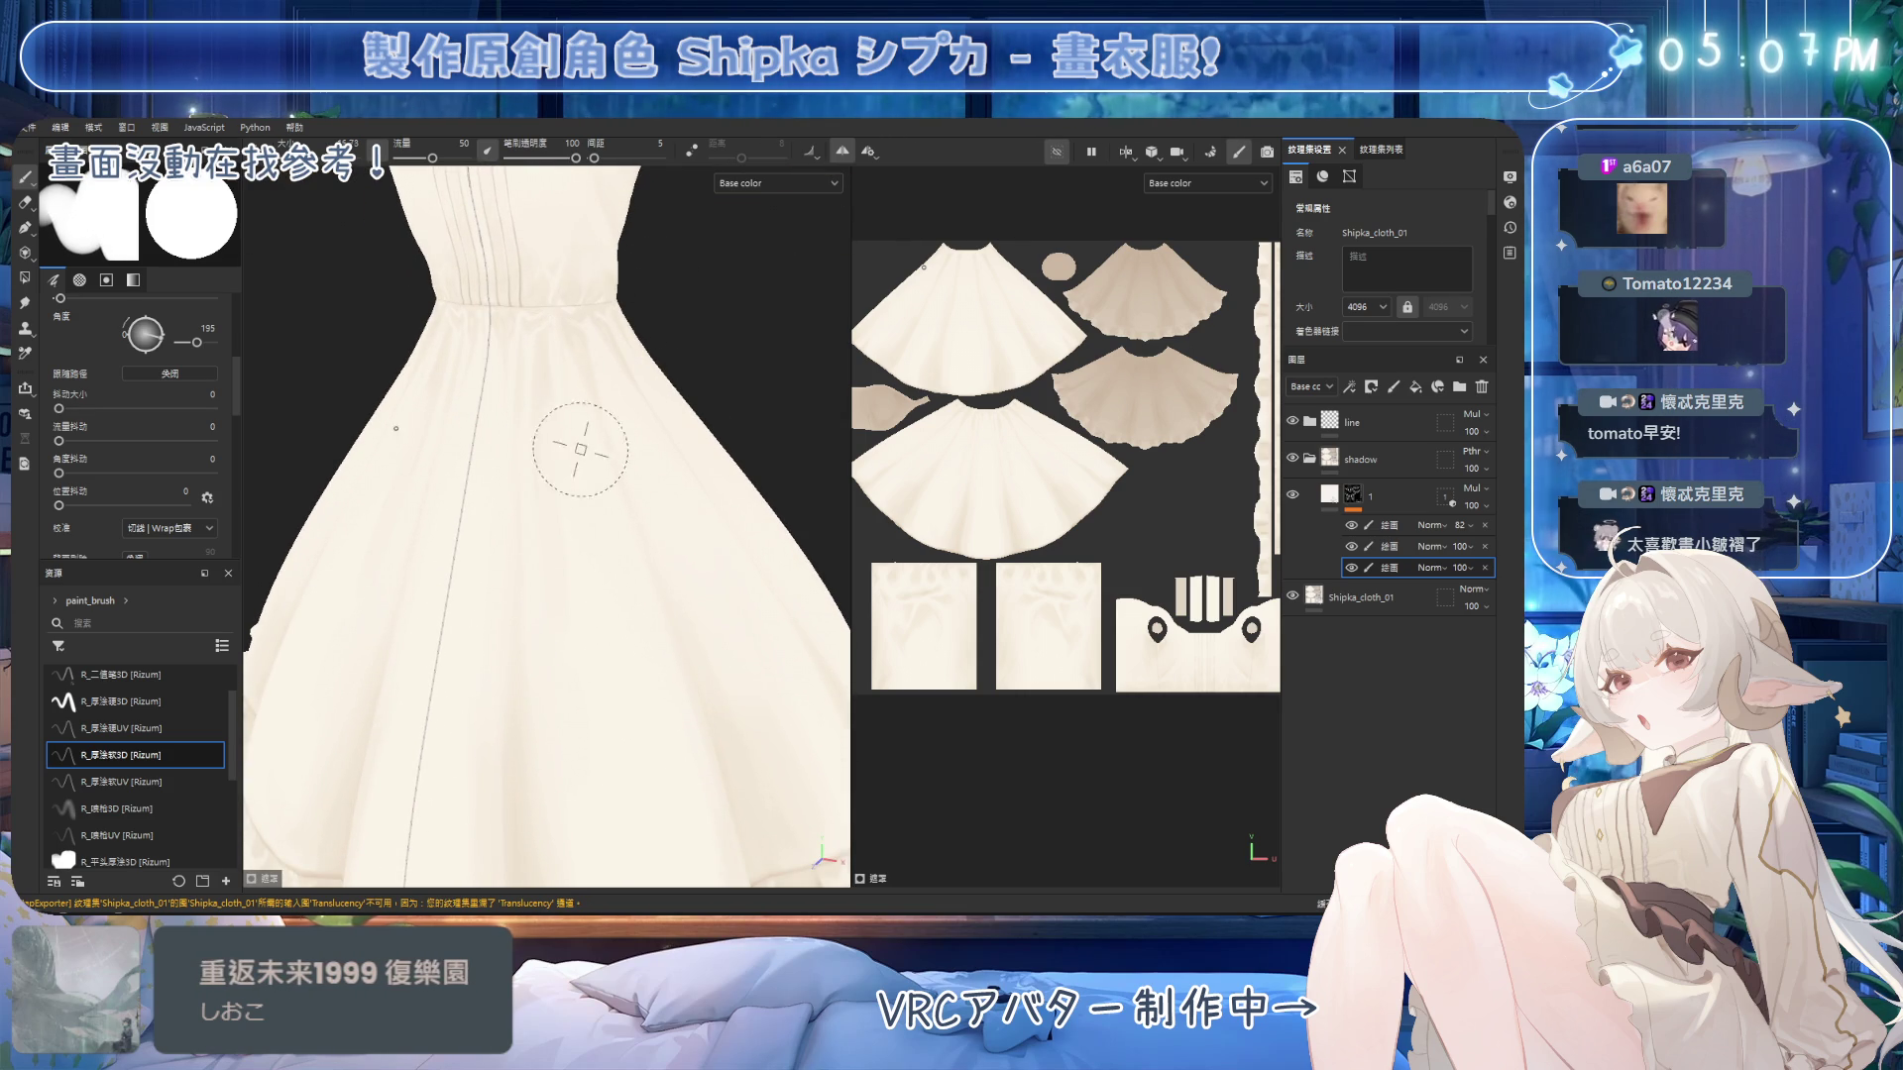
mouse_move(575, 600)
alt+mouse_down()
mouse_move(608, 425)
mouse_move(595, 343)
alt+mouse_up()
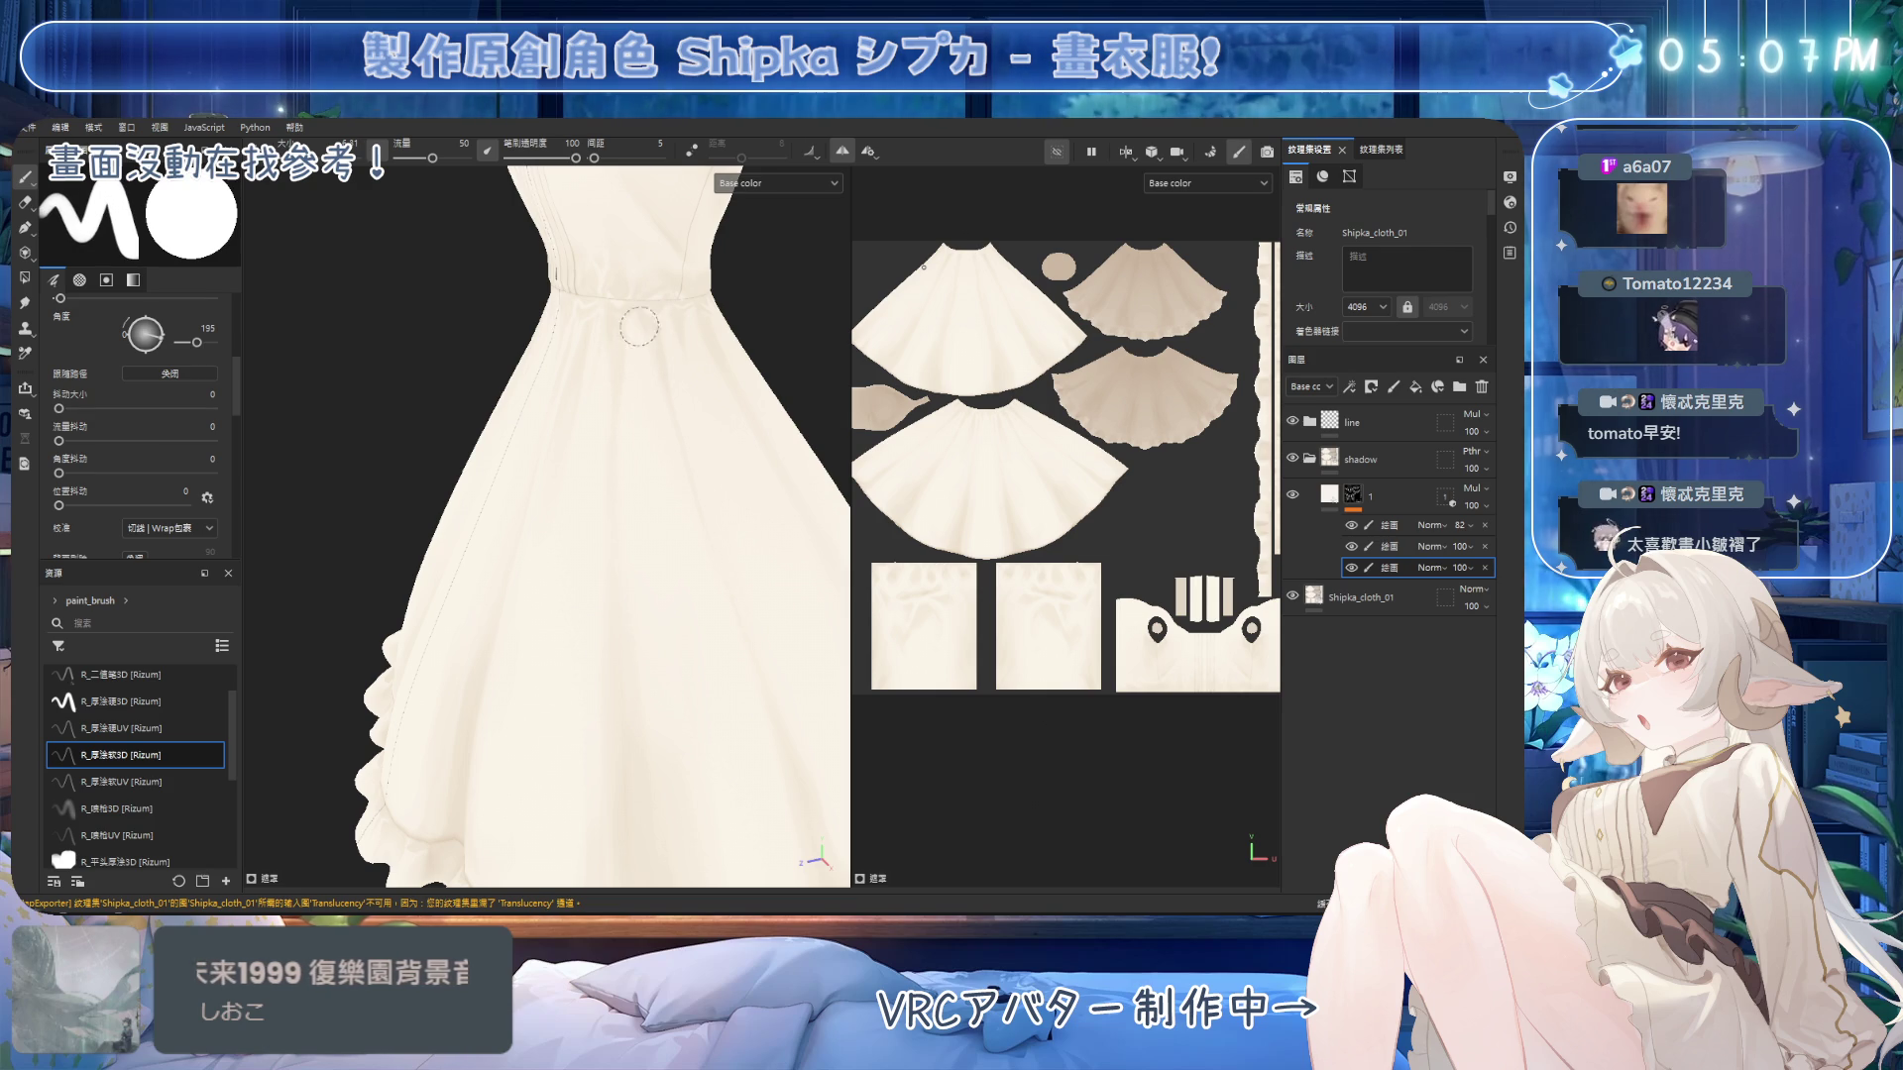
alt+drag(664, 337, 649, 313)
key(e)
key(bracketleft)
key(bracketleft)
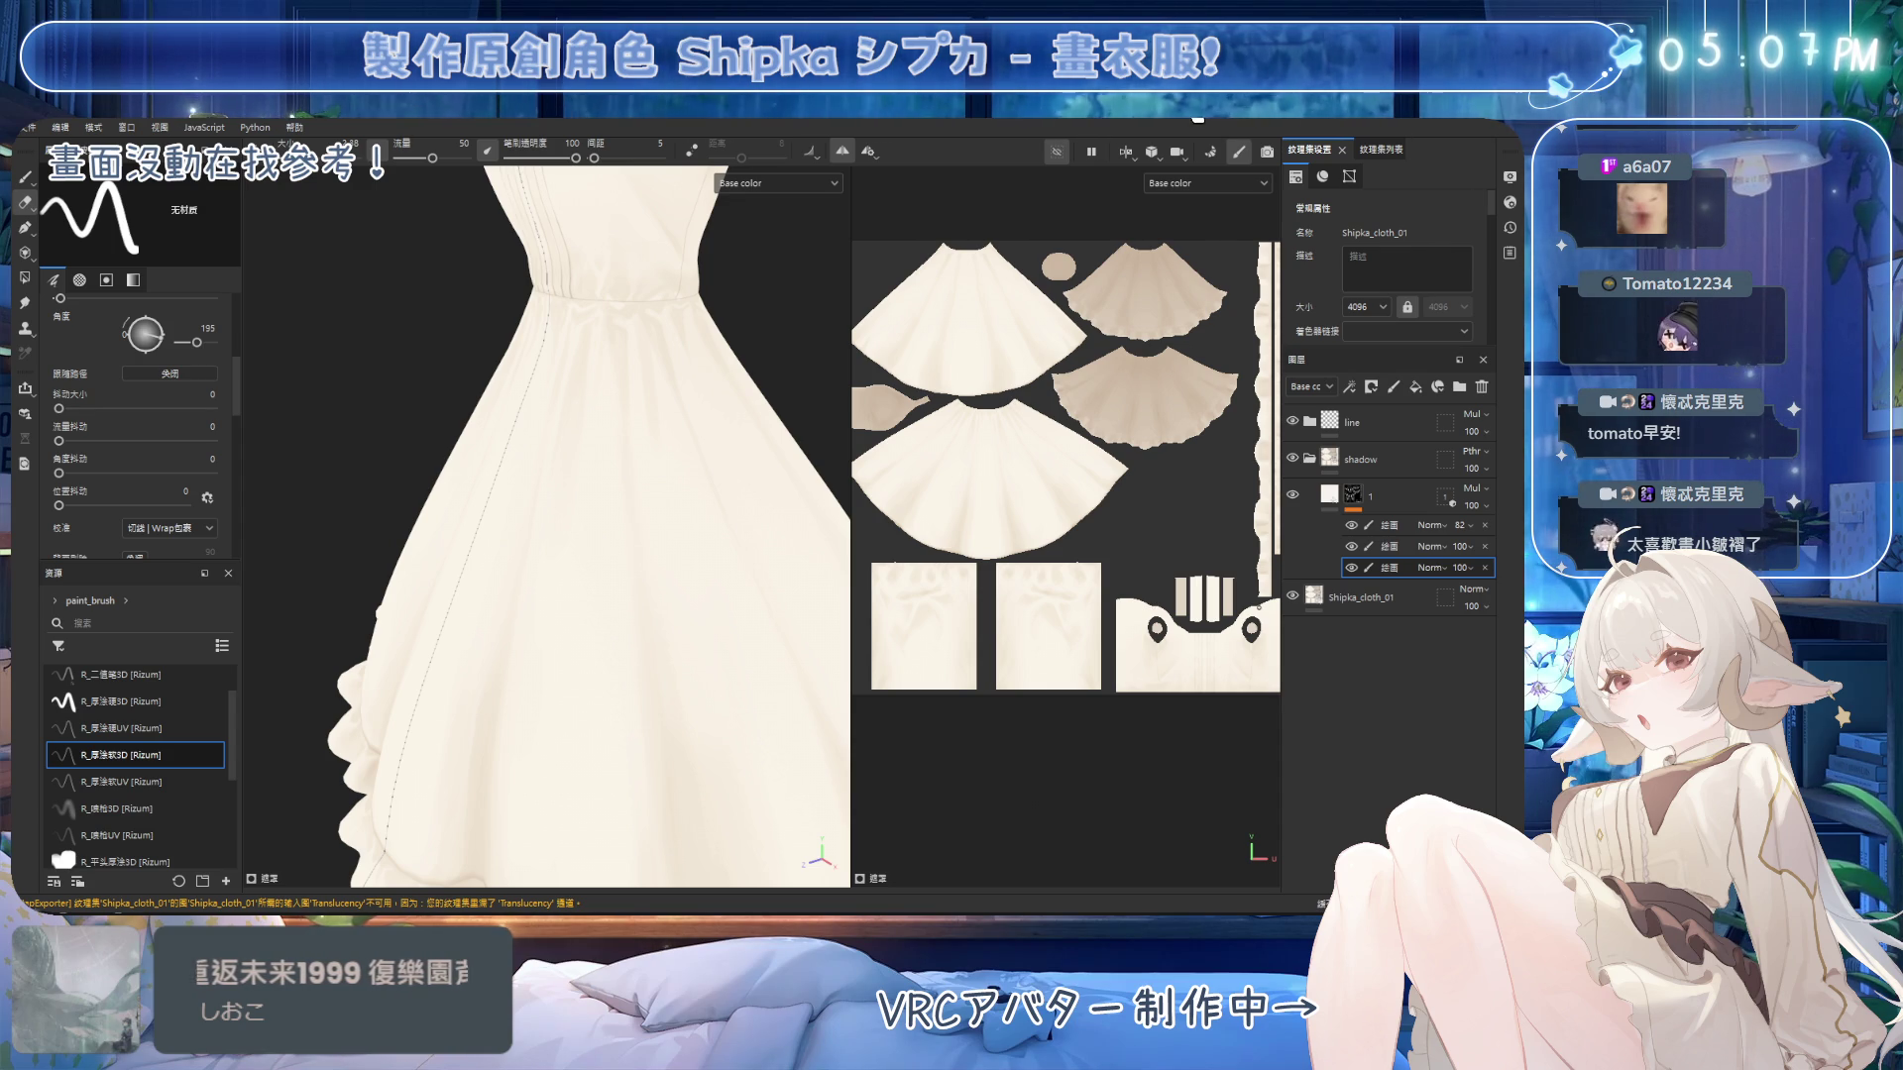
Raise the brush size to 62 and paint pleat shadows below the front waist.
mouse_move(631, 428)
alt+mouse_down()
mouse_move(594, 446)
mouse_move(550, 349)
mouse_move(555, 386)
mouse_move(624, 394)
alt+mouse_up()
key(1)
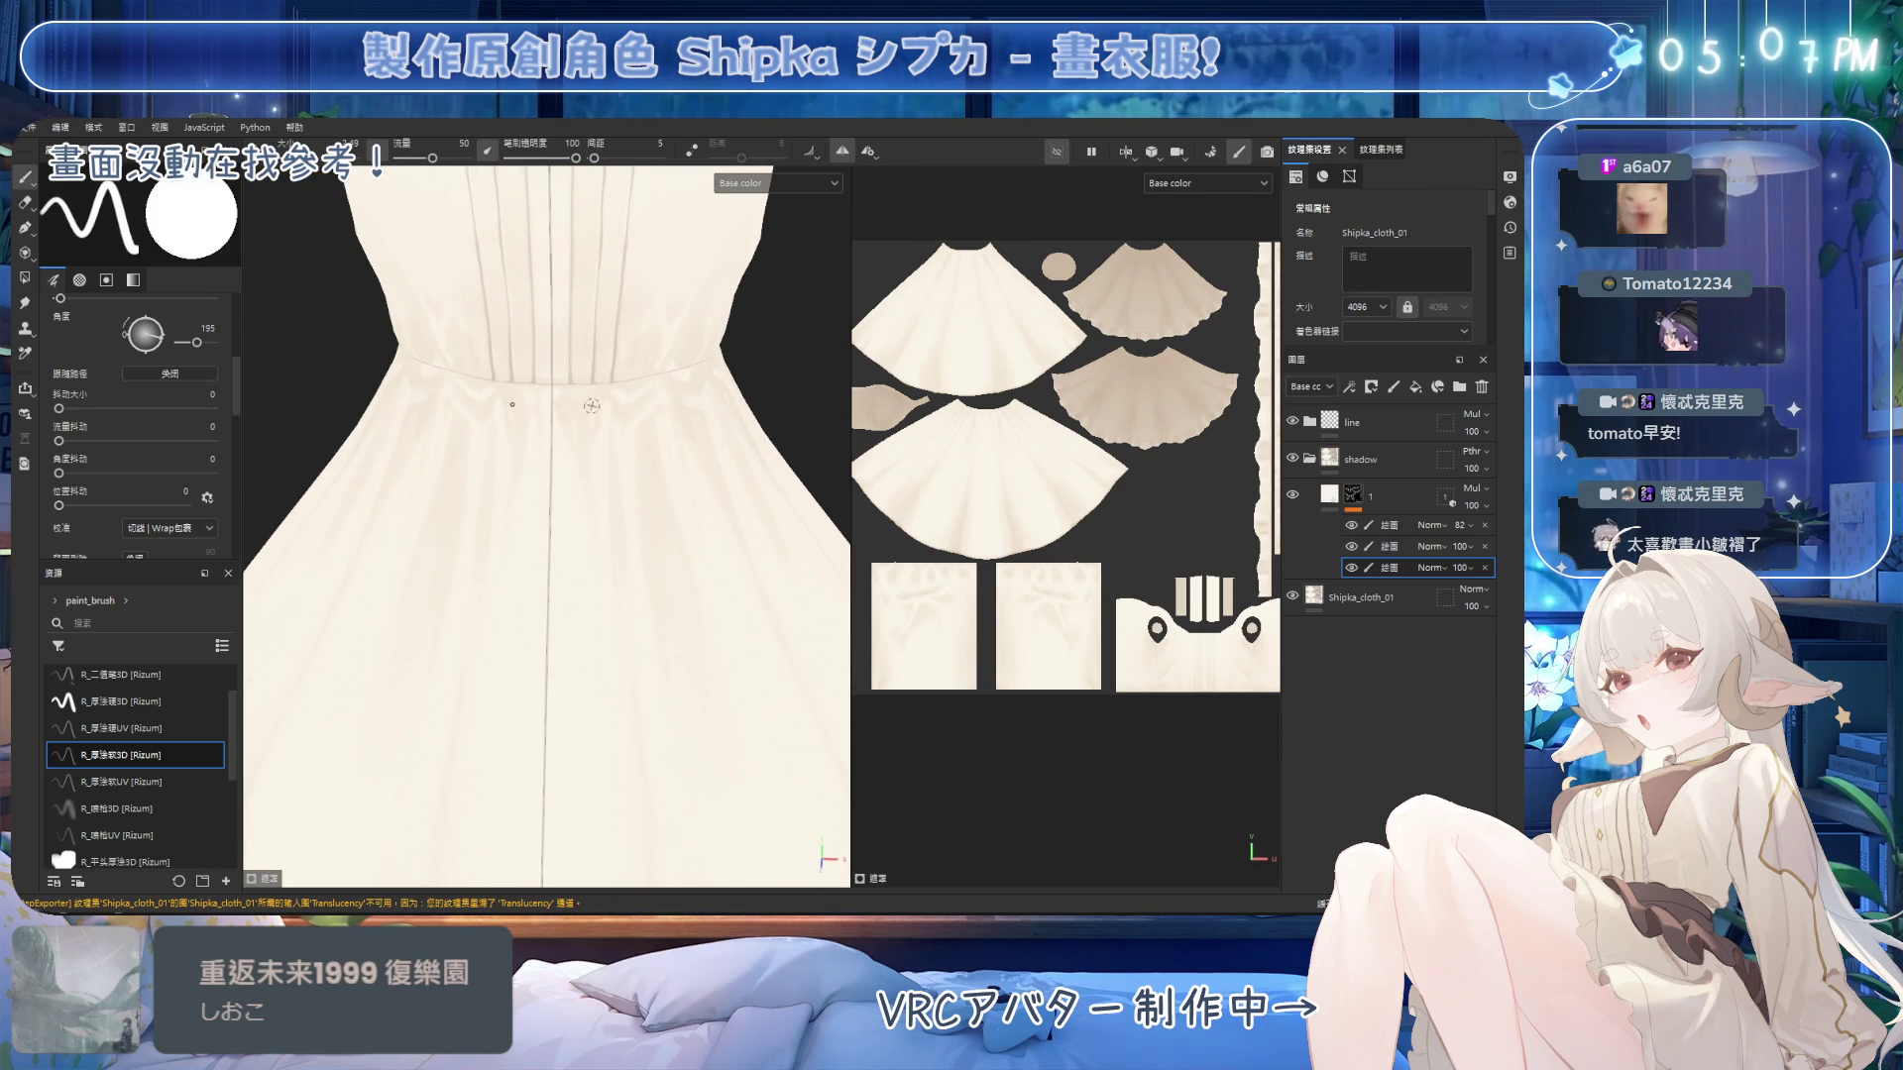
ctrl+right_drag(604, 392, 607, 394)
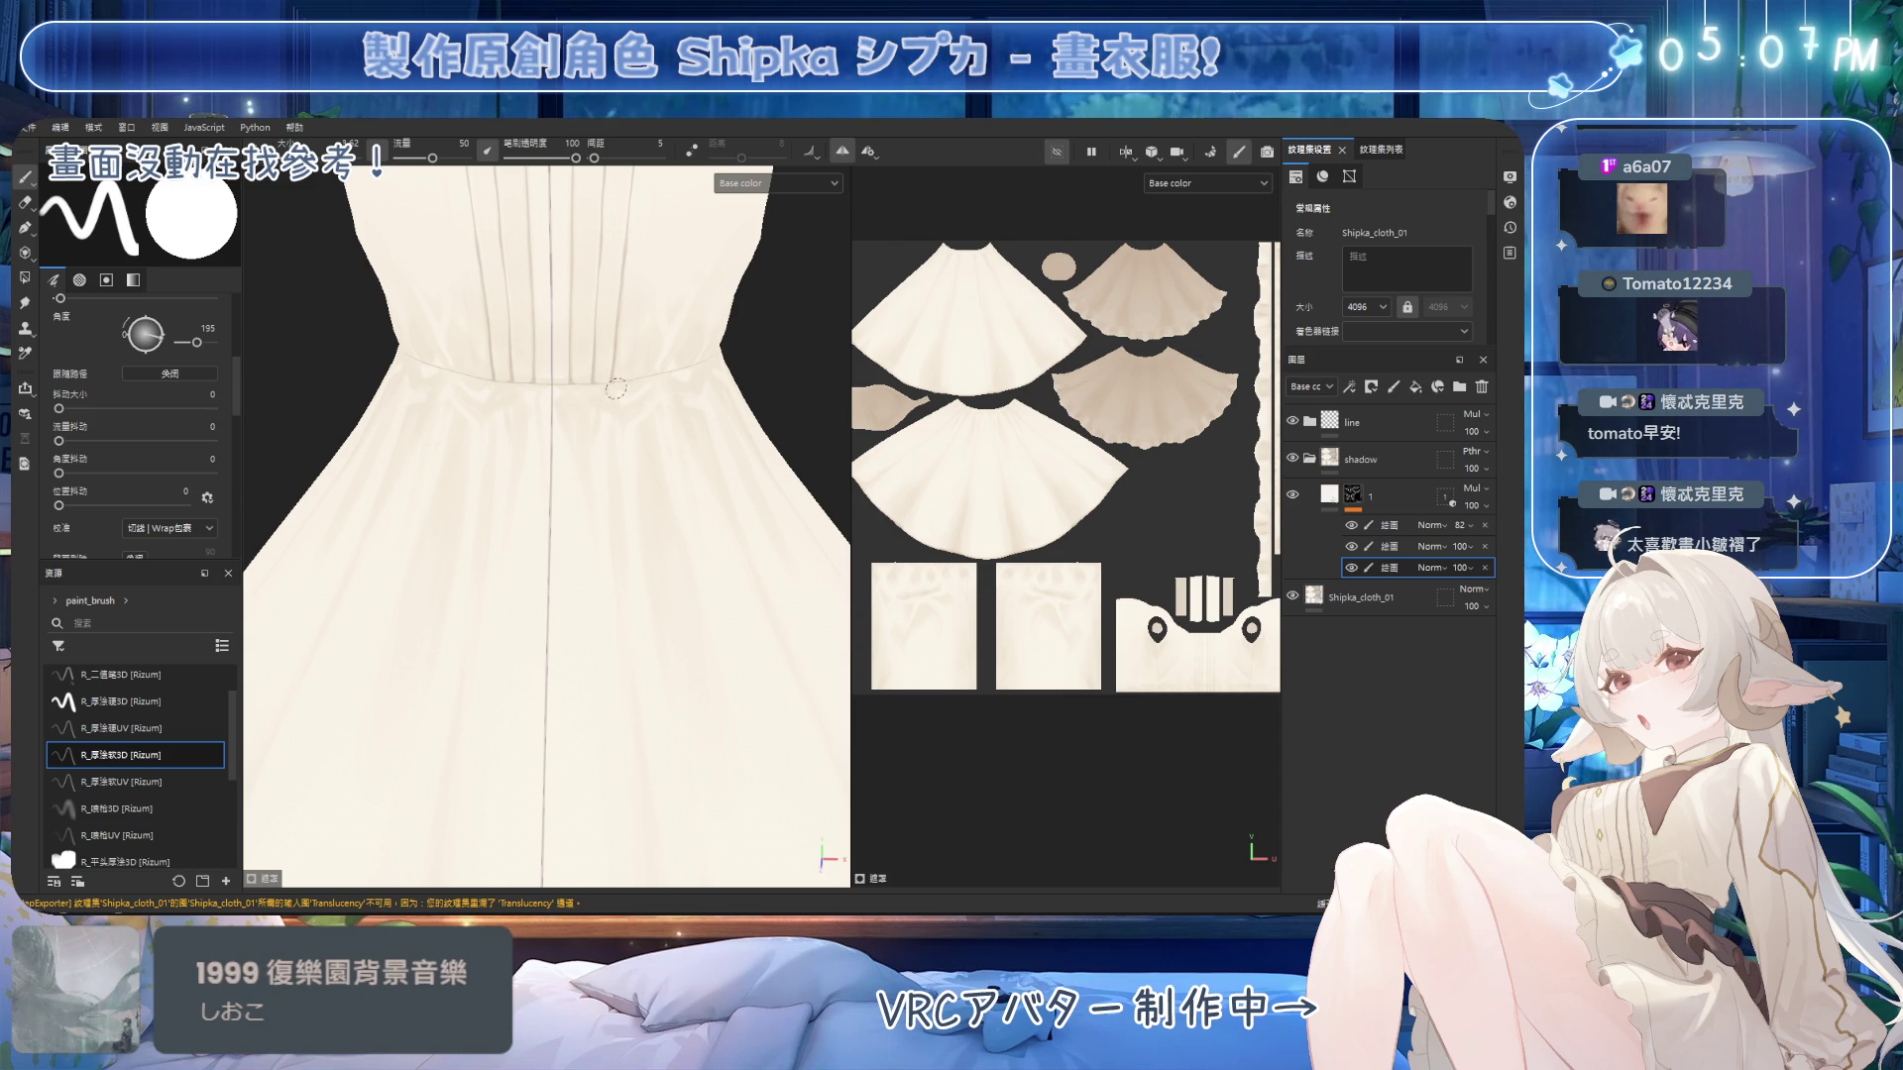
mouse_move(671, 371)
alt+mouse_down()
mouse_move(614, 416)
mouse_move(696, 472)
mouse_move(626, 458)
mouse_move(694, 511)
mouse_move(520, 506)
mouse_move(681, 519)
alt+mouse_up()
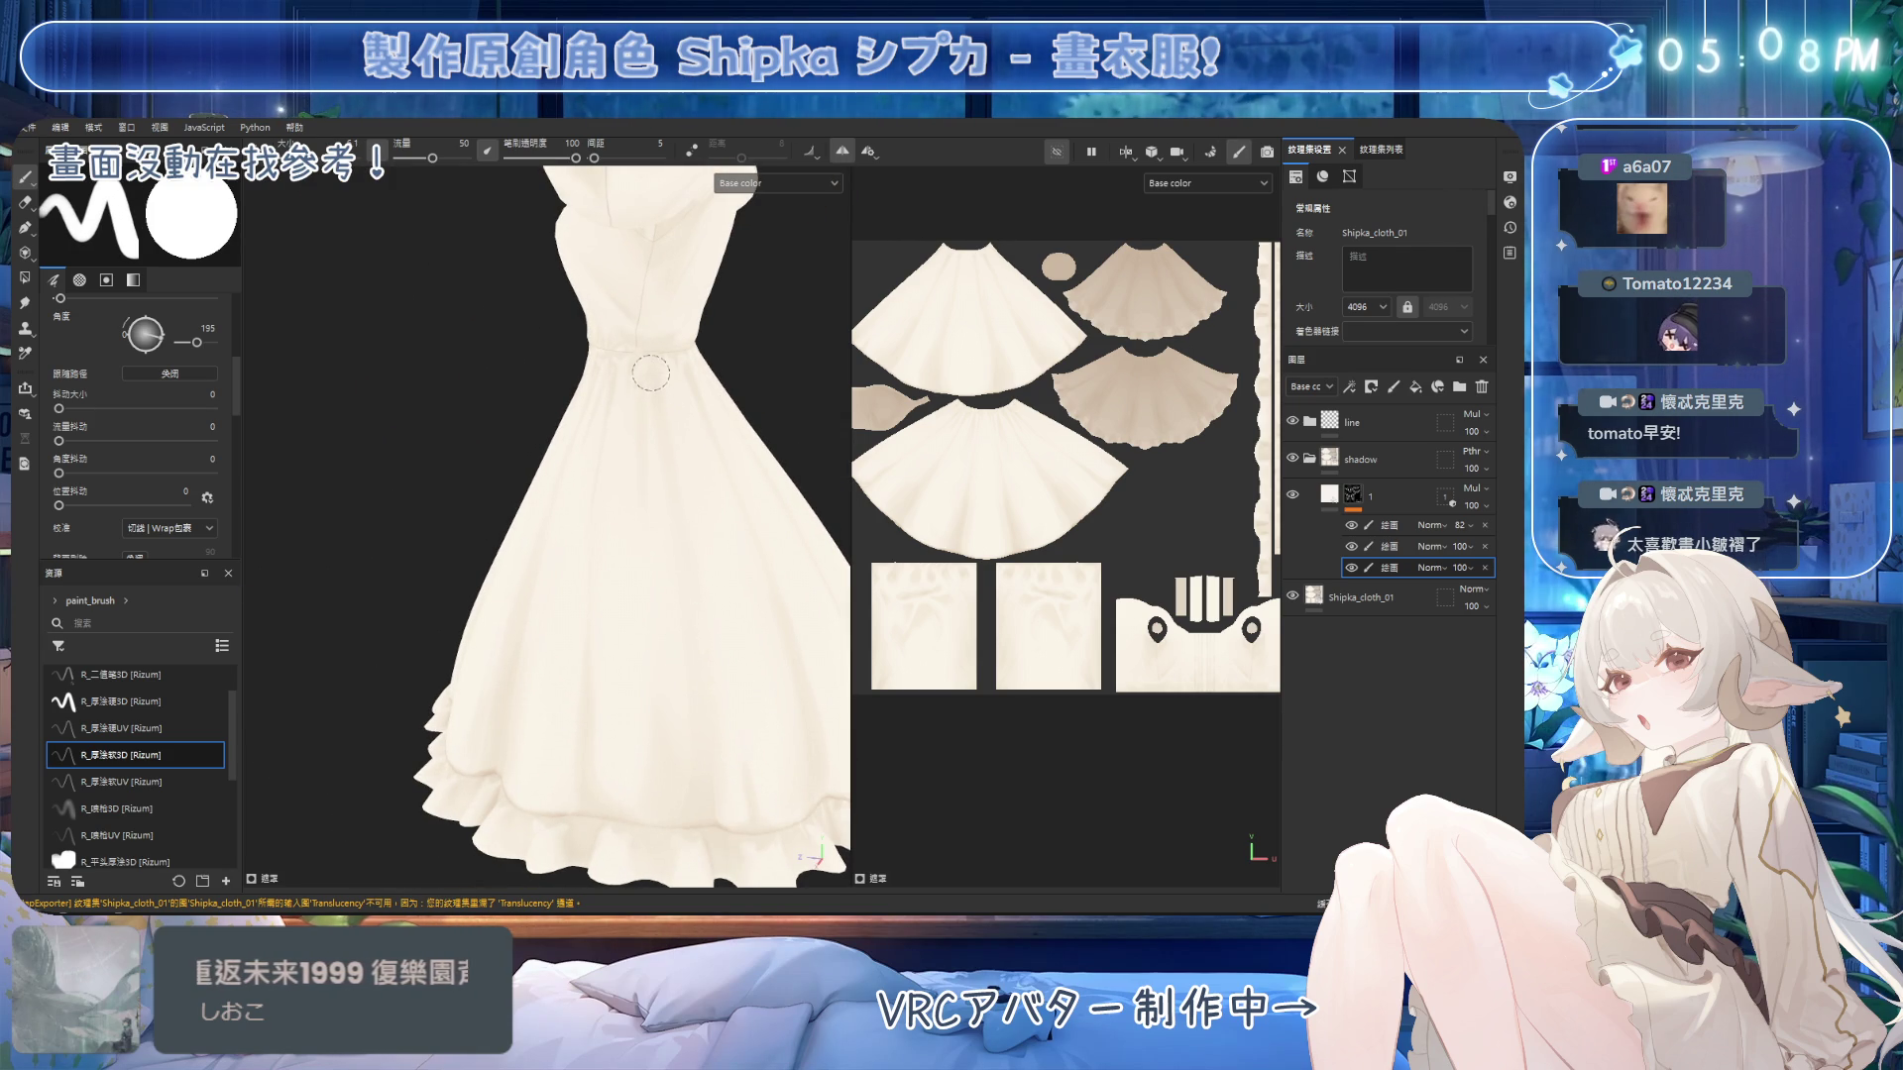
ctrl+right_drag(698, 444, 712, 399)
Paint and erase soft fold shadows on the skirt with its seam centred vertically.
mouse_move(694, 441)
alt+mouse_down()
mouse_move(683, 396)
mouse_move(703, 426)
mouse_move(667, 390)
mouse_move(633, 404)
mouse_move(684, 392)
alt+mouse_up()
alt+drag(639, 604, 633, 626)
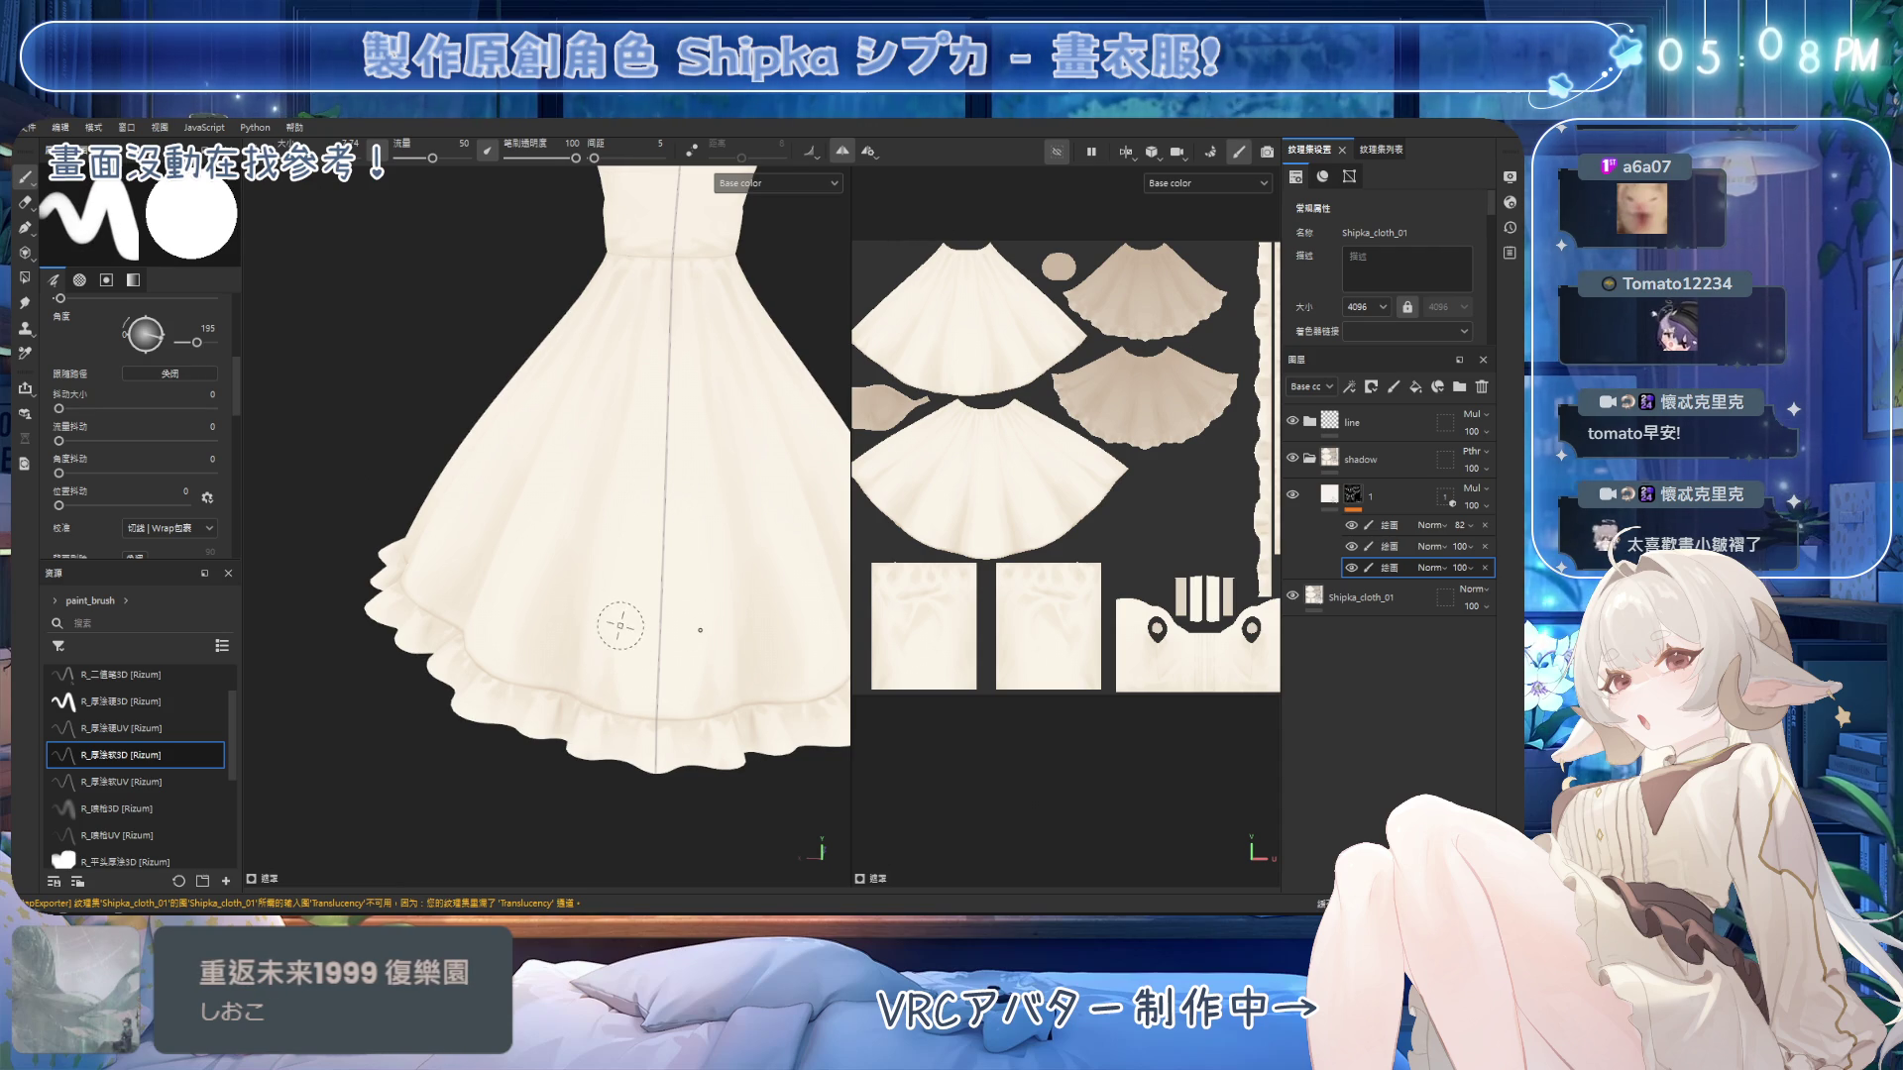
key(e)
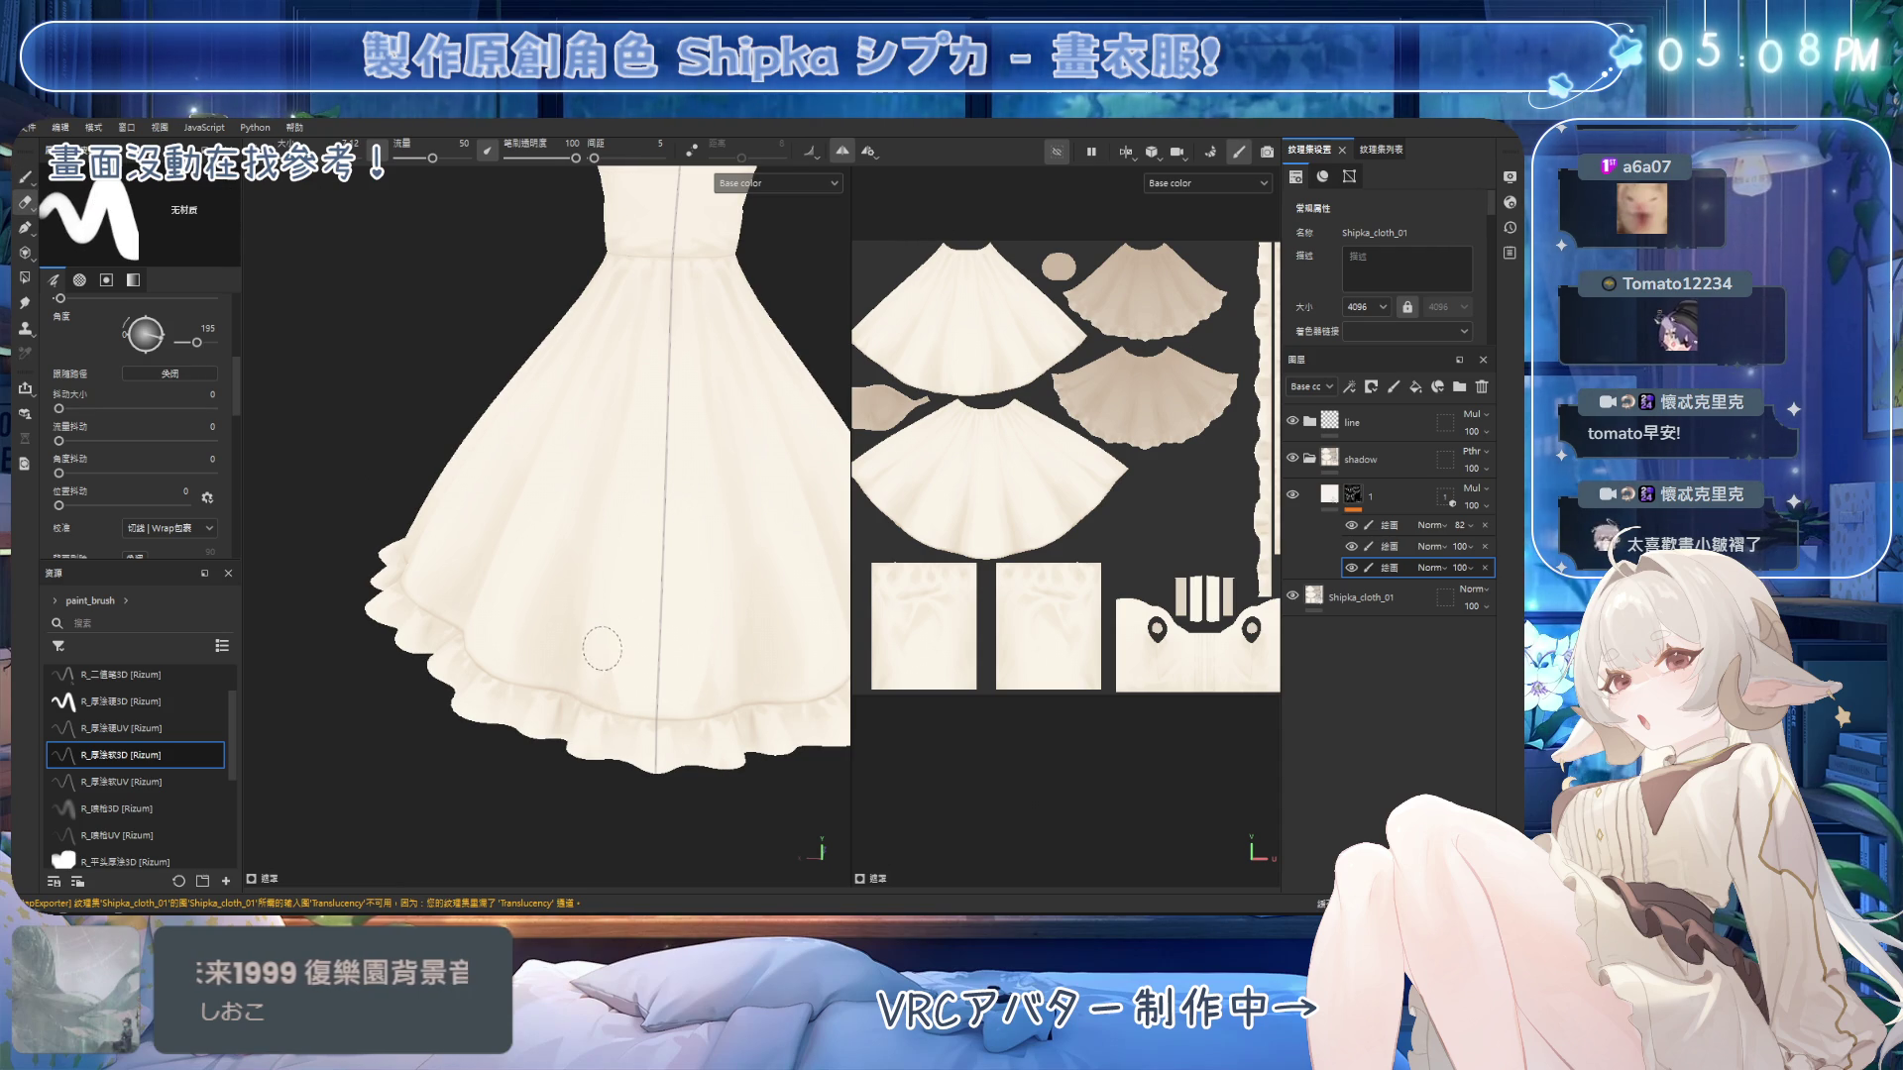
key(p)
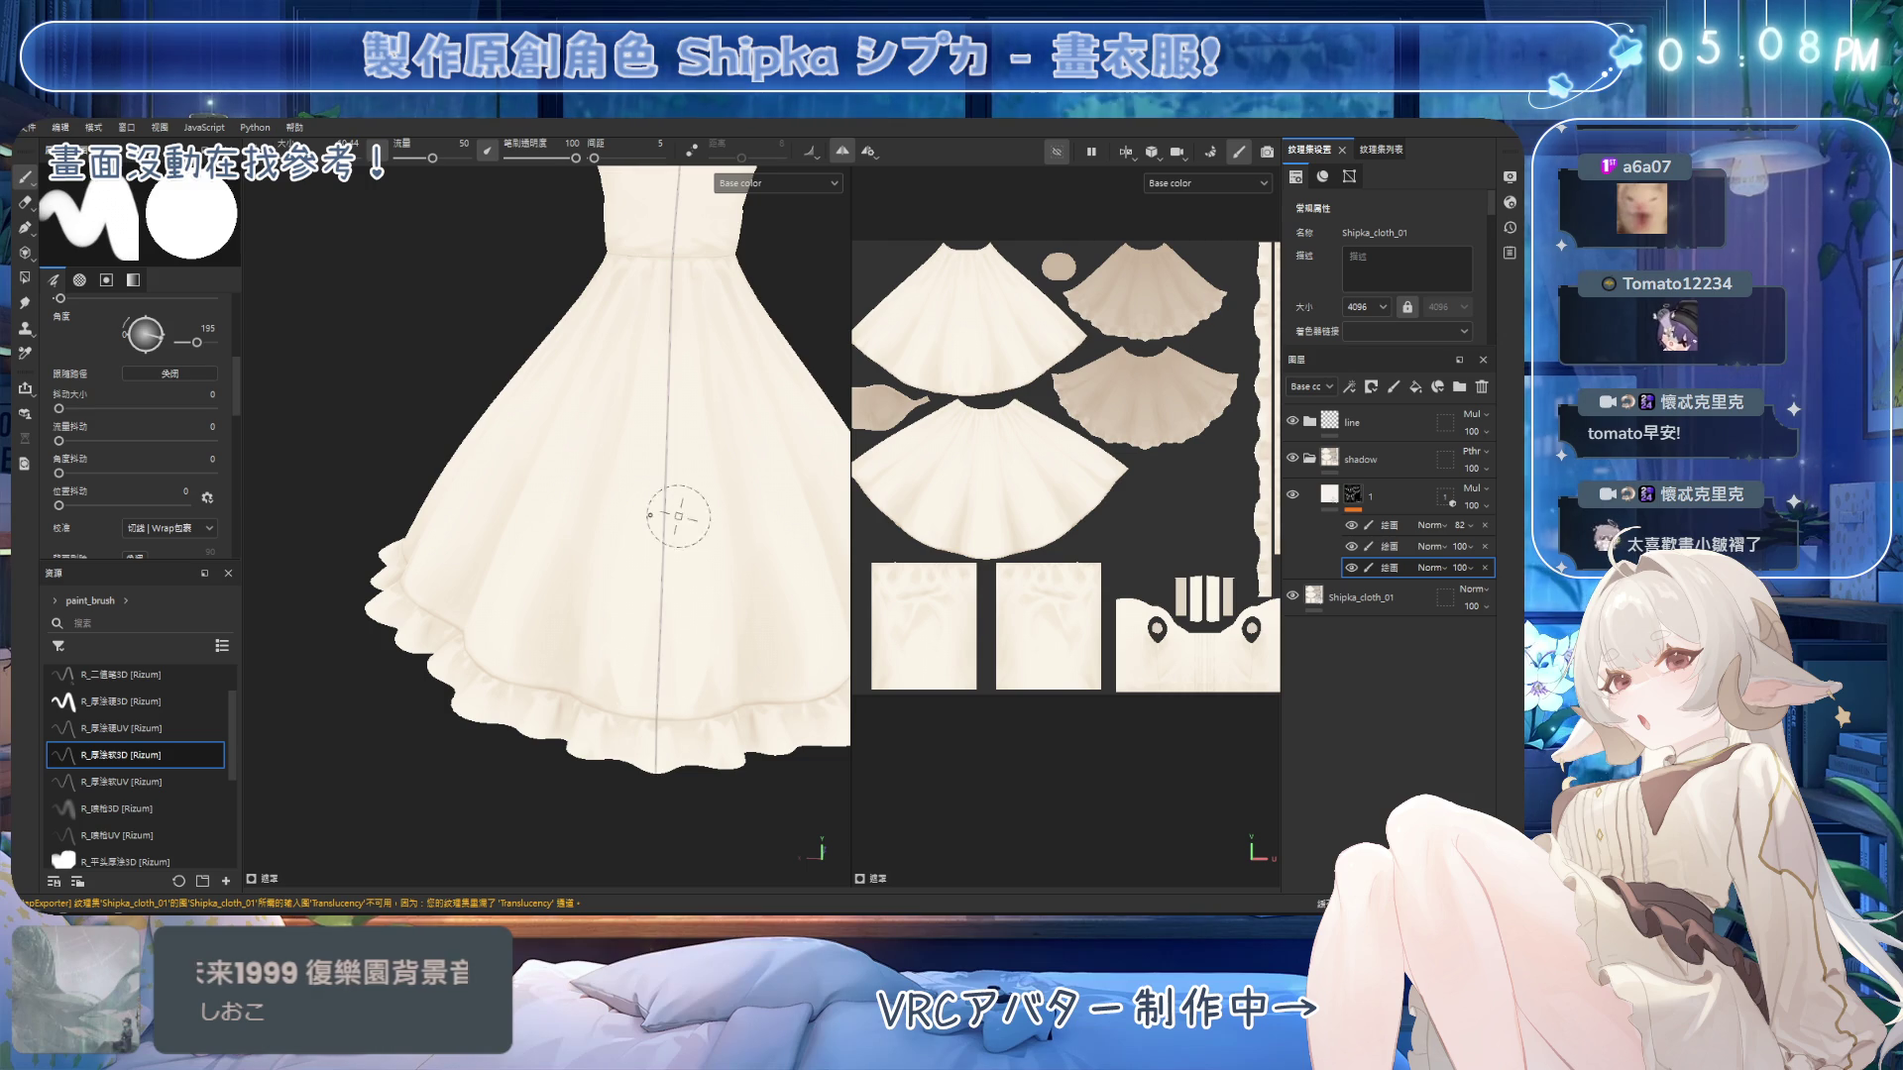
alt+drag(658, 561, 708, 644)
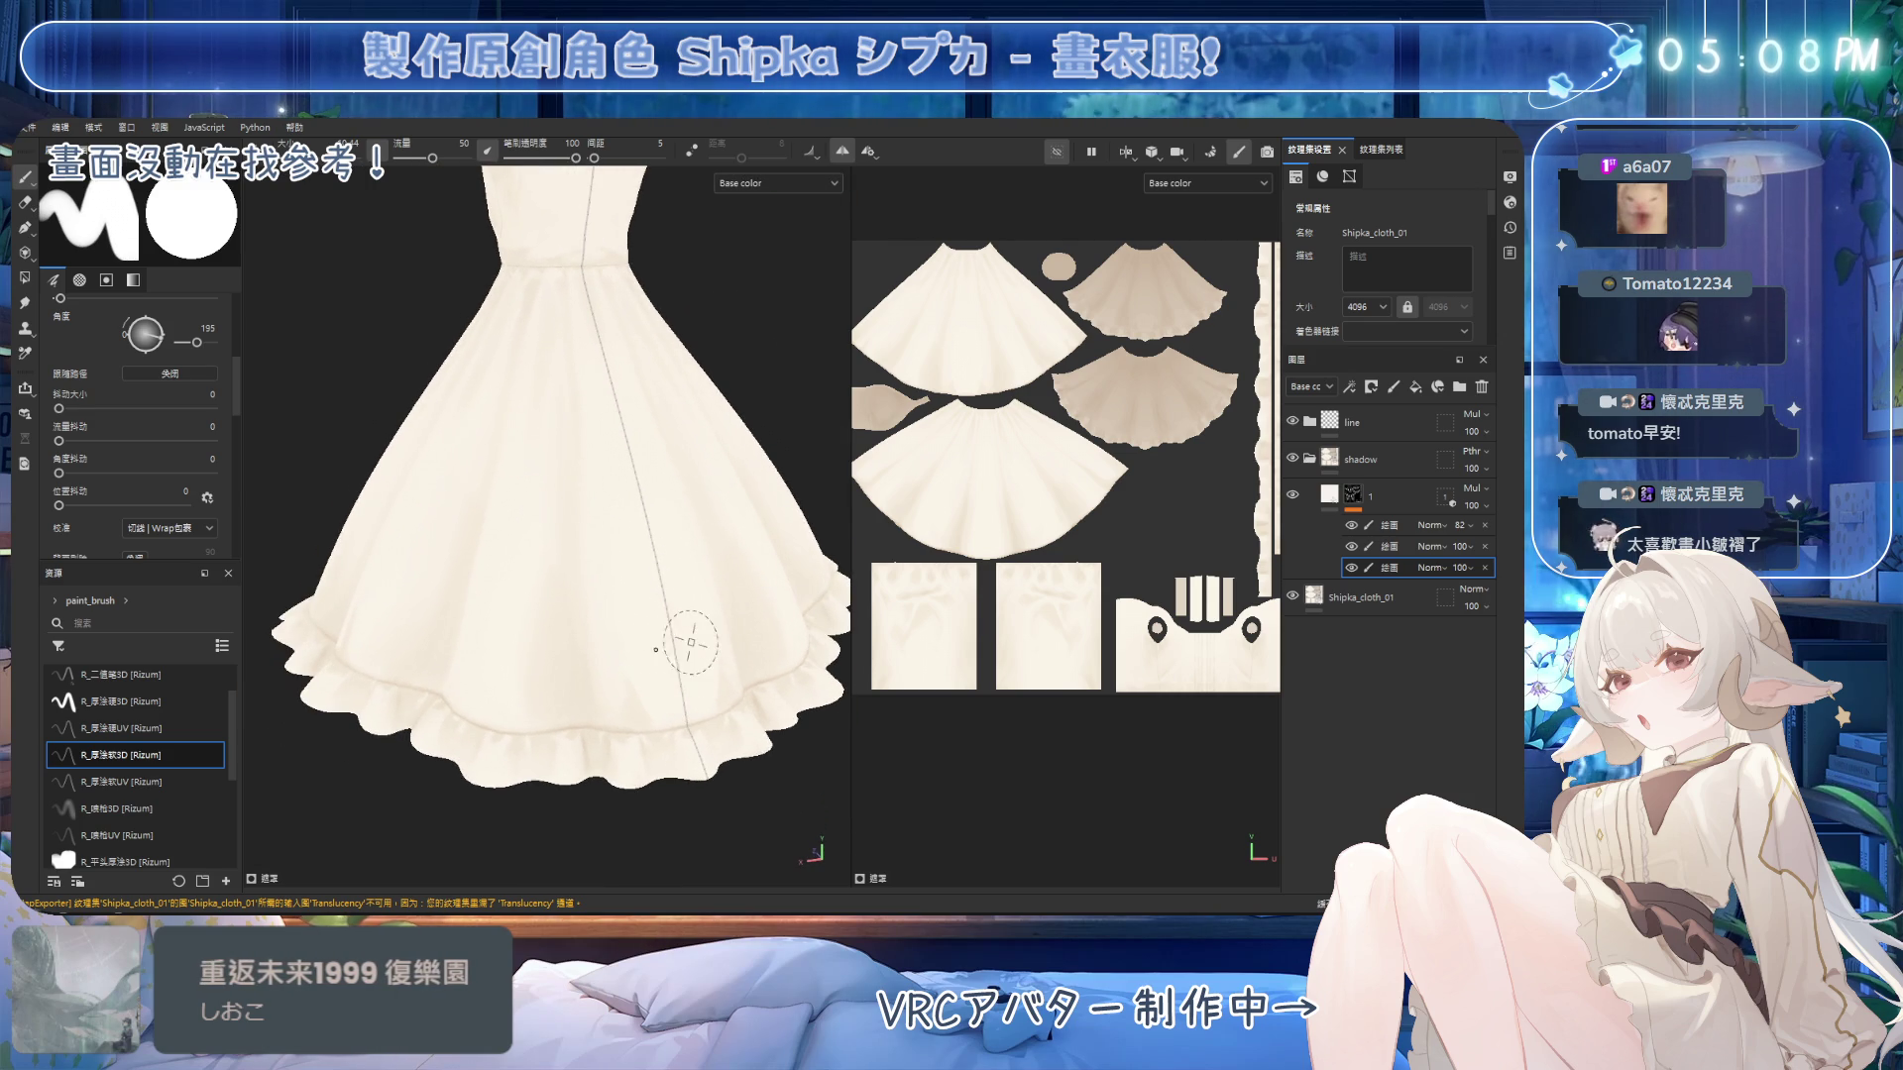
key(e)
key(b)
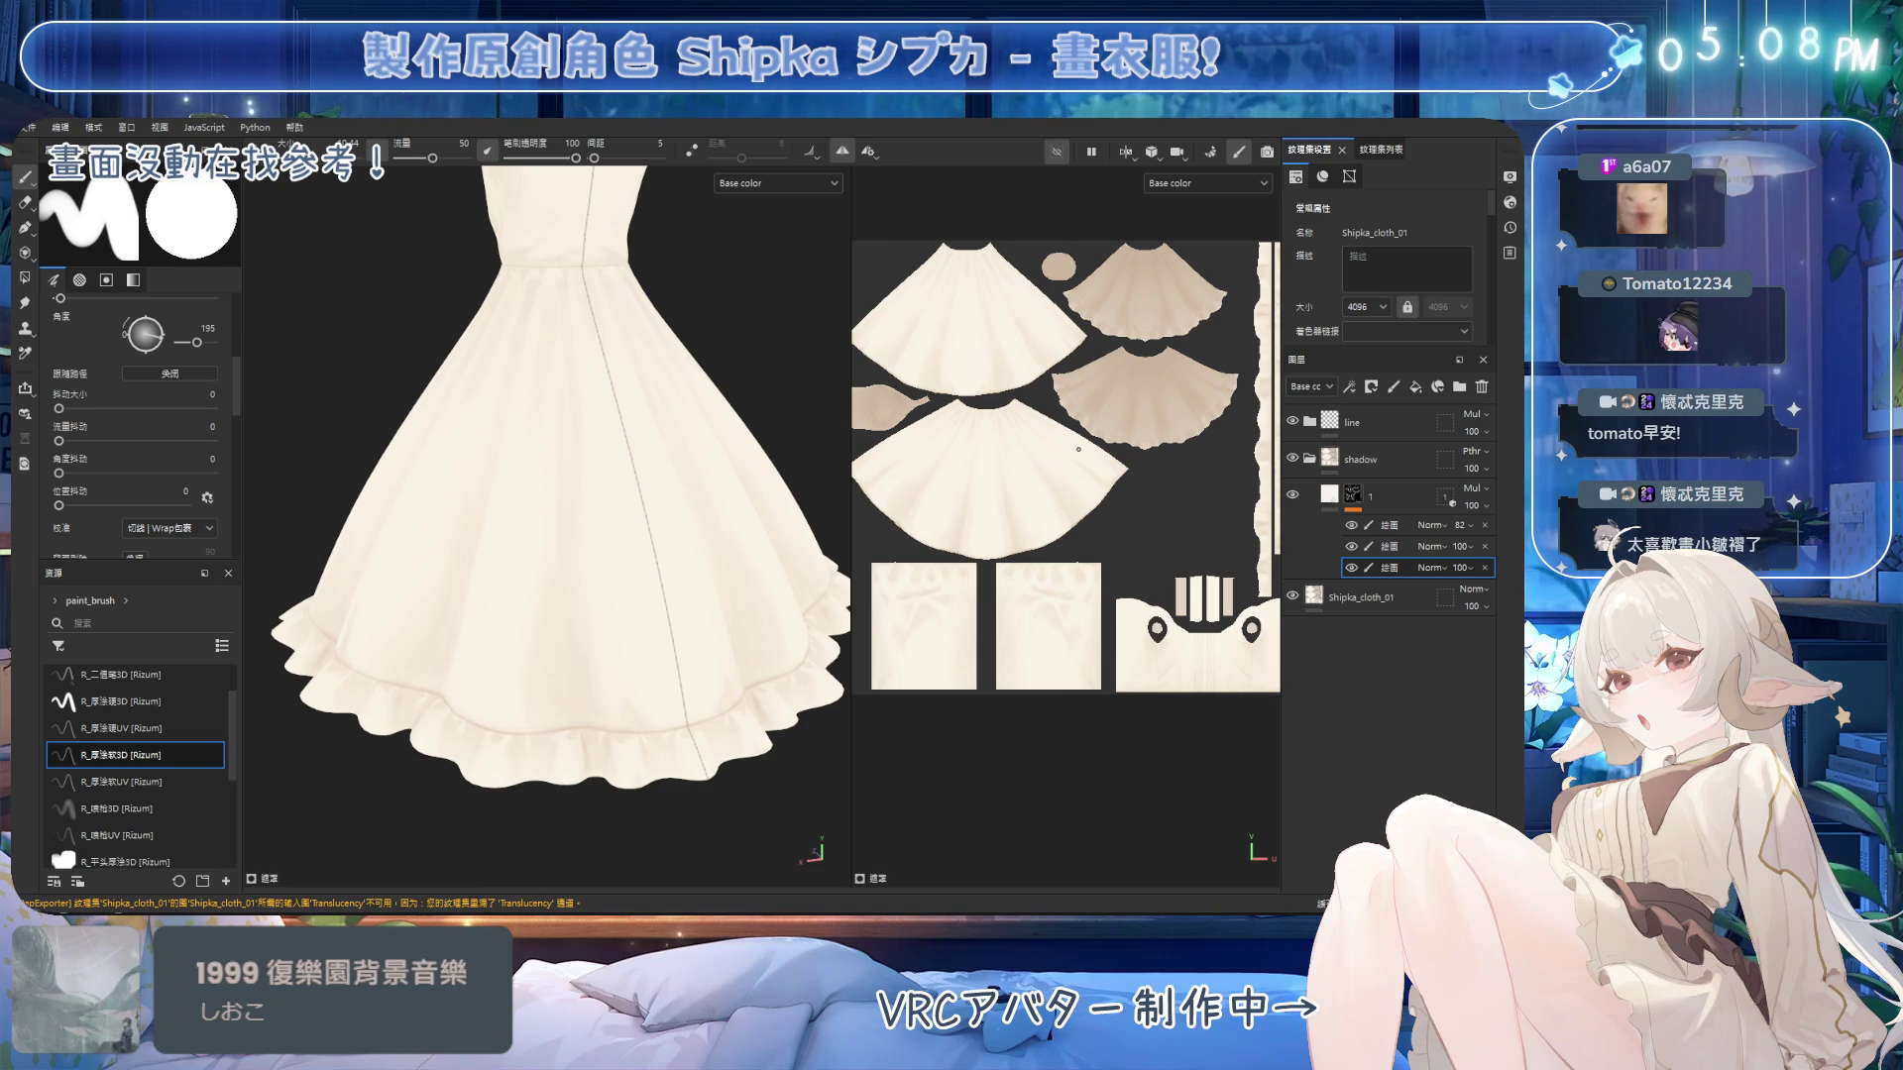
Refine the skirt's fold shadows from the bodice-side angle, erasing stray shadow paint.
scroll(674, 309, up, 5)
alt+drag(594, 536, 643, 500)
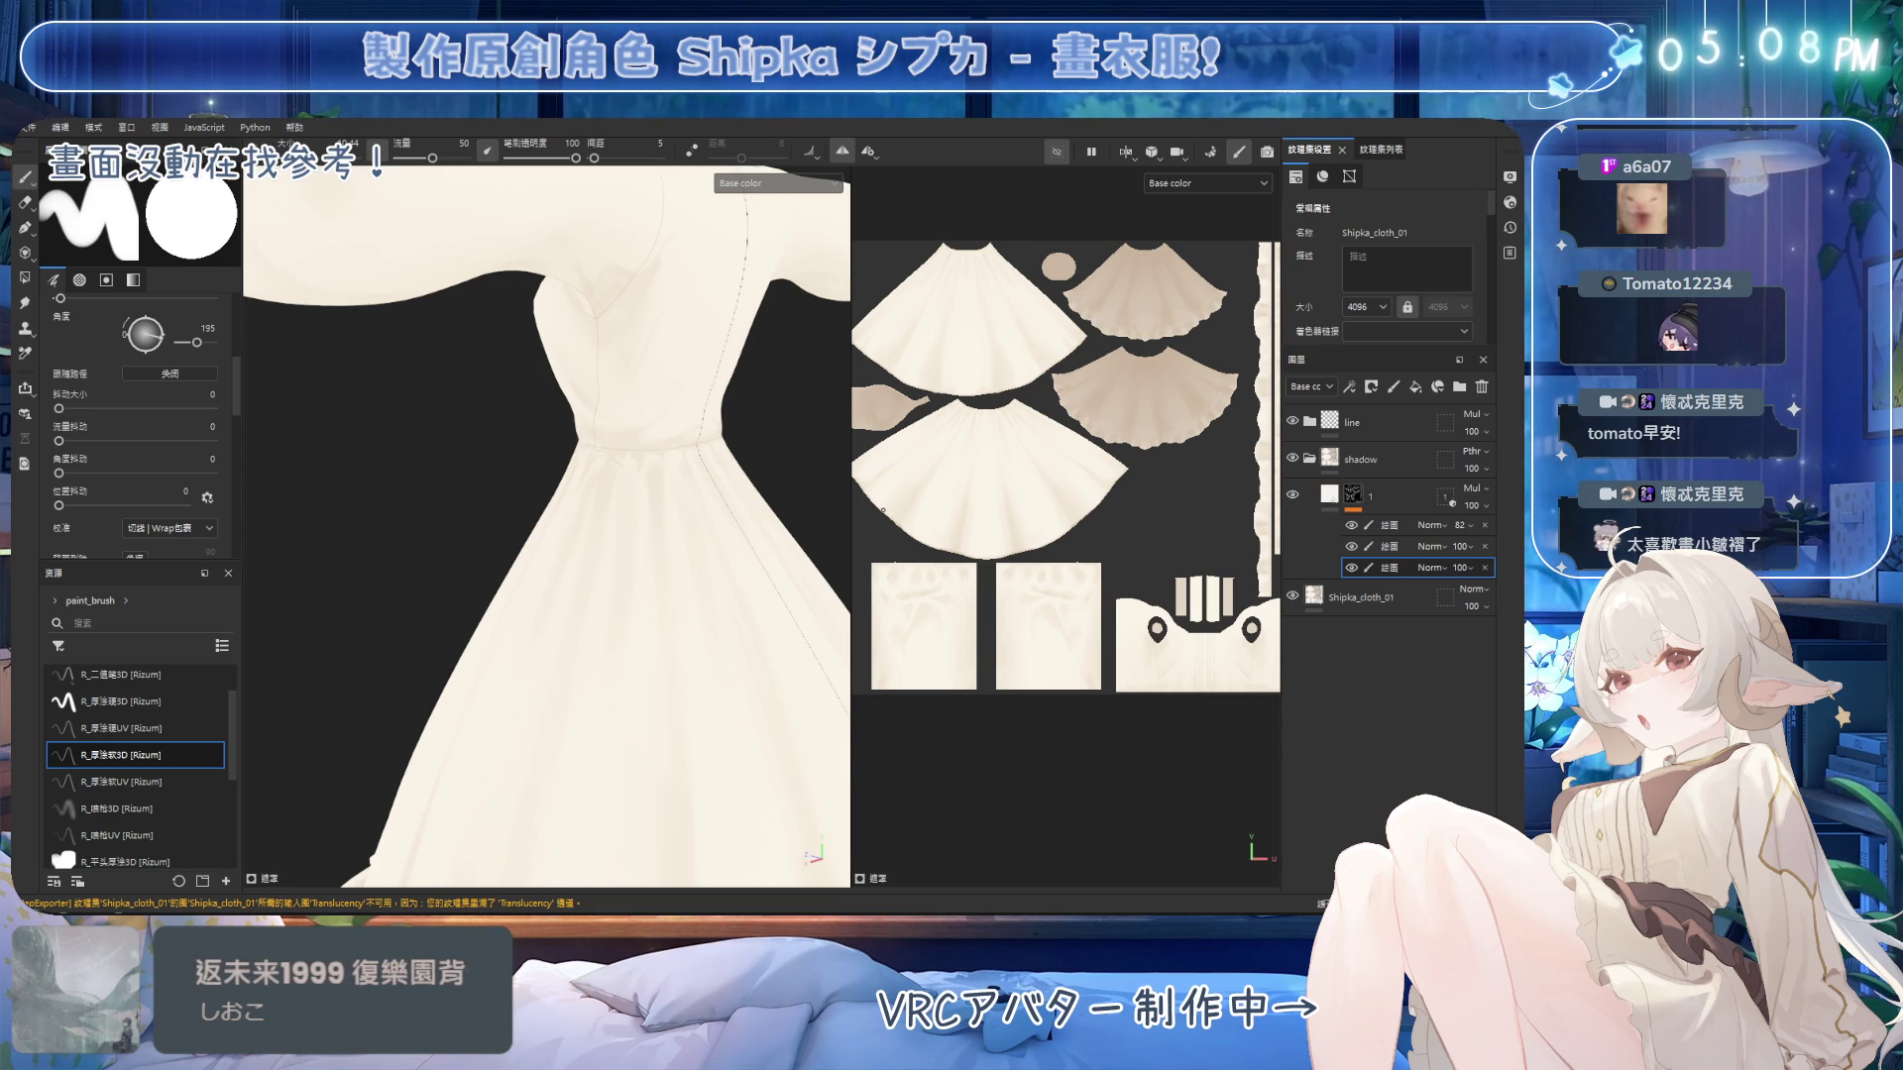
scroll(694, 332, down, 5)
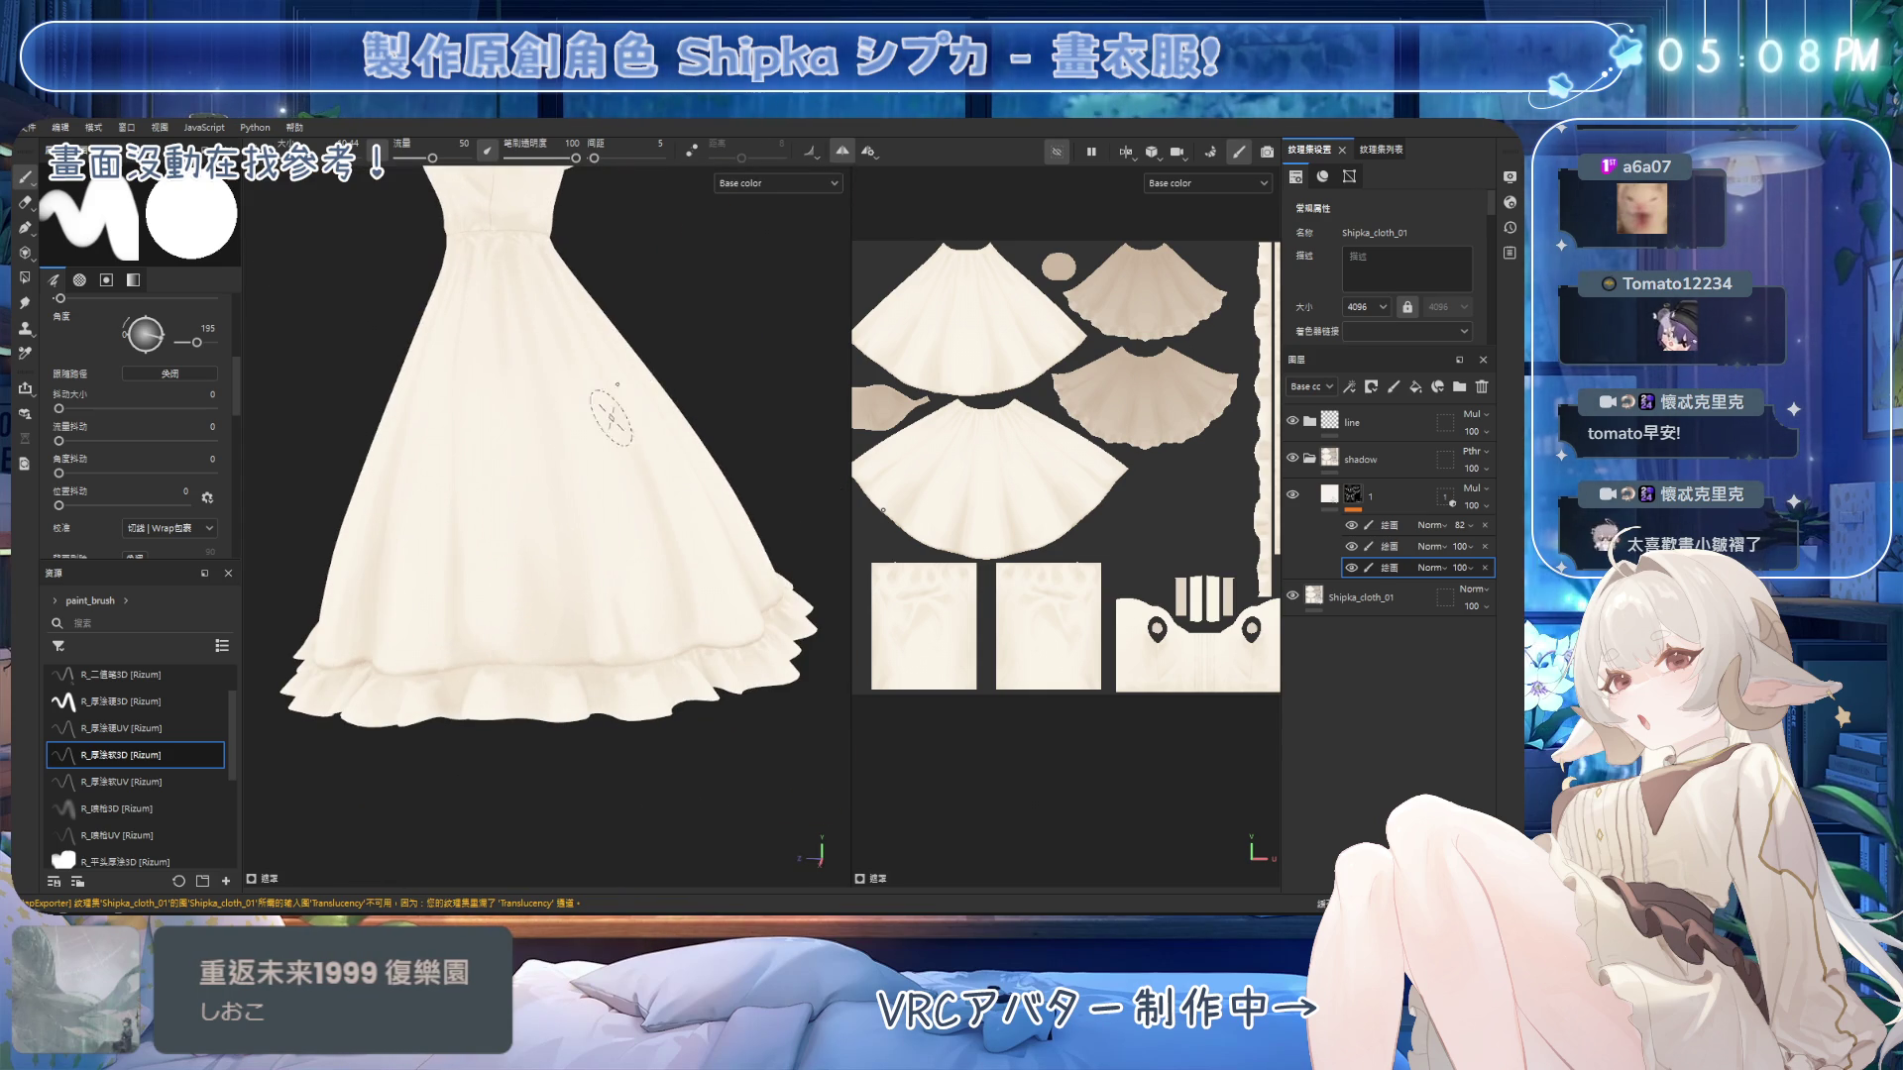
scroll(605, 689, up, 1)
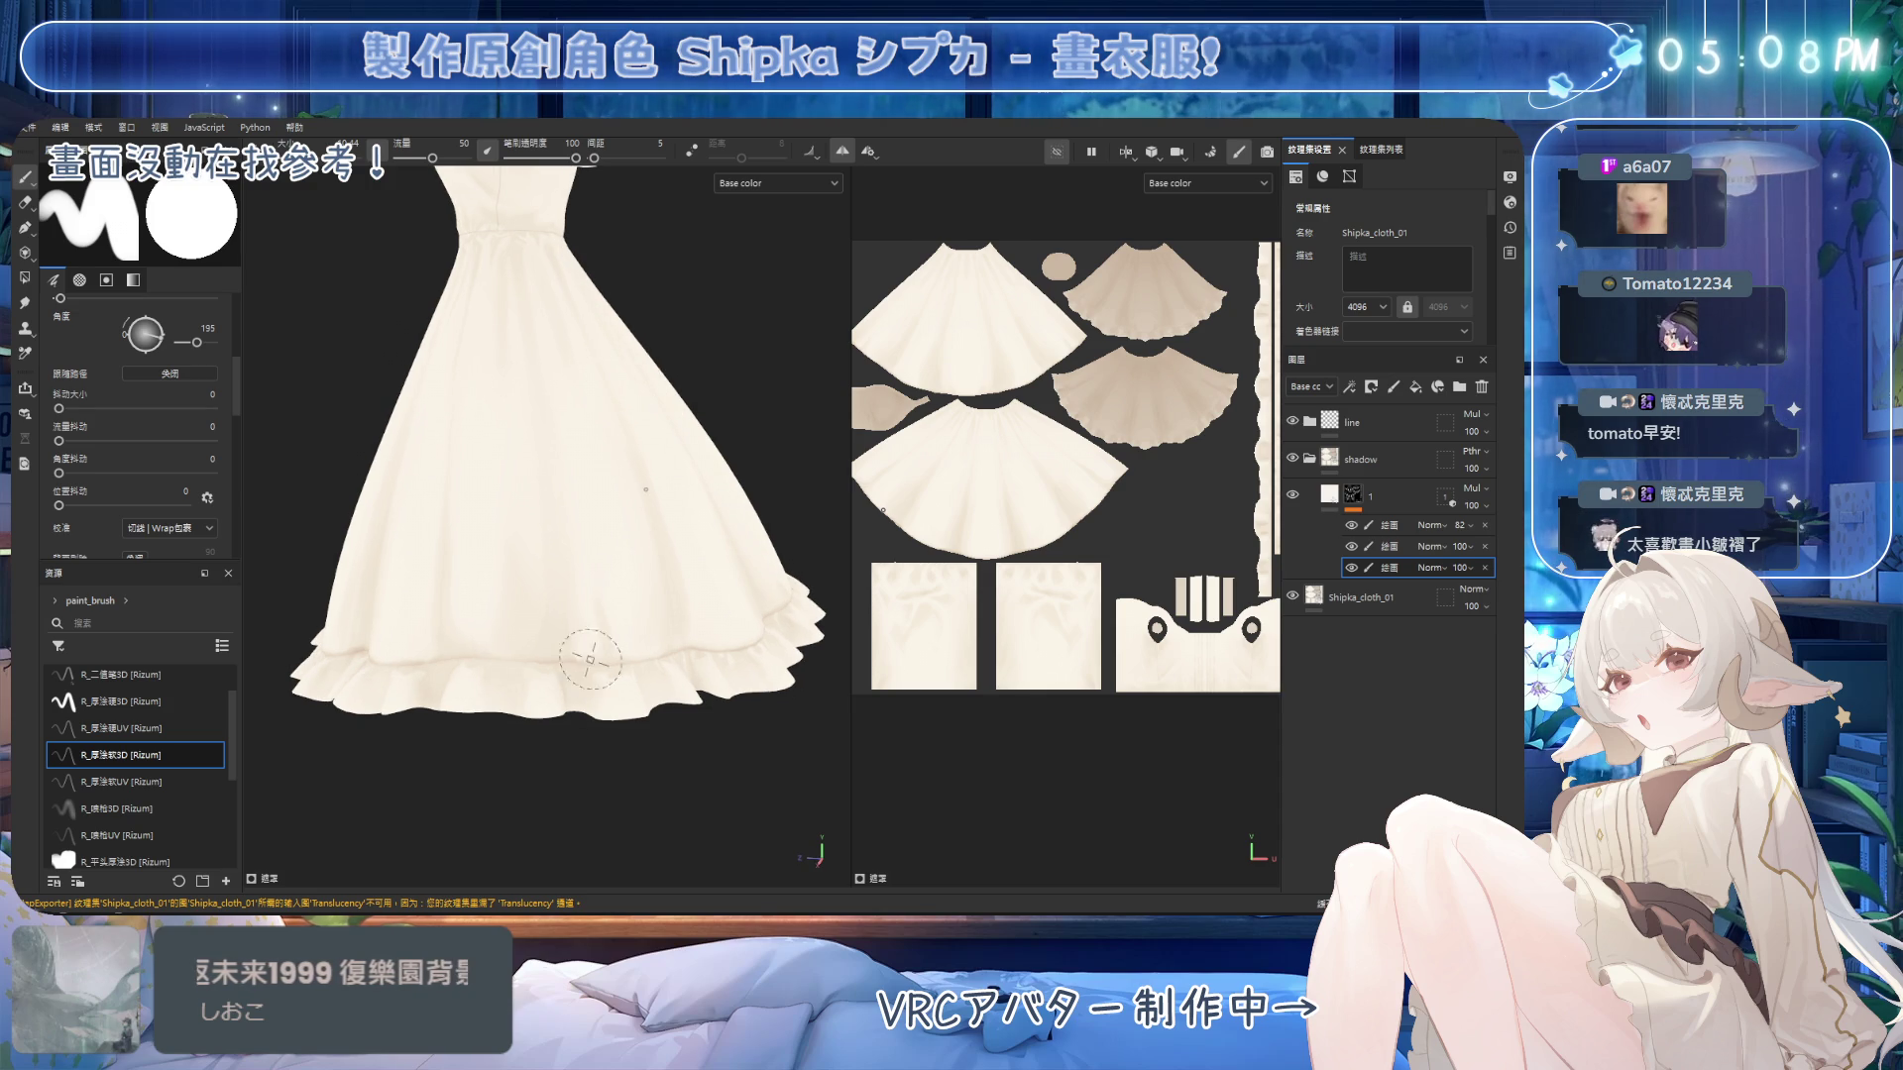
key(e)
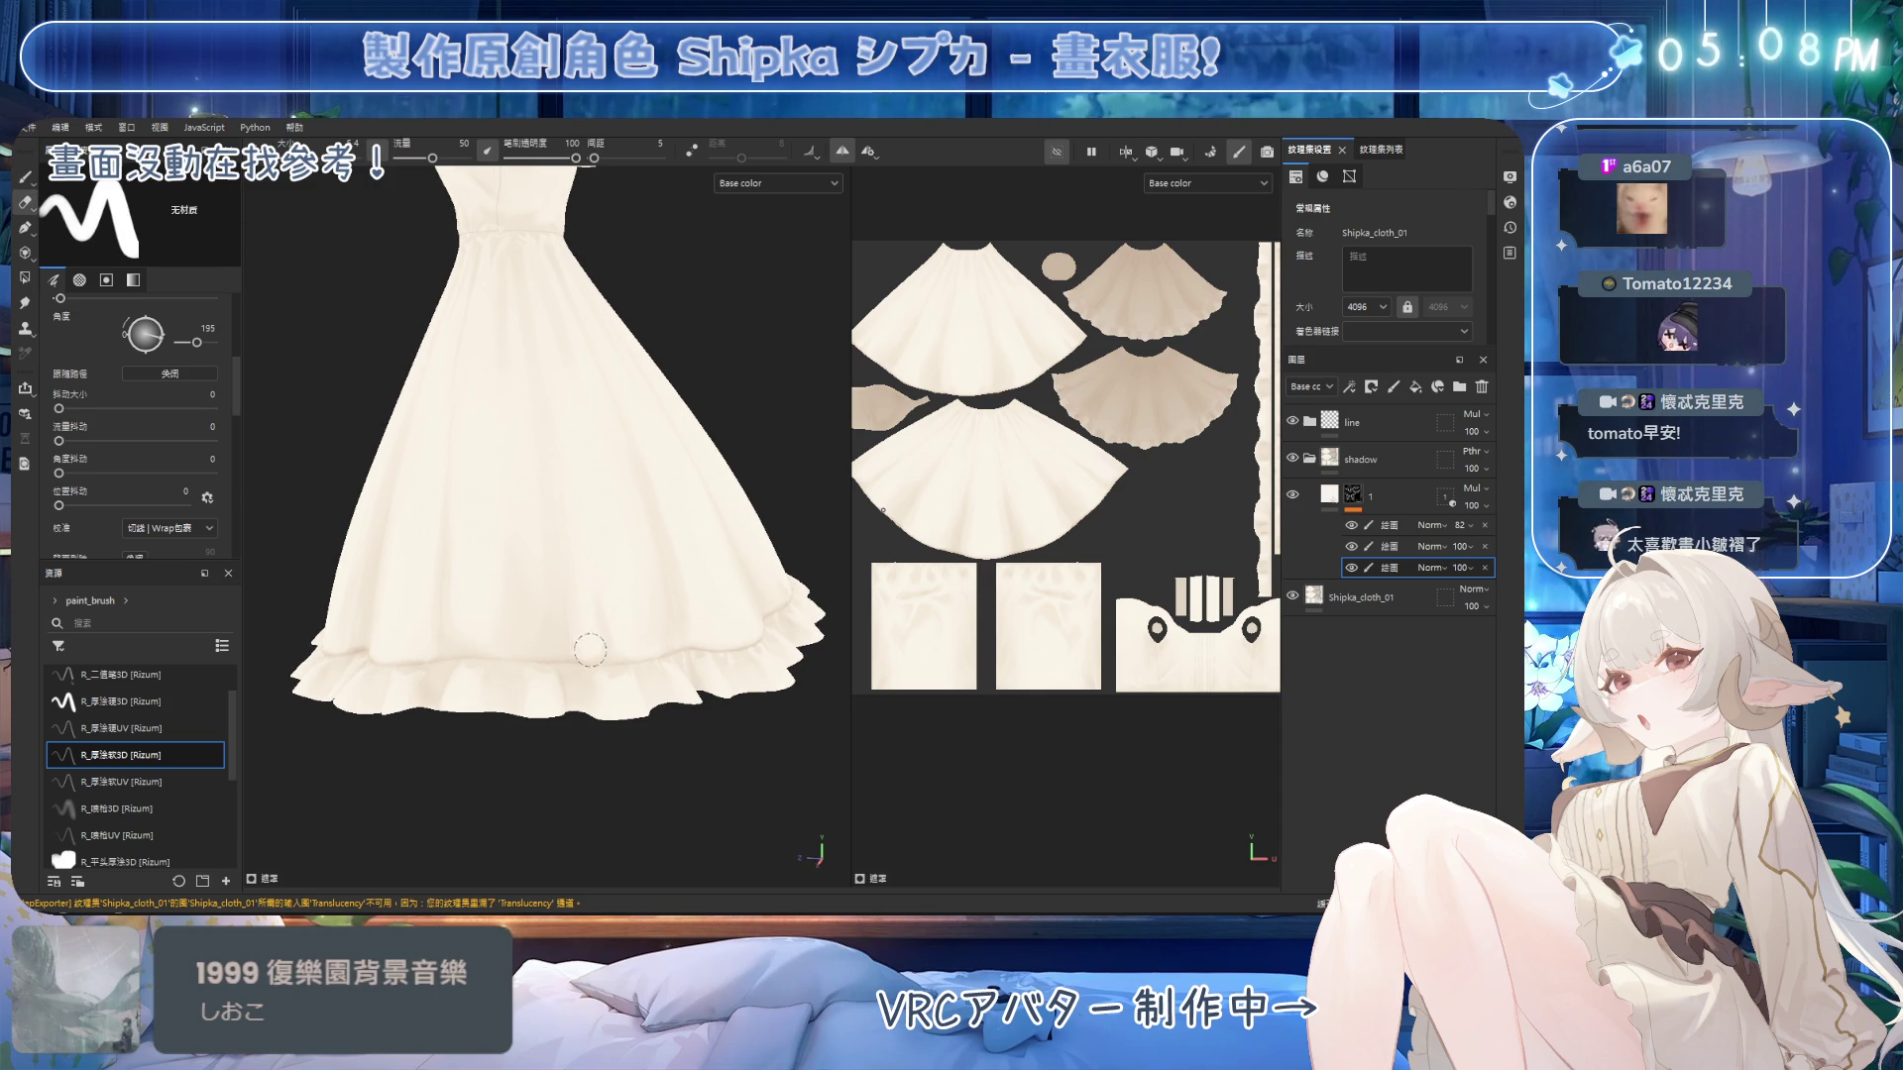
key(1)
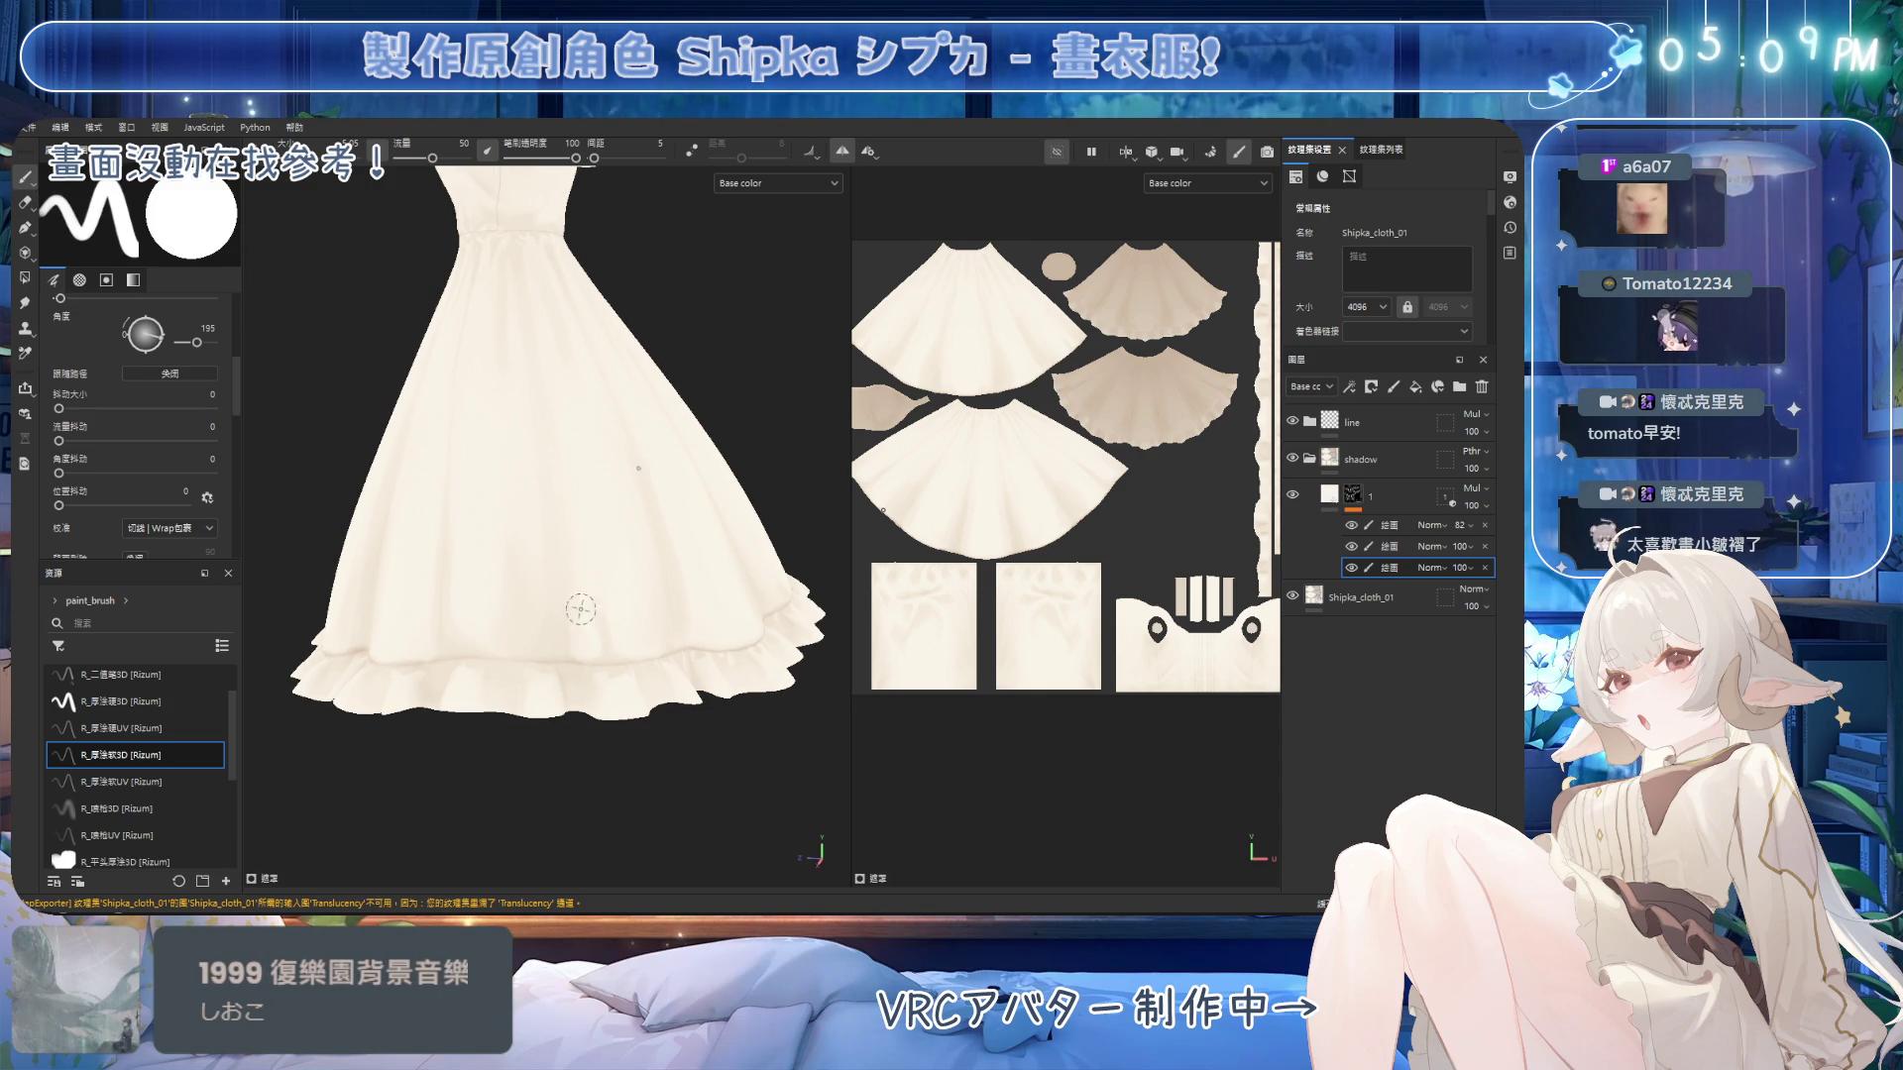
mouse_move(598, 660)
alt+mouse_down()
mouse_move(615, 680)
mouse_move(596, 584)
alt+mouse_up()
key(2)
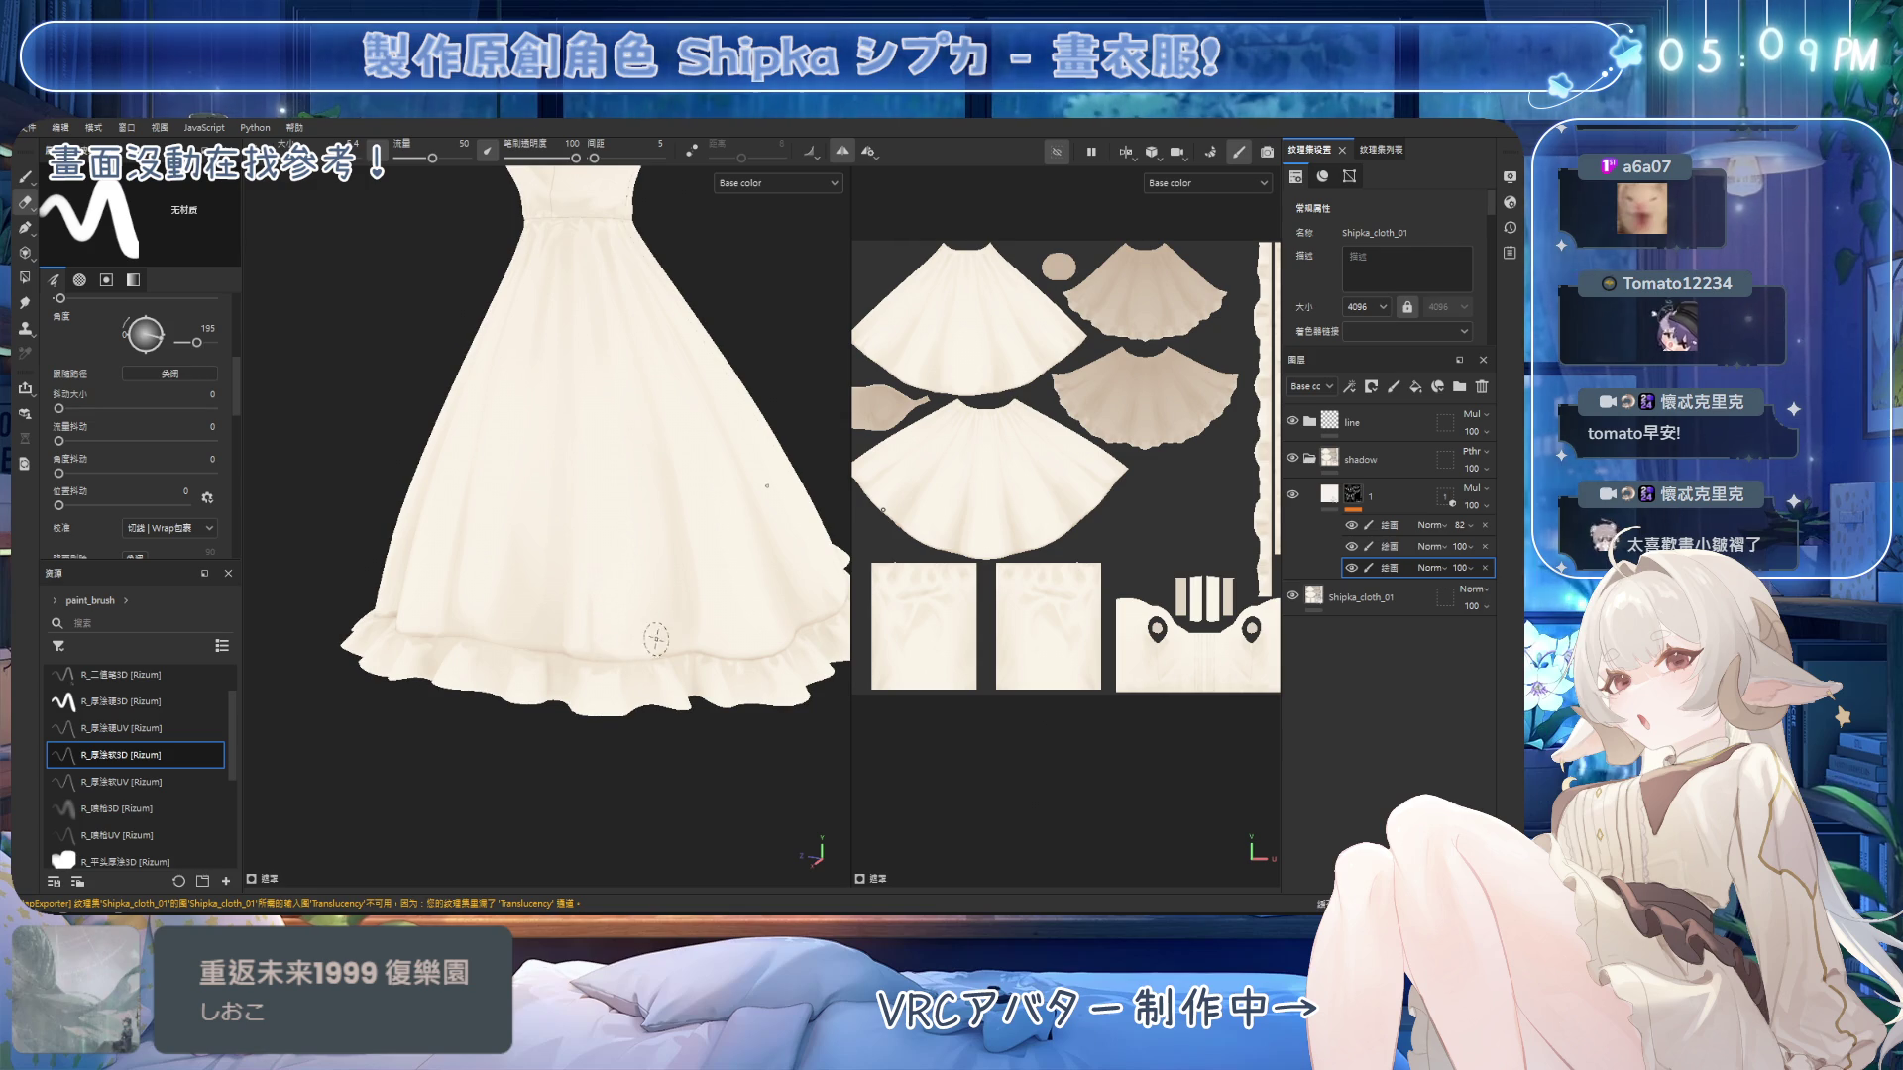
alt+drag(652, 642, 582, 642)
key(1)
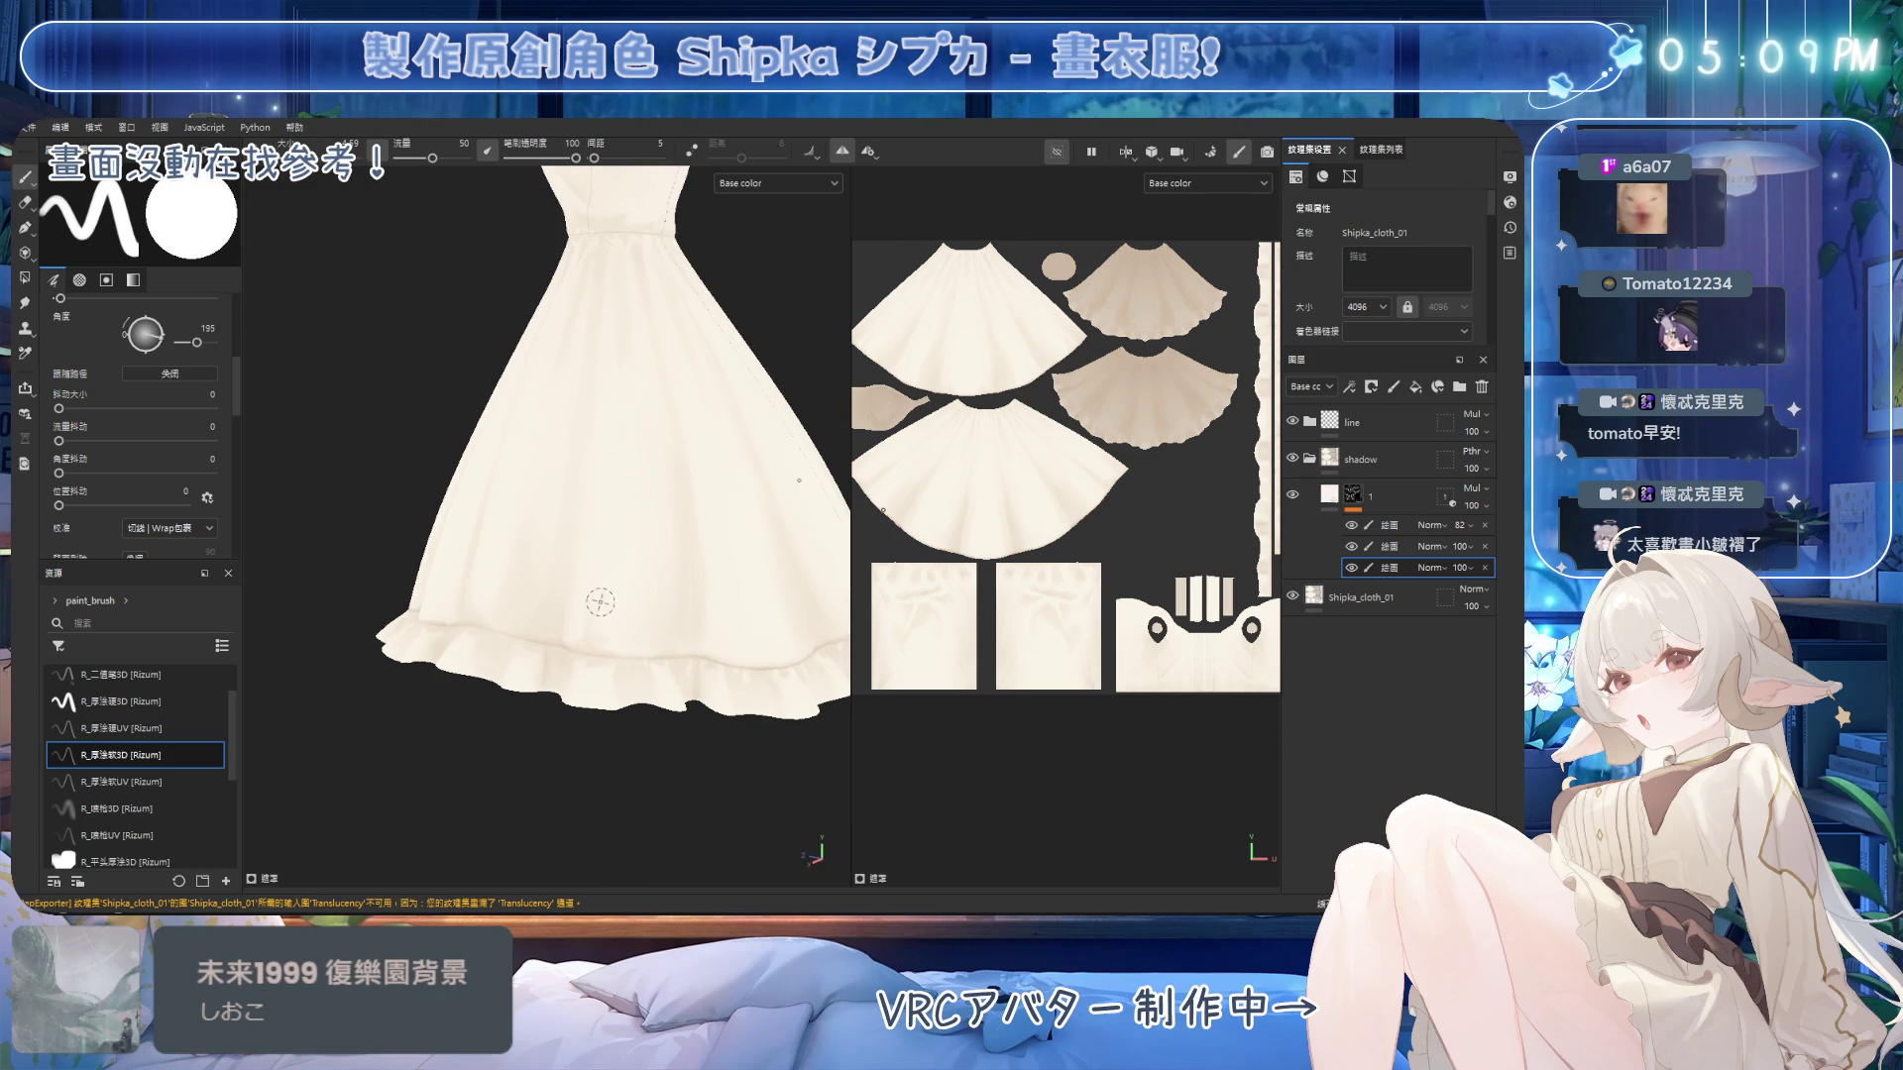
key(2)
Continue painting and cleaning up fold shadows across the front of the skirt.
mouse_move(590, 600)
alt+mouse_down()
mouse_move(628, 578)
mouse_move(584, 515)
alt+mouse_up()
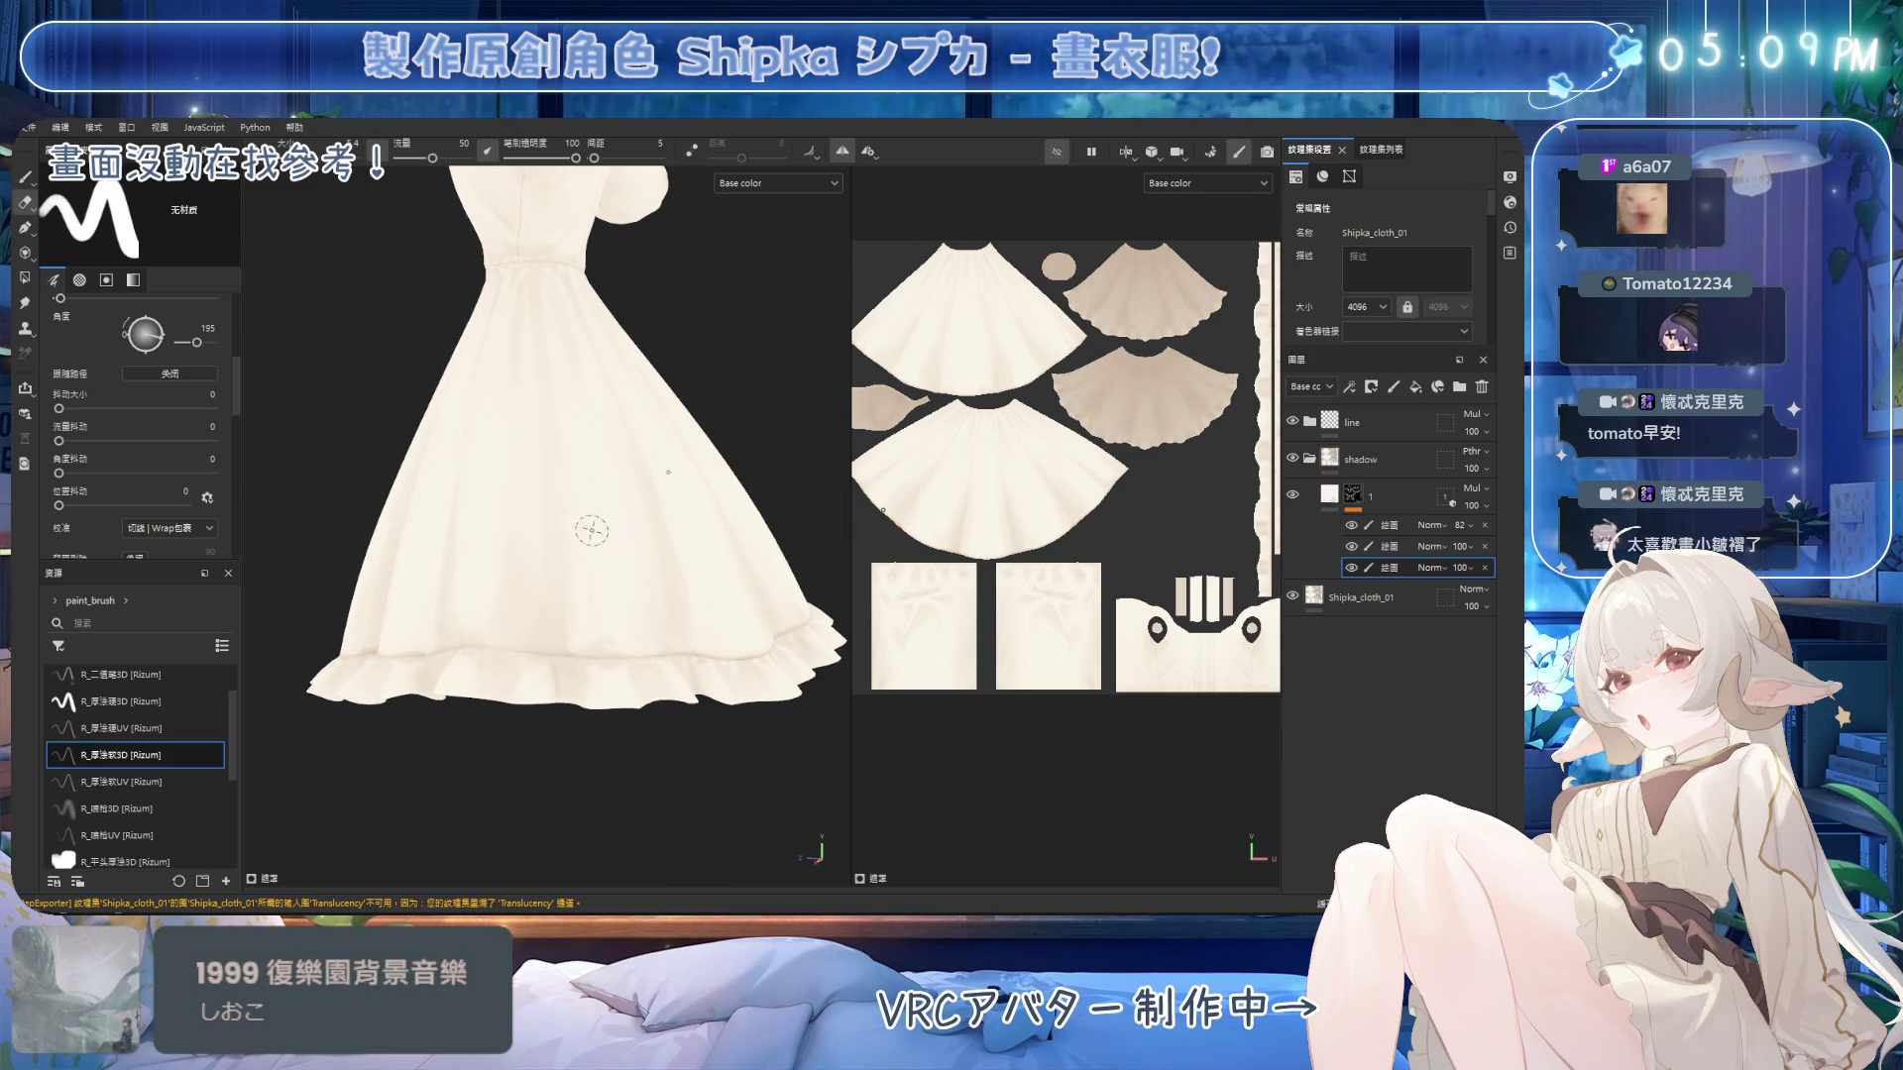
key(1)
mouse_move(595, 642)
alt+mouse_down()
mouse_move(578, 645)
mouse_move(624, 643)
alt+mouse_up()
key(2)
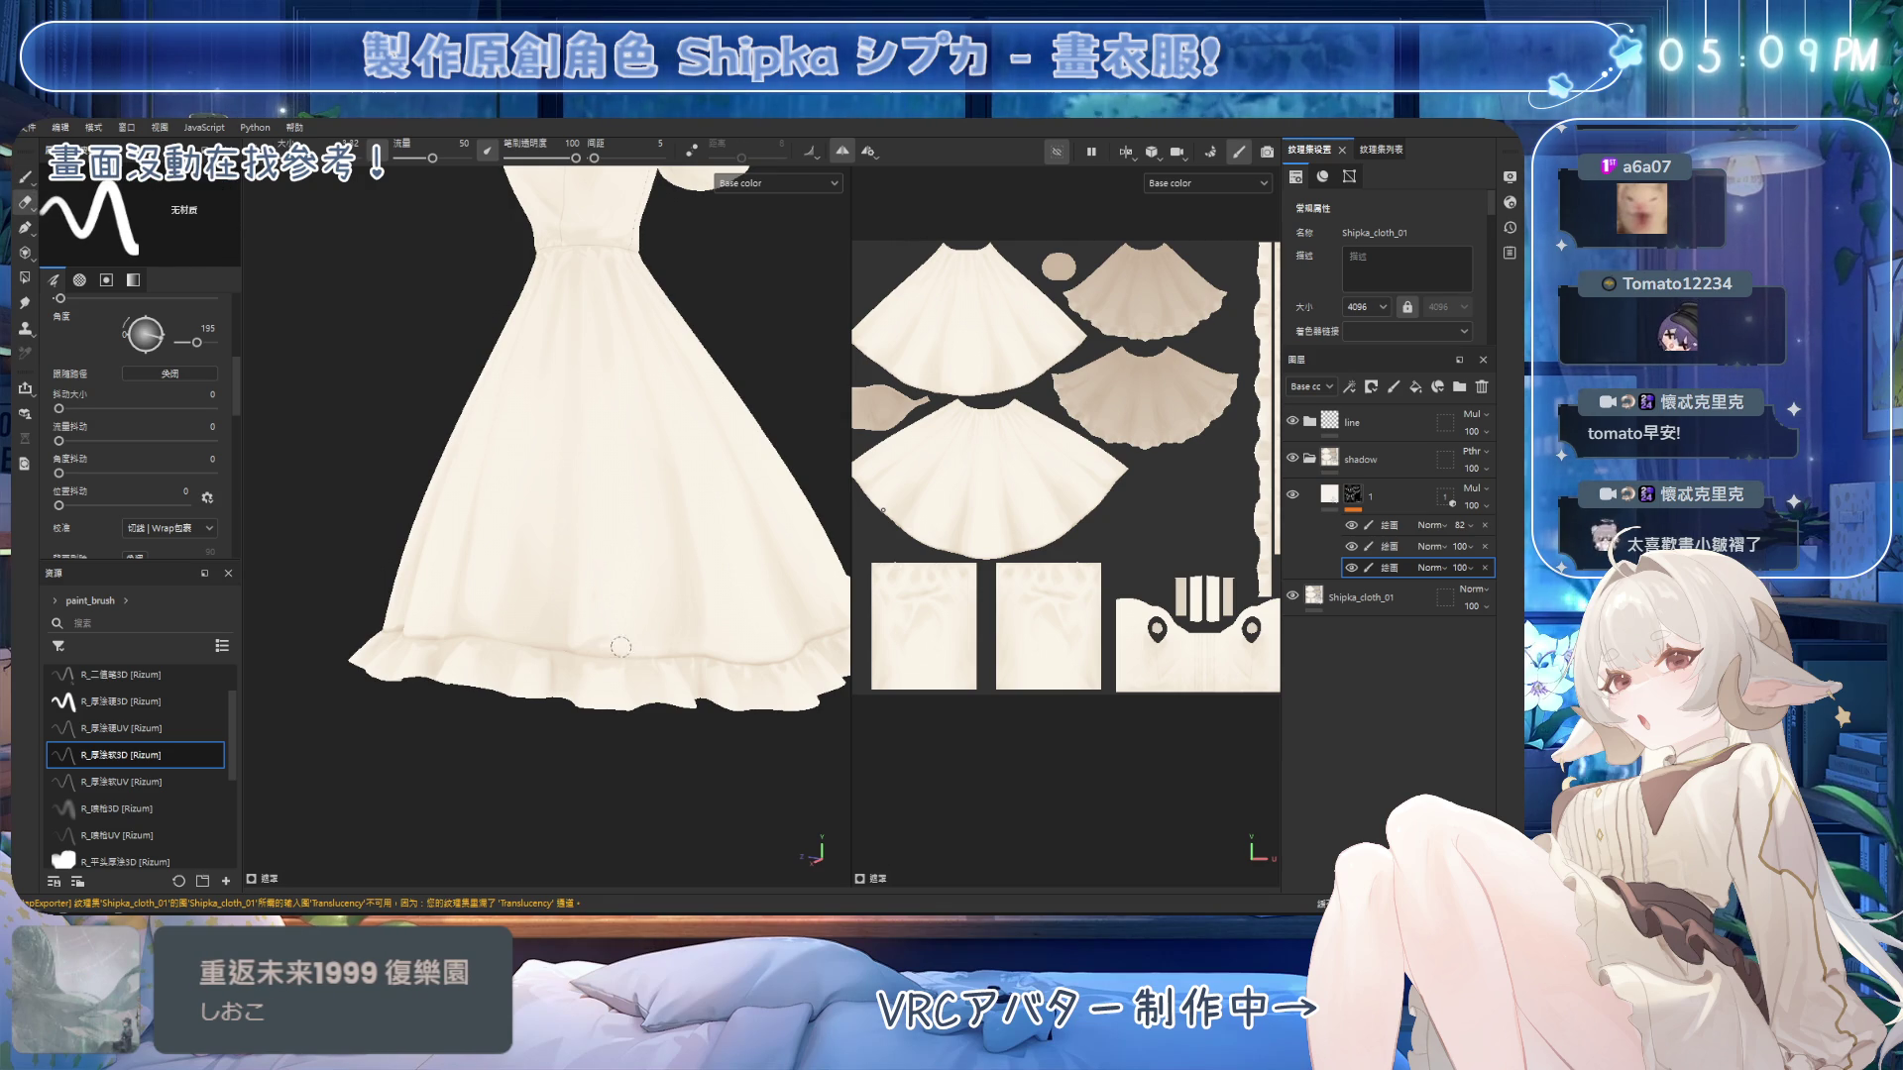
key(1)
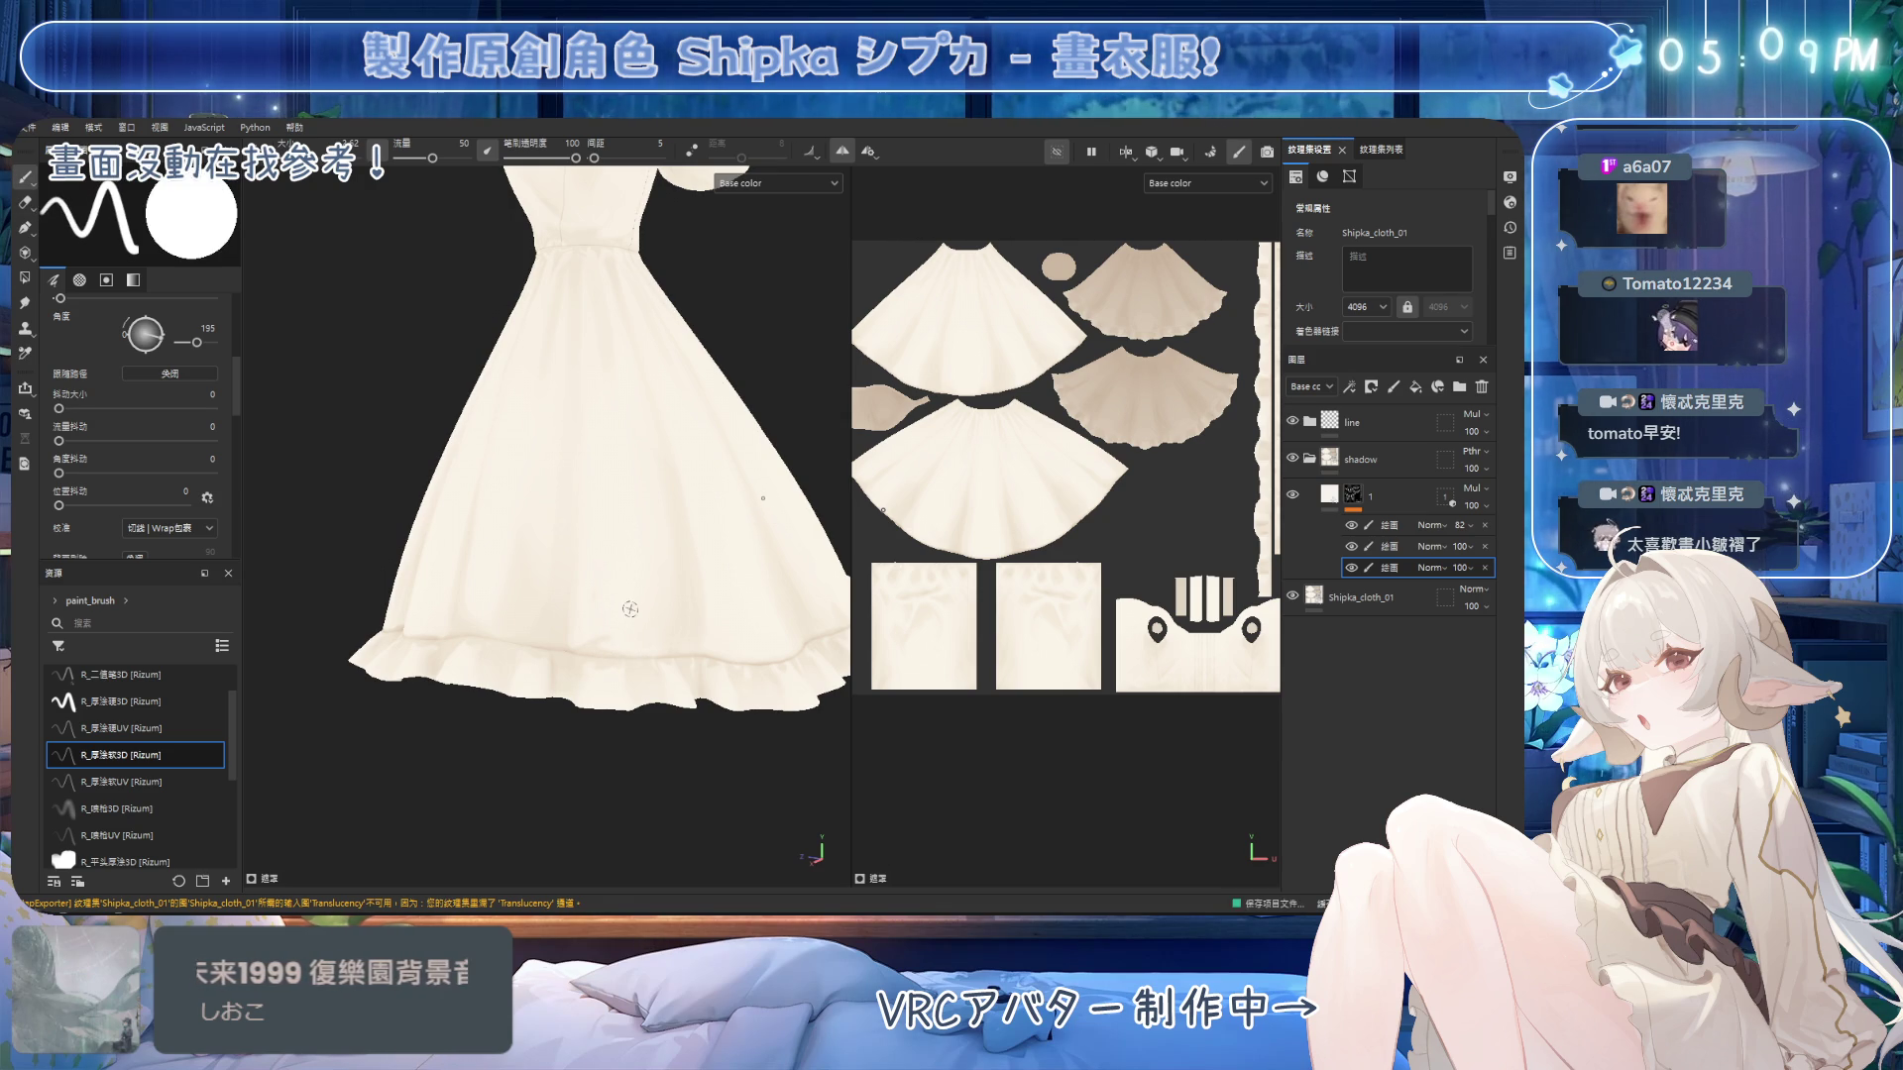
alt+drag(680, 644, 665, 643)
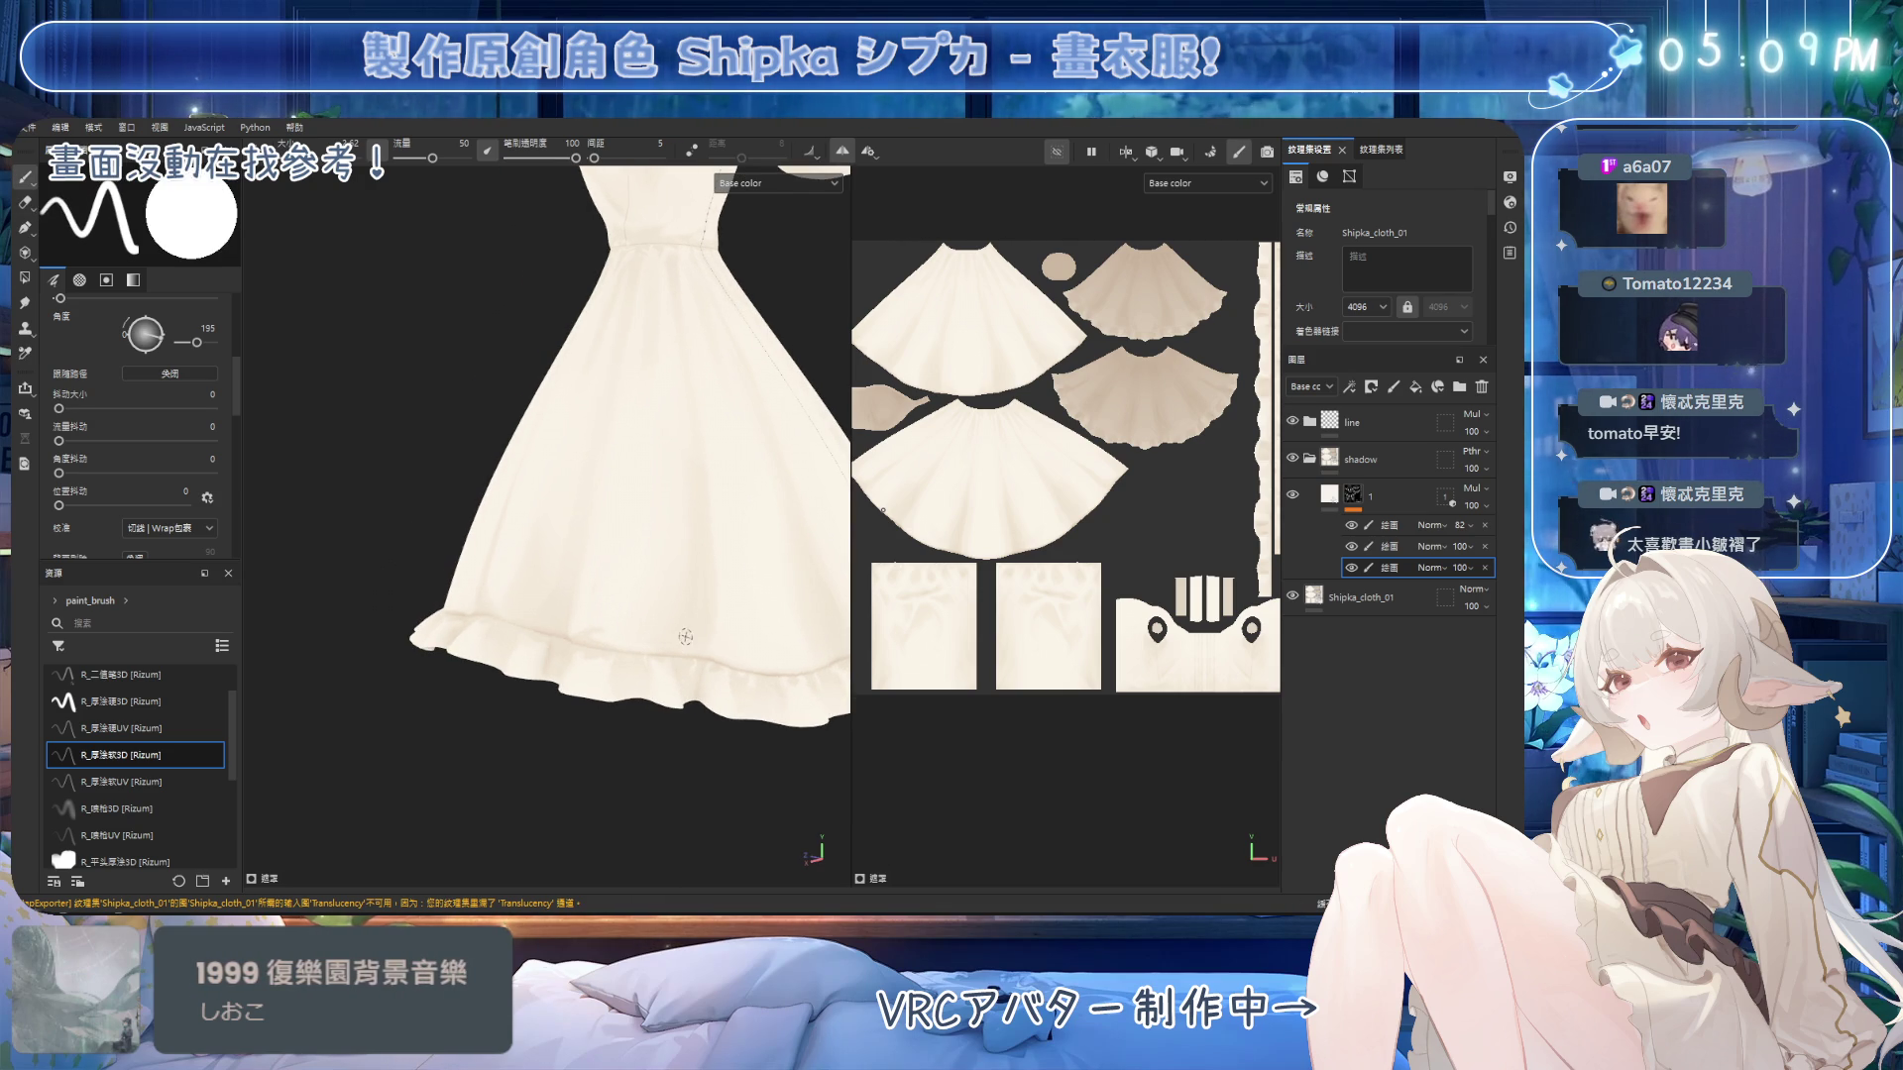
alt+drag(625, 580, 695, 589)
key(e)
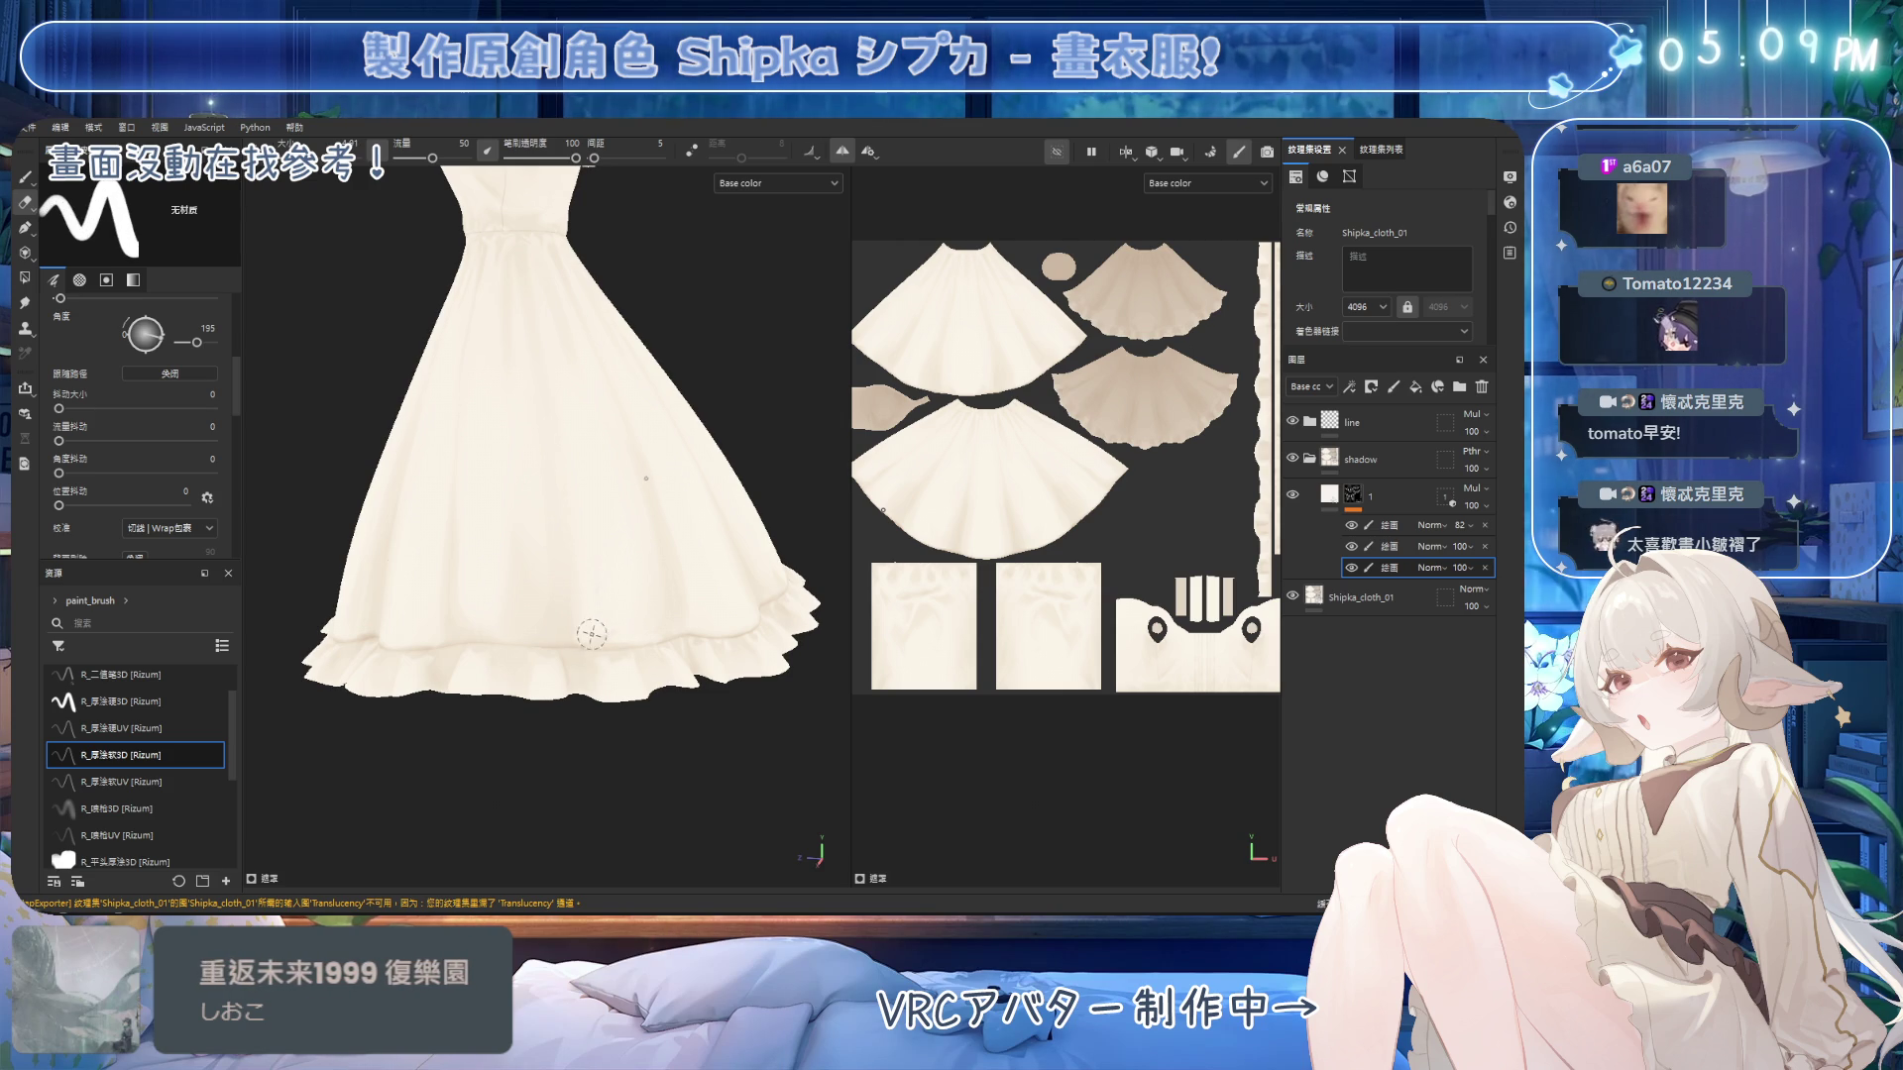
key(1)
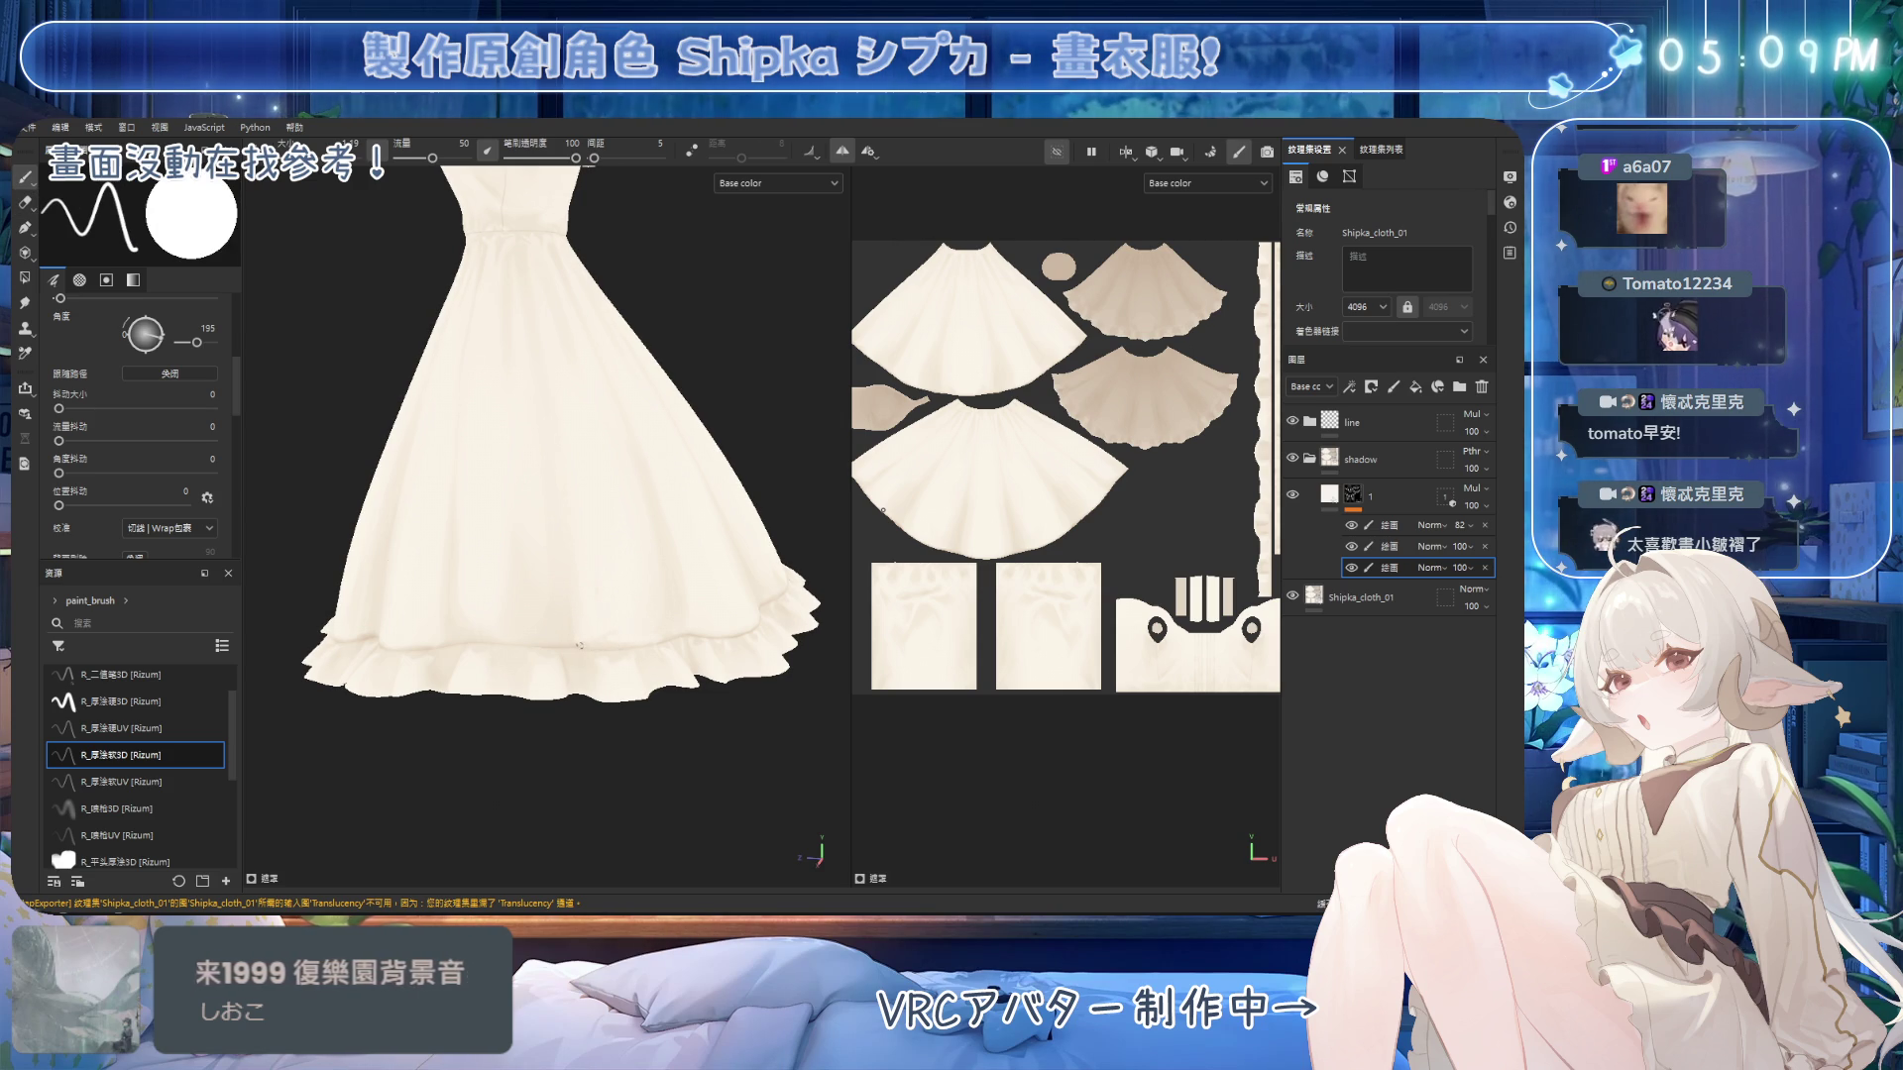
alt+drag(585, 644, 587, 646)
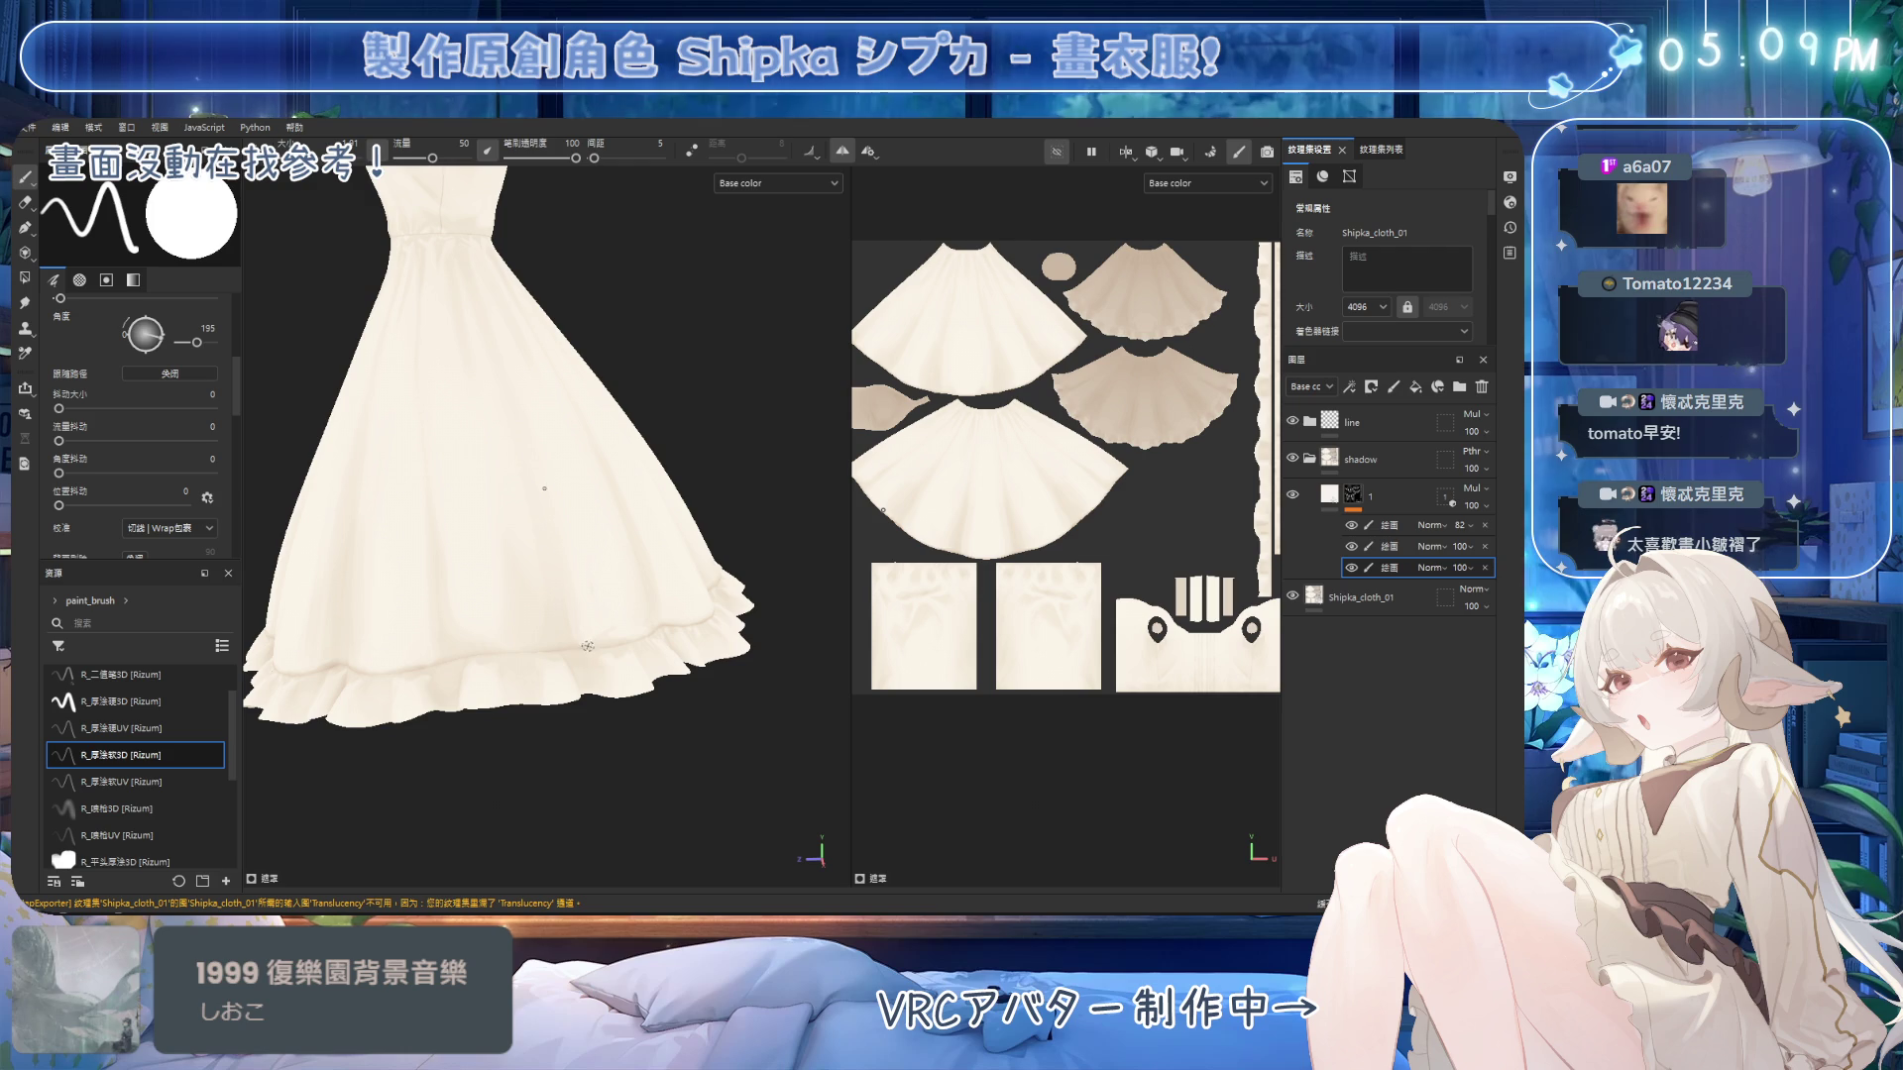
key(2)
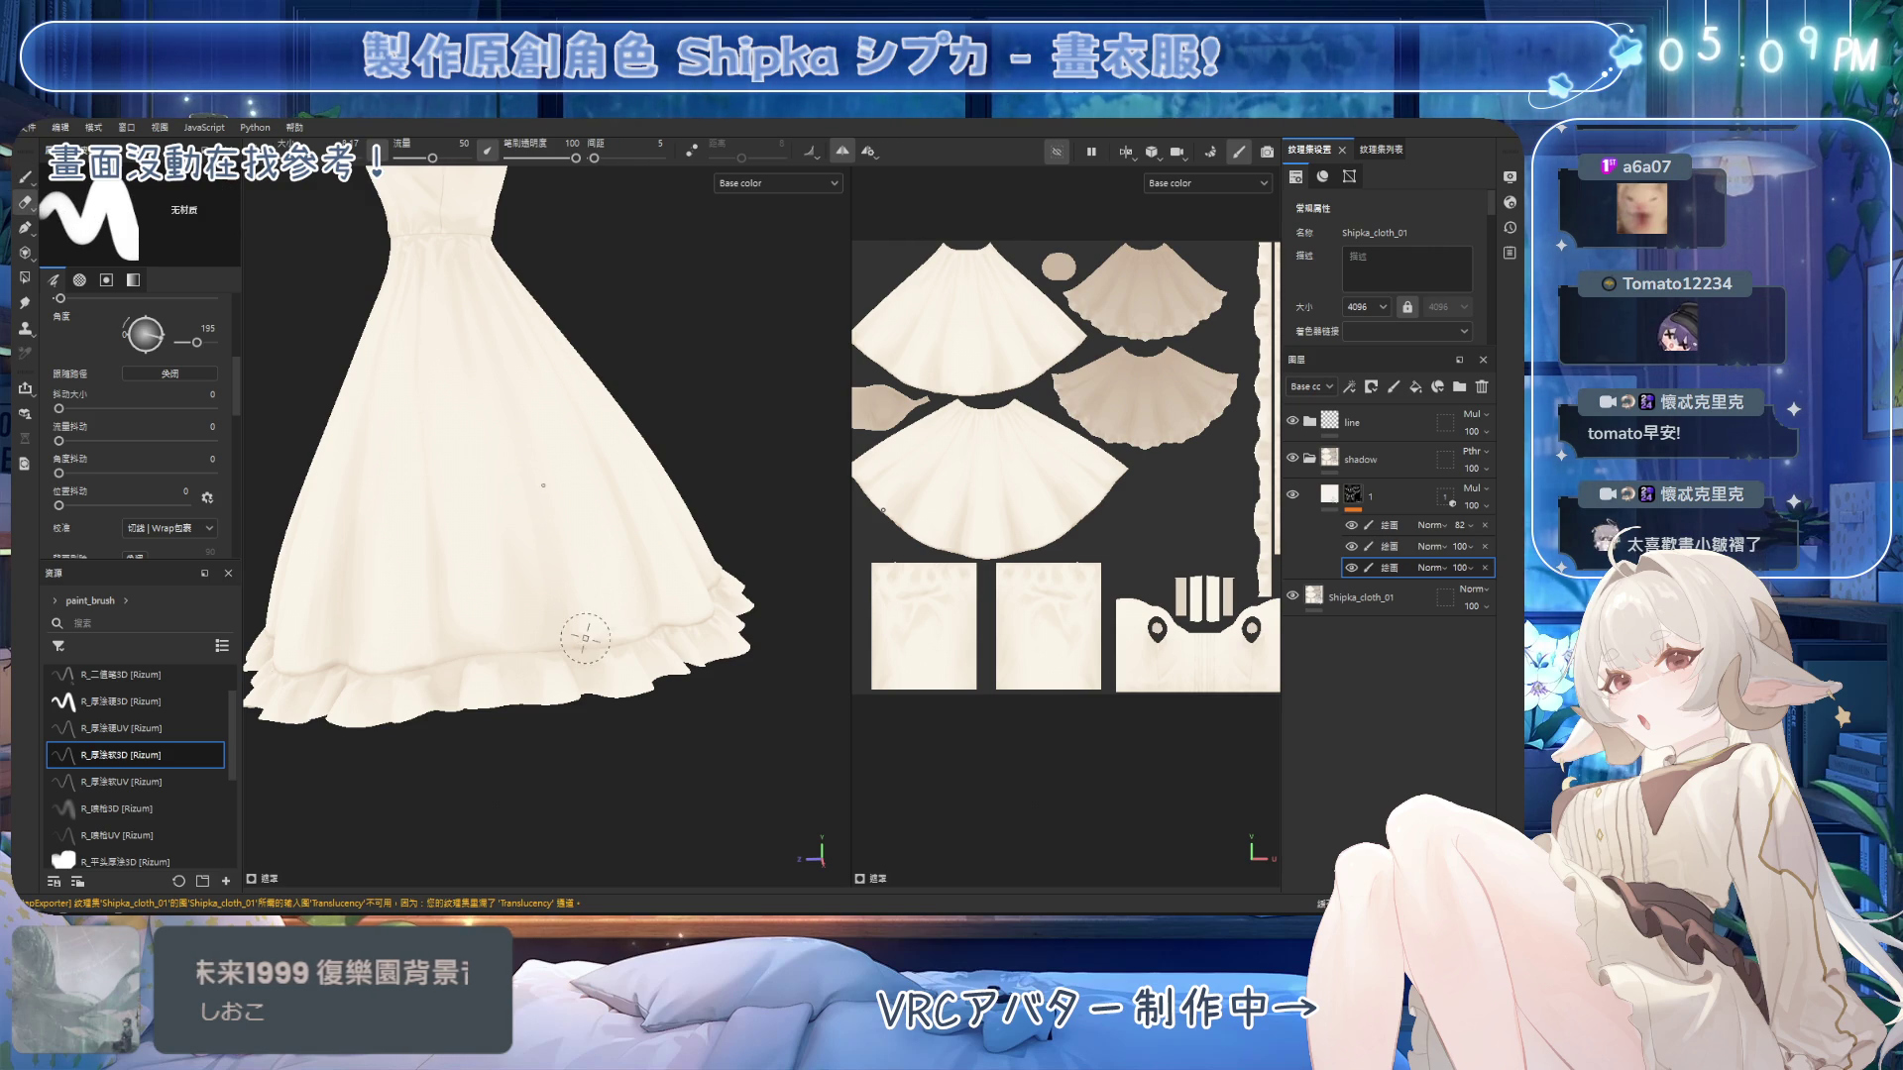
key(1)
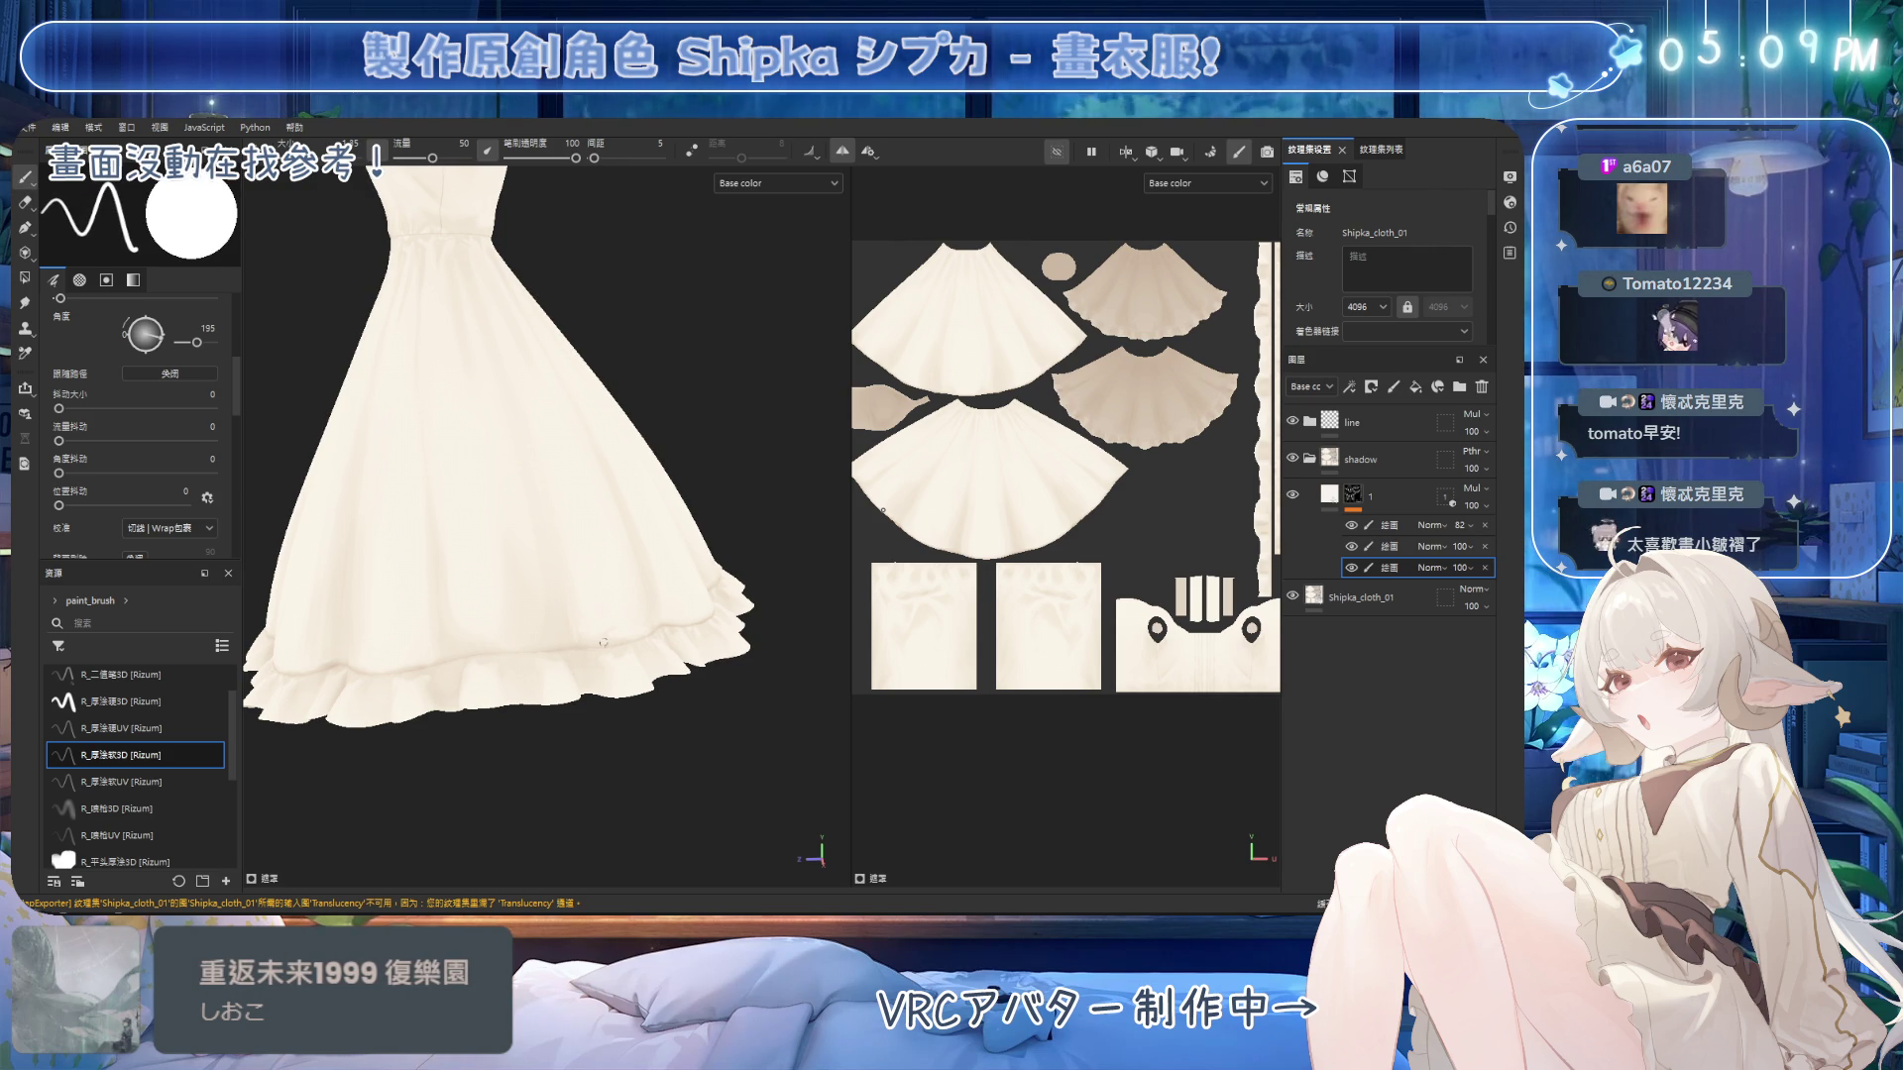
Shade the skirt's side folds down to the ruffled hem, checking the silhouette.
alt+drag(721, 520, 642, 512)
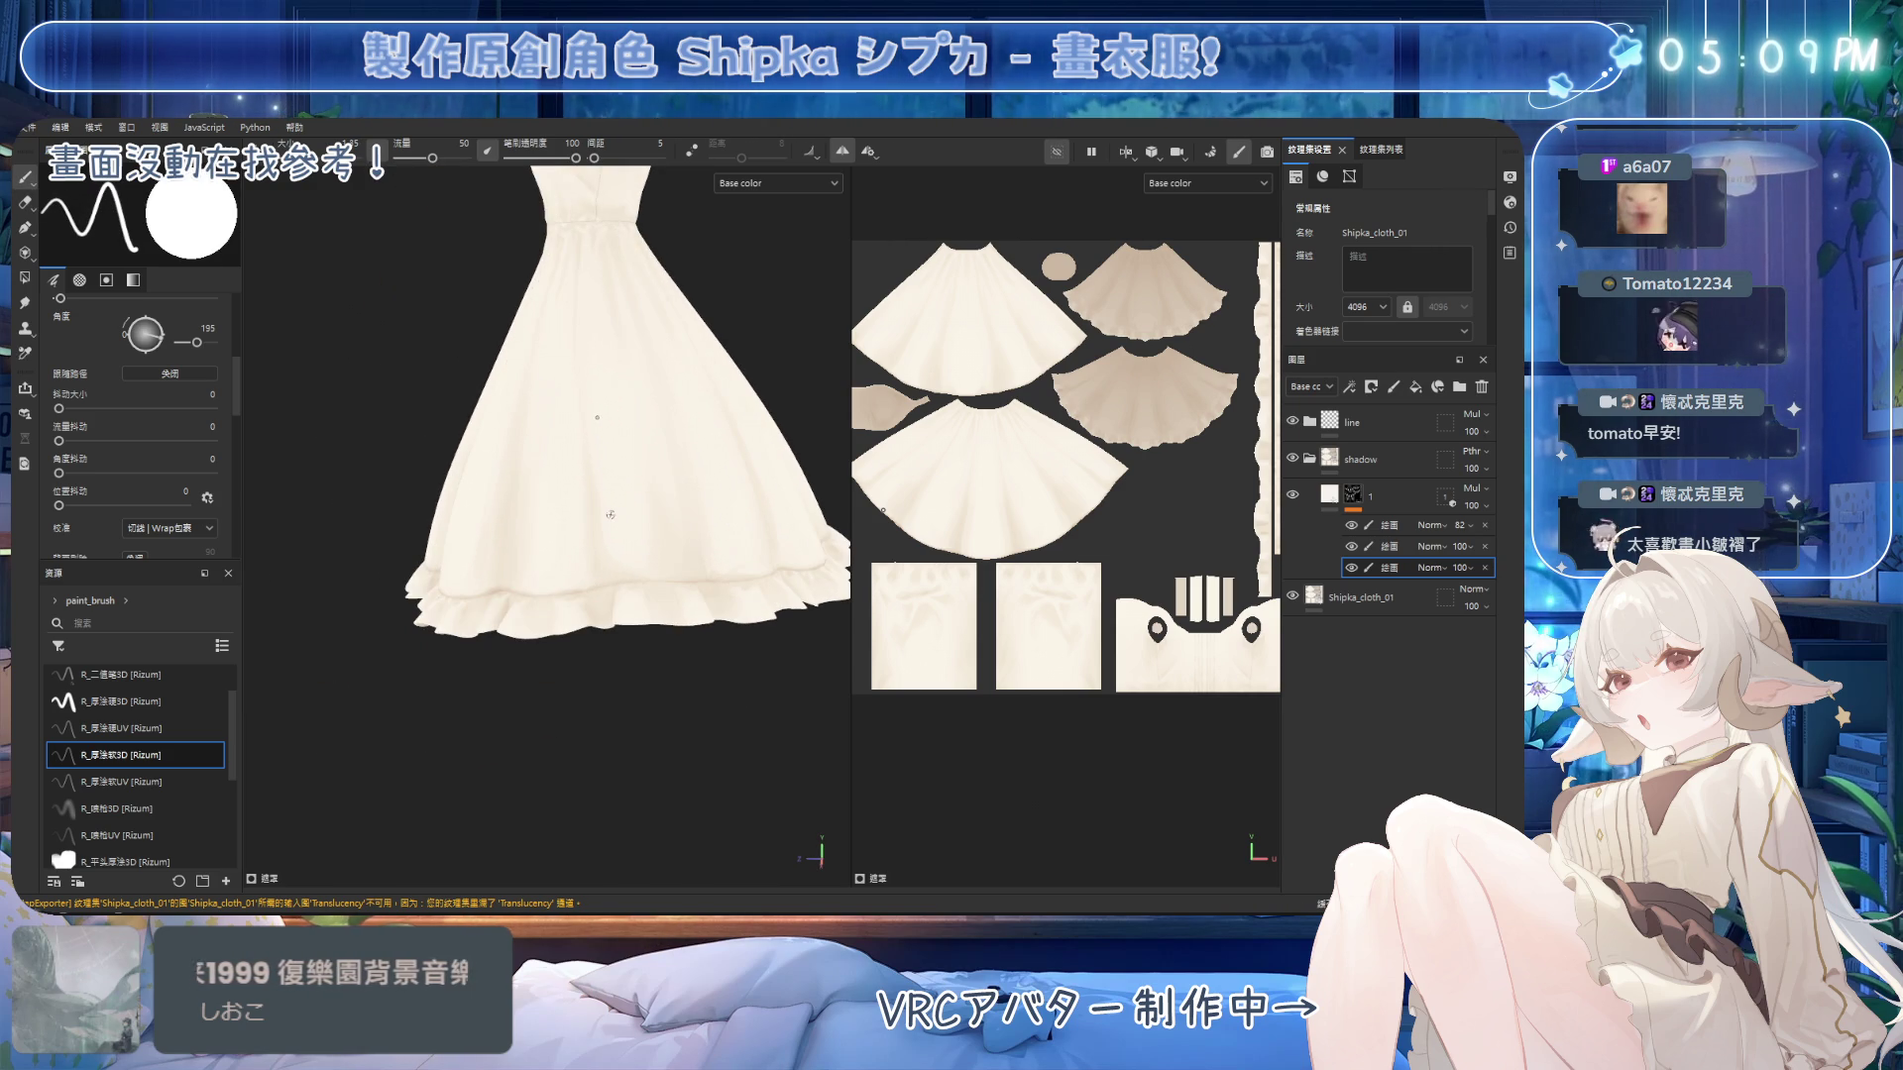
key(2)
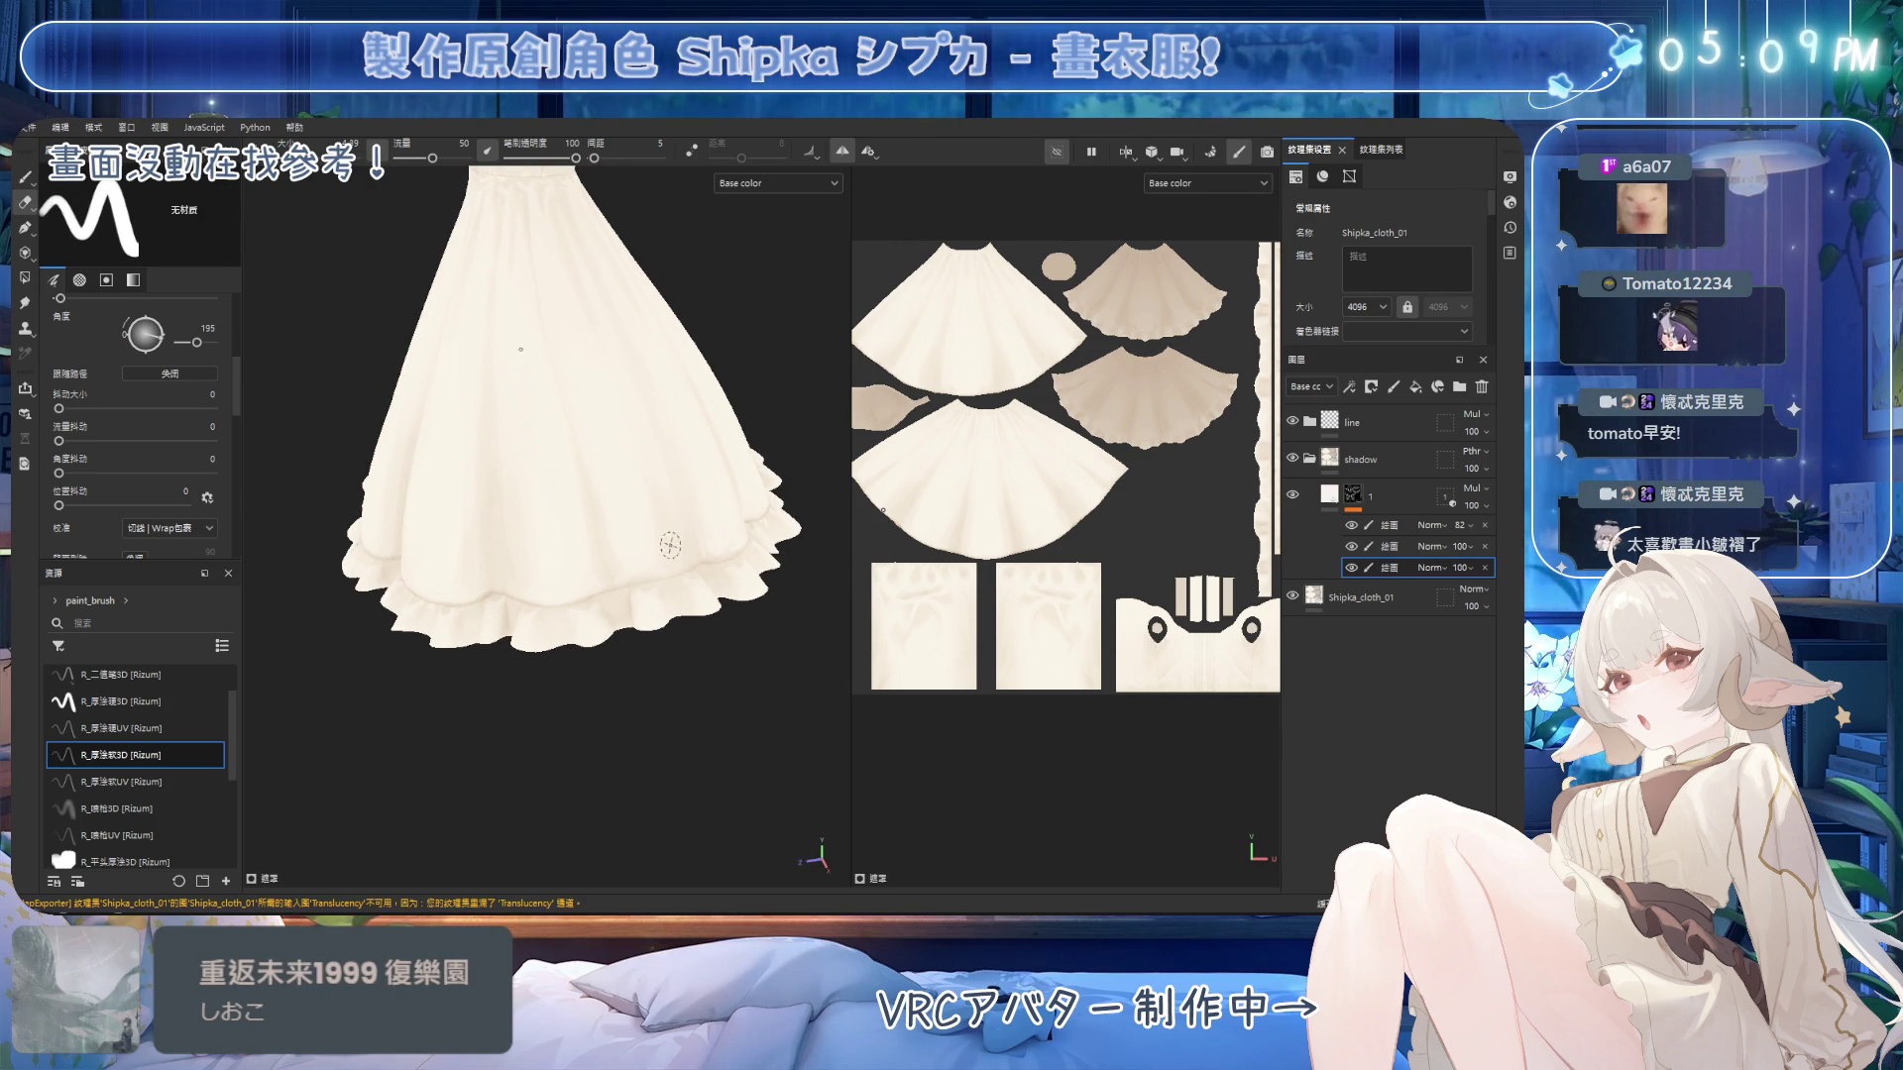
alt+drag(717, 543, 684, 515)
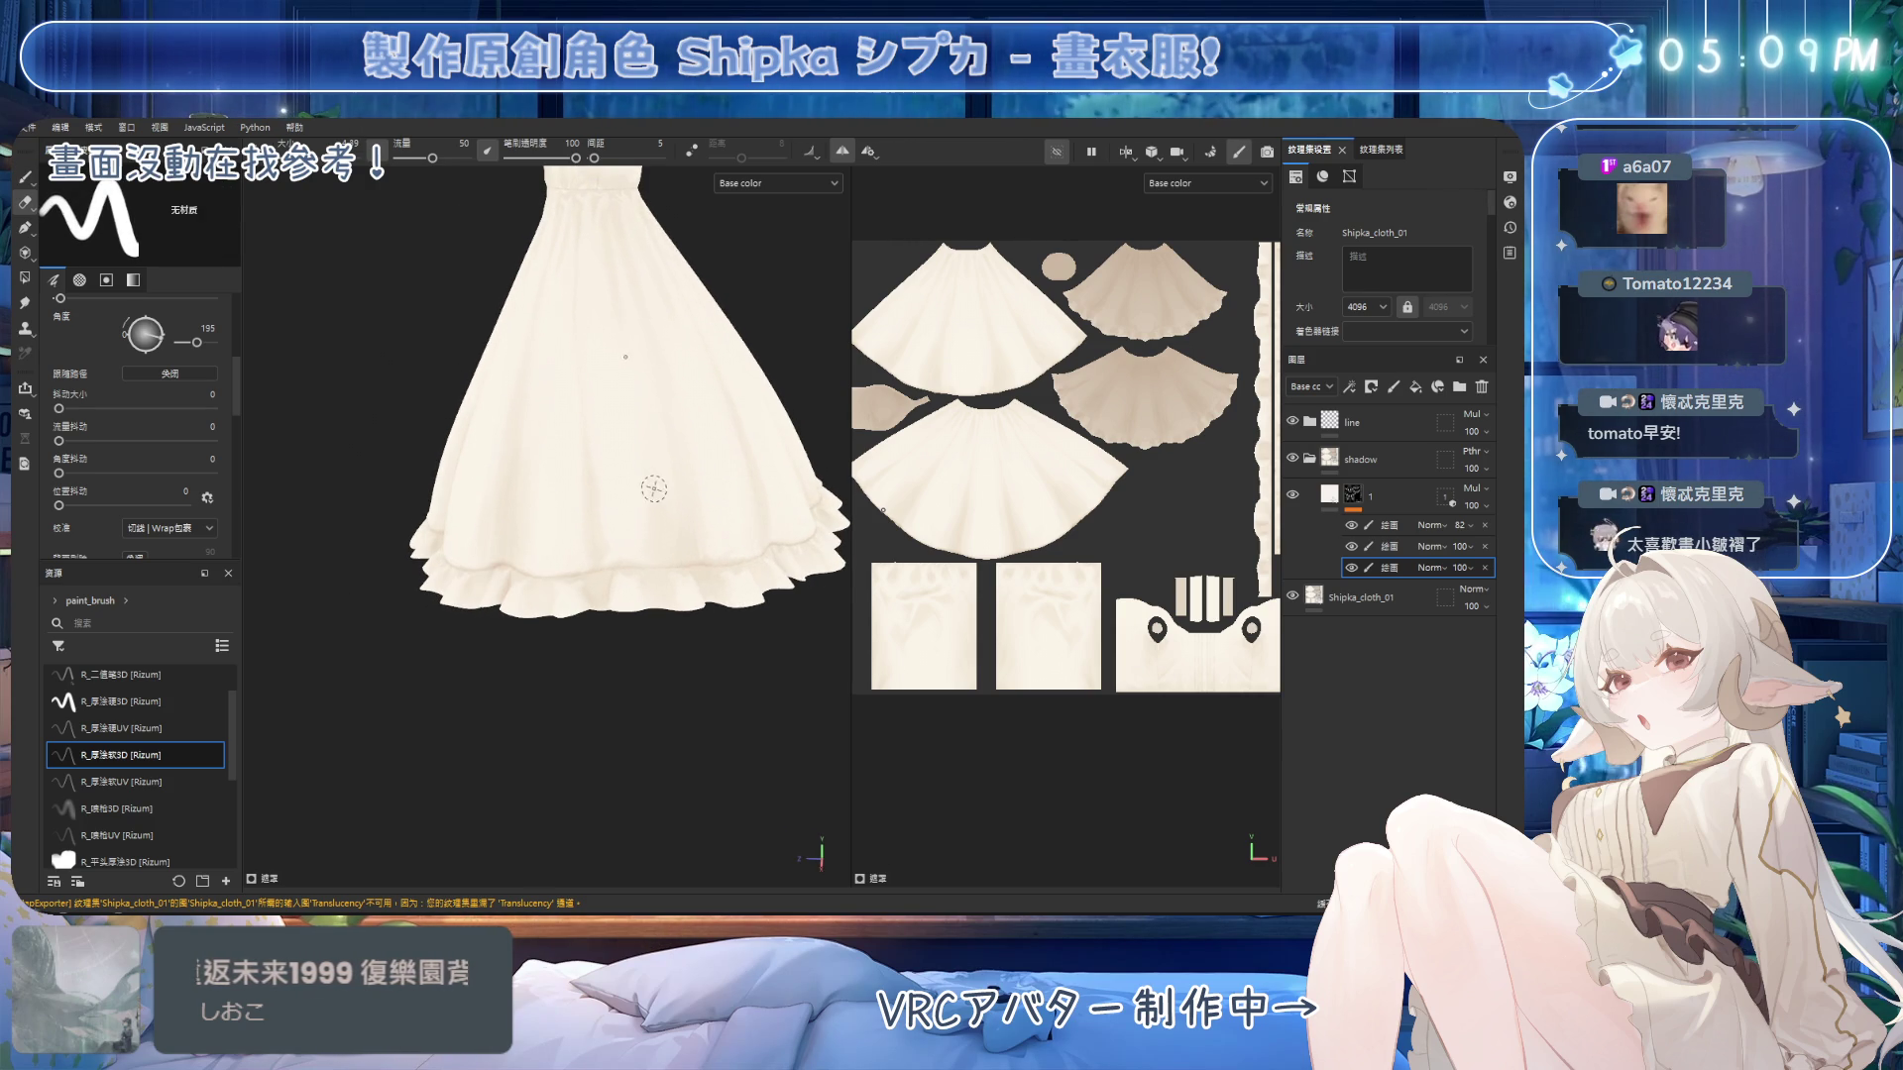
alt+drag(634, 446, 614, 544)
alt+drag(602, 632, 608, 618)
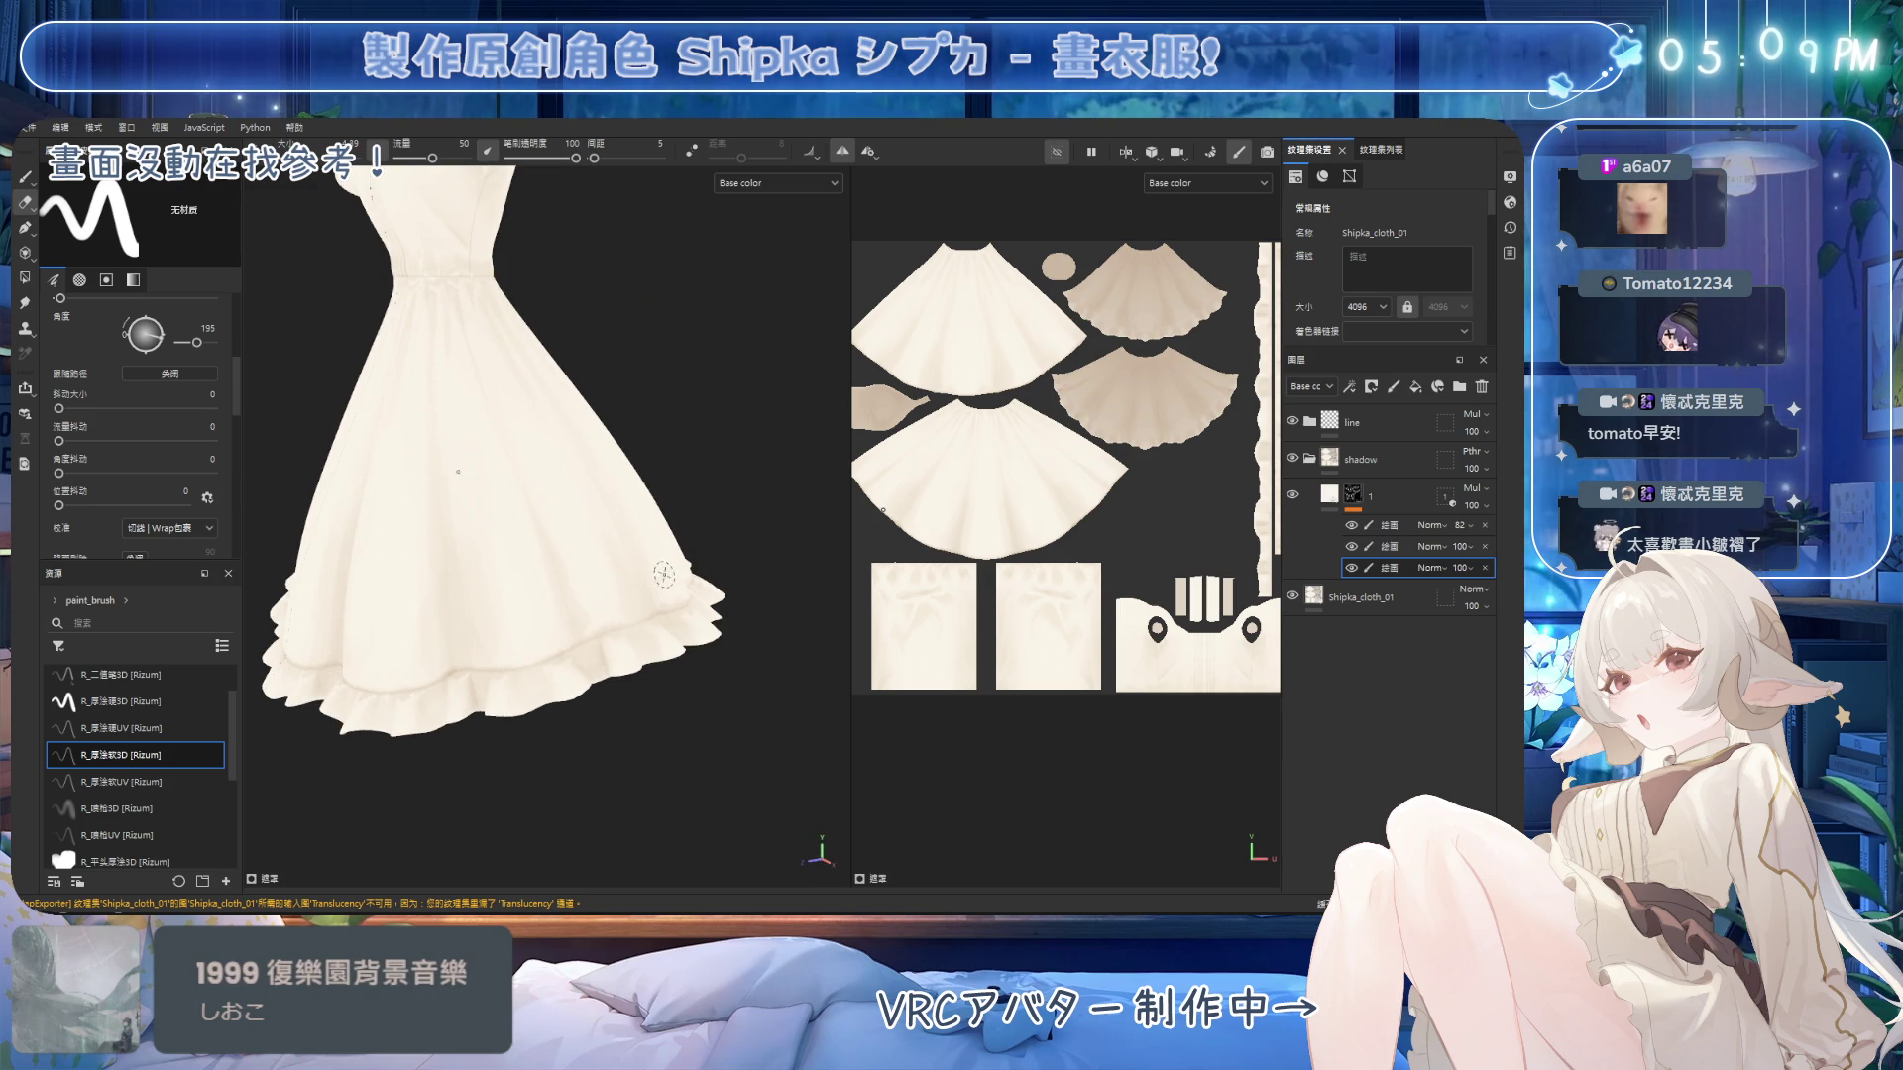
key(1)
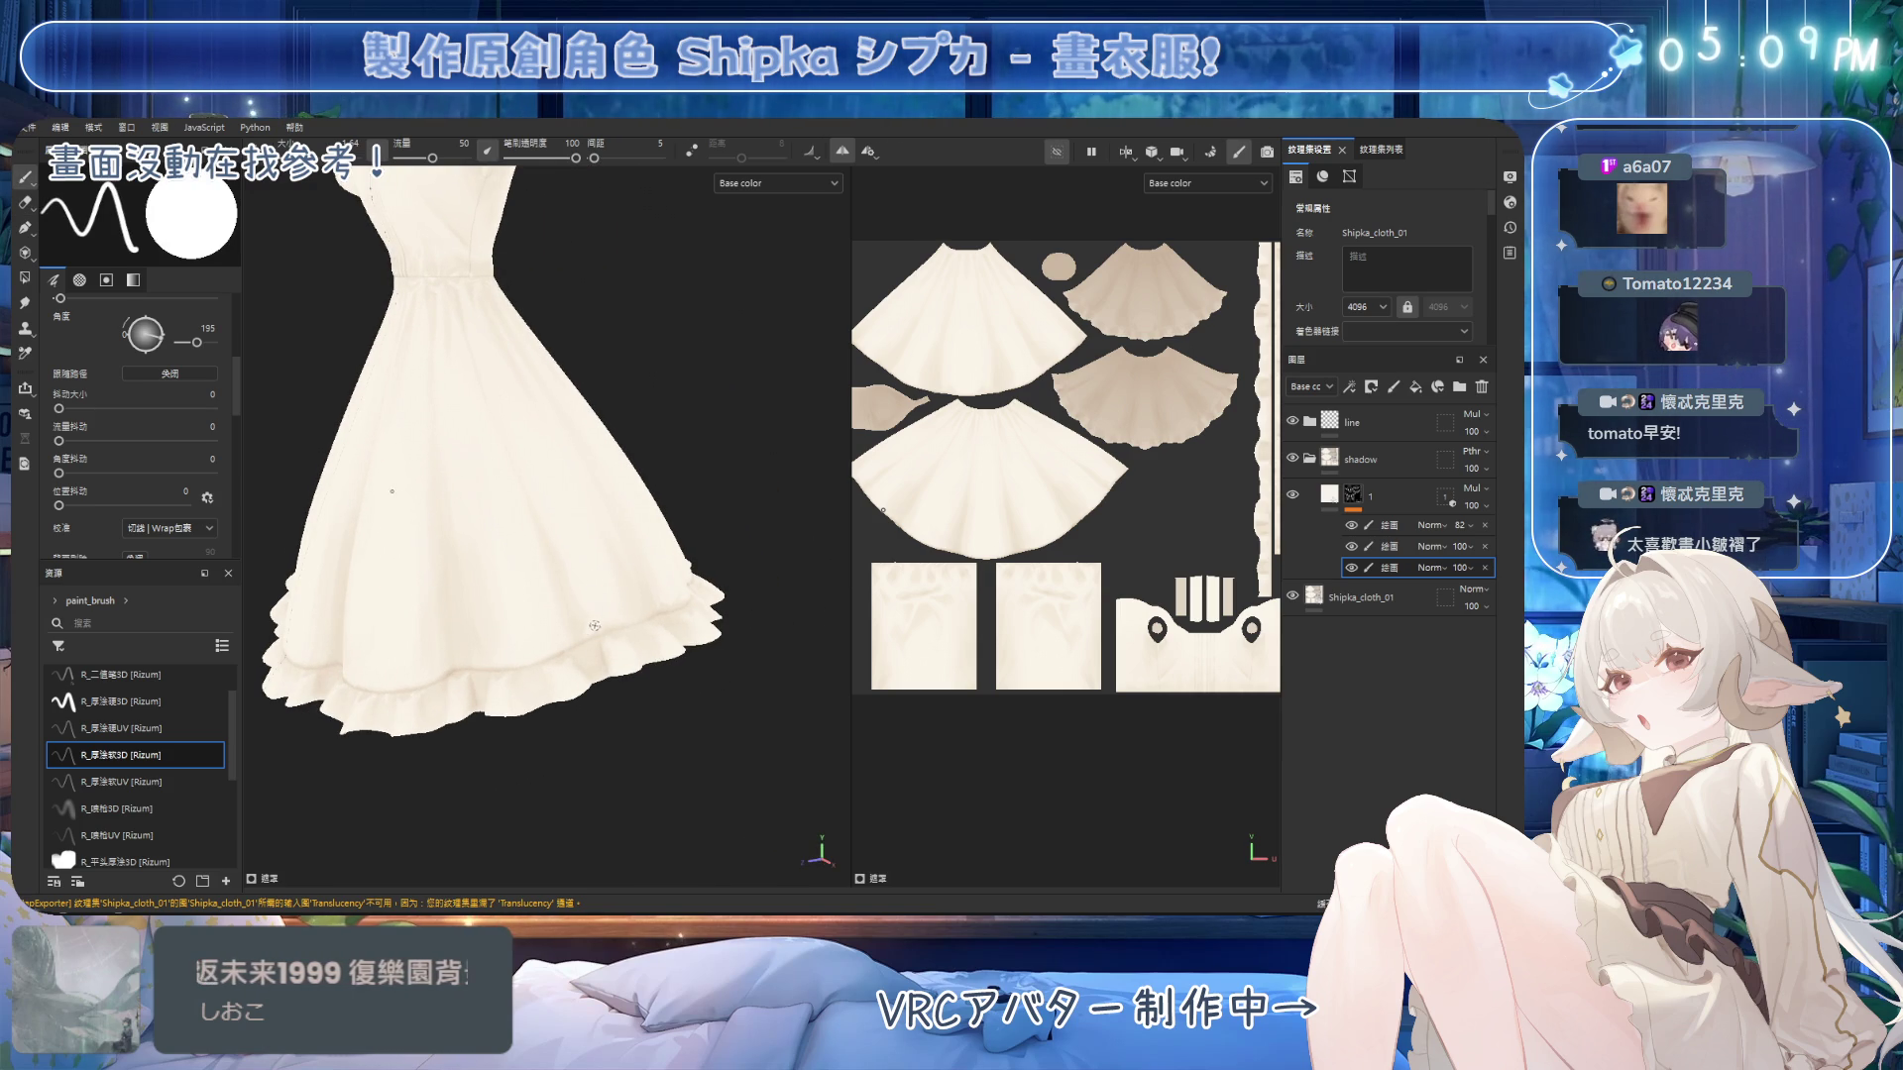
key(2)
alt+drag(644, 585, 516, 578)
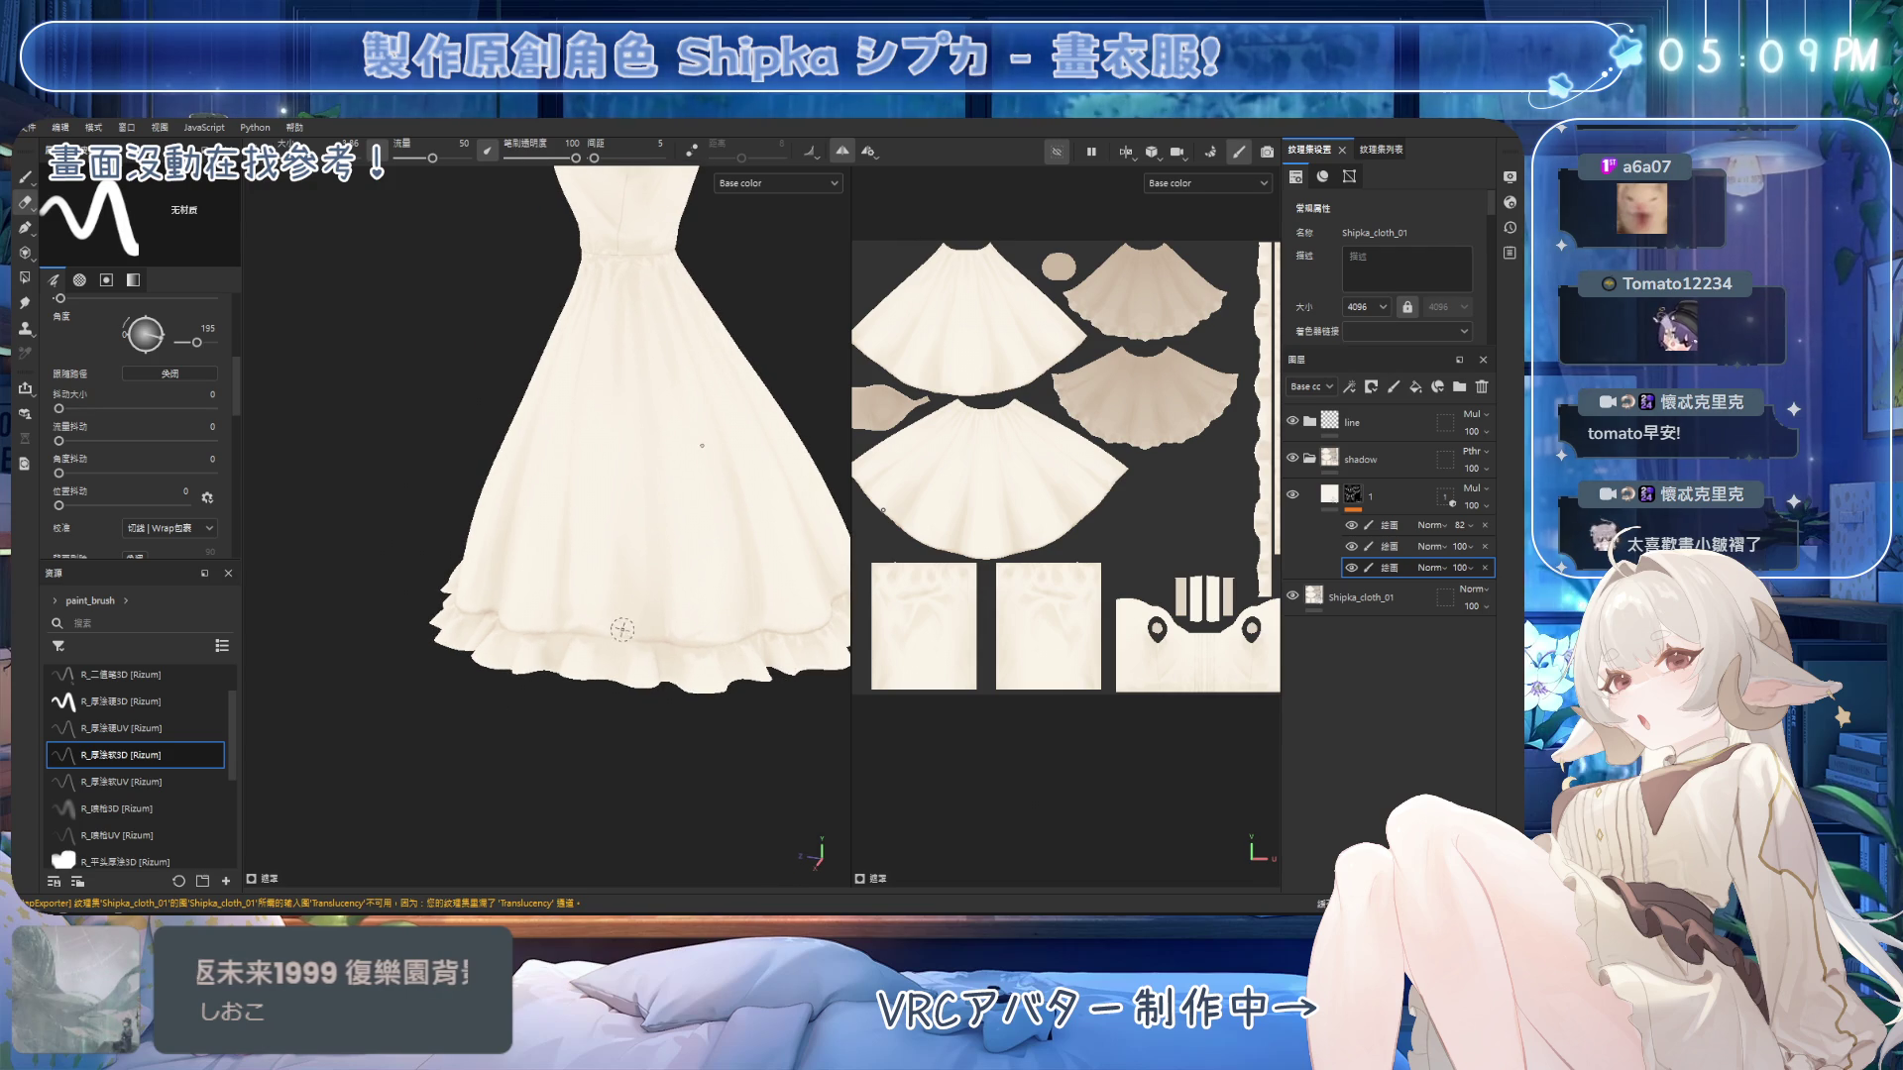
mouse_move(671, 593)
alt+mouse_down()
mouse_move(617, 617)
mouse_move(630, 639)
mouse_move(636, 622)
alt+mouse_up()
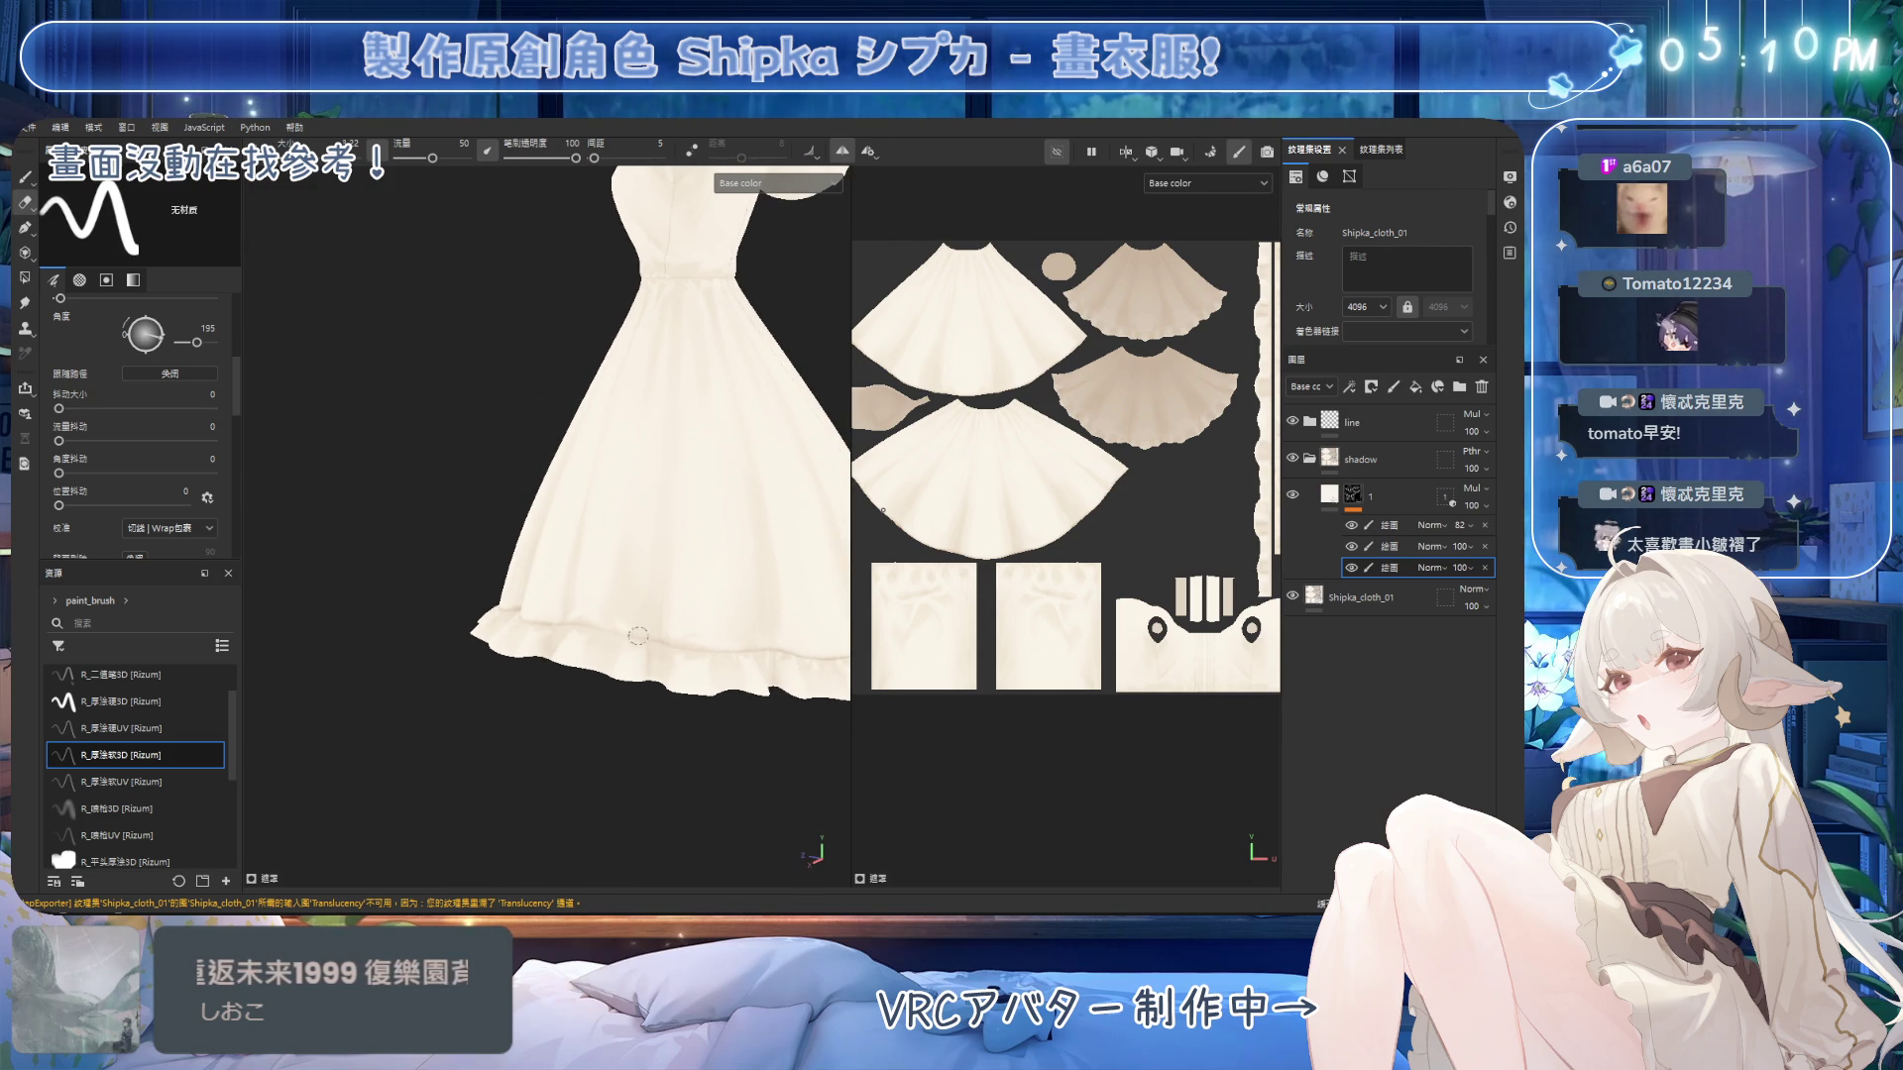
mouse_move(639, 624)
alt+mouse_down()
mouse_move(598, 551)
mouse_move(586, 582)
mouse_move(648, 562)
mouse_move(648, 542)
alt+mouse_up()
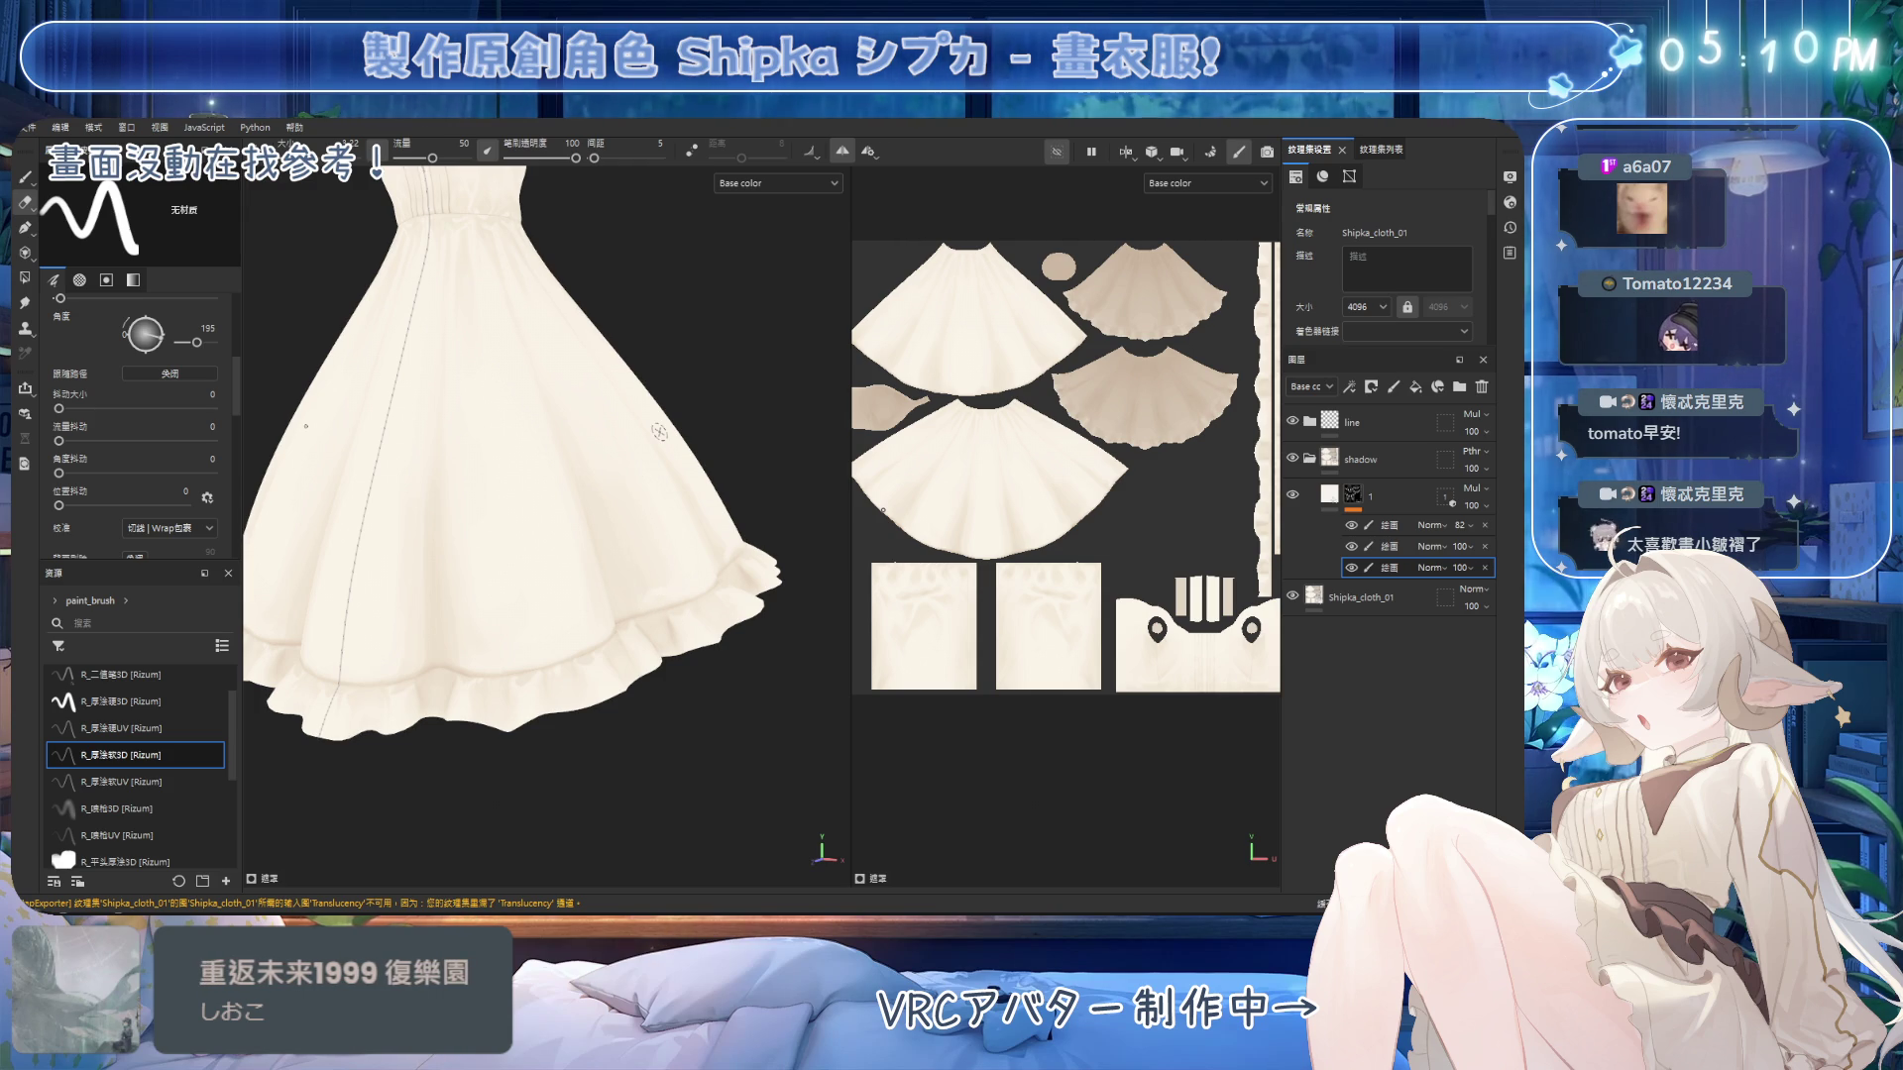
scroll(604, 567, up, 5)
Paint and erase soft shadows along the hem ruffle from a close, tilted view.
alt+middle_drag(601, 564, 632, 529)
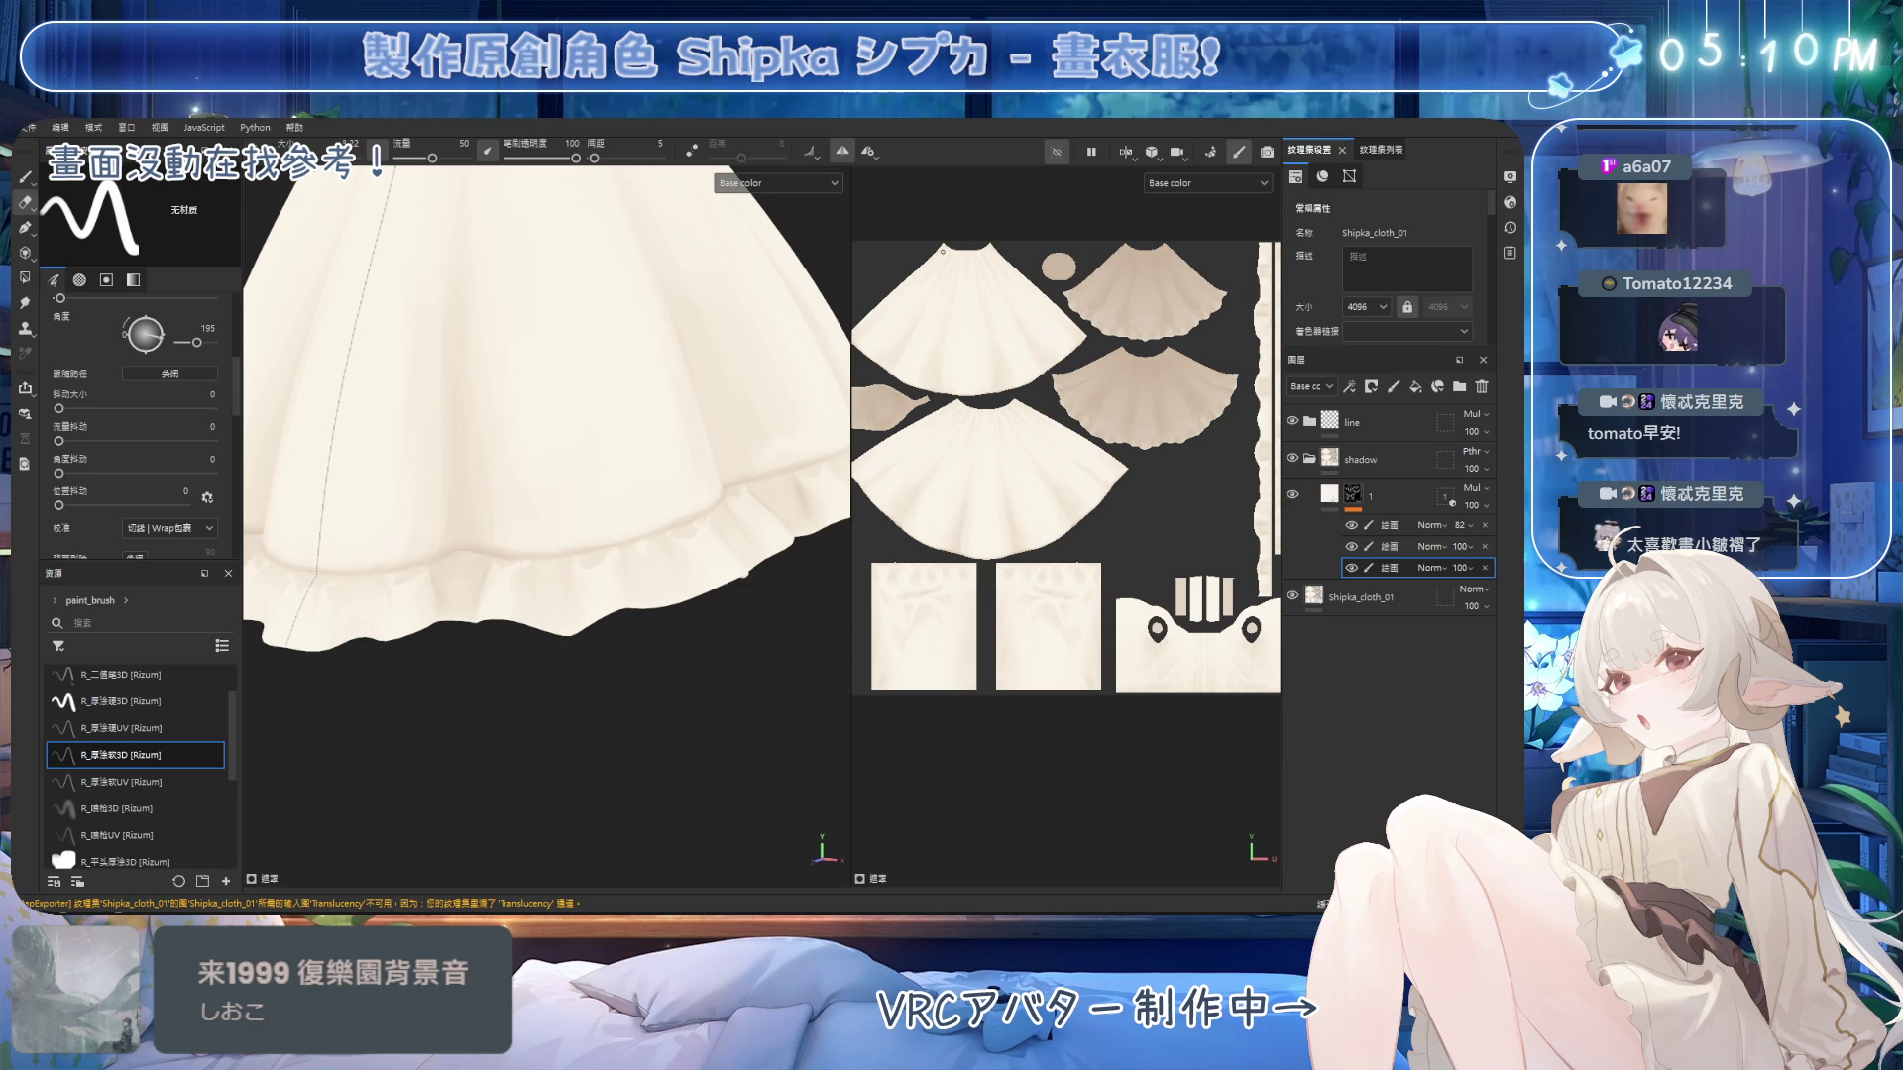
scroll(574, 544, up, 2)
mouse_move(597, 544)
alt+mouse_down()
mouse_move(634, 533)
mouse_move(650, 572)
alt+mouse_up()
key(1)
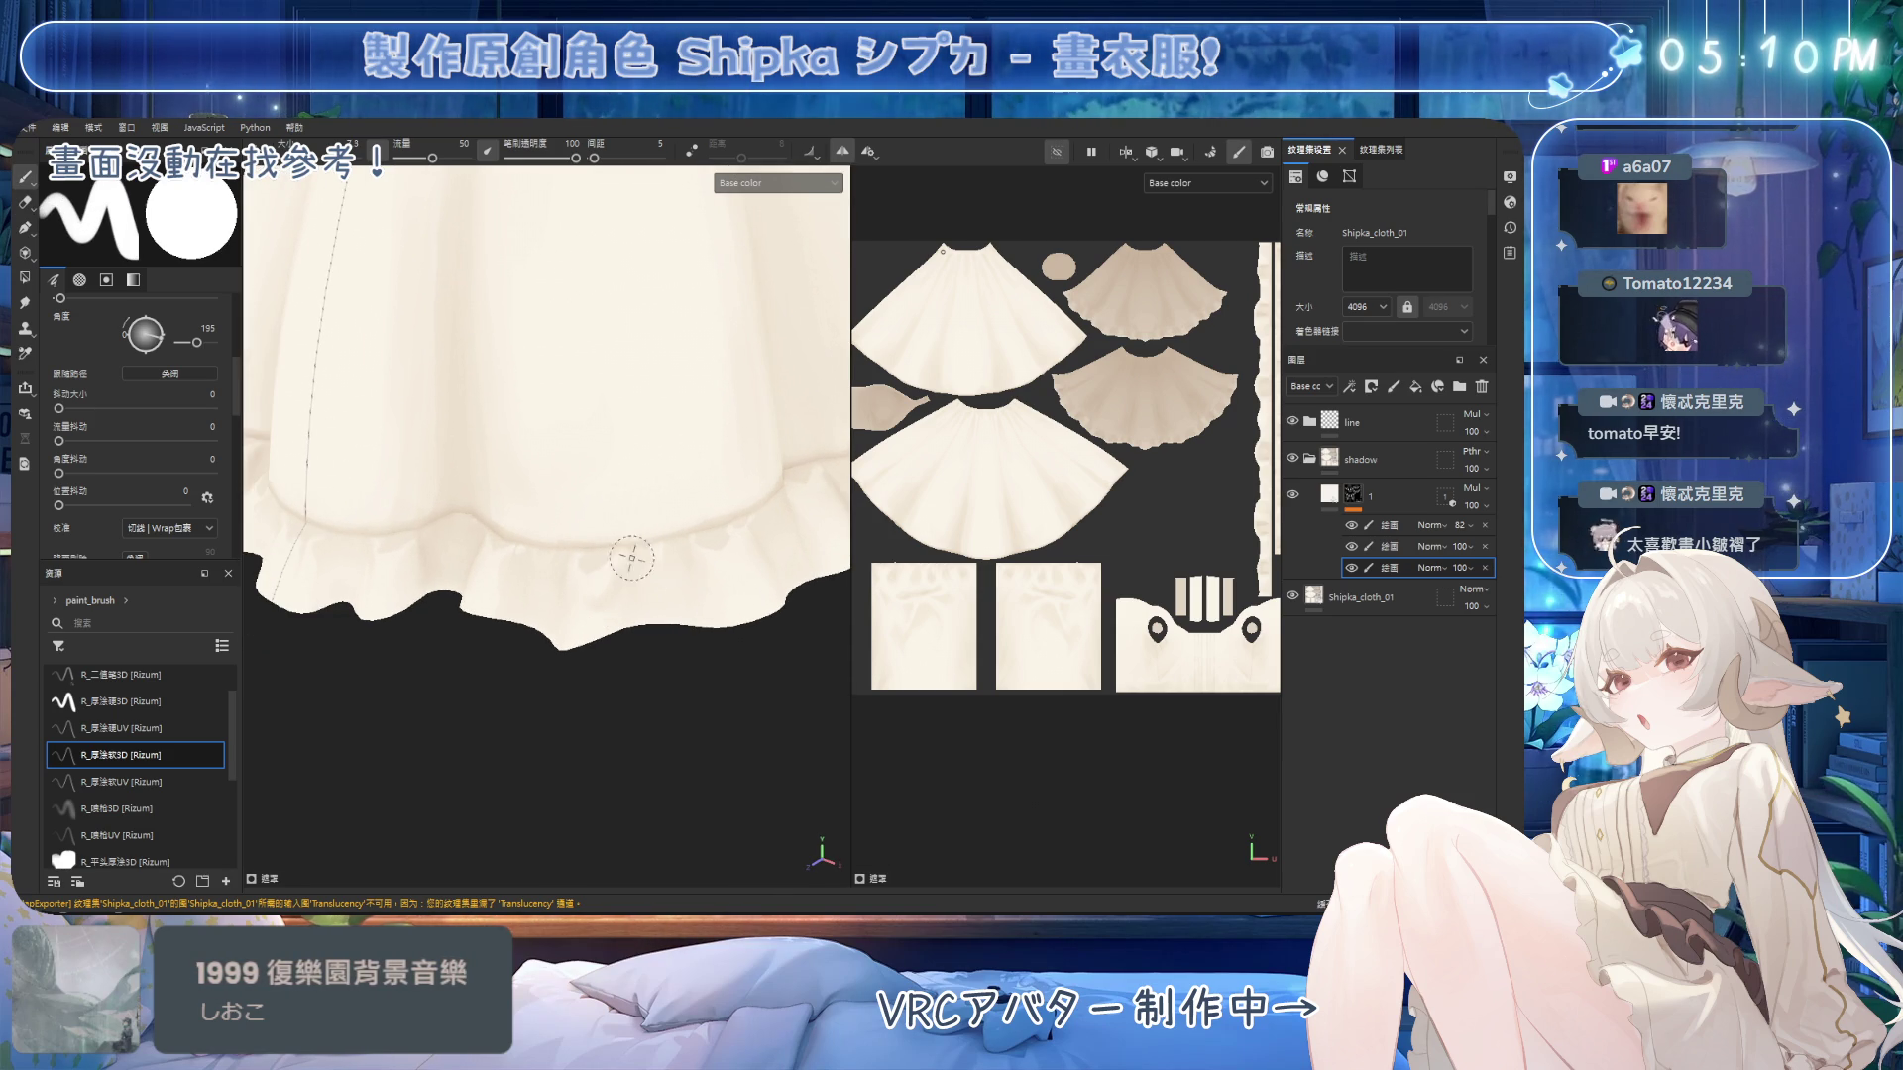
key(2)
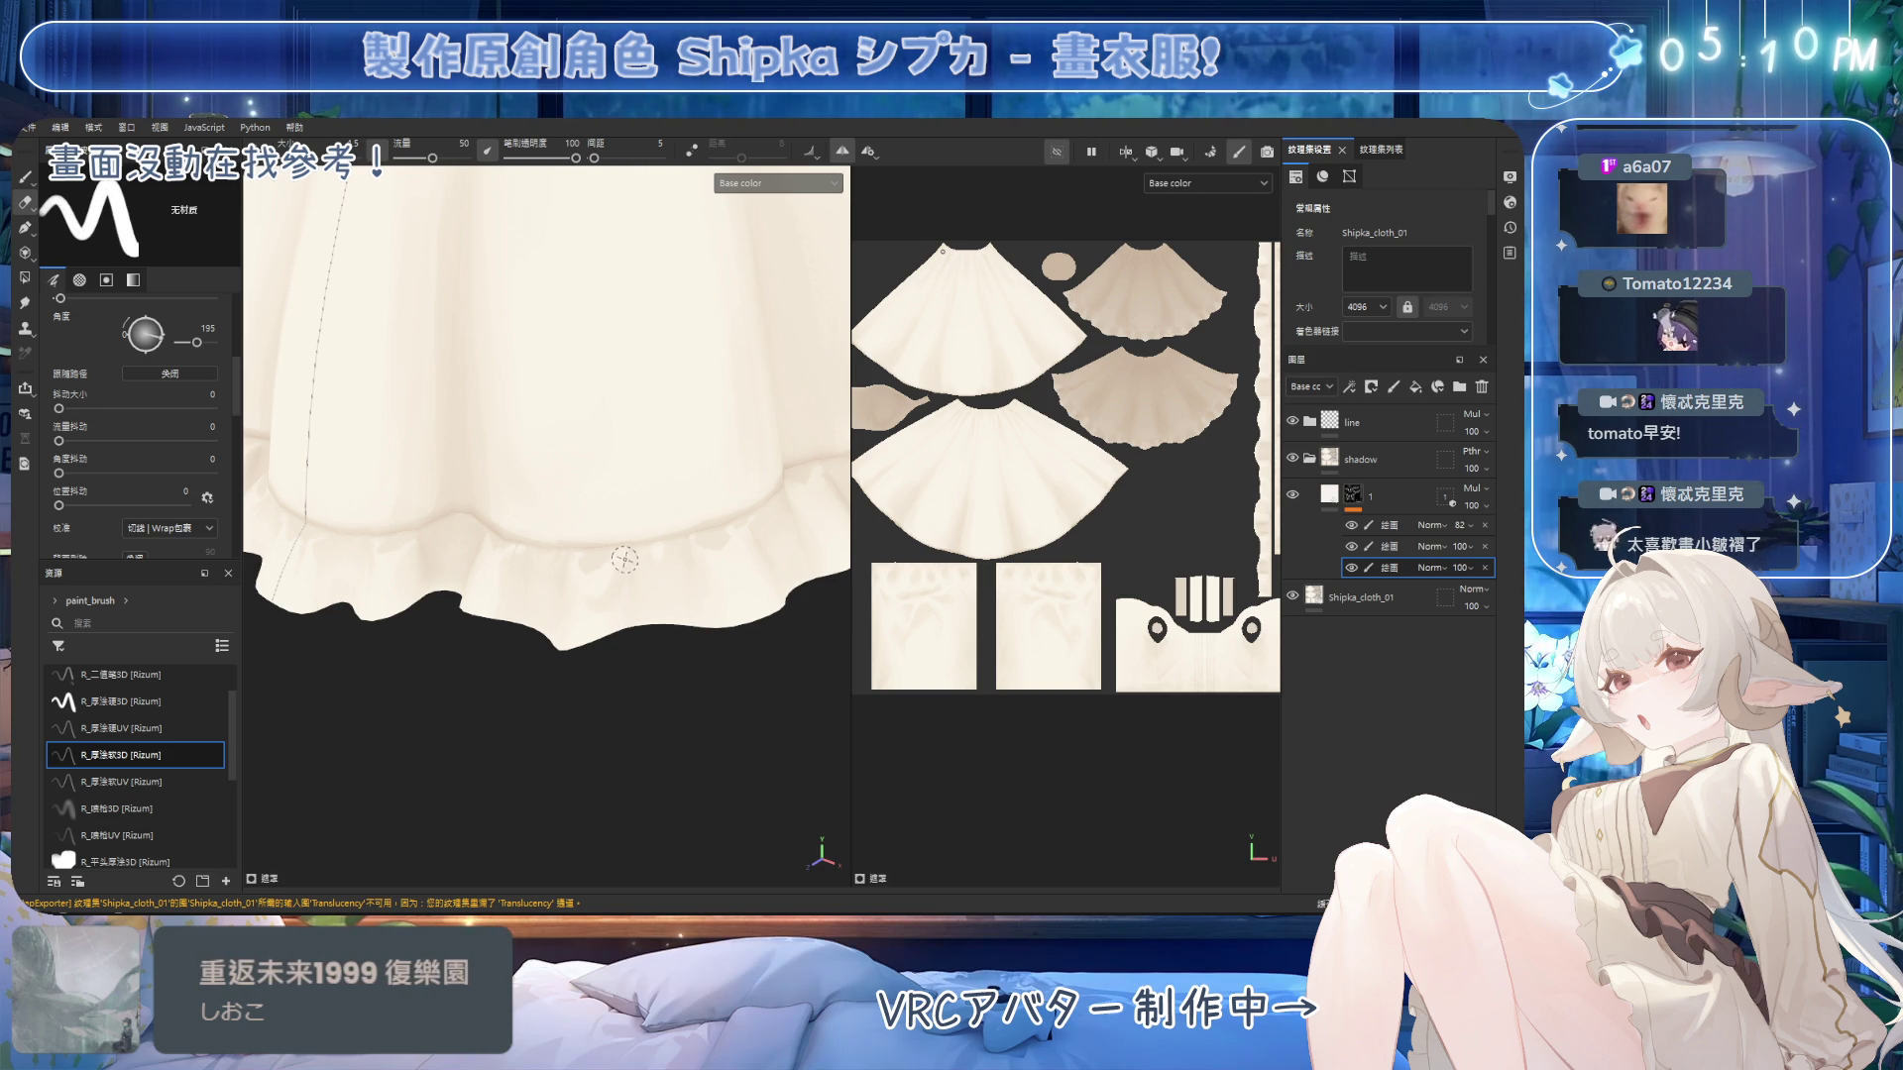
scroll(621, 552, up, 3)
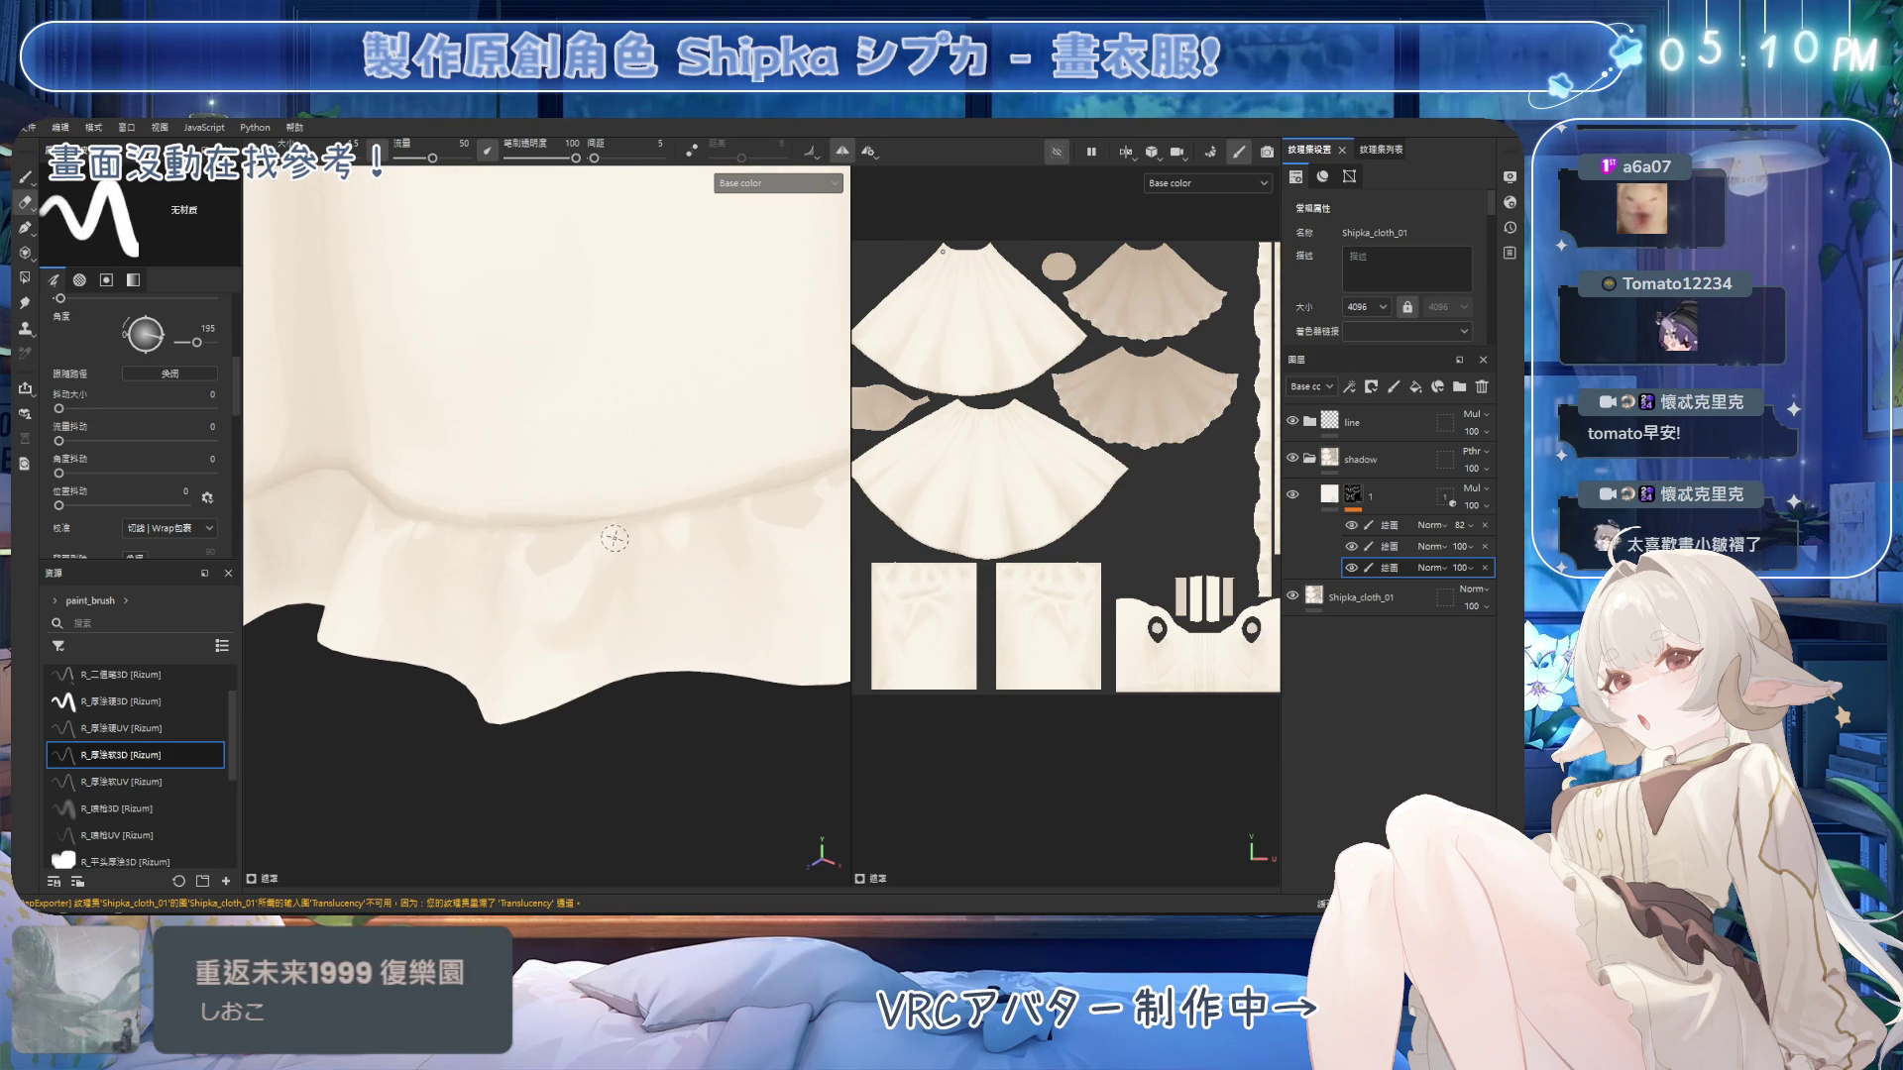
key(1)
scroll(605, 530, down, 1)
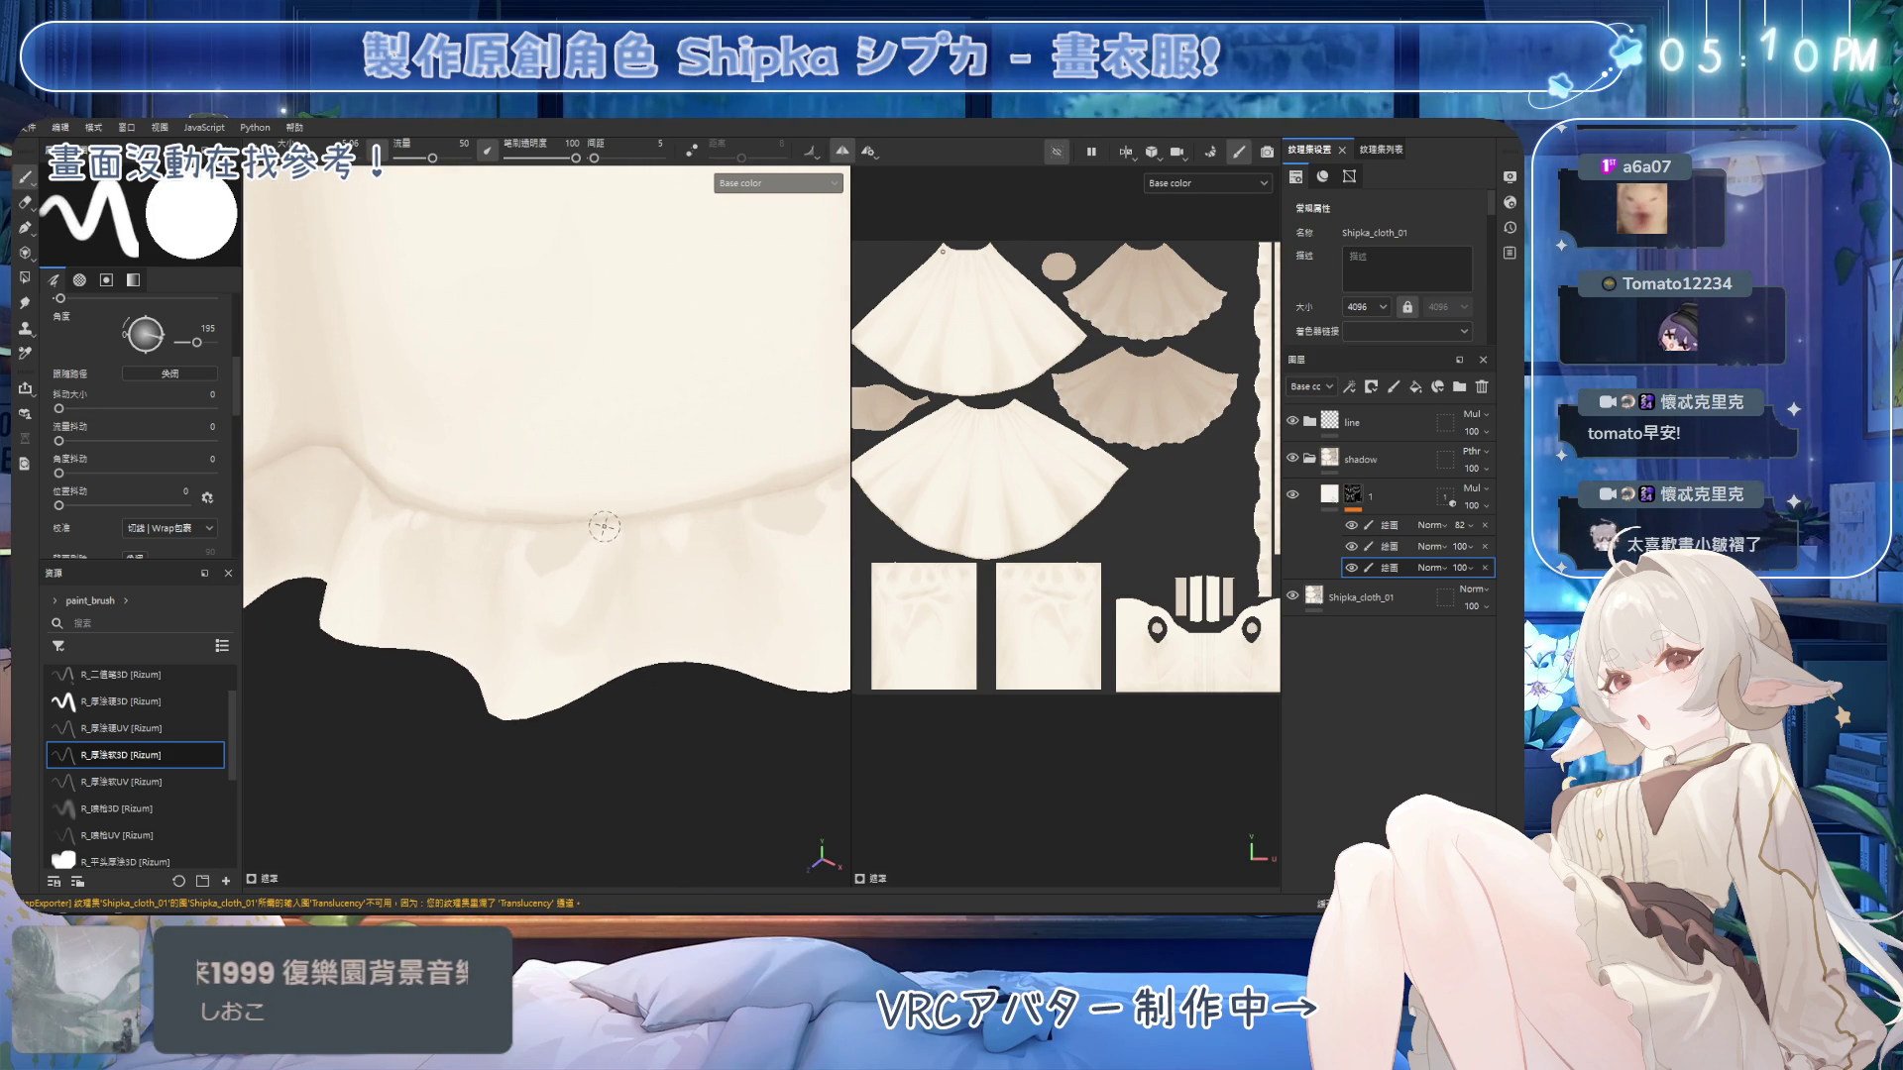
key(2)
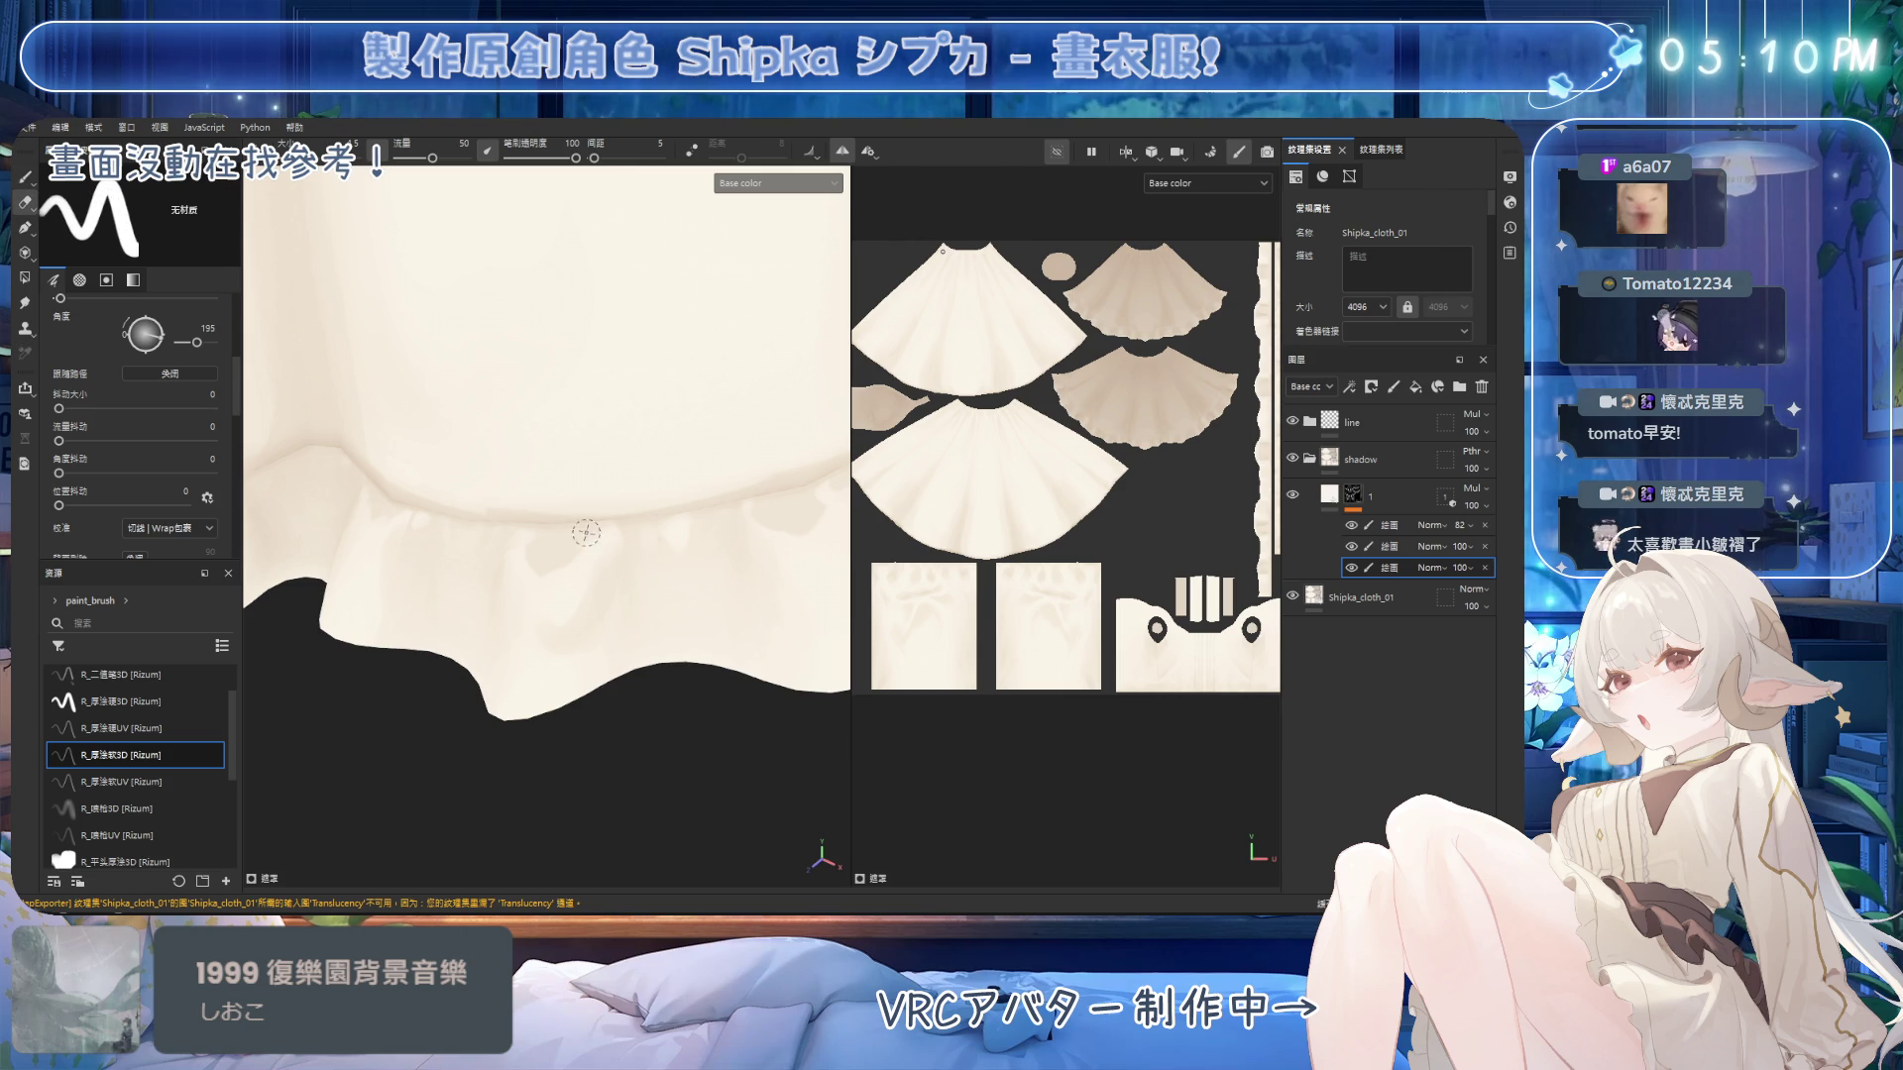
key(1)
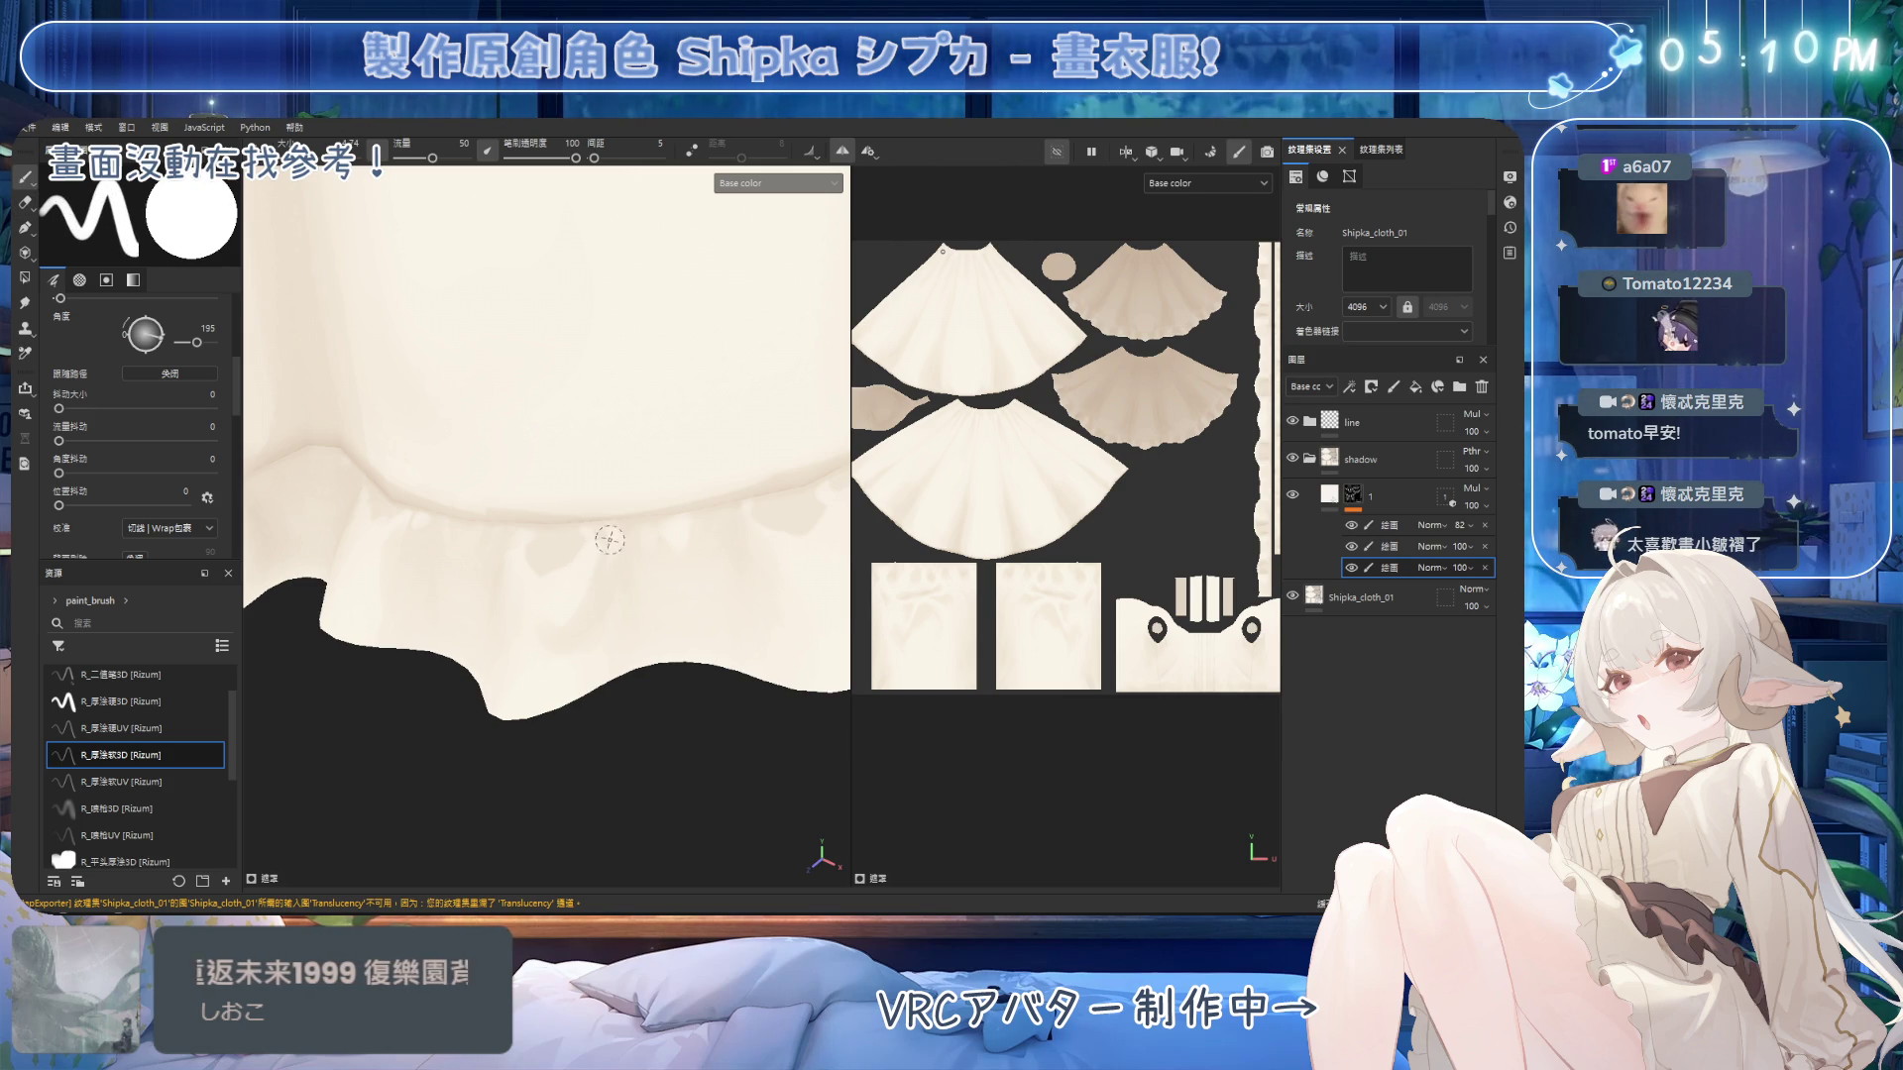
key(2)
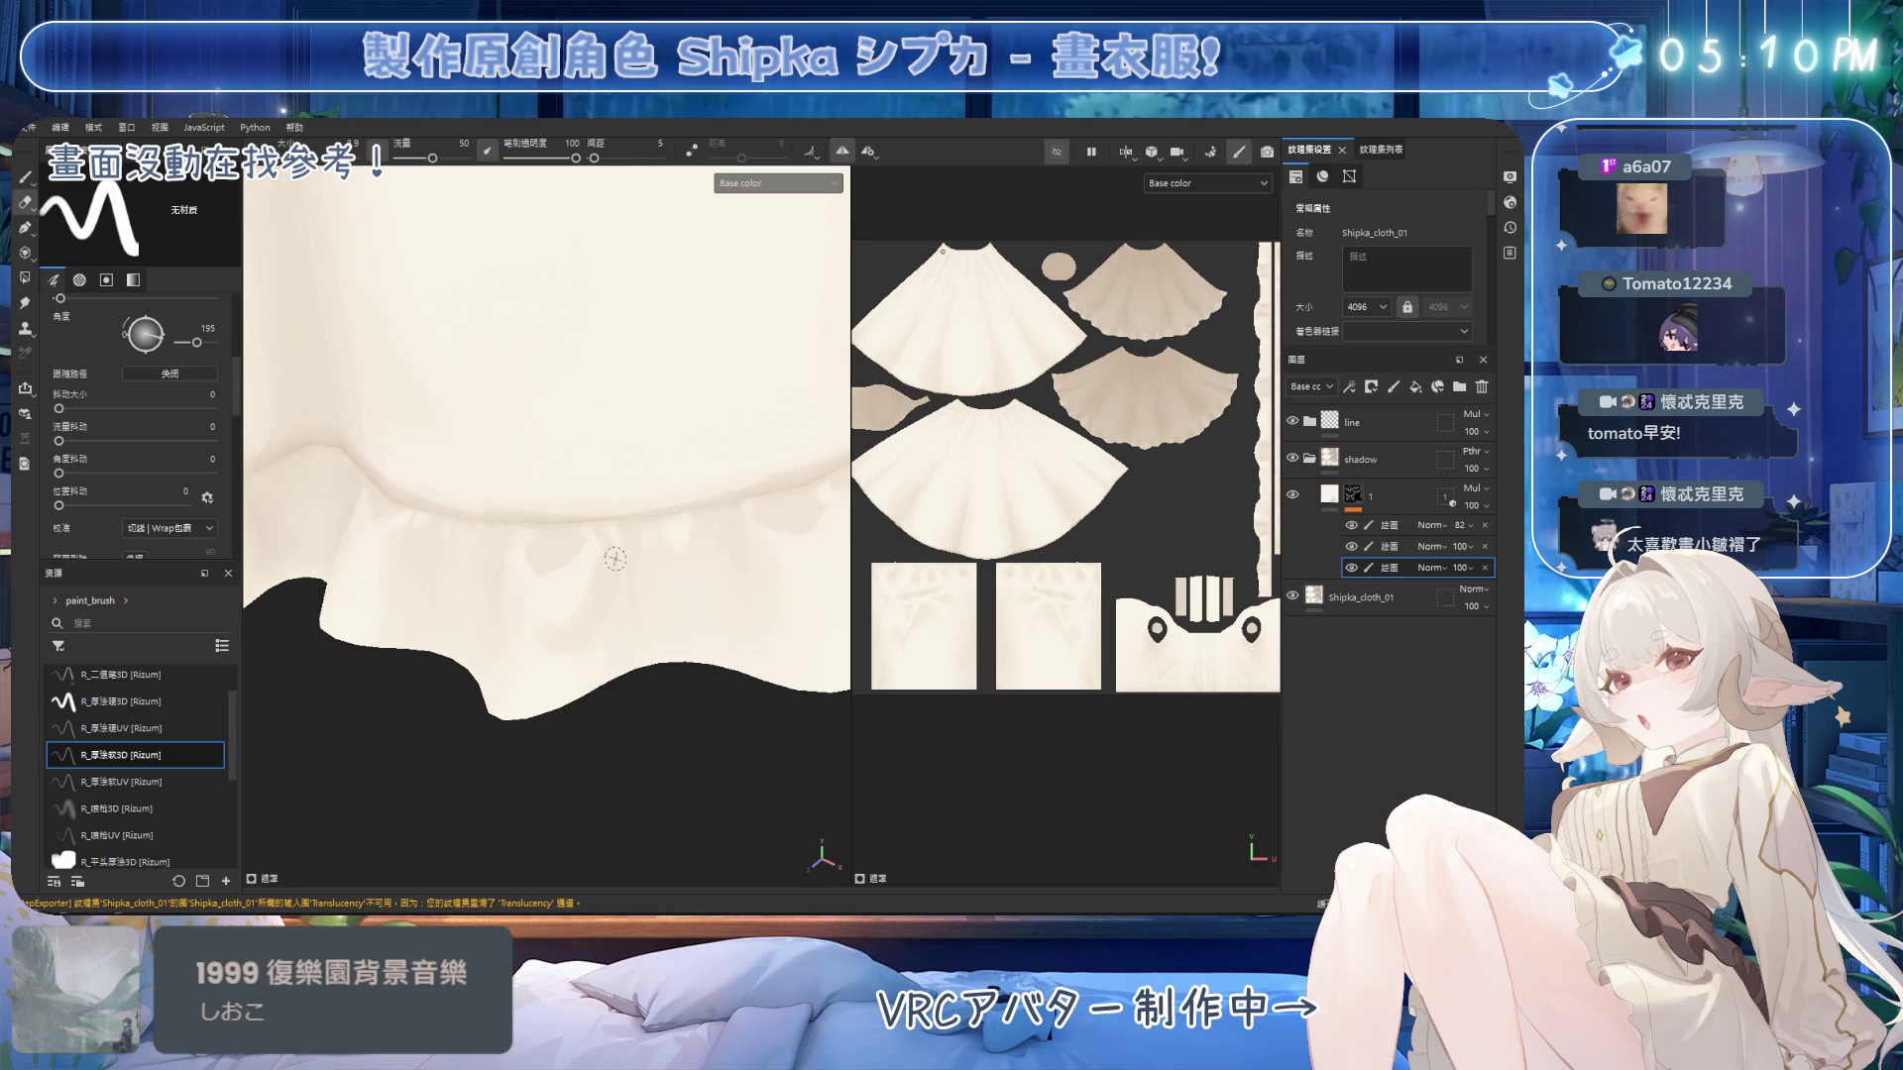
Enlarge the brush considerably and paint broader shadows into the hem ruffle.
key(bracketright)
key(bracketright)
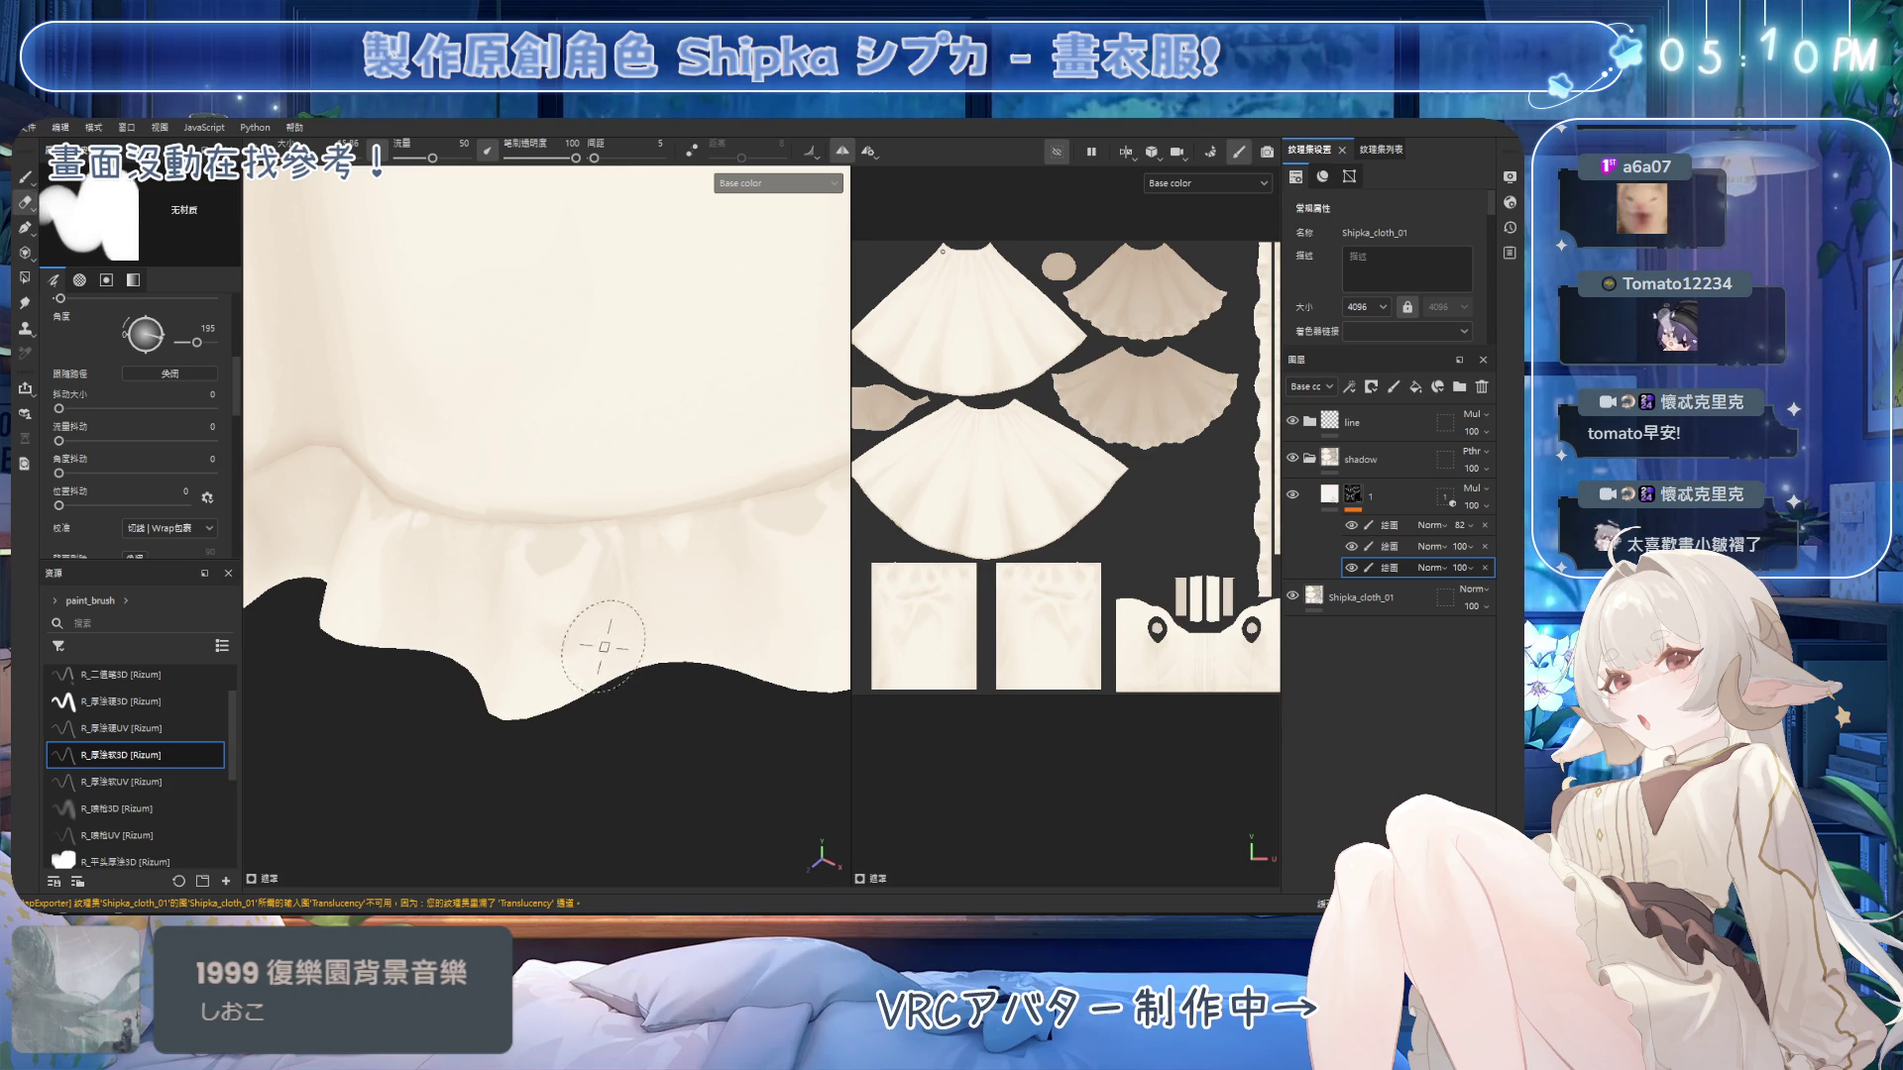
key(bracketright)
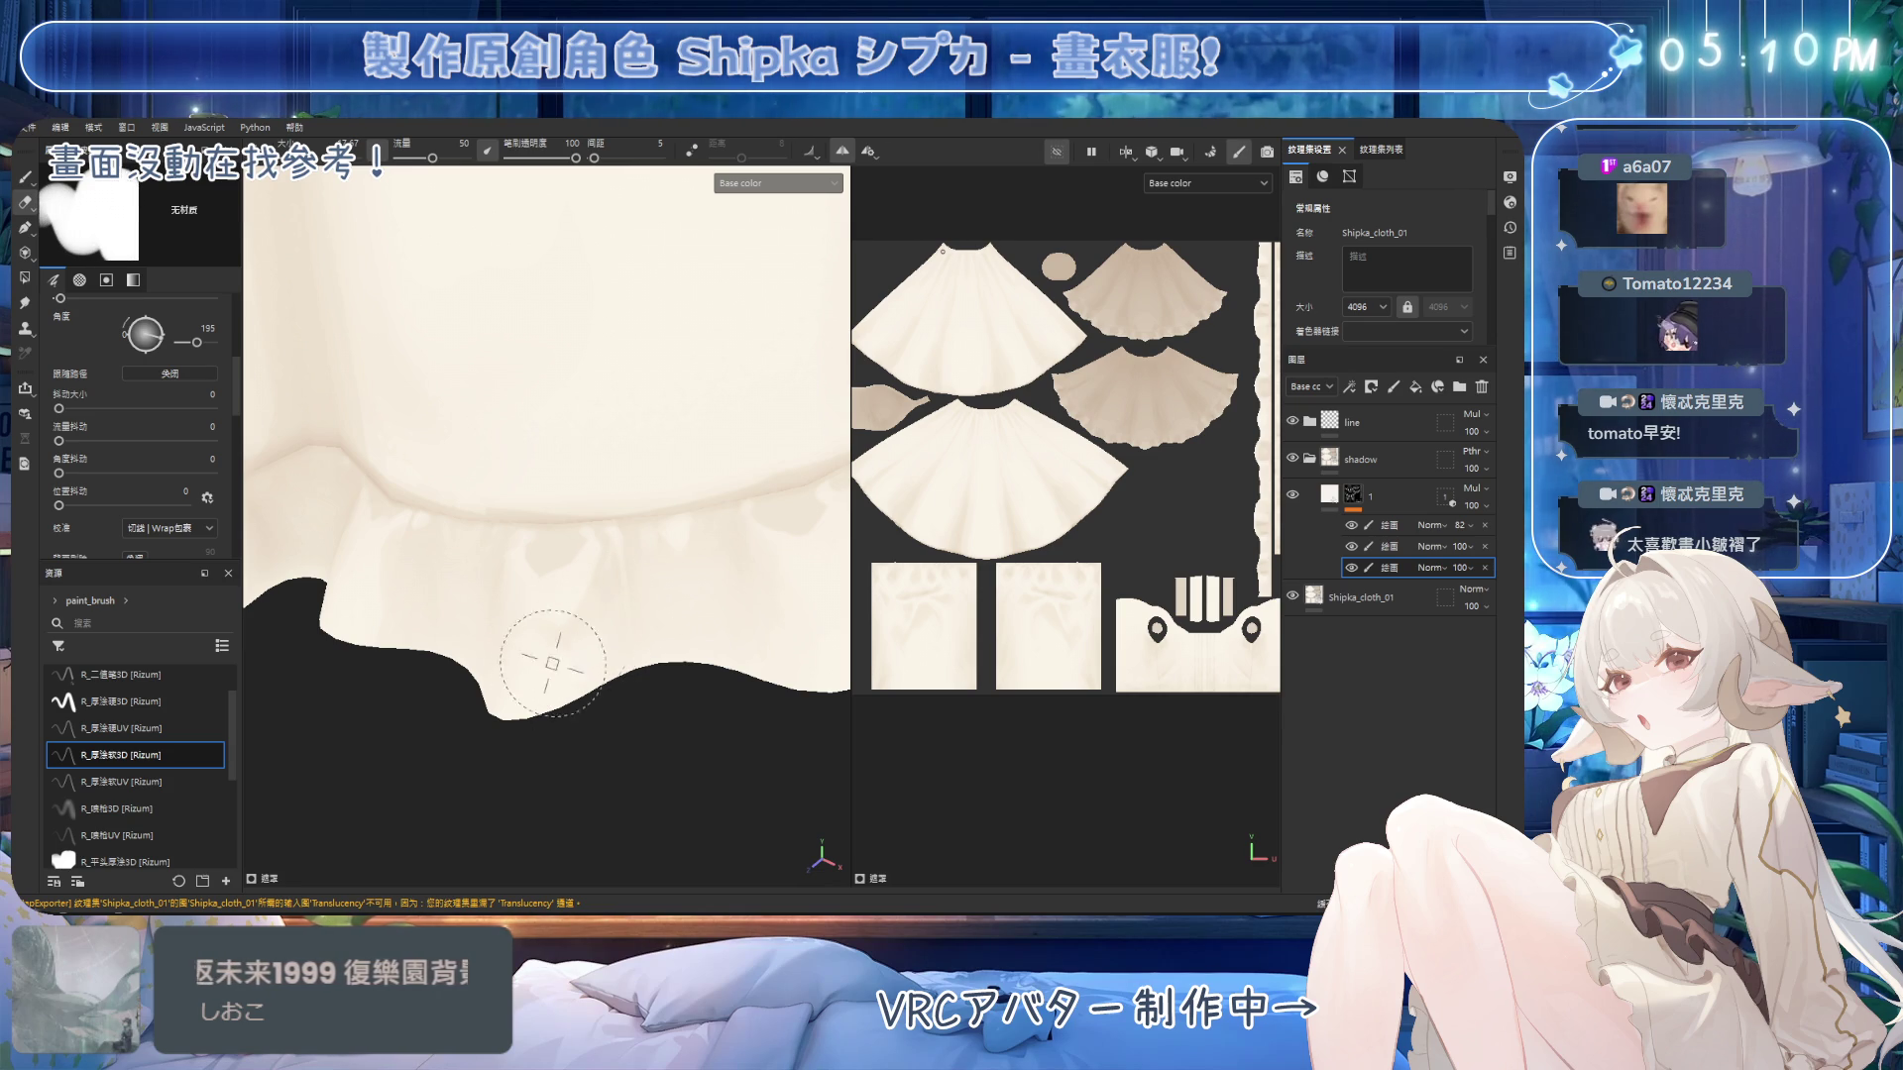
key(1)
mouse_move(597, 661)
alt+mouse_down()
mouse_move(745, 404)
mouse_move(581, 483)
alt+mouse_up()
scroll(582, 483, down, 5)
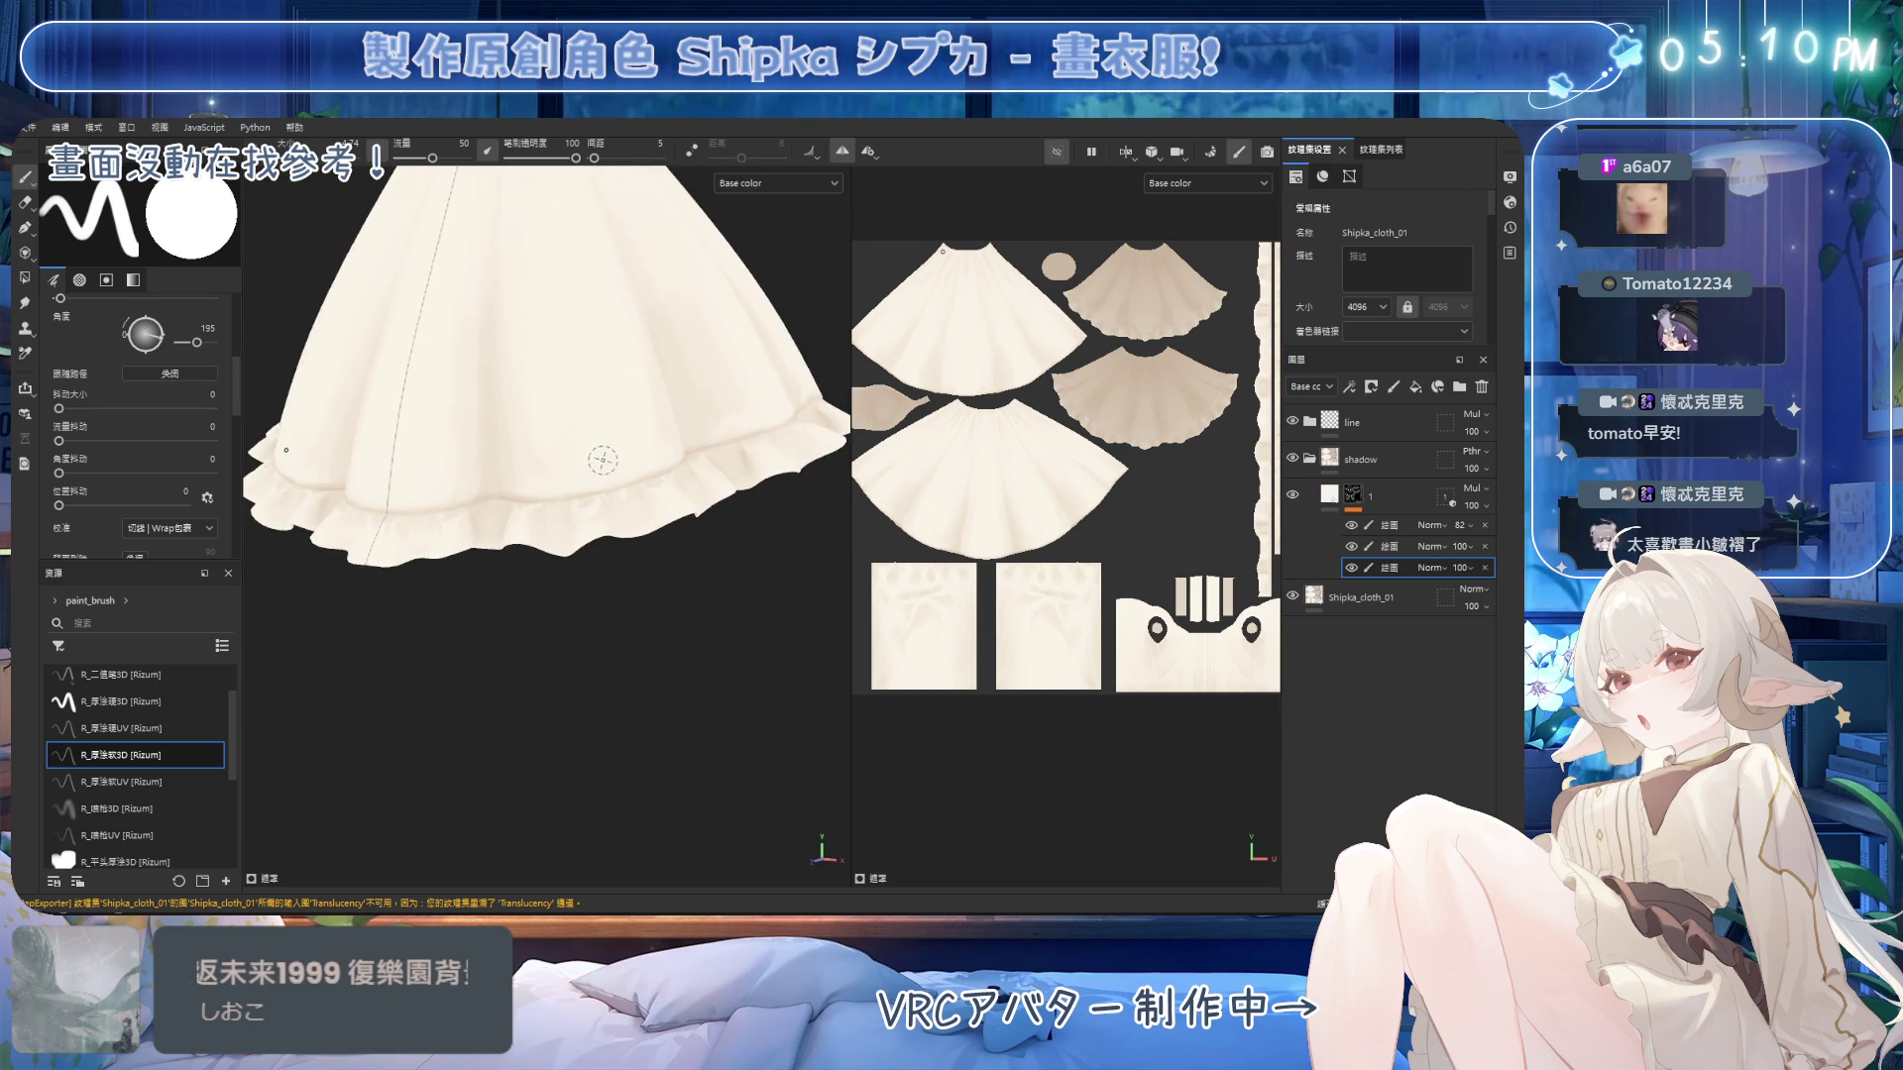
With a small brush, paint and erase shadows under the ruffle band, then frame the whole dress.
scroll(608, 416, up, 4)
scroll(607, 416, up, 2)
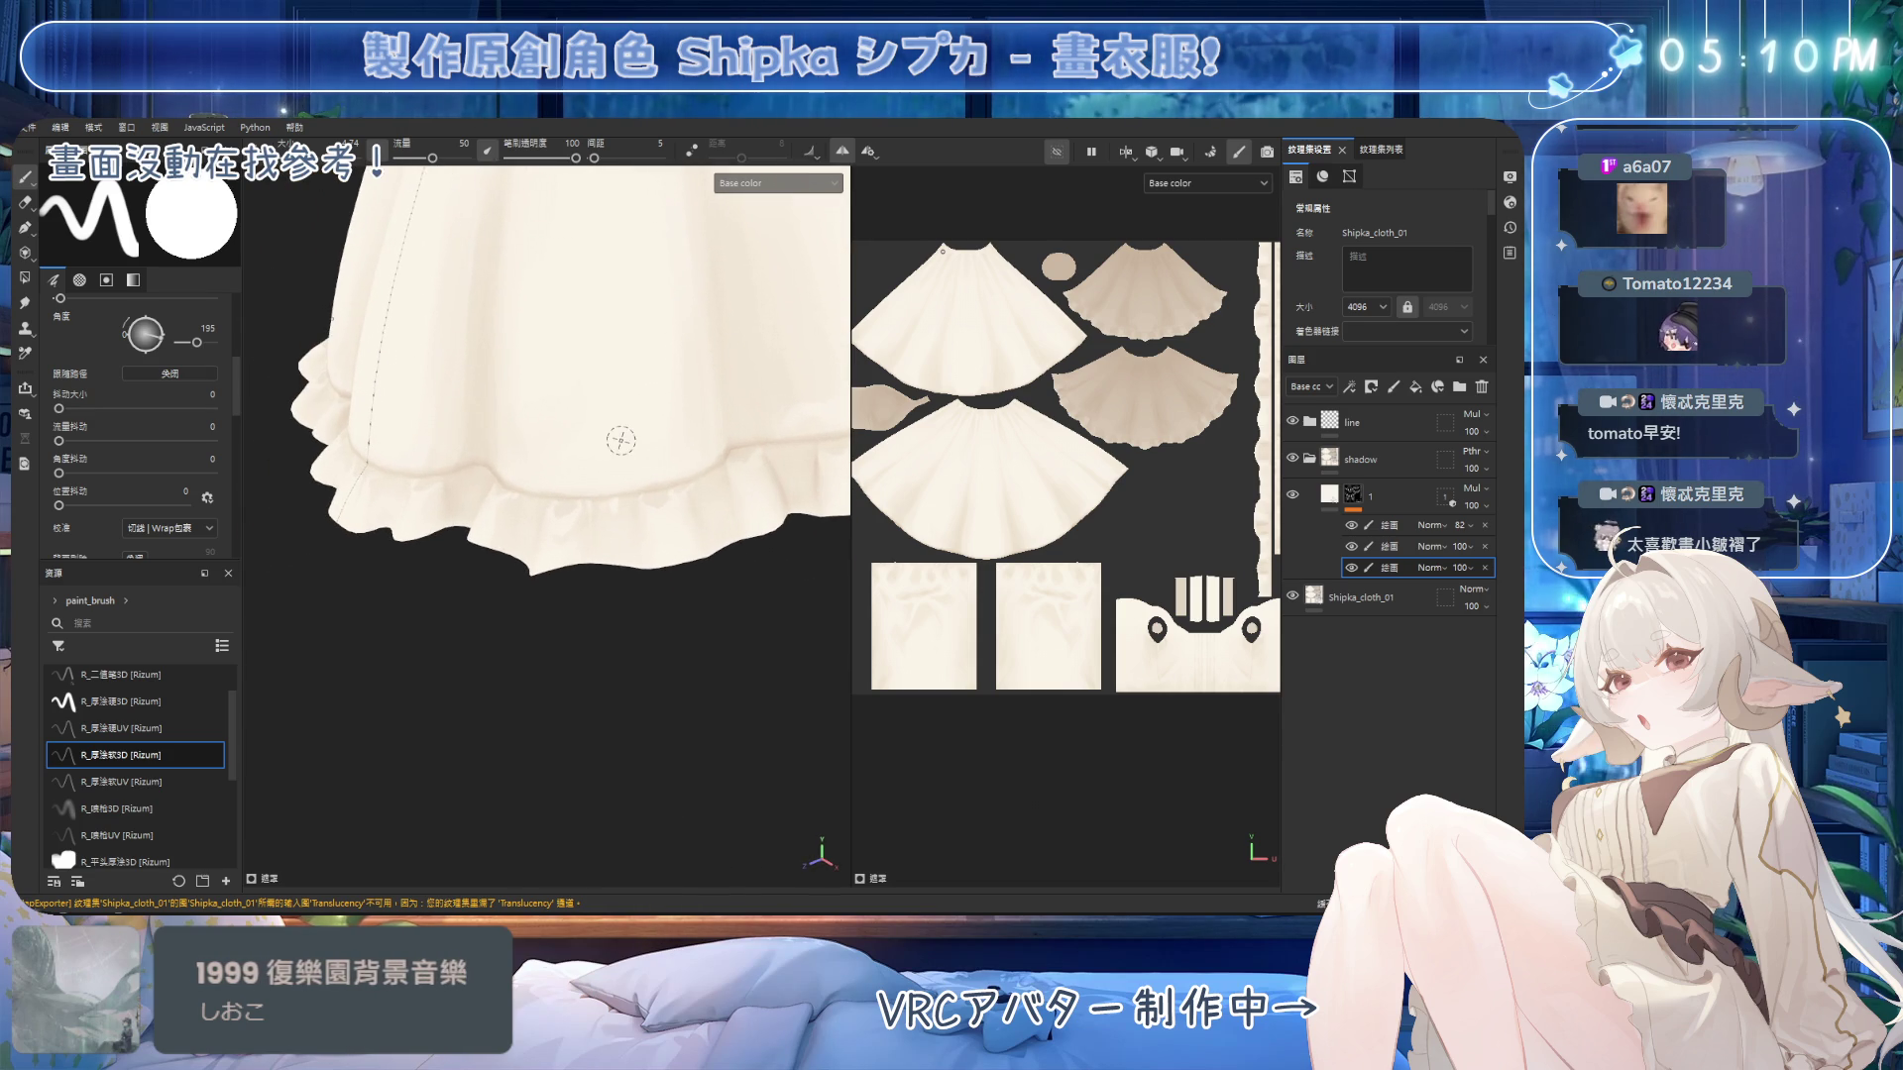
key(2)
ctrl+right_drag(606, 516, 587, 514)
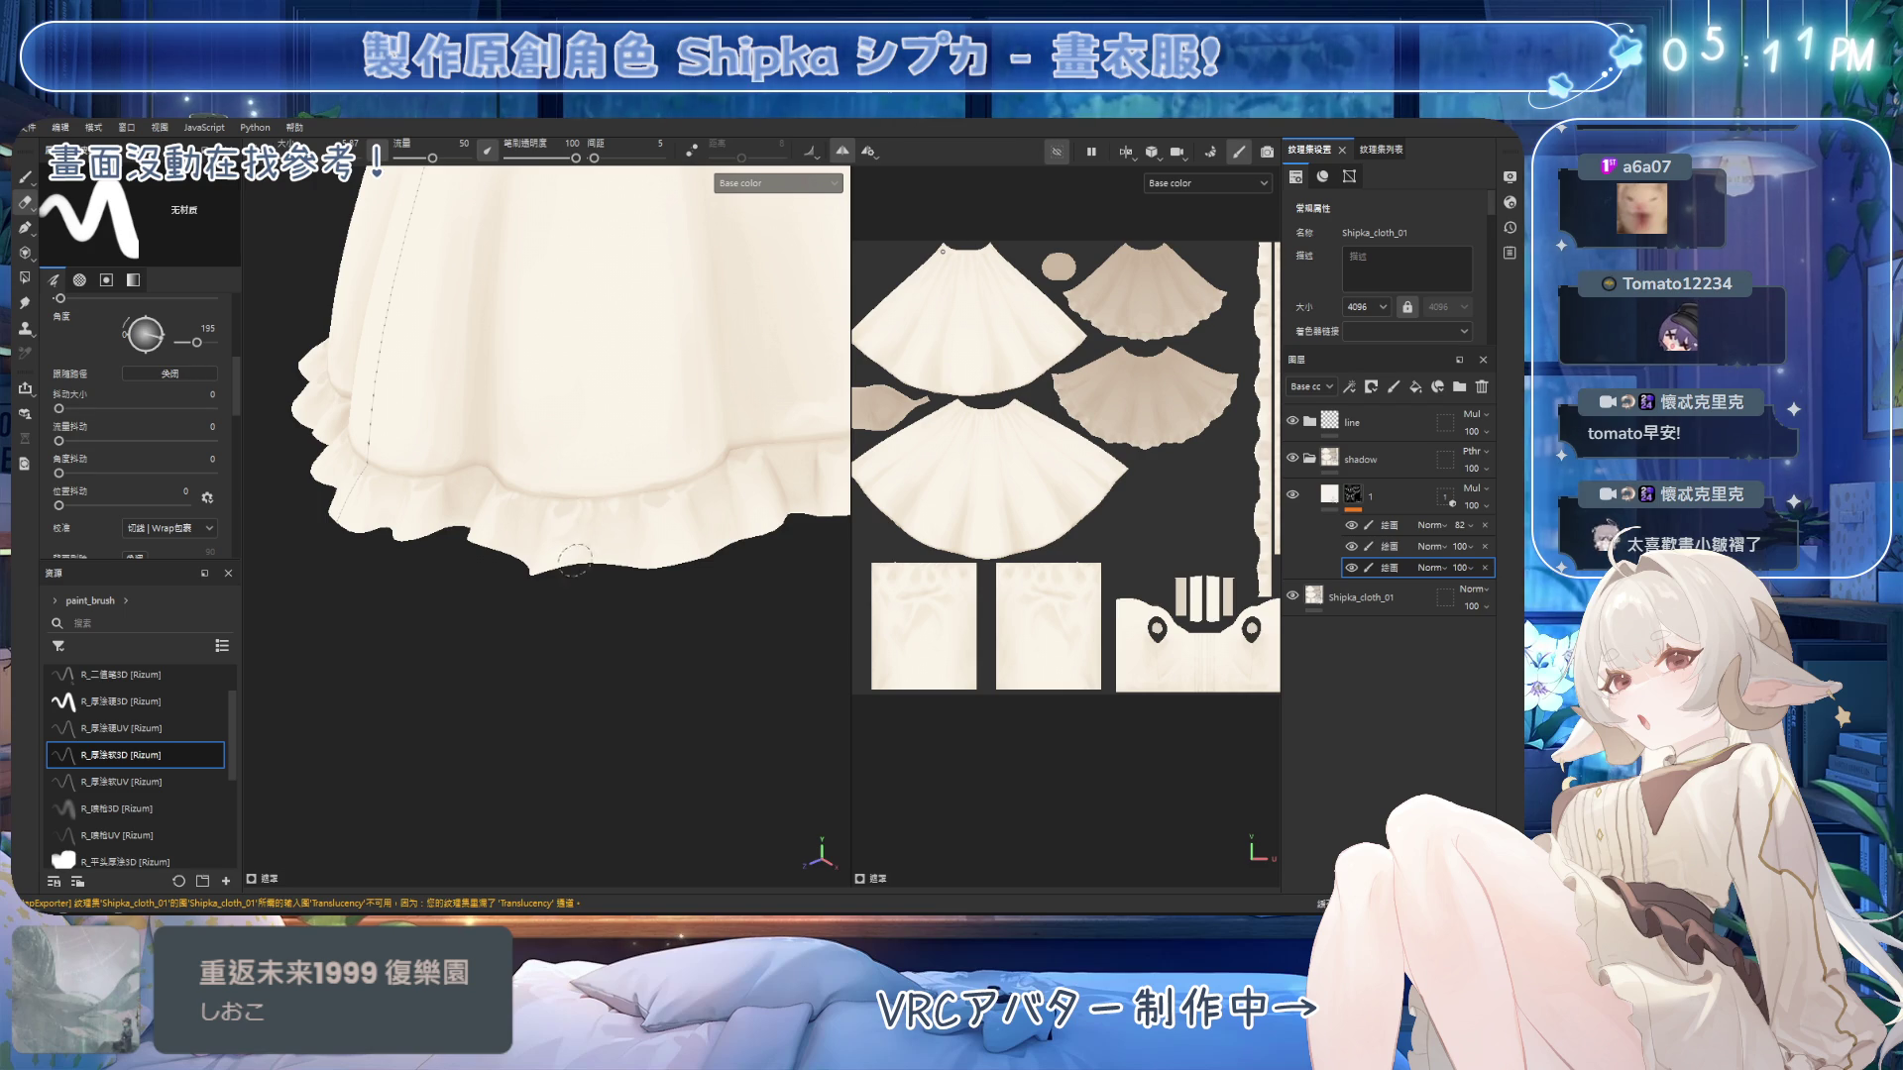
scroll(580, 555, up, 3)
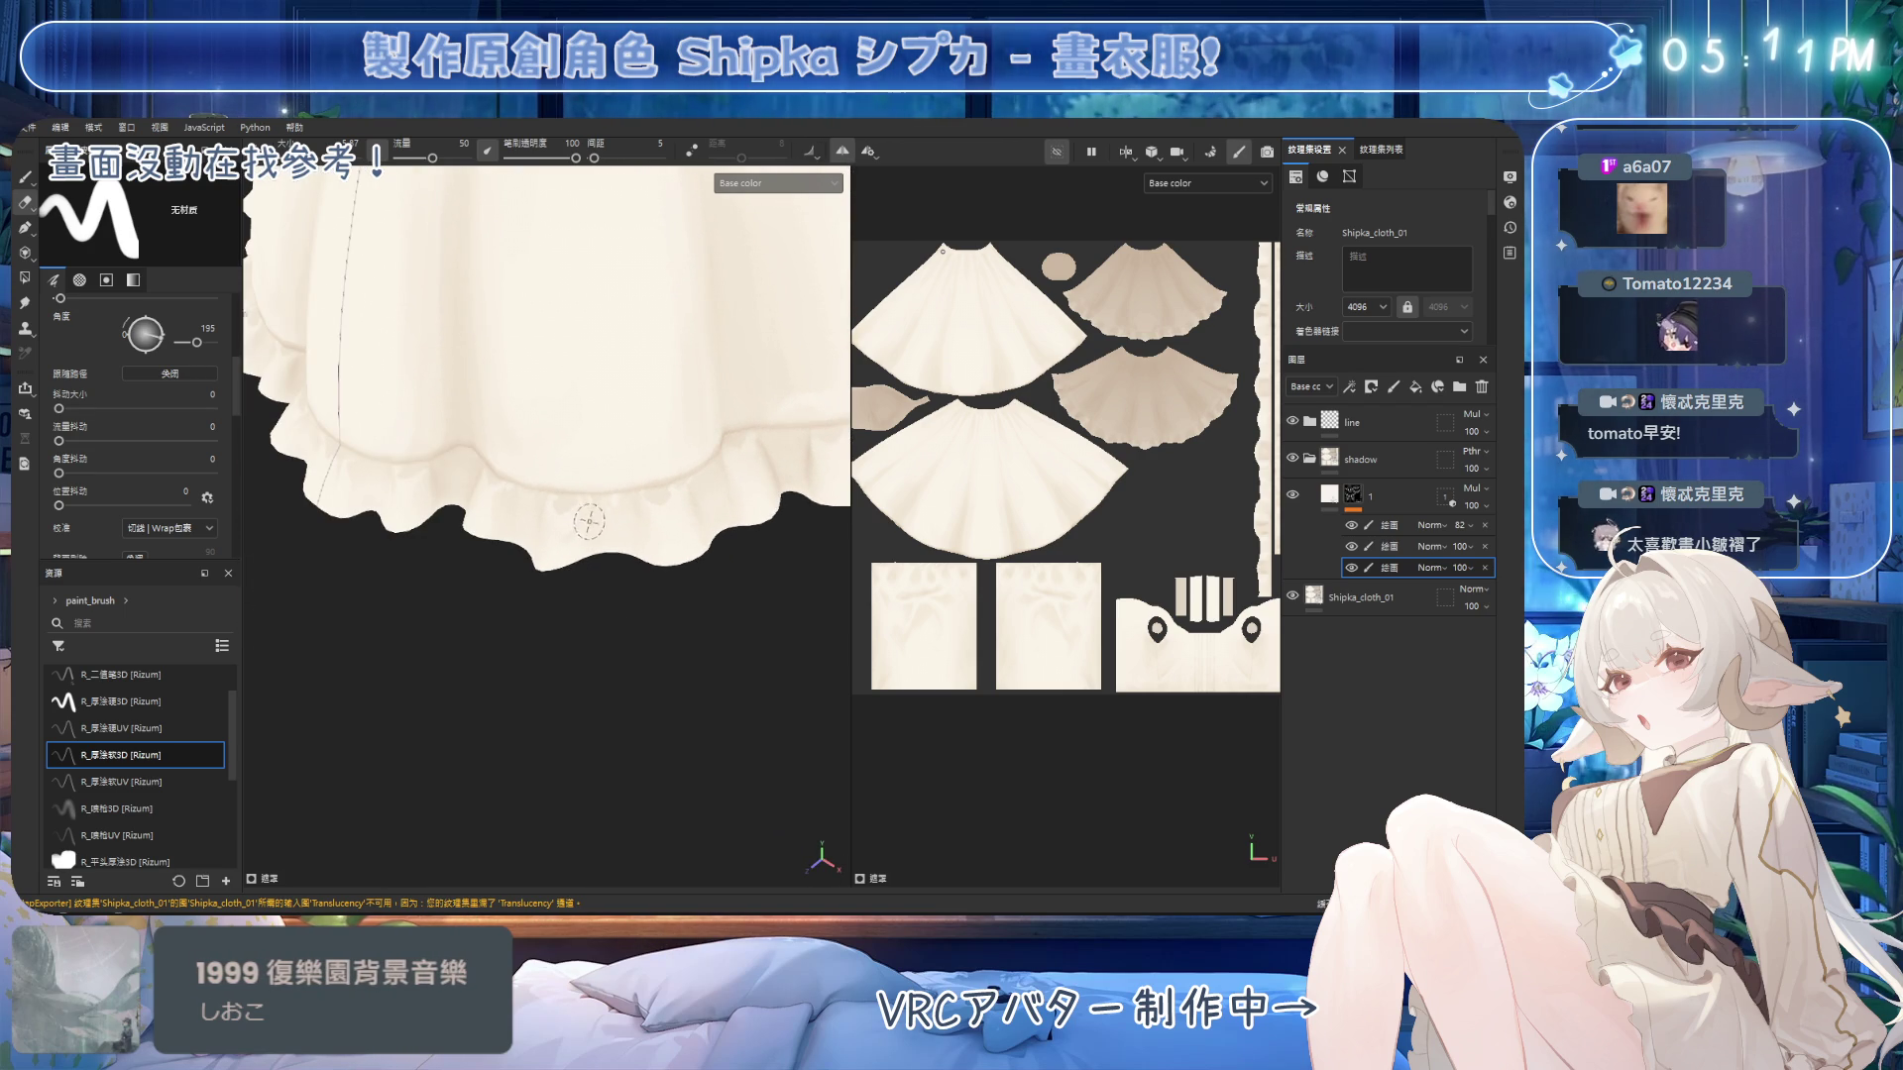
scroll(589, 509, up, 1)
key(1)
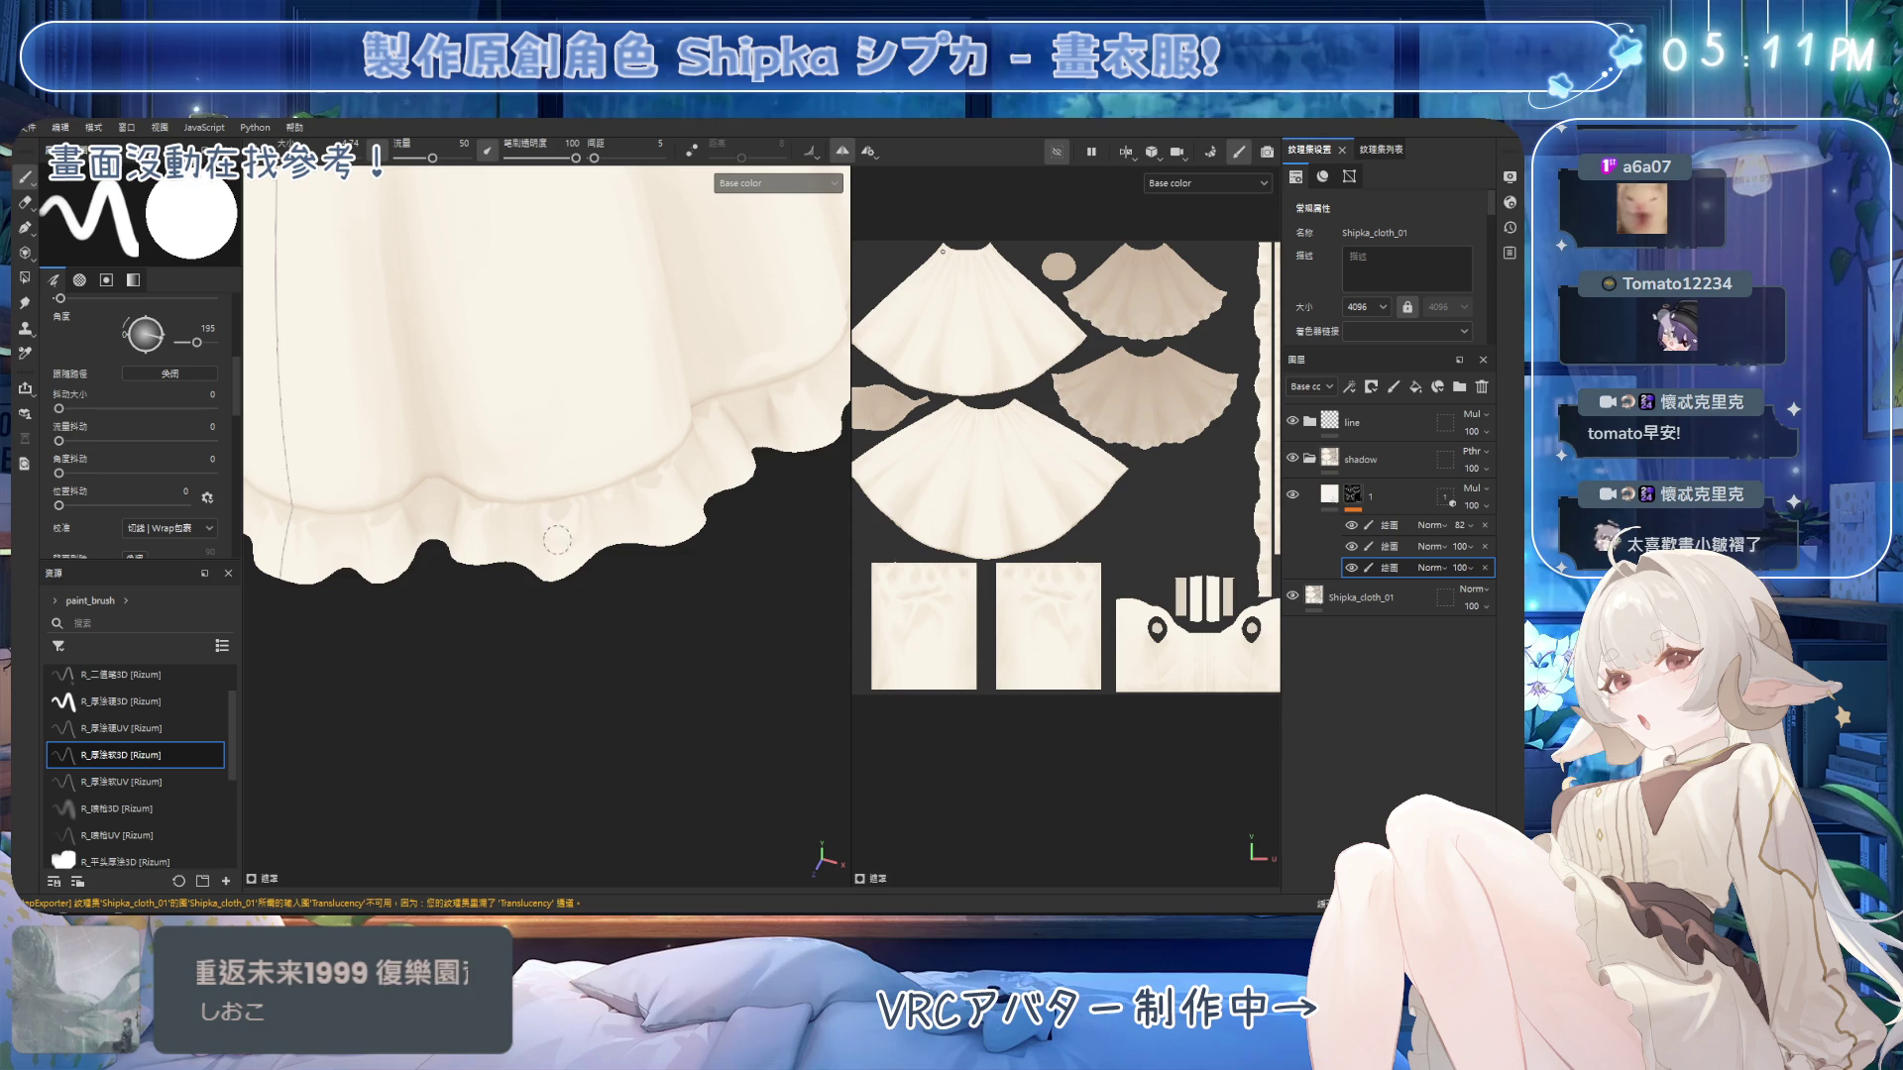
mouse_move(558, 540)
alt+mouse_down()
mouse_move(608, 506)
mouse_move(650, 510)
alt+mouse_up()
key(e)
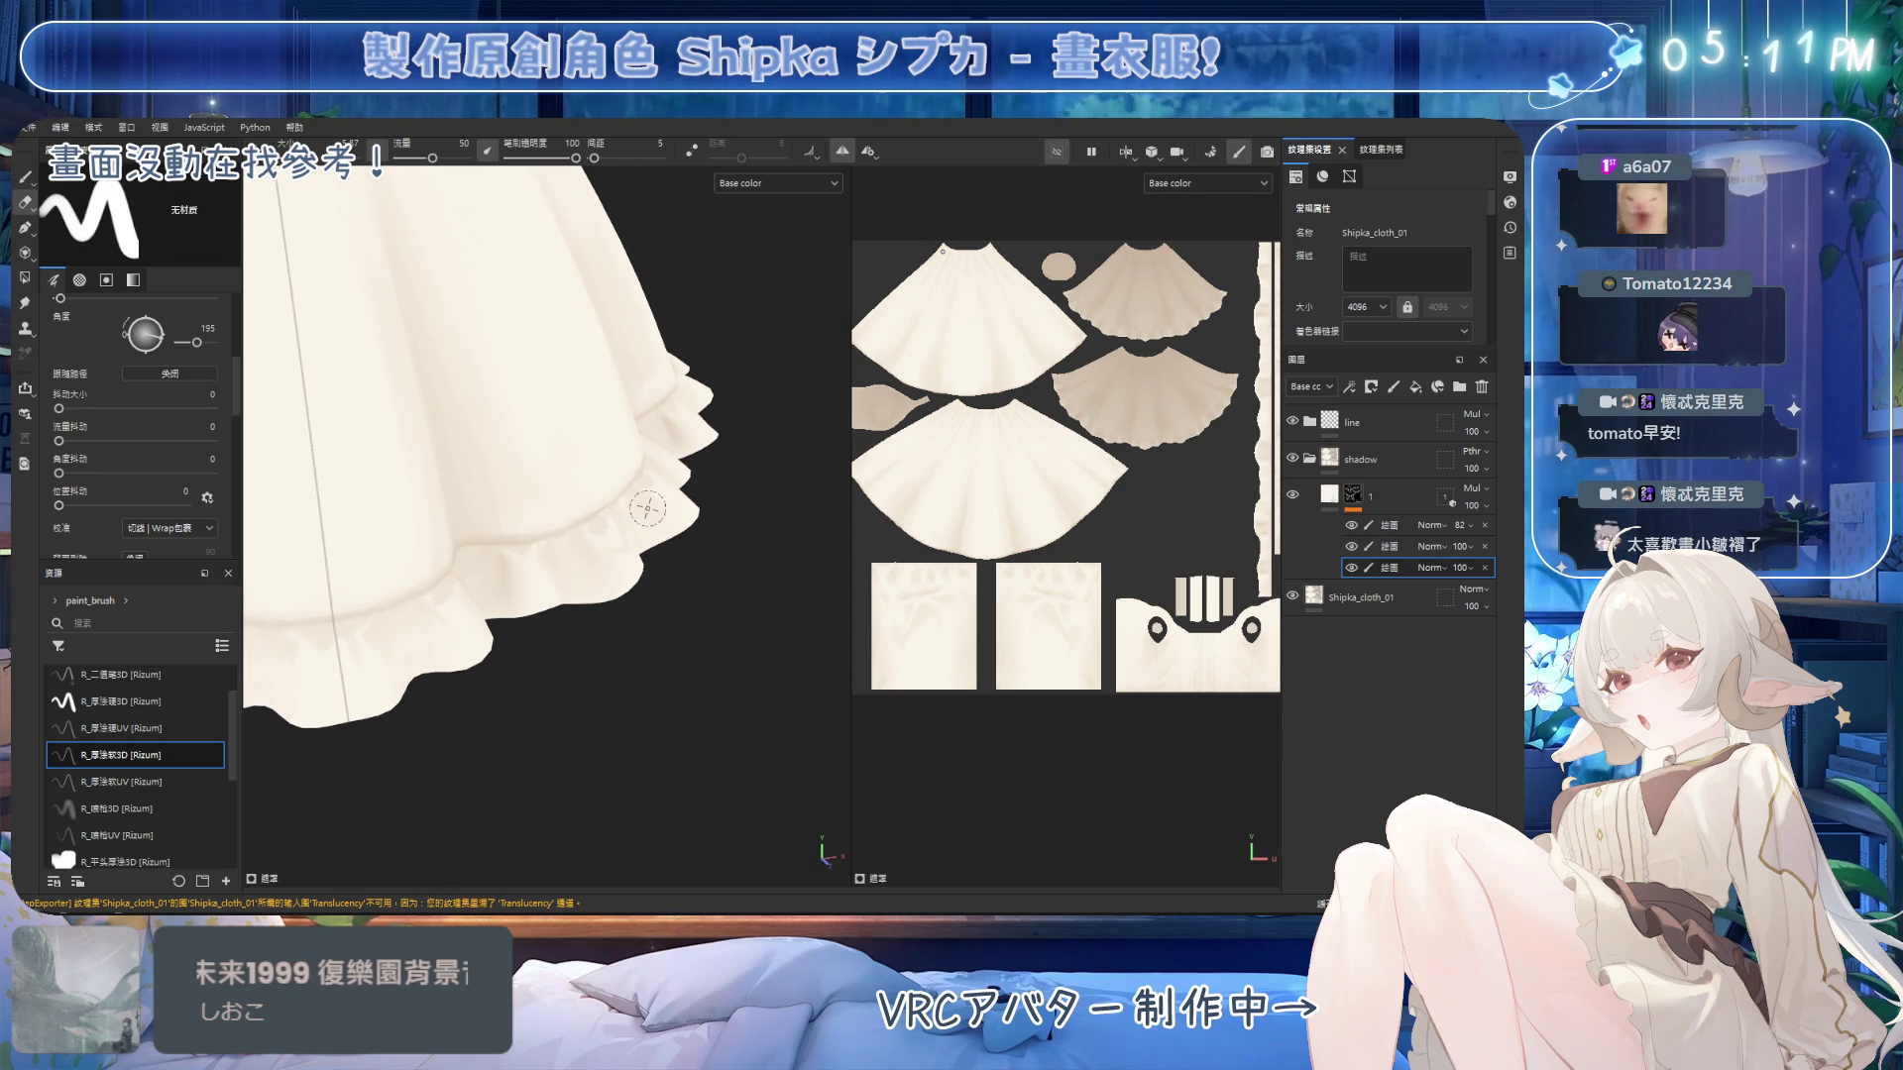
key(f)
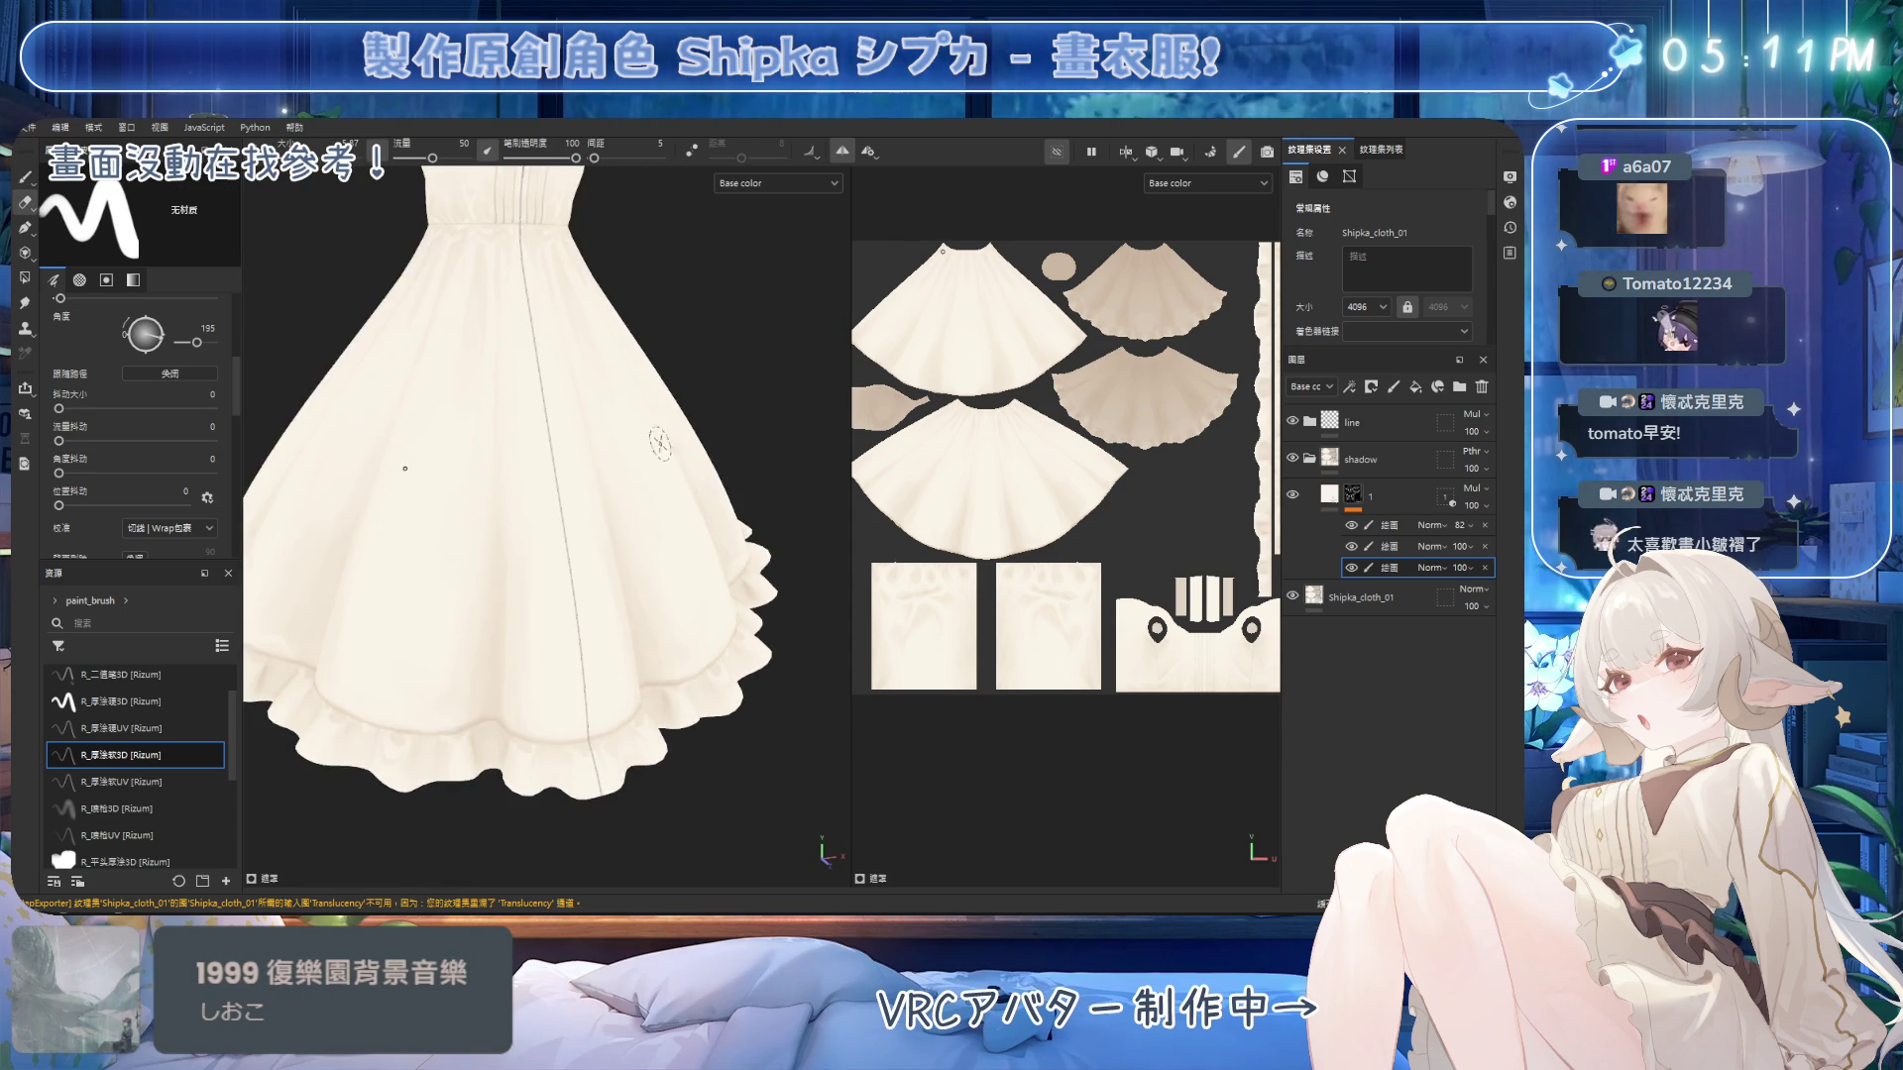
scroll(682, 479, down, 3)
scroll(794, 246, up, 3)
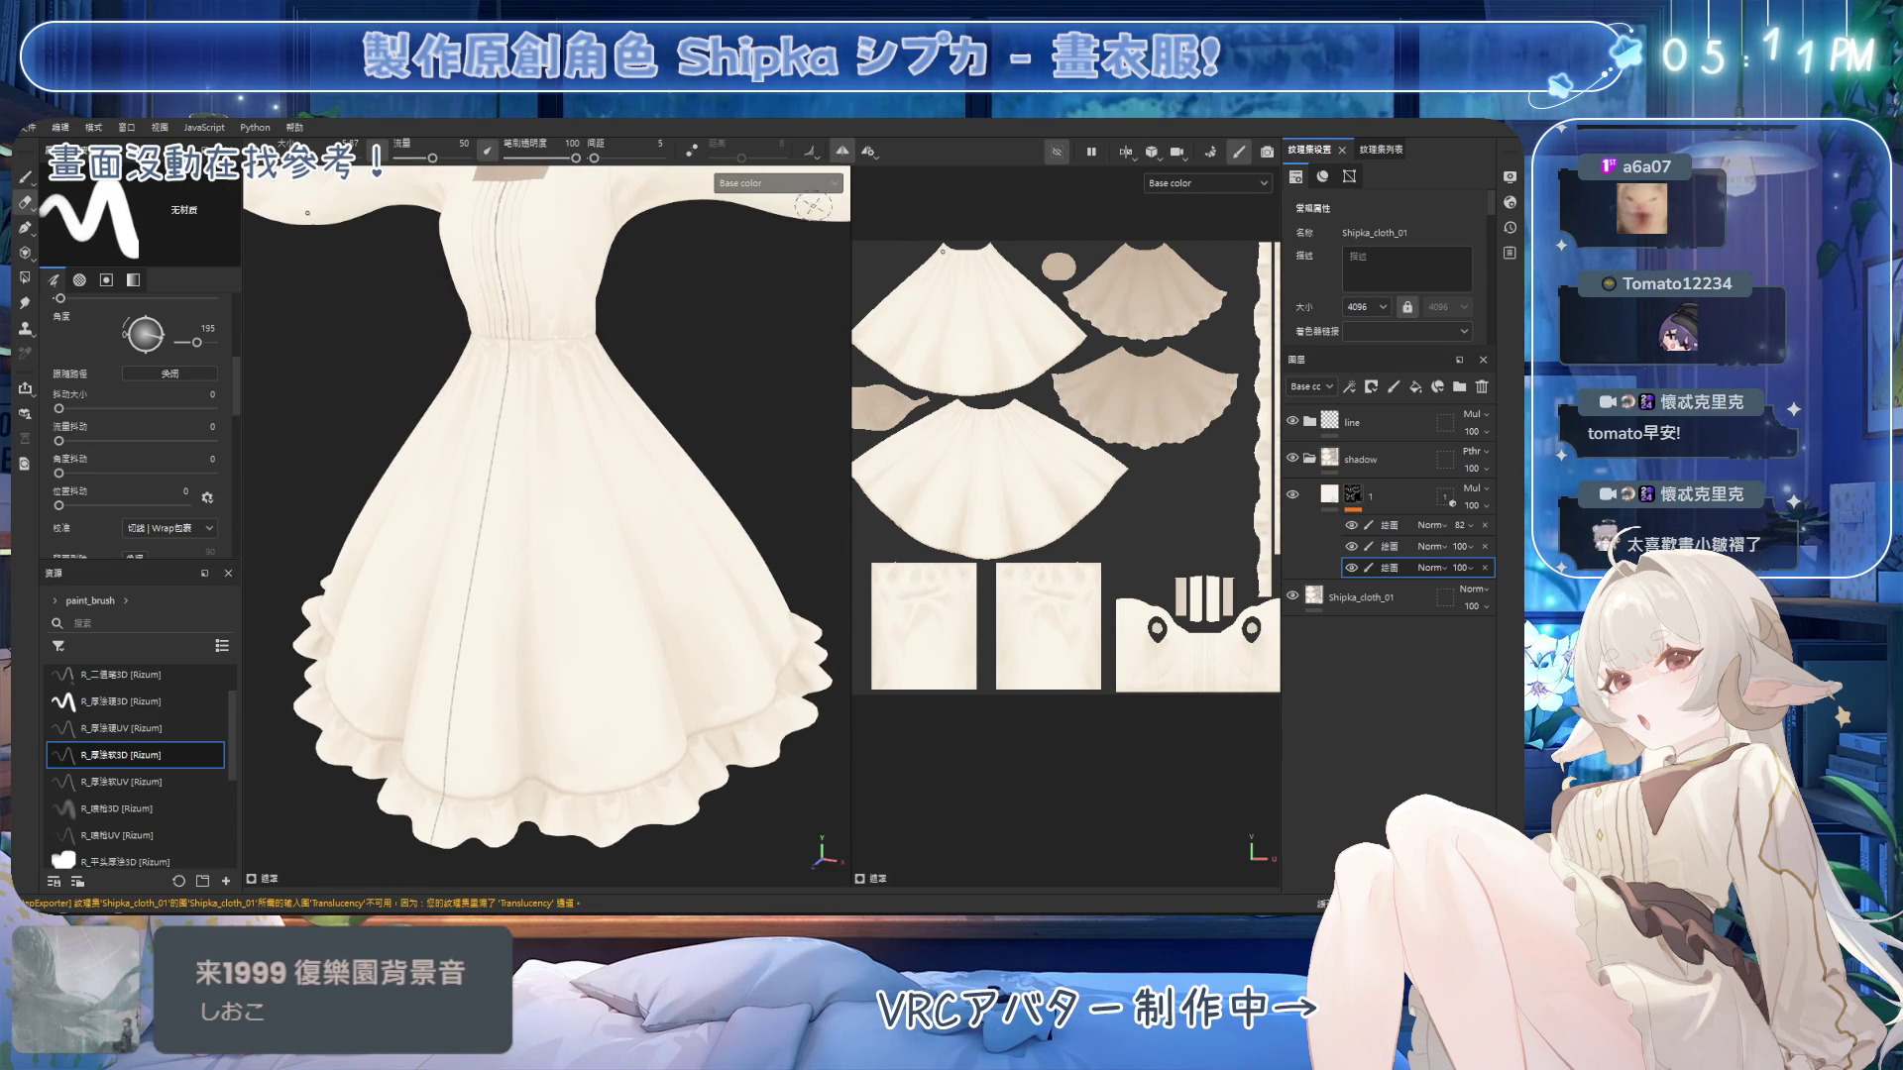
mouse_move(748, 322)
alt+mouse_down()
mouse_move(734, 394)
mouse_move(693, 414)
mouse_move(733, 414)
mouse_move(703, 408)
alt+mouse_up()
alt+middle_drag(740, 359, 694, 406)
scroll(714, 446, up, 2)
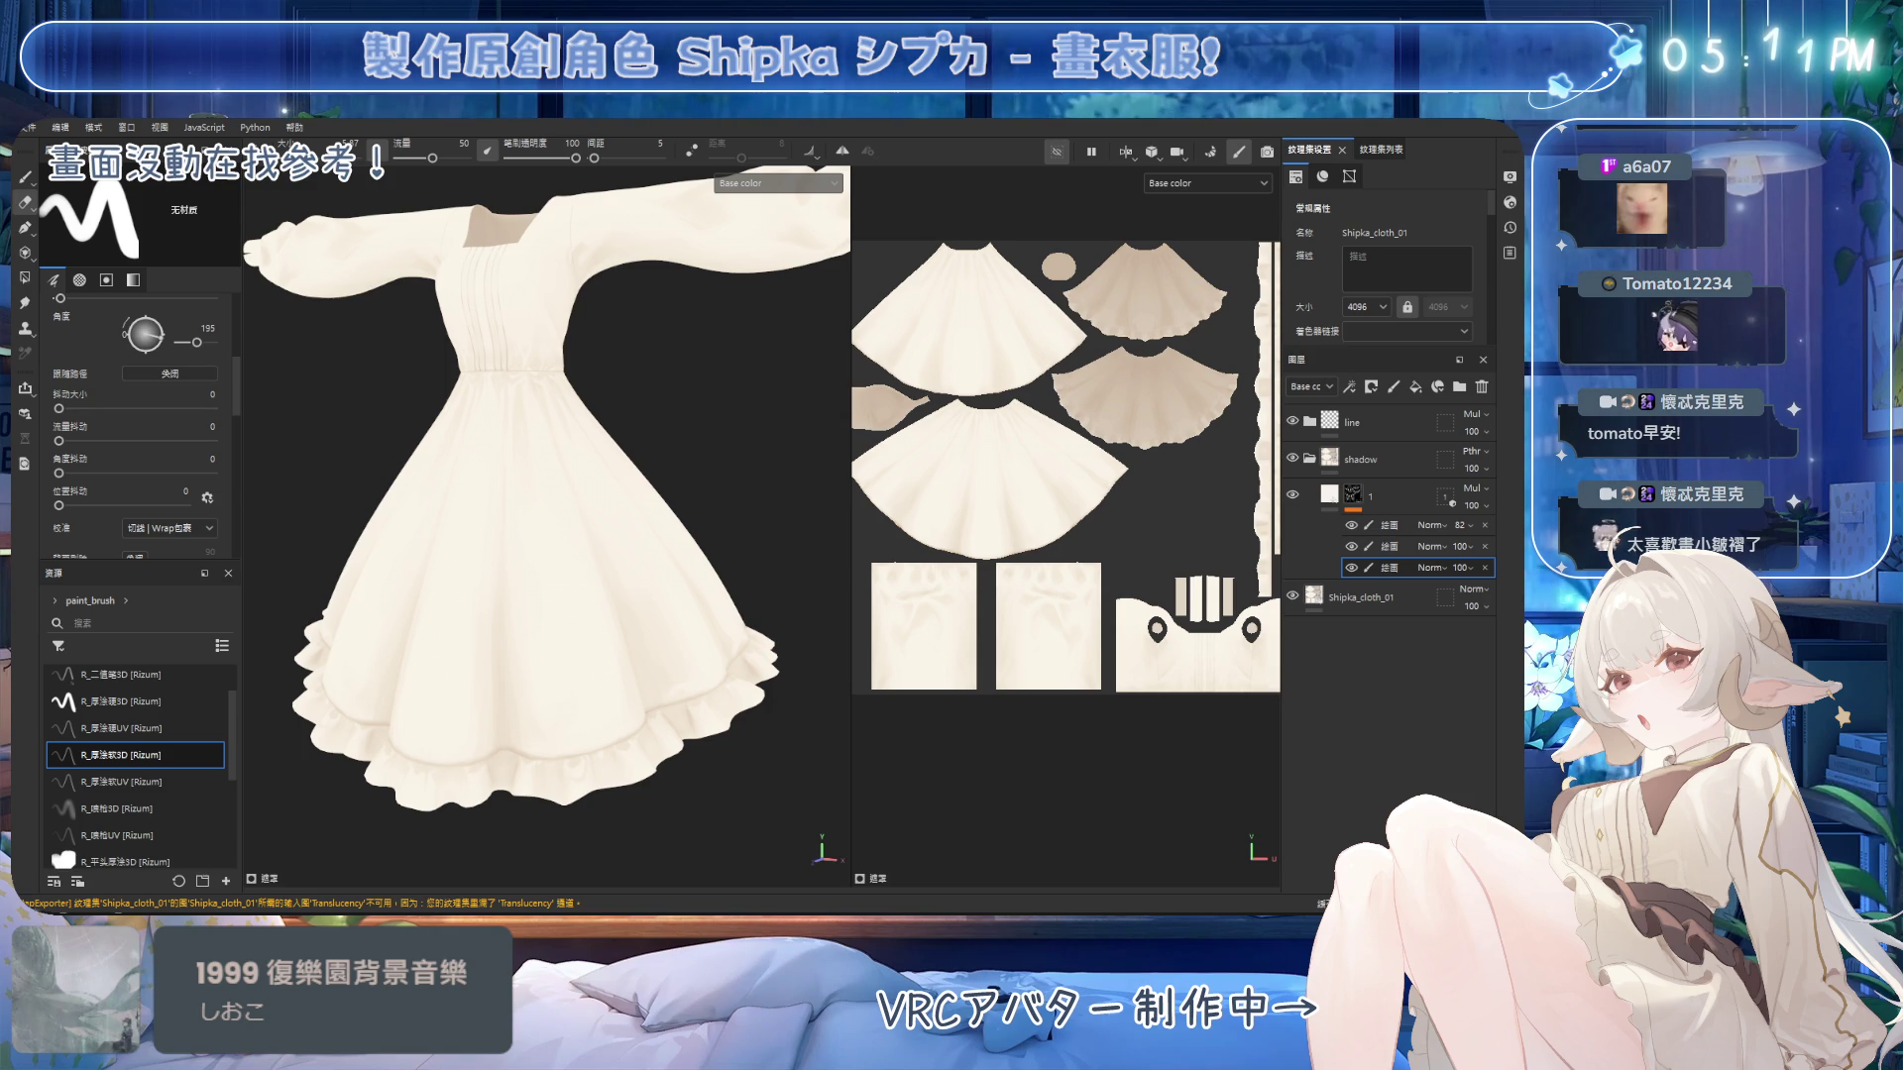
scroll(637, 564, up, 3)
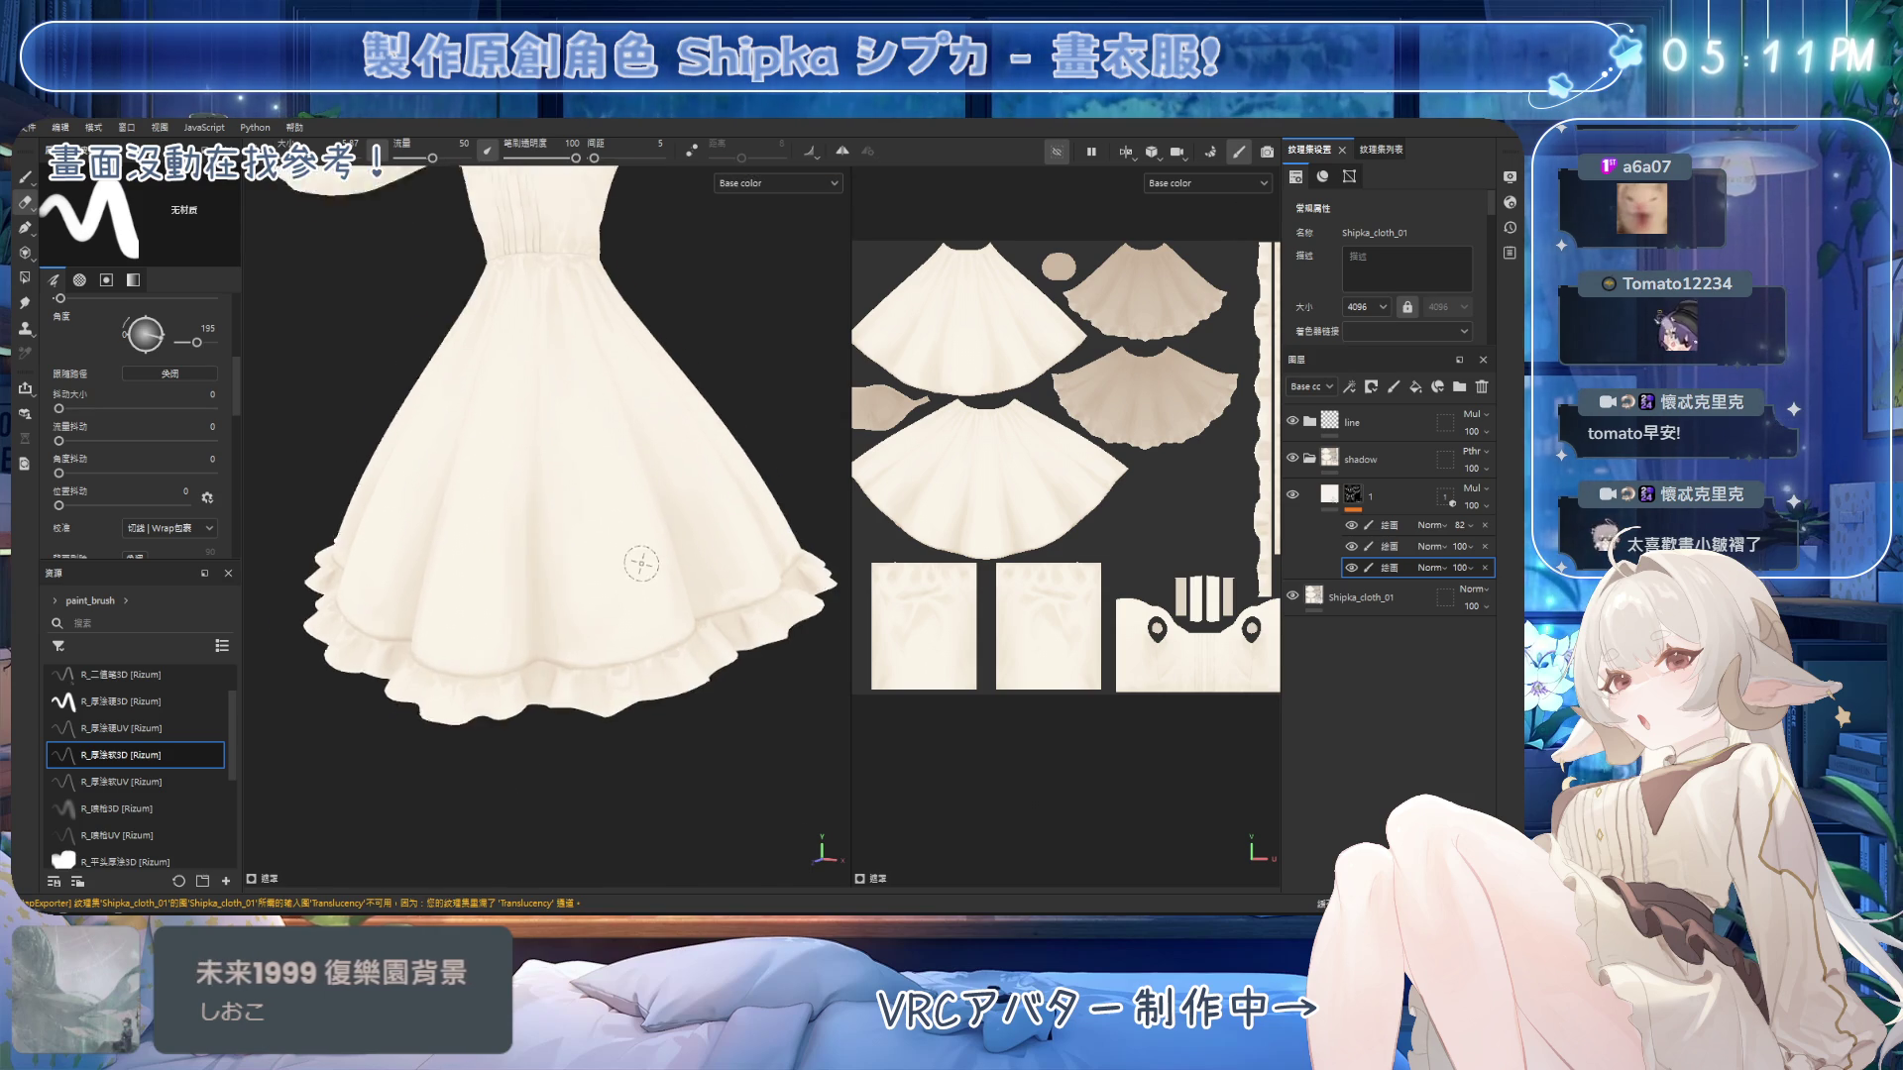
mouse_move(475, 360)
alt+mouse_down()
mouse_move(678, 436)
mouse_move(657, 466)
mouse_move(522, 449)
mouse_move(594, 559)
mouse_move(595, 671)
mouse_move(548, 565)
alt+mouse_up()
mouse_move(742, 618)
alt+mouse_down()
mouse_move(552, 642)
mouse_move(556, 556)
mouse_move(697, 562)
alt+mouse_up()
Paint and erase shadows on the skirt from a frontal view.
scroll(624, 518, up, 5)
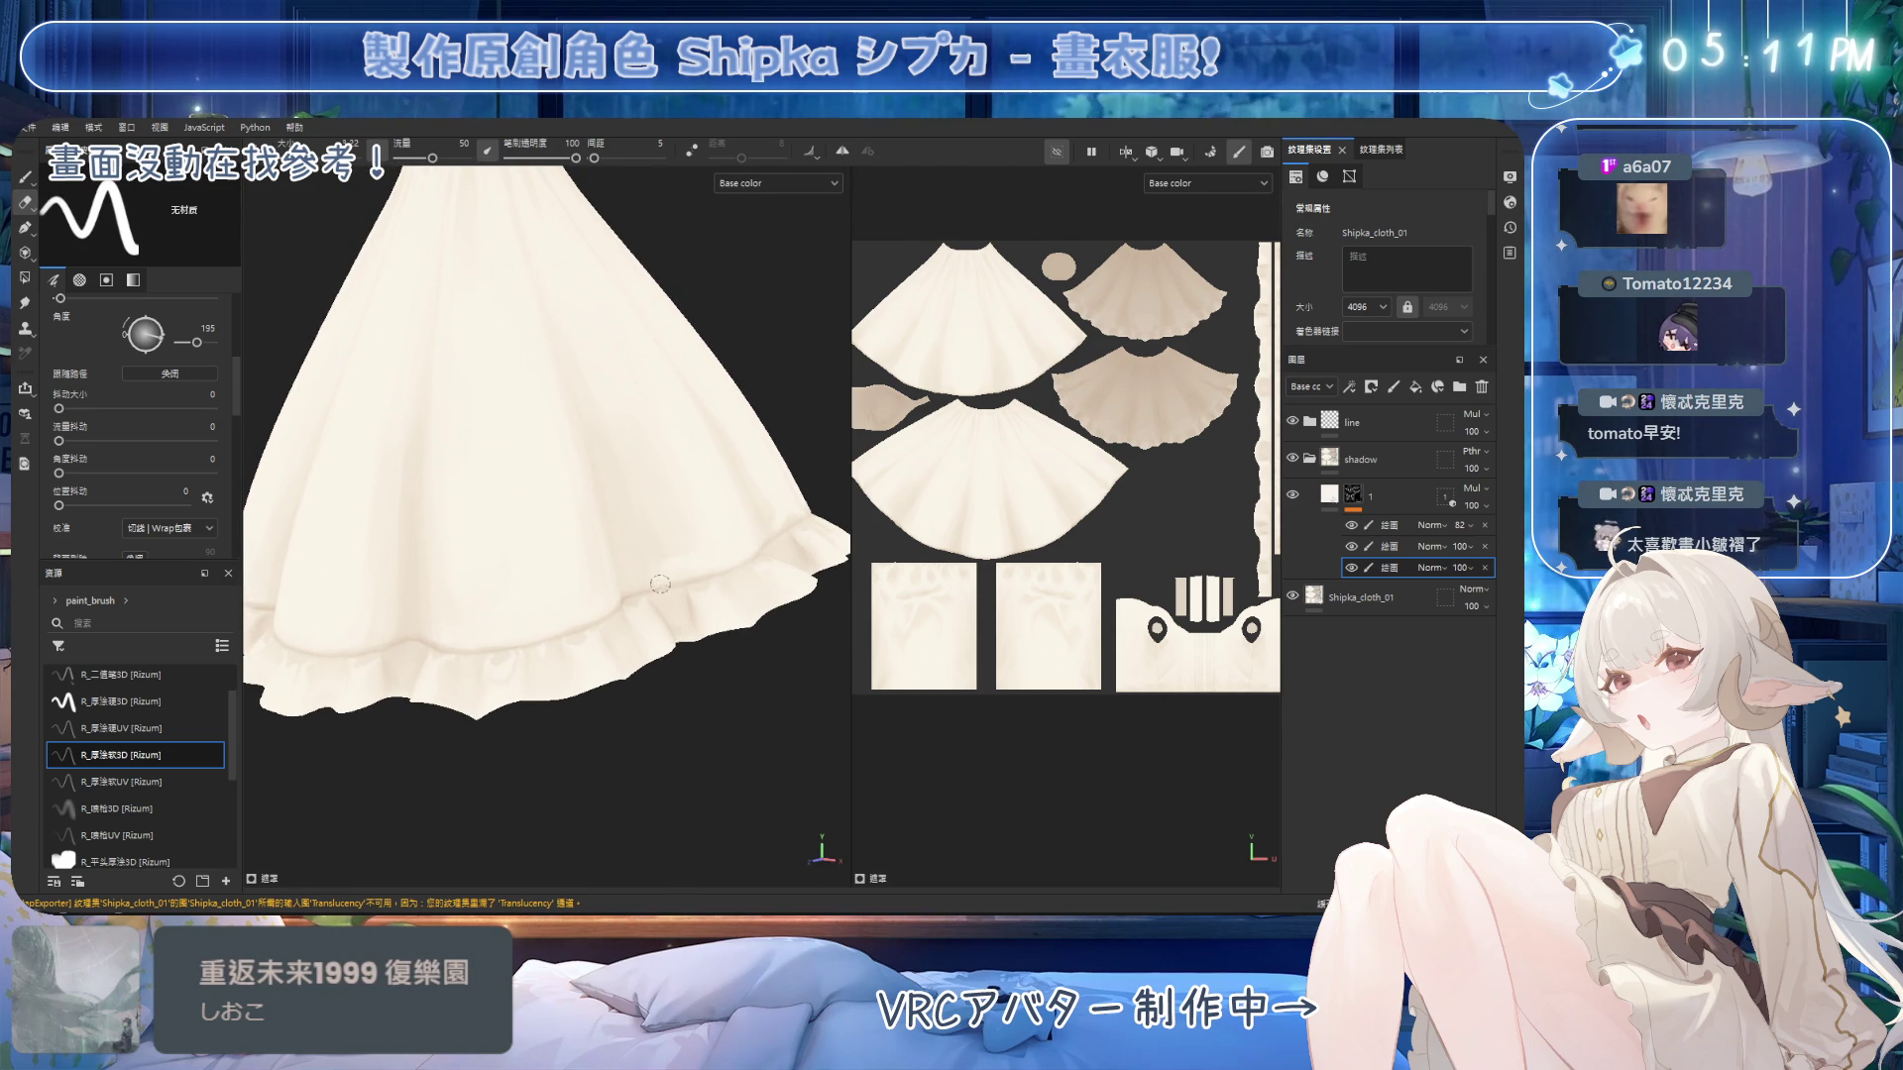
key(1)
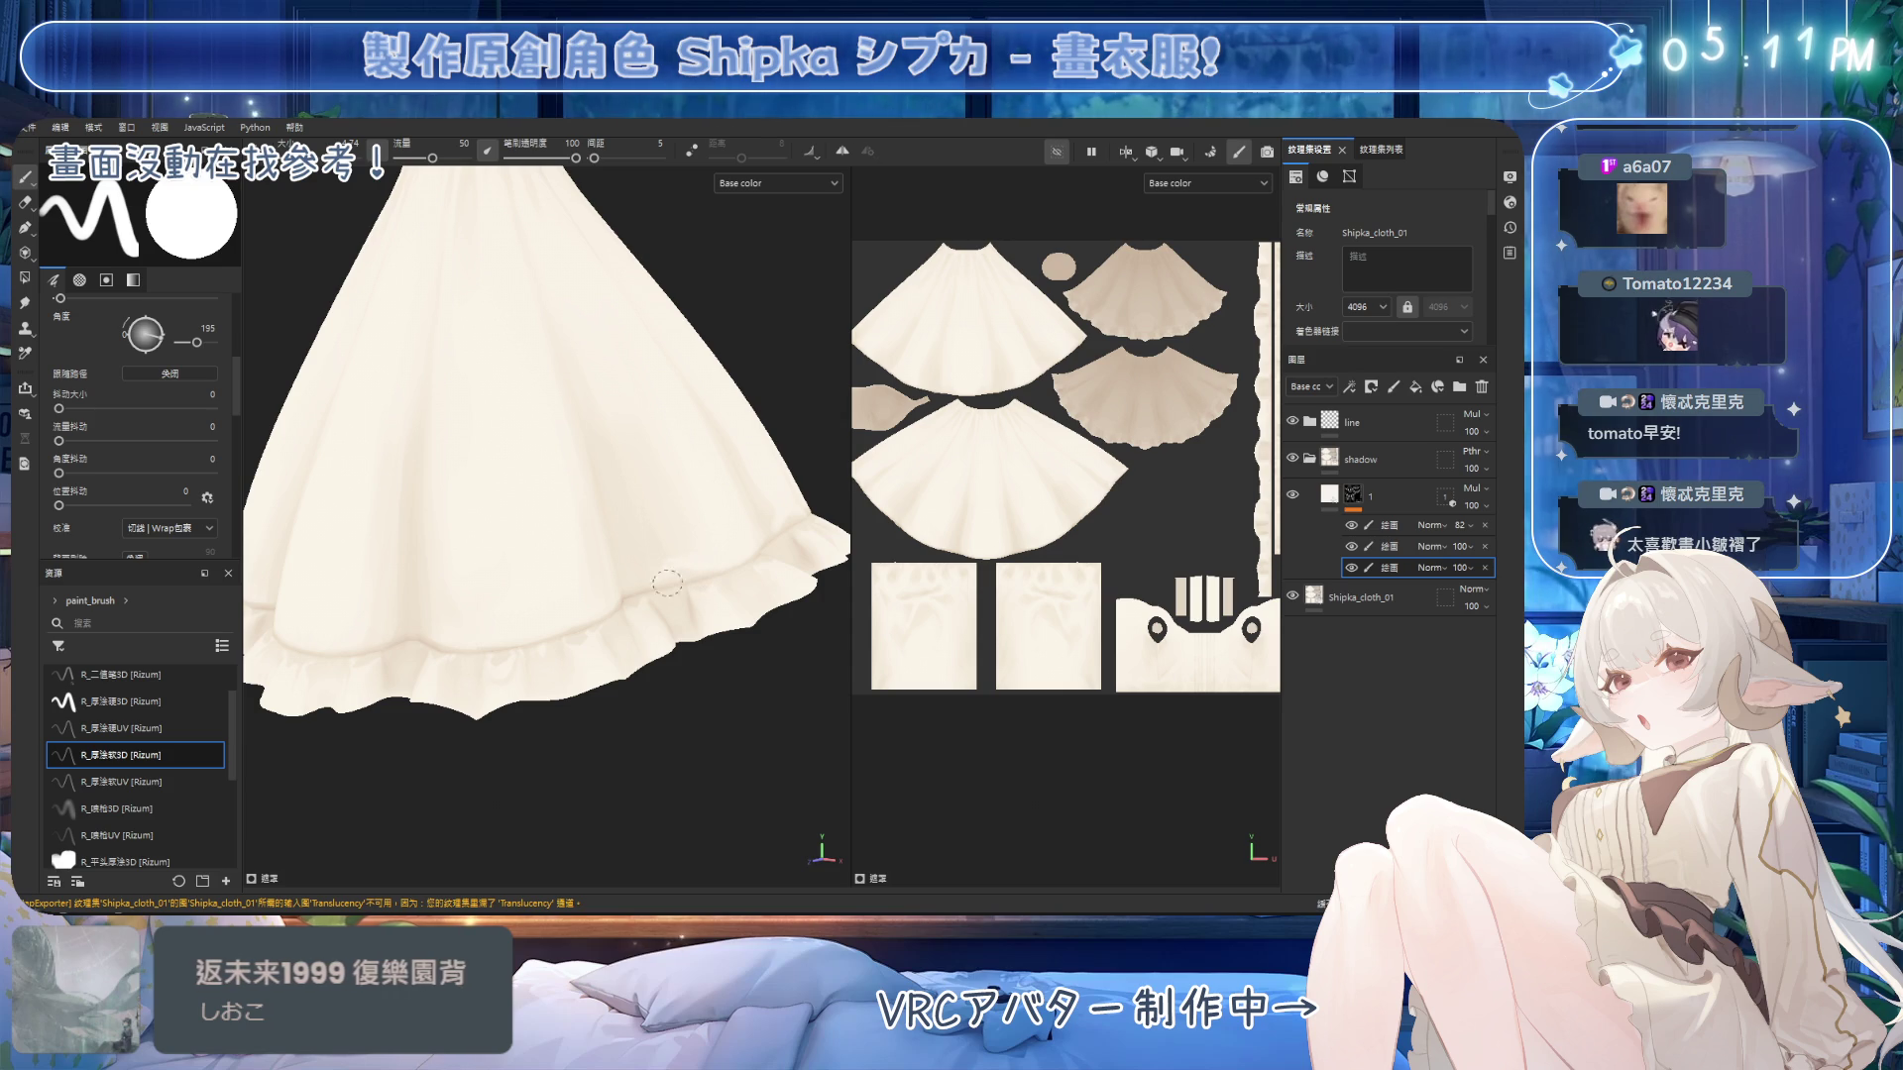
scroll(654, 565, up, 2)
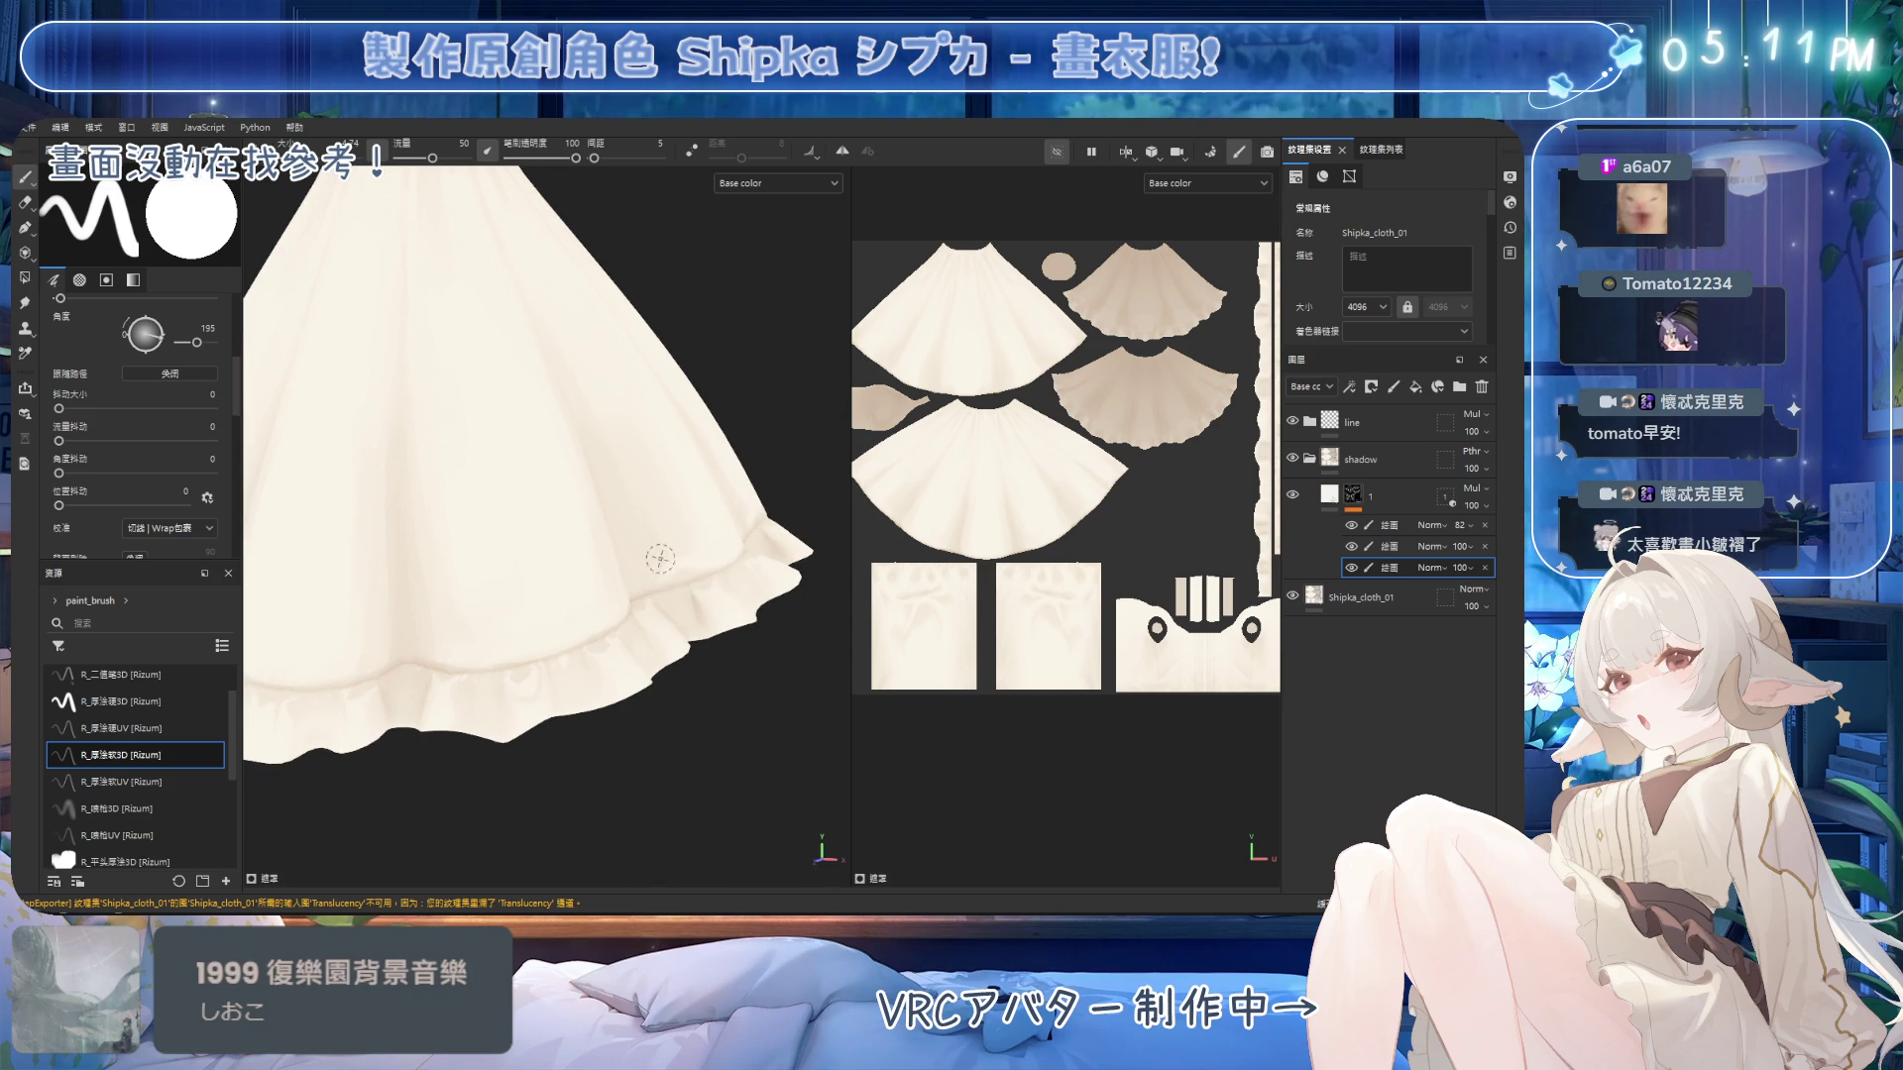
key(2)
mouse_move(721, 551)
alt+mouse_down()
mouse_move(654, 543)
mouse_move(718, 536)
mouse_move(662, 574)
mouse_move(609, 552)
mouse_move(700, 532)
mouse_move(629, 658)
mouse_move(442, 502)
mouse_move(376, 501)
alt+mouse_up()
key(1)
key(2)
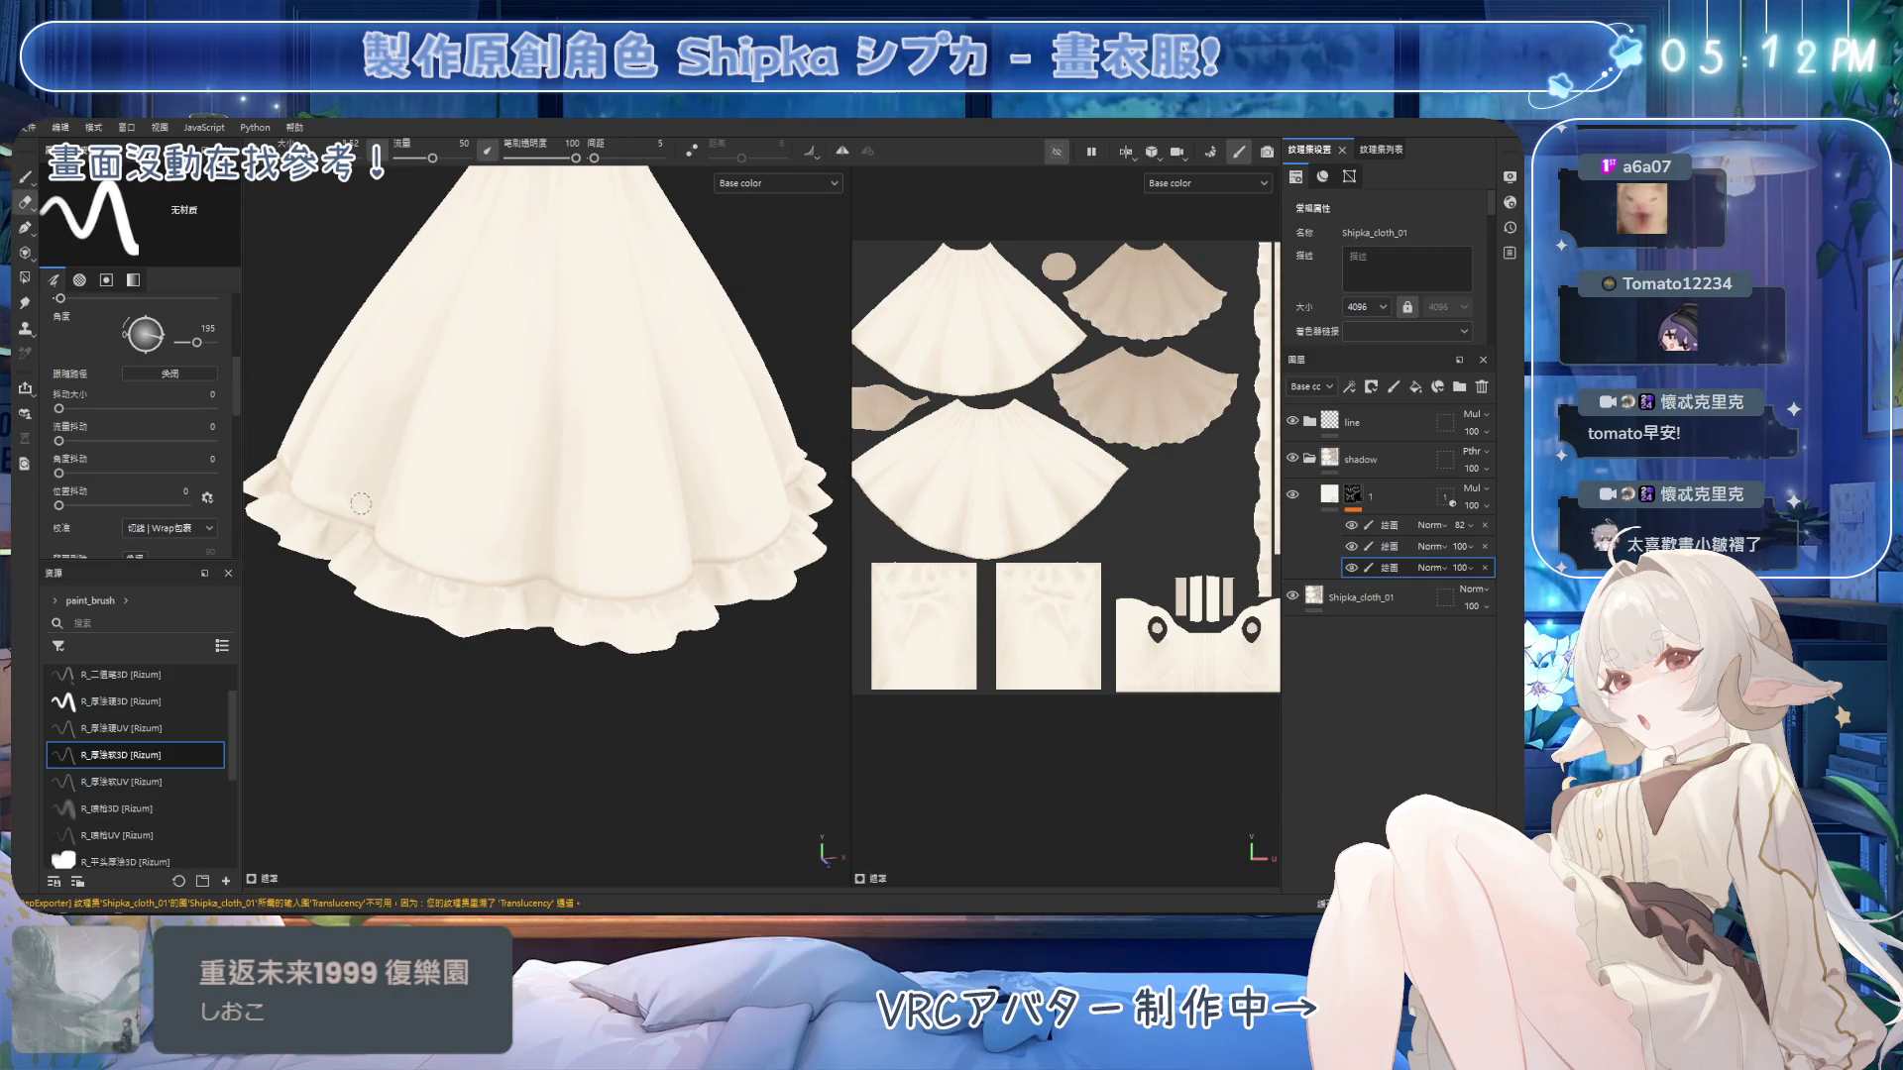
Enable mirrored painting across the skirt's vertical centre with the Symmetry toggle.
mouse_move(396, 509)
alt+mouse_down()
mouse_move(541, 387)
mouse_move(601, 432)
alt+mouse_up()
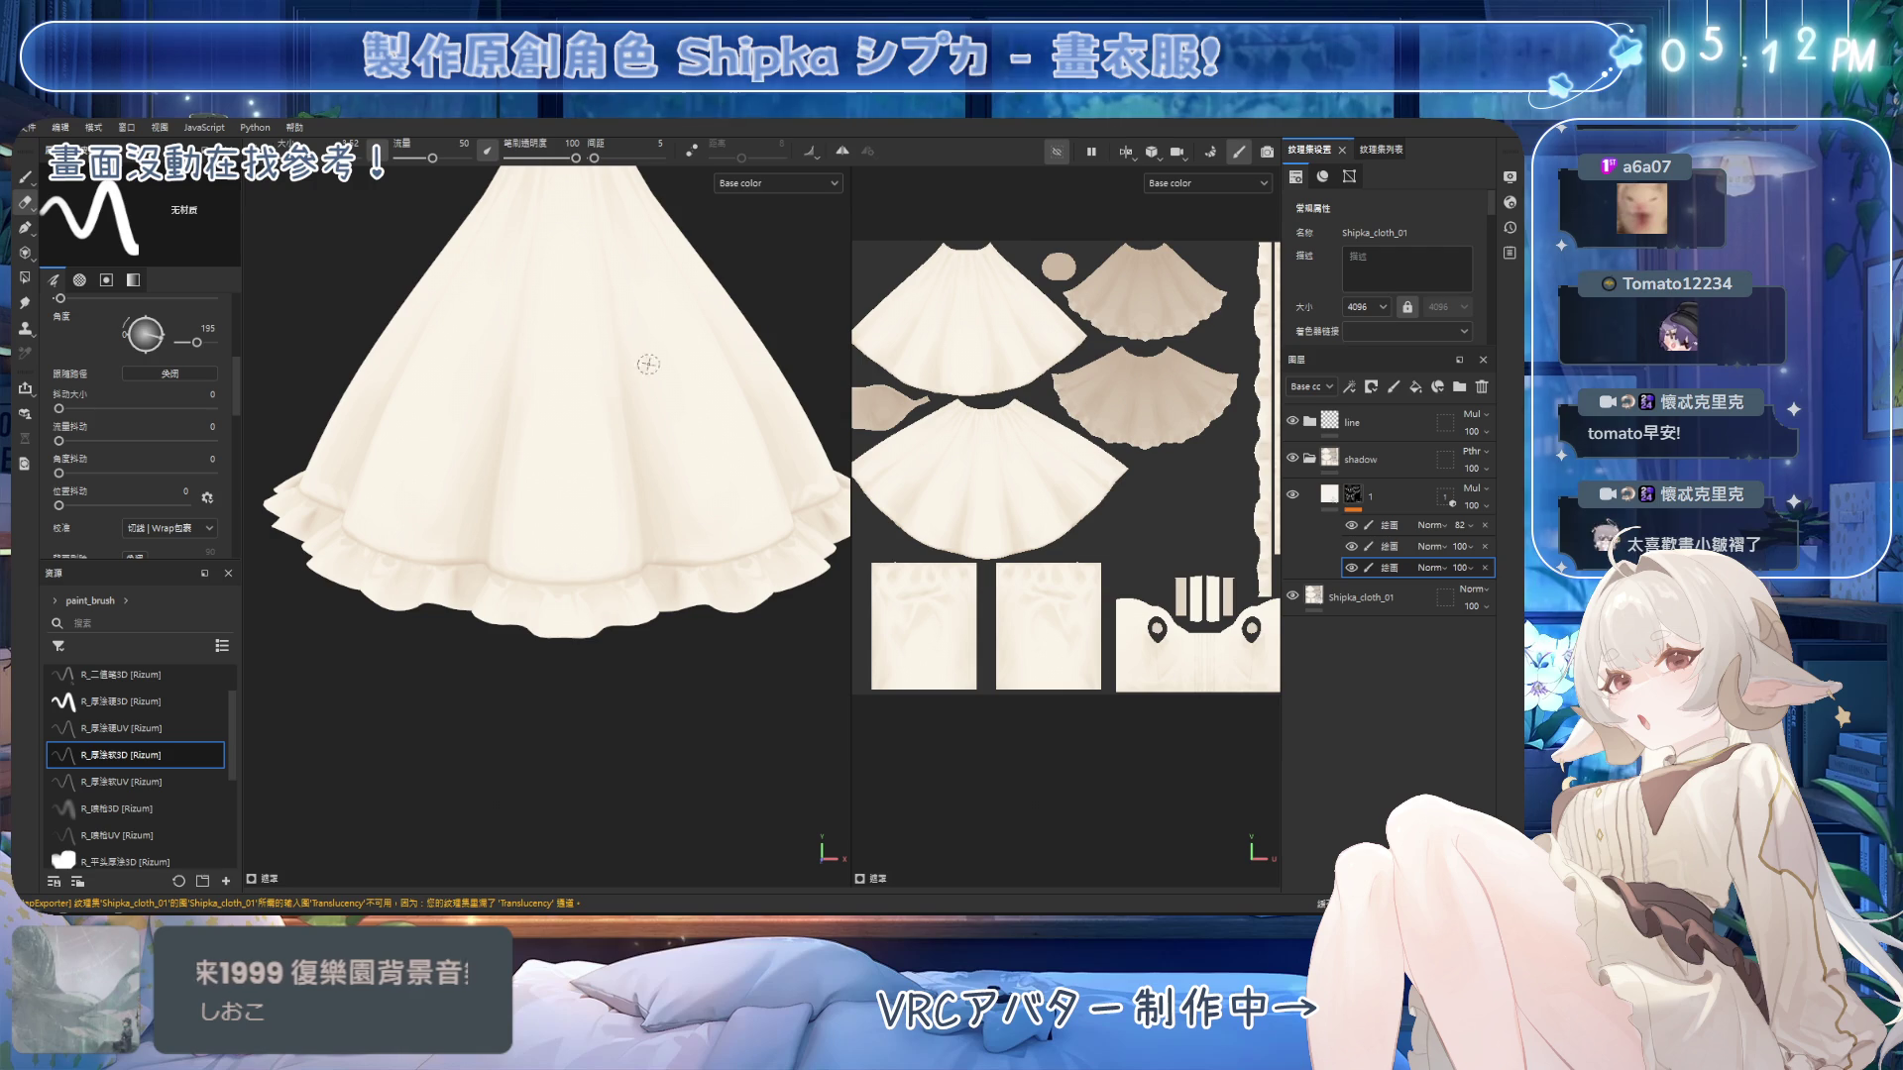
click(842, 150)
alt+drag(410, 473, 417, 460)
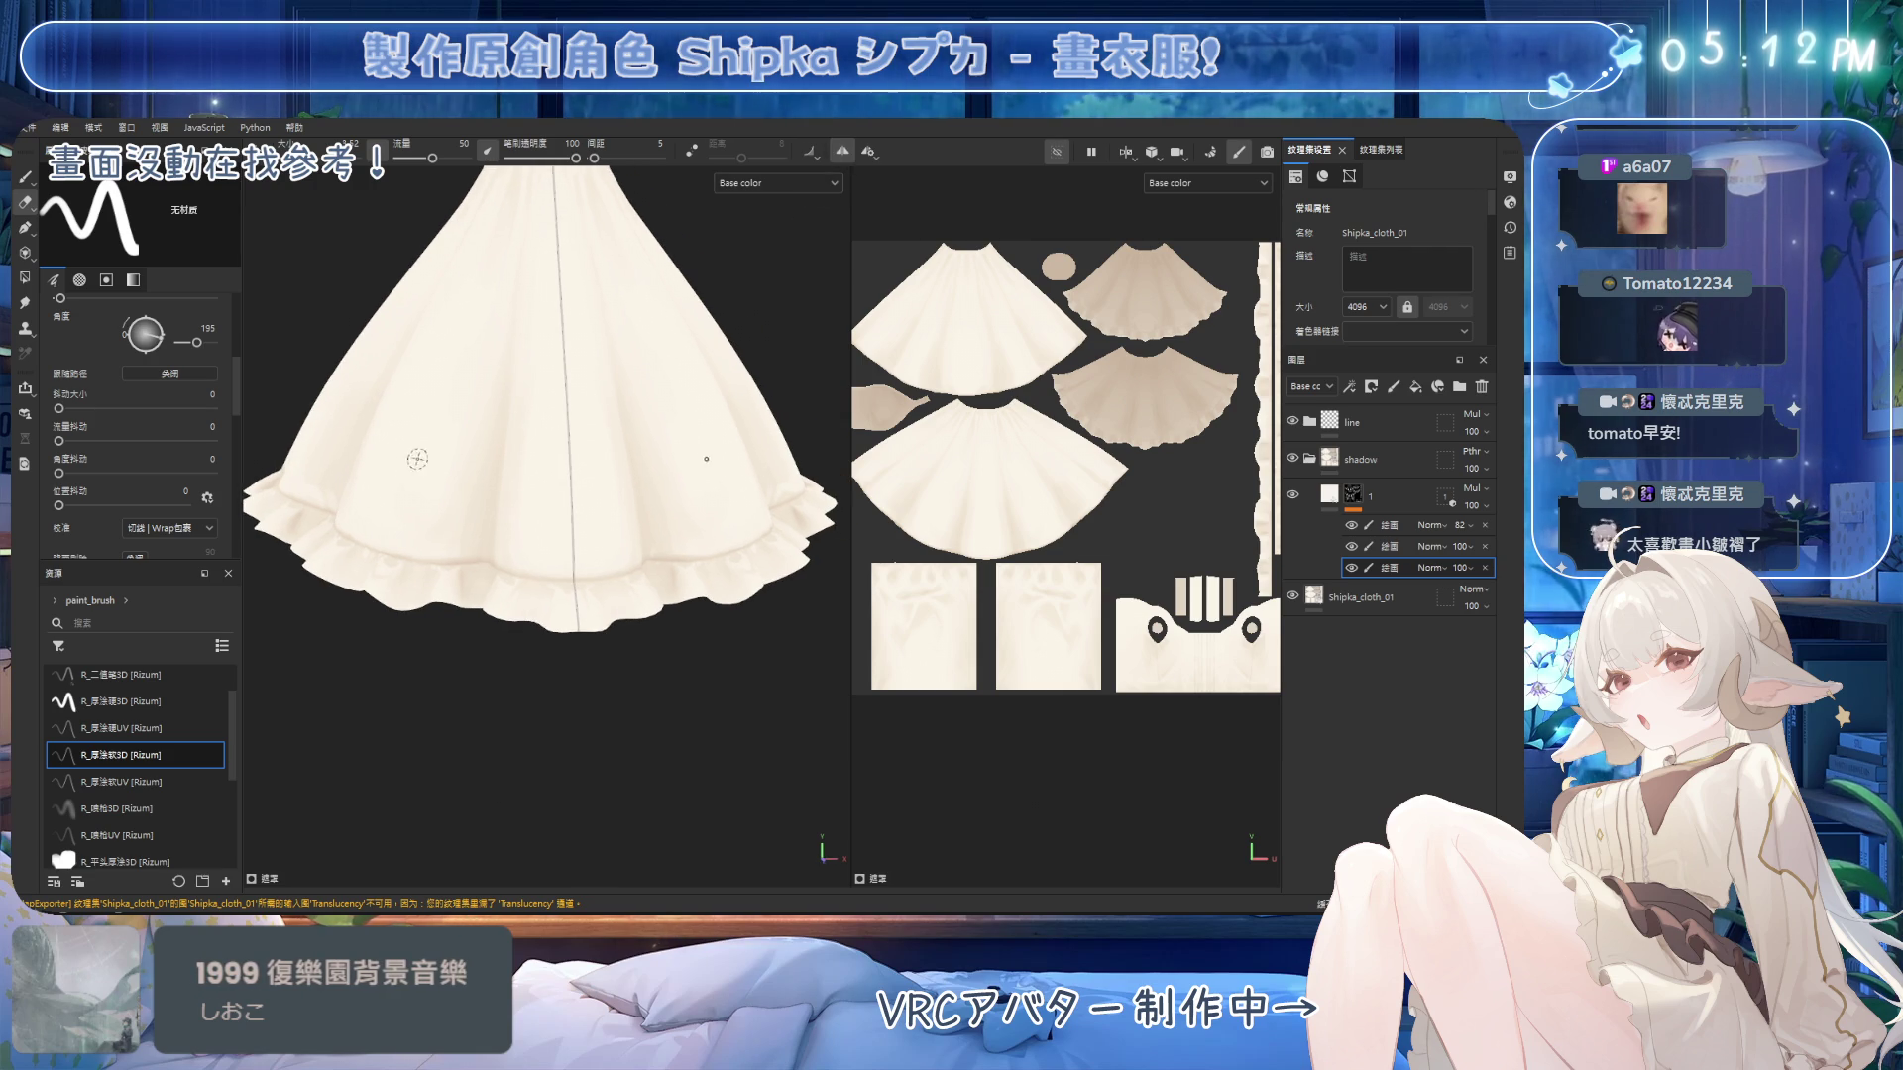
Paint a mirrored soft shadow band just above the ruffled hem, erasing excess strokes.
key(b)
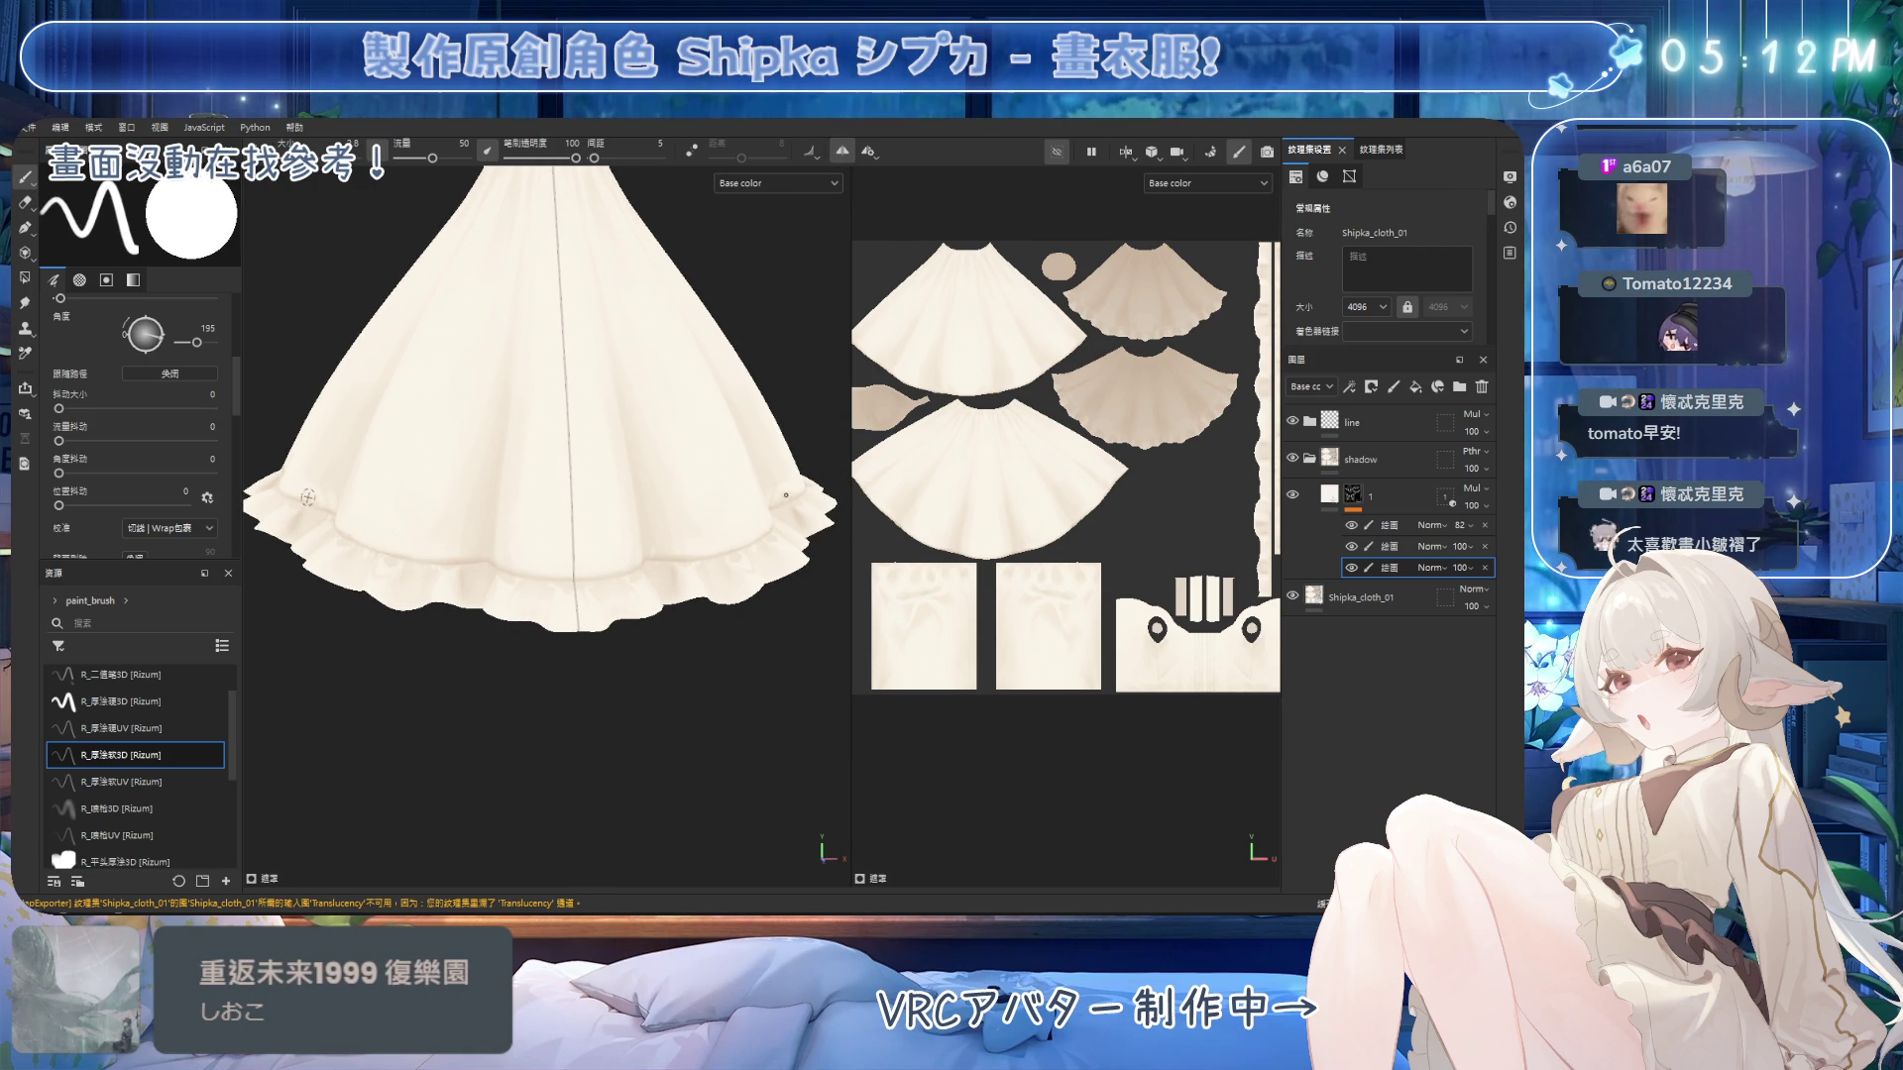
mouse_move(773, 498)
alt+mouse_down()
mouse_move(721, 535)
mouse_move(644, 545)
mouse_move(631, 523)
mouse_move(634, 550)
mouse_move(717, 455)
alt+mouse_up()
alt+drag(476, 519, 461, 539)
key(e)
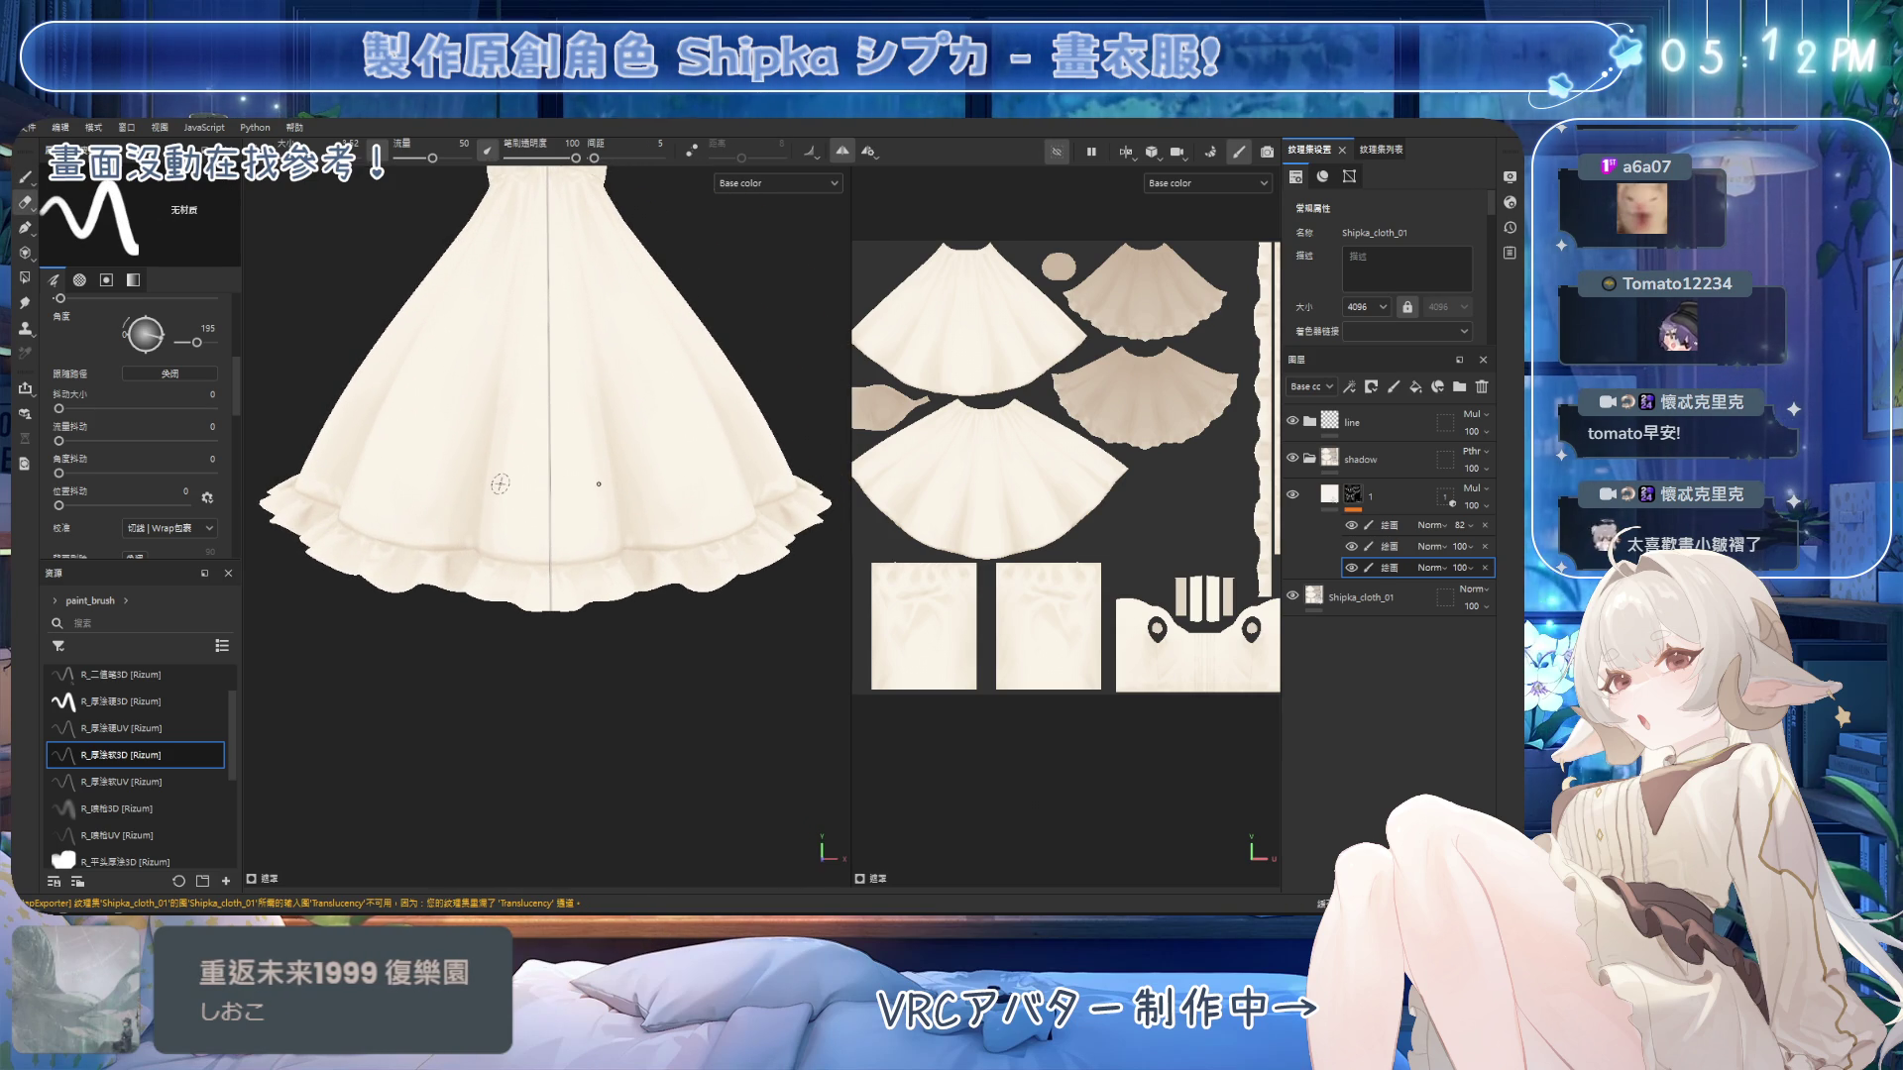
scroll(776, 553, up, 6)
alt+drag(776, 553, 630, 403)
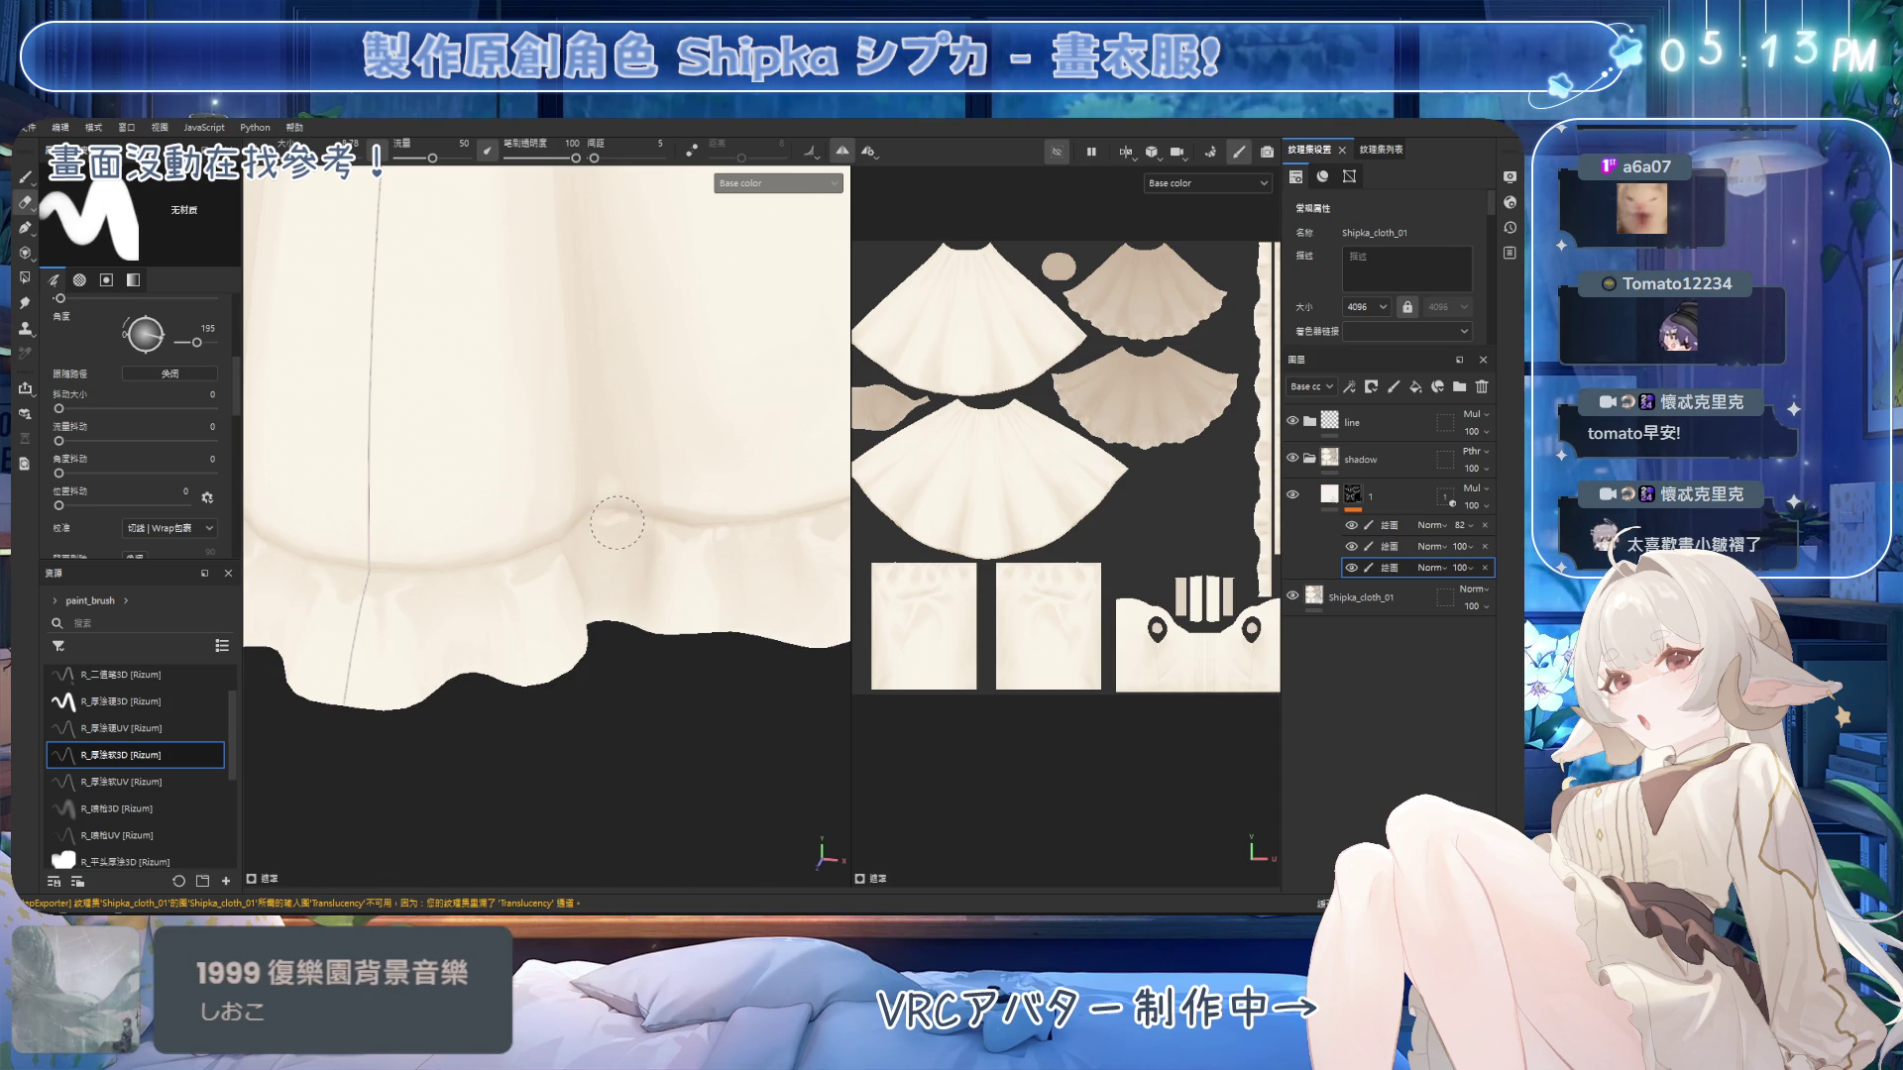
mouse_move(631, 622)
alt+mouse_down()
mouse_move(595, 570)
mouse_move(616, 519)
alt+mouse_up()
key(1)
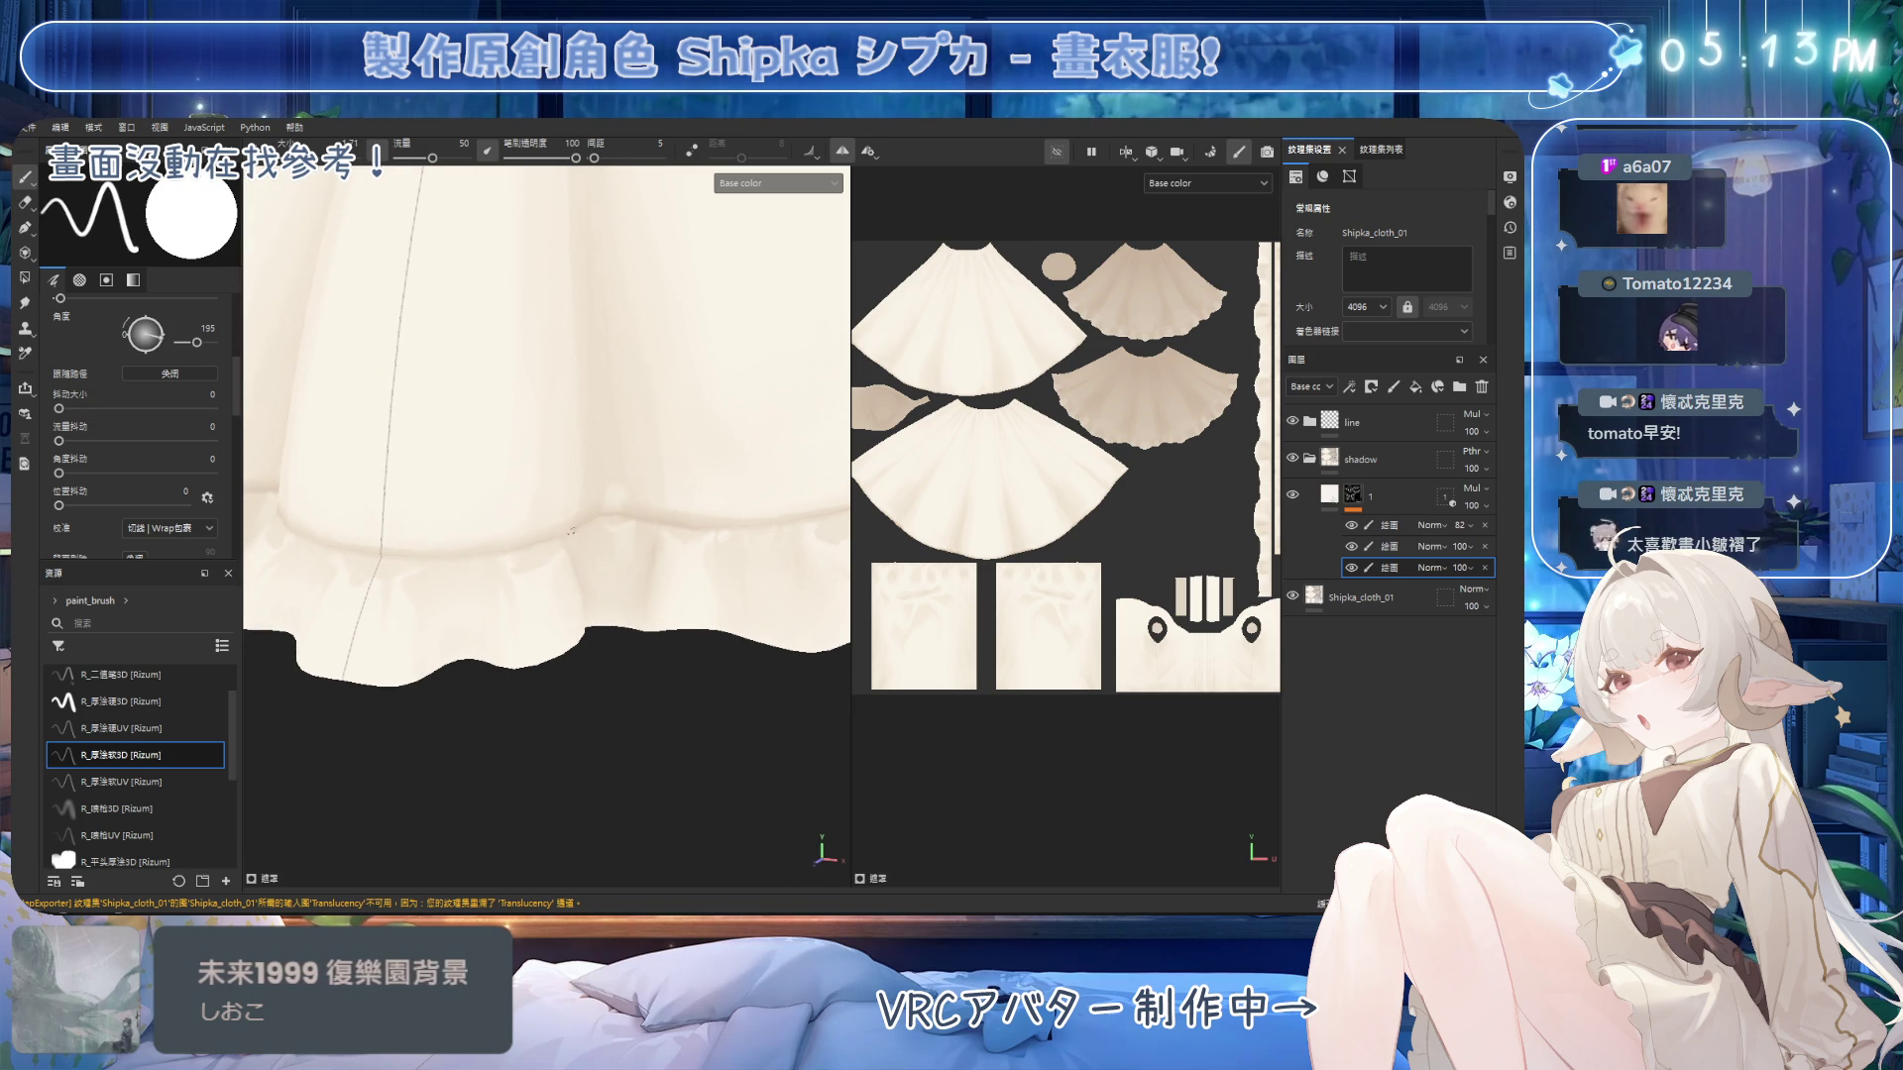
mouse_move(601, 539)
alt+mouse_down()
mouse_move(564, 531)
mouse_move(747, 477)
alt+mouse_up()
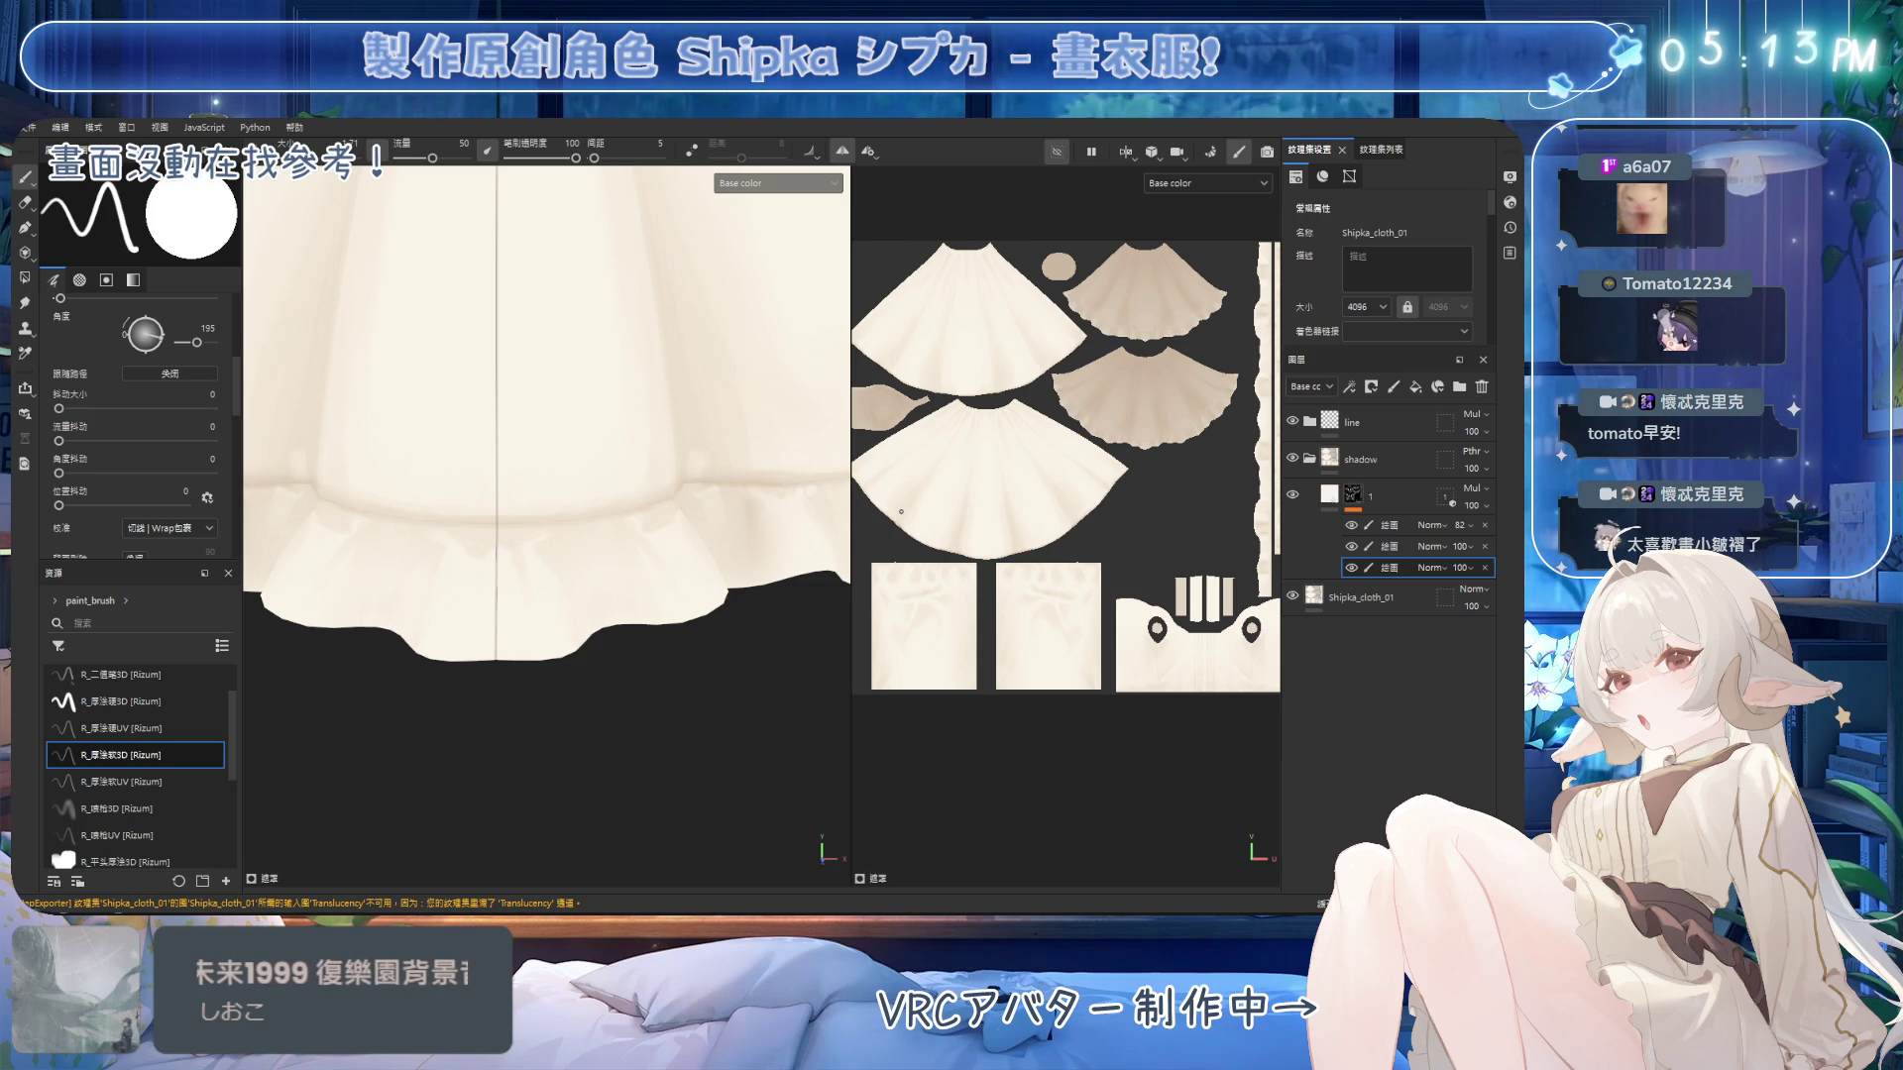
mouse_move(555, 515)
alt+mouse_down()
mouse_move(617, 572)
mouse_move(611, 544)
alt+mouse_up()
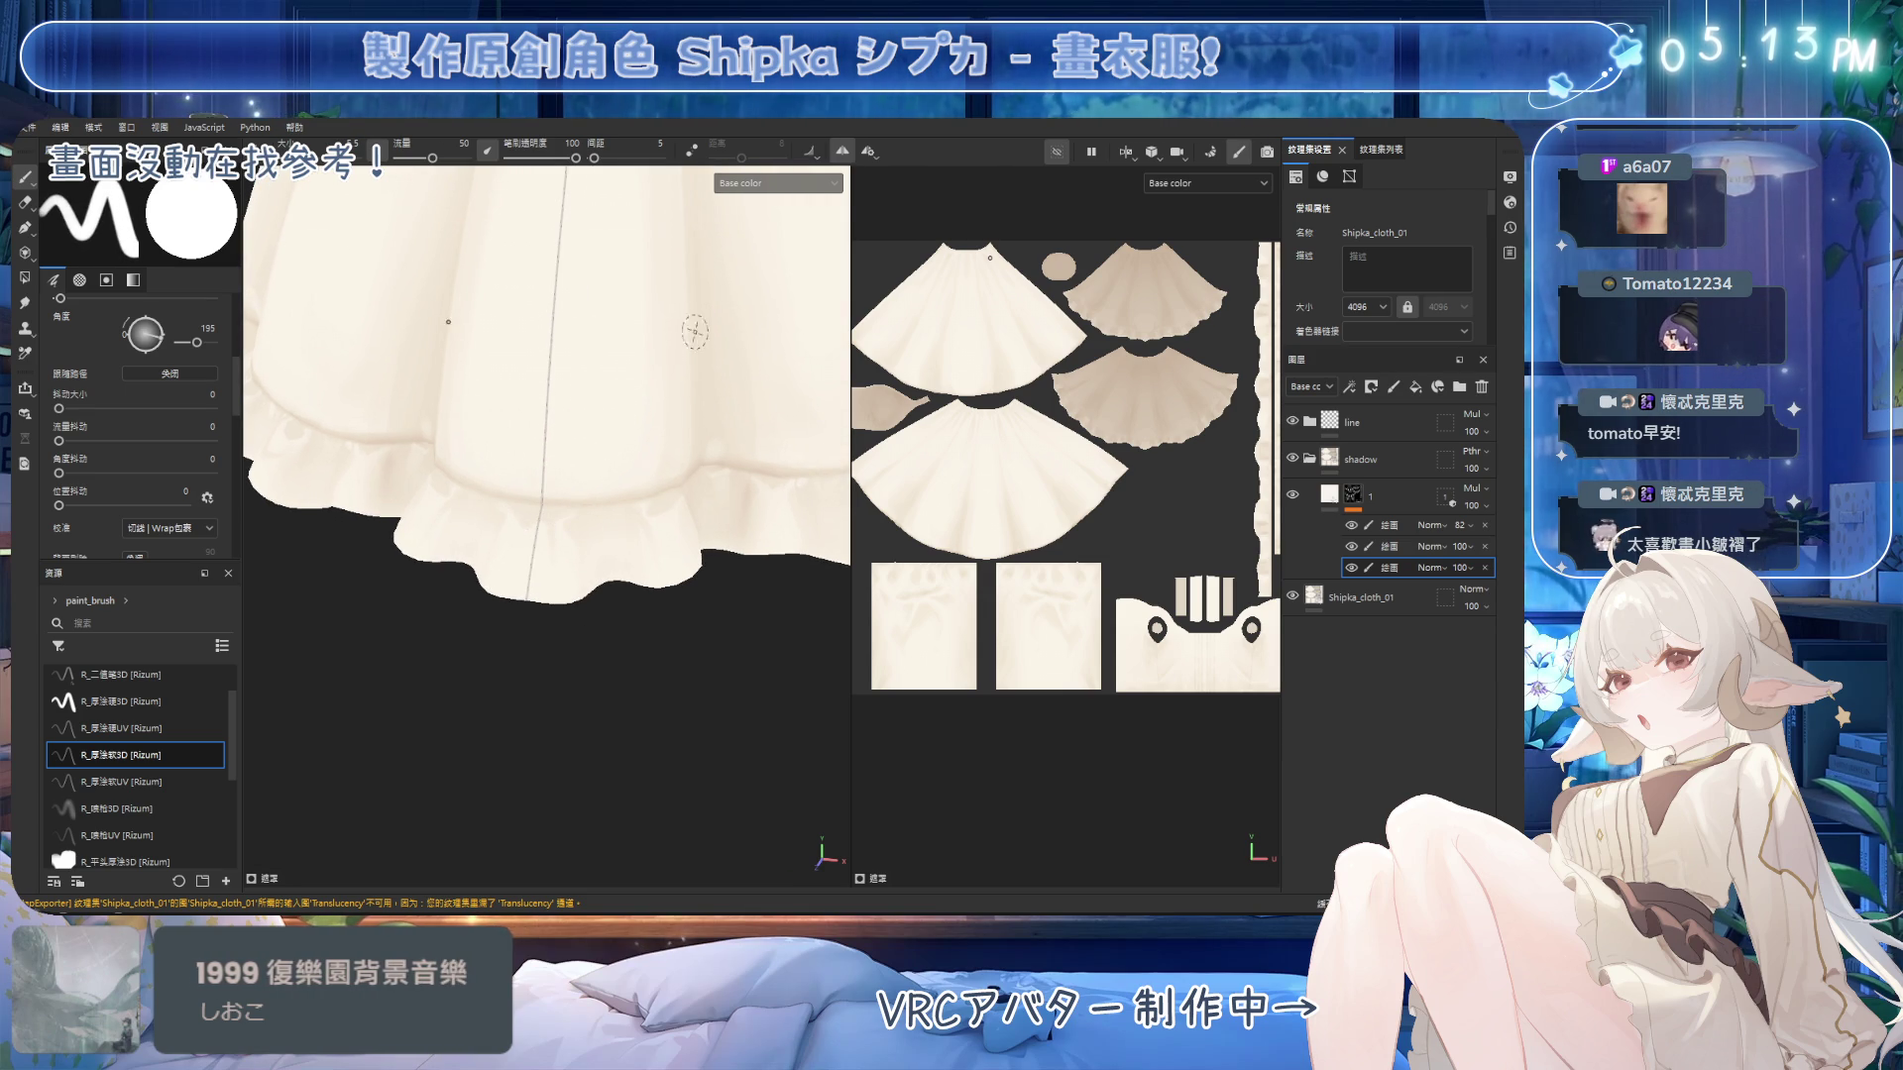
key(l)
alt+drag(569, 488, 566, 483)
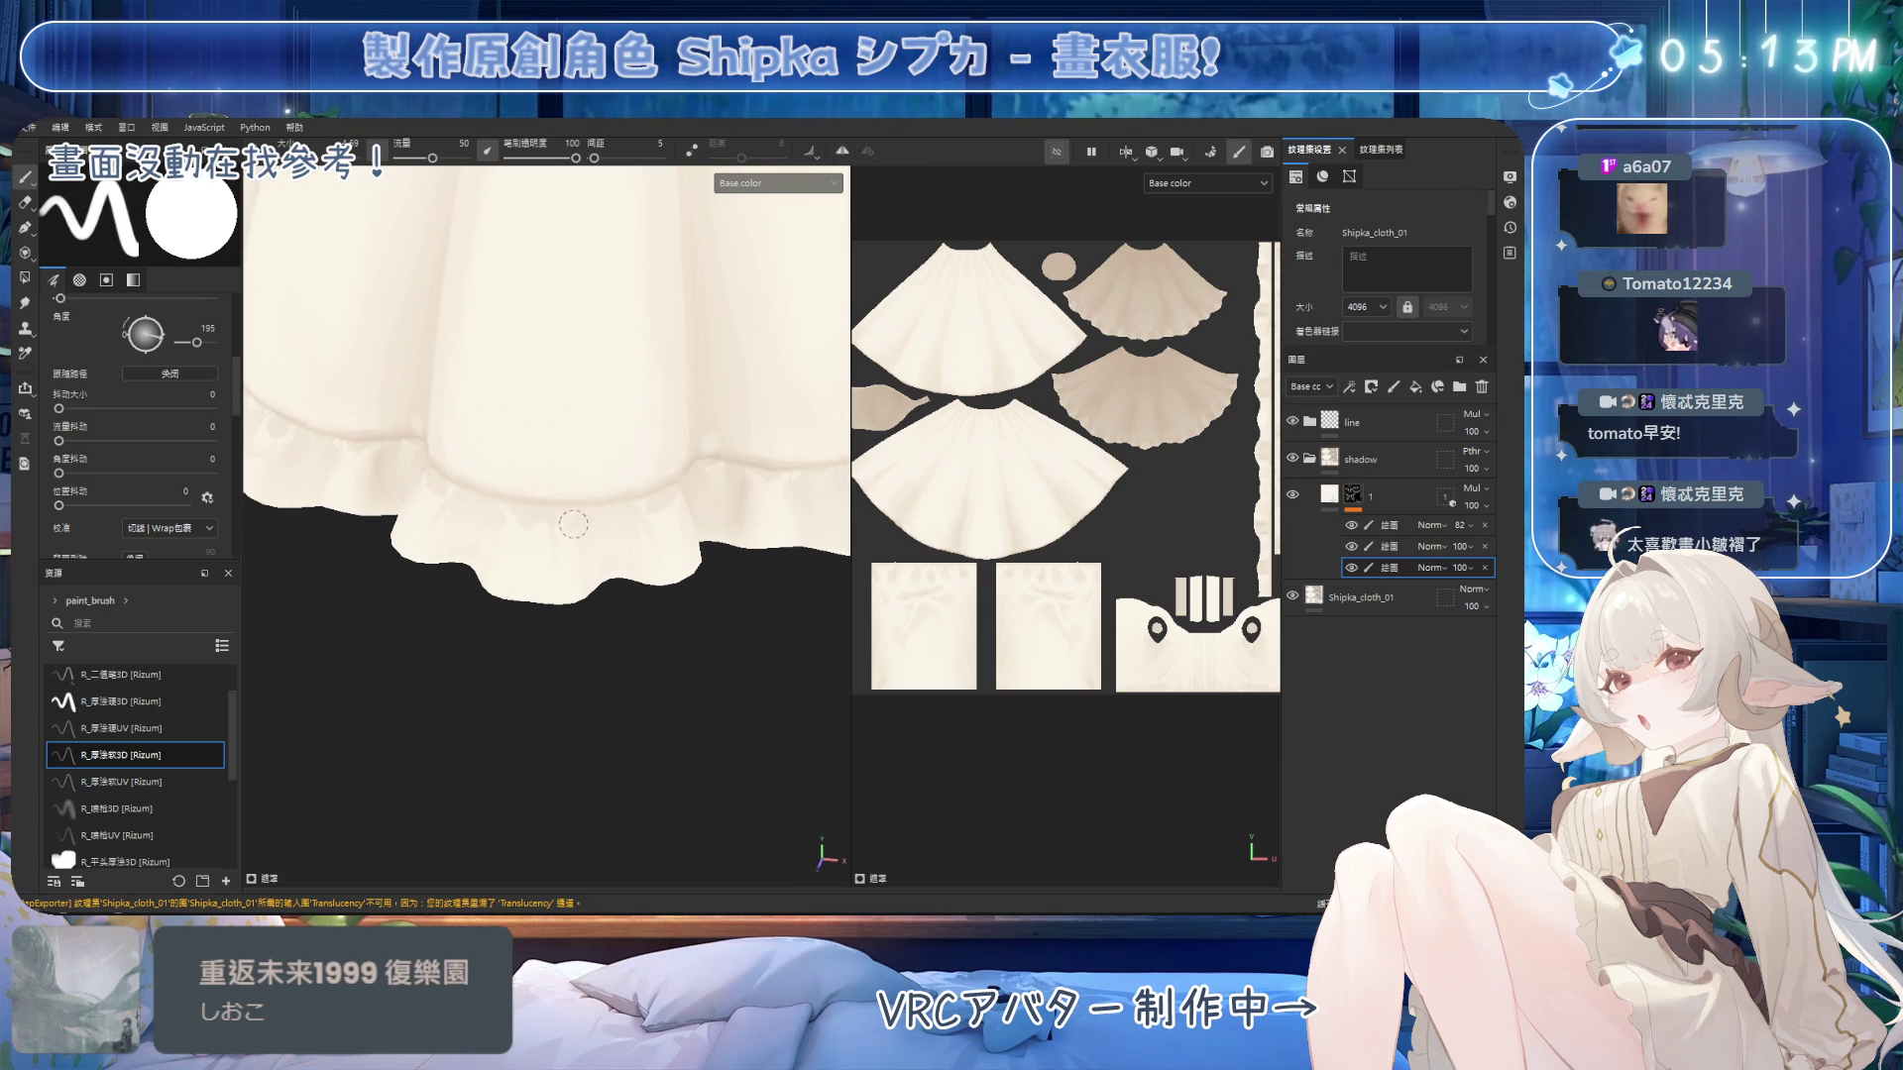
alt+drag(577, 514, 619, 518)
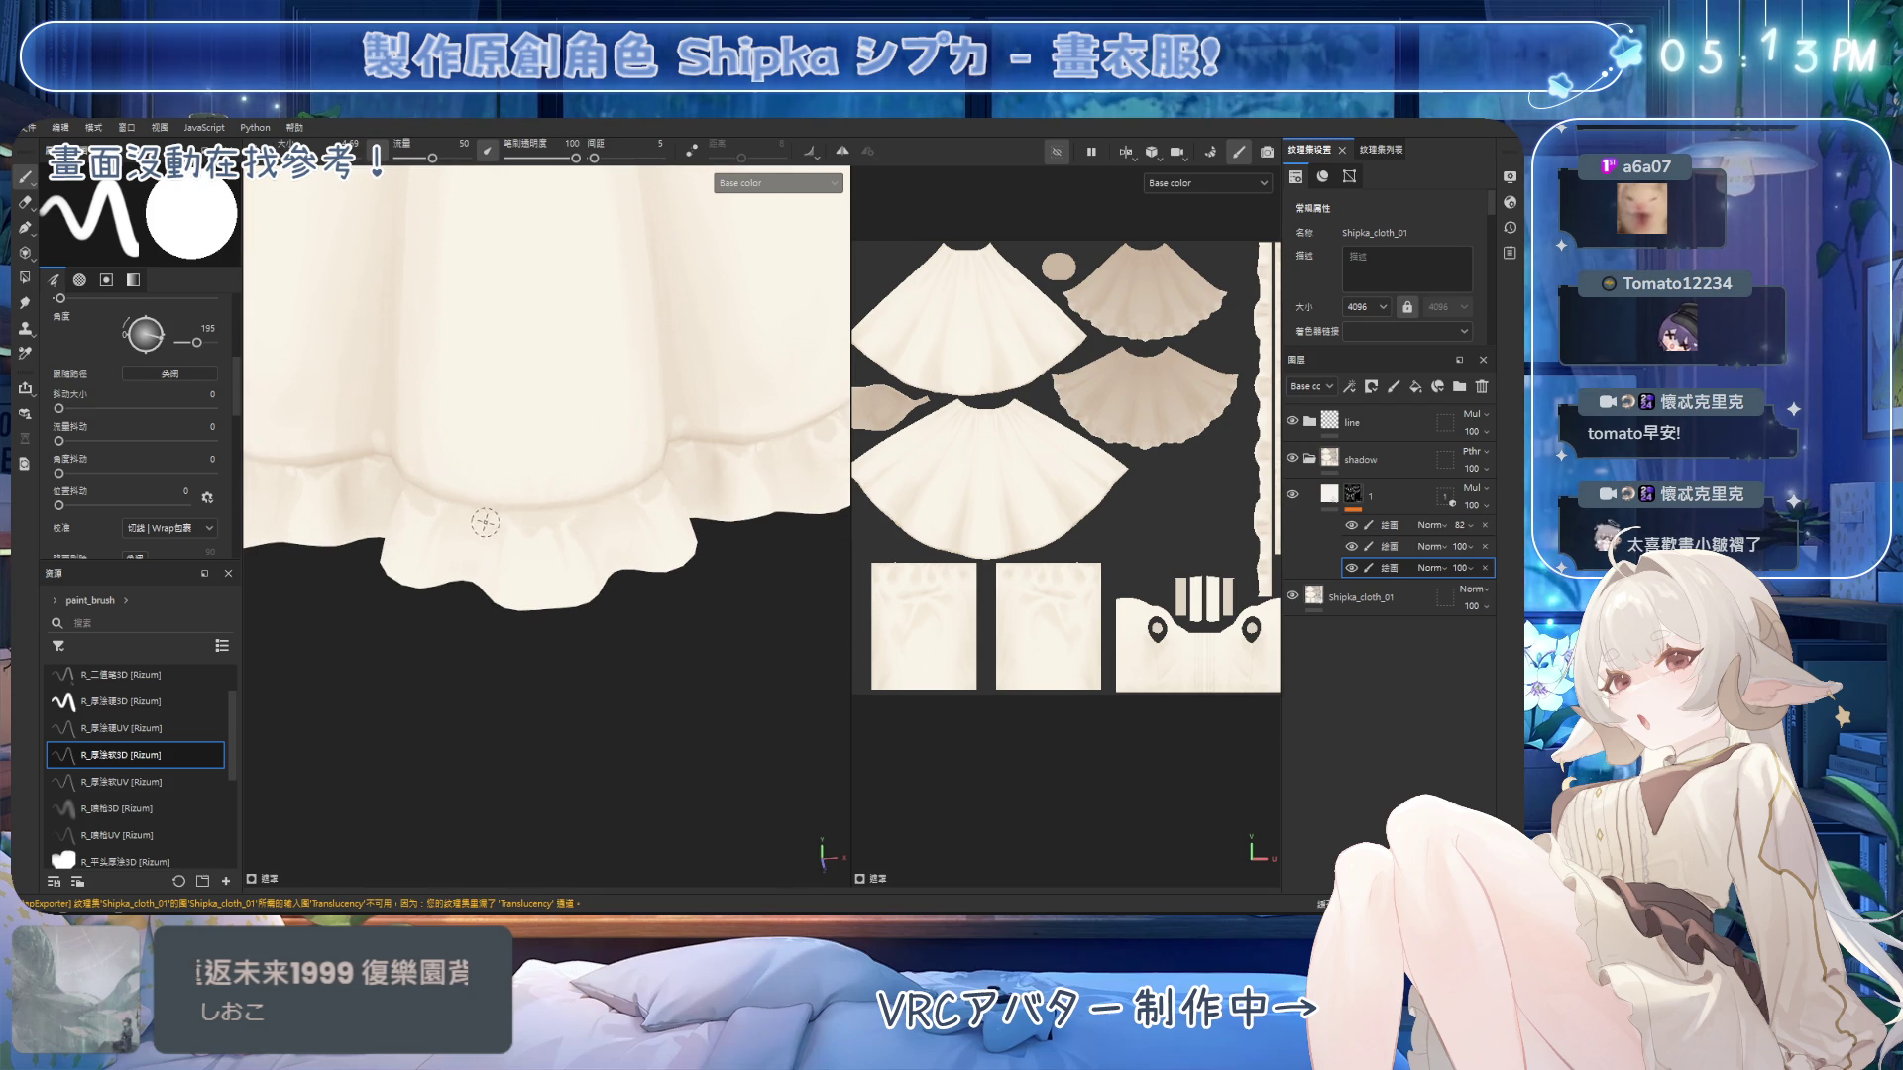
alt+drag(516, 580, 594, 515)
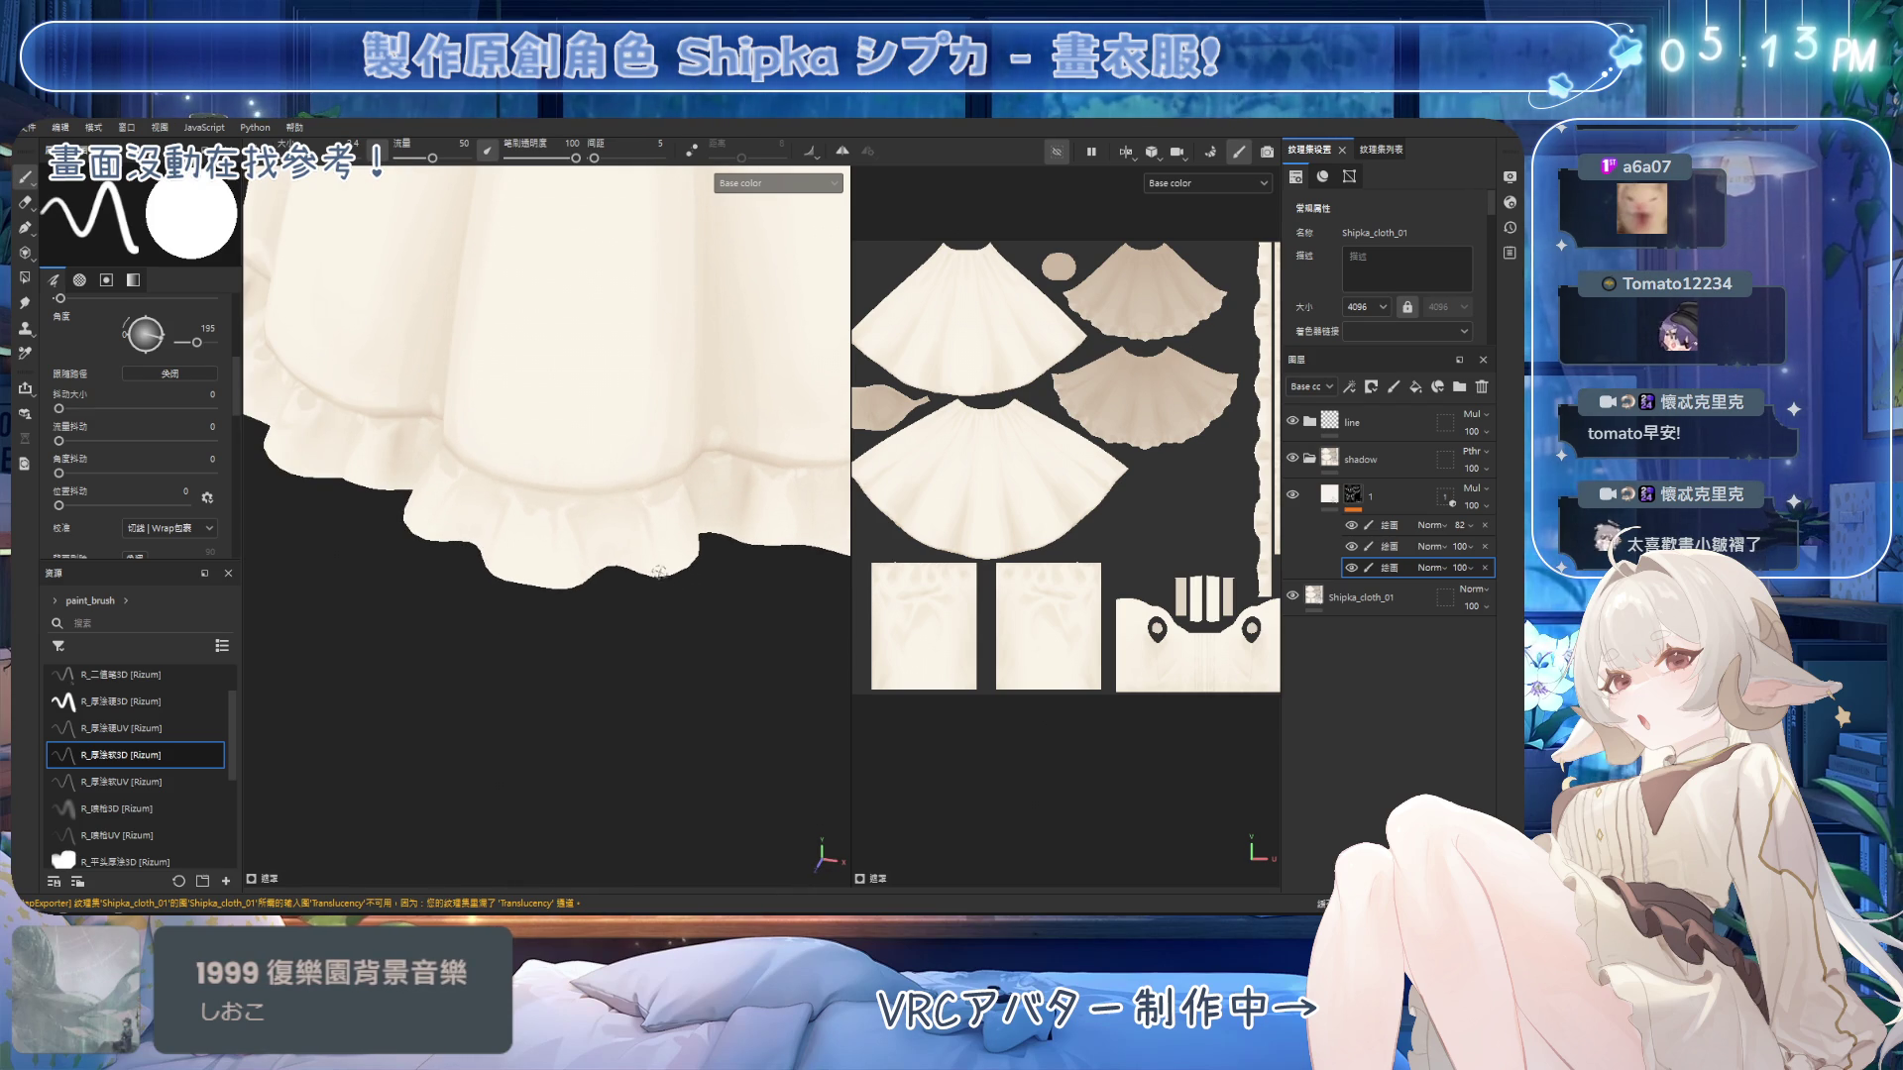
alt+drag(692, 440, 541, 538)
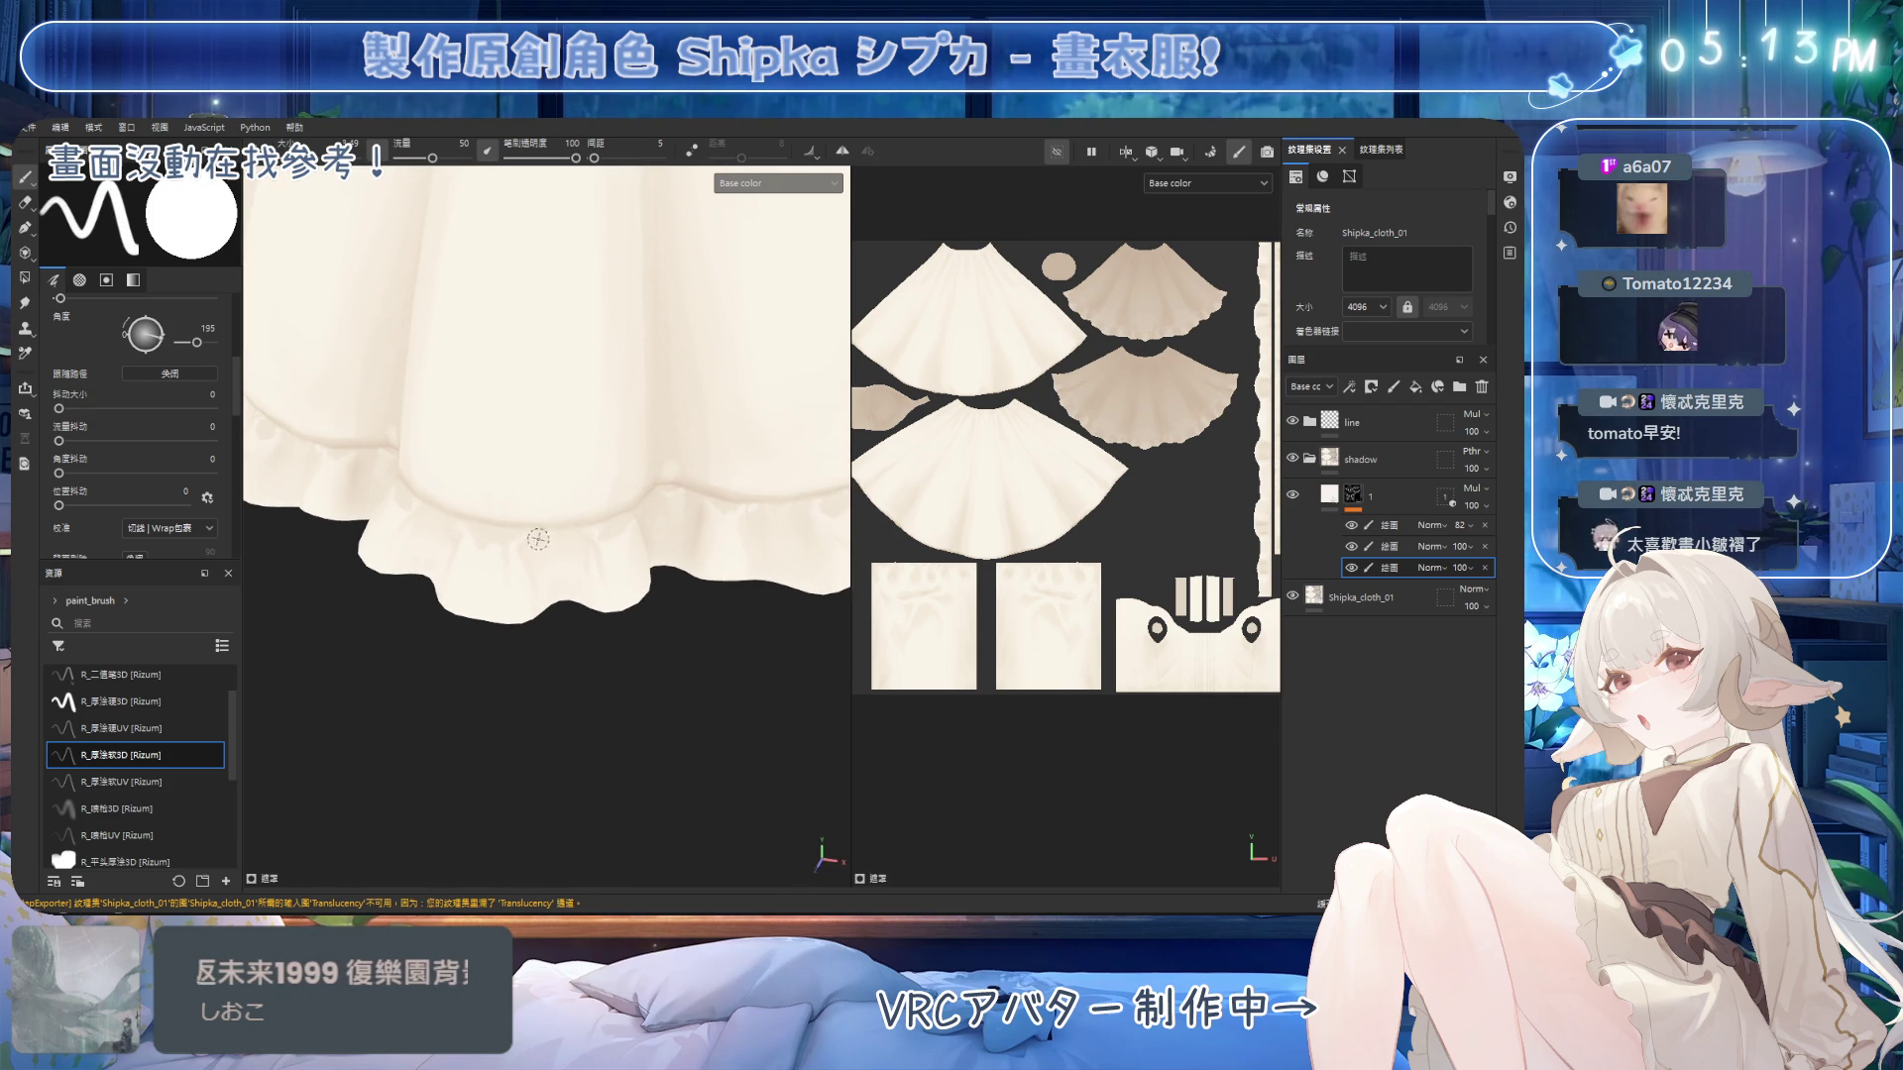
mouse_move(699, 485)
alt+mouse_down()
mouse_move(679, 446)
mouse_move(628, 521)
alt+mouse_up()
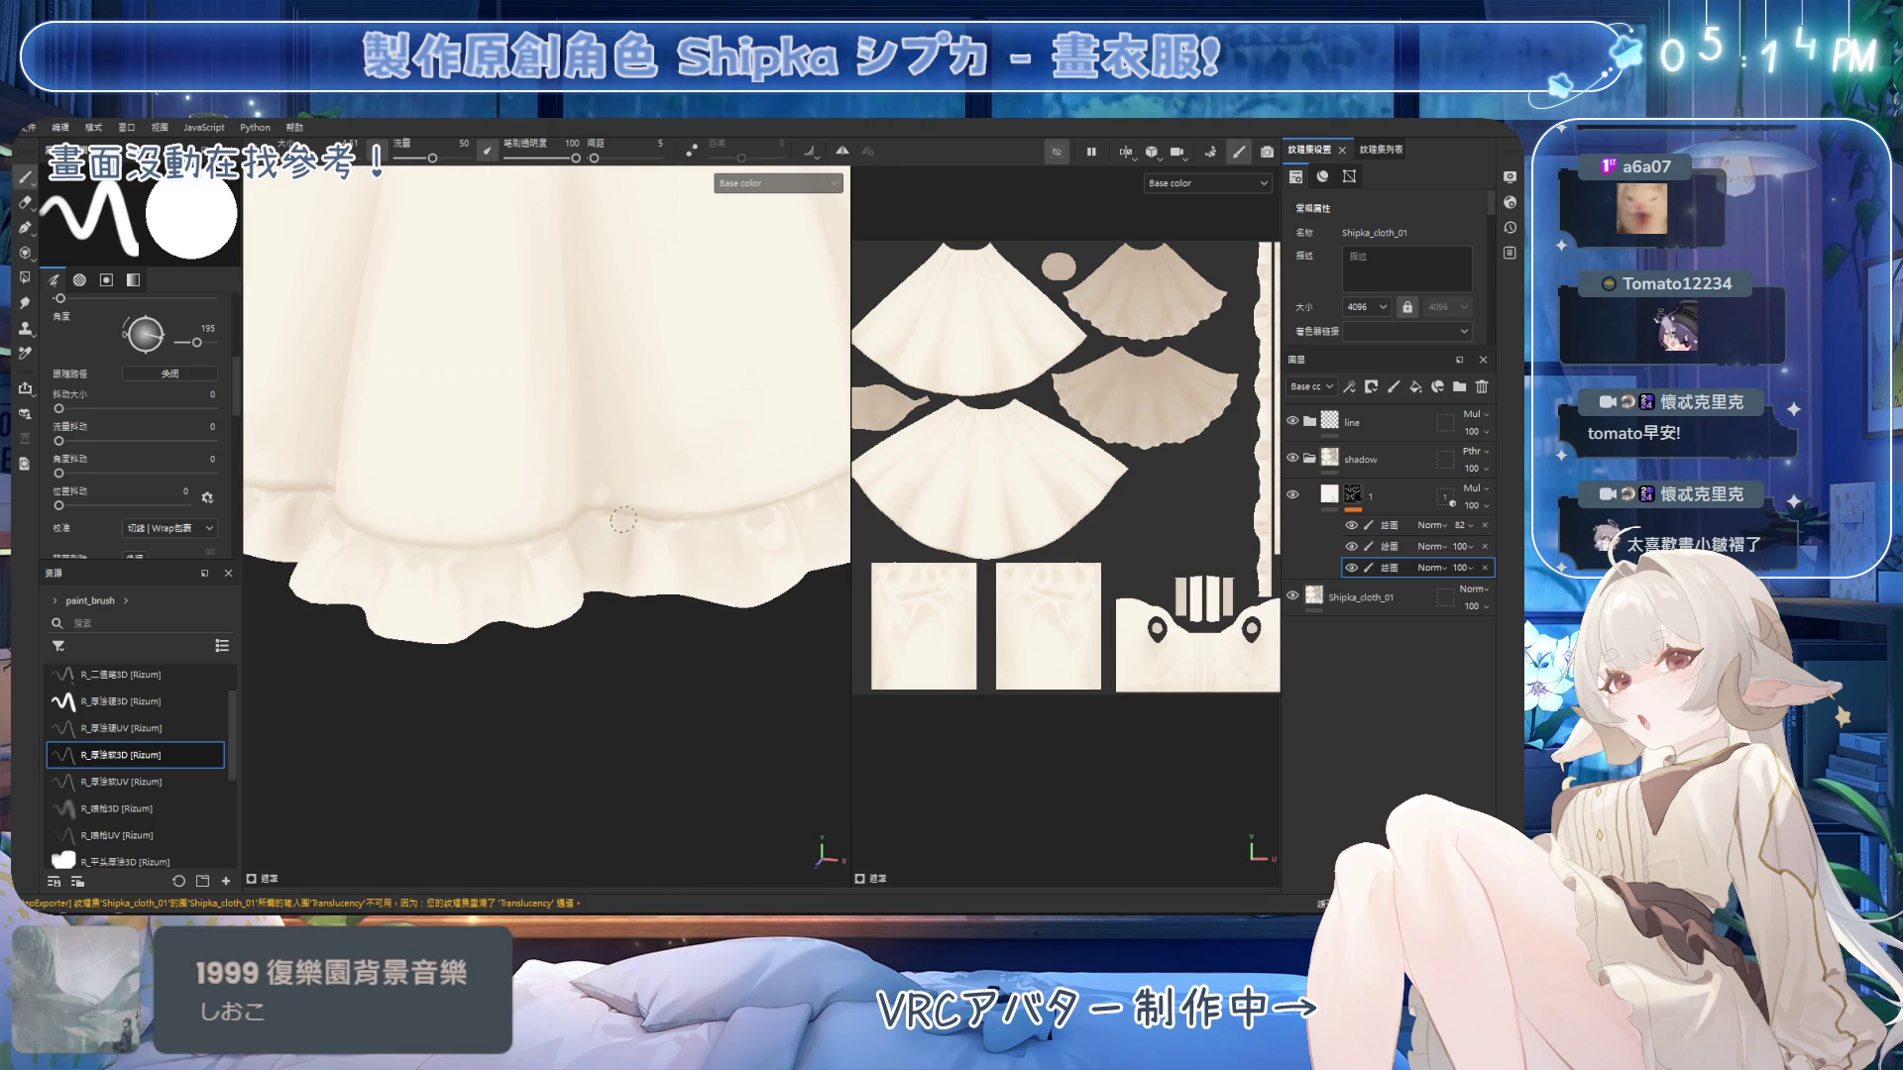
mouse_move(705, 360)
alt+mouse_down()
mouse_move(654, 407)
mouse_move(503, 462)
mouse_move(670, 374)
alt+mouse_up()
Turn on symmetry and paint and erase mirrored shadows around the skirt hem.
click(843, 151)
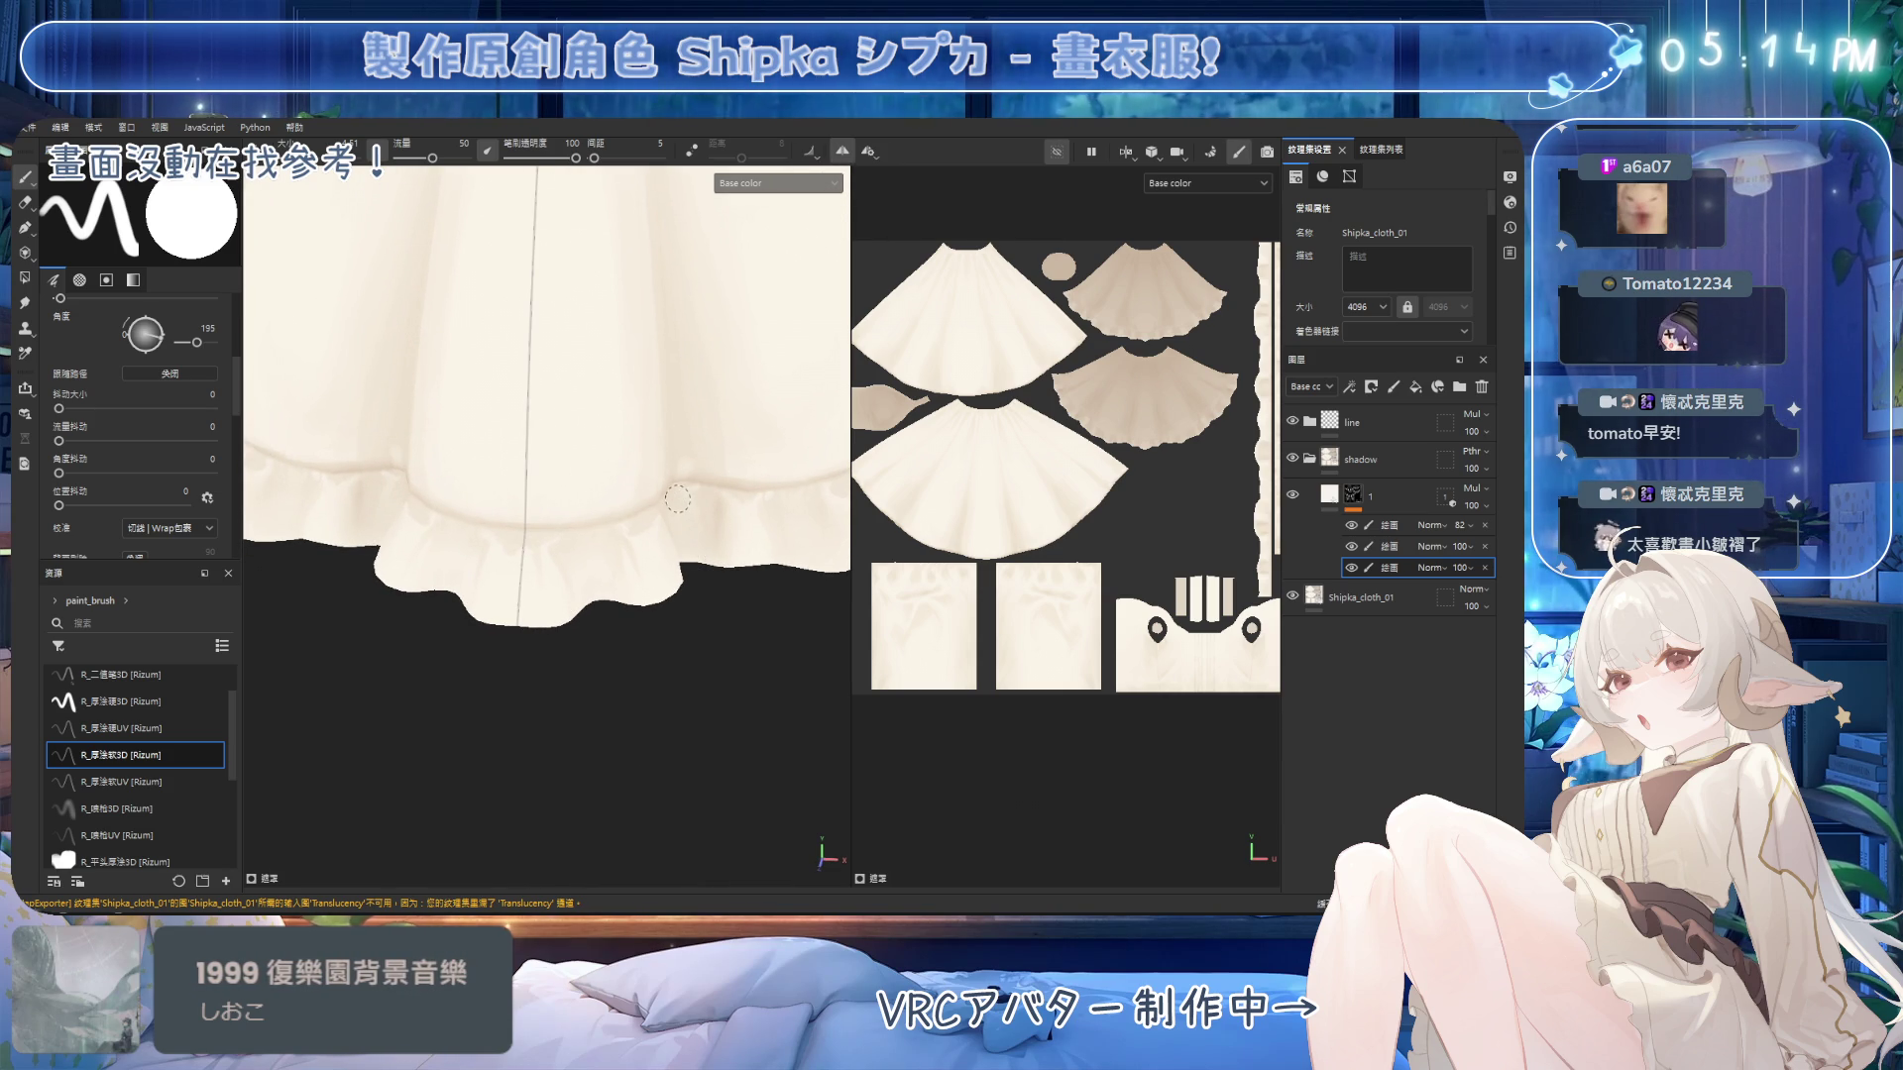
alt+drag(732, 464, 625, 527)
mouse_move(682, 456)
alt+mouse_down()
mouse_move(607, 442)
mouse_move(623, 501)
alt+mouse_up()
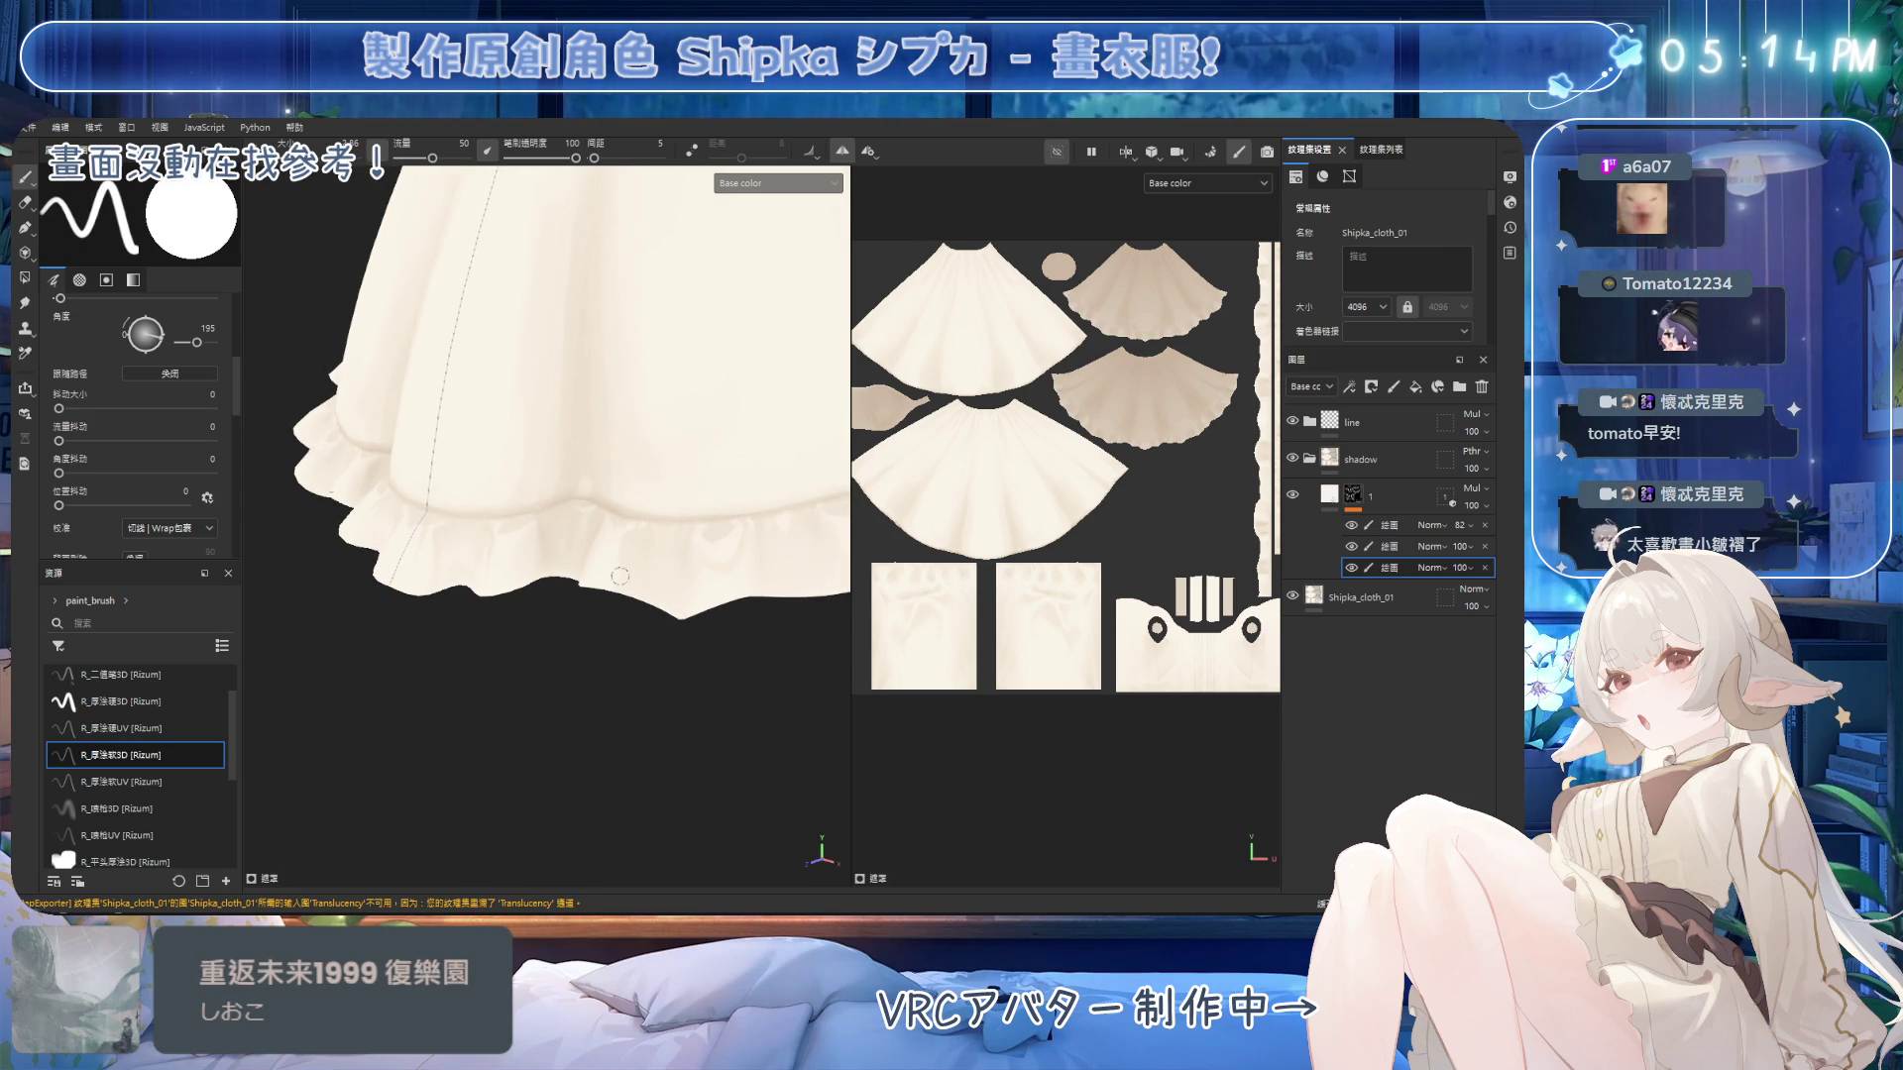
scroll(709, 509, up, 2)
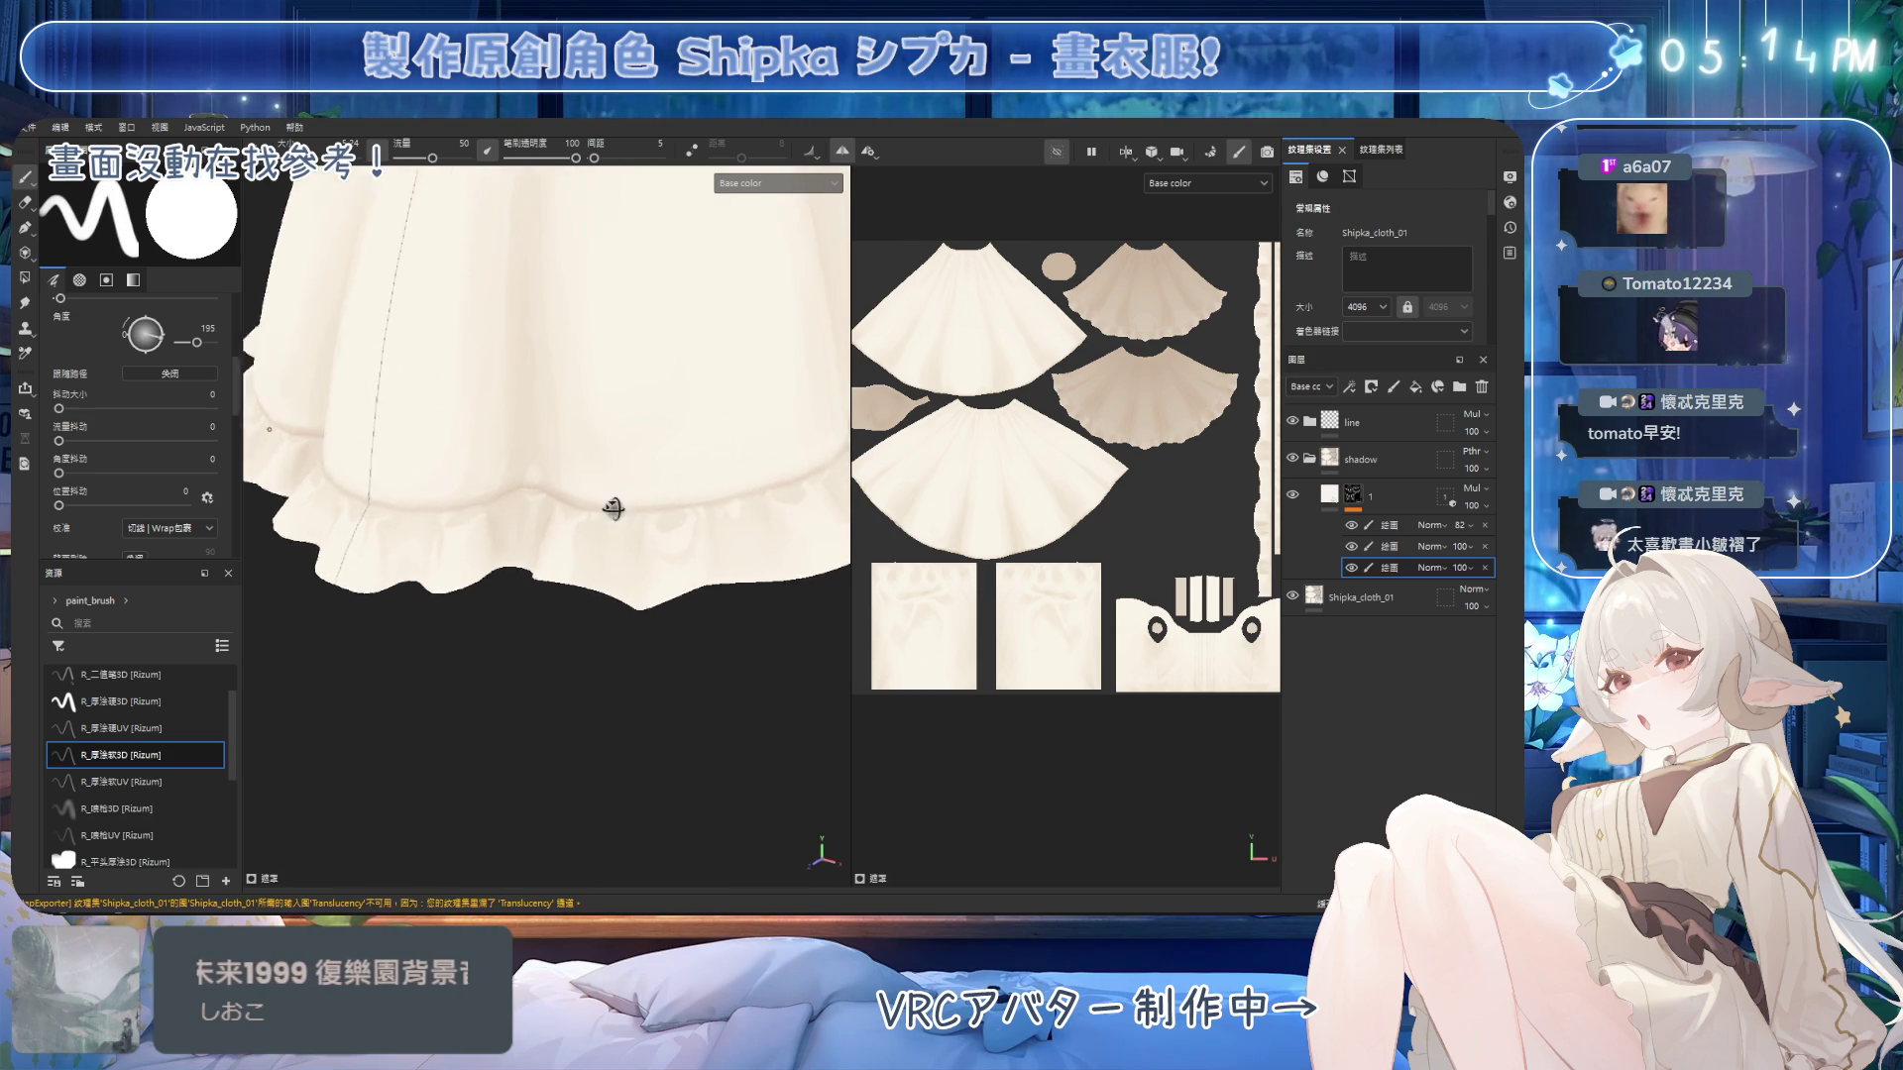
key(e)
mouse_move(673, 570)
alt+mouse_down()
mouse_move(620, 595)
mouse_move(615, 559)
alt+mouse_up()
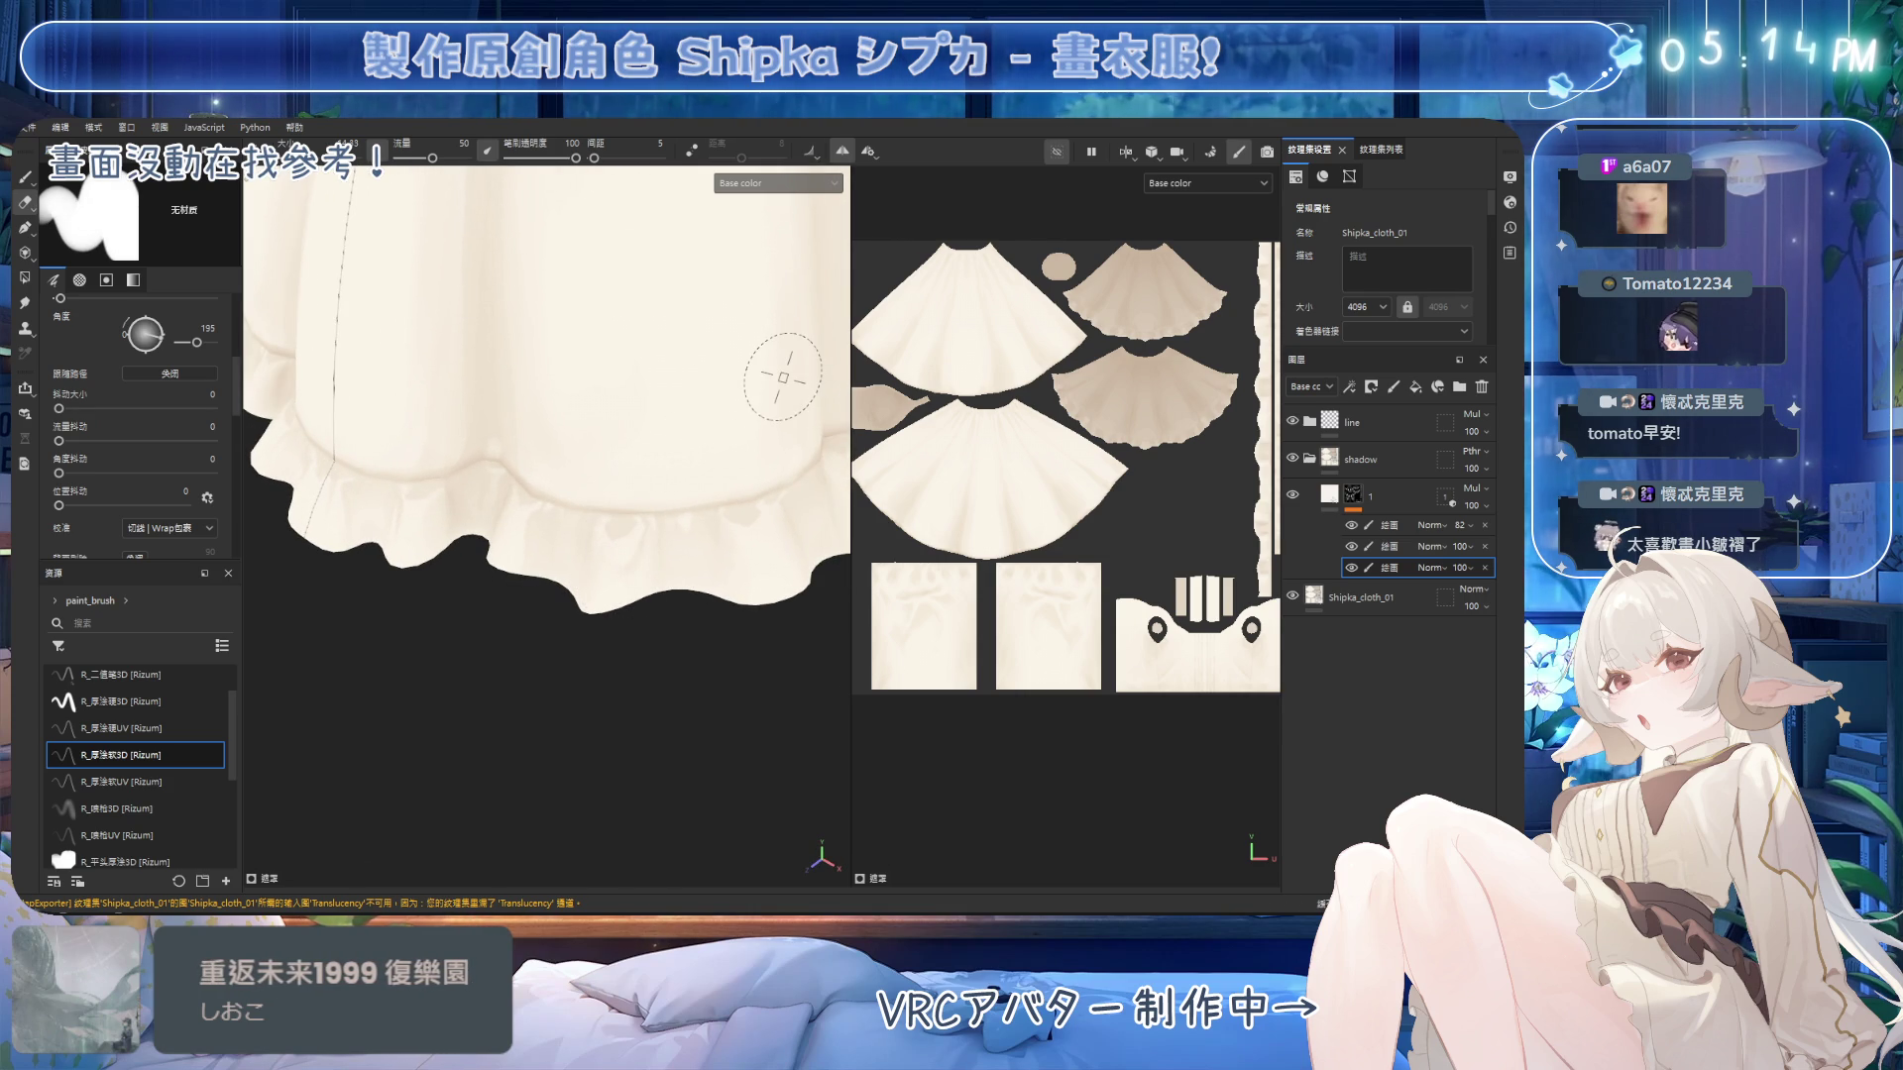
mouse_move(658, 565)
alt+mouse_down()
mouse_move(552, 544)
mouse_move(667, 492)
alt+mouse_up()
key(b)
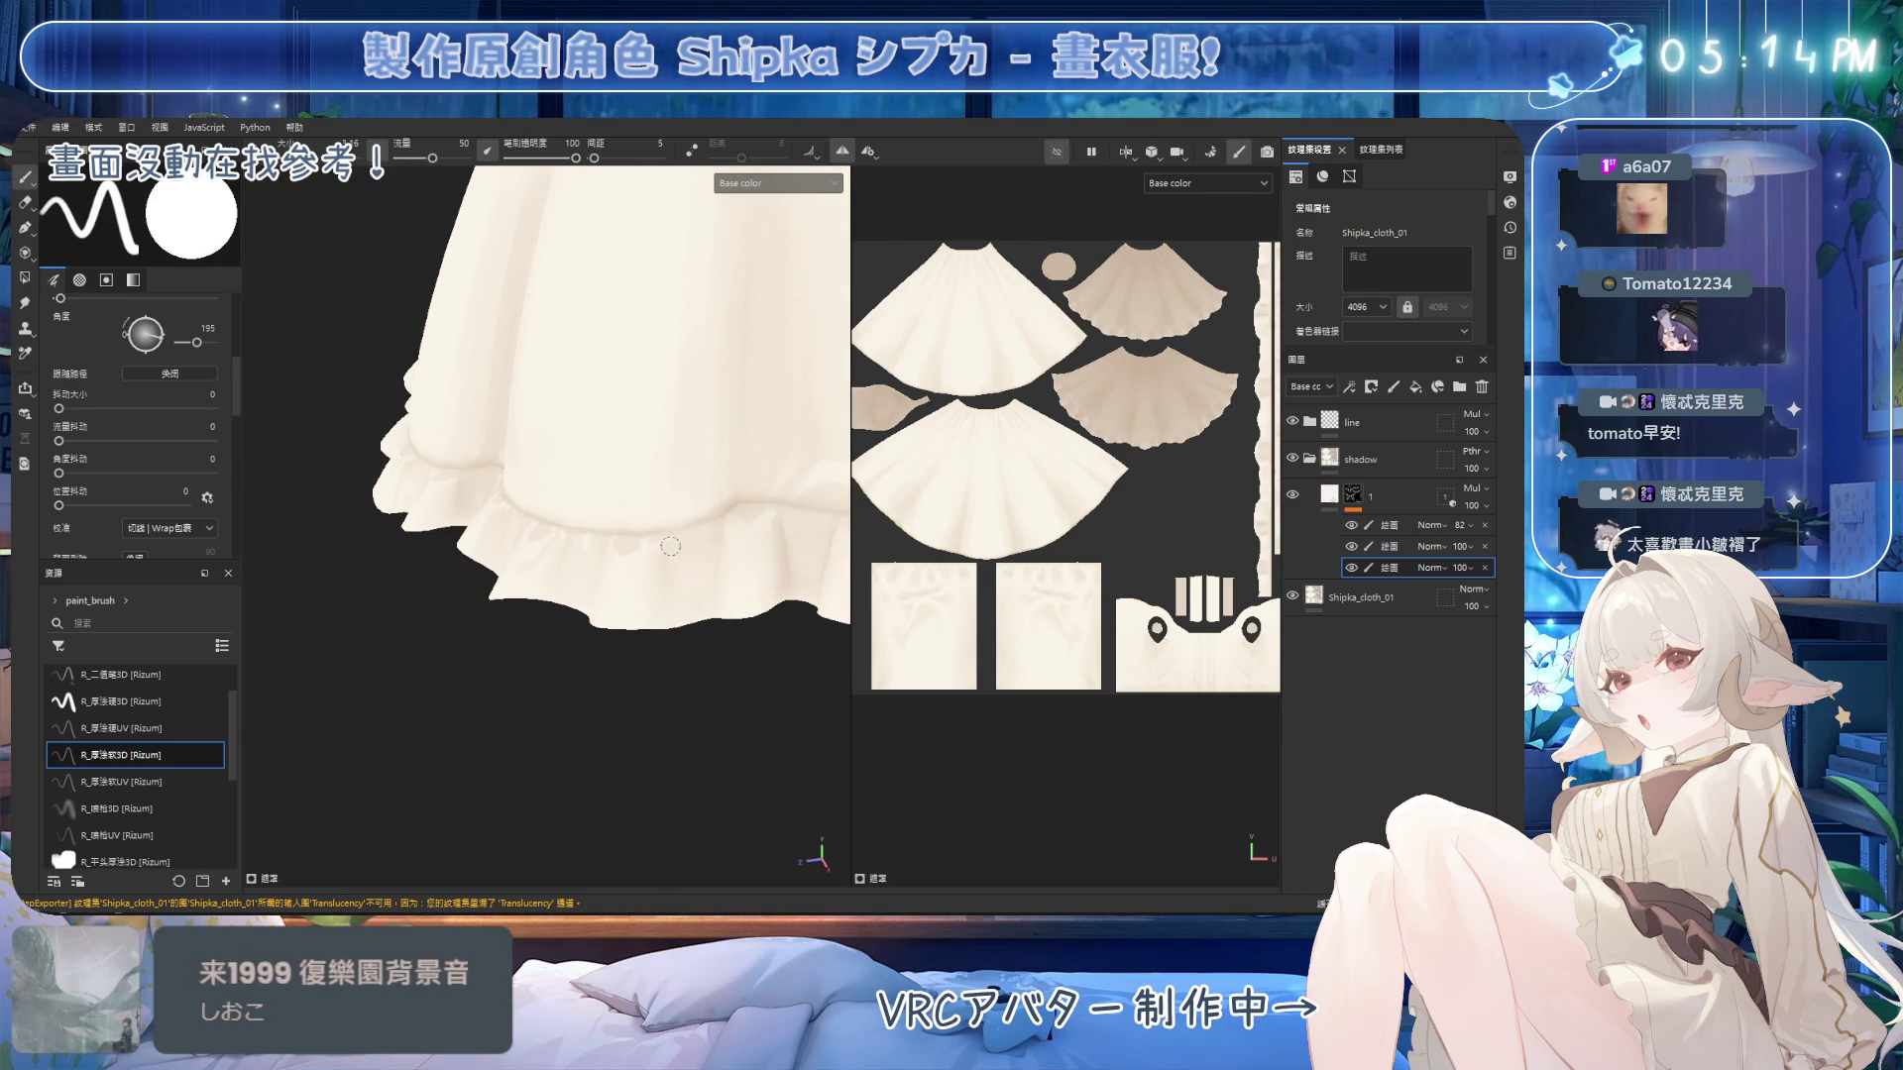
scroll(658, 505, up, 5)
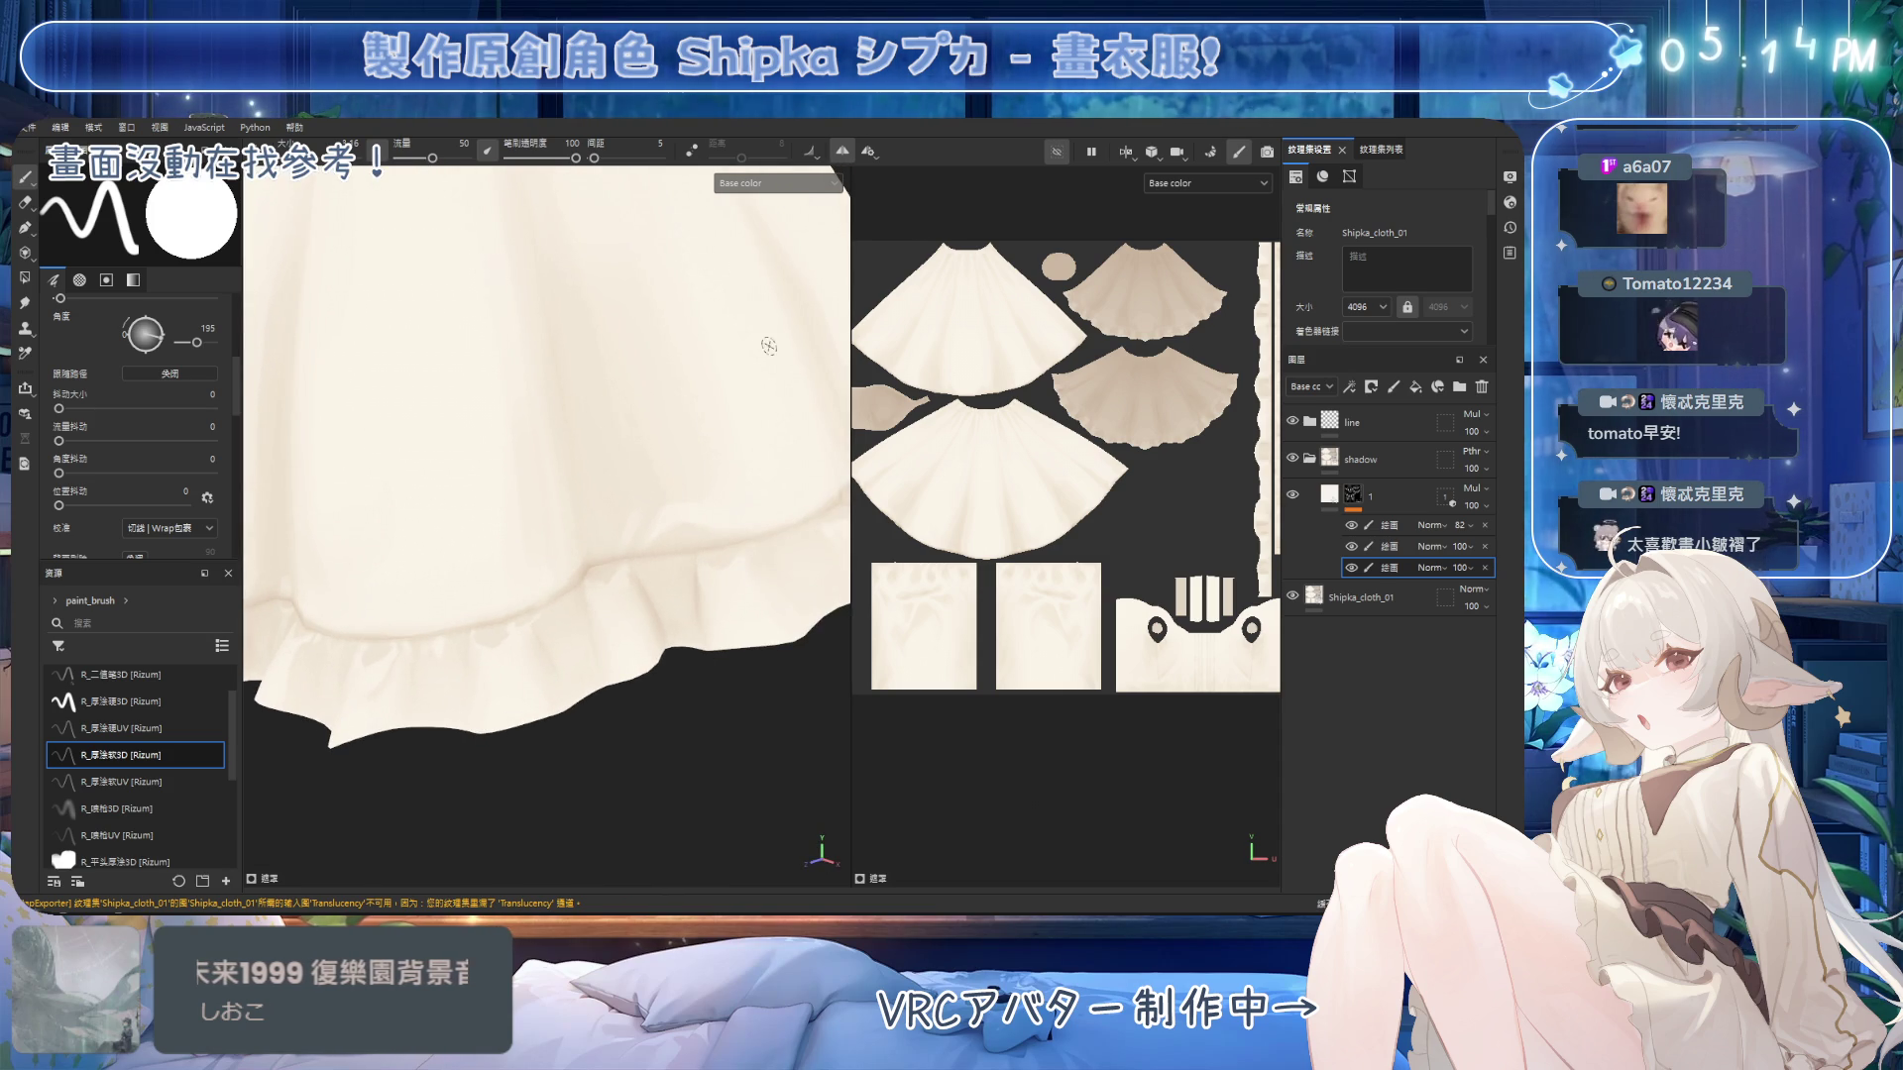
scroll(641, 402, down, 5)
Orbit the camera up to a close front view of the bodice pleats and waist.
mouse_move(701, 426)
alt+middle_down()
mouse_move(697, 456)
mouse_move(565, 491)
mouse_move(610, 505)
alt+middle_up()
mouse_move(610, 506)
alt+mouse_down()
mouse_move(552, 437)
mouse_move(575, 446)
mouse_move(607, 412)
mouse_move(560, 491)
mouse_move(654, 485)
alt+mouse_up()
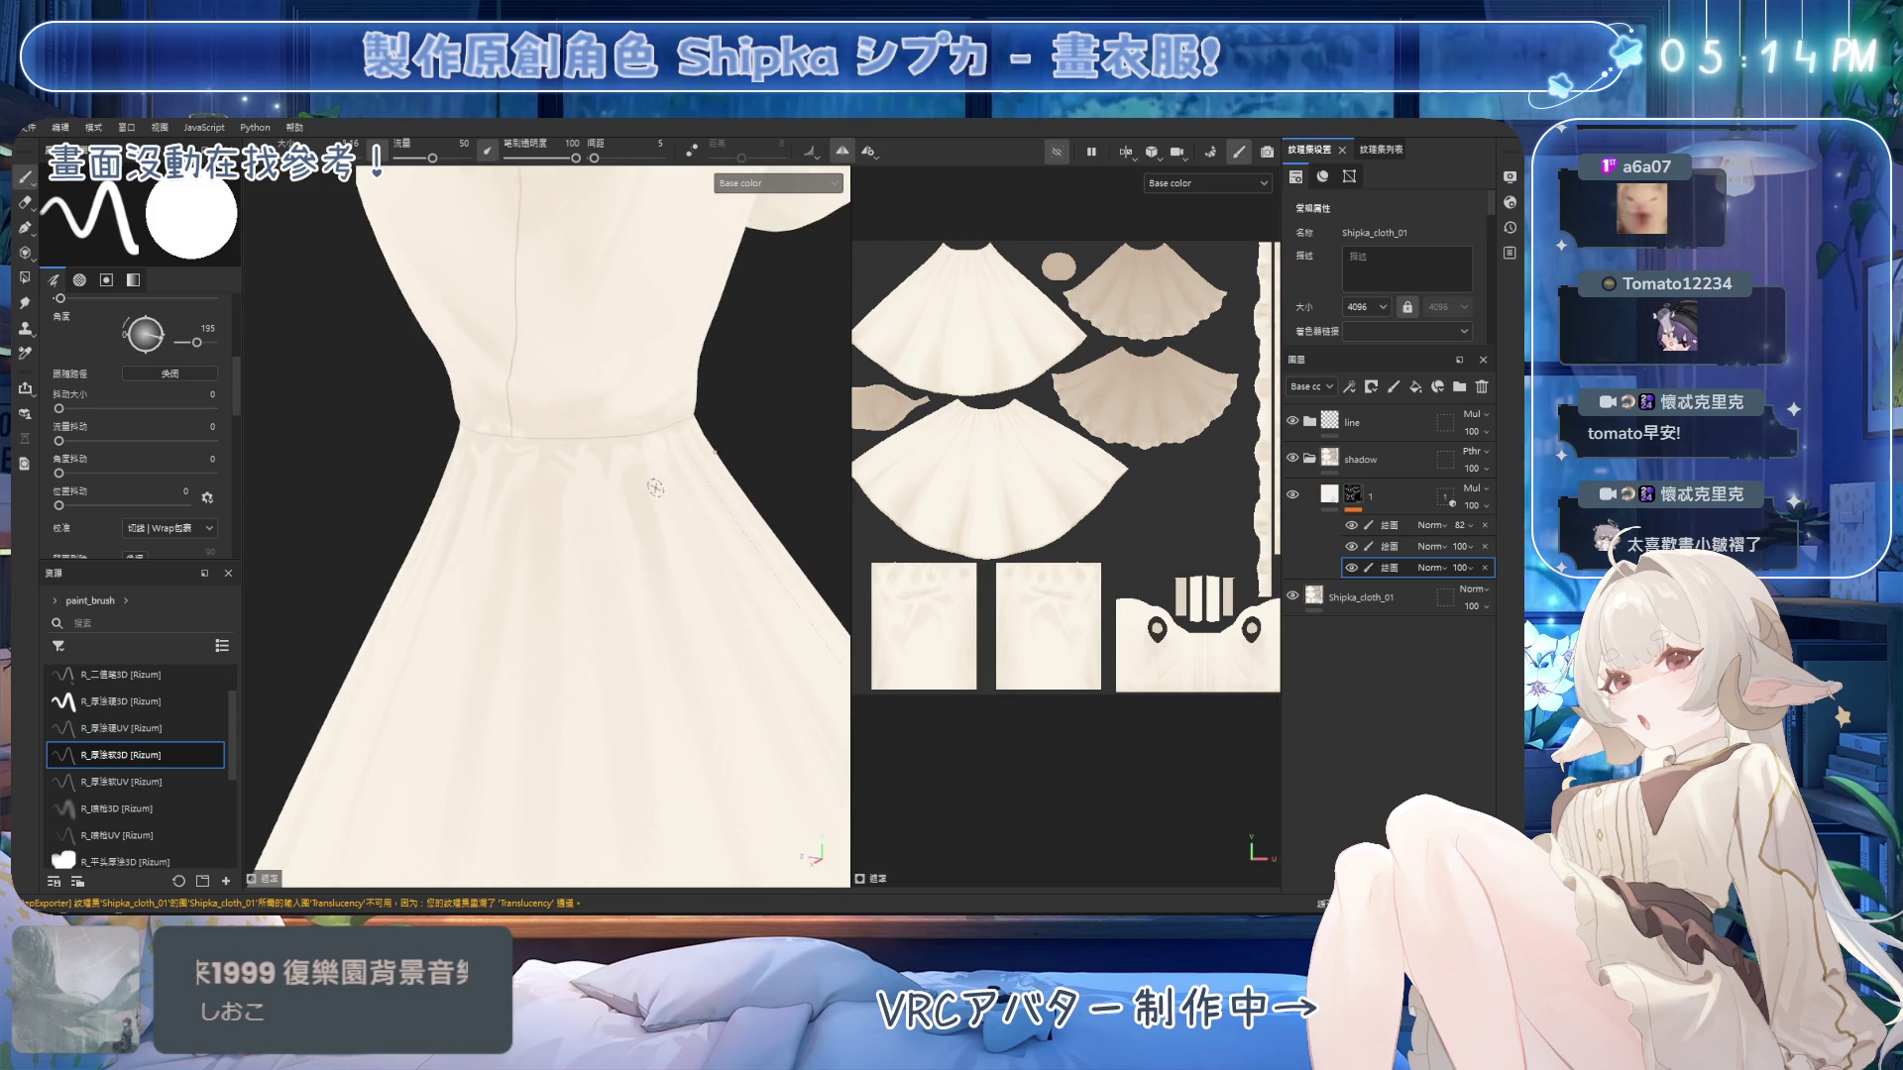
mouse_move(522, 483)
alt+mouse_down()
mouse_move(502, 577)
mouse_move(587, 483)
mouse_move(625, 479)
alt+mouse_up()
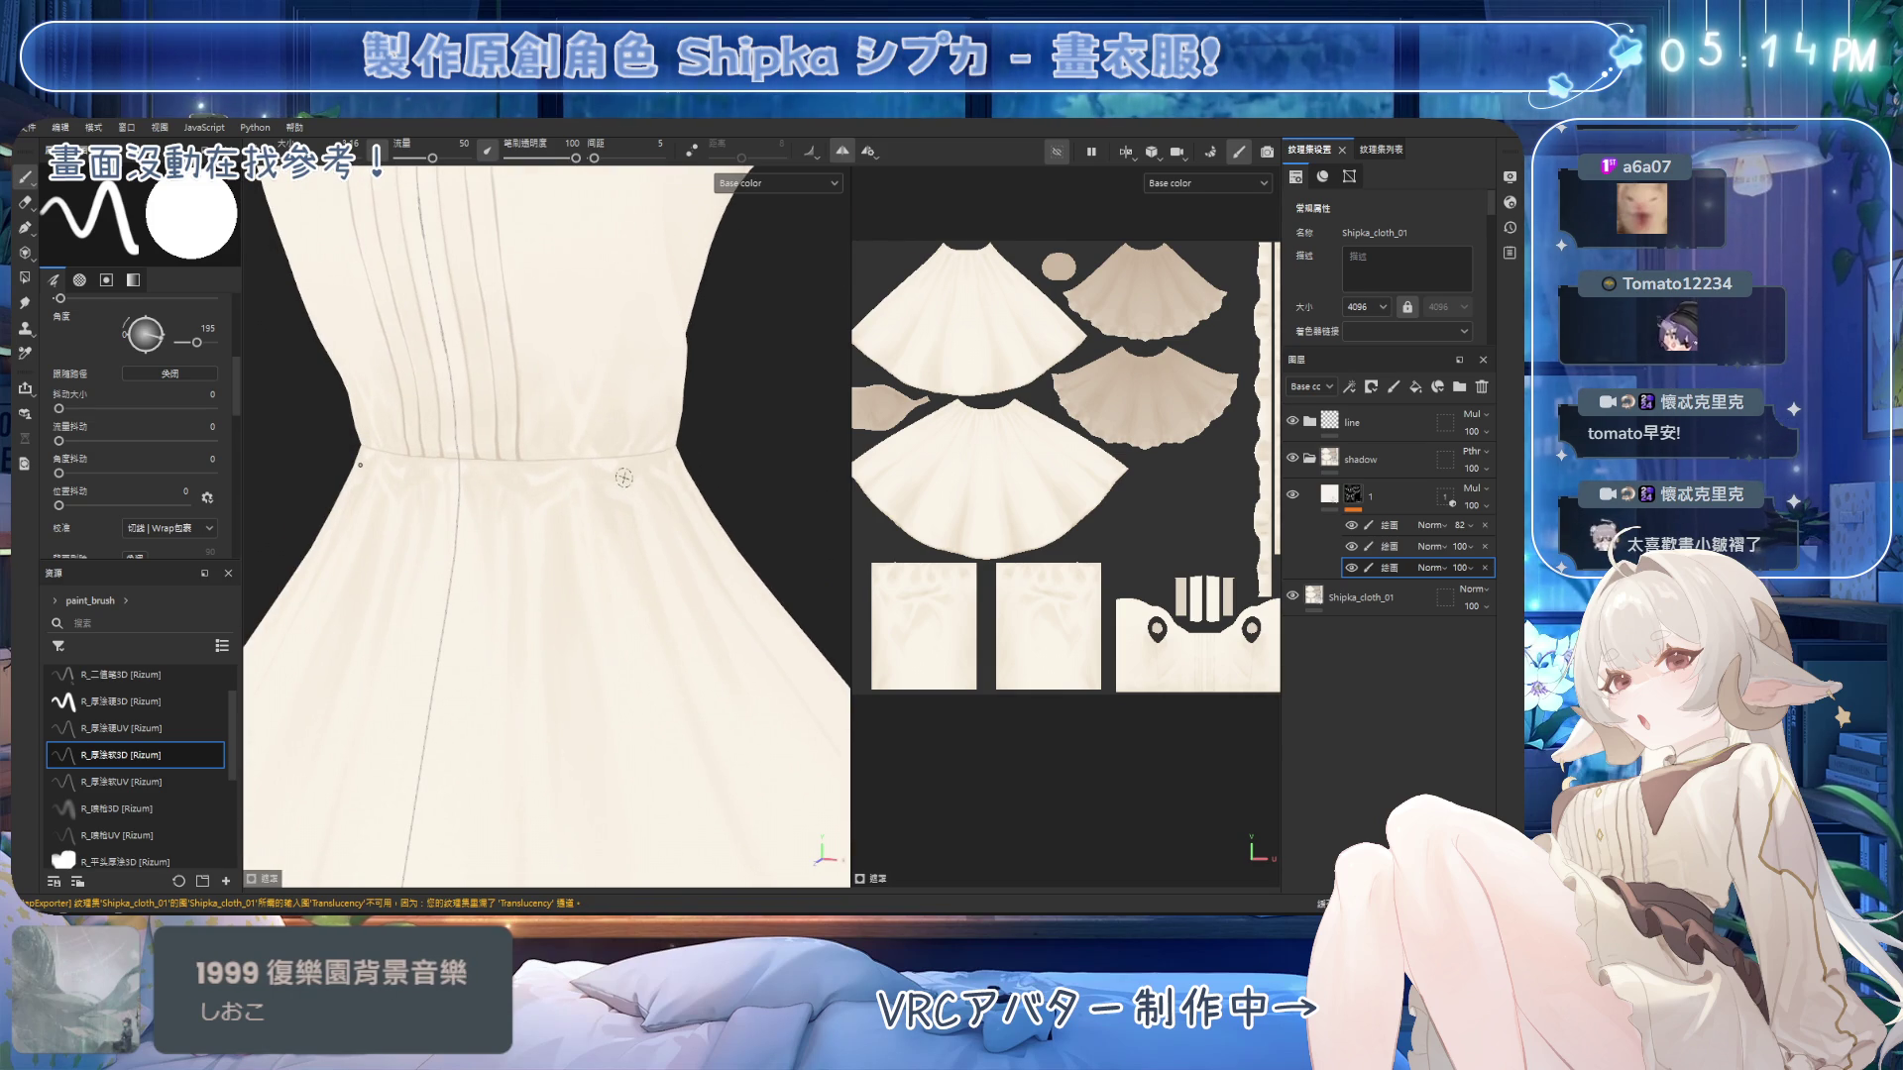
Paint soft shadows into the waist gathers from a frontal view, erasing stray strokes.
alt+drag(533, 384, 580, 425)
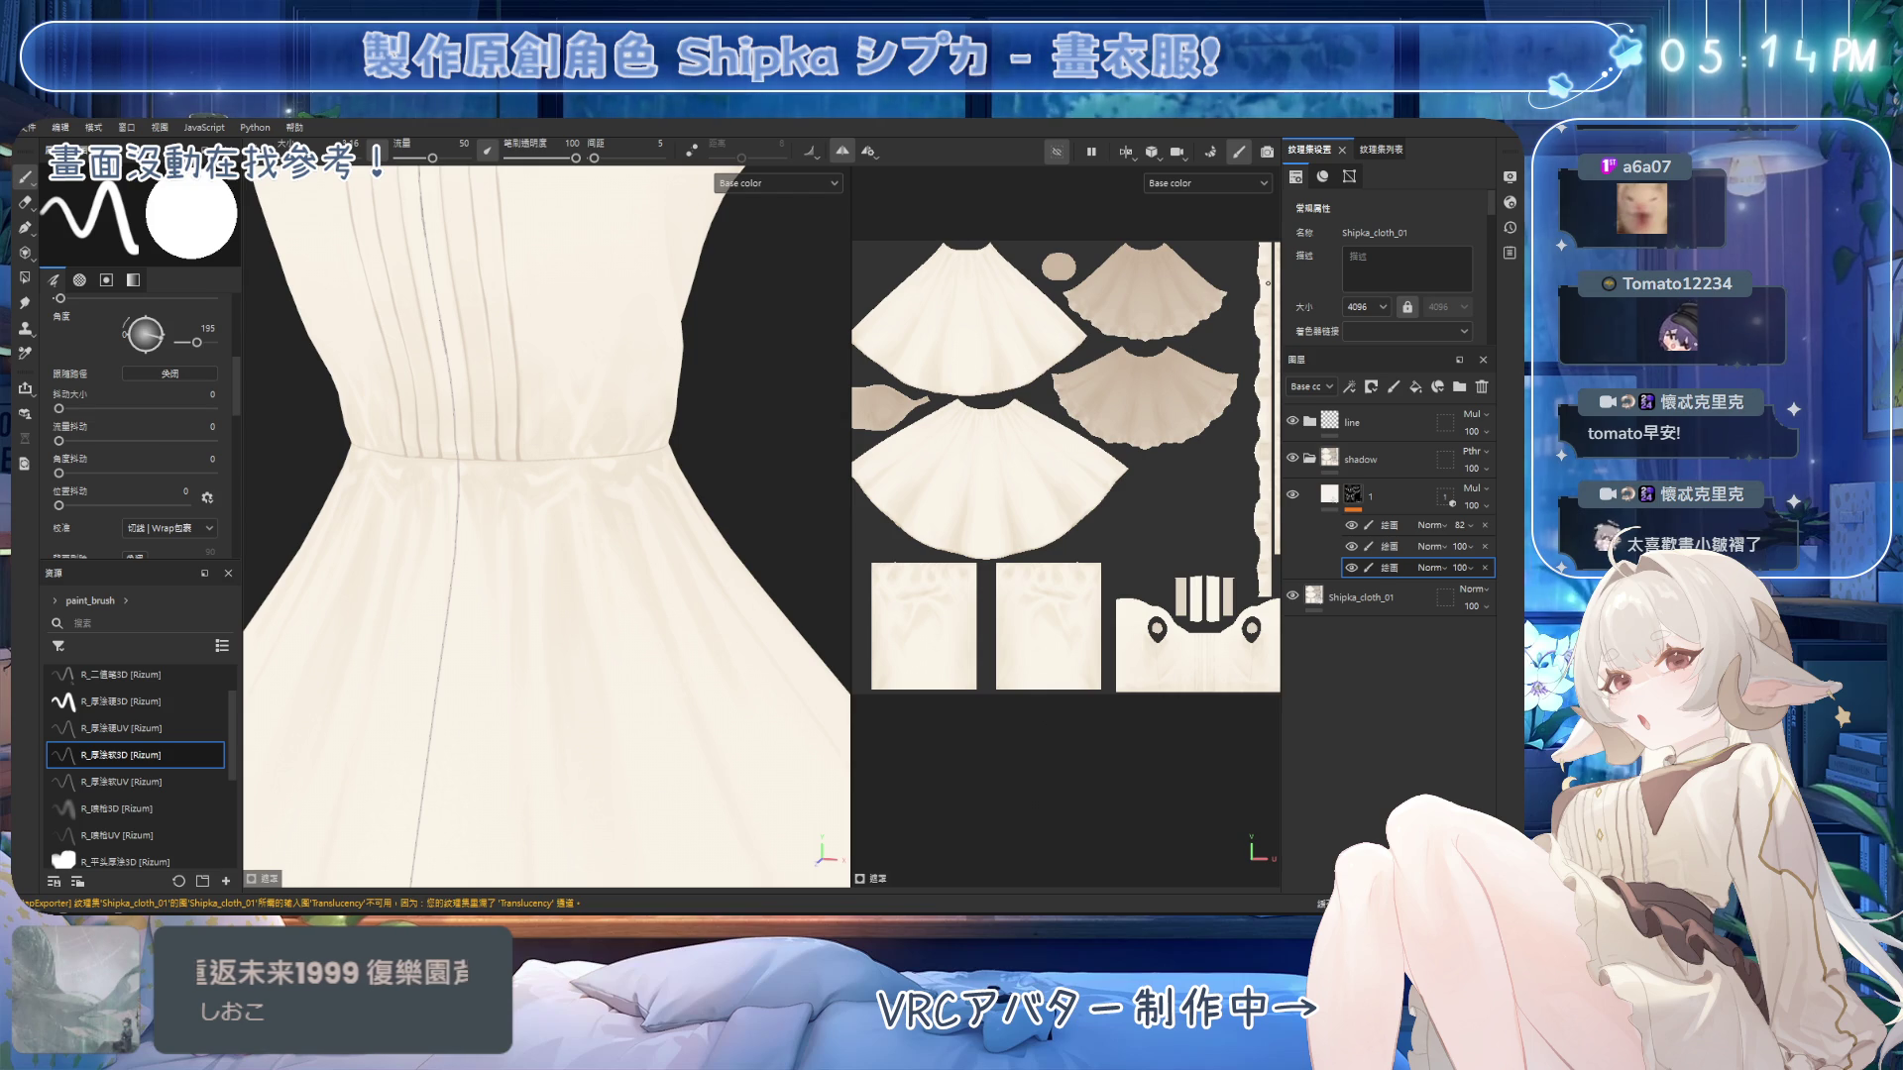
mouse_move(476, 465)
alt+mouse_down()
mouse_move(515, 497)
mouse_move(518, 466)
alt+mouse_up()
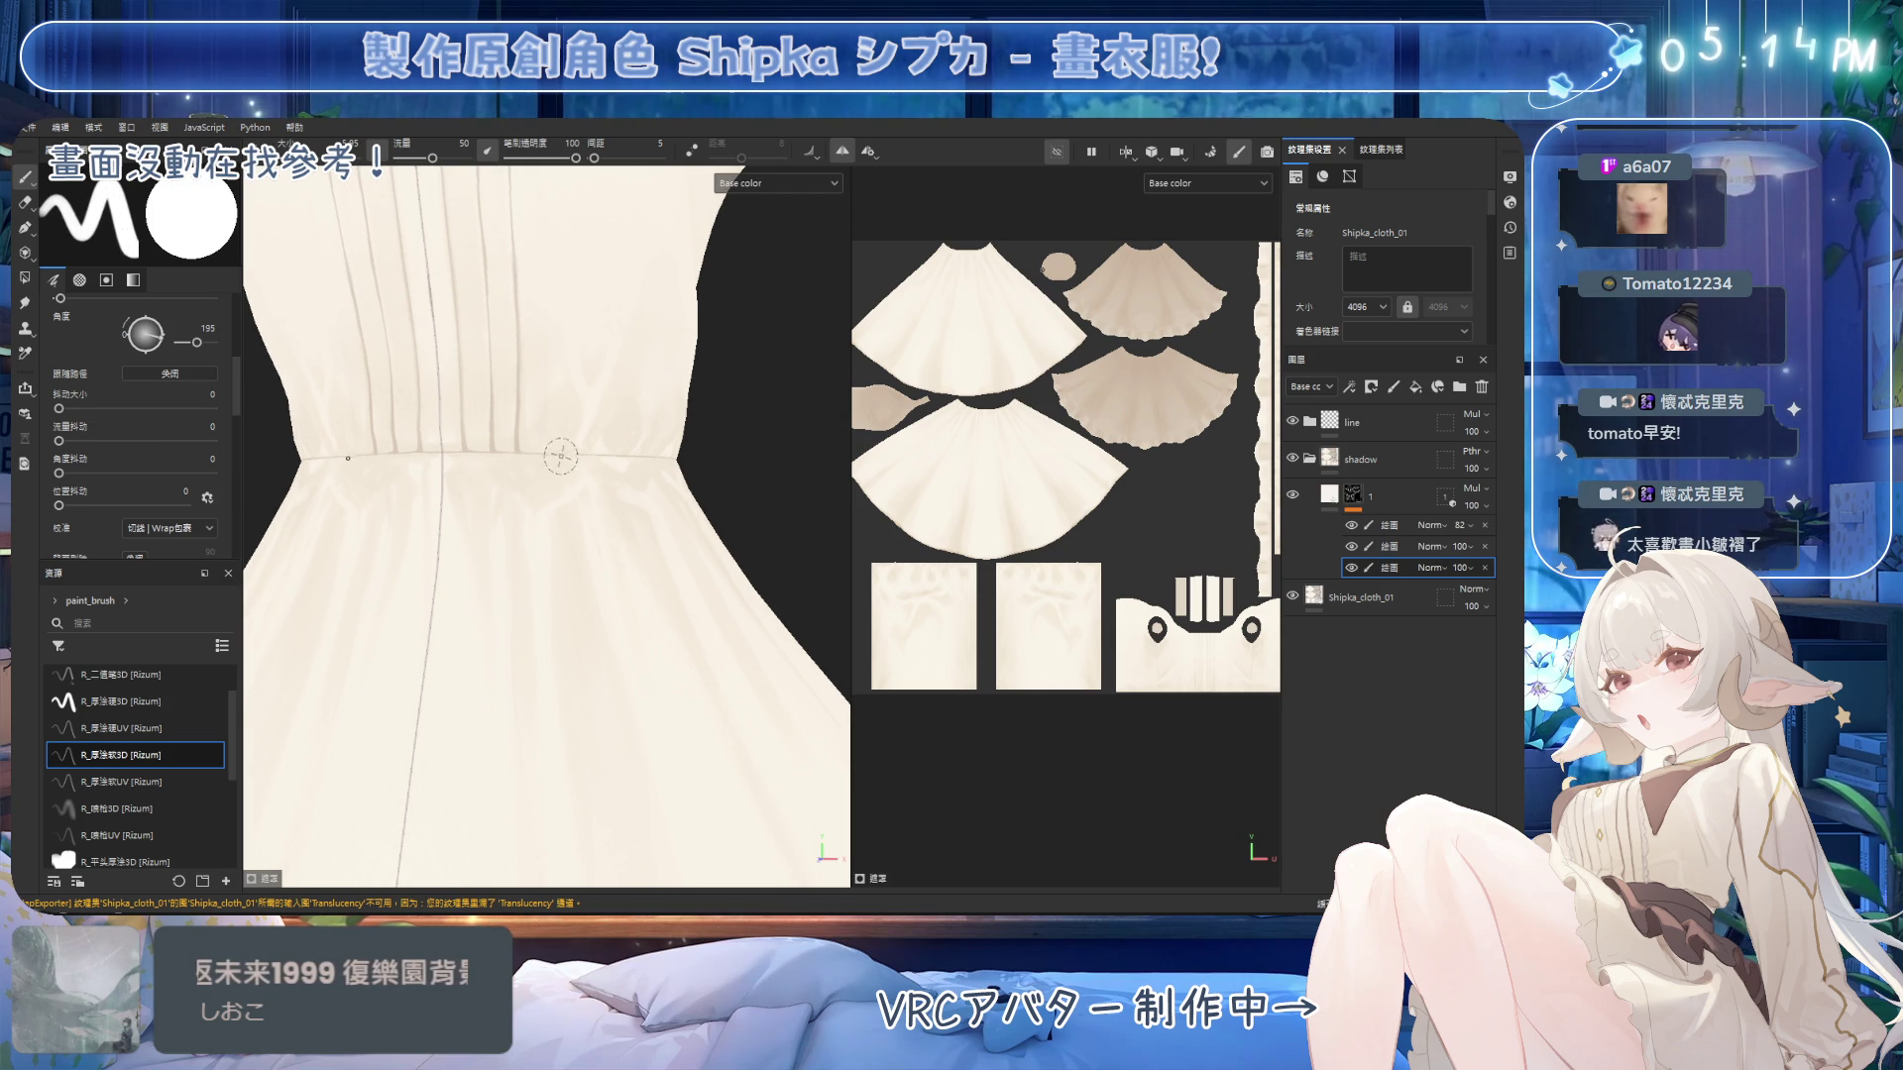
key(e)
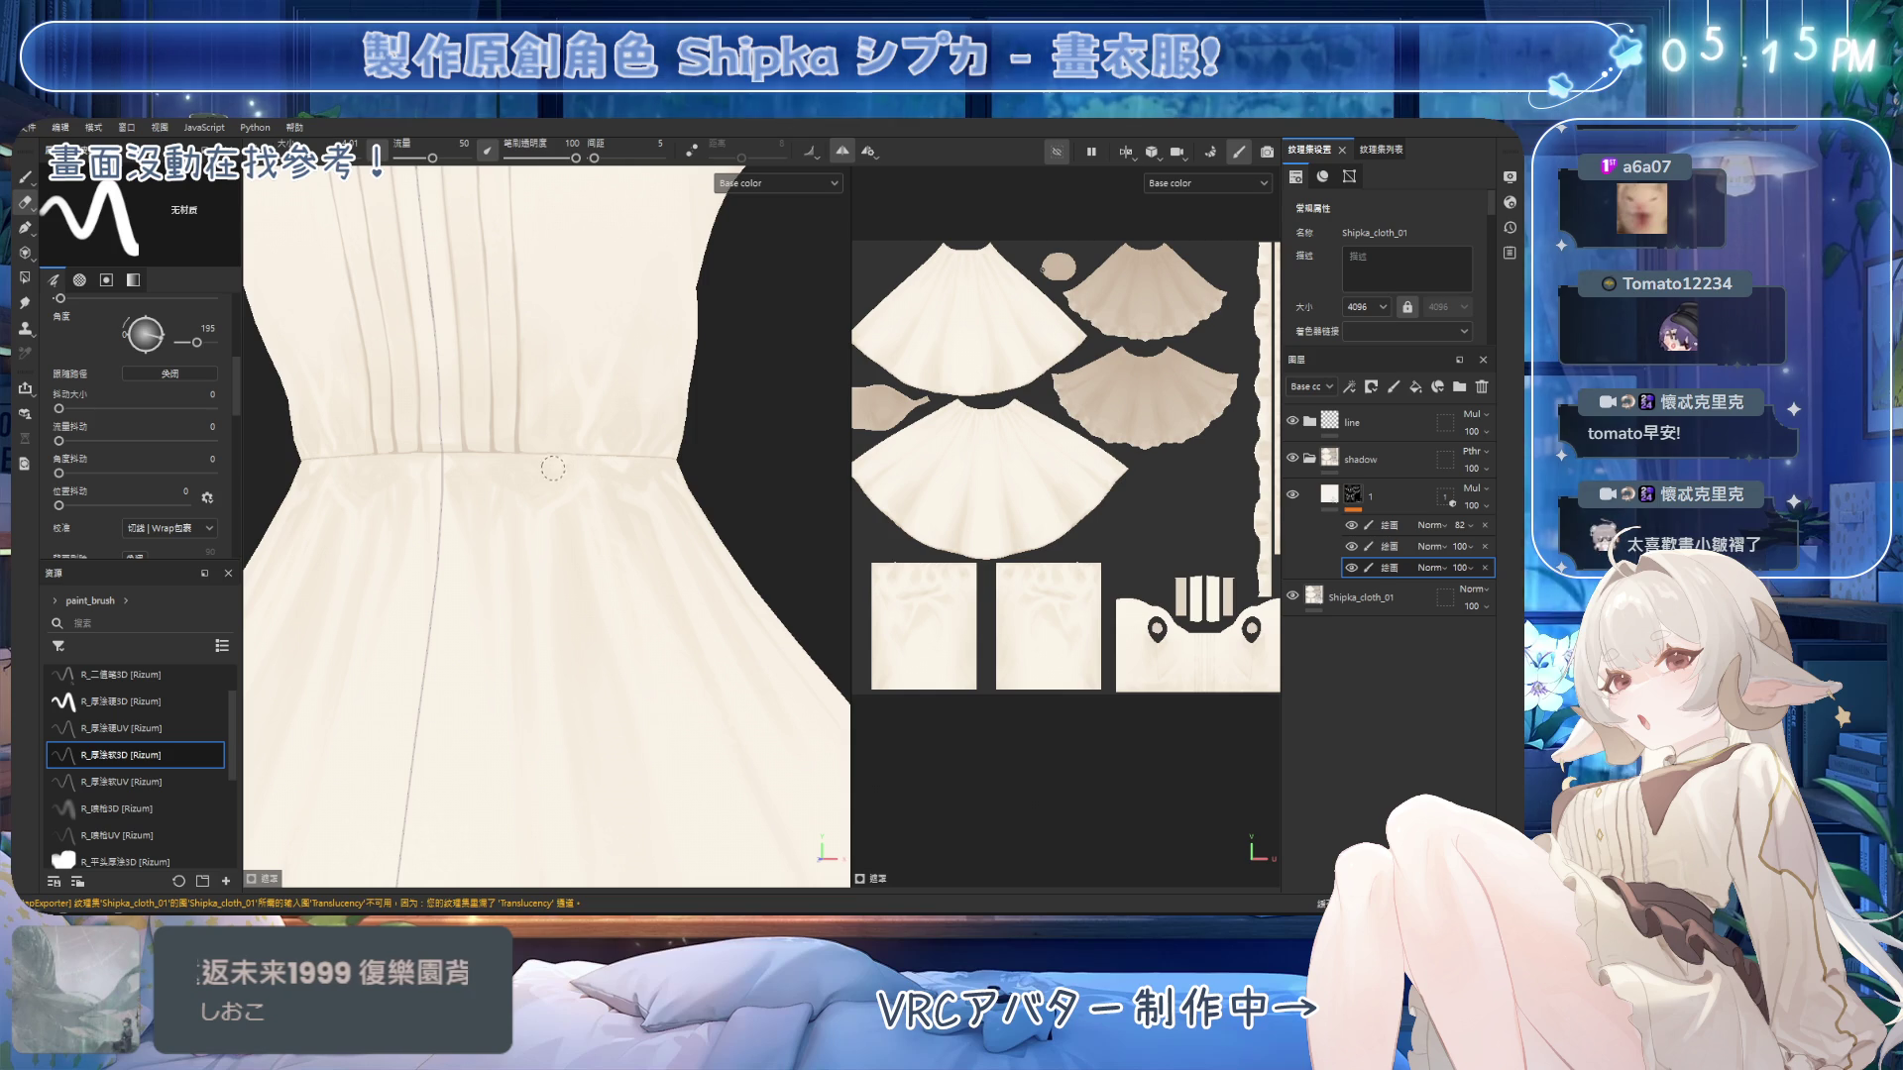
mouse_move(559, 481)
alt+mouse_down()
mouse_move(514, 425)
mouse_move(442, 497)
mouse_move(560, 454)
alt+mouse_up()
key(1)
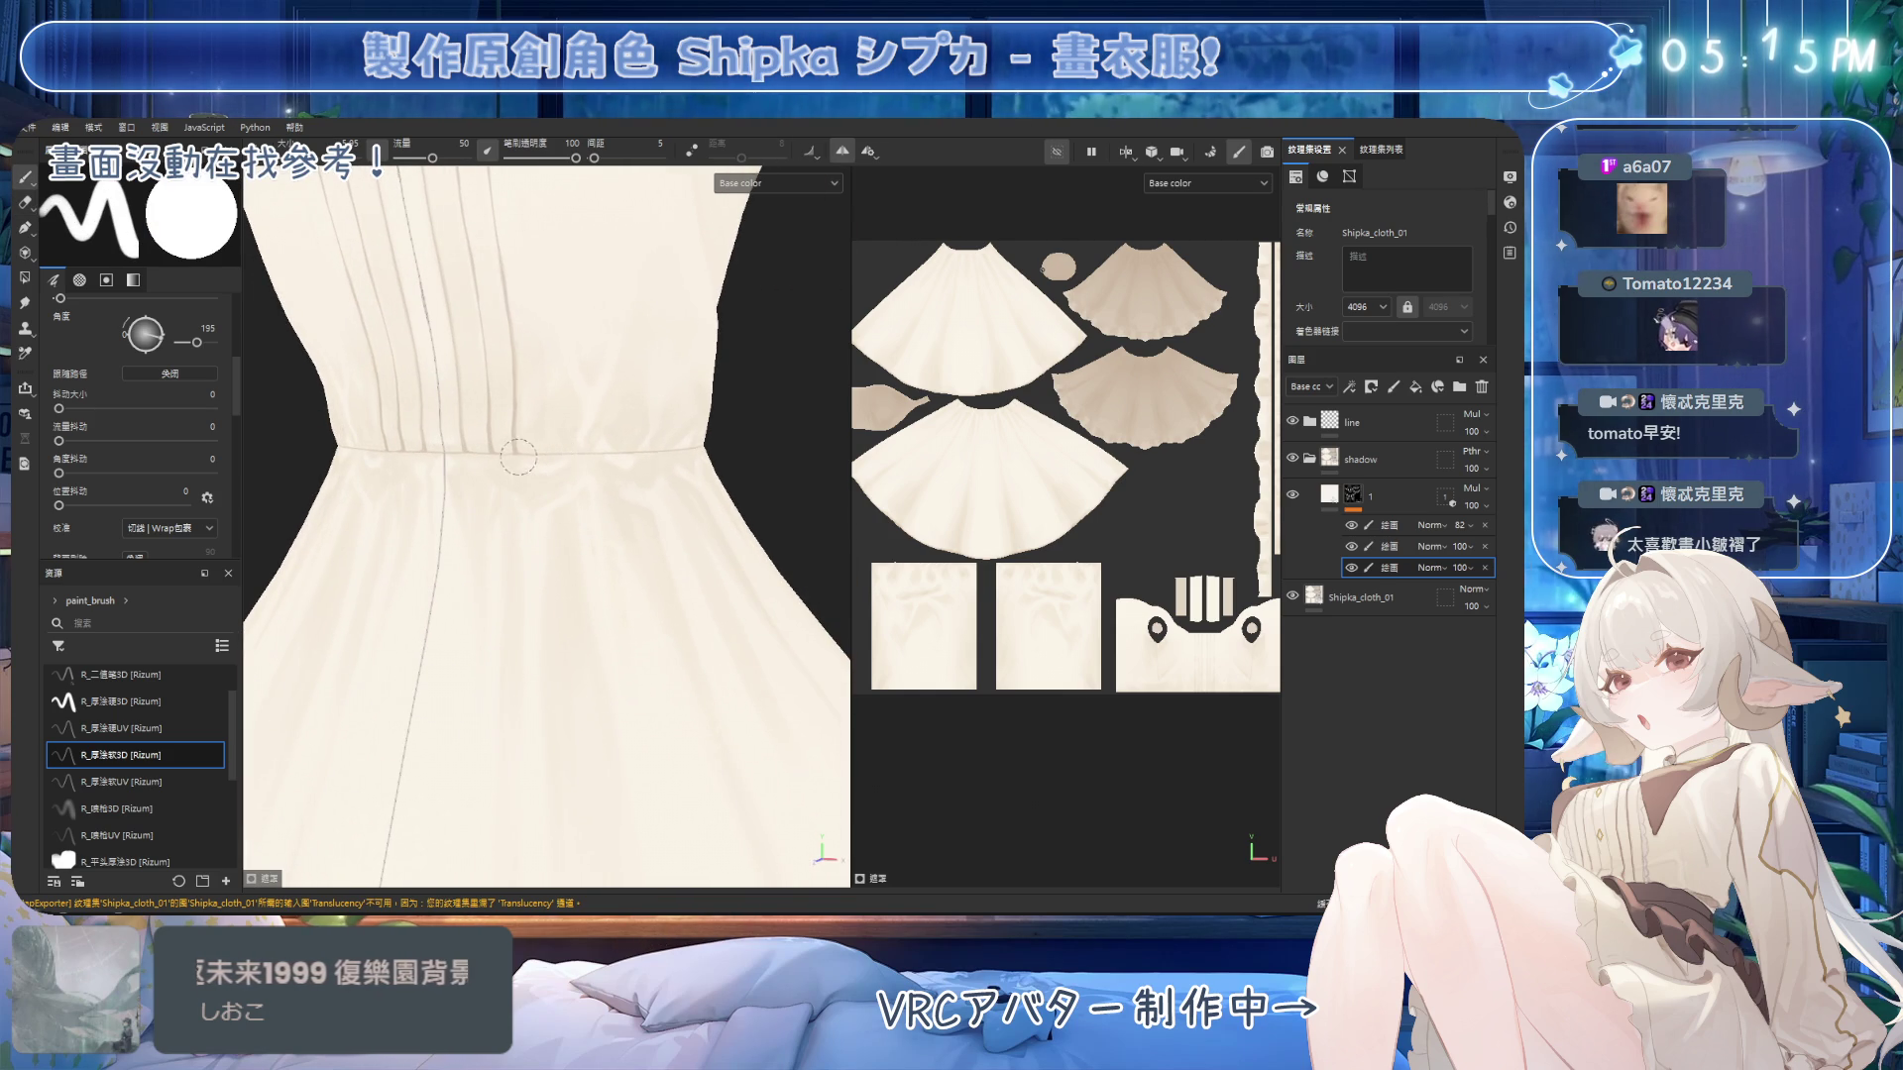
key(e)
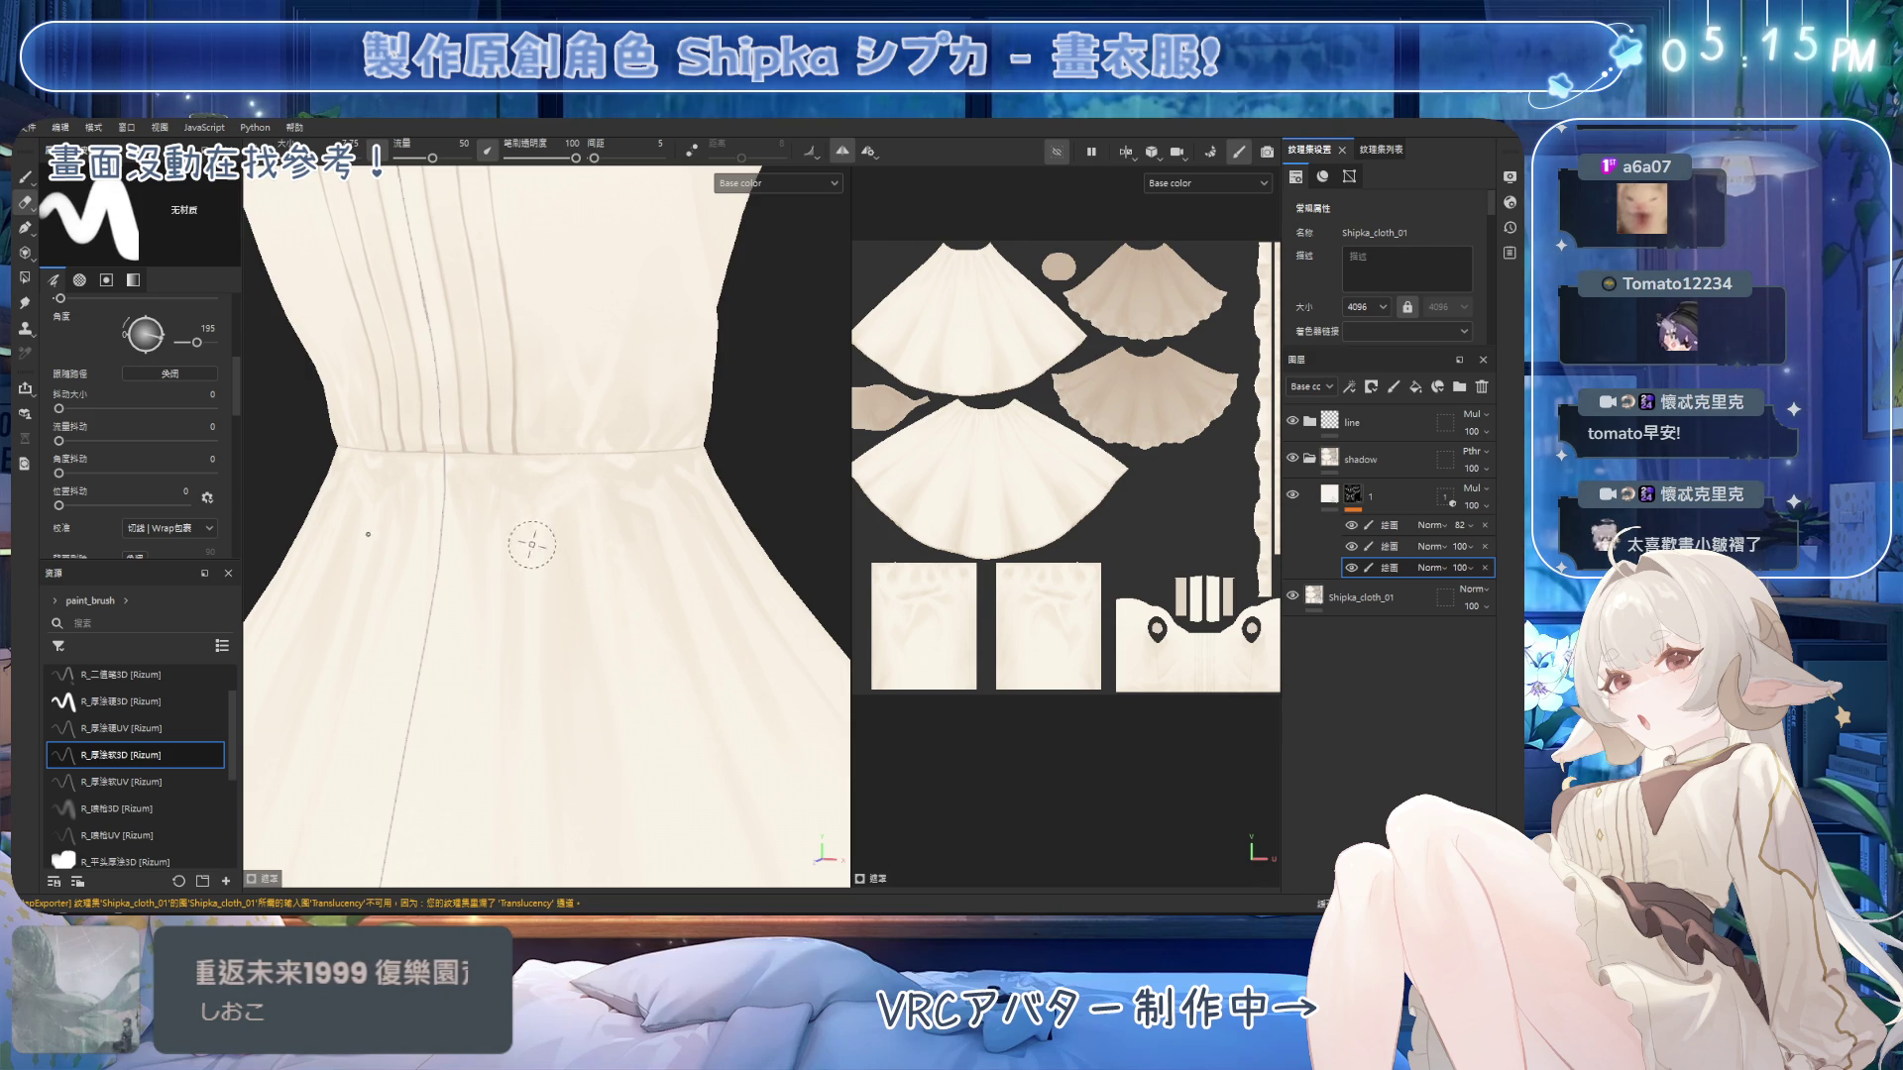
key(1)
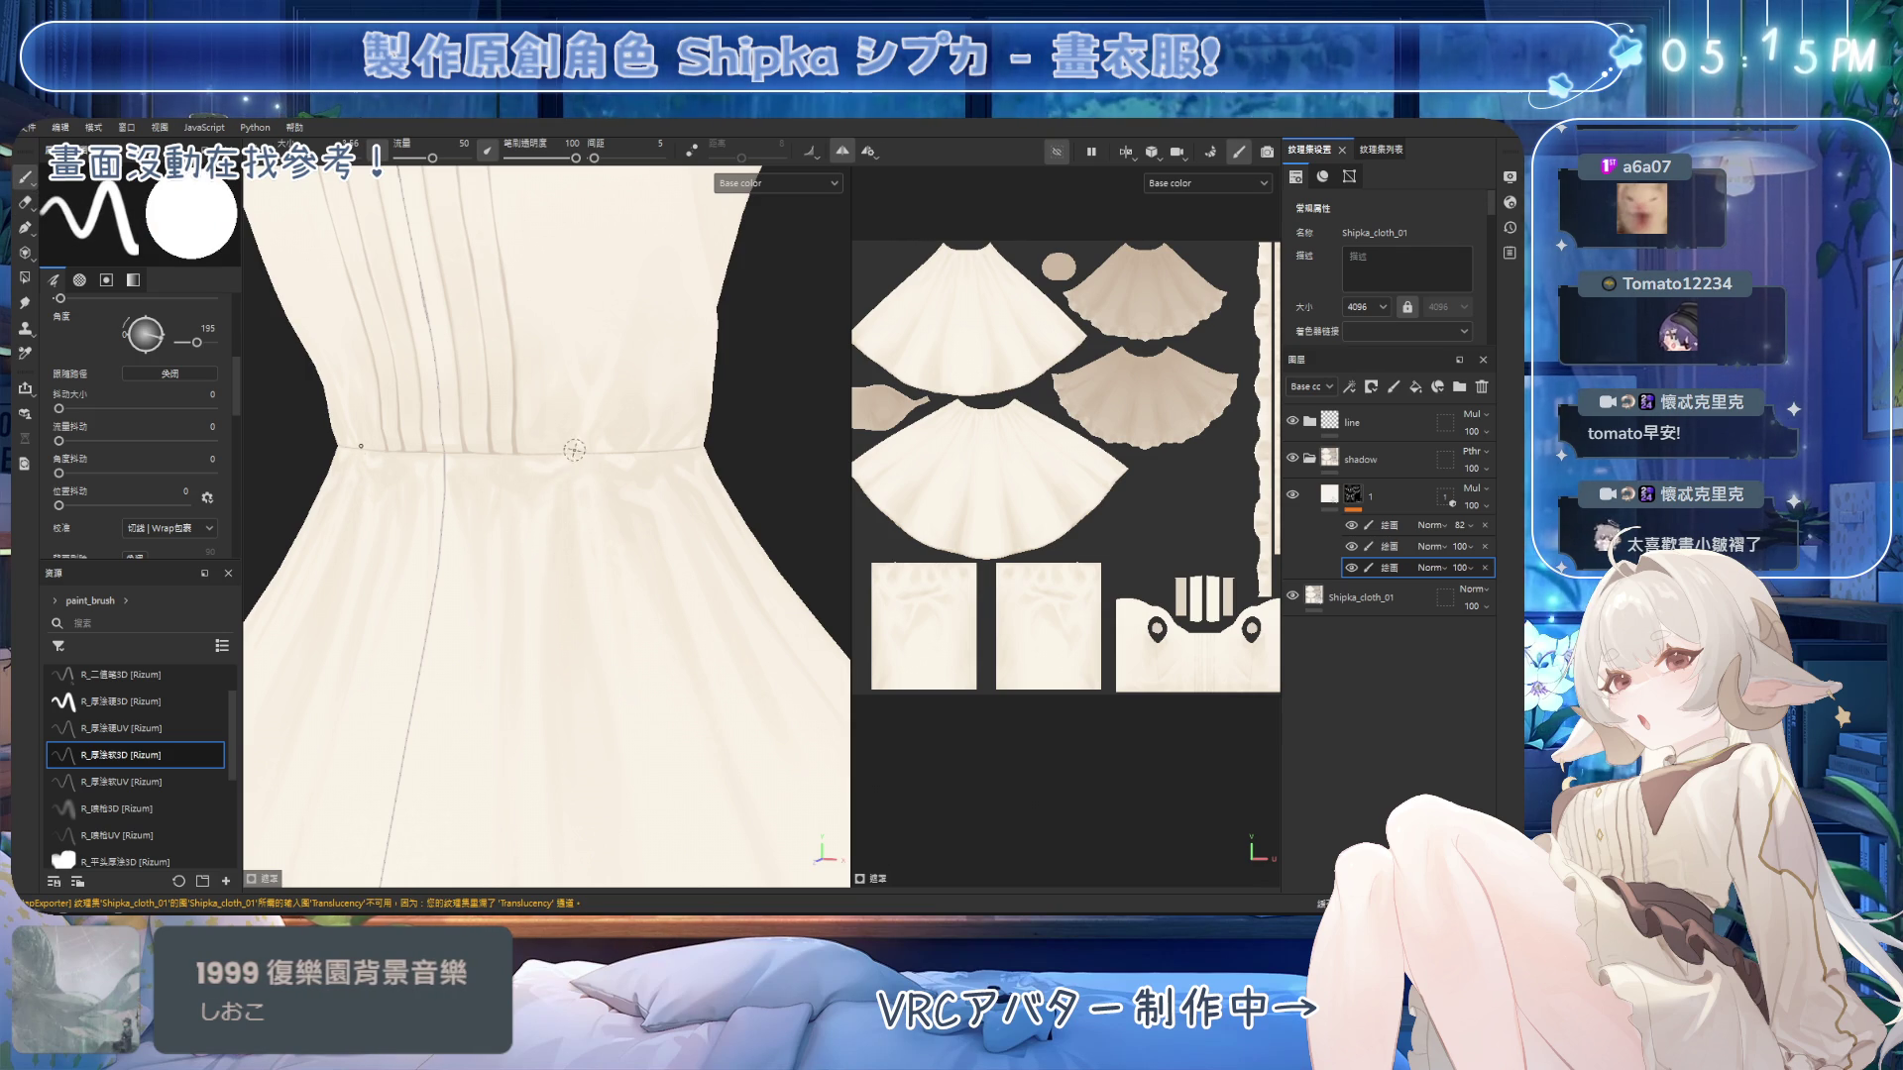
Refine the fold shading where the waist gathers flare into the upper skirt.
key(2)
mouse_move(563, 478)
alt+mouse_down()
mouse_move(570, 495)
mouse_move(563, 466)
alt+mouse_up()
key(1)
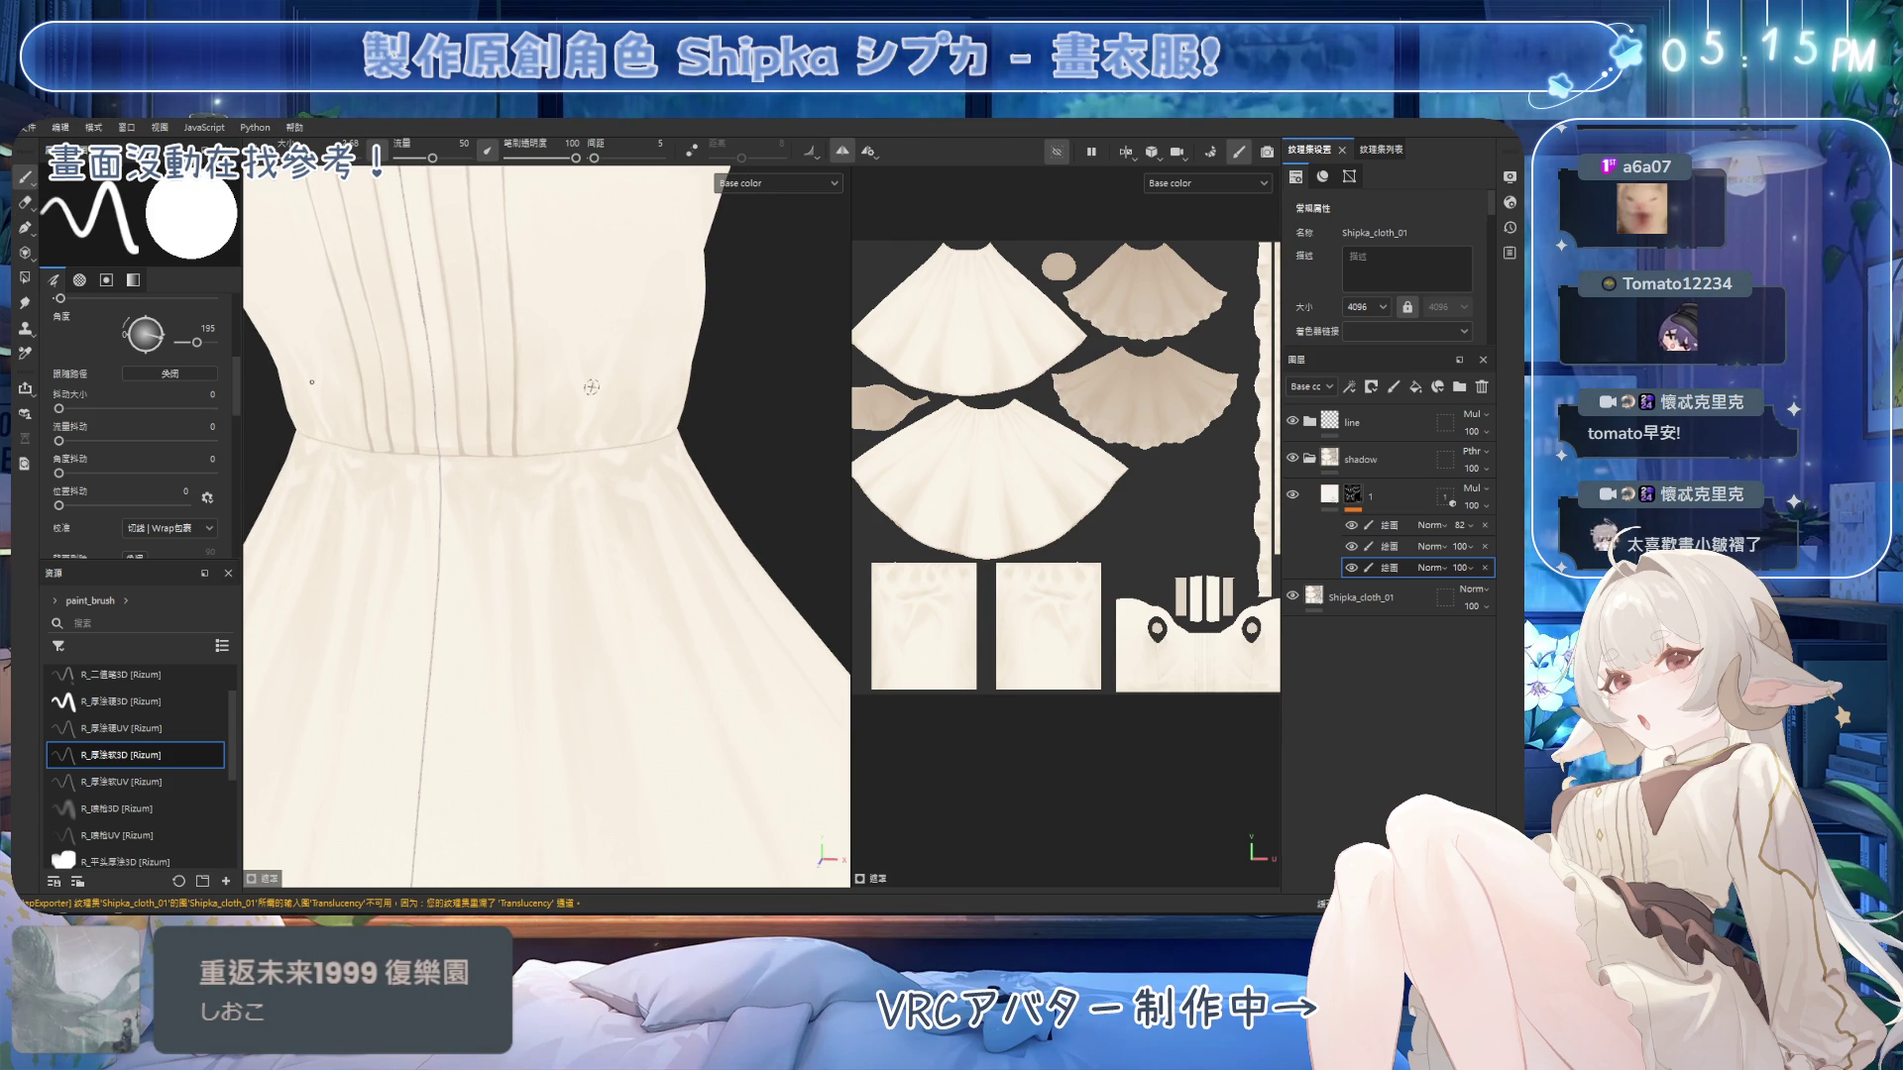
mouse_move(595, 416)
alt+mouse_down()
mouse_move(561, 437)
mouse_move(562, 467)
alt+mouse_up()
key(2)
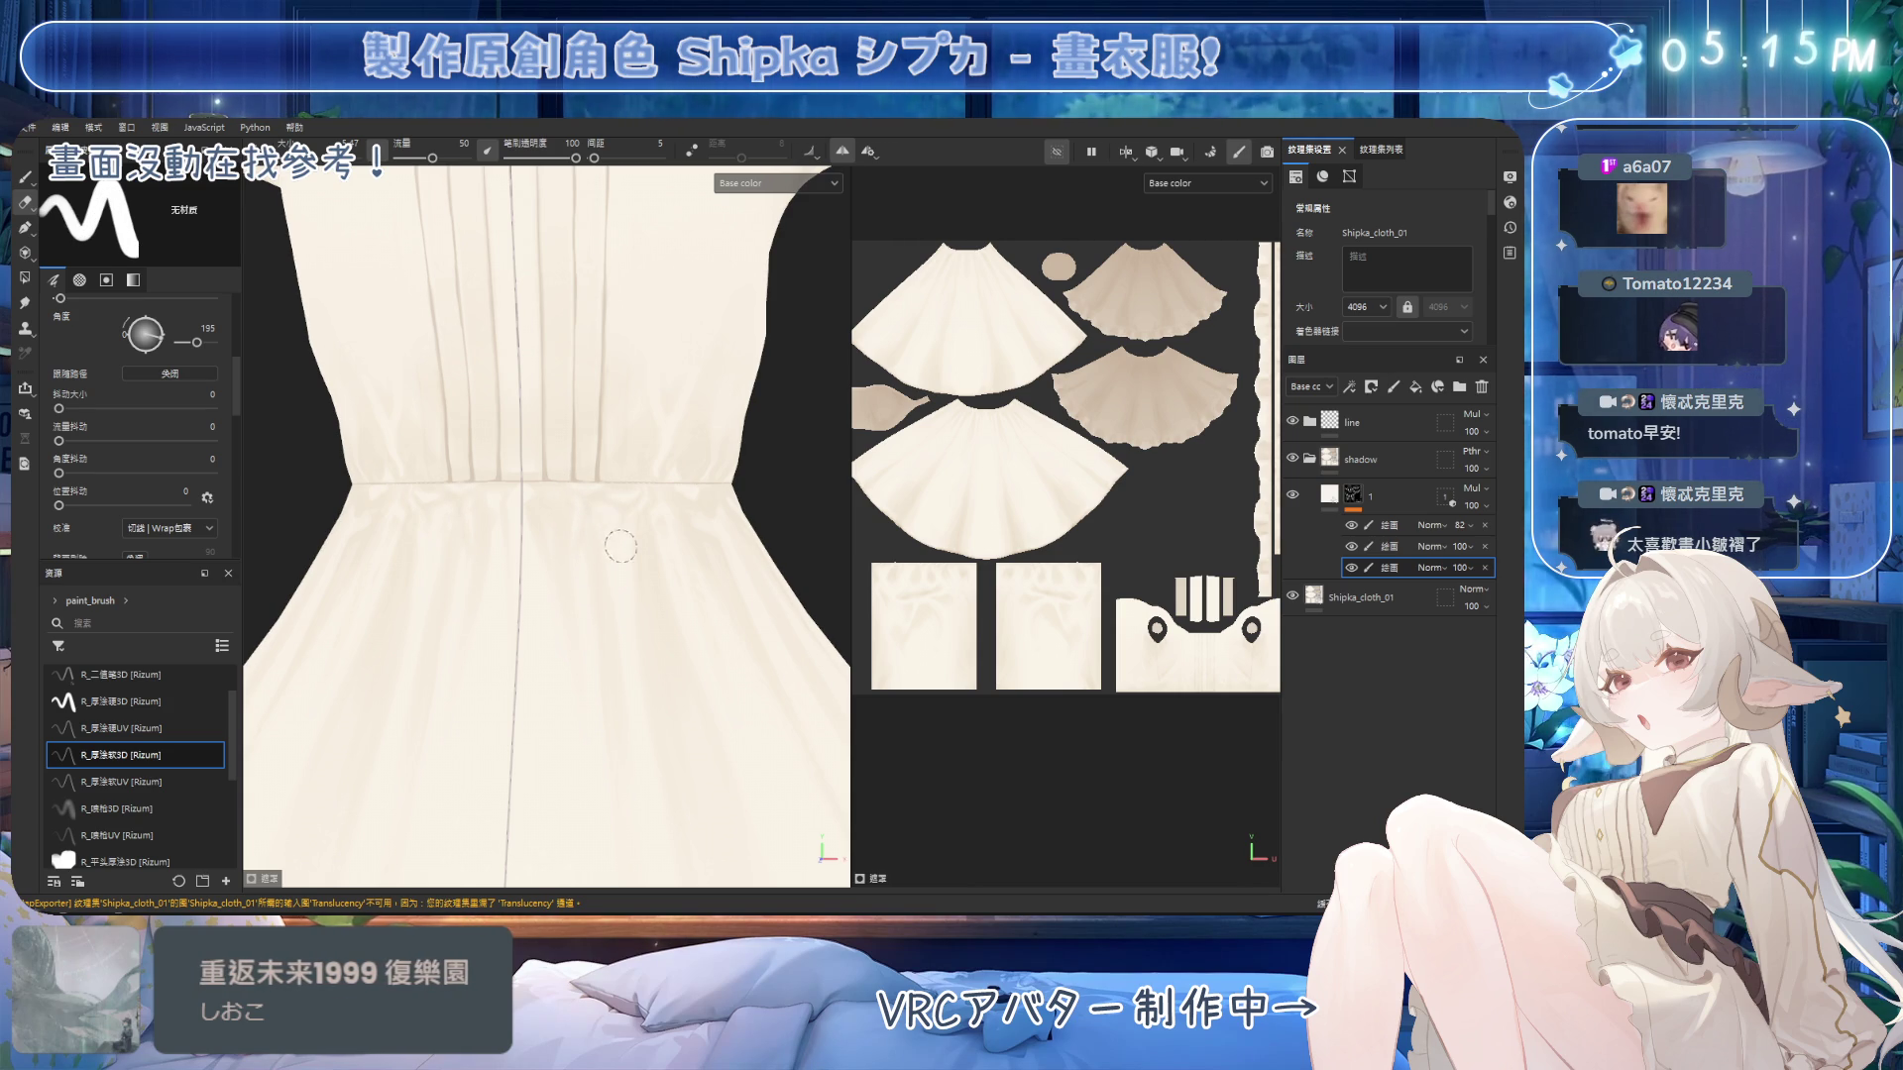
alt+drag(667, 501, 609, 513)
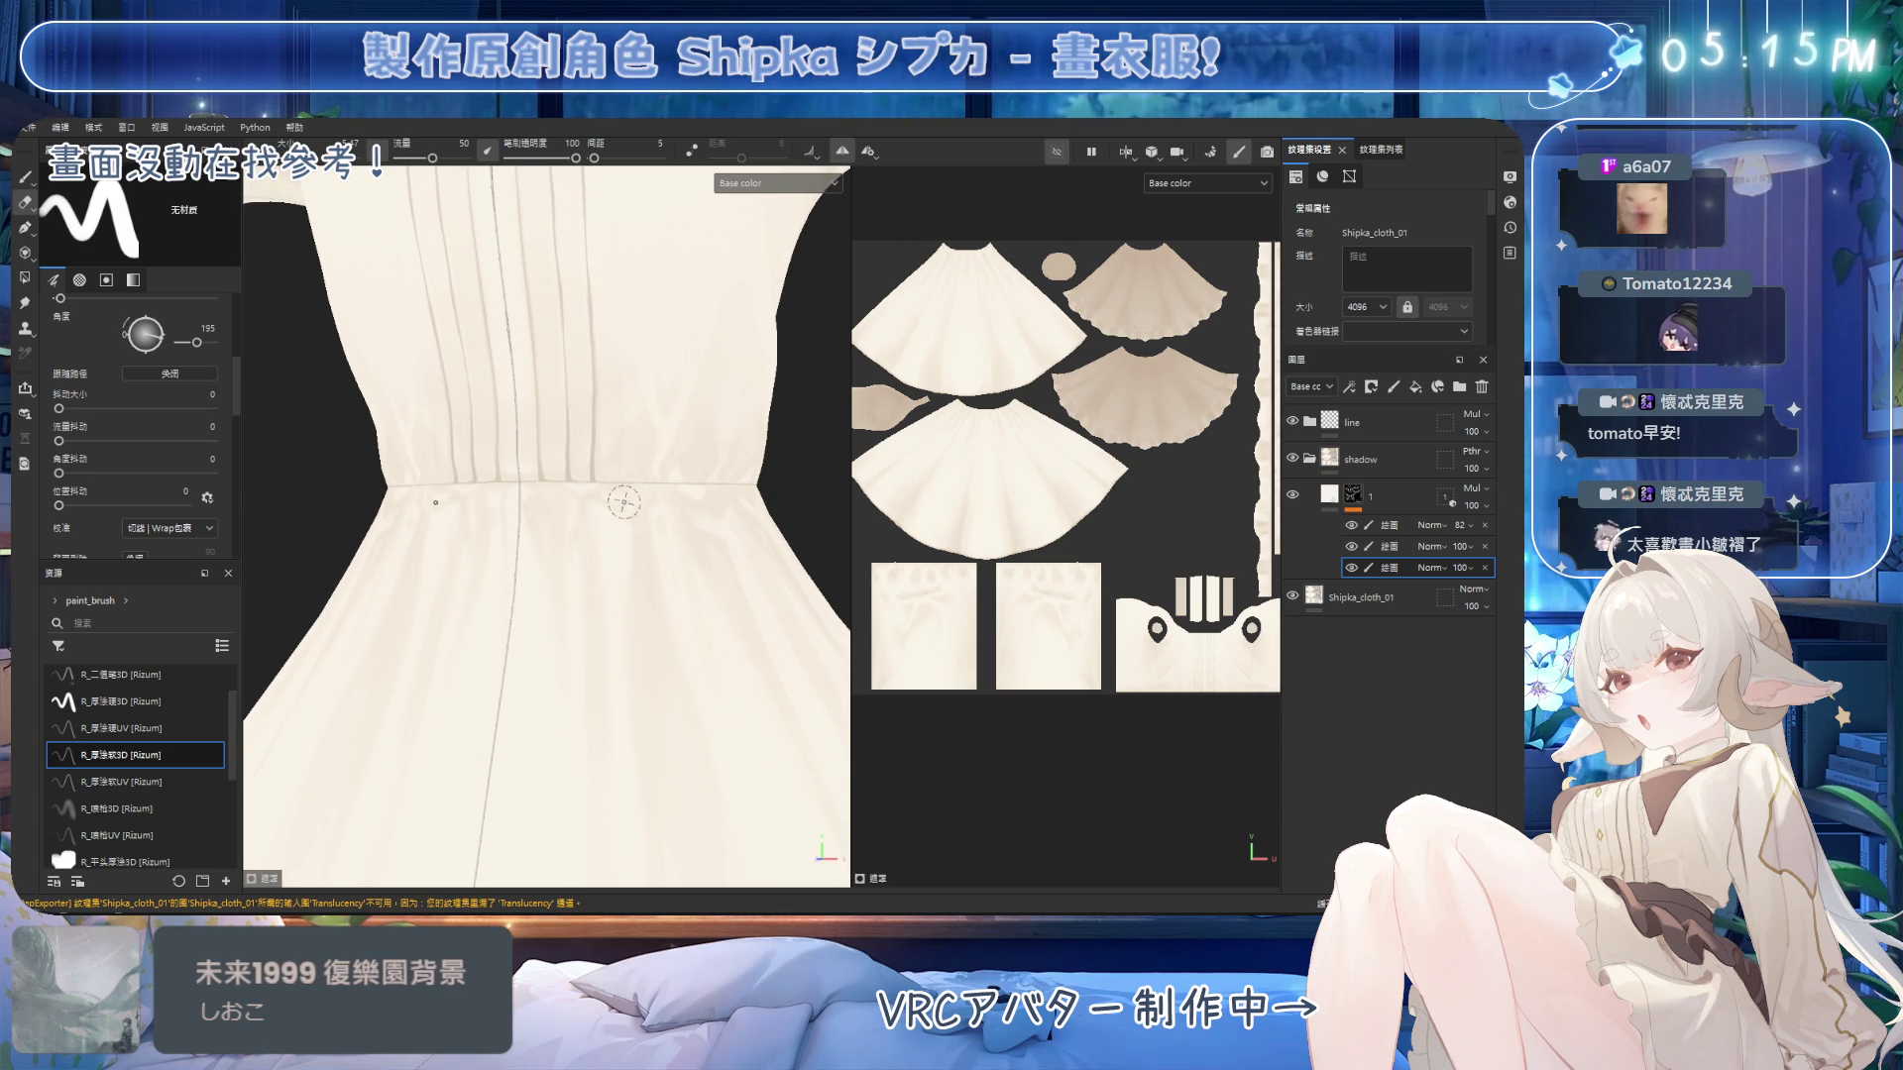
key(1)
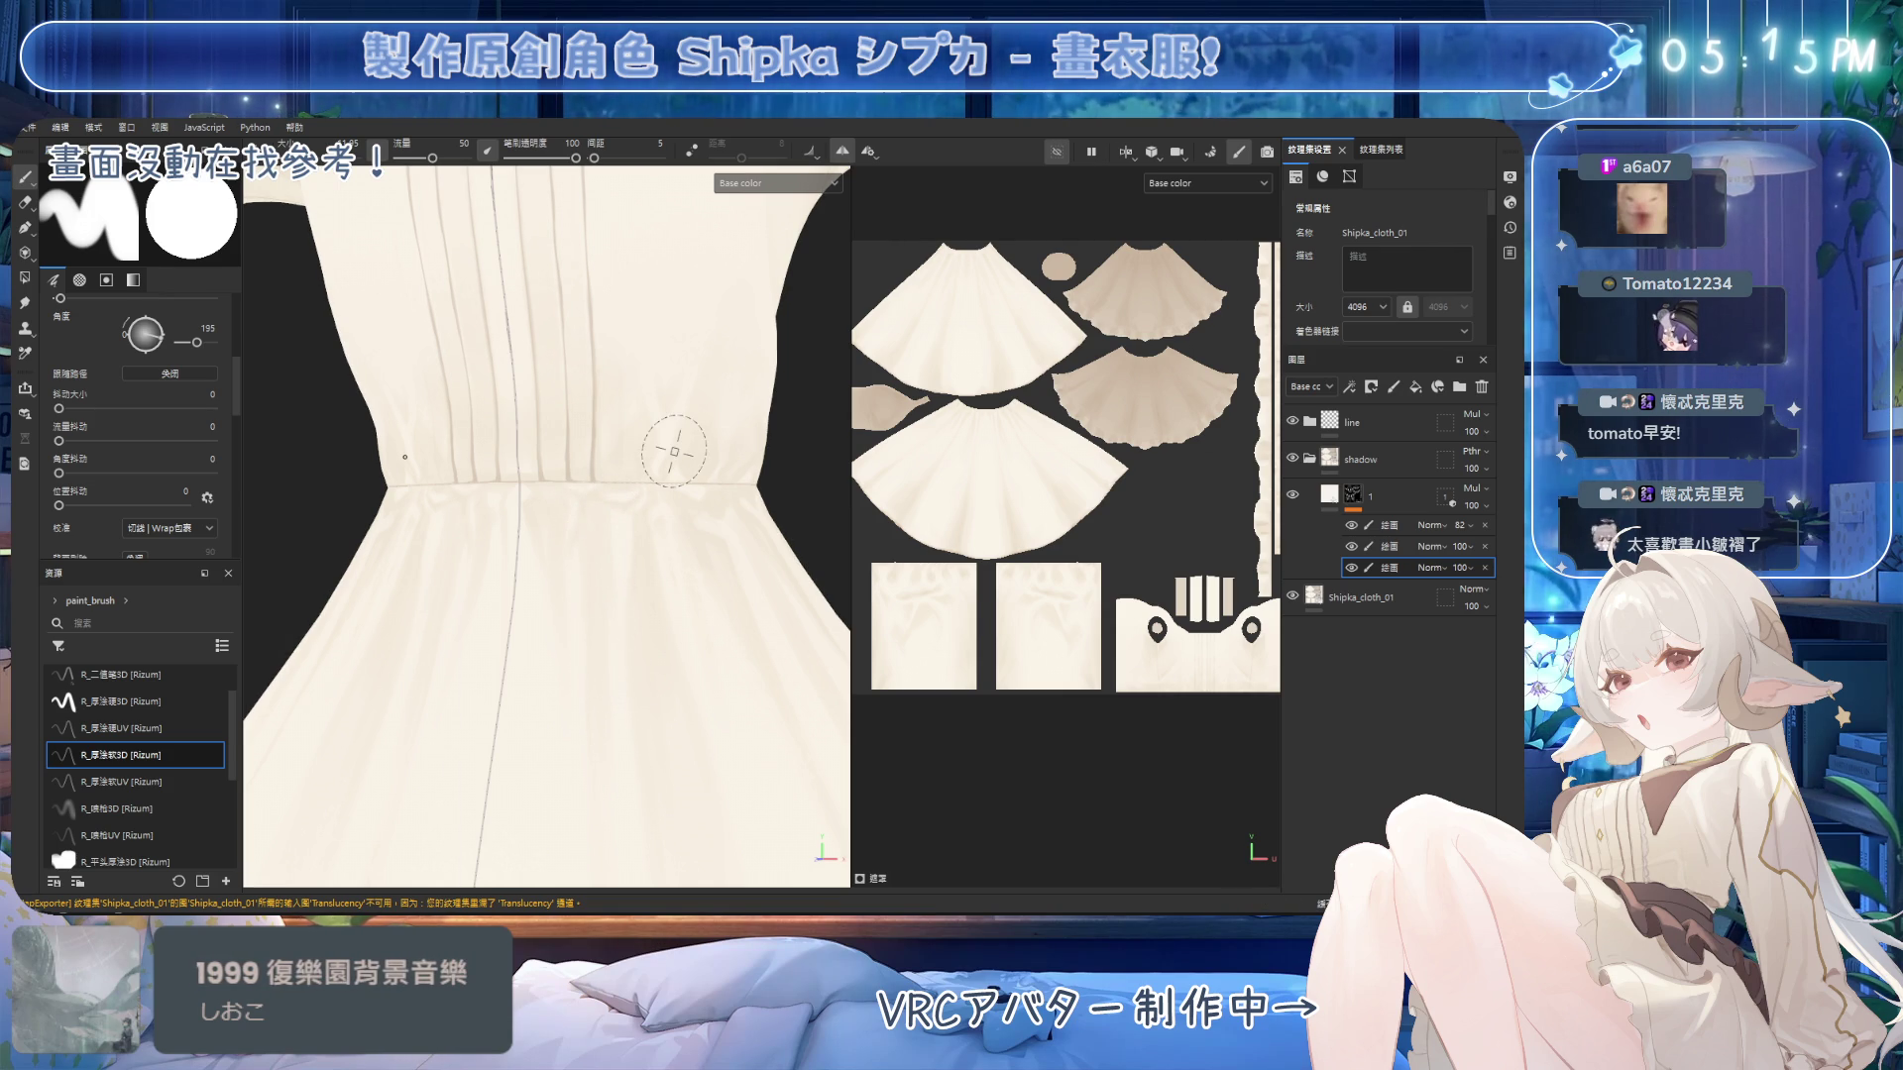
mouse_move(616, 438)
alt+mouse_down()
mouse_move(701, 536)
mouse_move(654, 603)
mouse_move(570, 496)
mouse_move(674, 555)
alt+mouse_up()
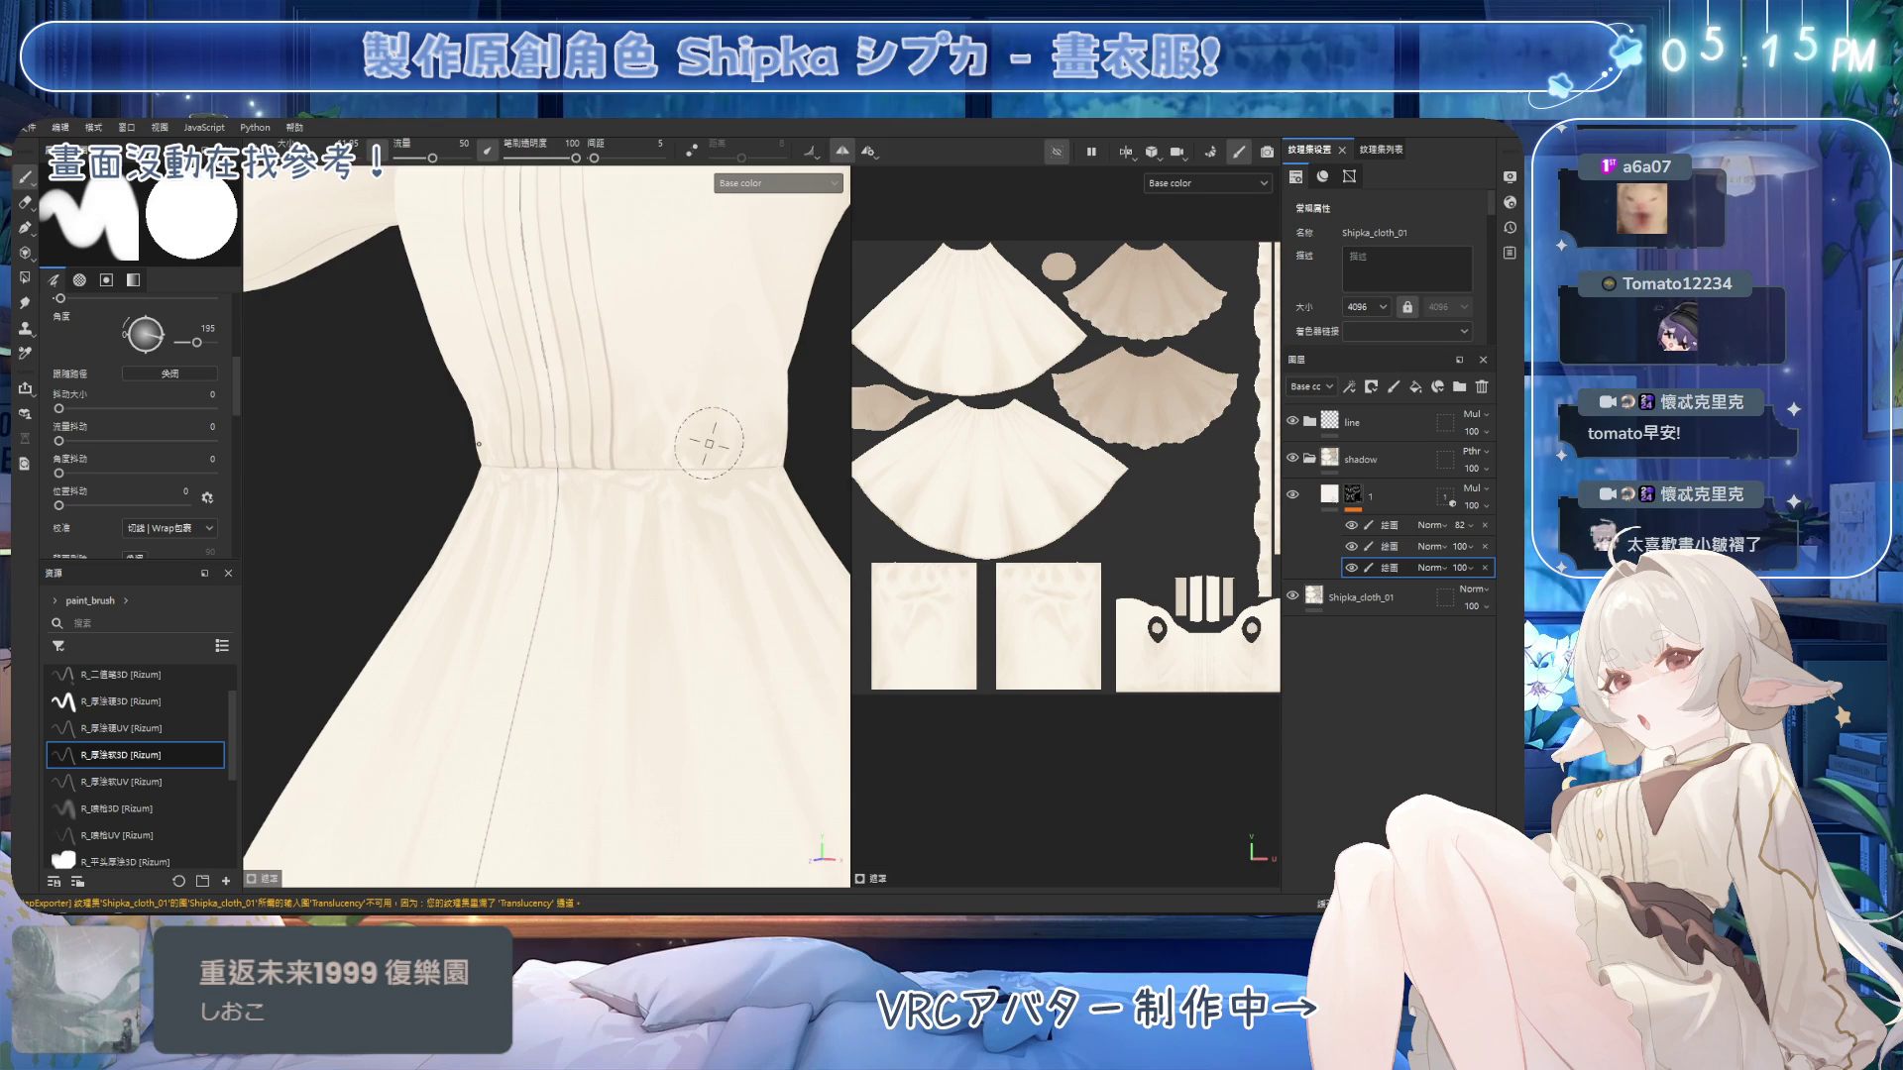
Shade the skirt below the waist seam with a larger brush and save the project.
mouse_move(649, 462)
alt+mouse_down()
mouse_move(616, 486)
mouse_move(663, 465)
mouse_move(636, 428)
mouse_move(659, 468)
alt+mouse_up()
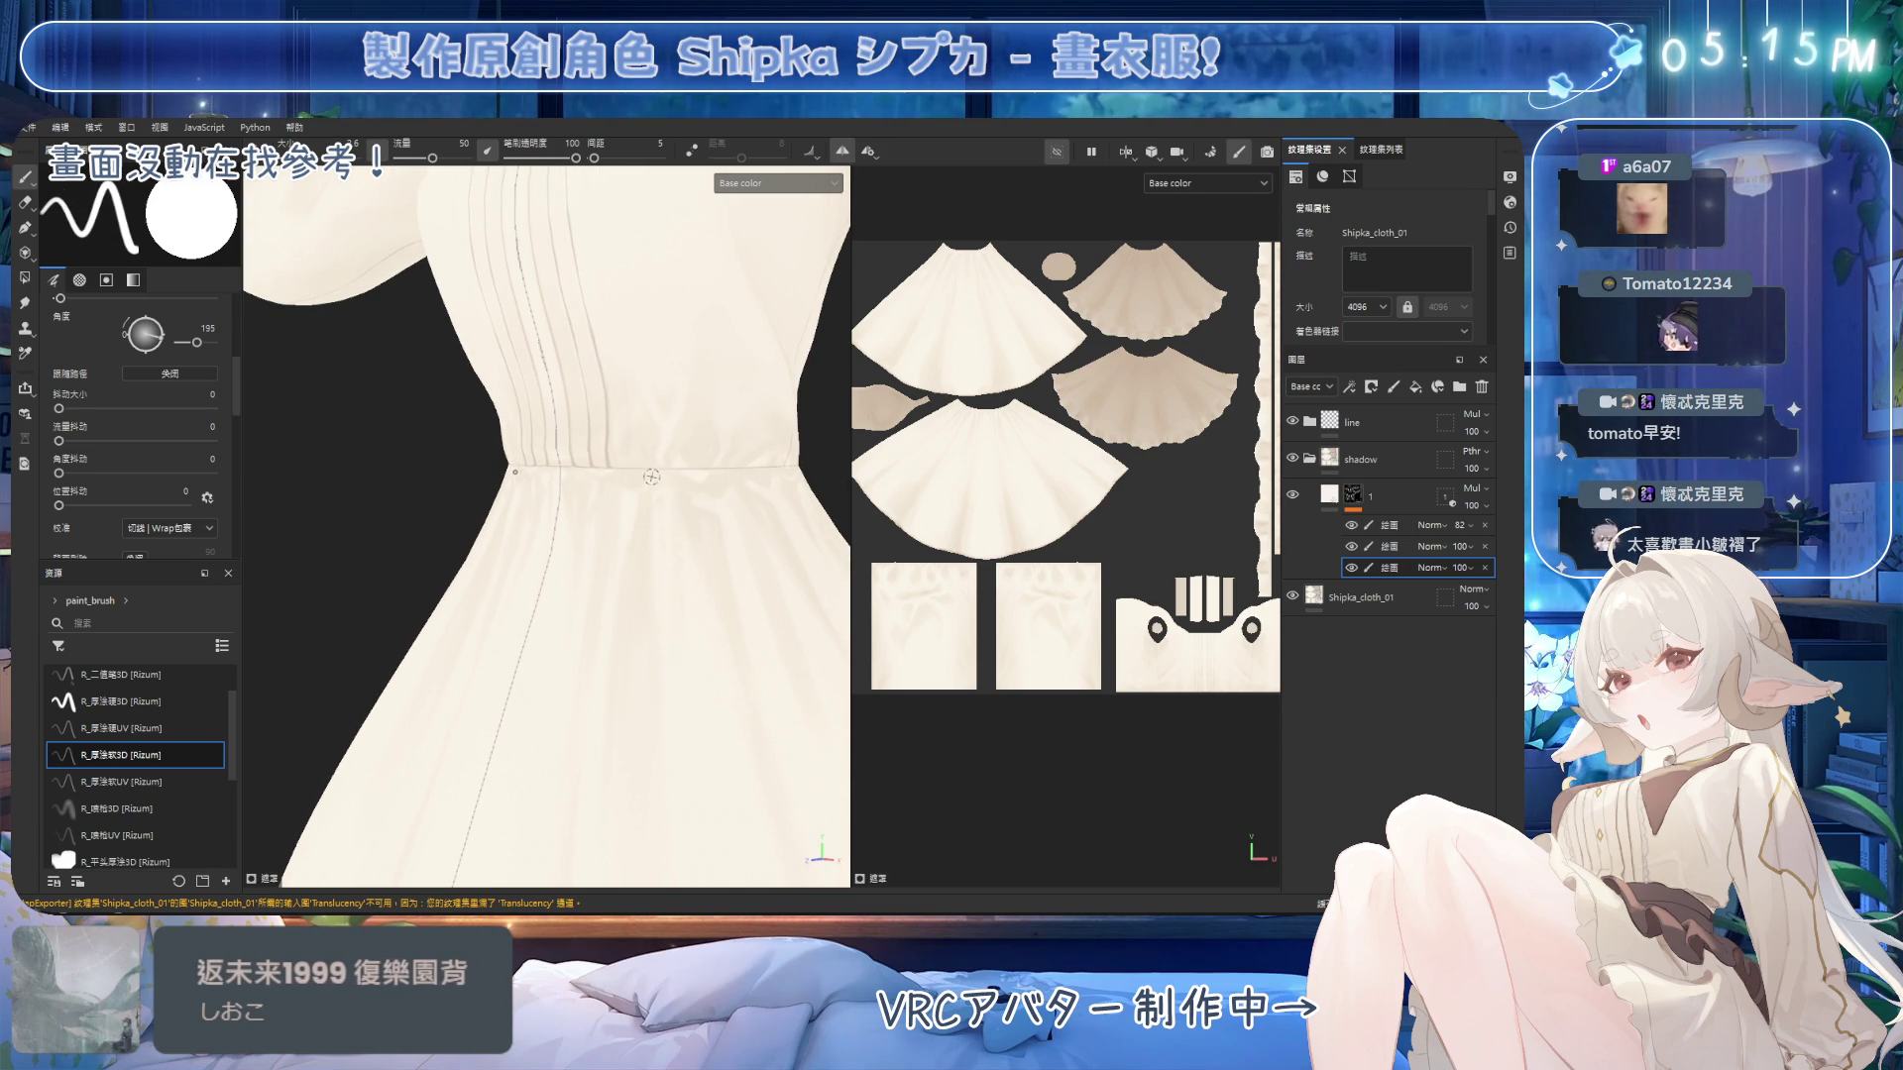
key(e)
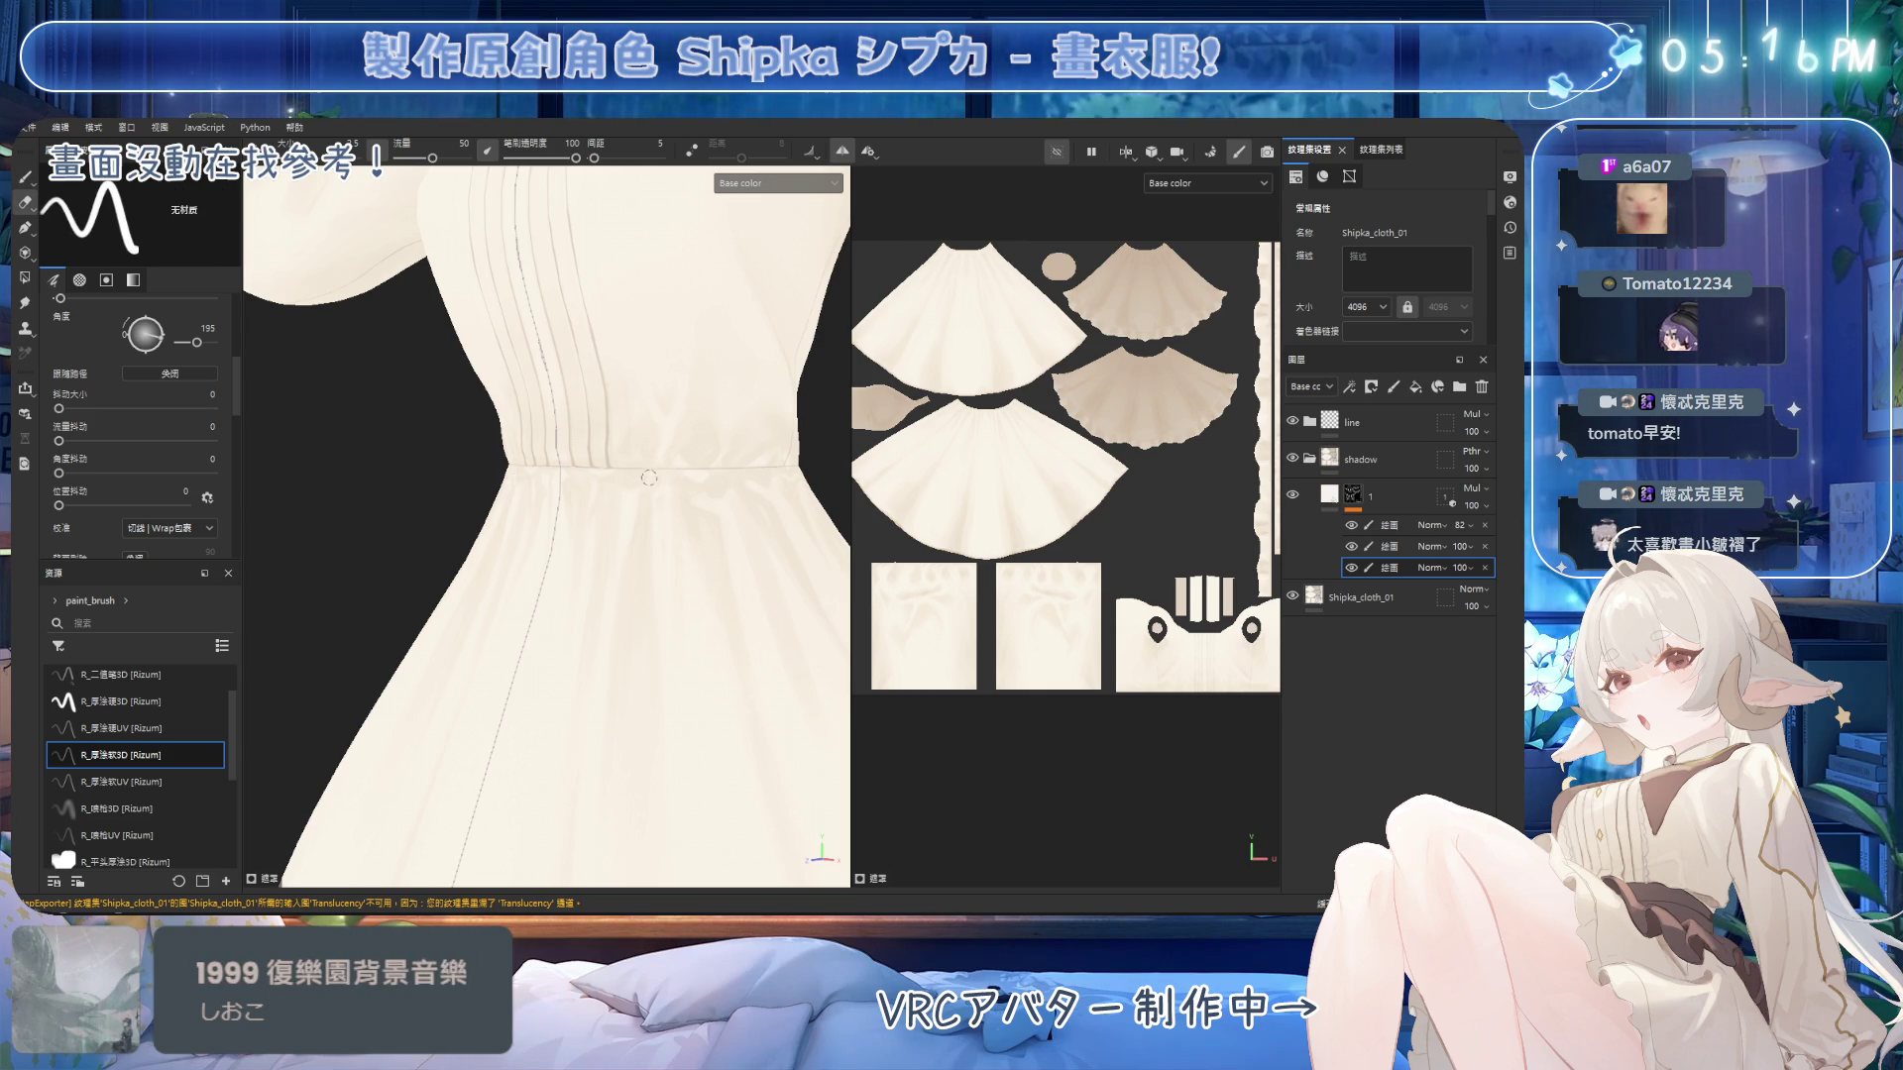
mouse_move(655, 522)
alt+mouse_down()
mouse_move(710, 487)
mouse_move(674, 434)
mouse_move(581, 481)
alt+mouse_up()
key(1)
key(bracketright)
key(bracketright)
key(bracketright)
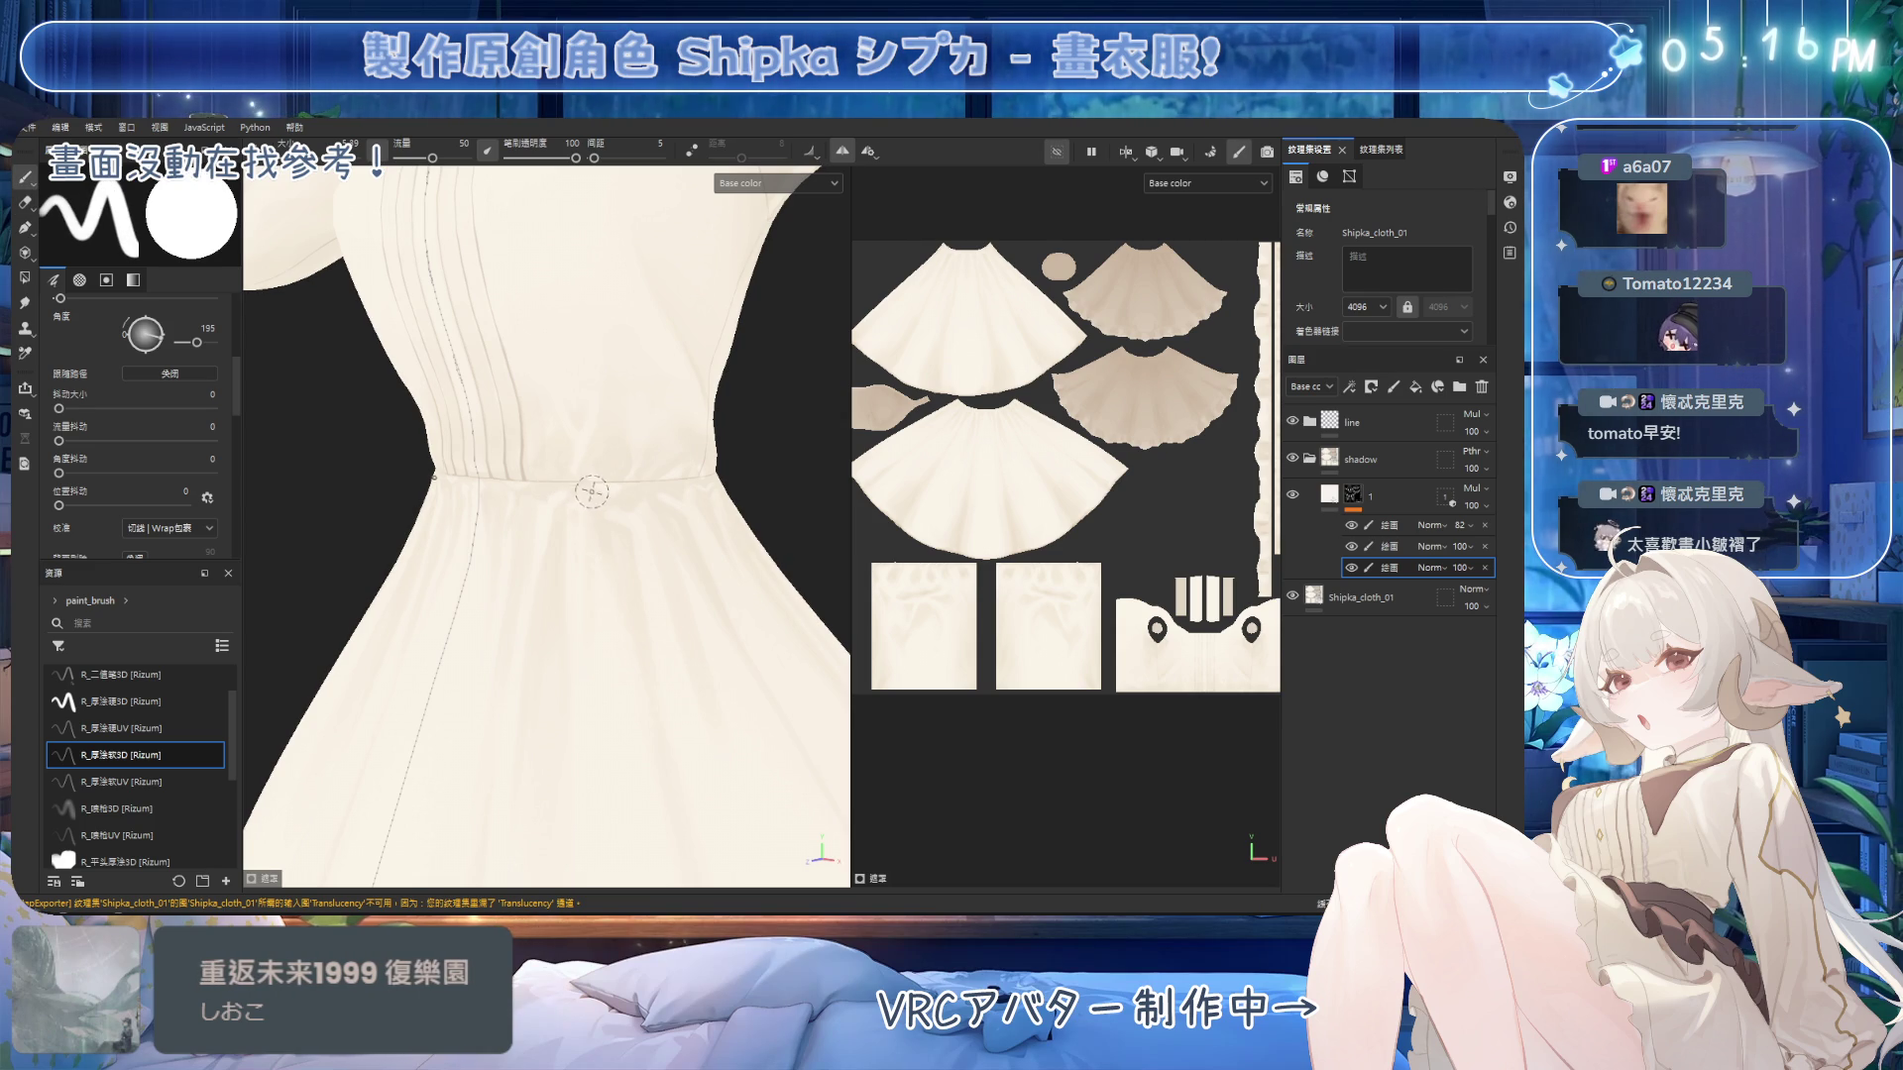
key(ctrl+s)
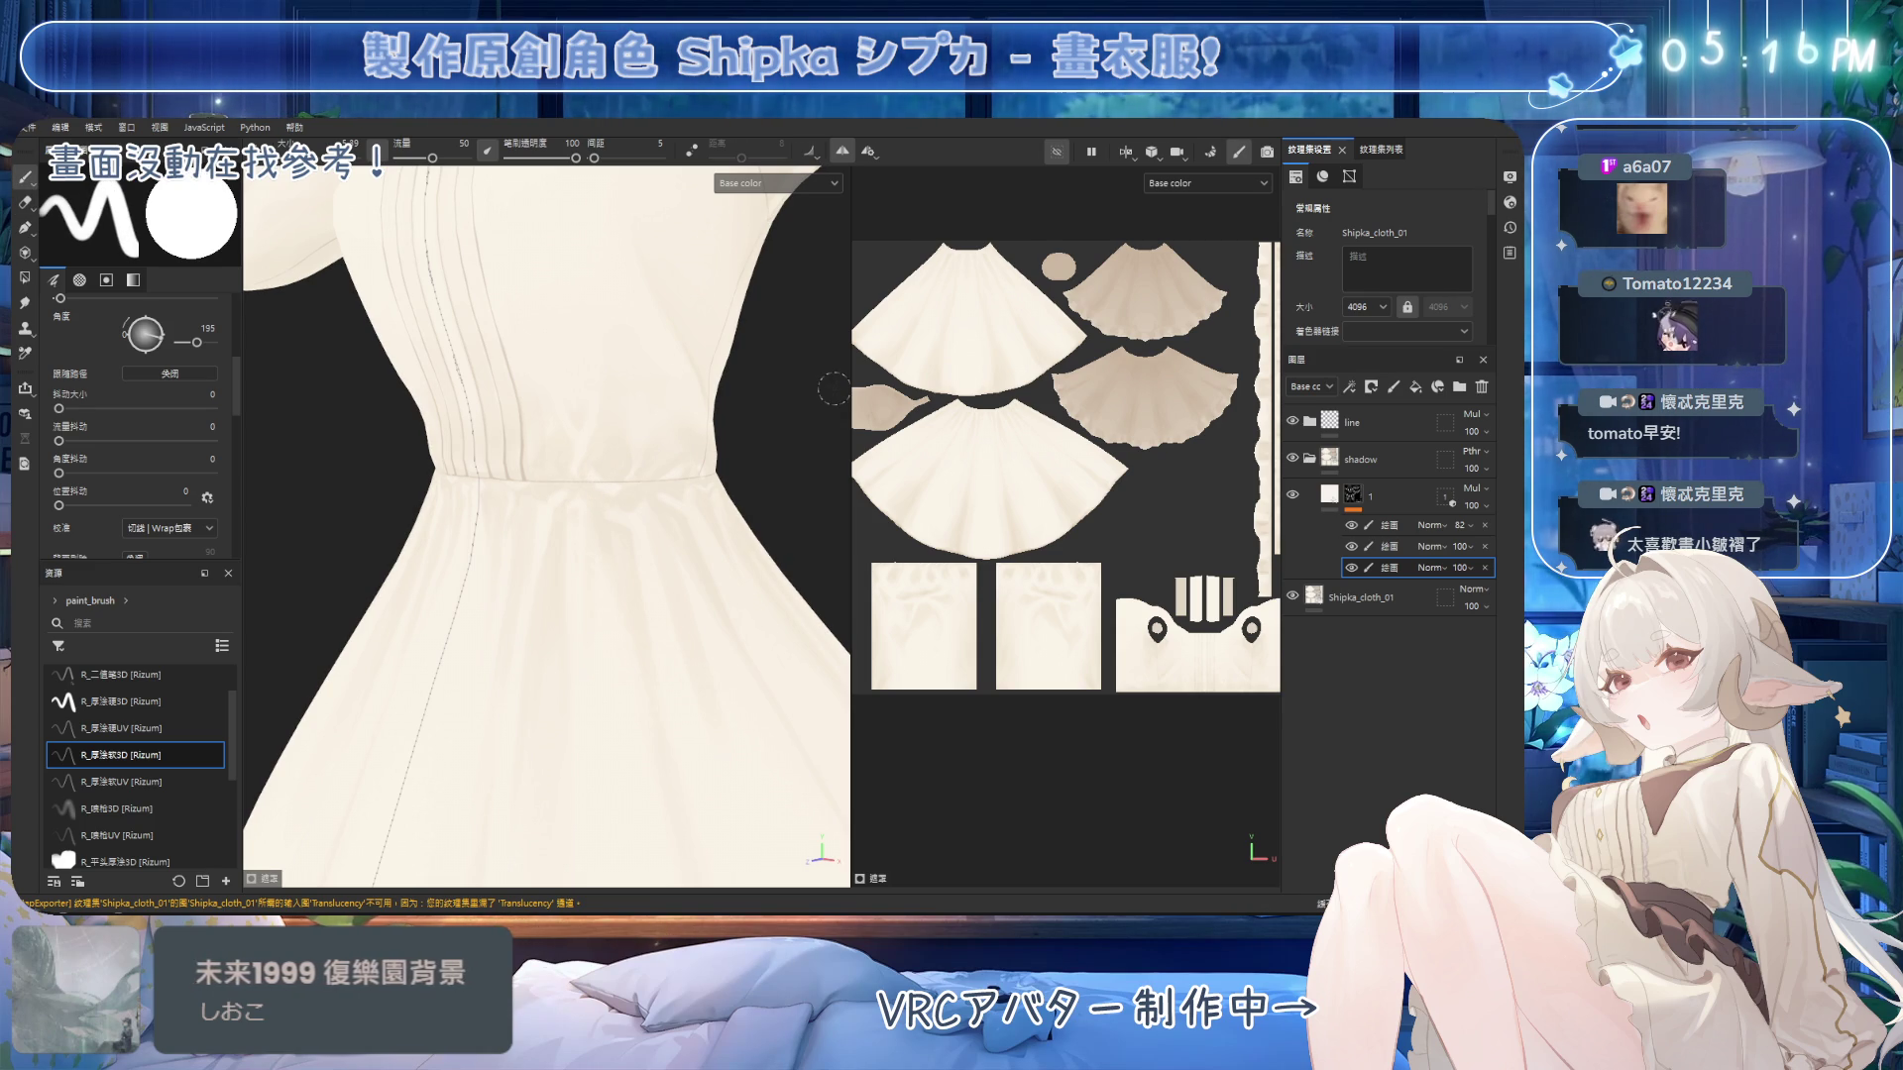
Paint and erase fold shadows on the skirt from a zoomed-in frontal view.
mouse_move(812, 377)
alt+mouse_down()
mouse_move(730, 476)
mouse_move(629, 466)
mouse_move(619, 485)
mouse_move(667, 526)
mouse_move(615, 565)
mouse_move(512, 512)
alt+mouse_up()
scroll(621, 509, up, 5)
scroll(645, 547, up, 2)
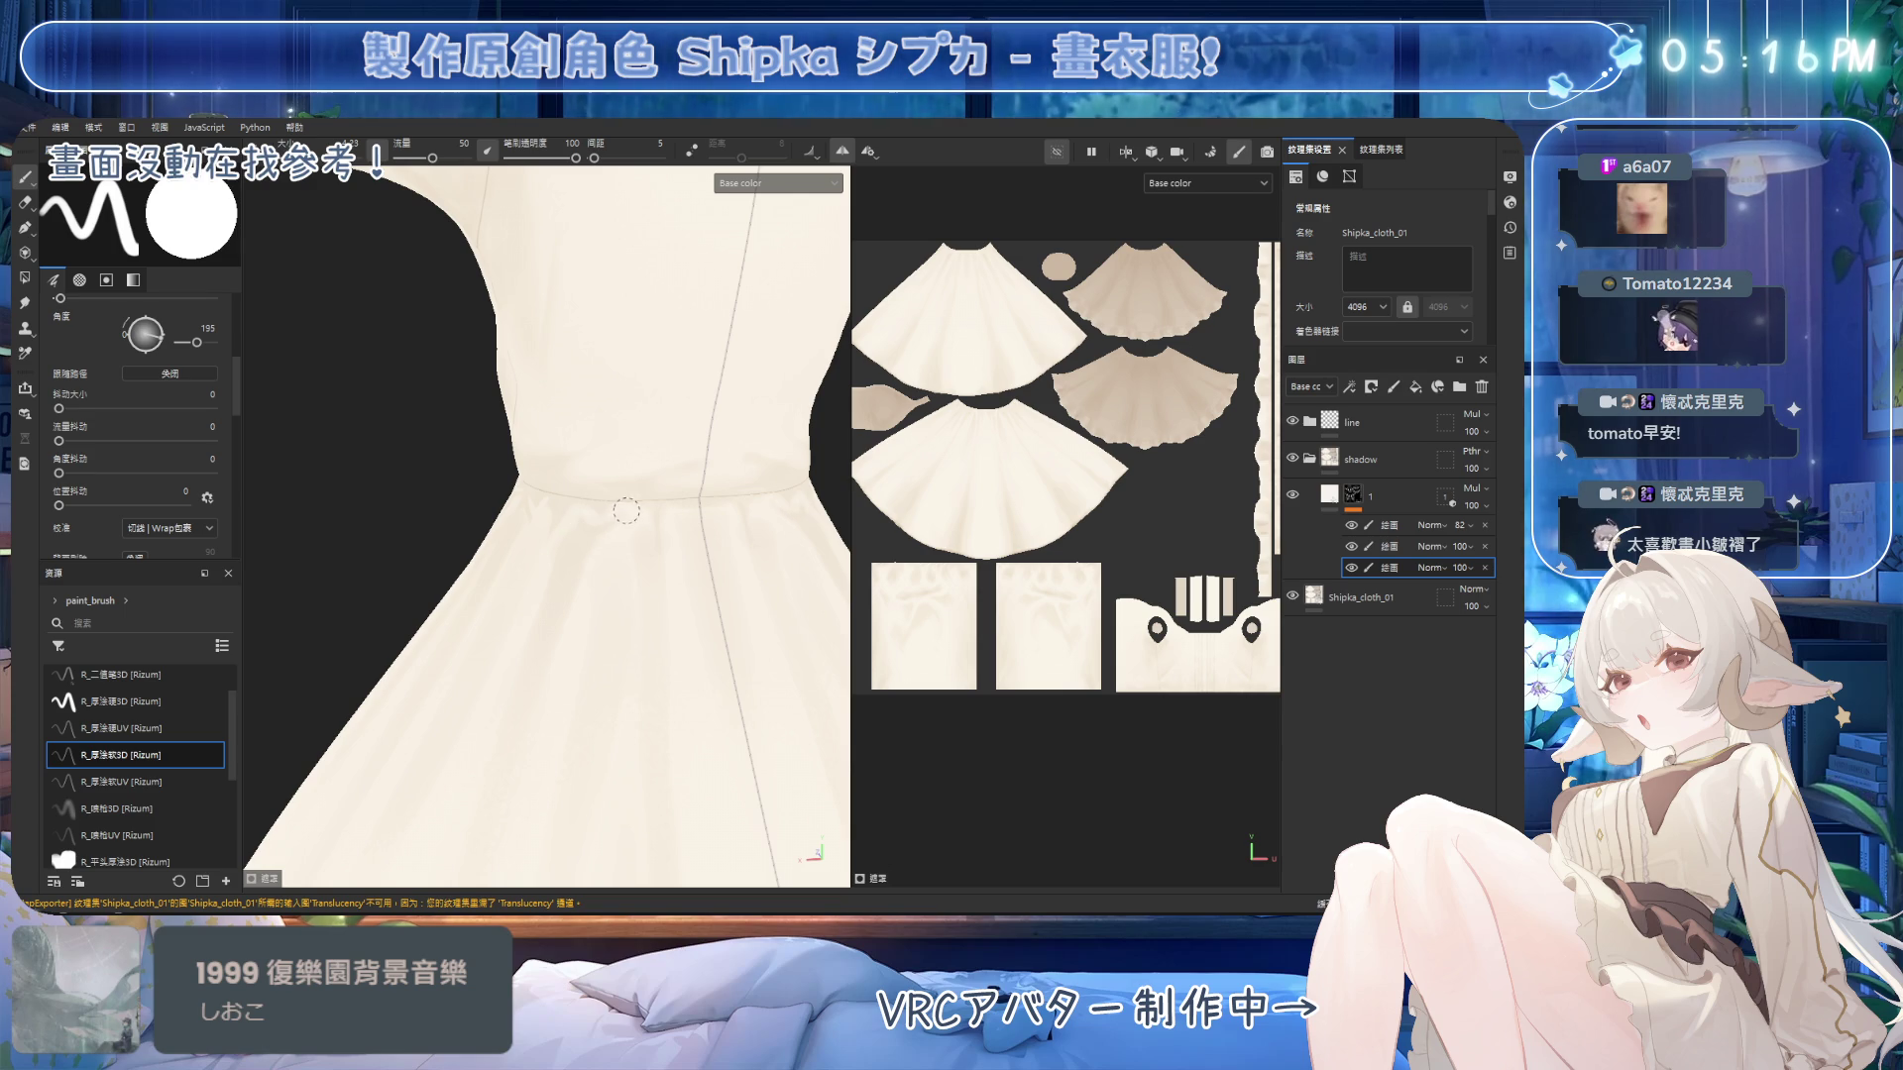
key(e)
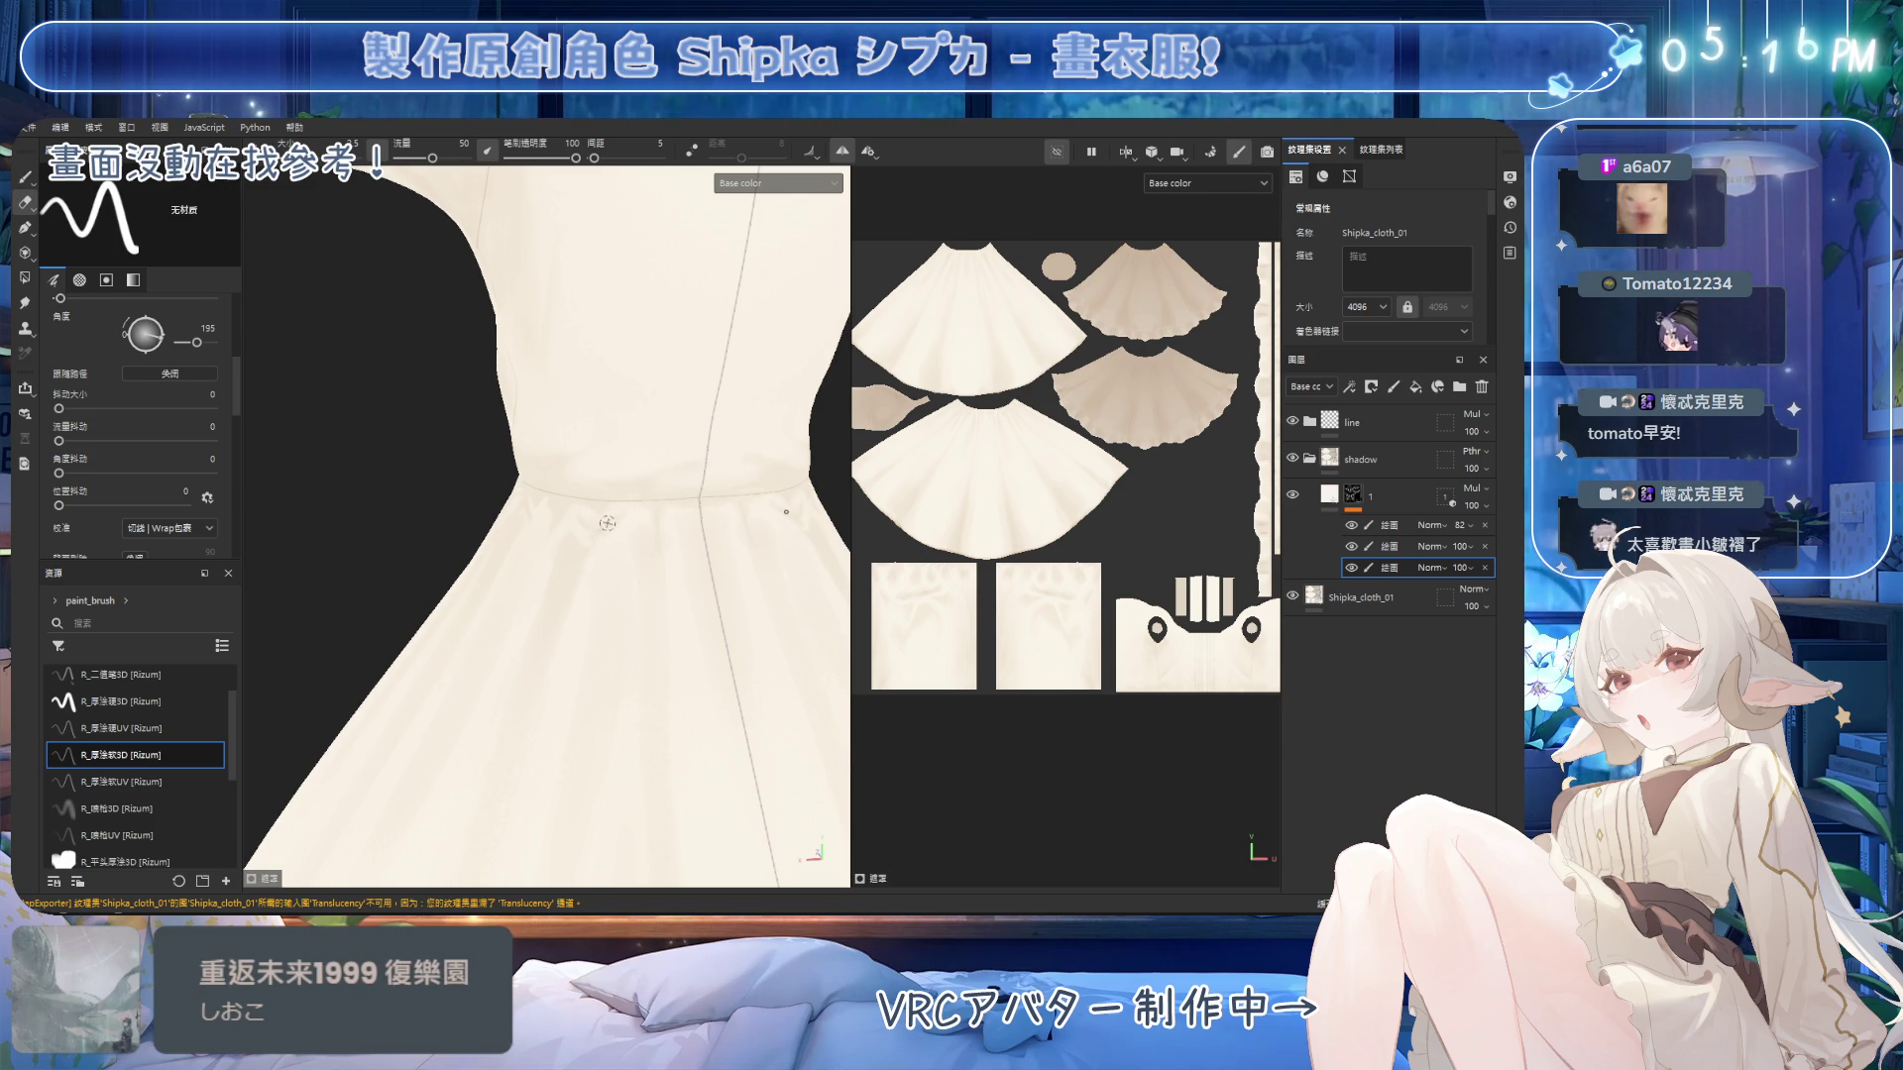
alt+drag(597, 529, 590, 505)
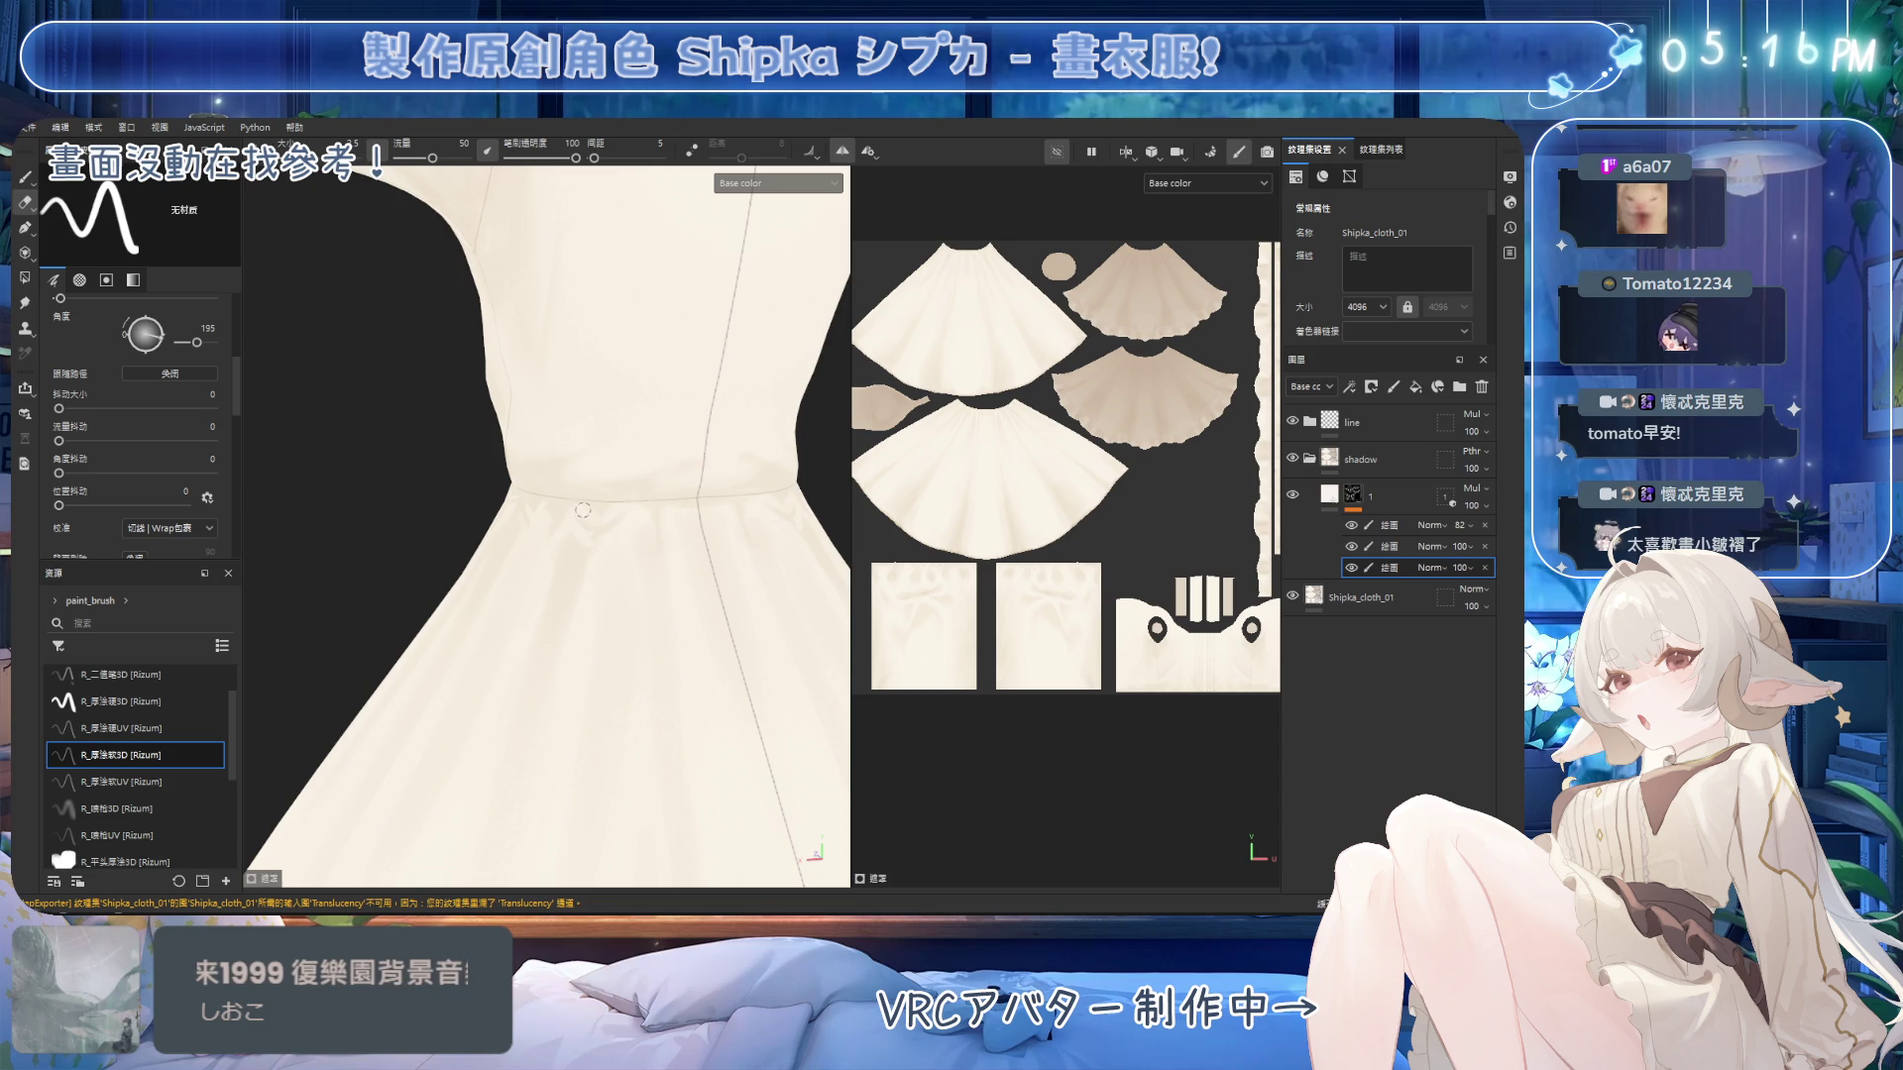
key(1)
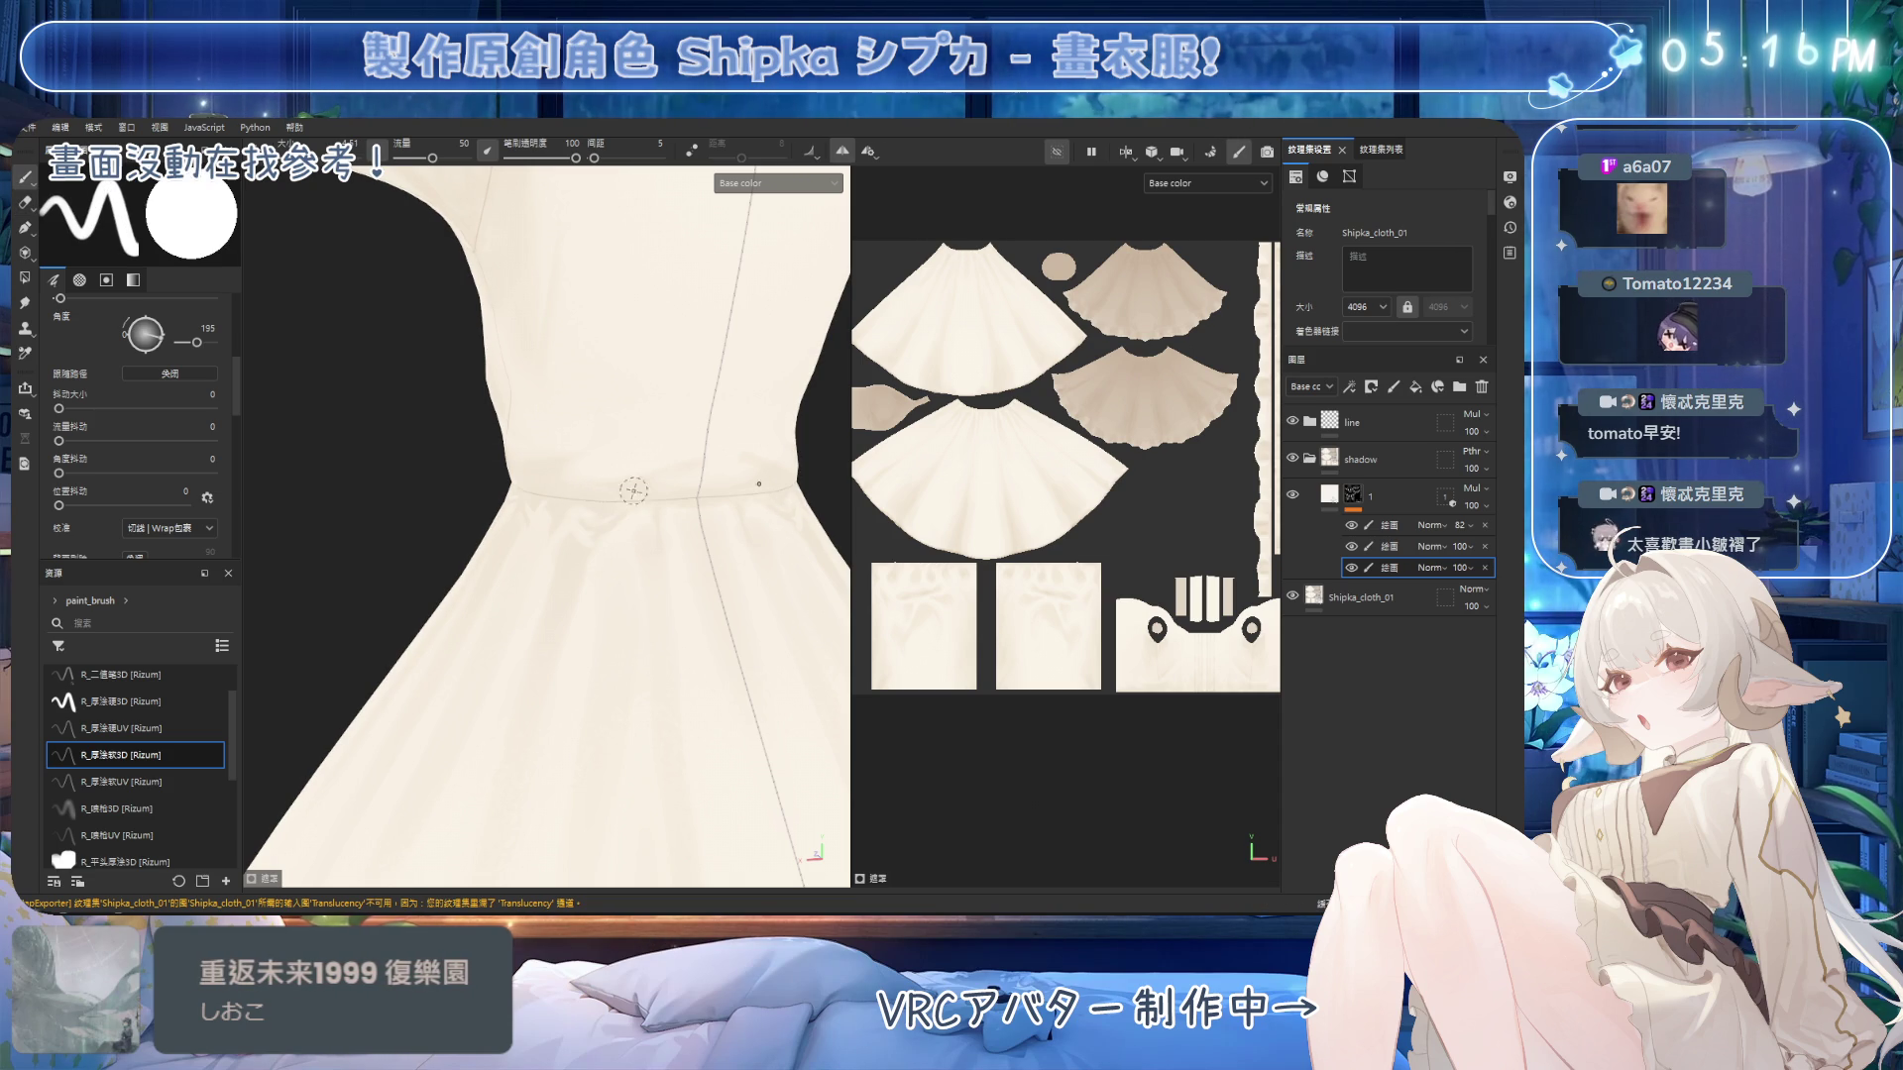
alt+drag(684, 434, 618, 479)
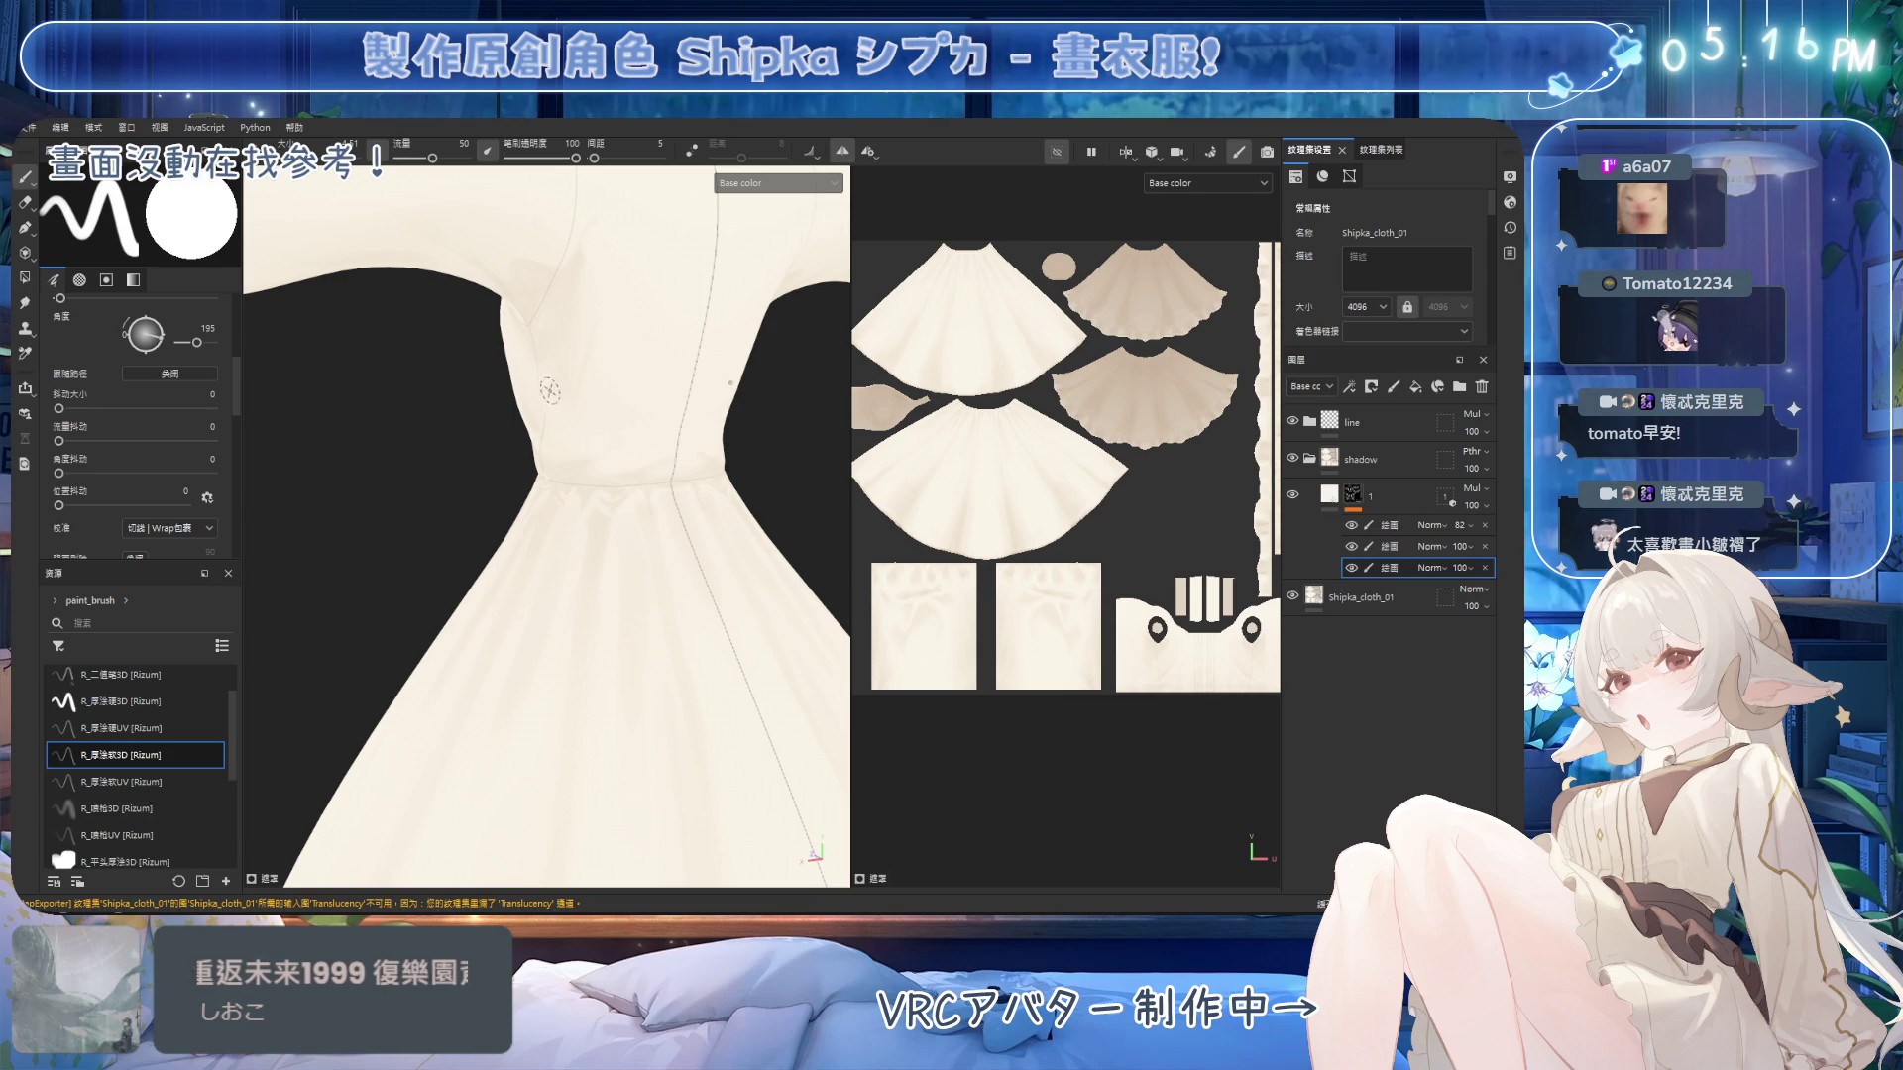
mouse_move(571, 377)
alt+mouse_down()
mouse_move(594, 555)
mouse_move(630, 601)
mouse_move(582, 547)
alt+mouse_up()
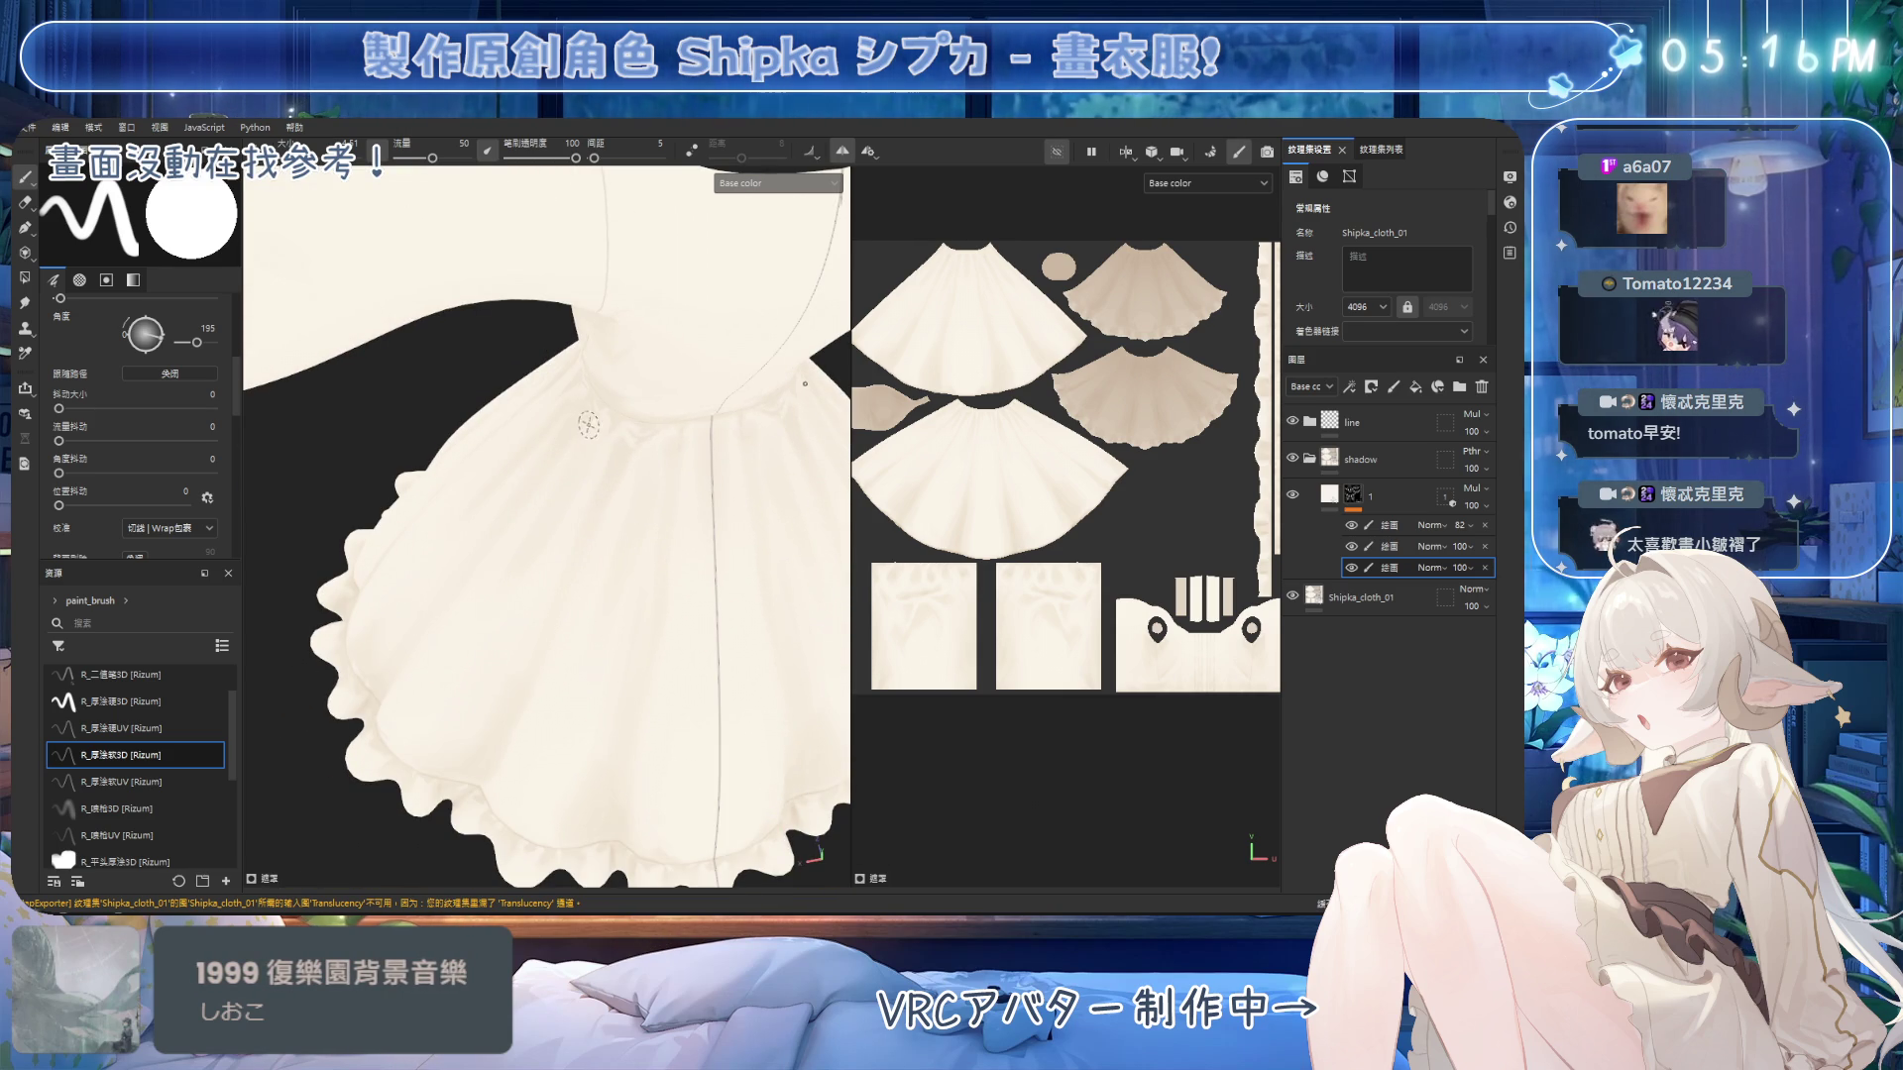
Clean up skirt shadows with an enlarged eraser, then shrink the brush for finer erasing.
key(e)
key(bracketright)
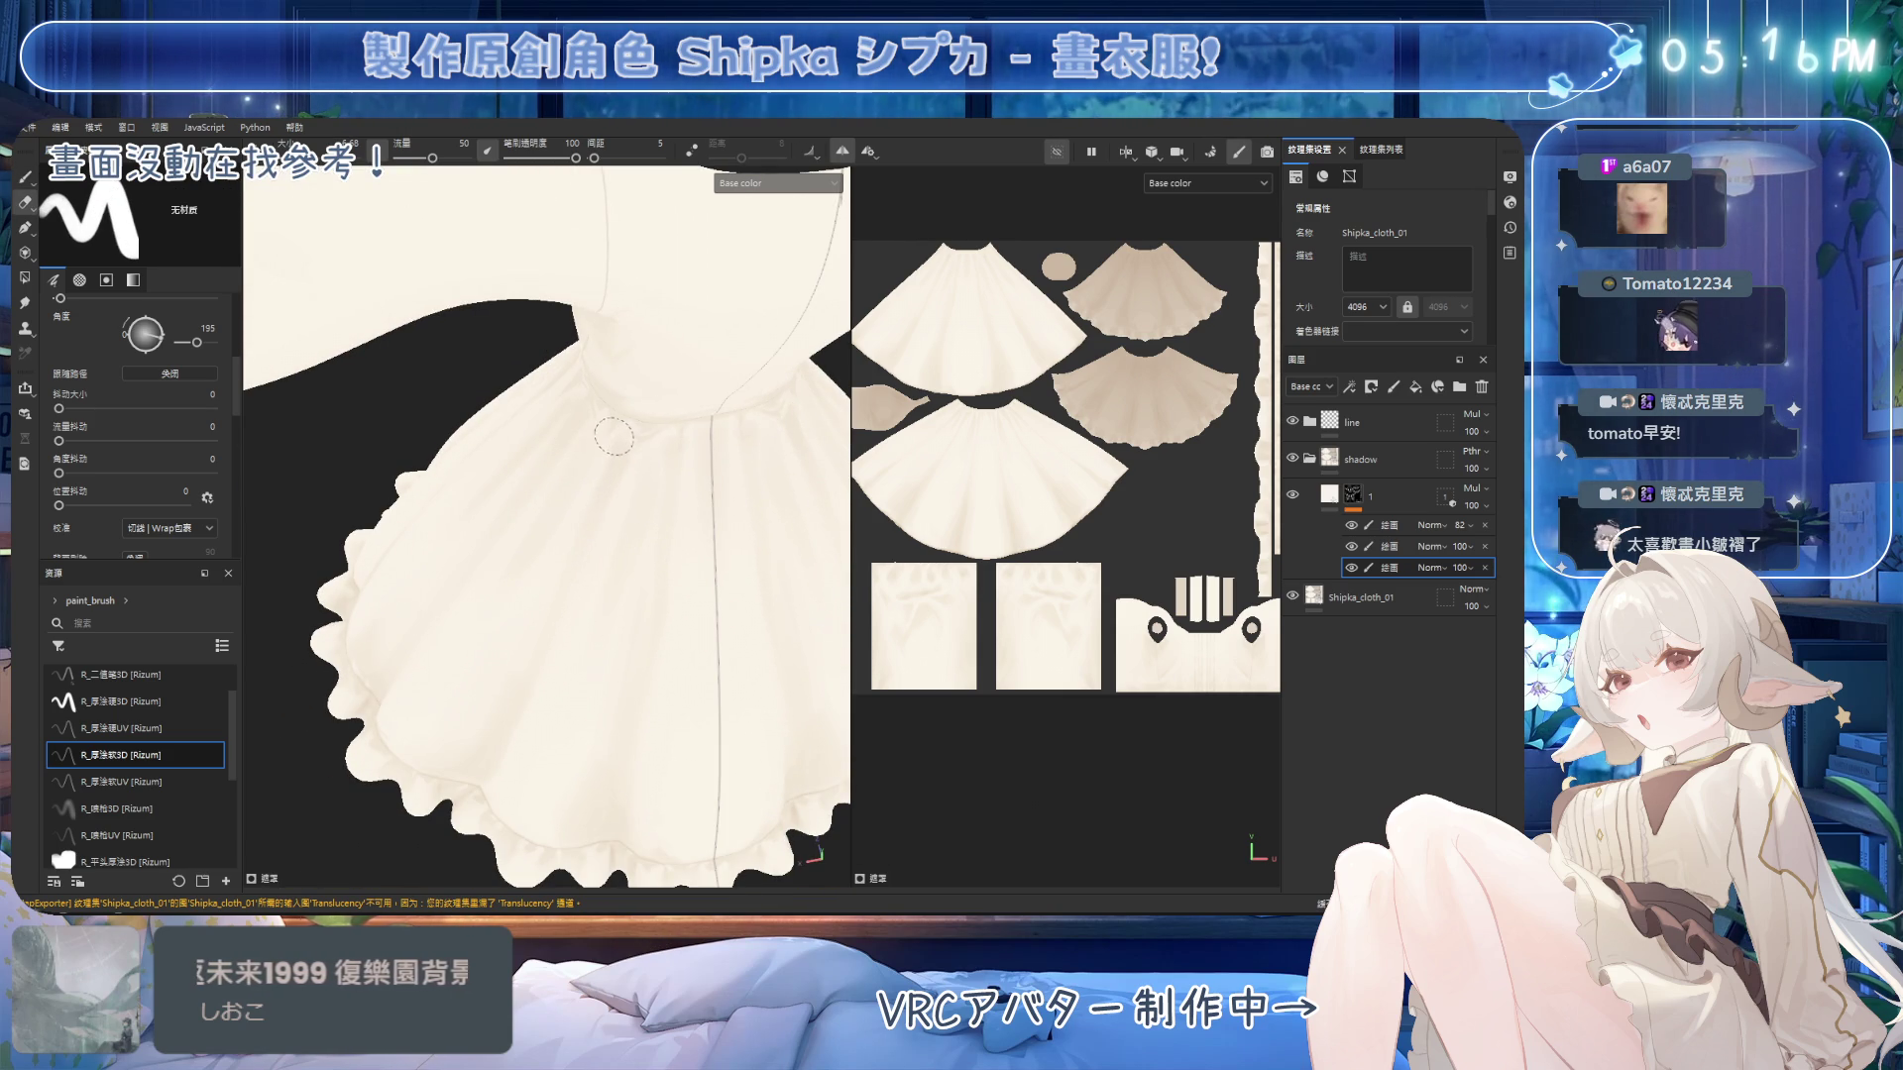
key(bracketright)
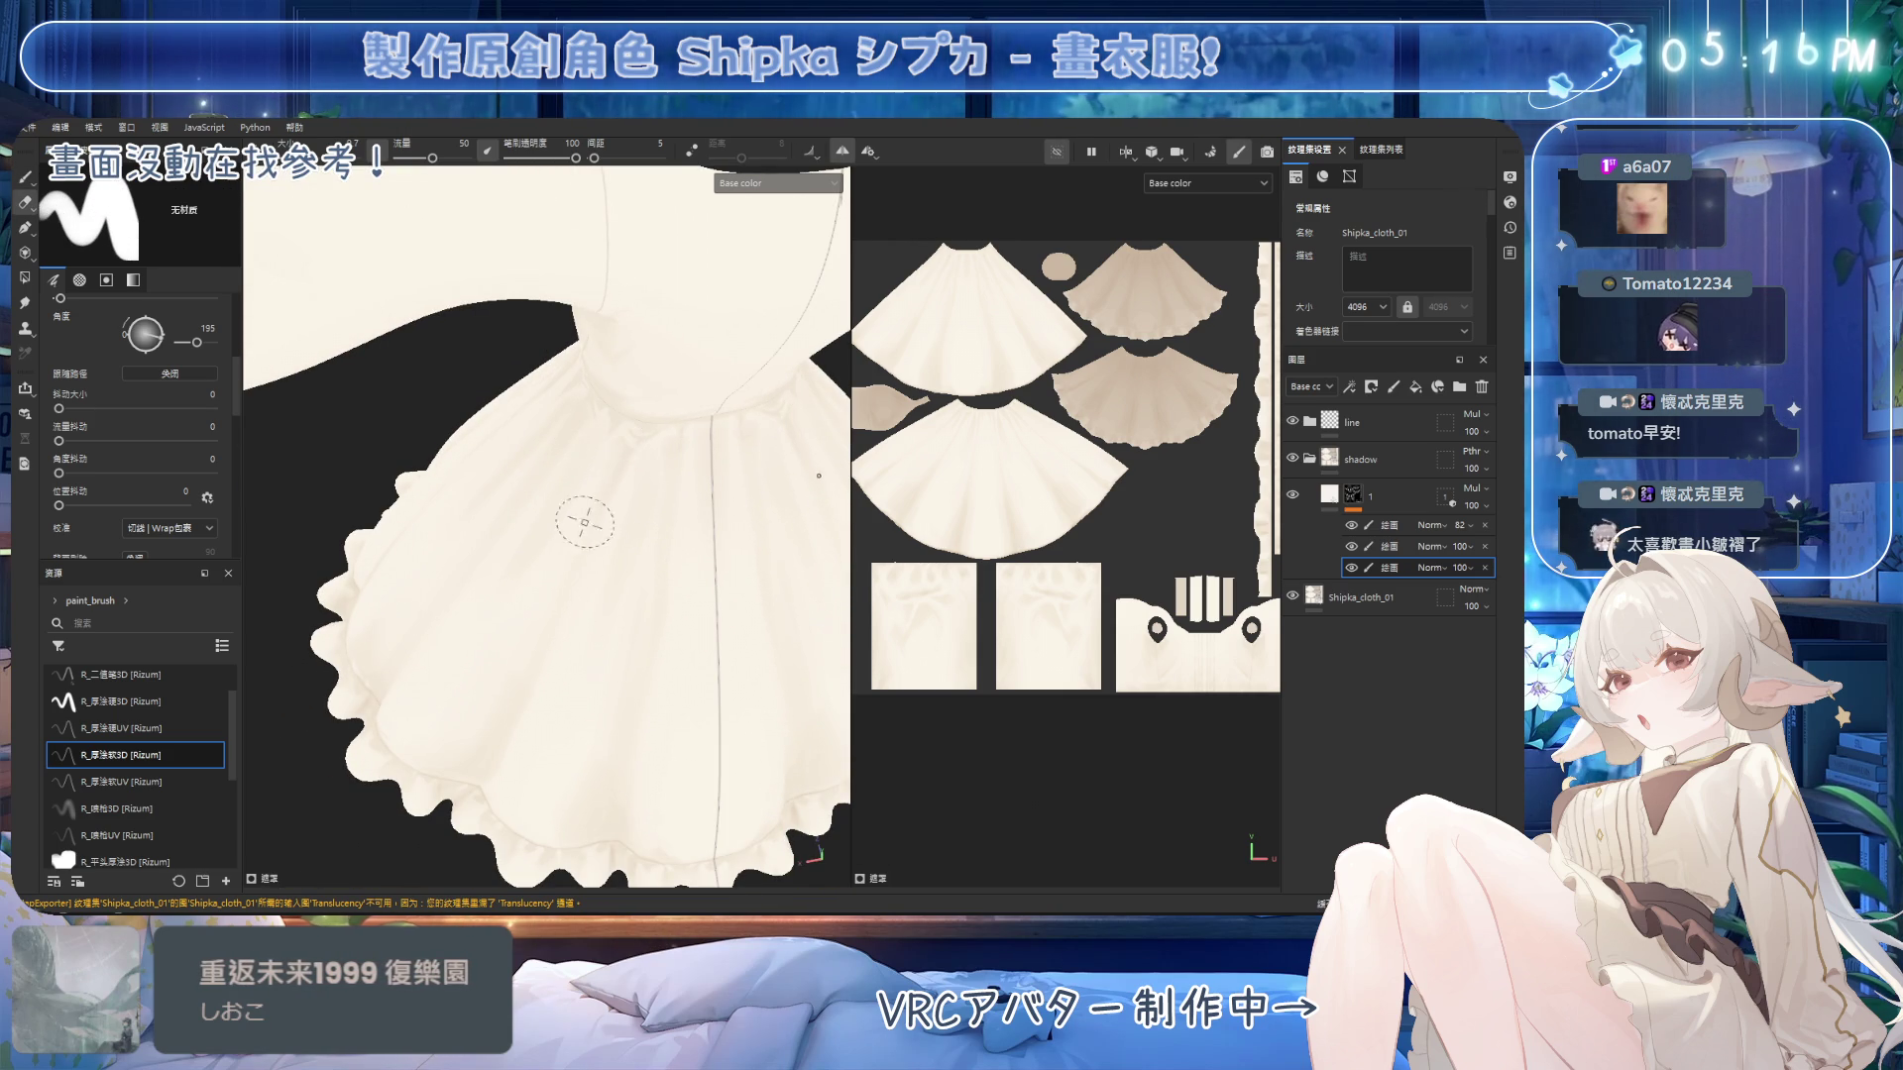
key(b)
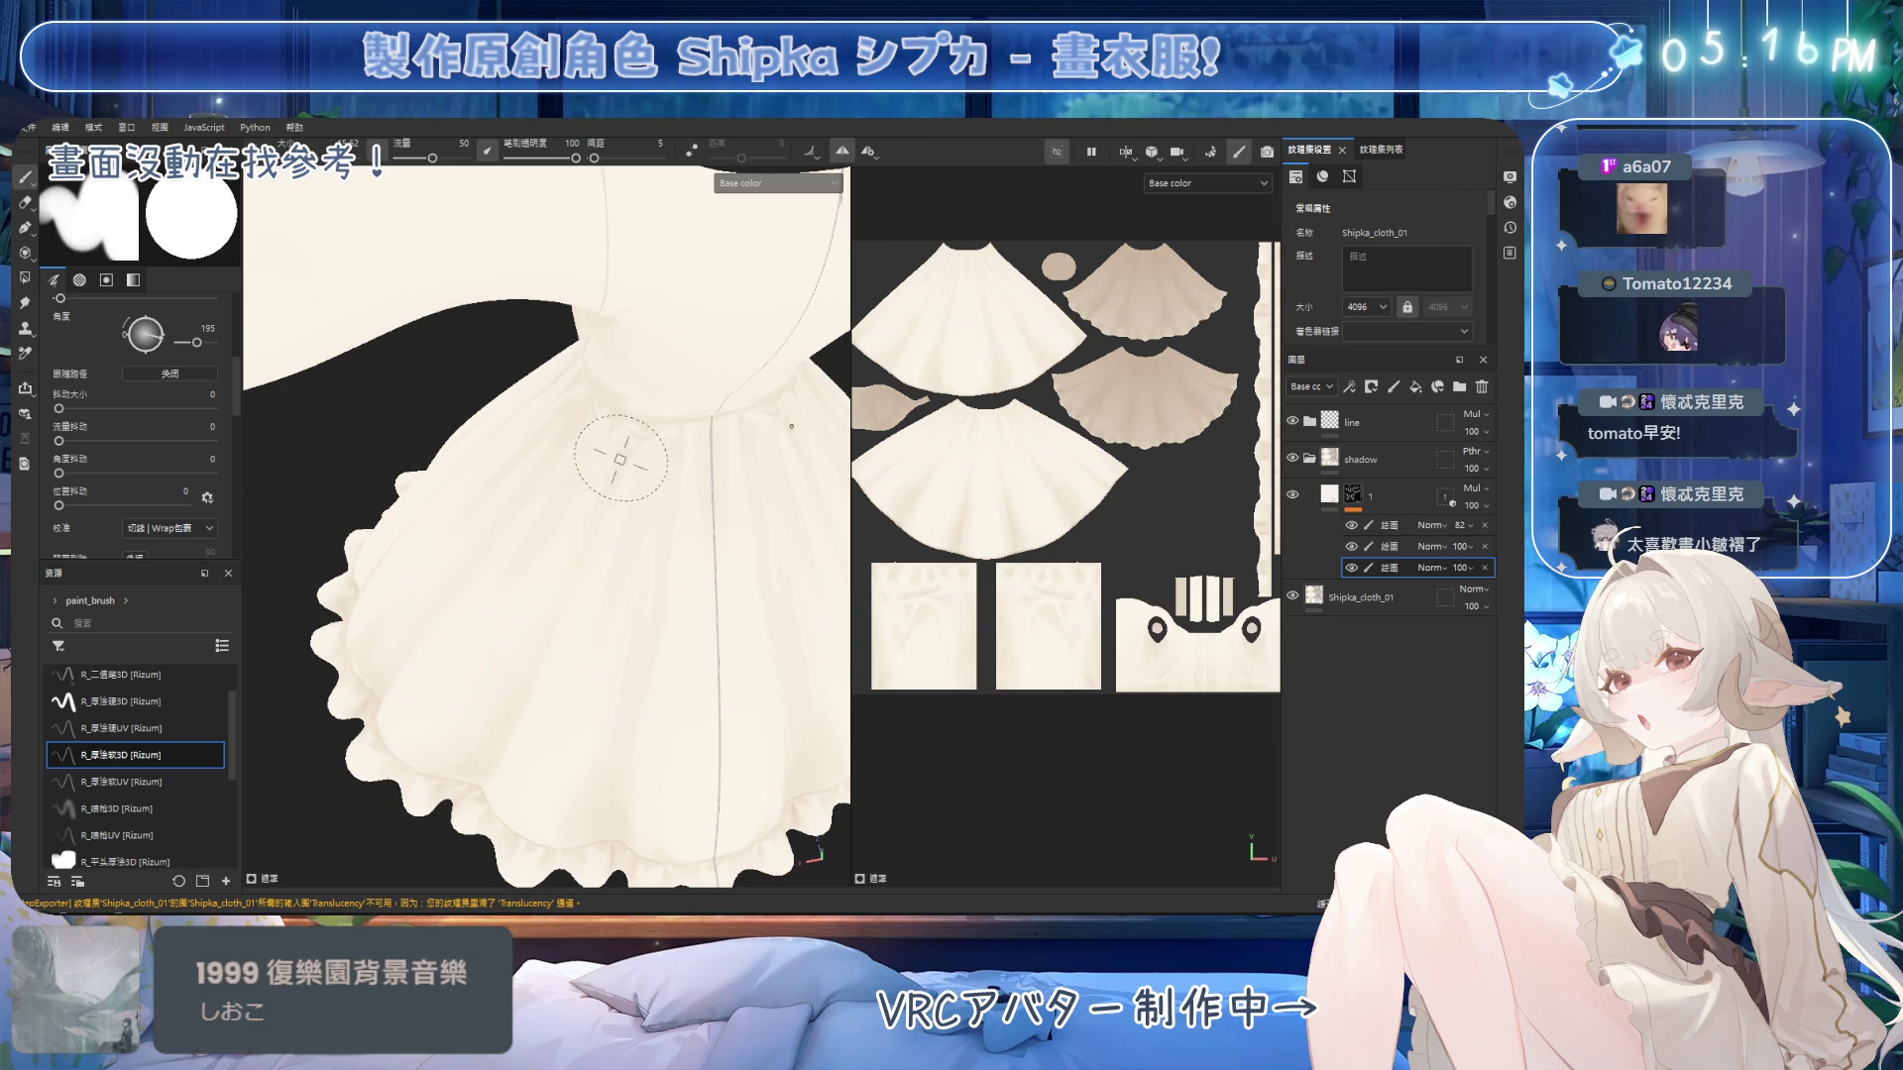
alt+drag(525, 659, 597, 593)
key(e)
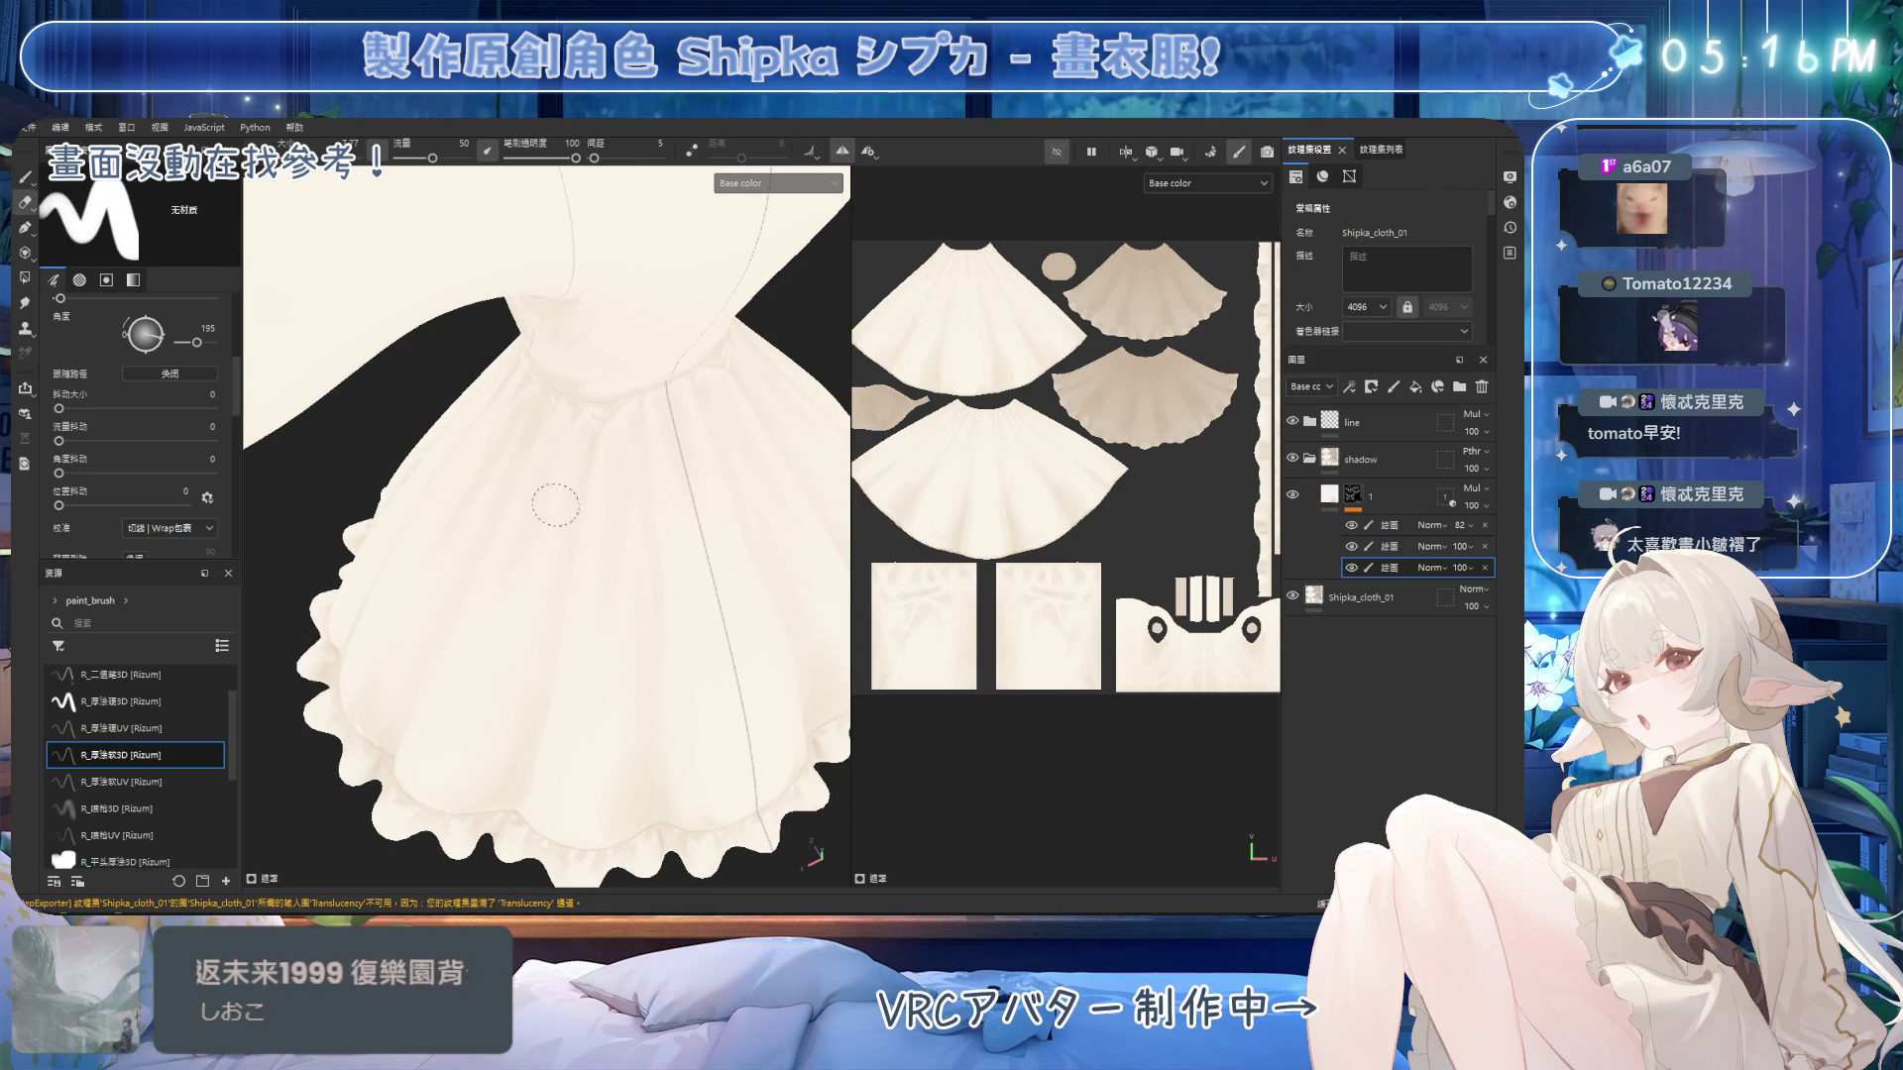
key(bracketleft)
key(bracketleft)
key(bracketleft)
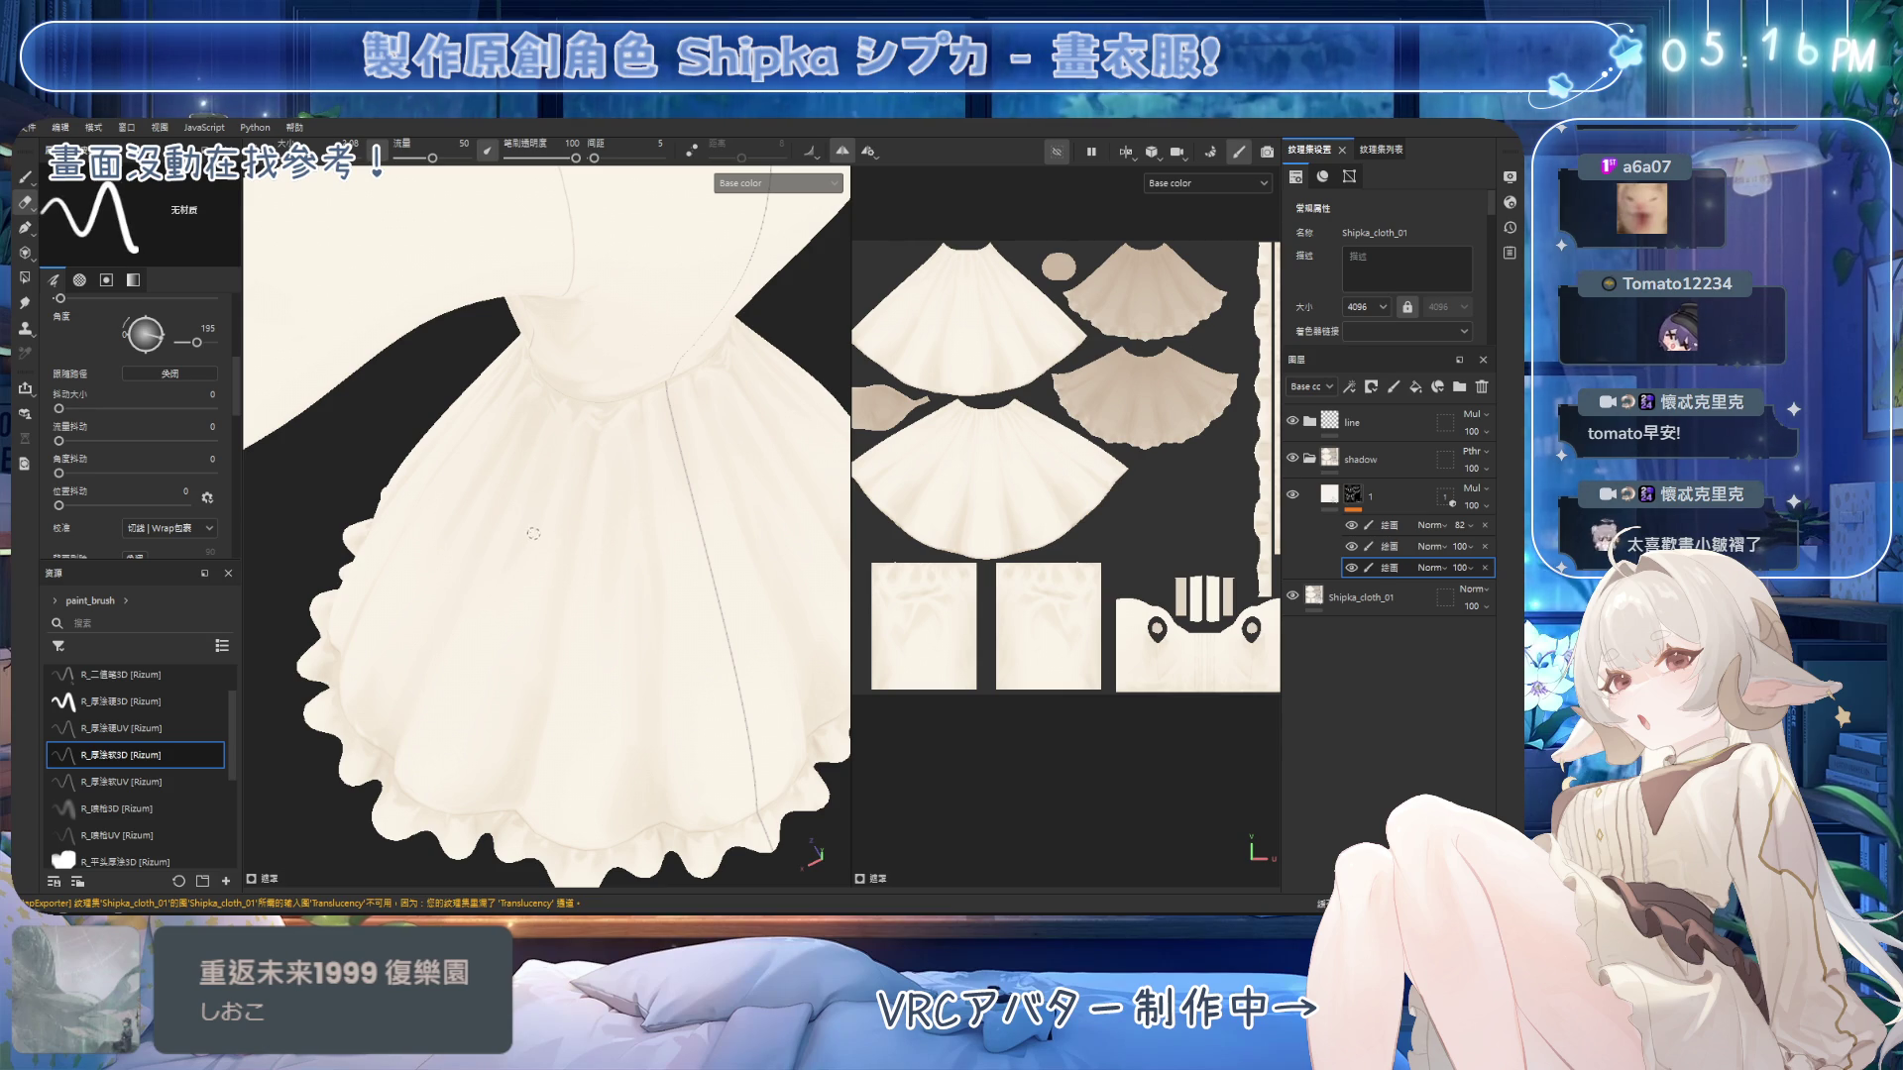
Touch up the gathered shading along the waistband's lower edge, alternating brush and eraser.
alt+drag(543, 559, 593, 488)
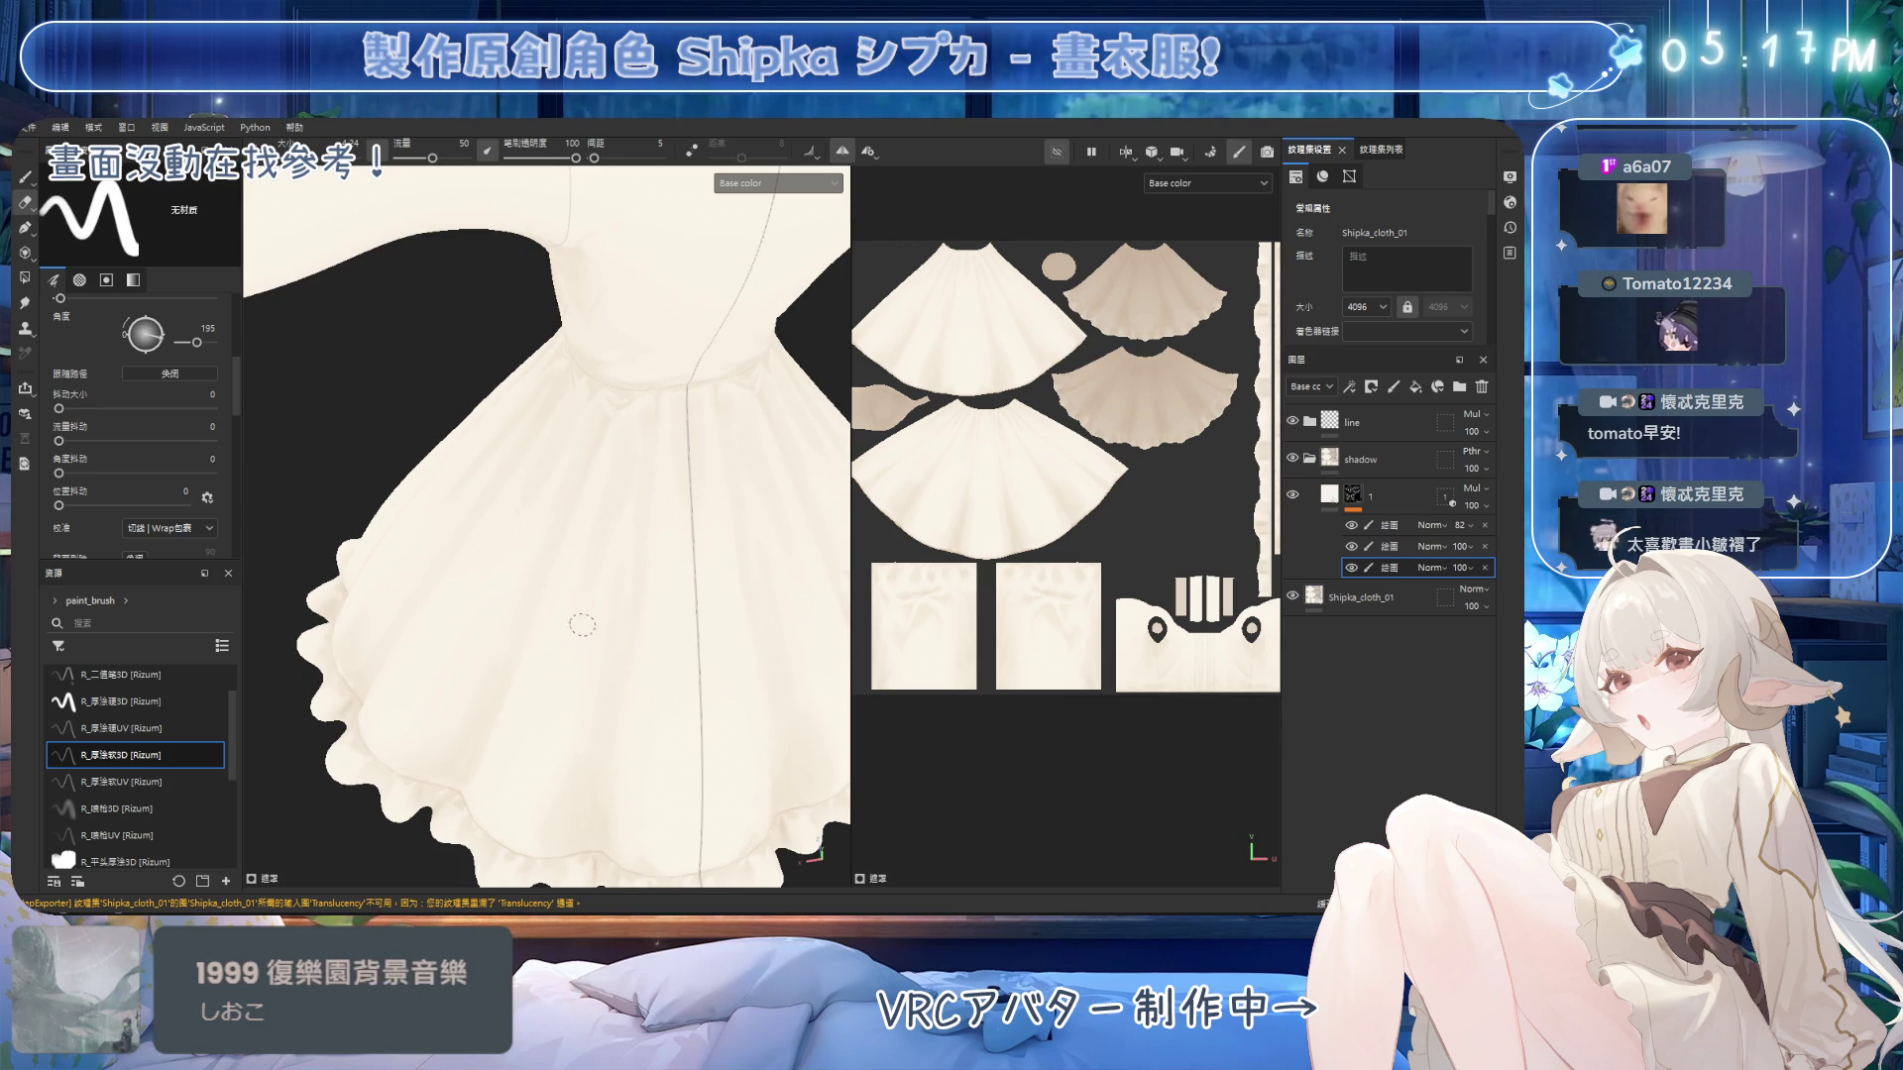
mouse_move(652, 500)
alt+mouse_down()
mouse_move(663, 407)
mouse_move(605, 448)
mouse_move(534, 394)
alt+mouse_up()
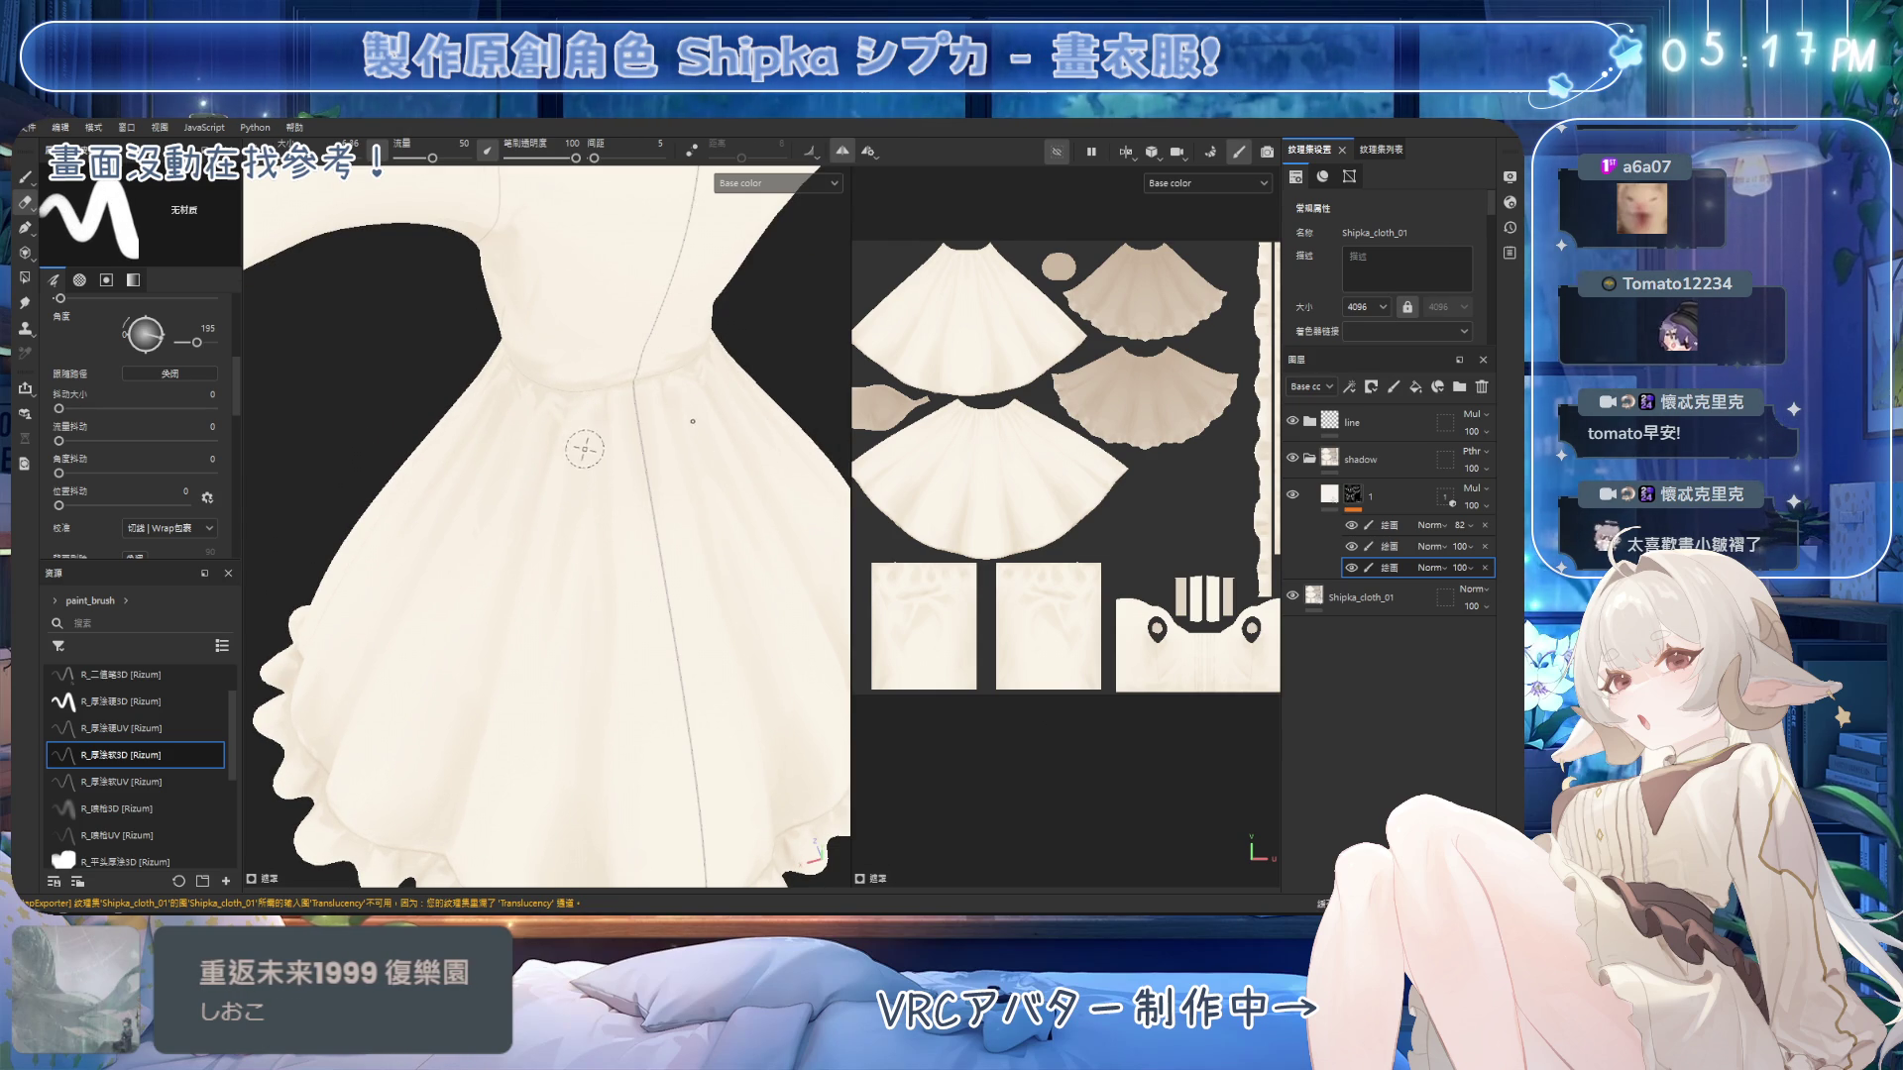
key(b)
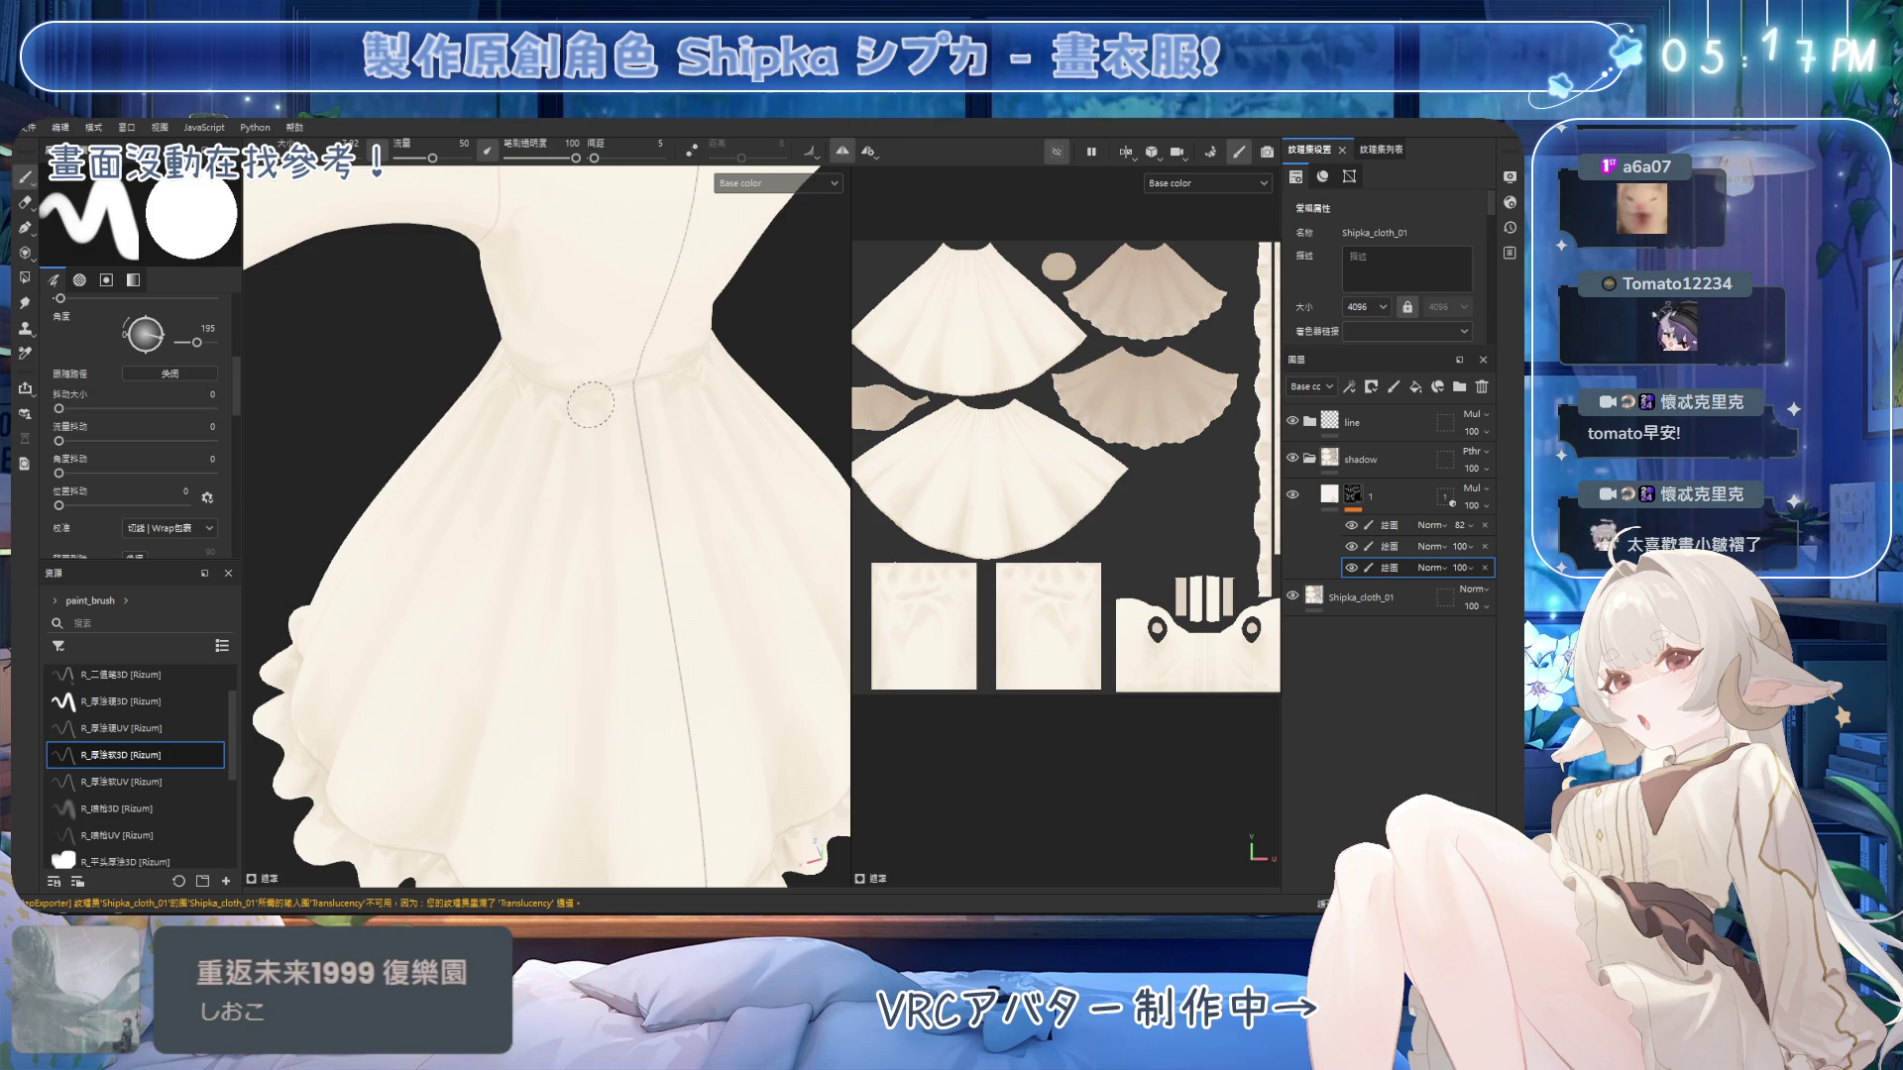
alt+drag(607, 396, 609, 389)
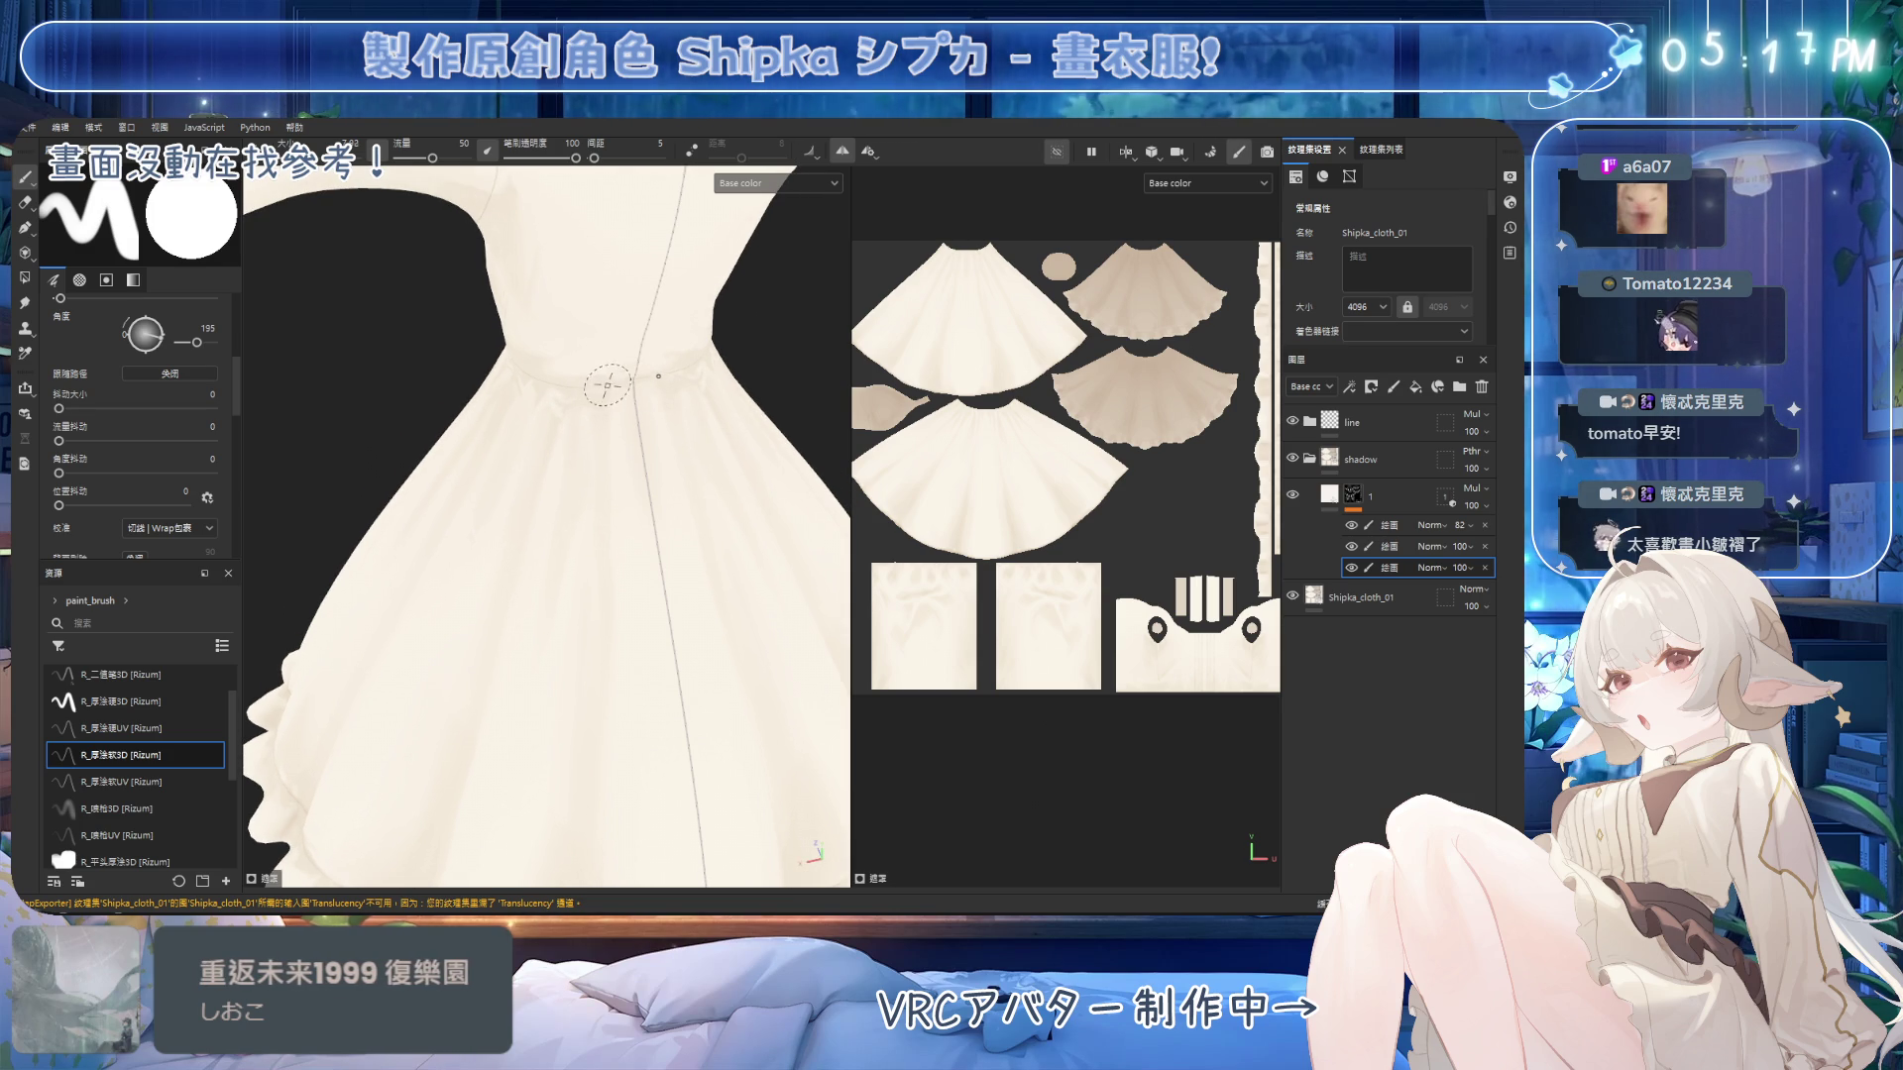
key(e)
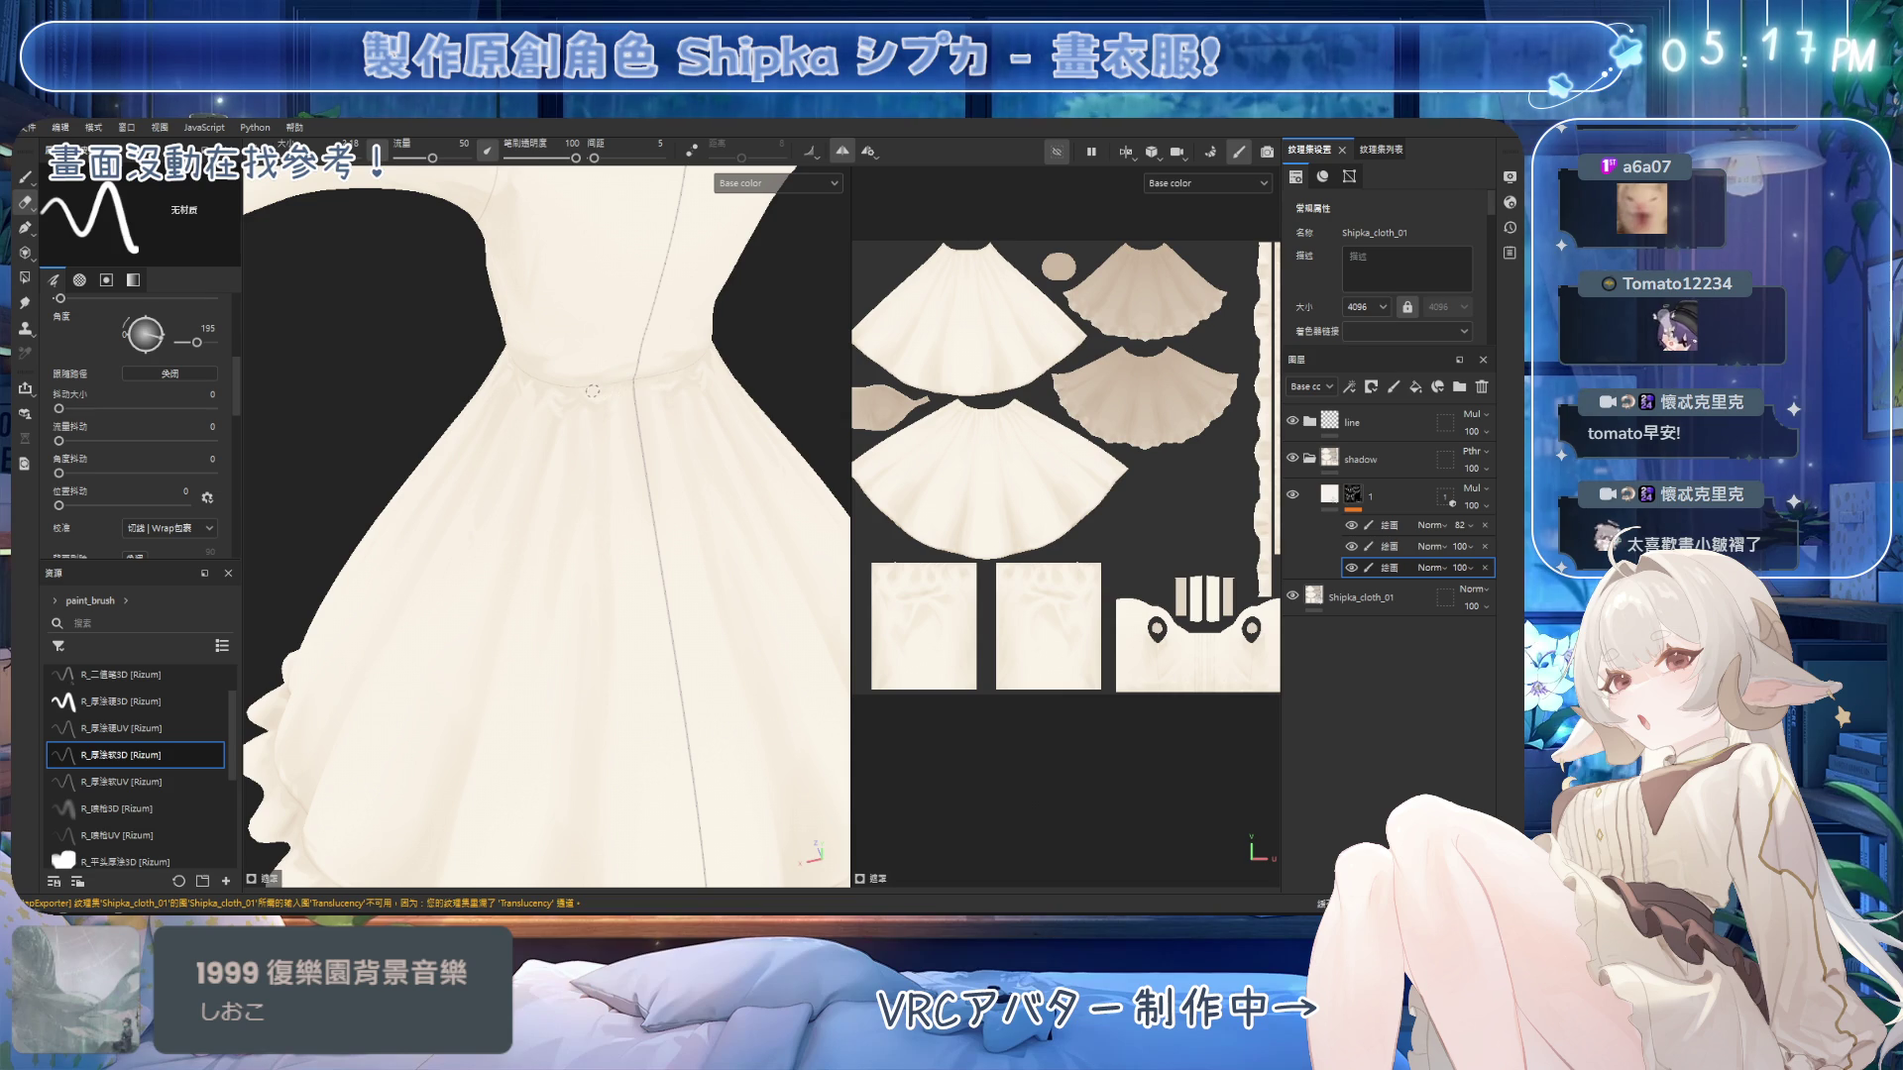
key(b)
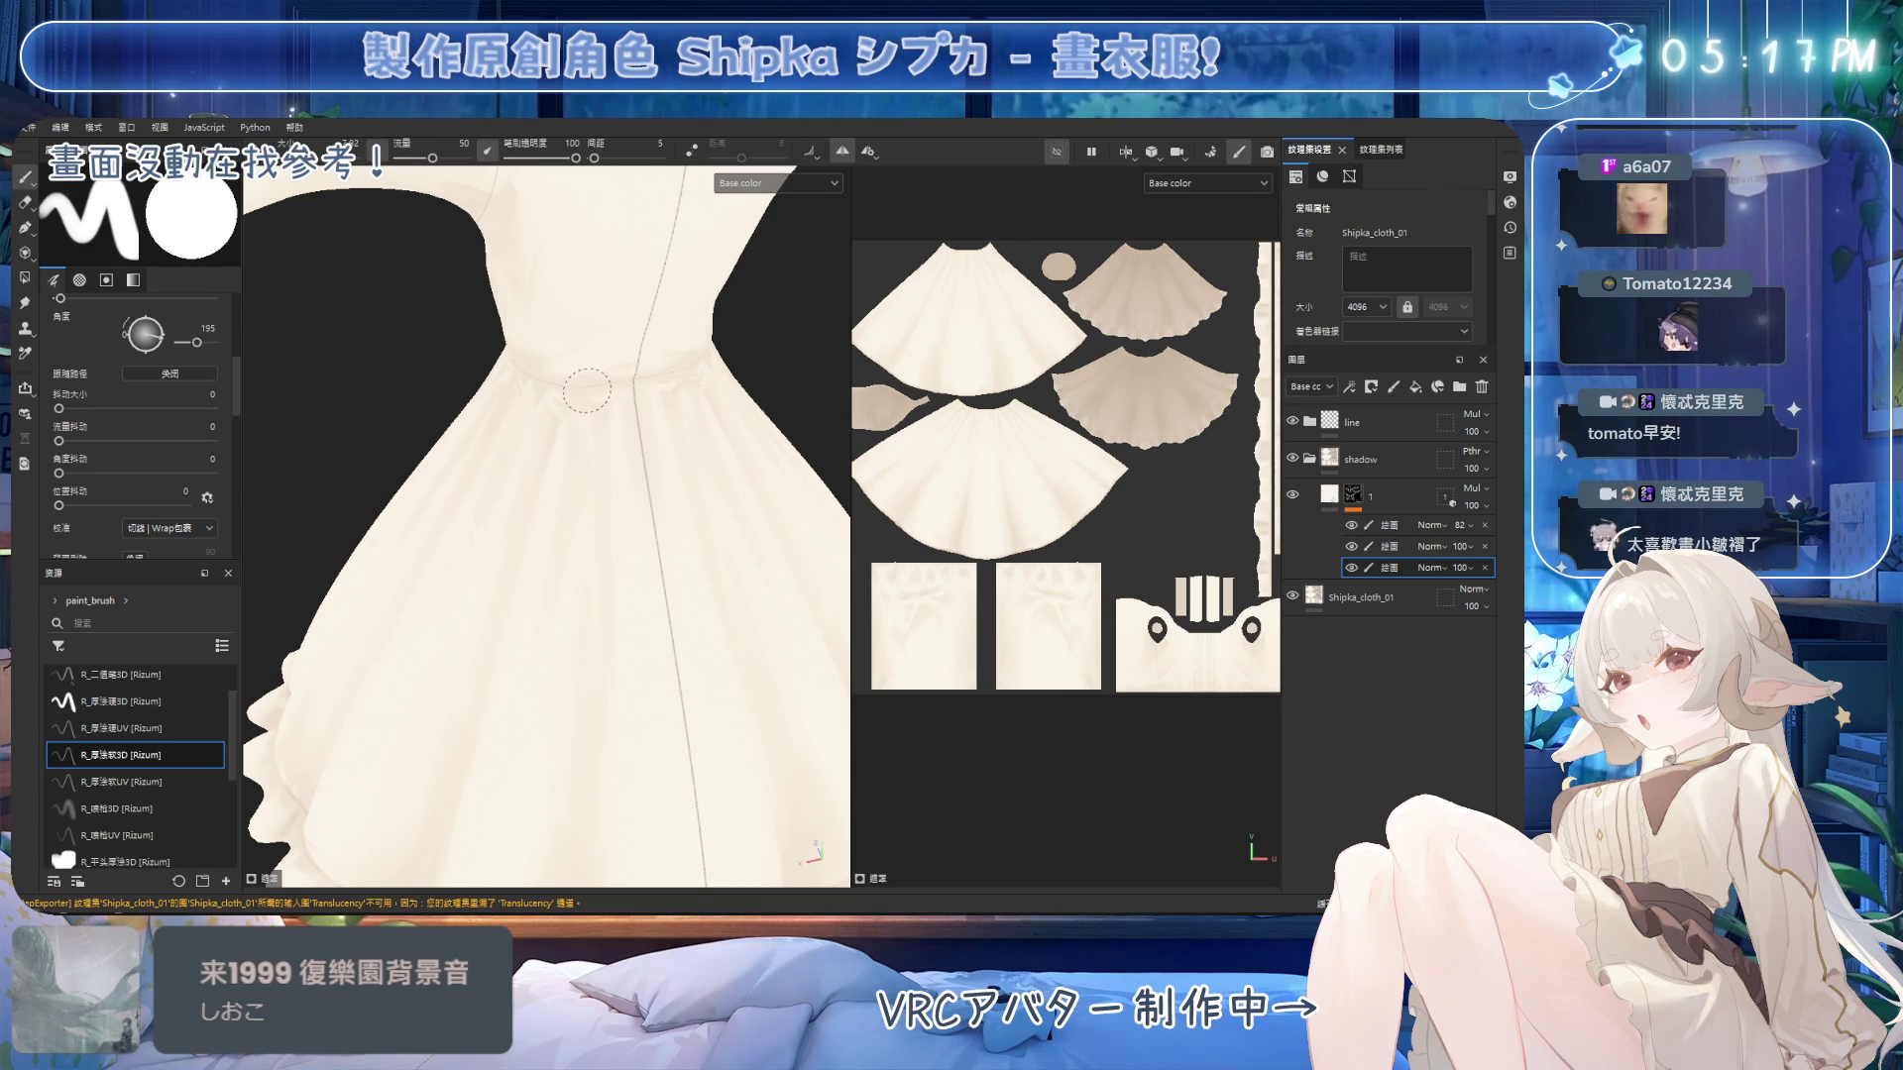
key(e)
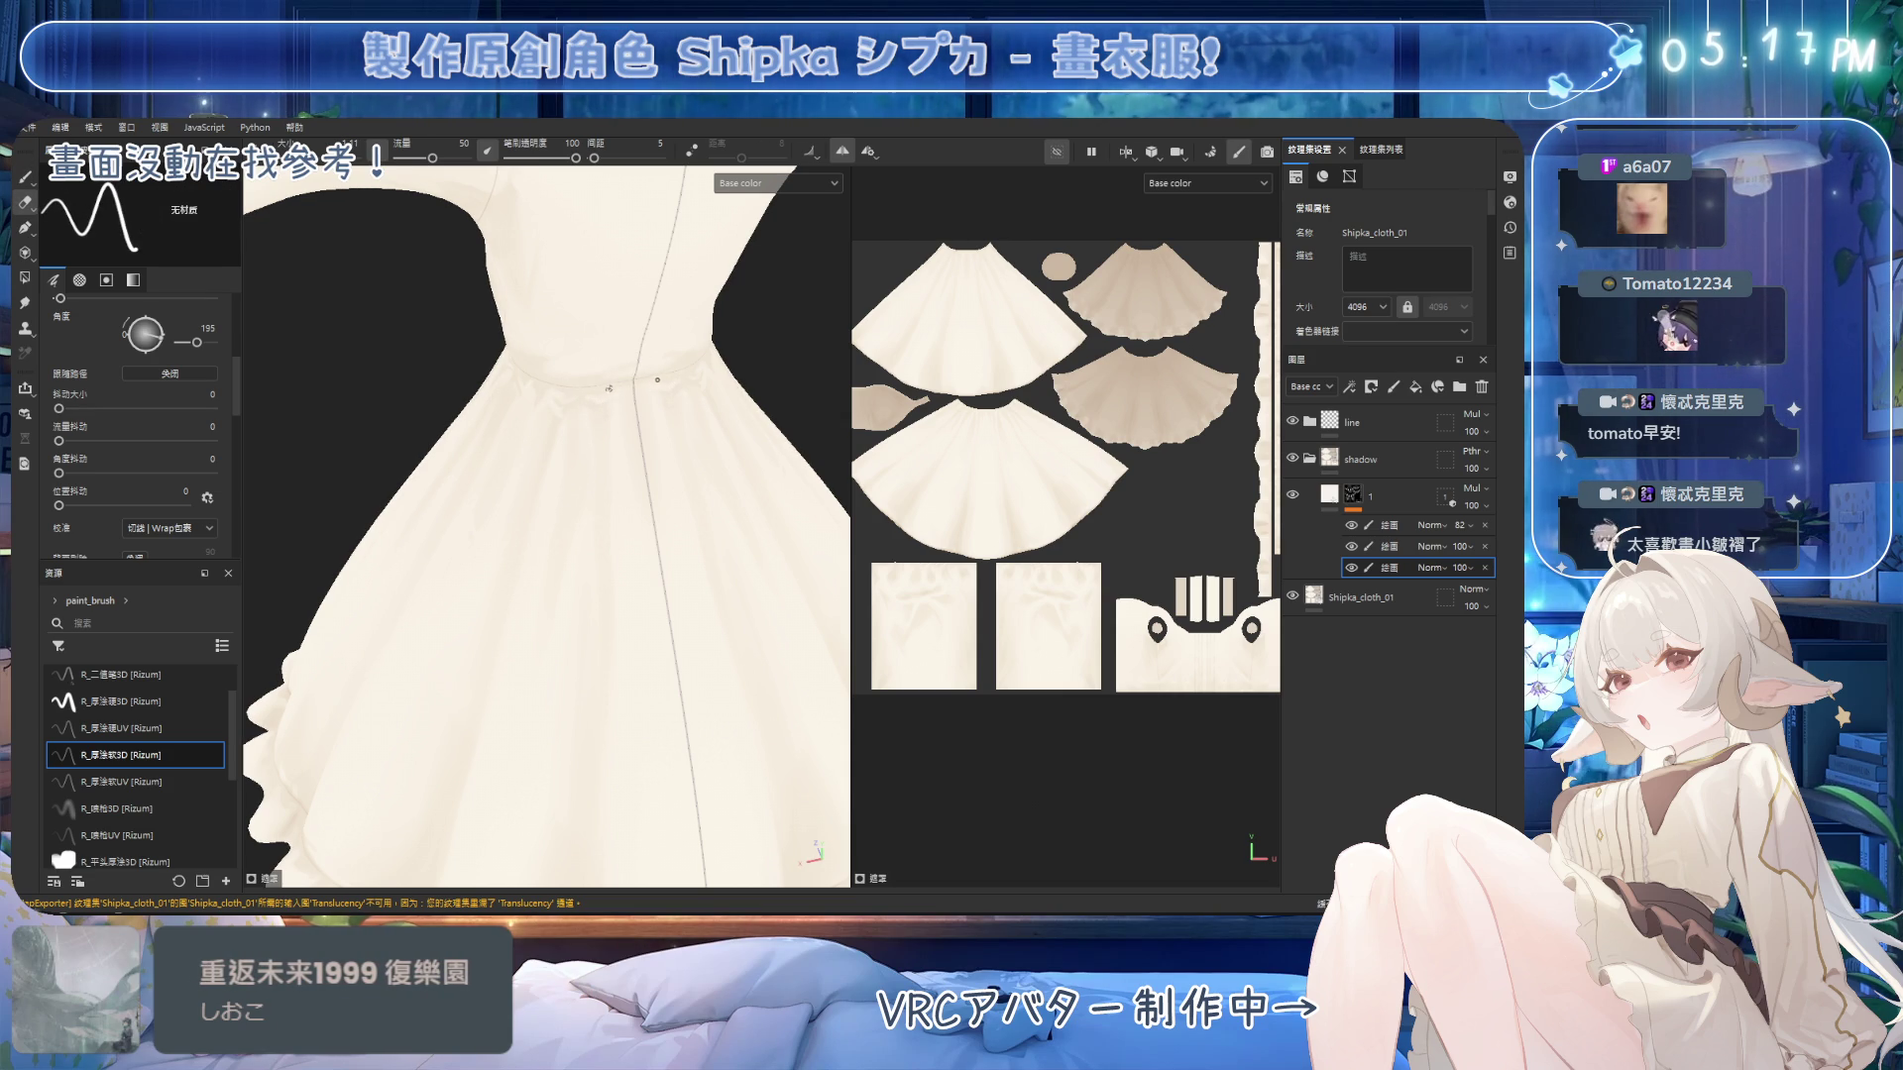
alt+drag(697, 365, 803, 198)
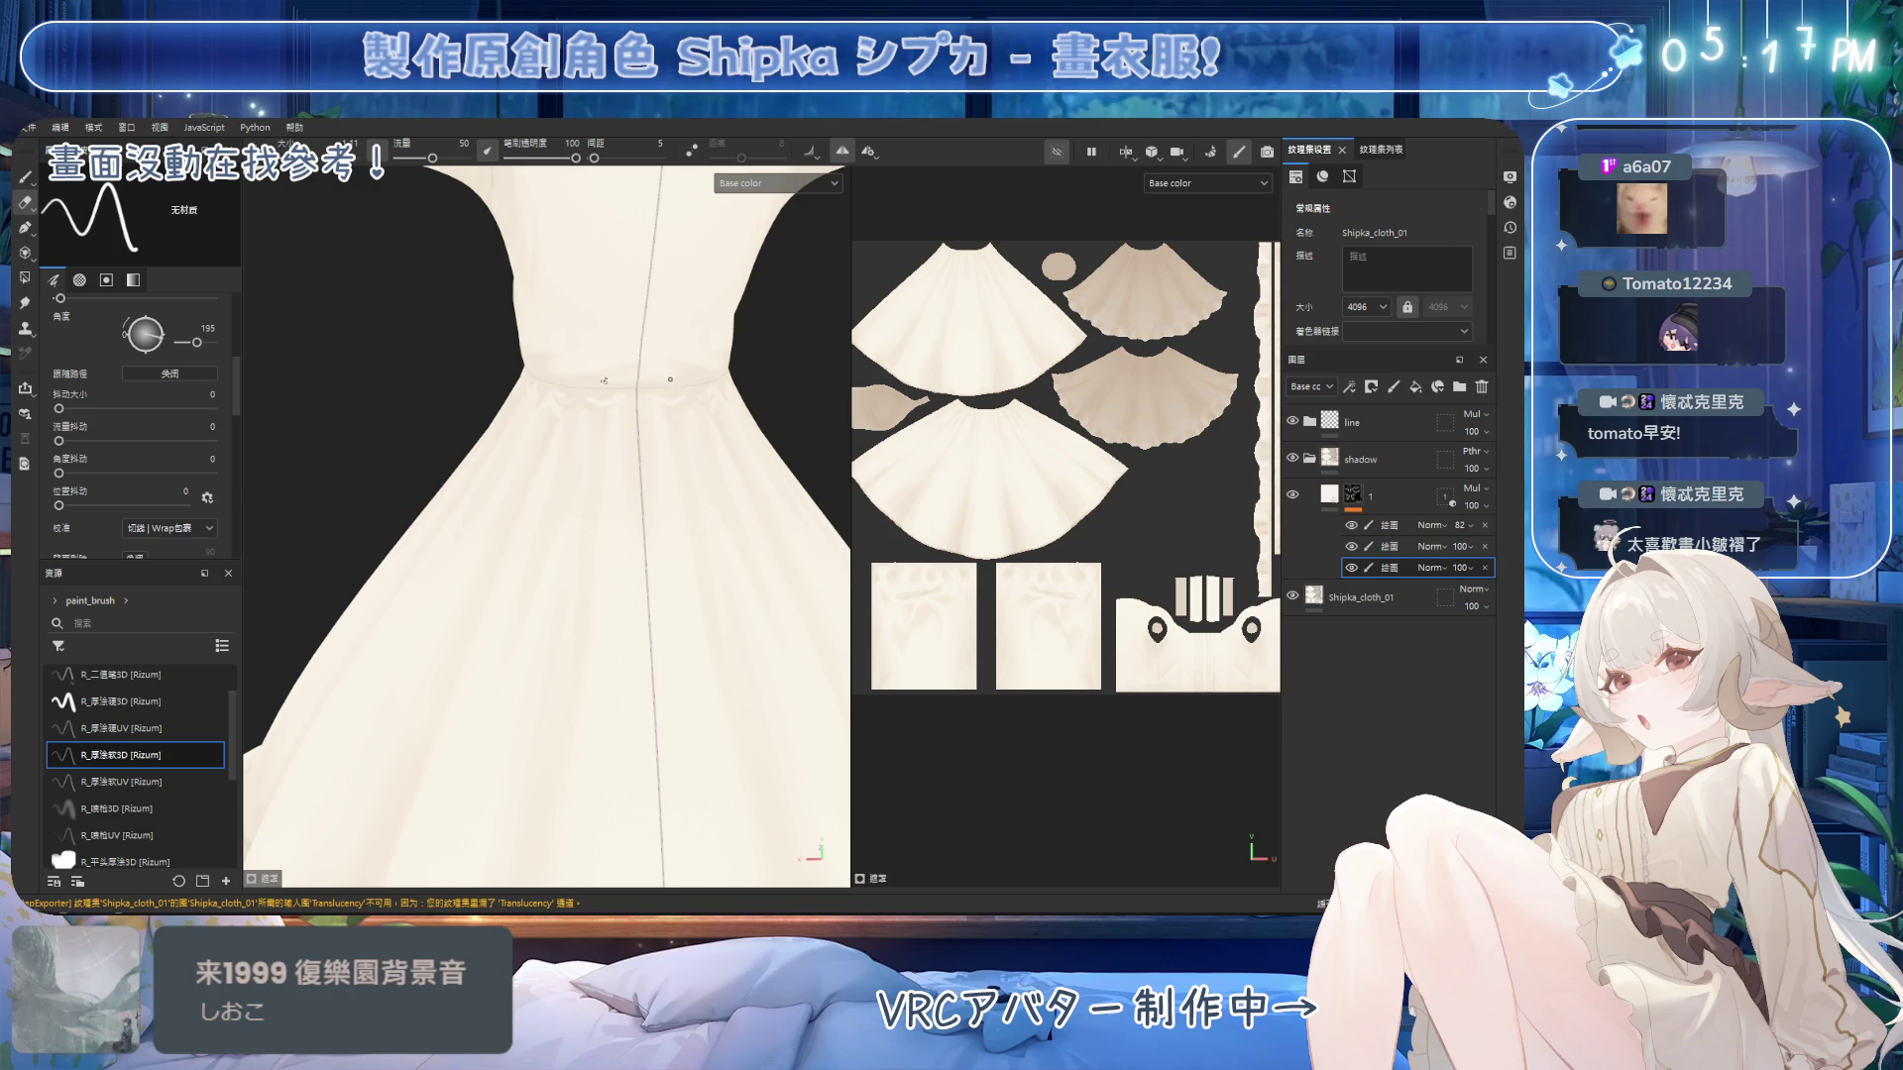
Alternately paint and erase shadows around the waist gathers and upper skirt from a front view.
key(b)
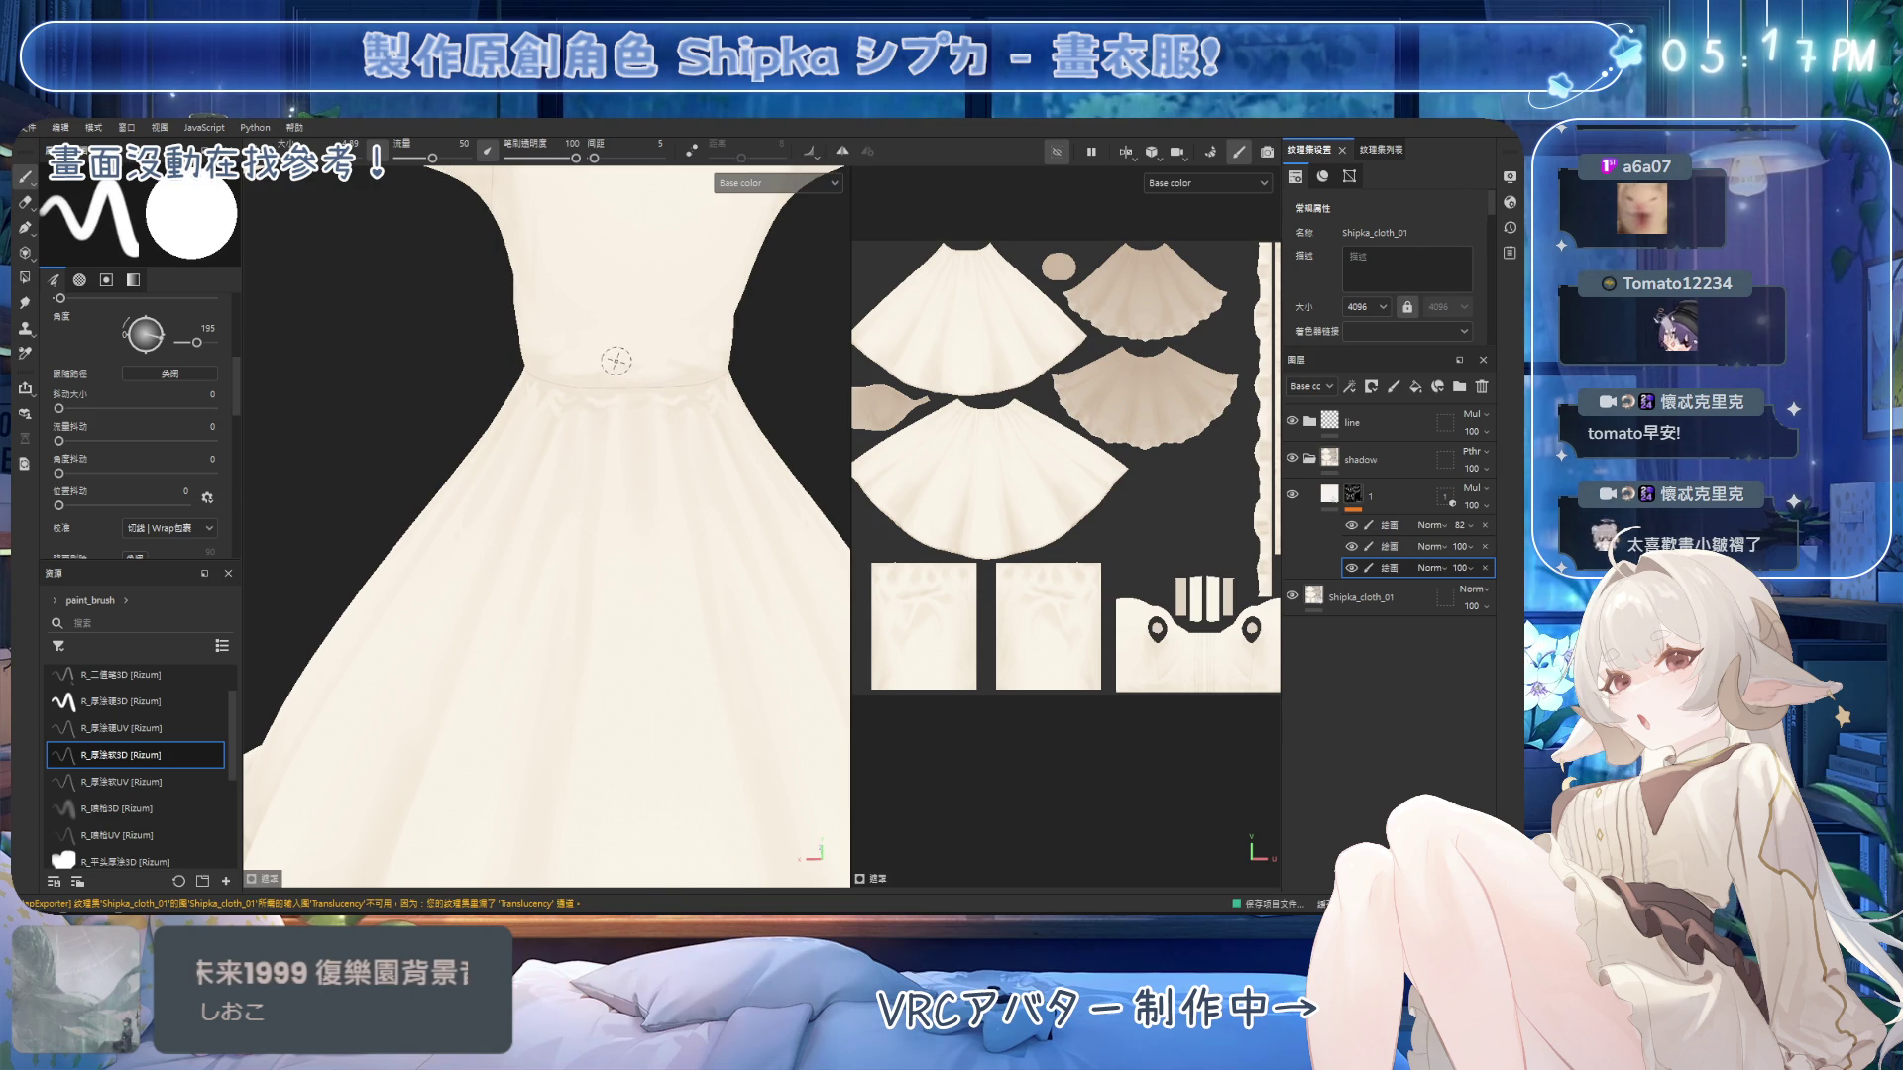
mouse_move(527, 375)
alt+mouse_down()
mouse_move(550, 386)
mouse_move(619, 349)
mouse_move(582, 417)
alt+mouse_up()
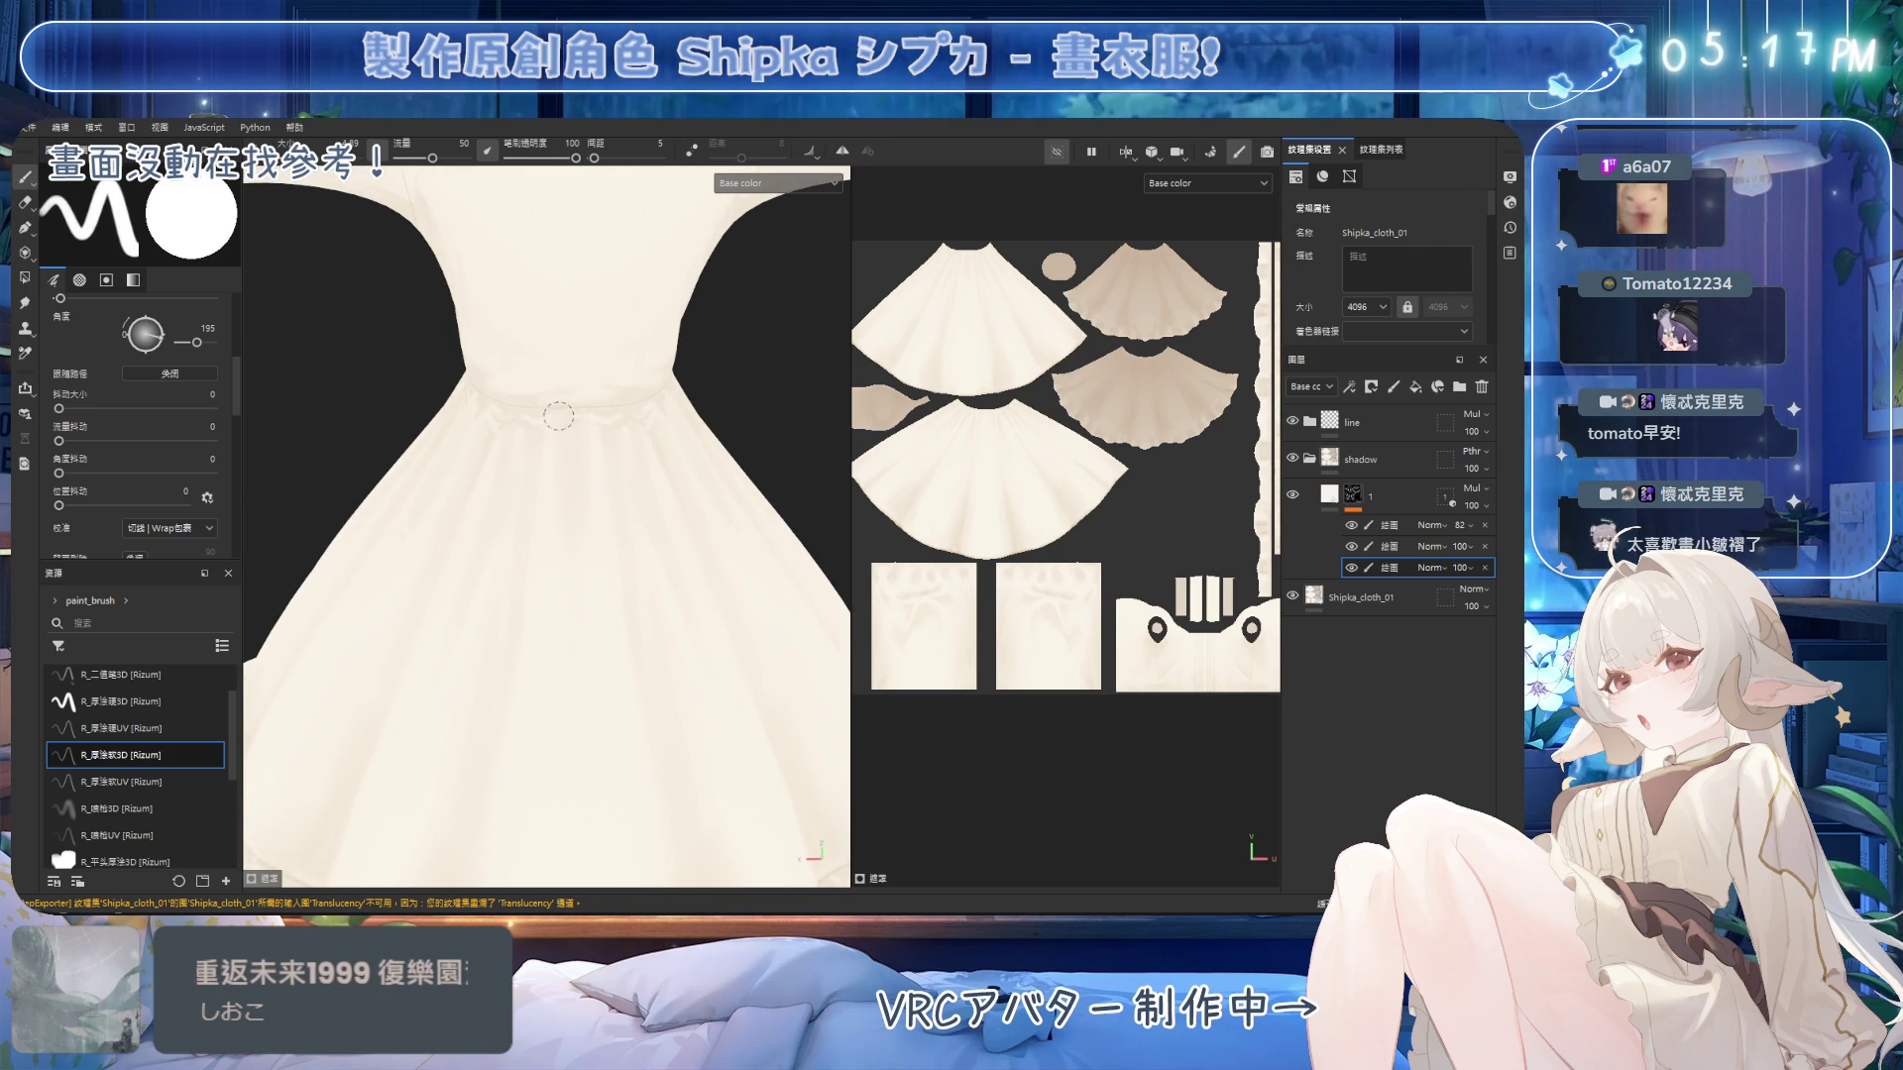
key(2)
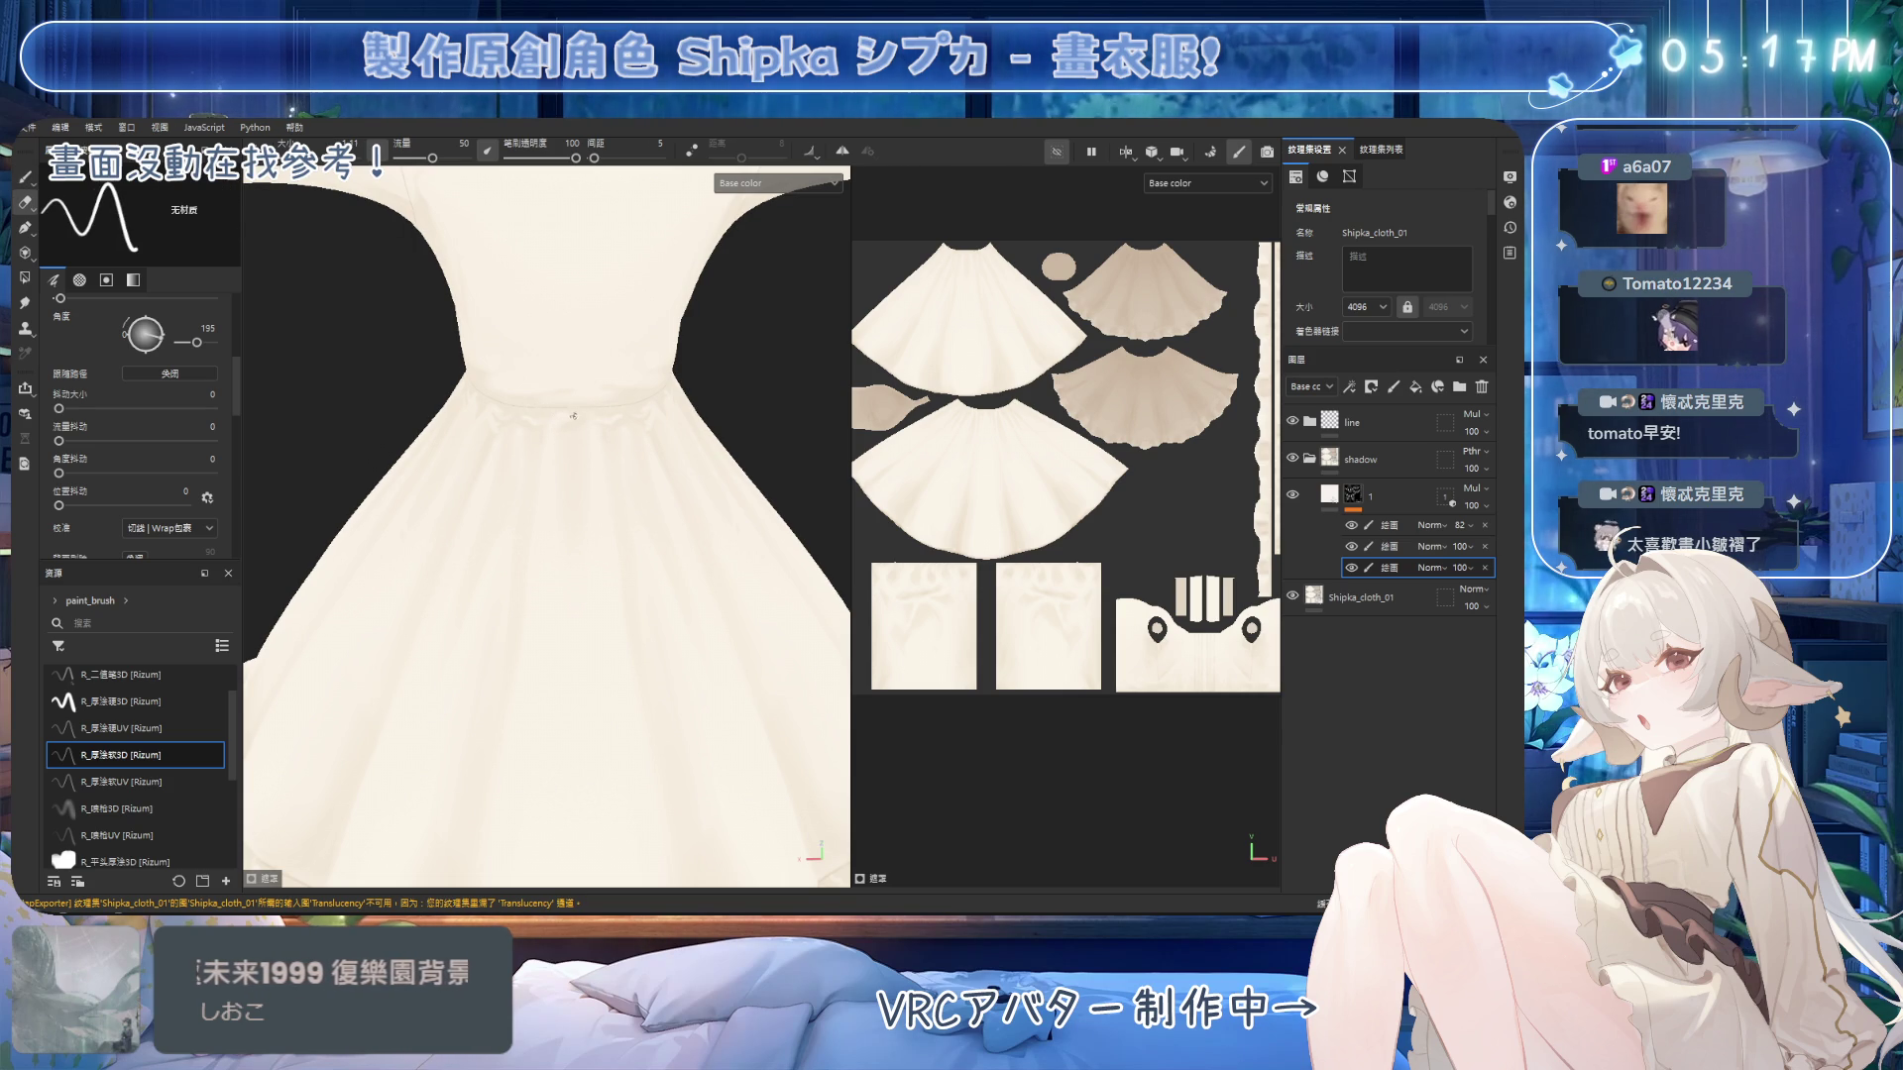
key(1)
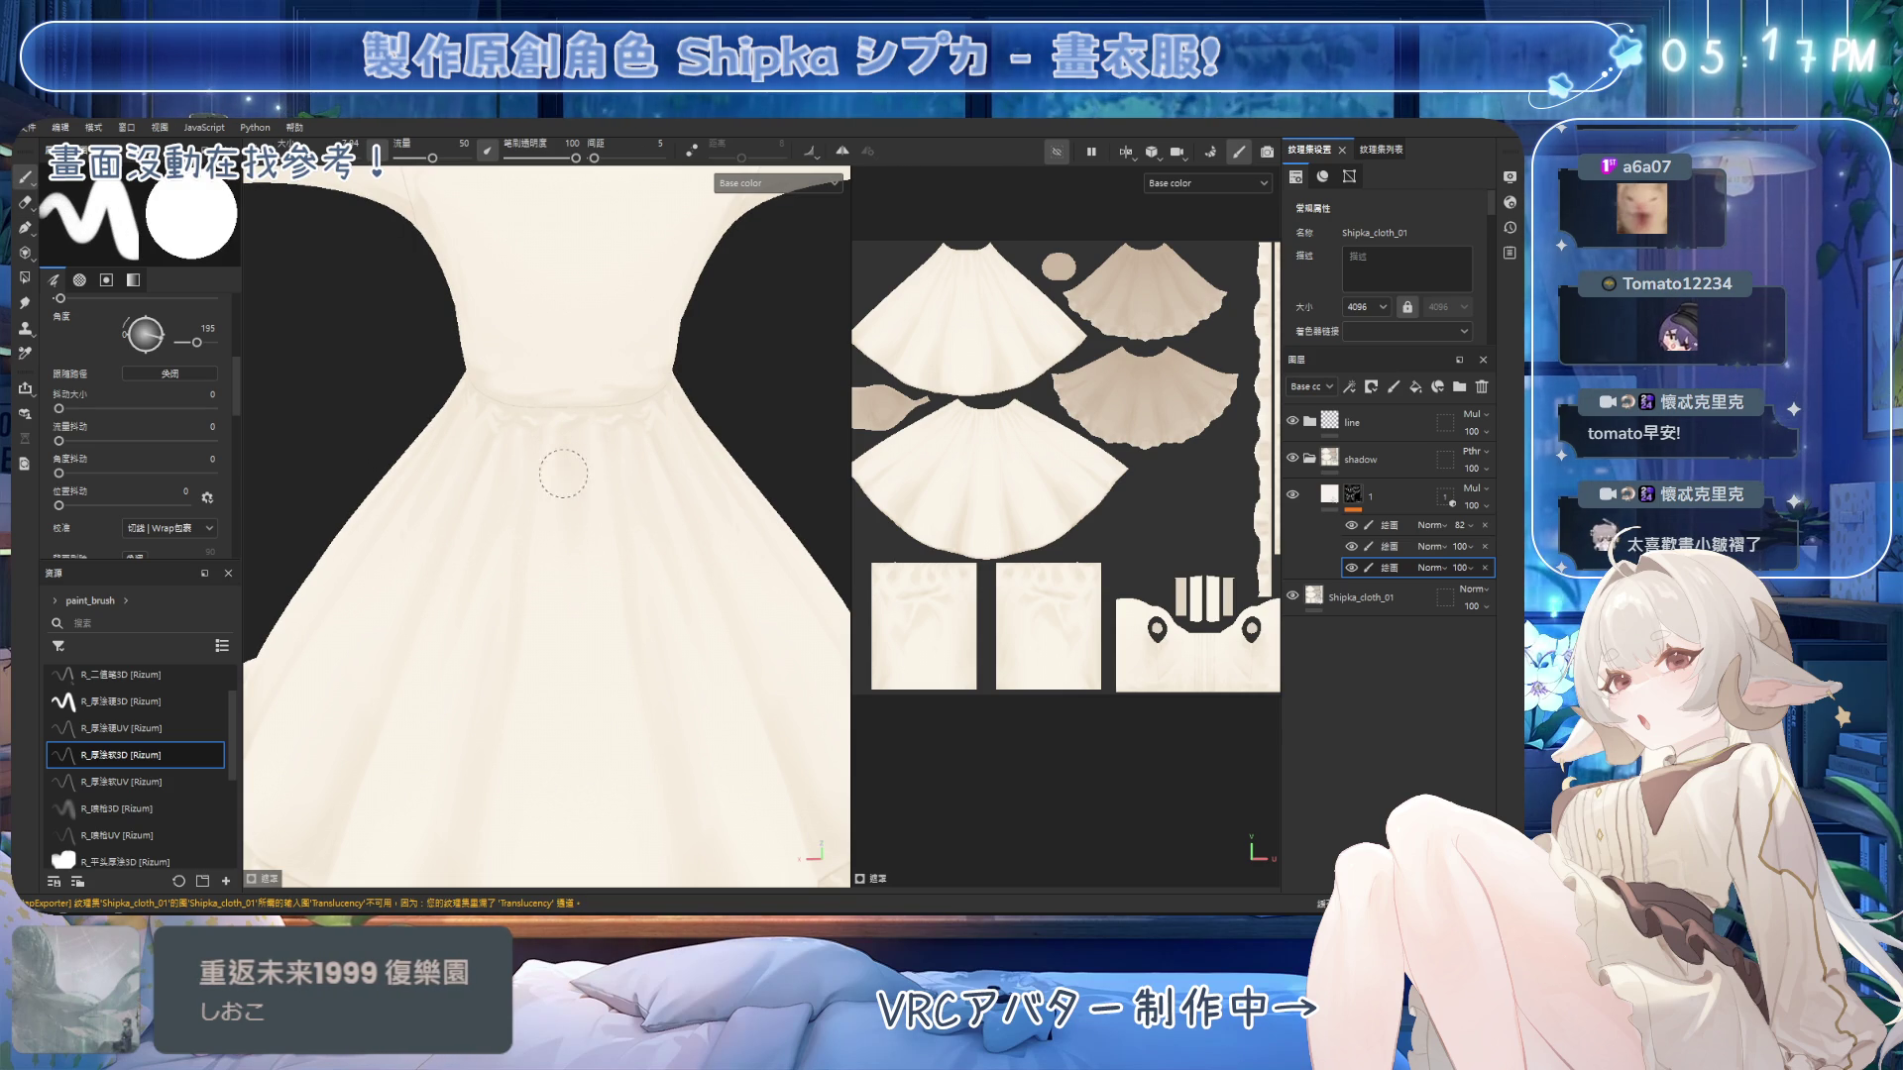
key(2)
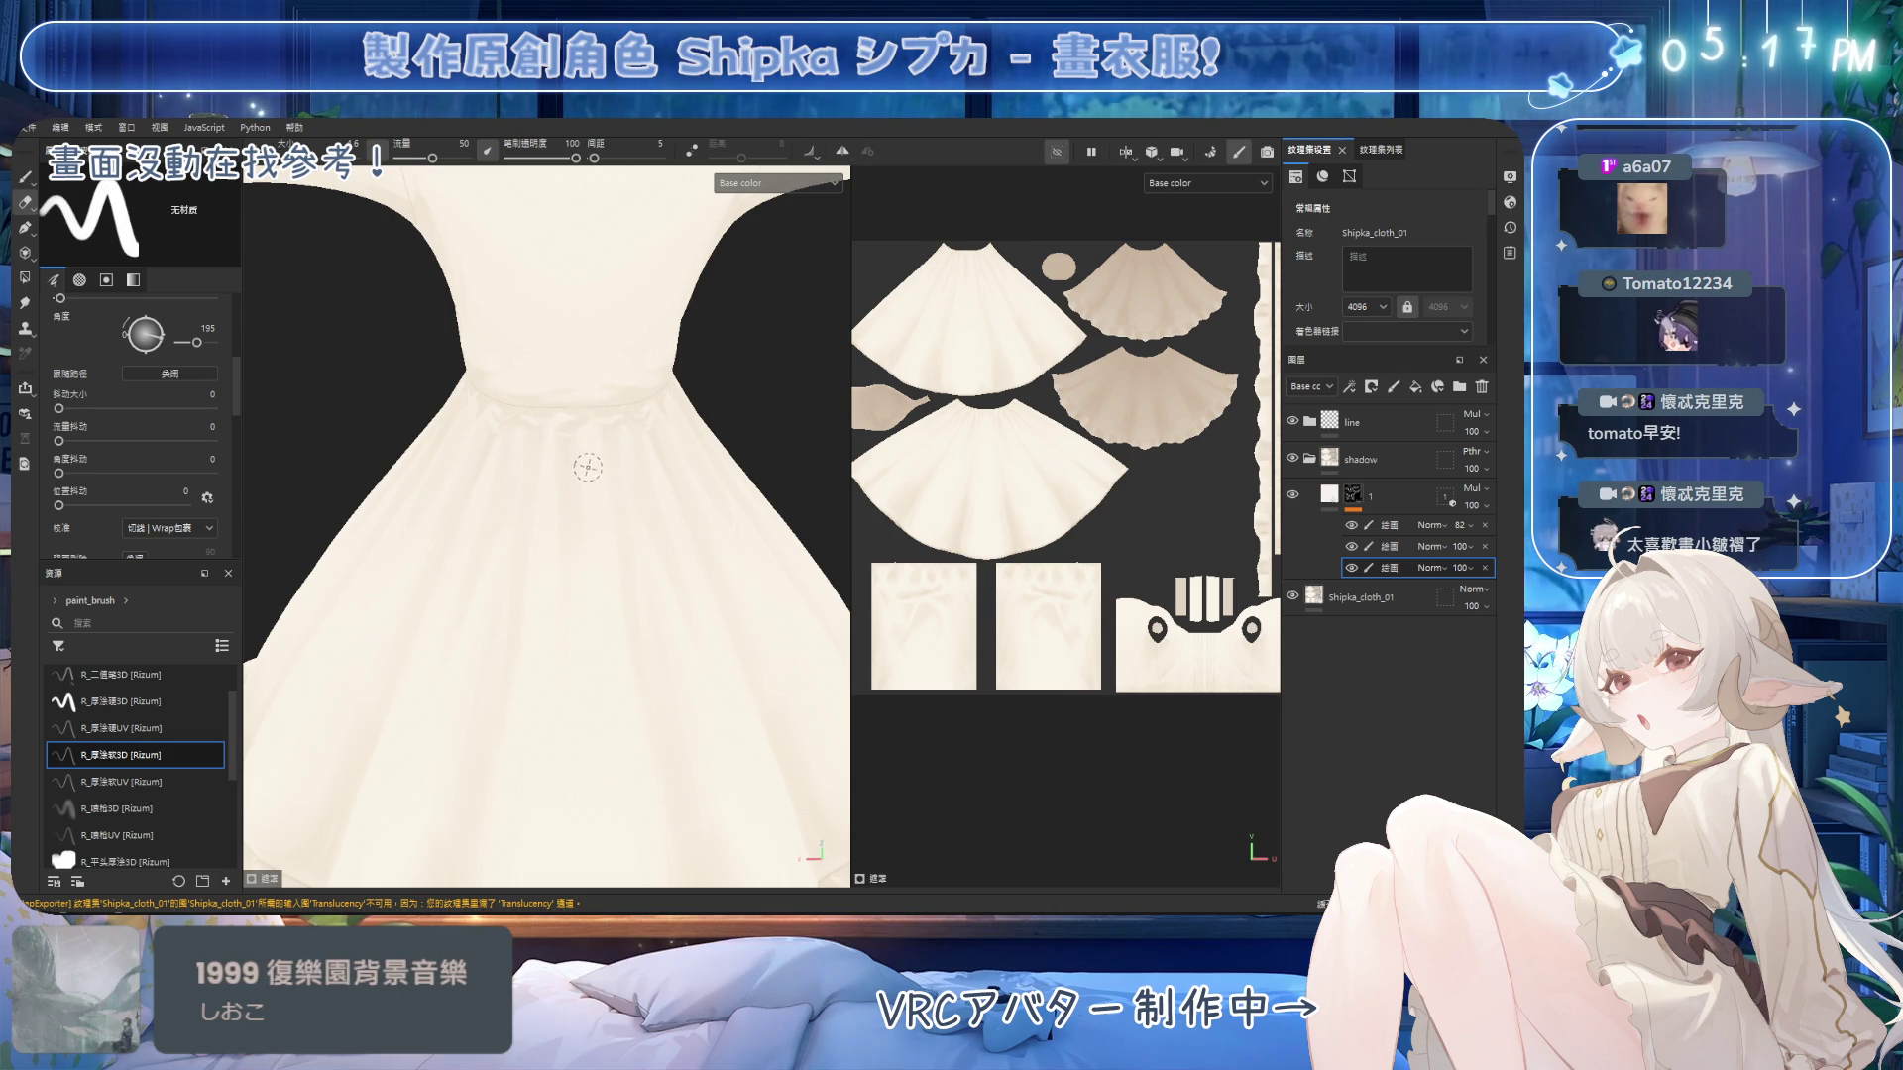
alt+right_drag(666, 368, 695, 464)
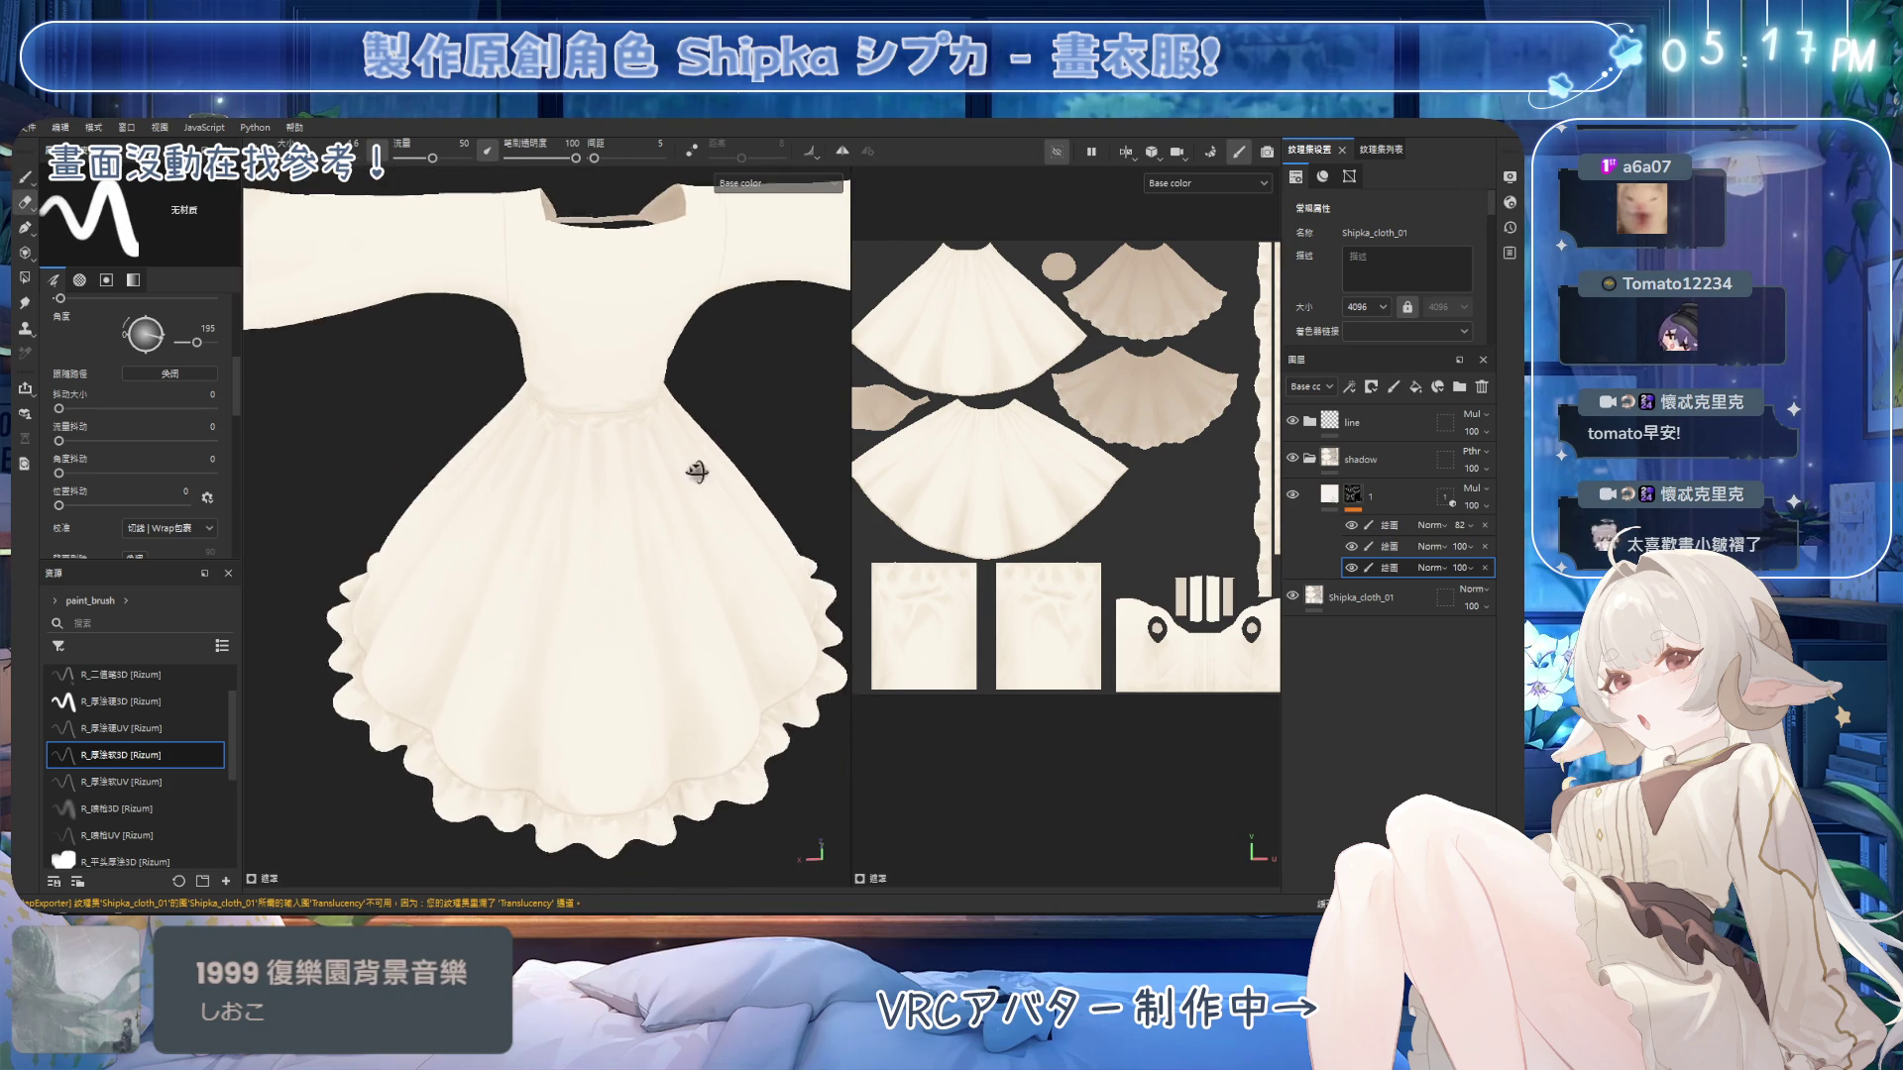
key(1)
alt+drag(684, 466, 604, 515)
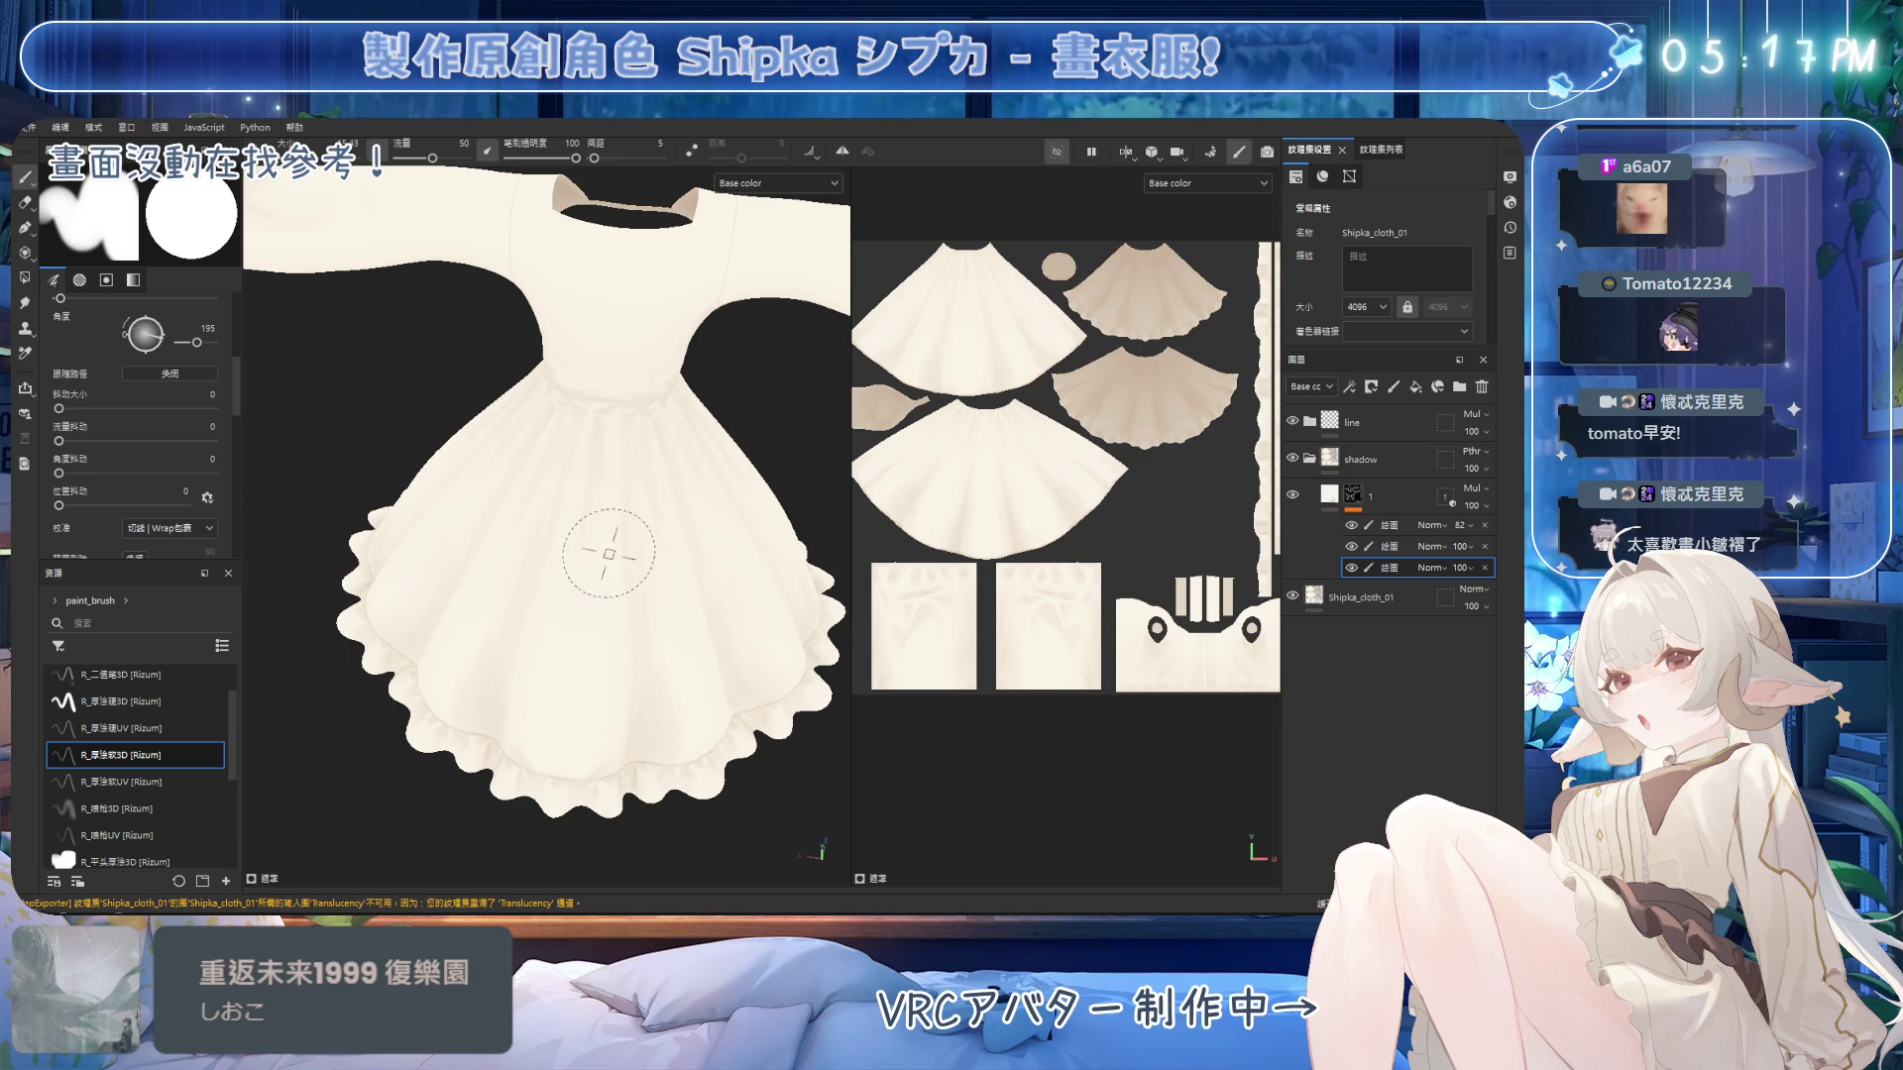
key(2)
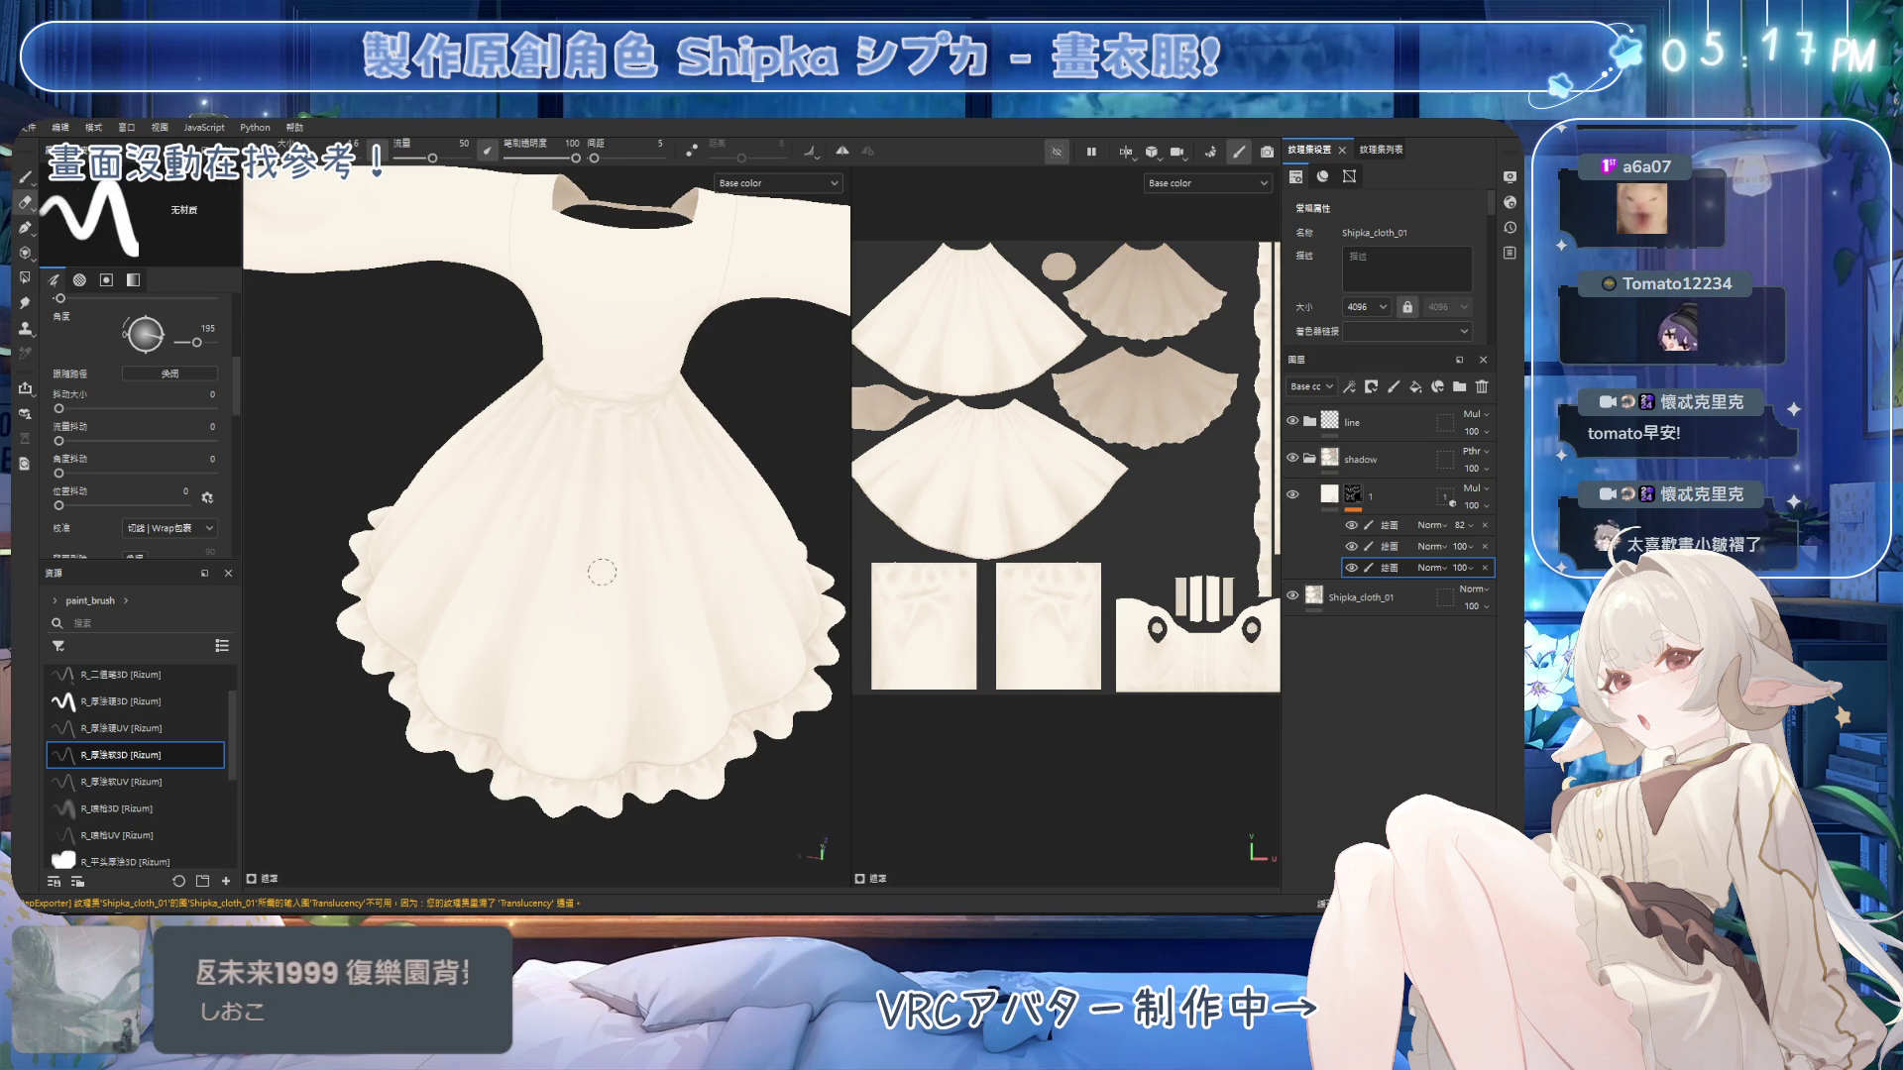
alt+drag(601, 572, 583, 575)
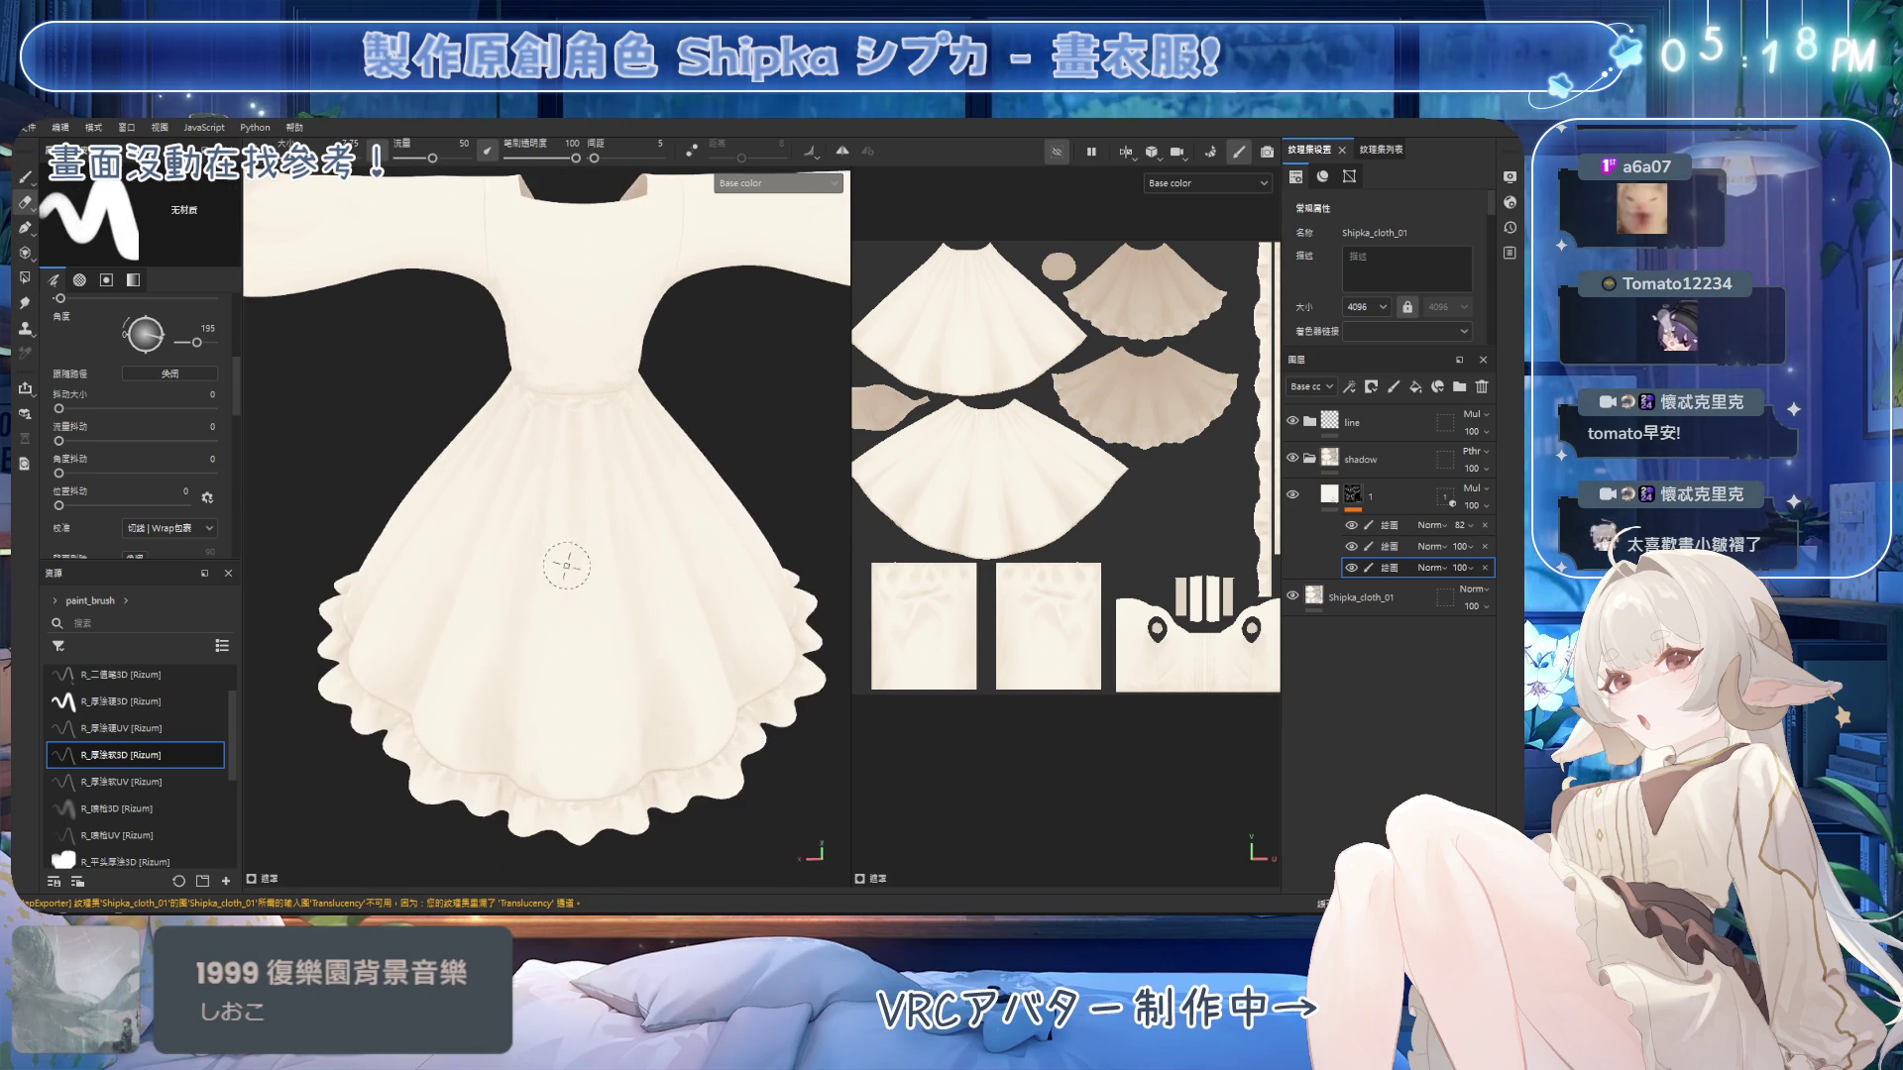
alt+drag(674, 416, 675, 486)
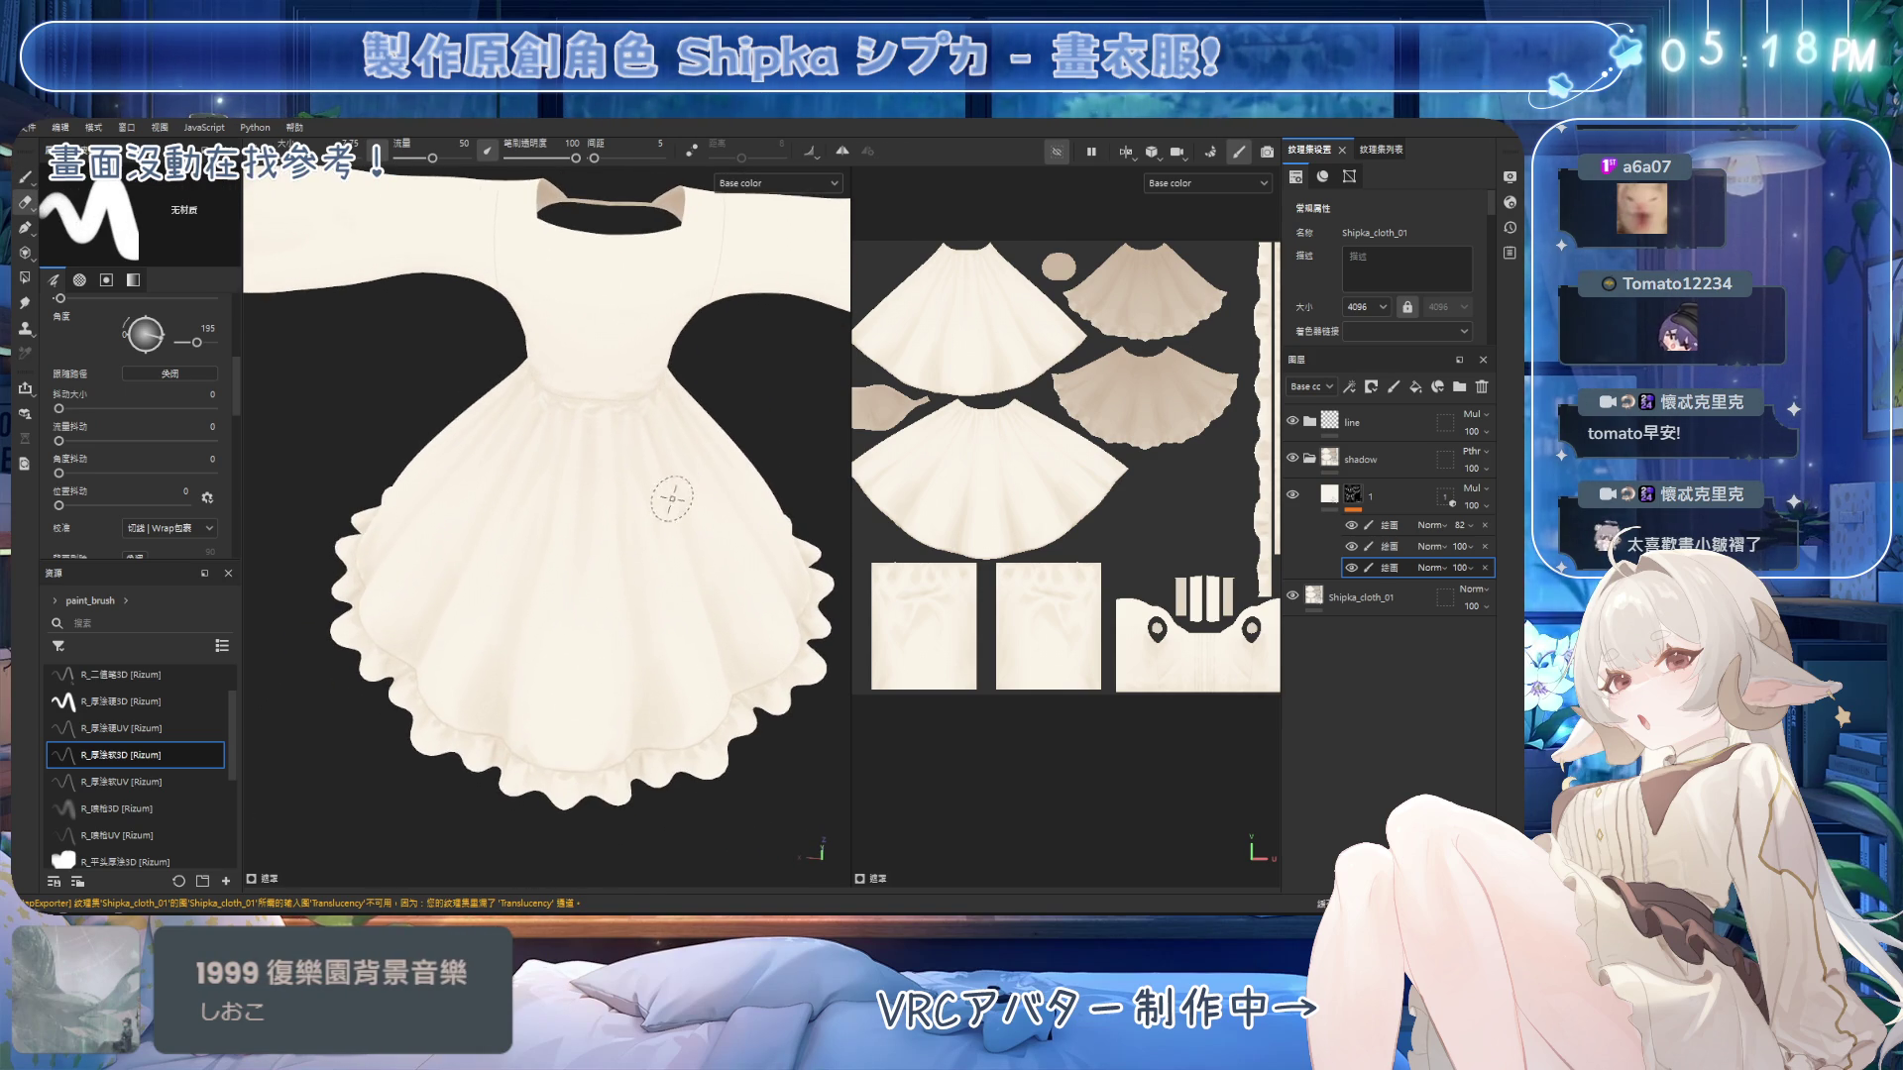
Turn on symmetry so shadow painting mirrors across the dress, framing the skirt and waist closely.
key(l)
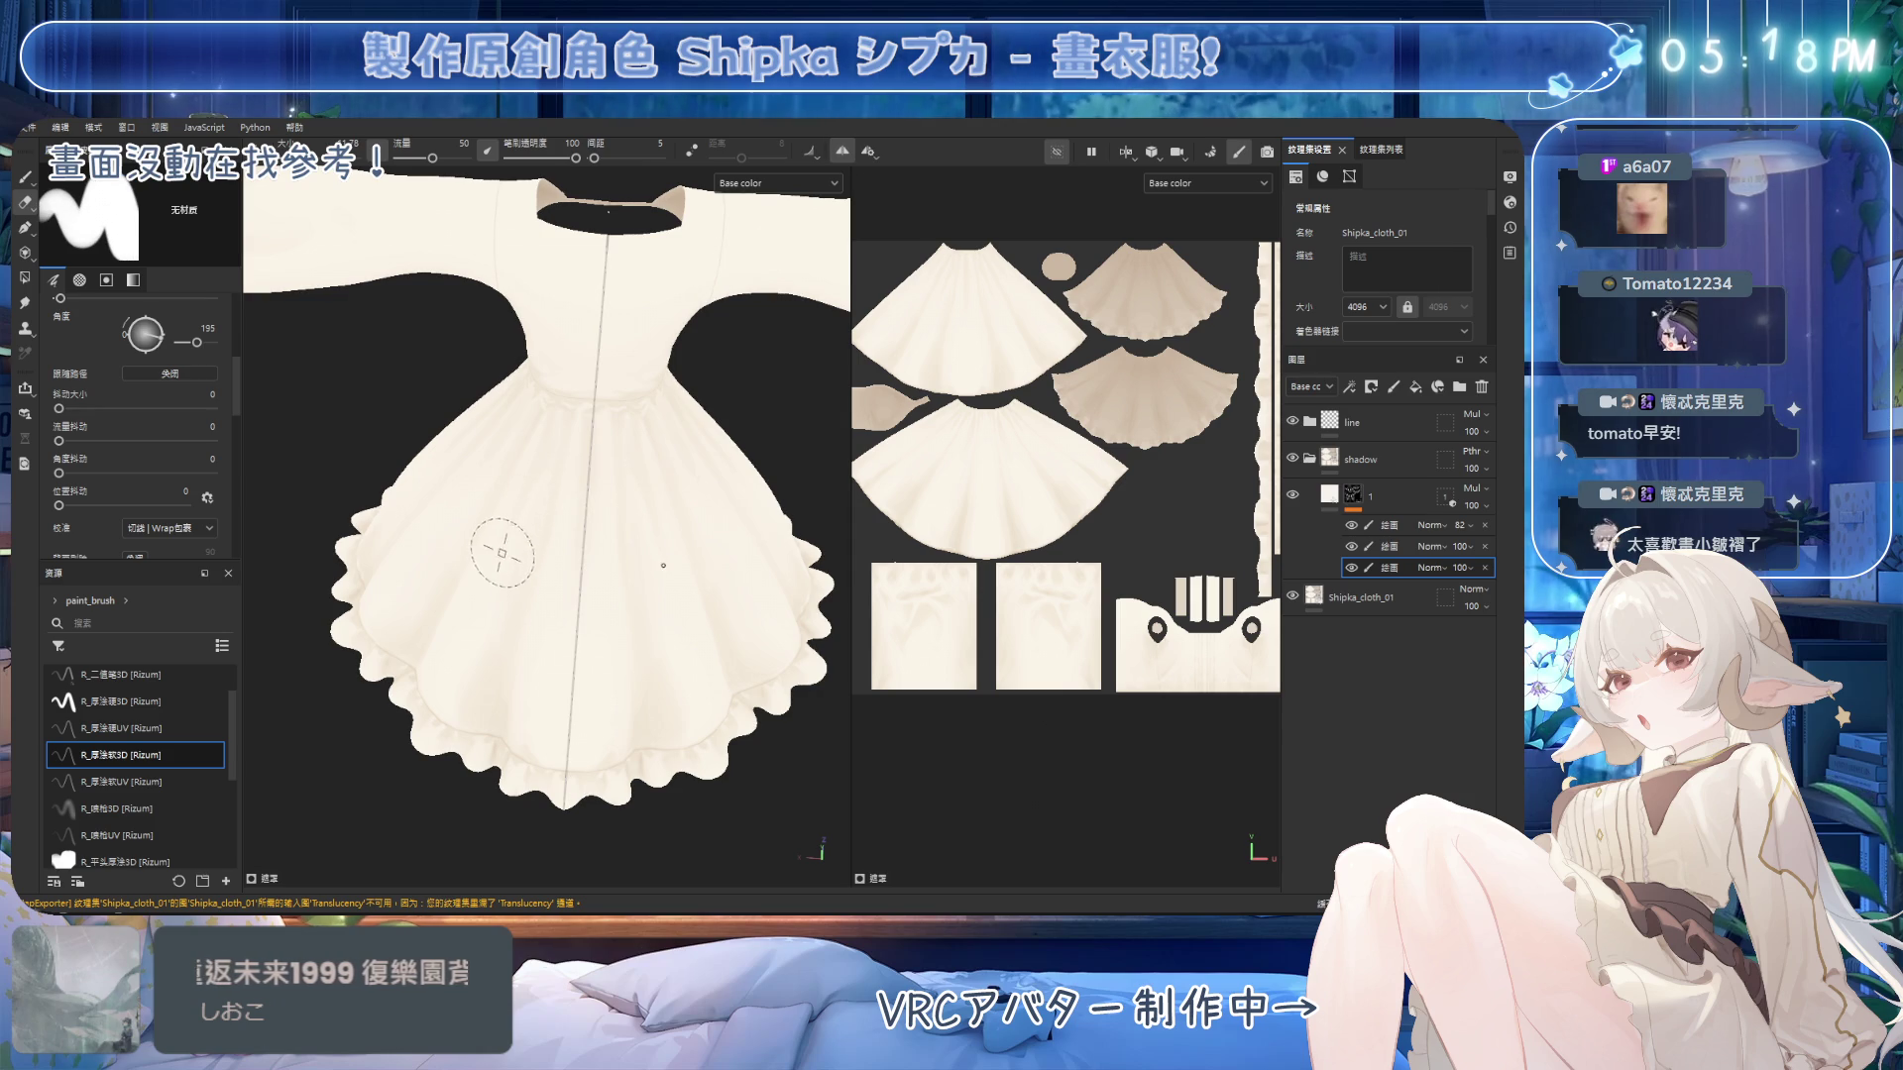
key(l)
mouse_move(595, 813)
alt+mouse_down()
mouse_move(569, 806)
mouse_move(555, 594)
mouse_move(637, 437)
mouse_move(615, 496)
alt+mouse_up()
click(842, 151)
Set the brush flow back to 50, then shrink the brush for finer shading.
alt+drag(740, 343, 648, 337)
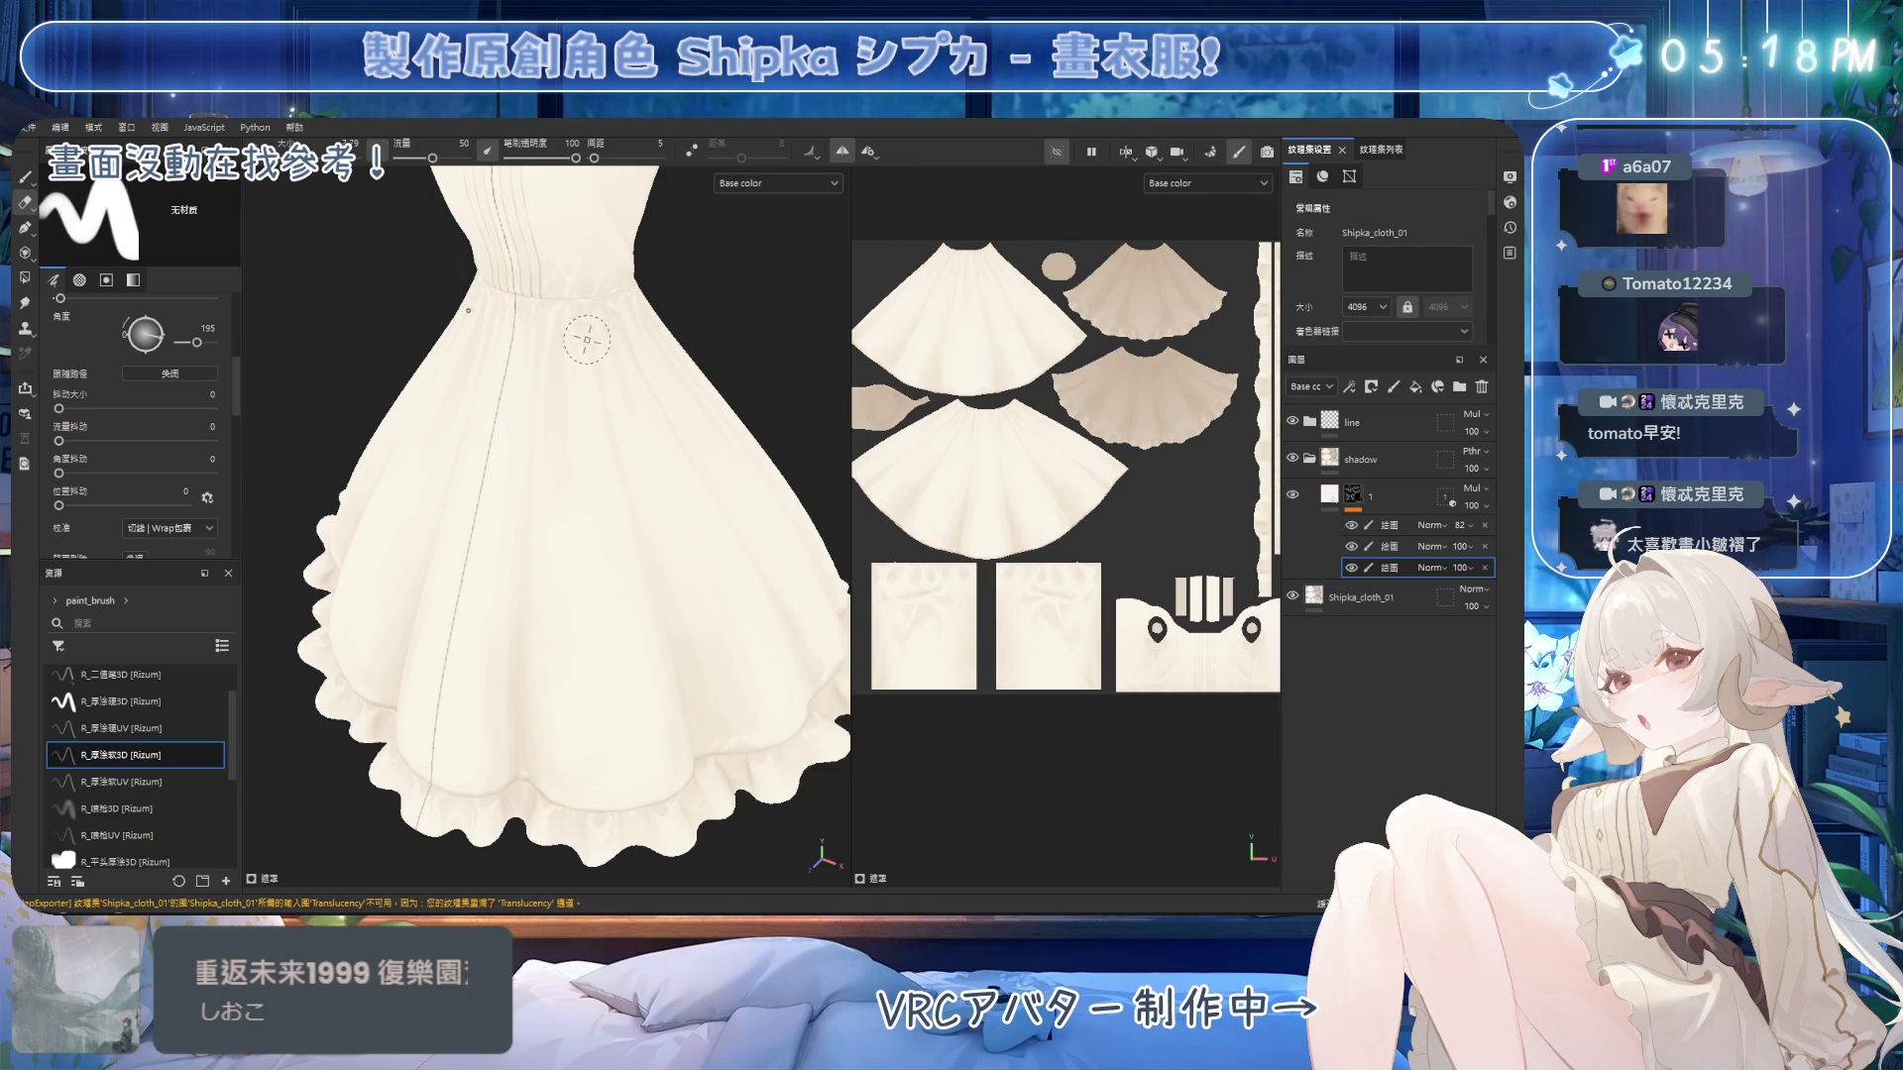
key(1)
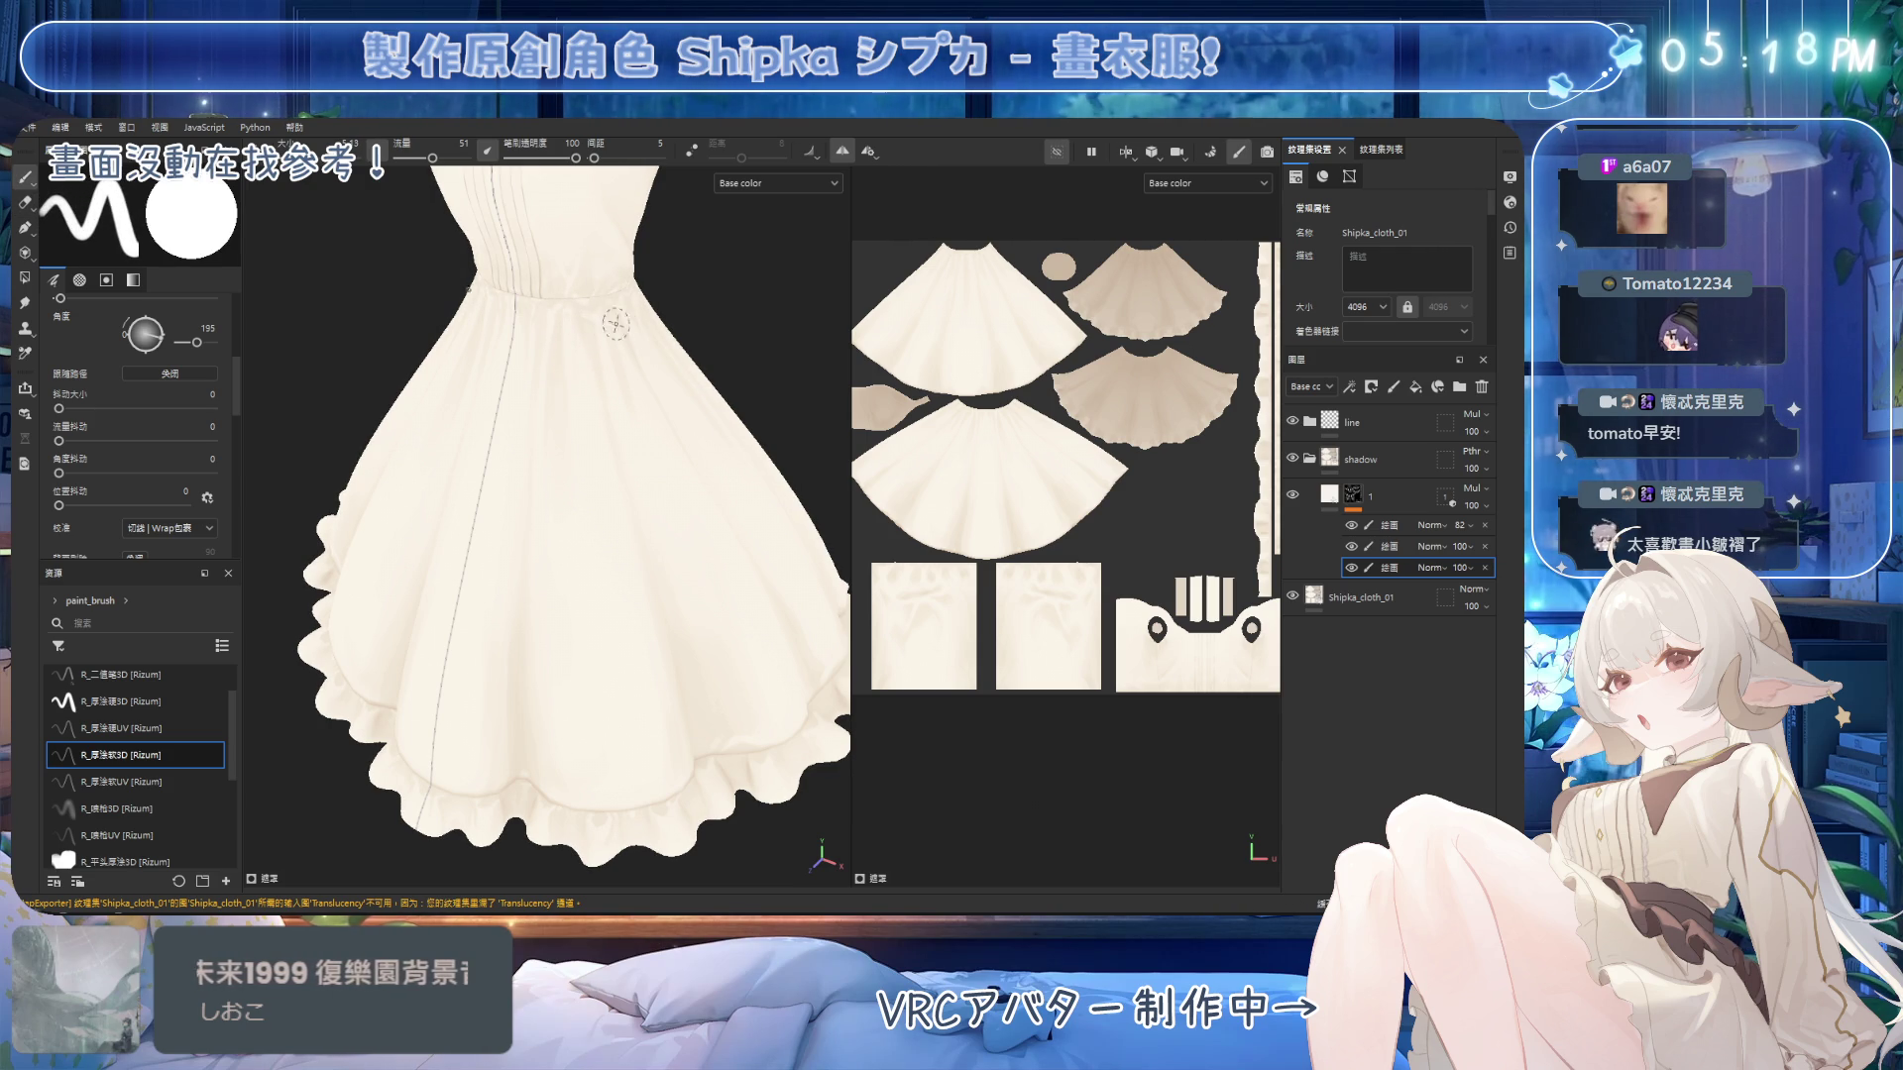
ctrl+drag(597, 336, 592, 342)
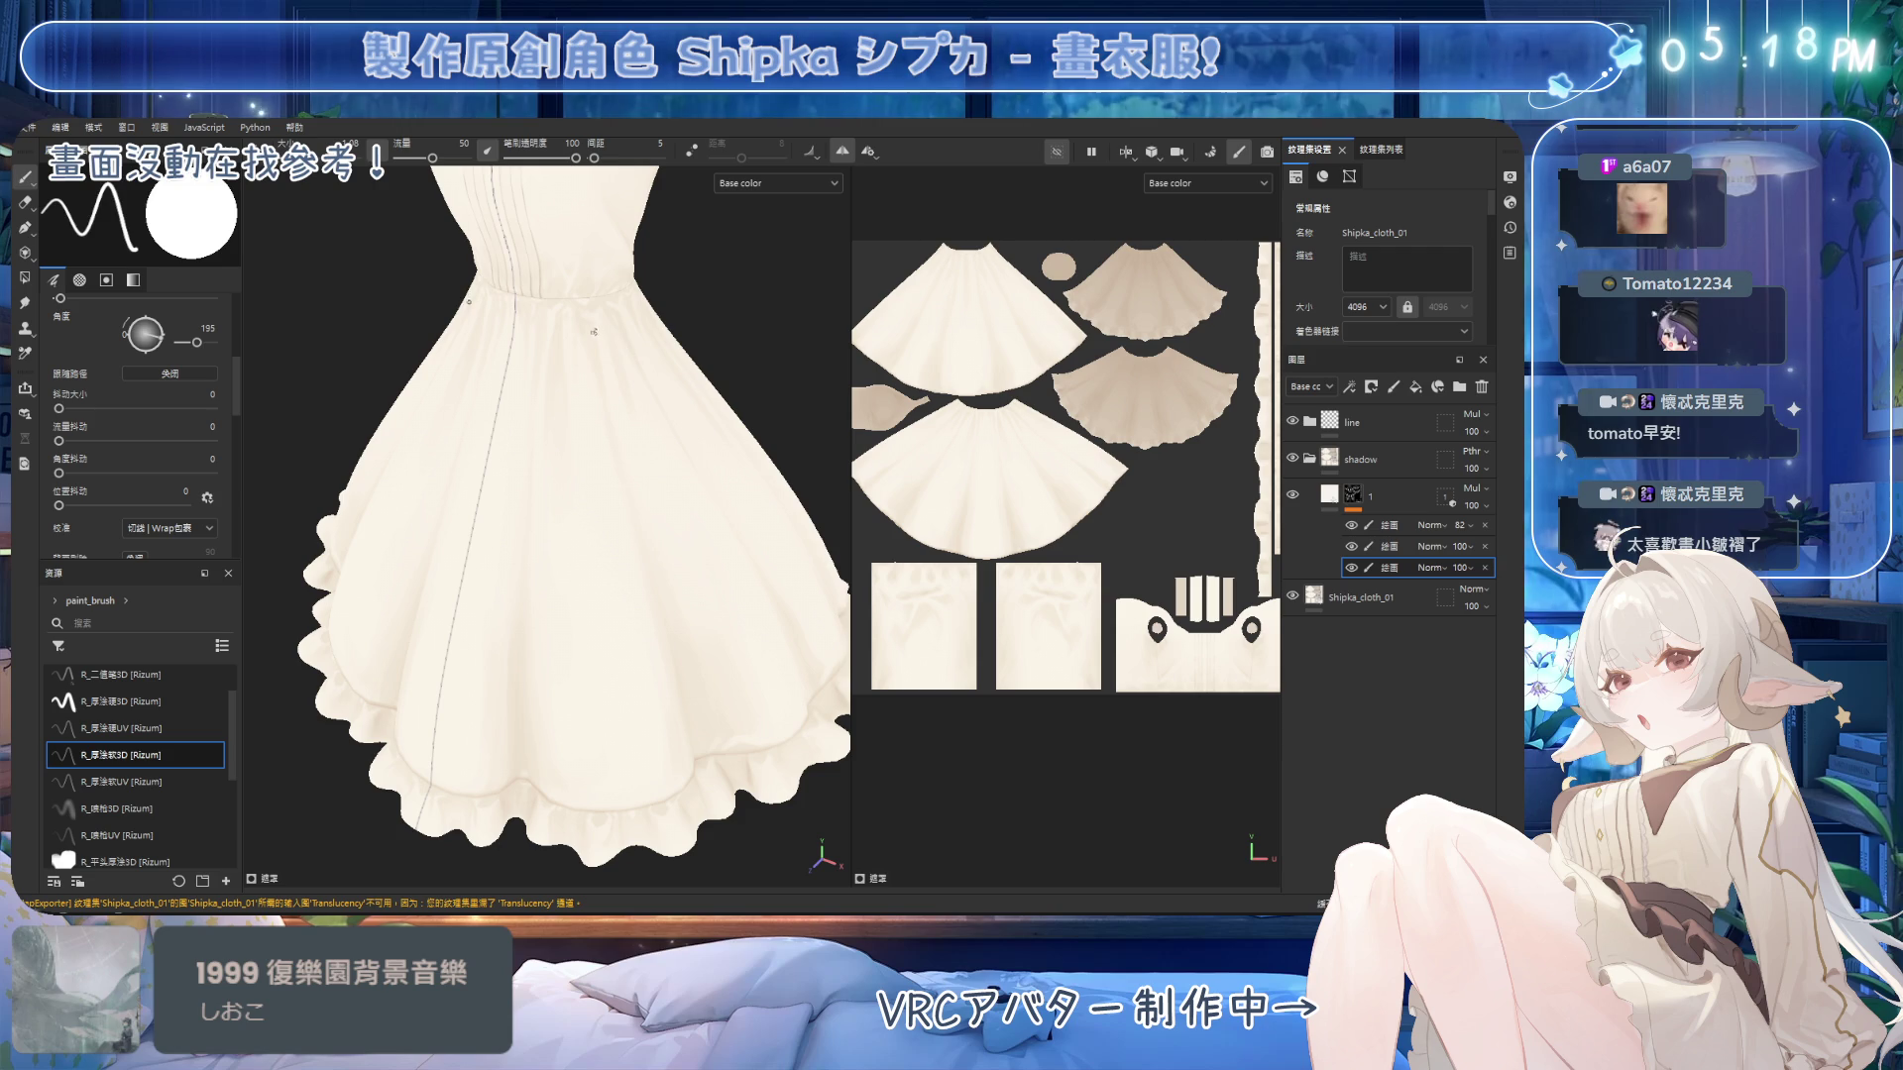
ctrl+right_drag(593, 325, 624, 325)
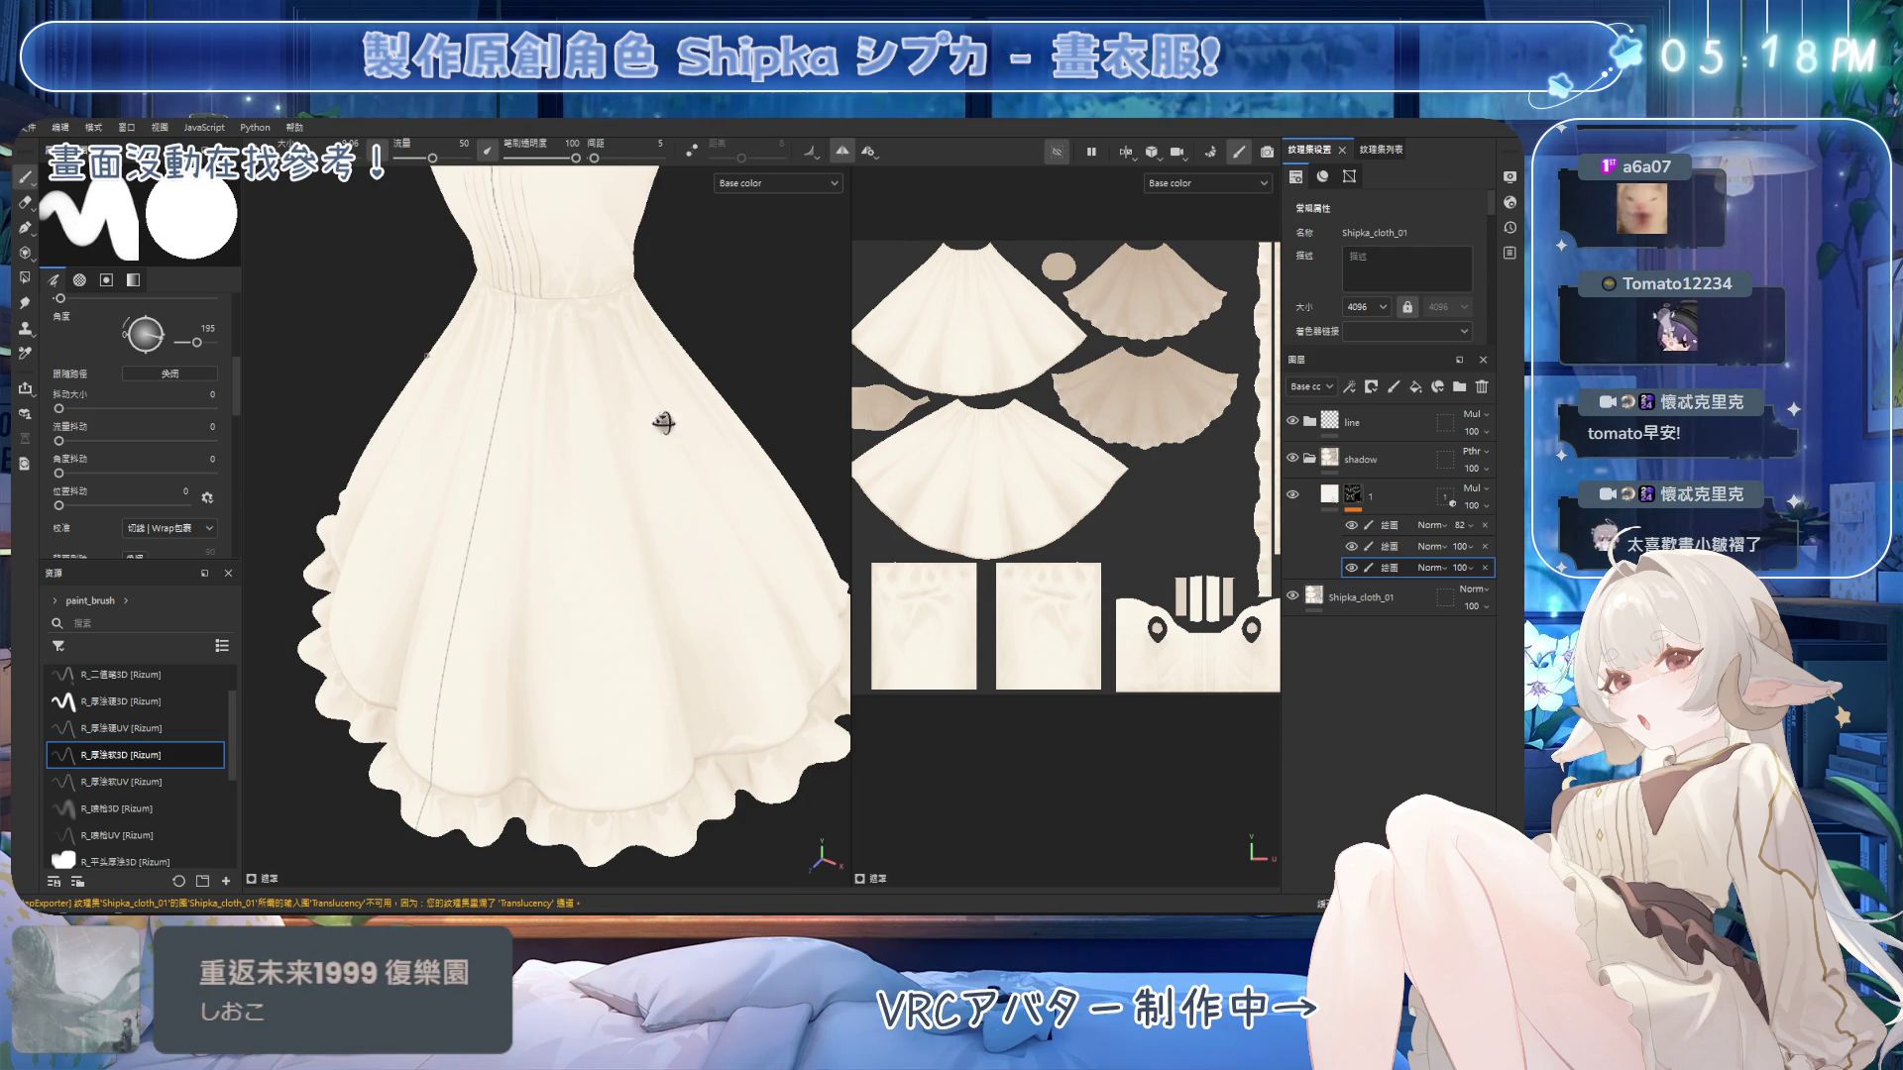
scroll(665, 422, down, 2)
key(e)
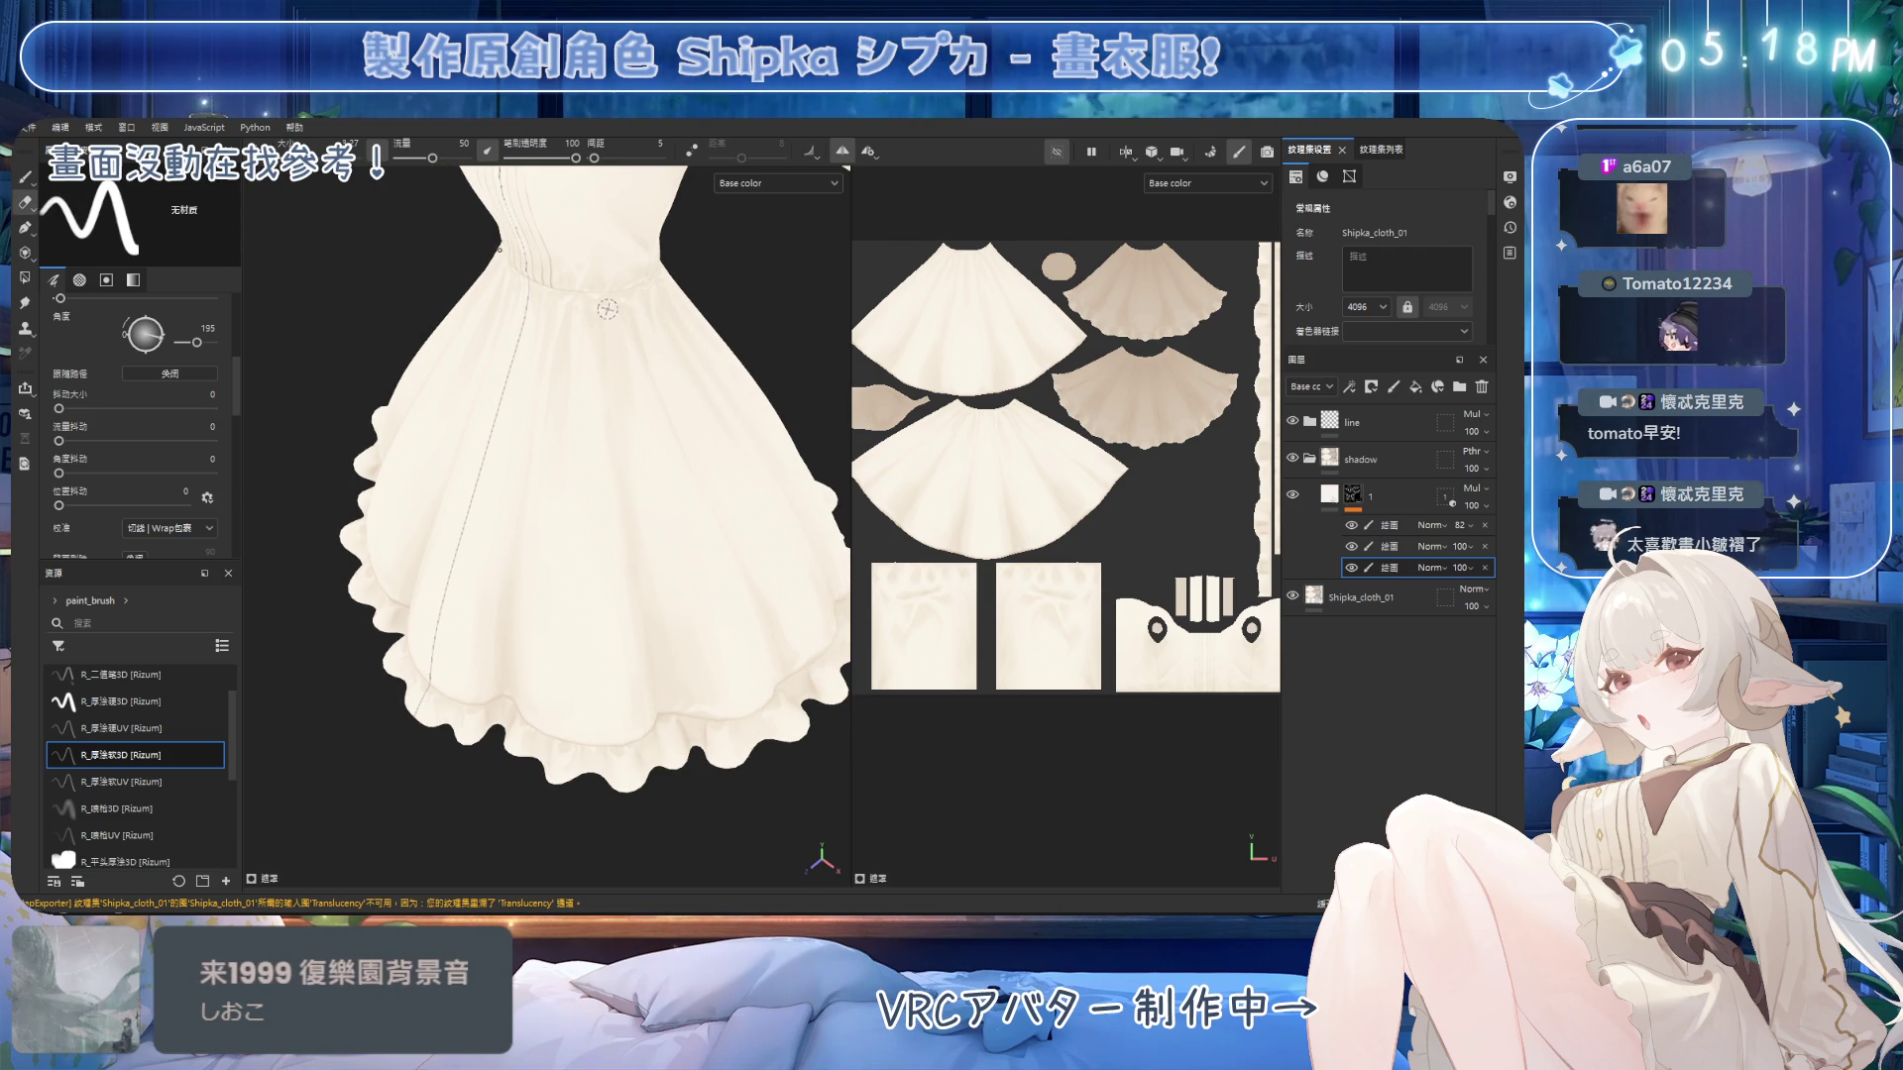
ctrl+right_drag(607, 310, 608, 308)
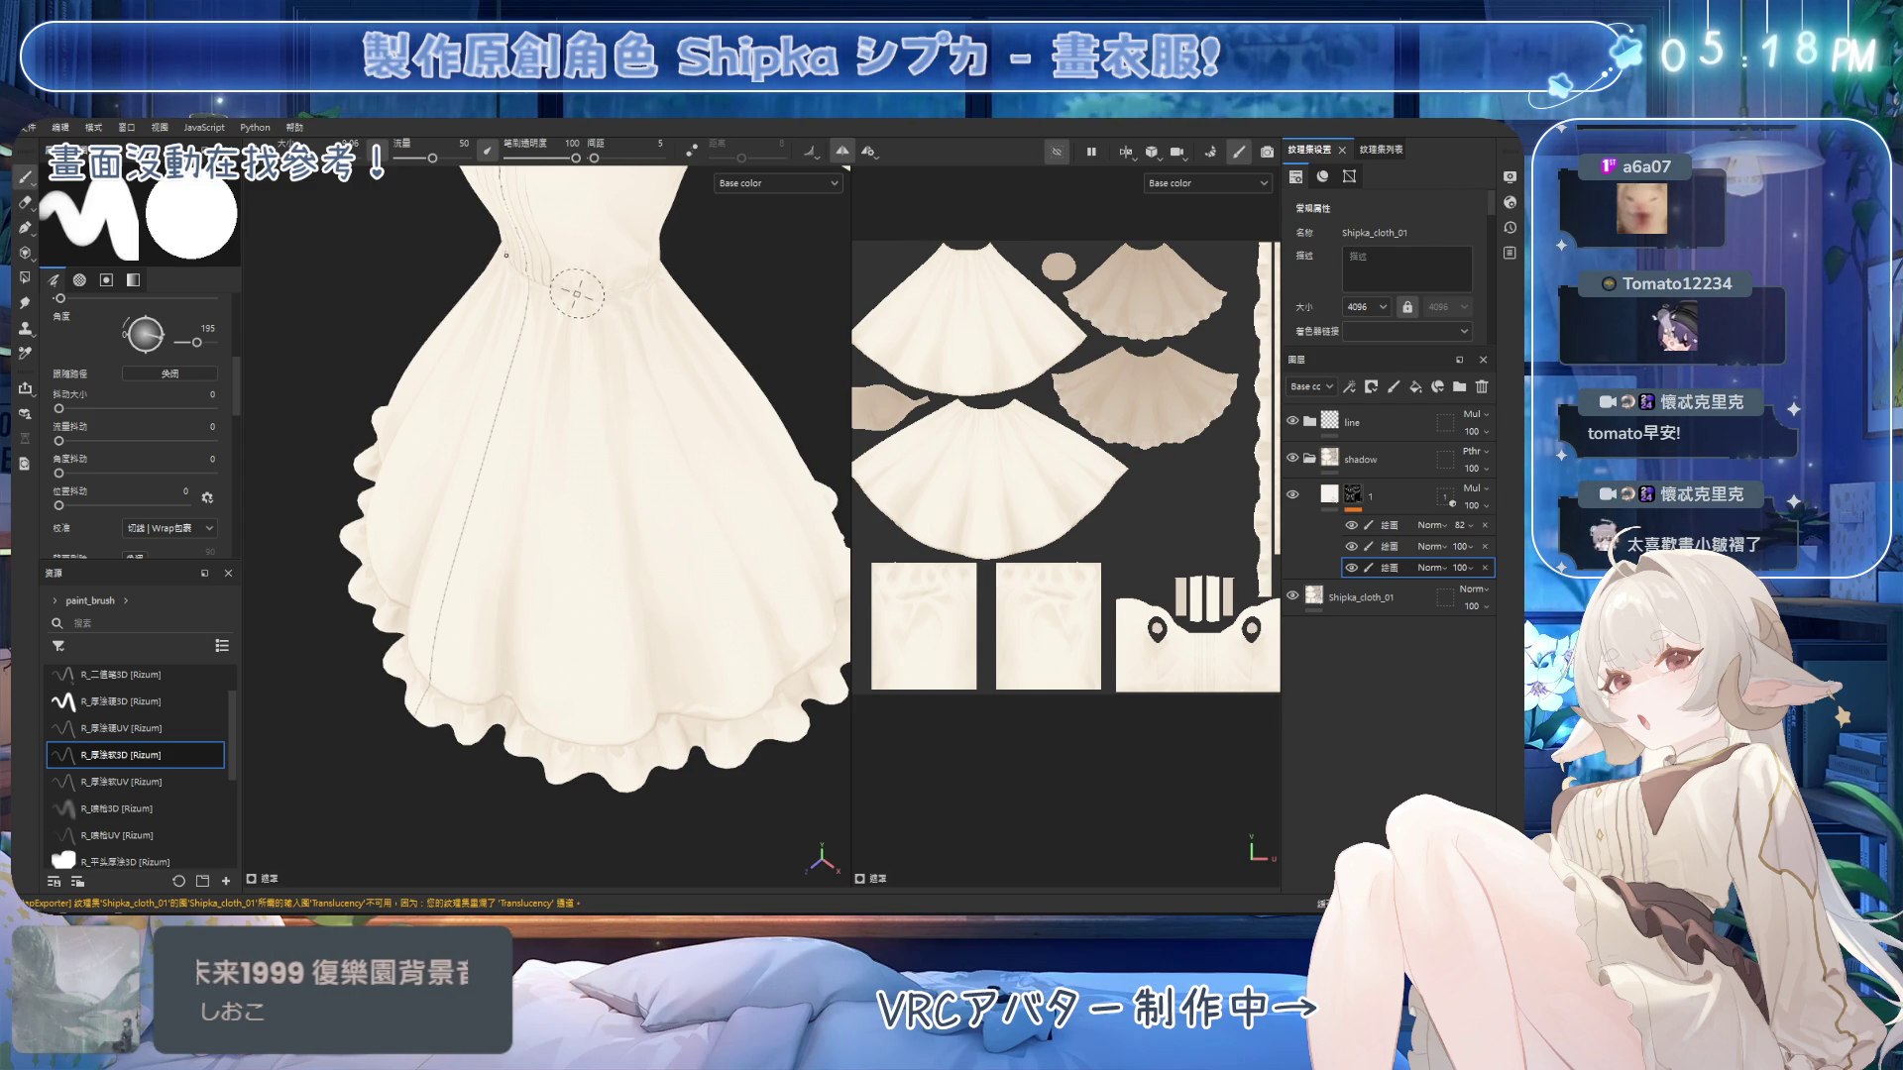
Paint and erase to soften the fold shadows at the gathered waist, ending on a side view.
key(1)
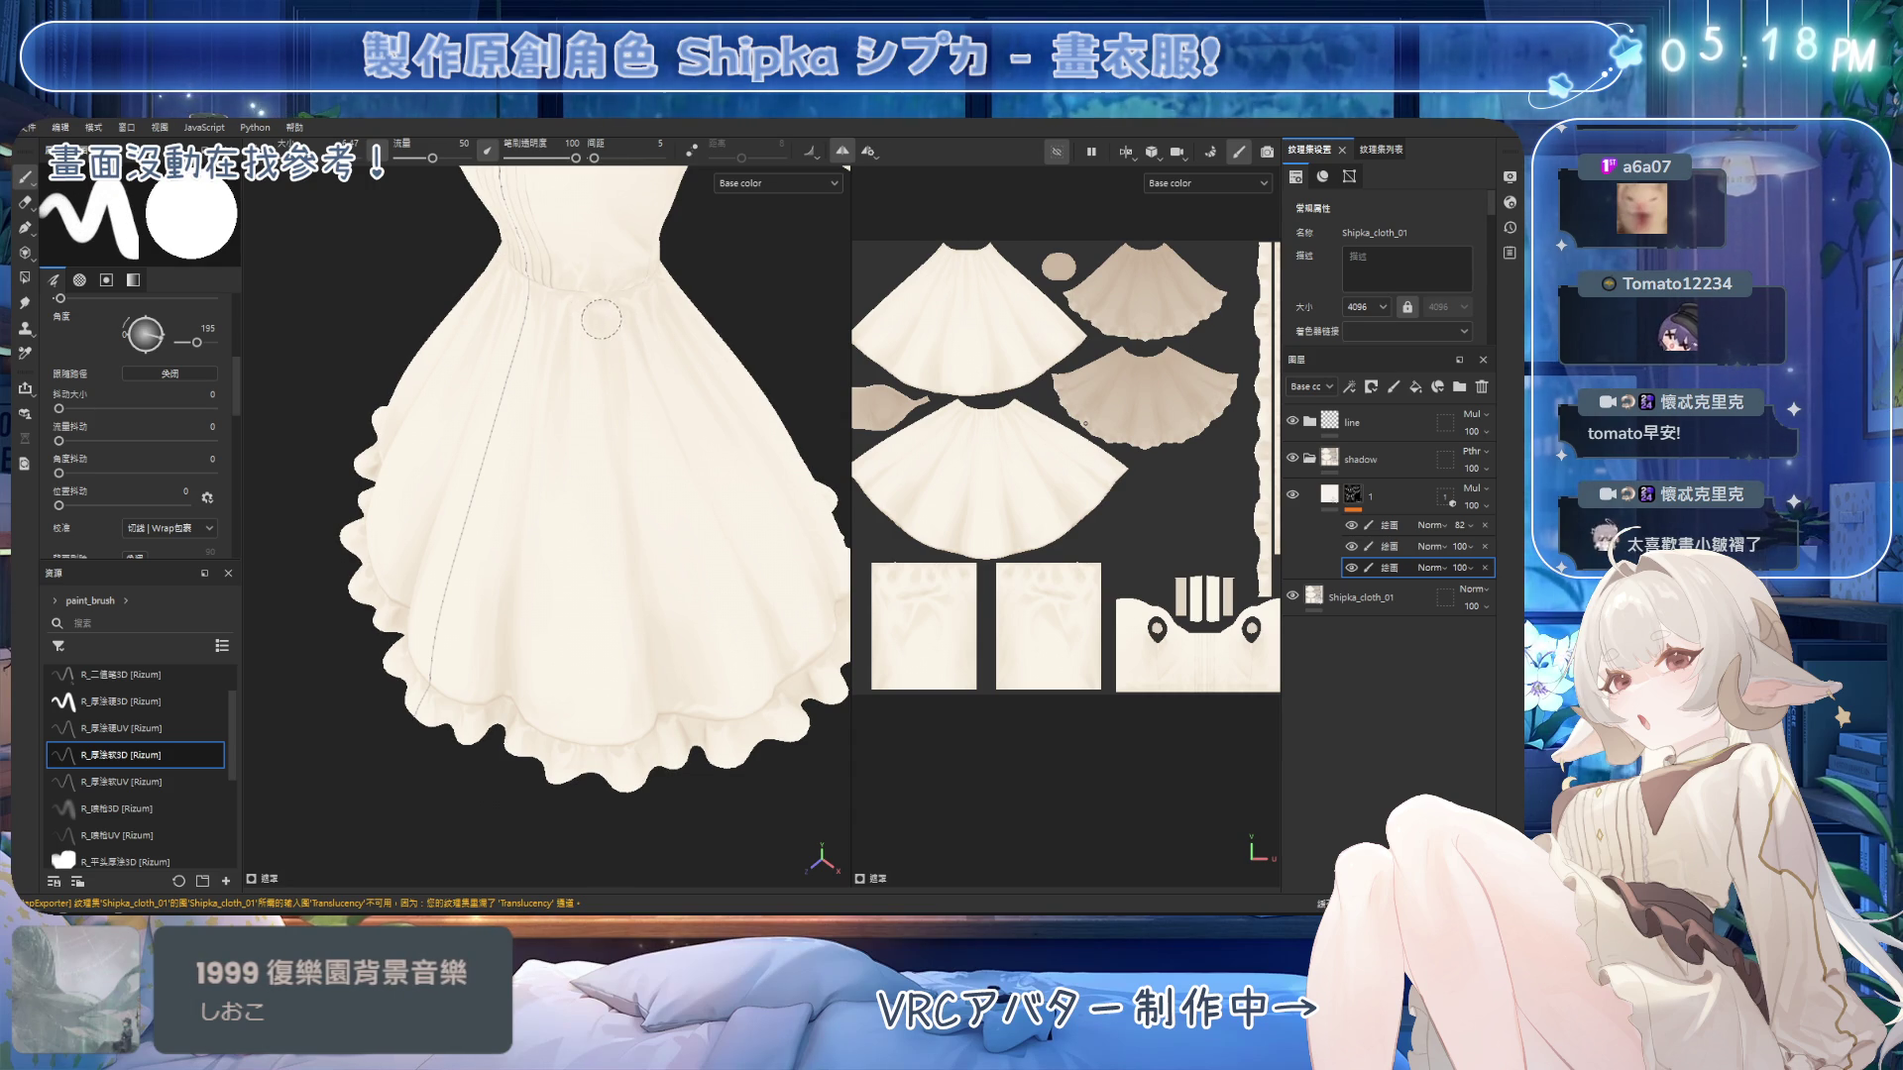
key(2)
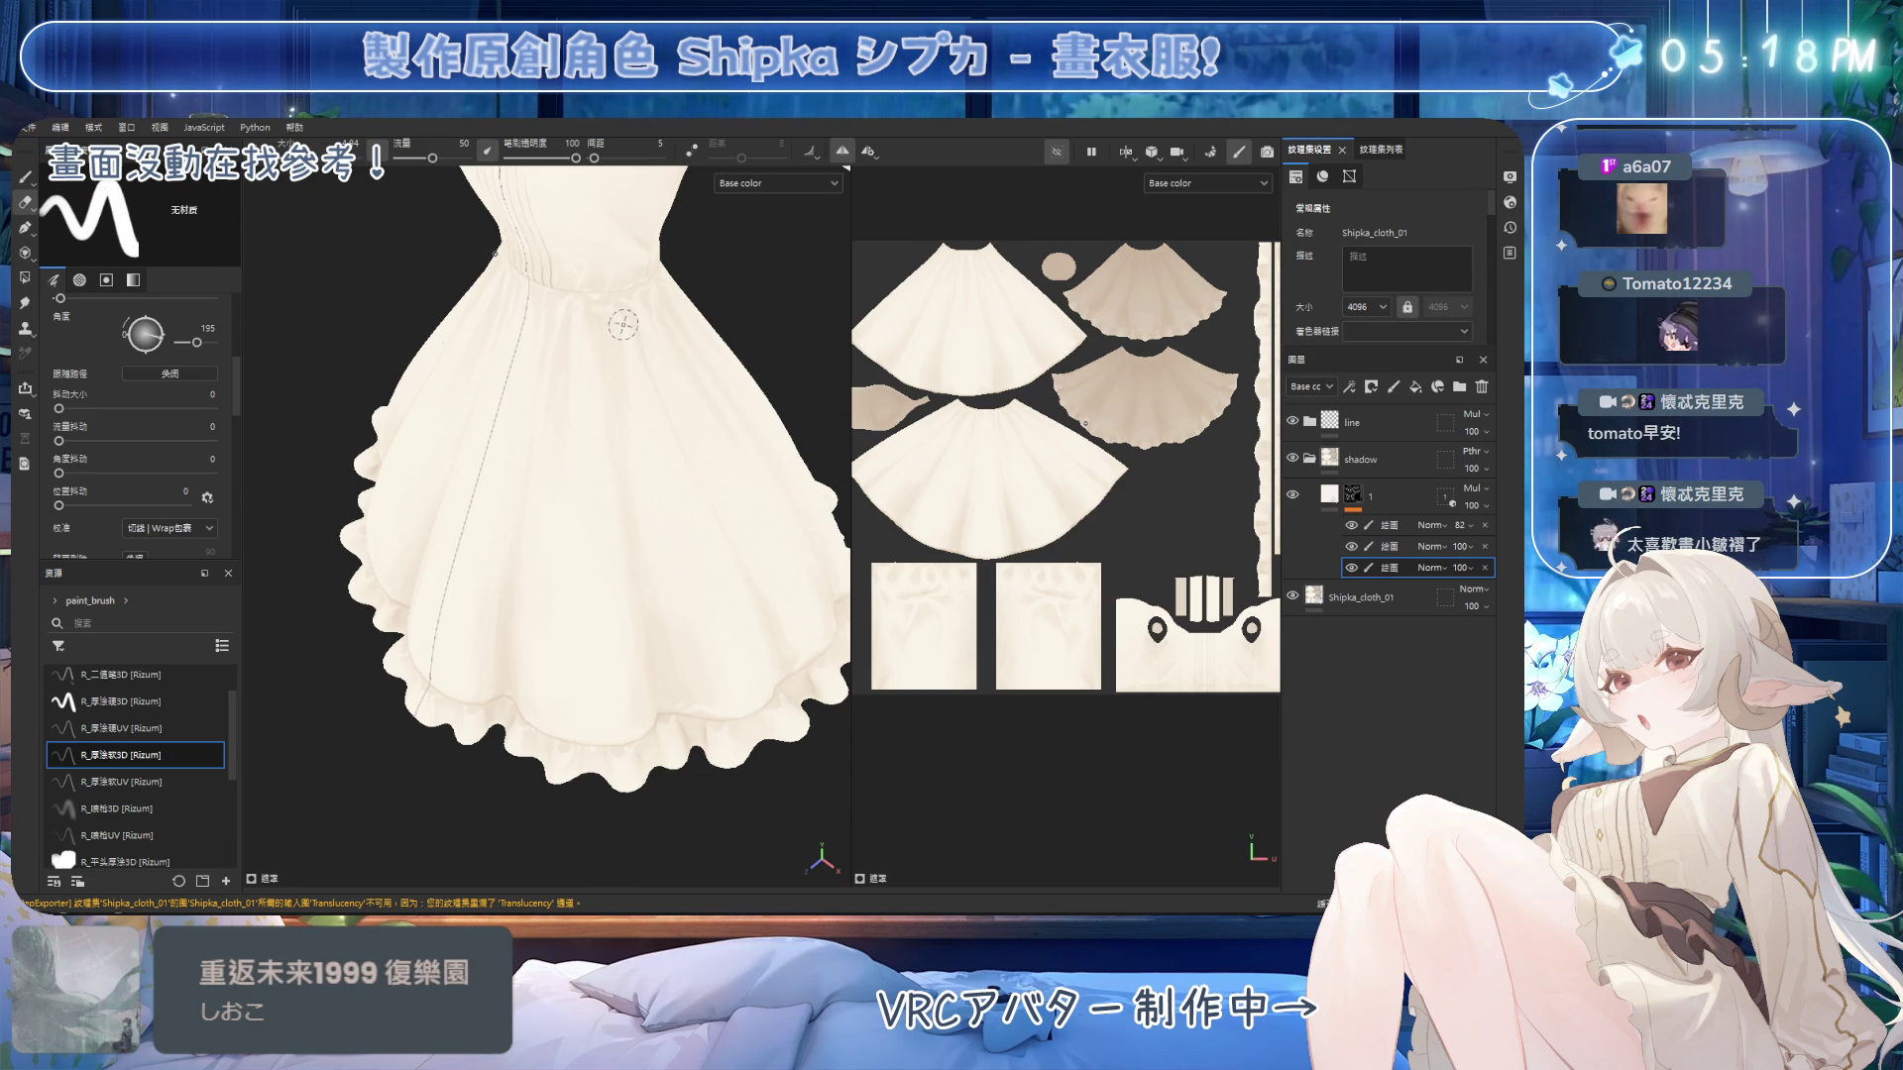
key(1)
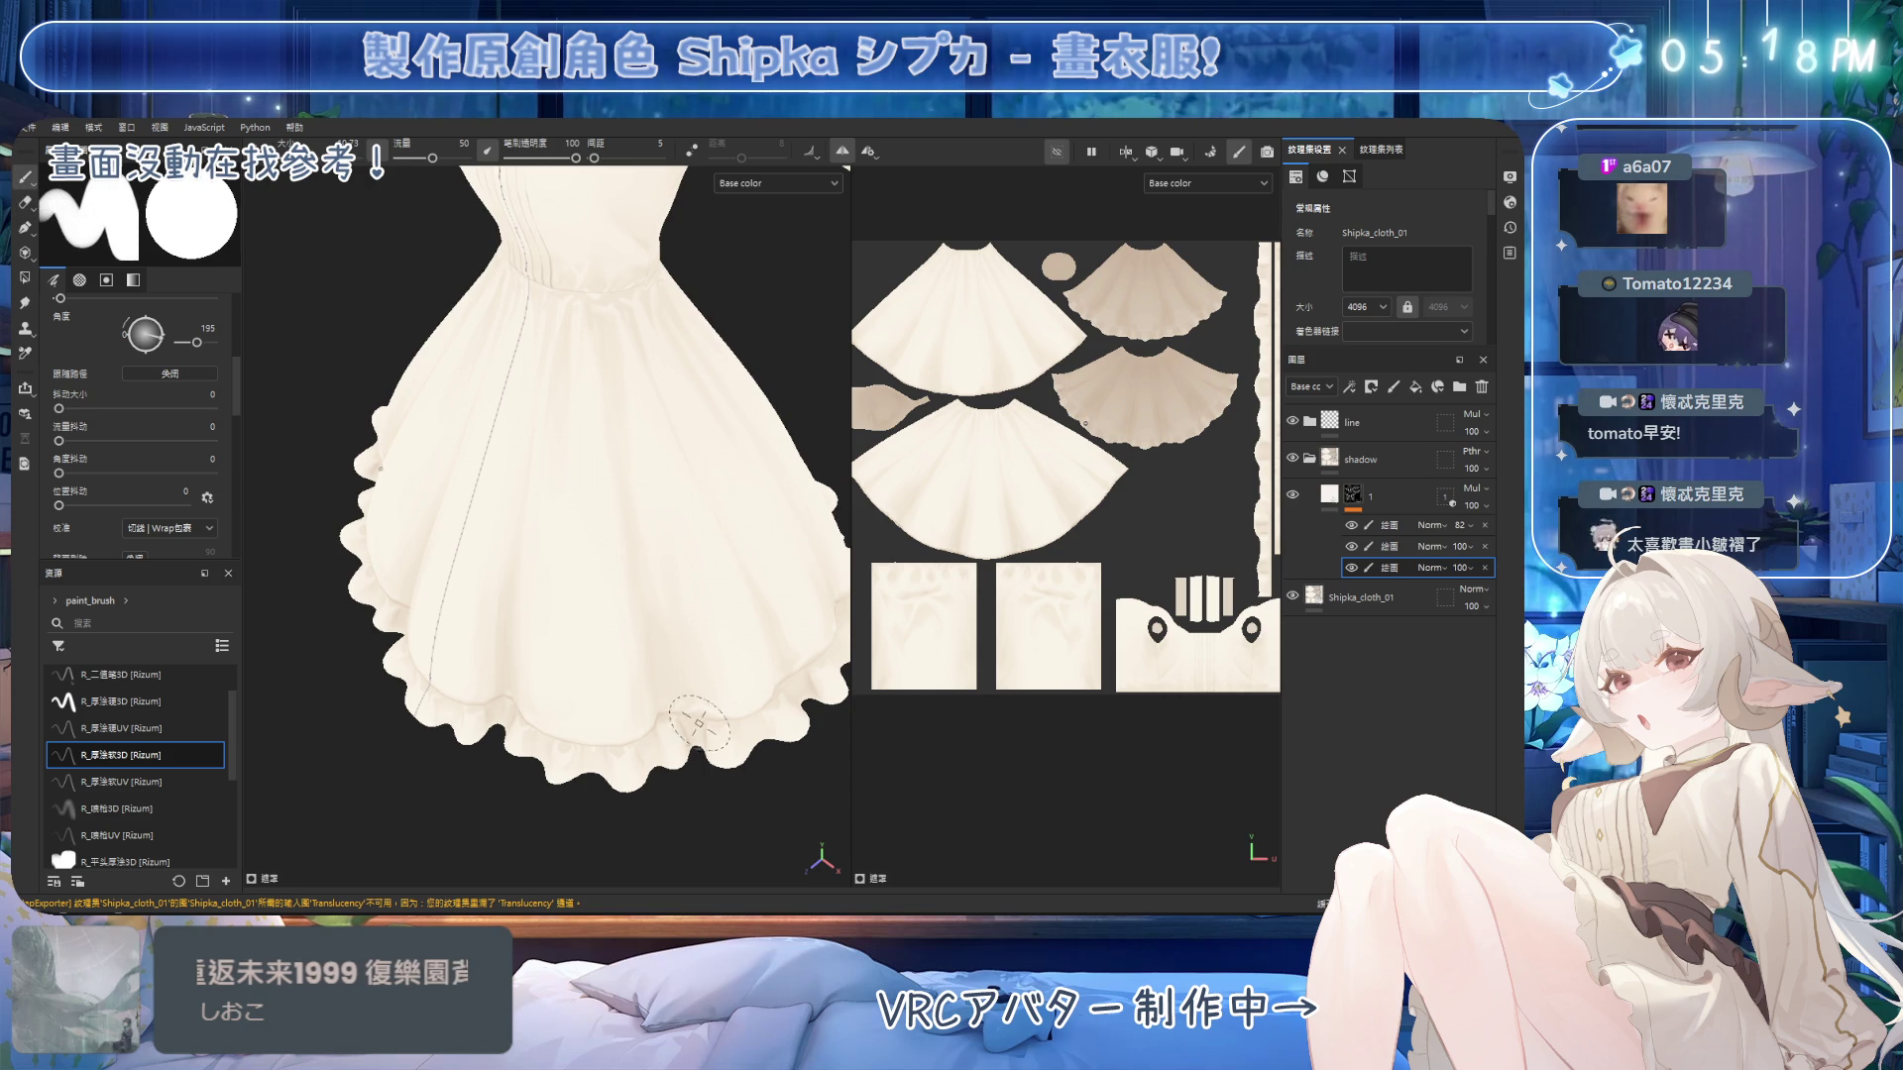
key(2)
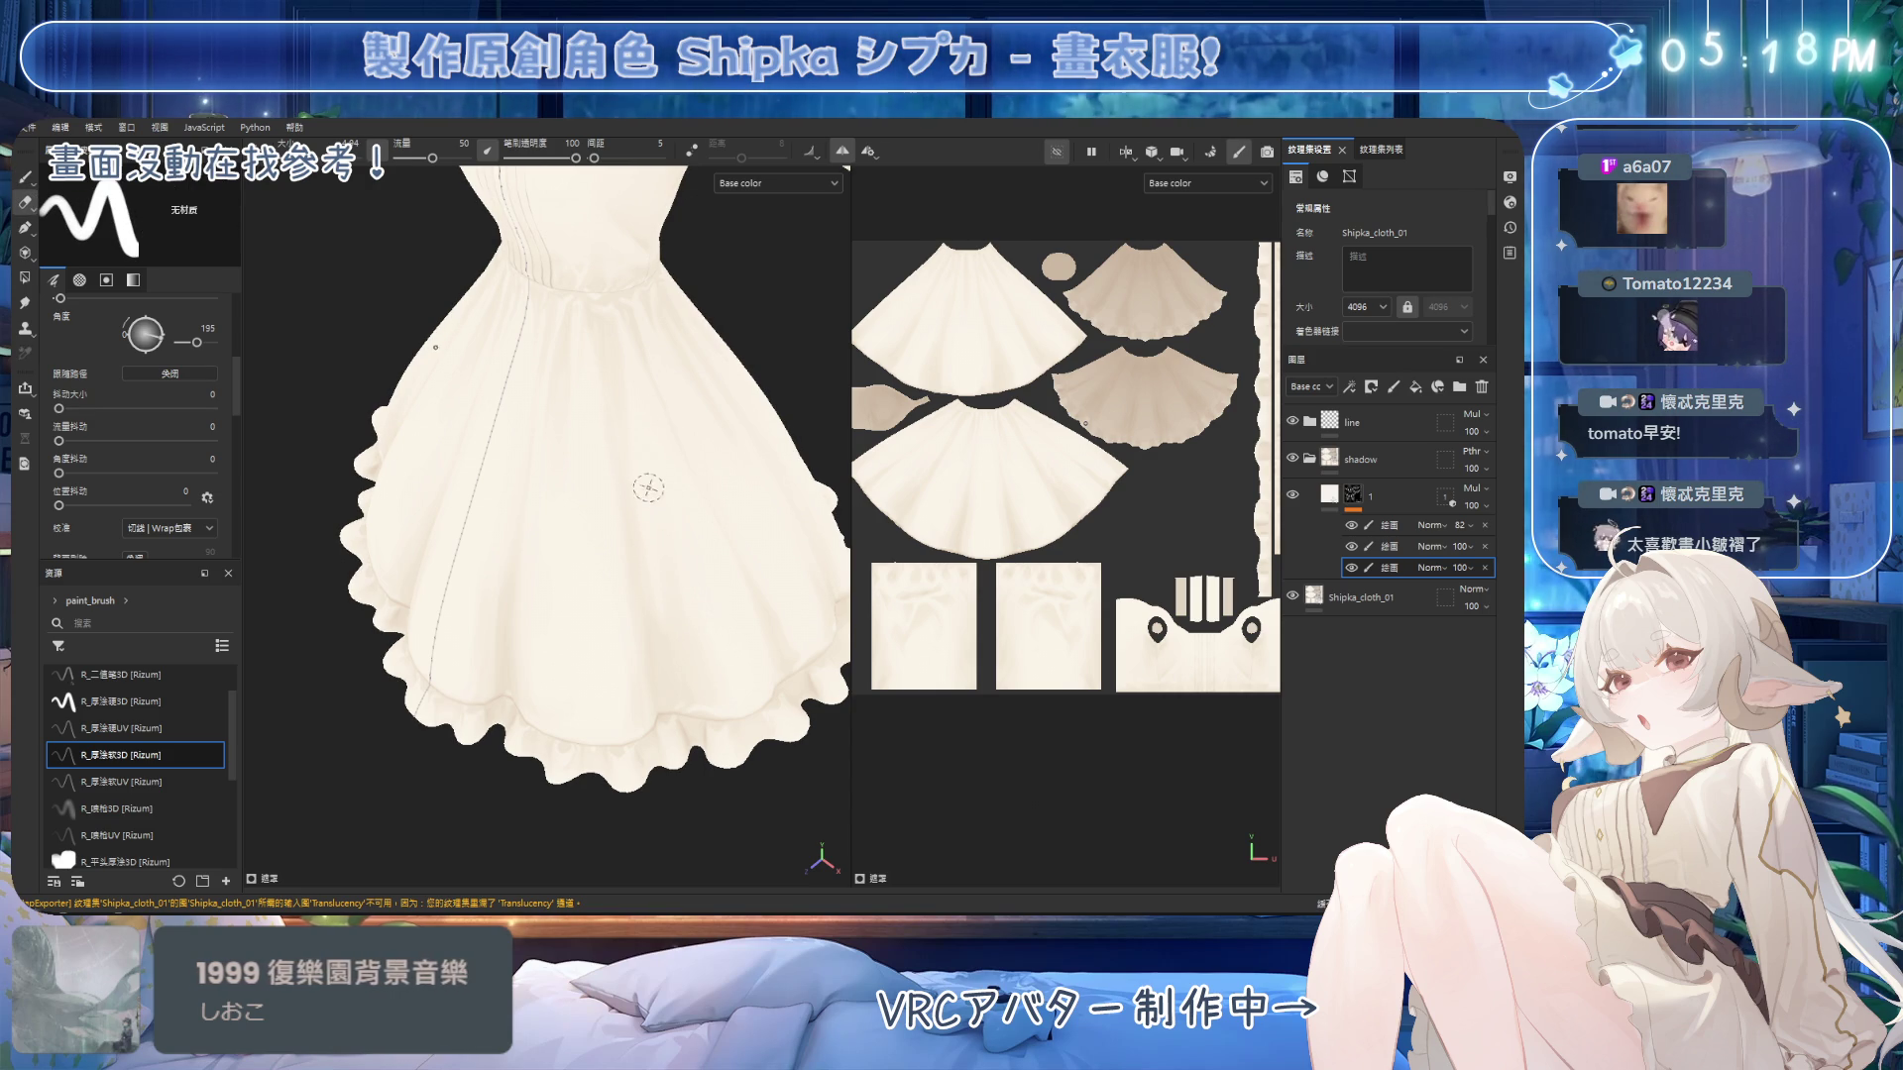
alt+drag(675, 634, 634, 454)
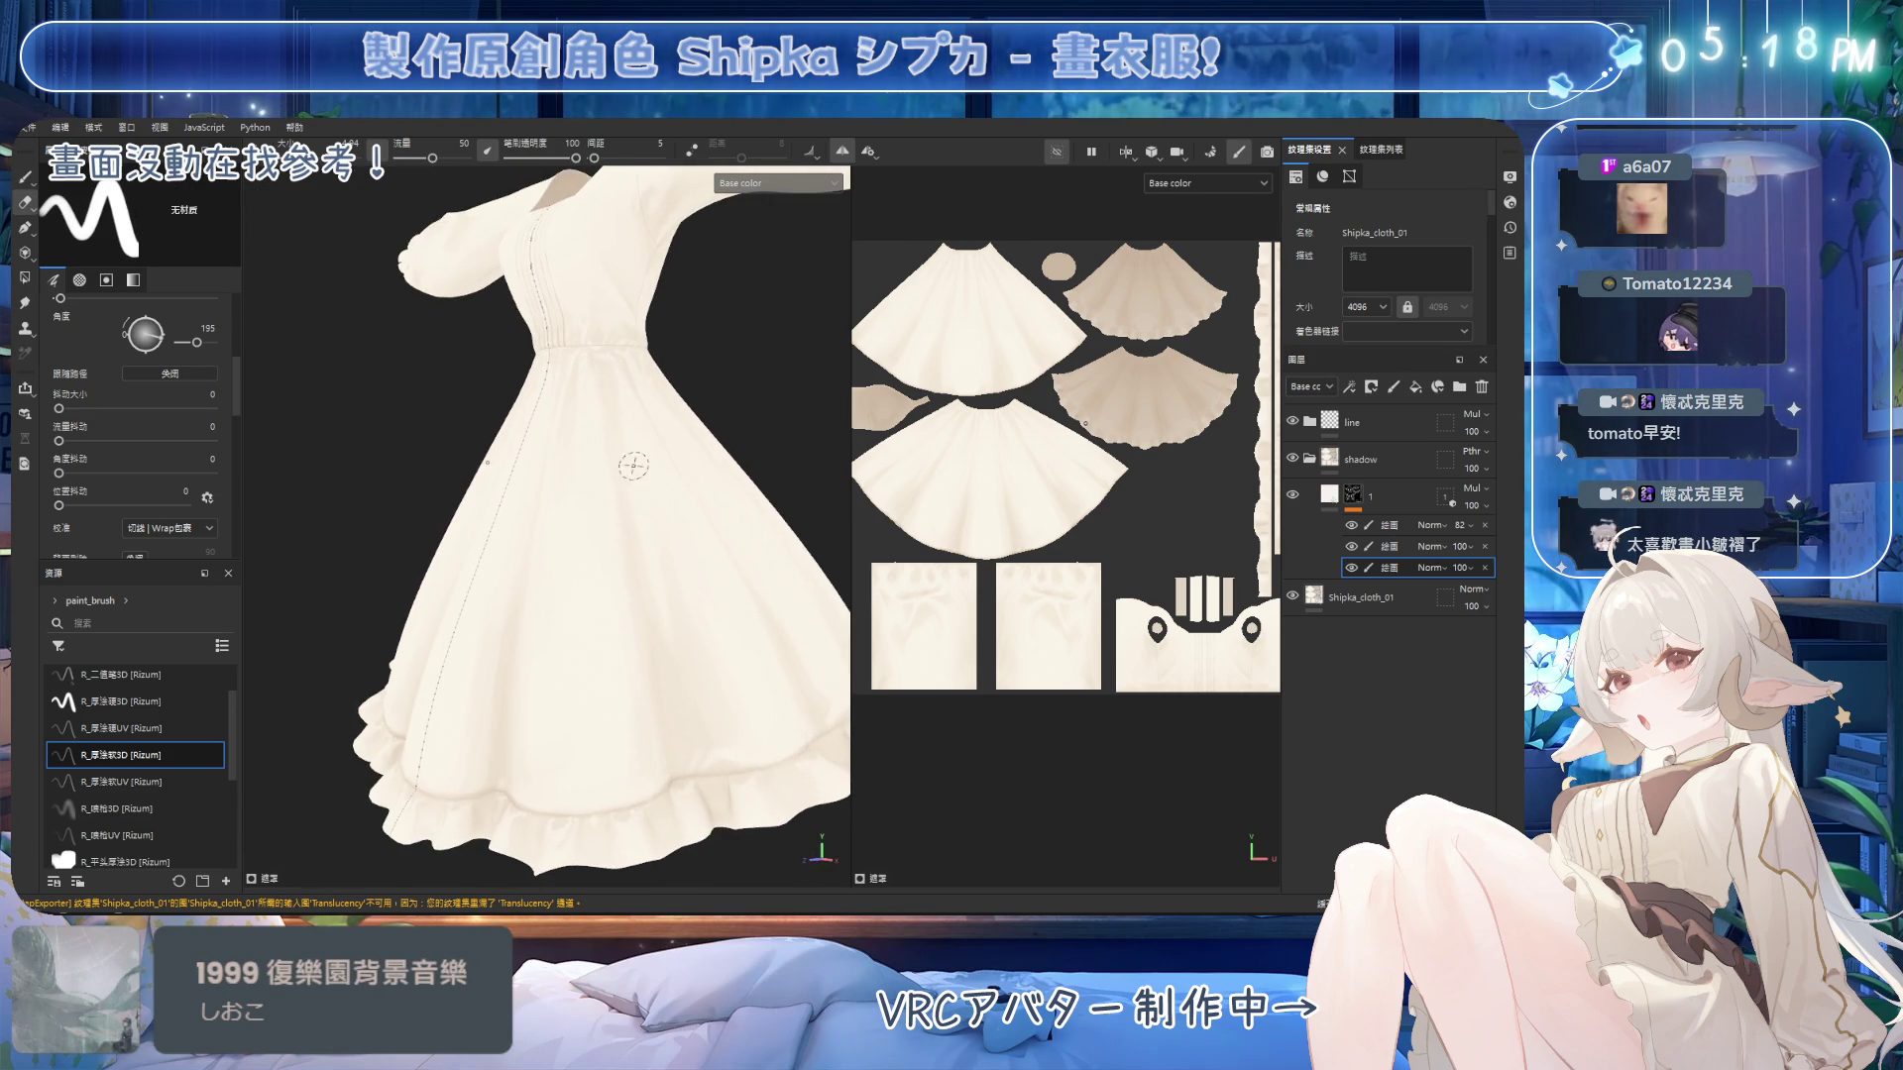
Bring the skirt hem into a frontal close-up and start painting and erasing its shadows.
key(1)
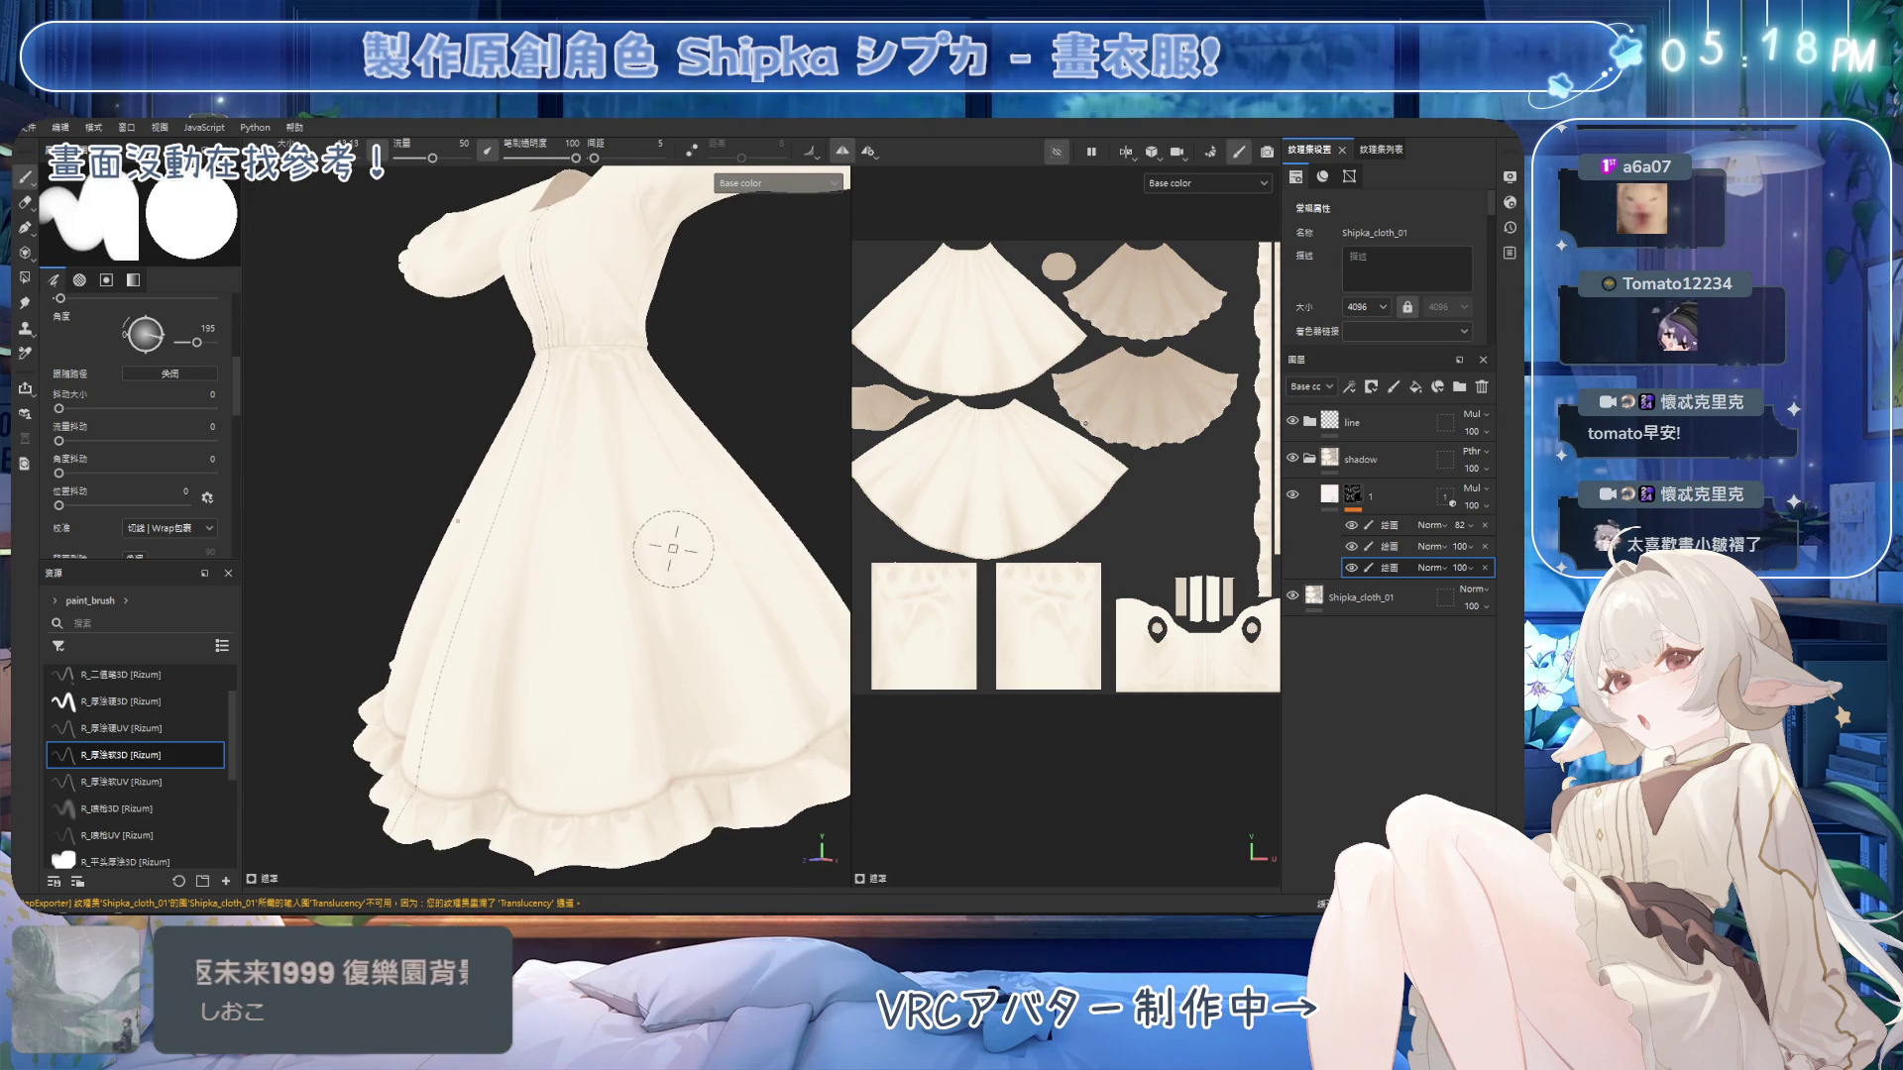
key(2)
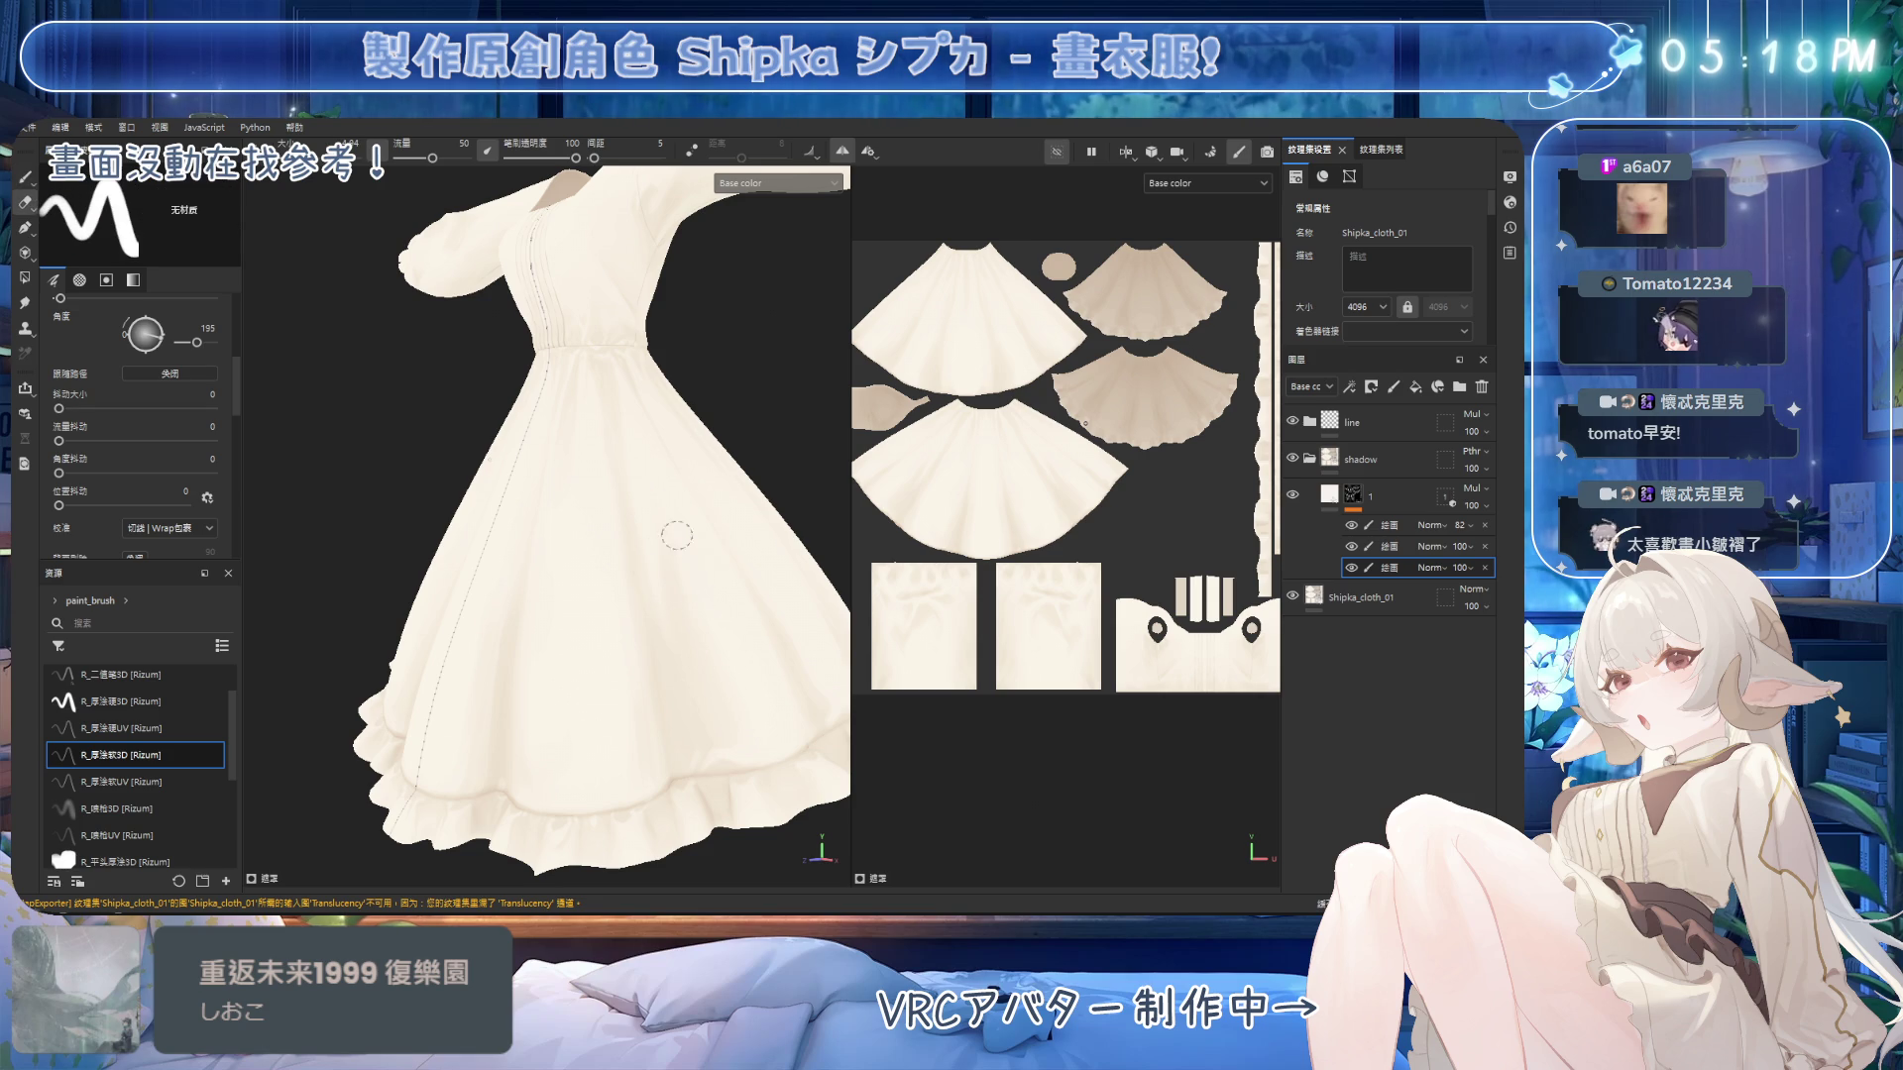
mouse_move(680, 501)
alt+right_down()
mouse_move(724, 522)
mouse_move(722, 396)
alt+right_up()
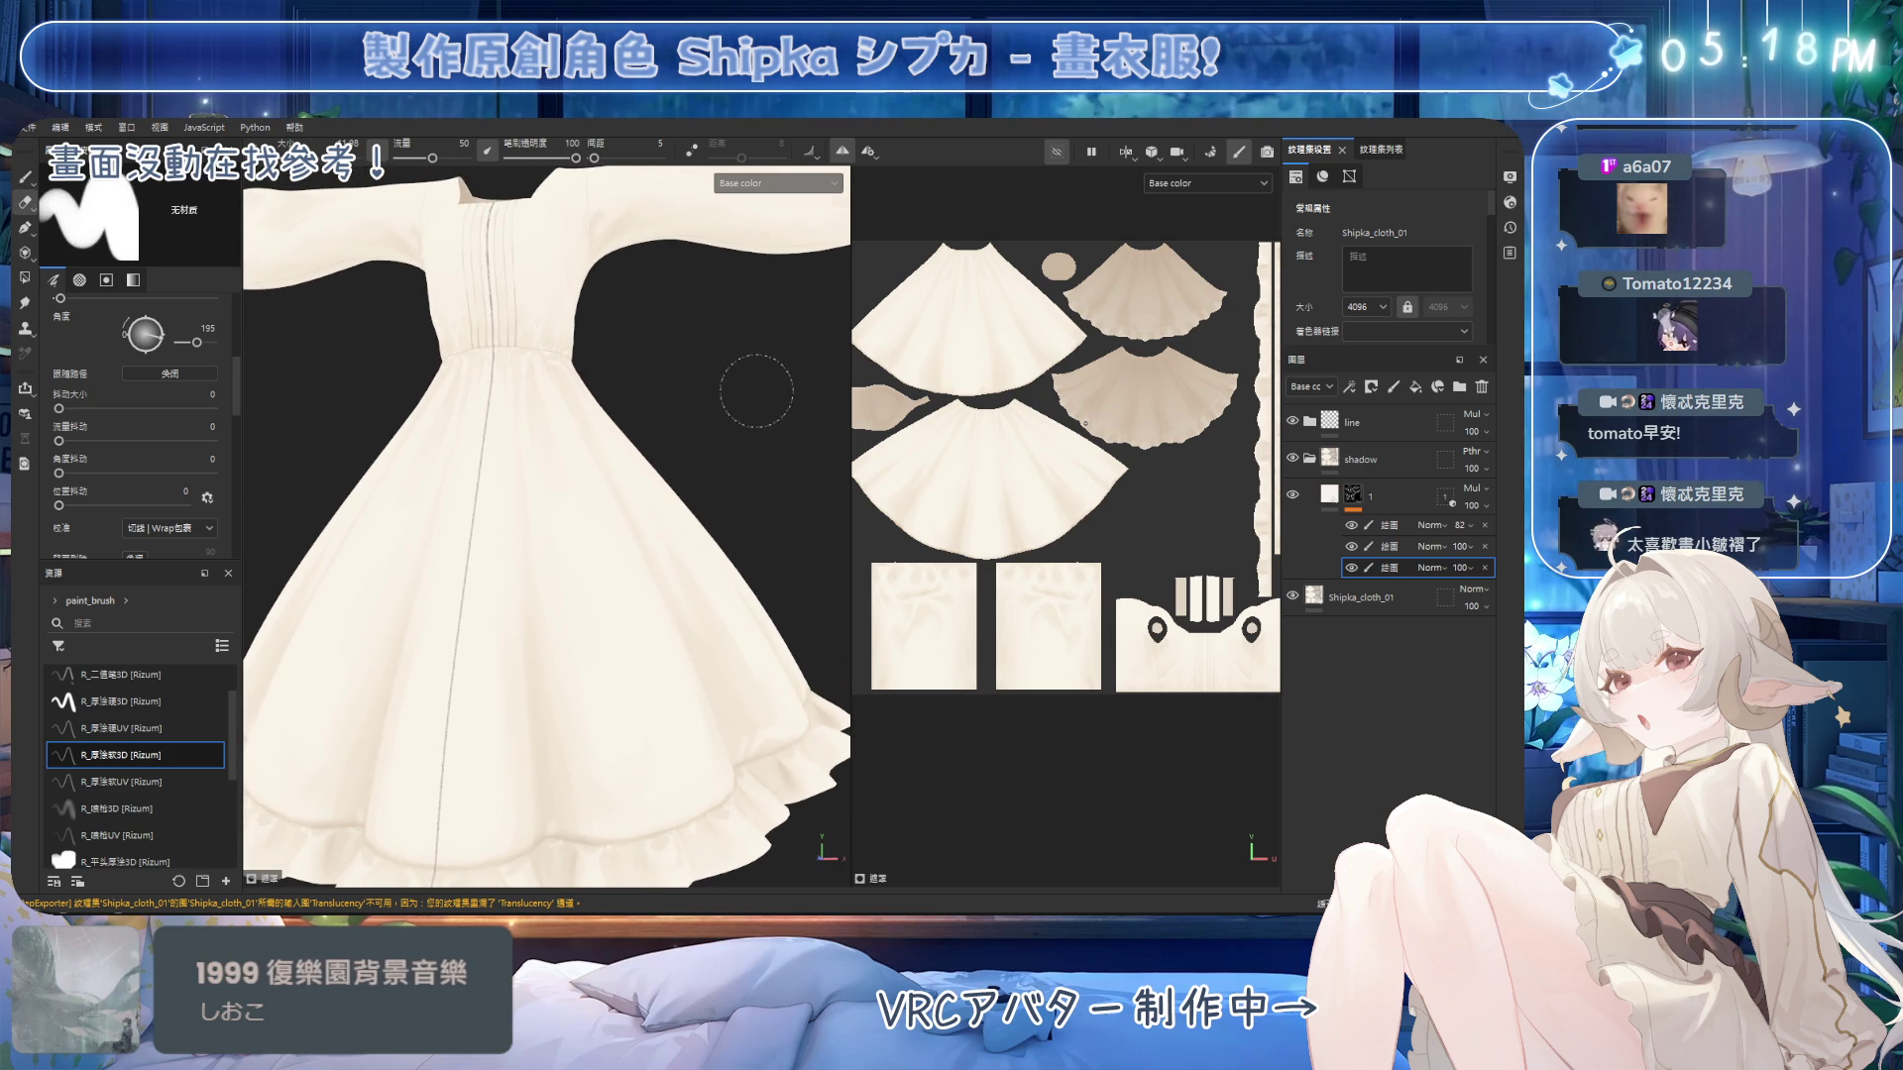
mouse_move(723, 379)
alt+mouse_down()
mouse_move(709, 437)
mouse_move(694, 411)
mouse_move(601, 404)
alt+mouse_up()
alt+drag(744, 403, 713, 425)
mouse_move(713, 425)
alt+right_down()
mouse_move(643, 536)
mouse_move(693, 387)
alt+right_up()
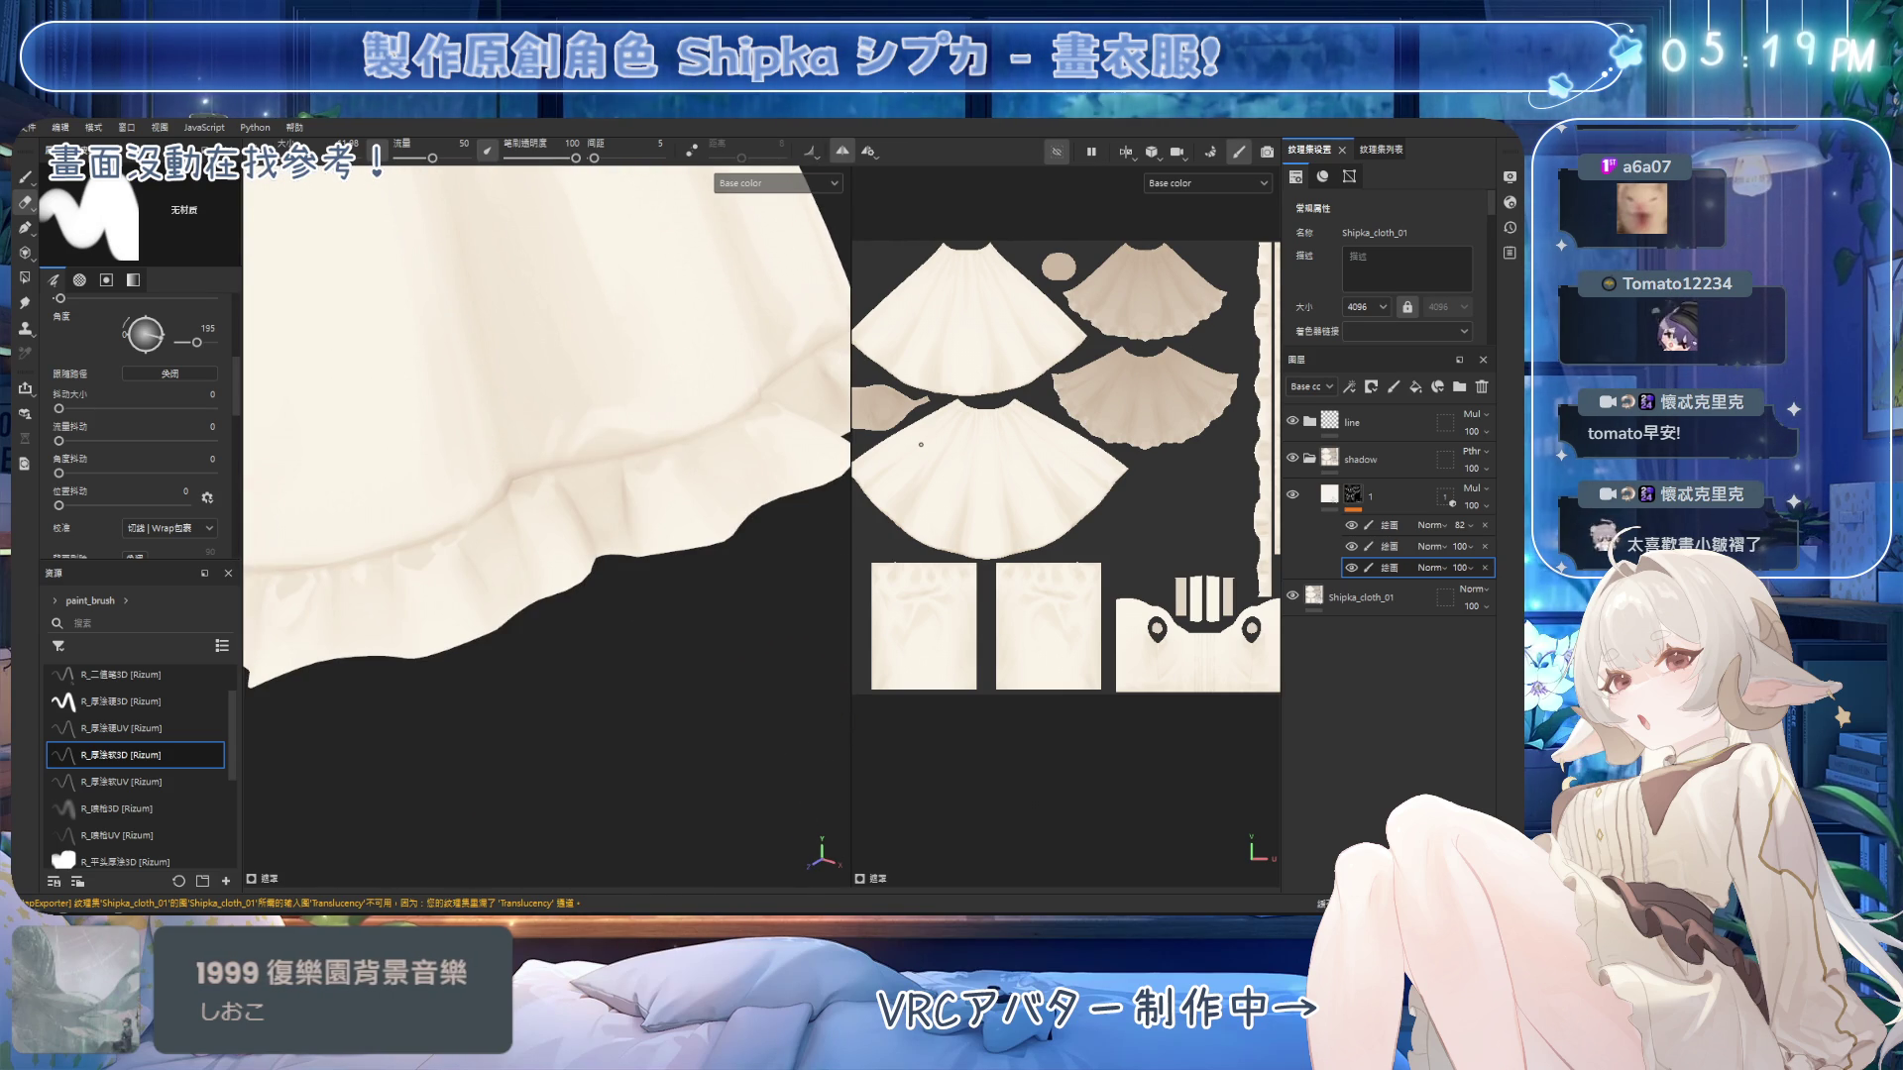
mouse_move(693, 387)
alt+mouse_down()
mouse_move(628, 403)
mouse_move(689, 349)
alt+mouse_up()
key(1)
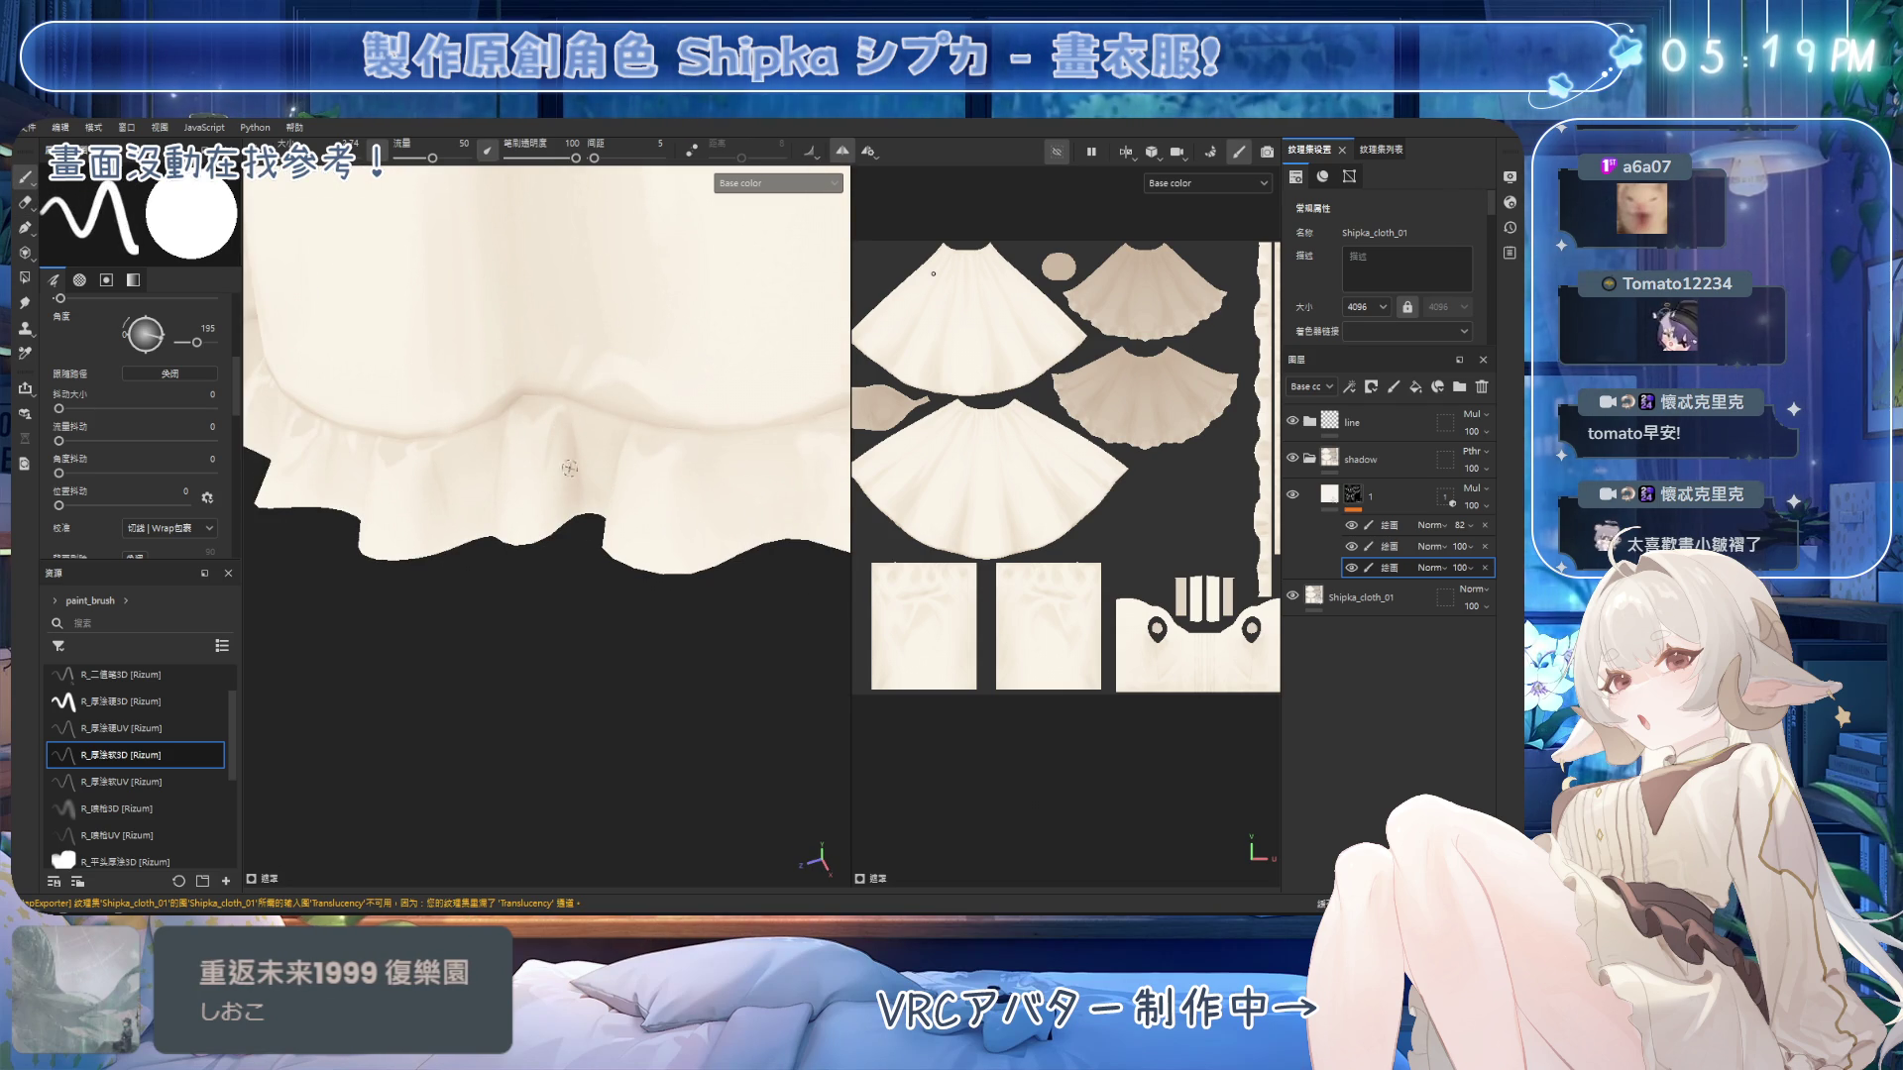
key(2)
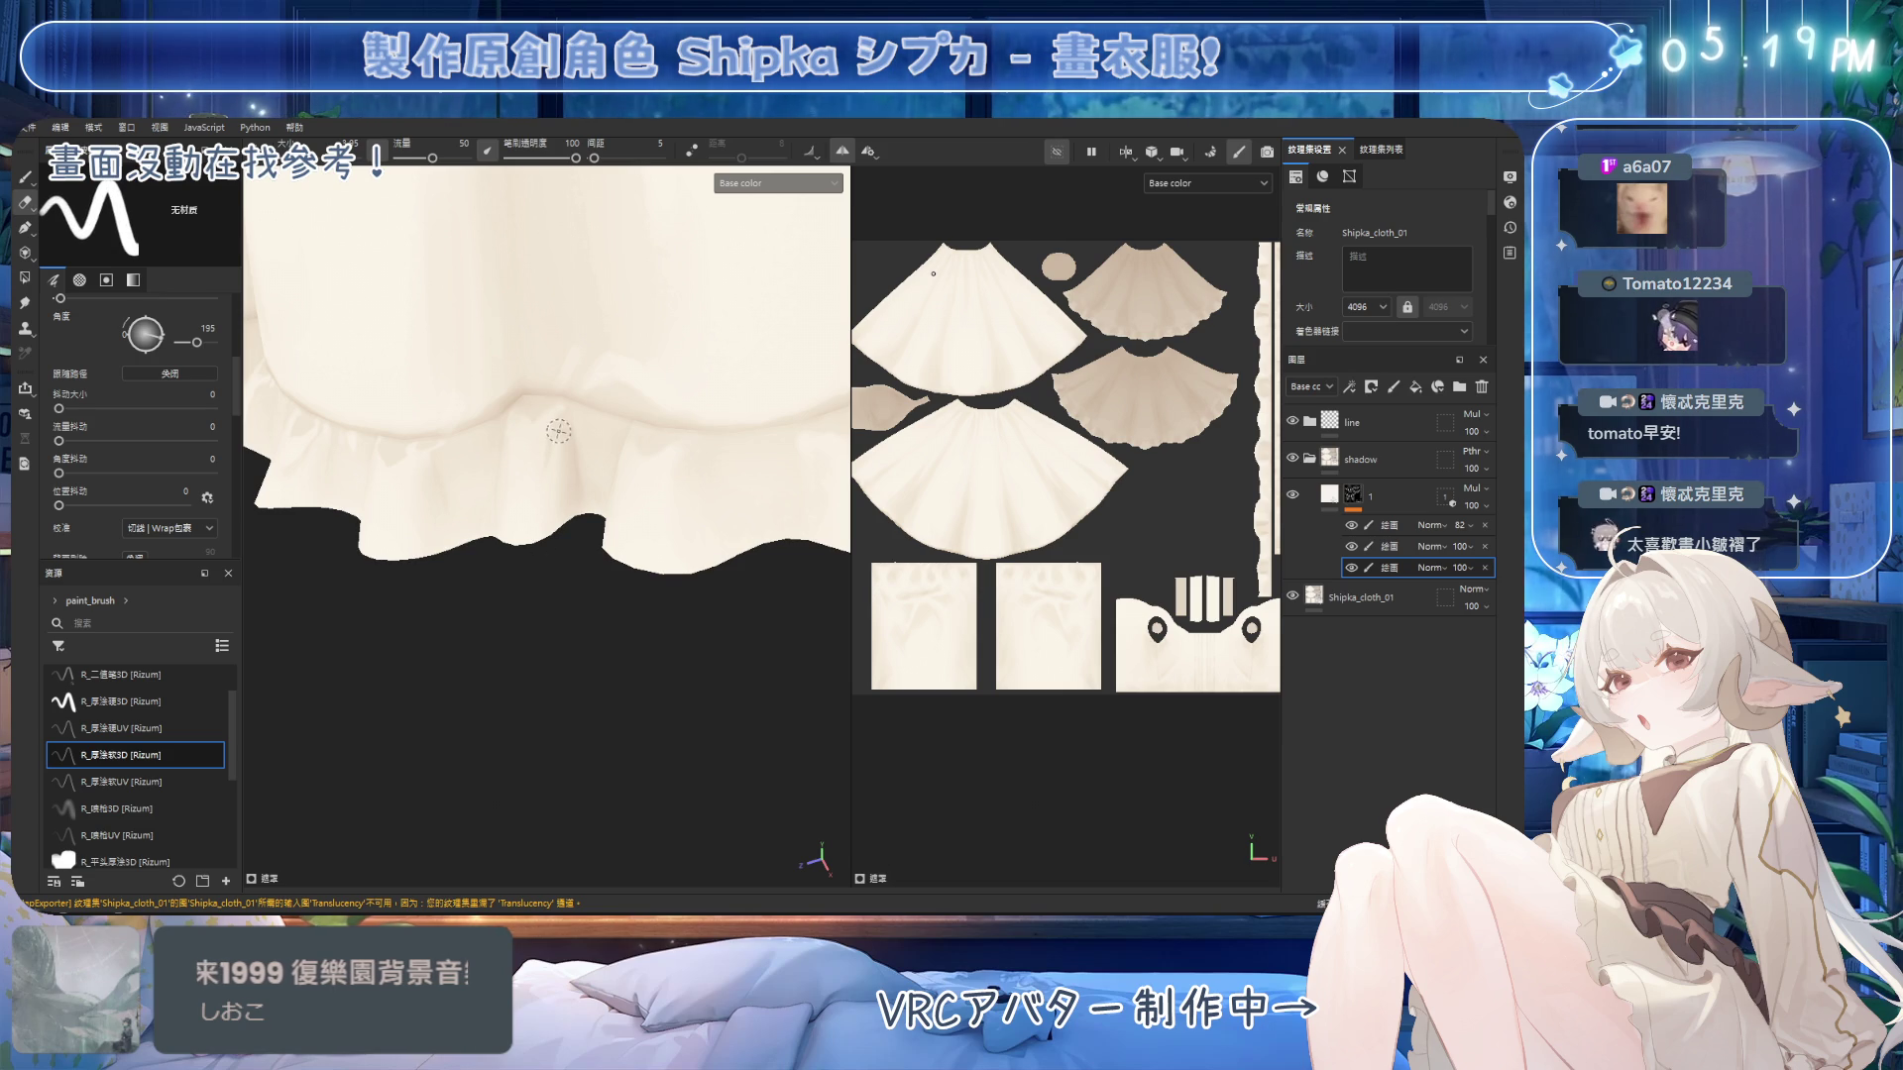
key(1)
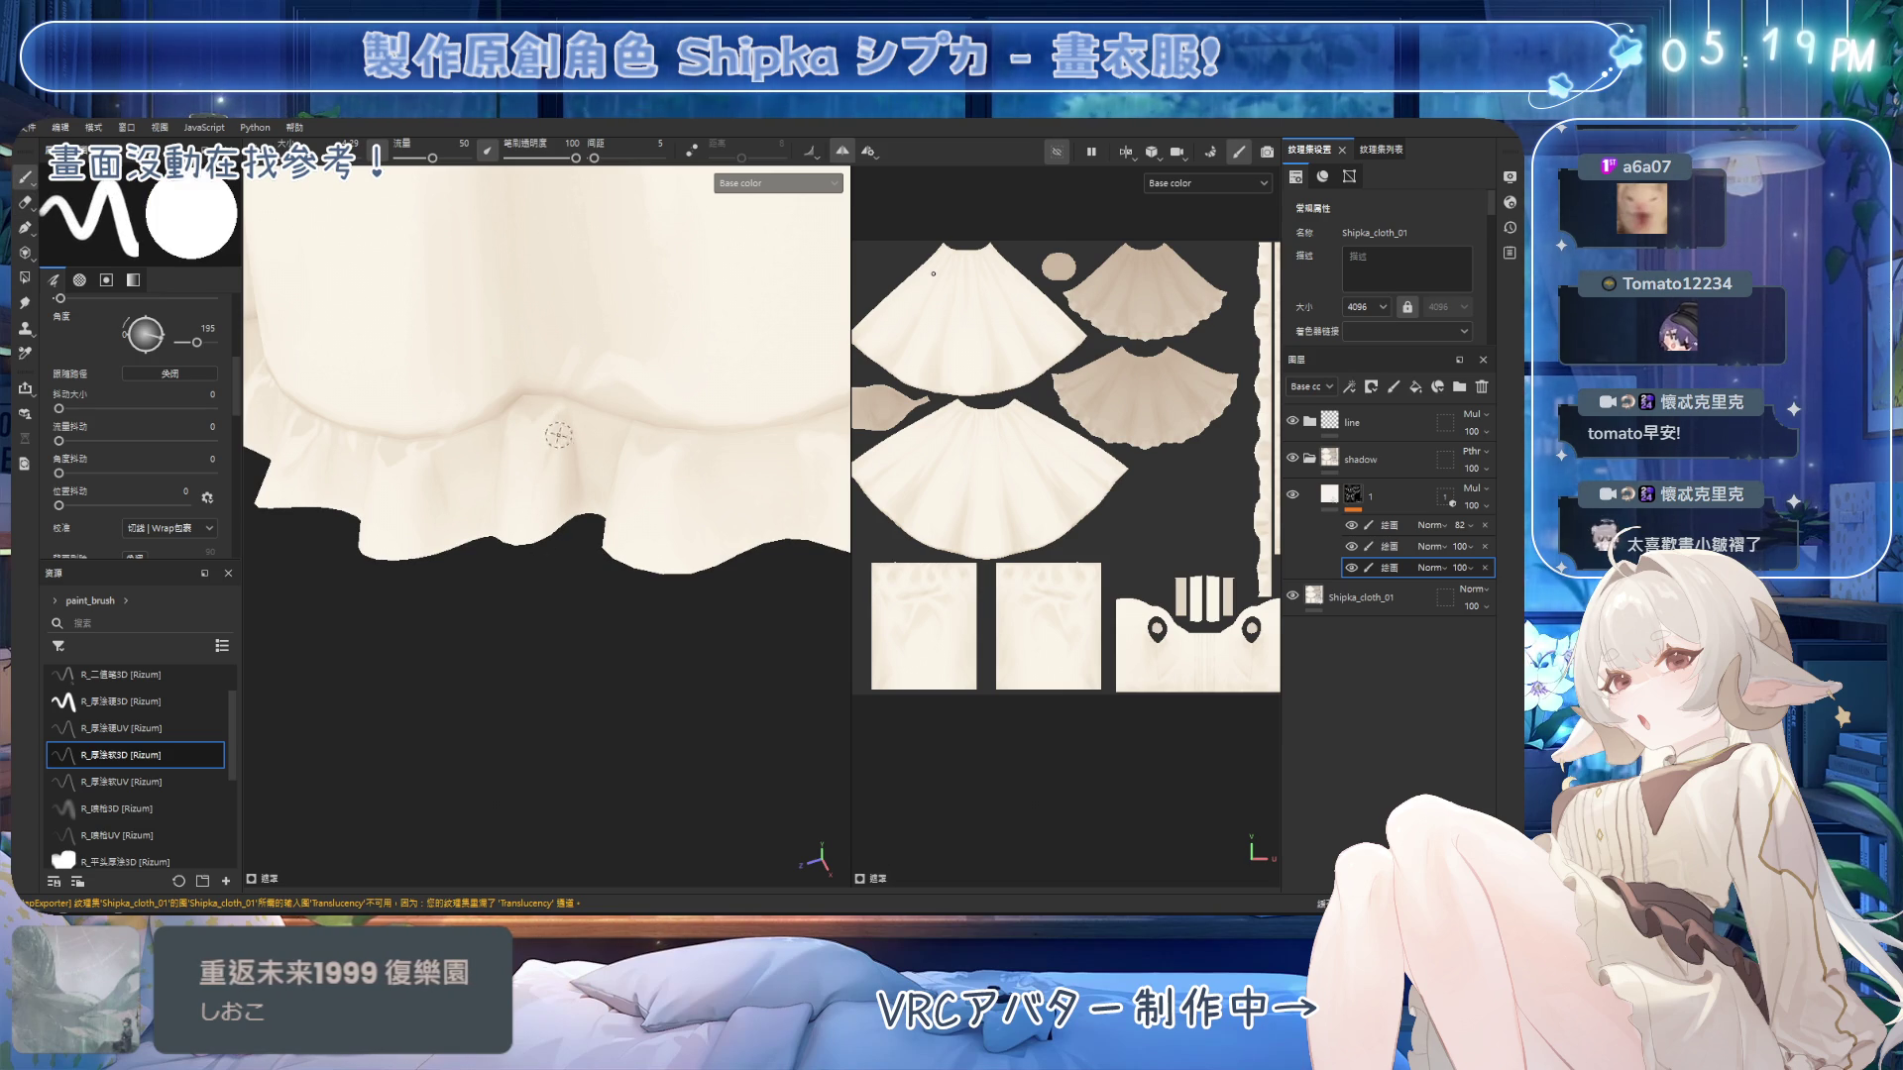
Paint and soften shadows under the hem ruffles from a diagonal angle.
alt+drag(566, 436, 555, 428)
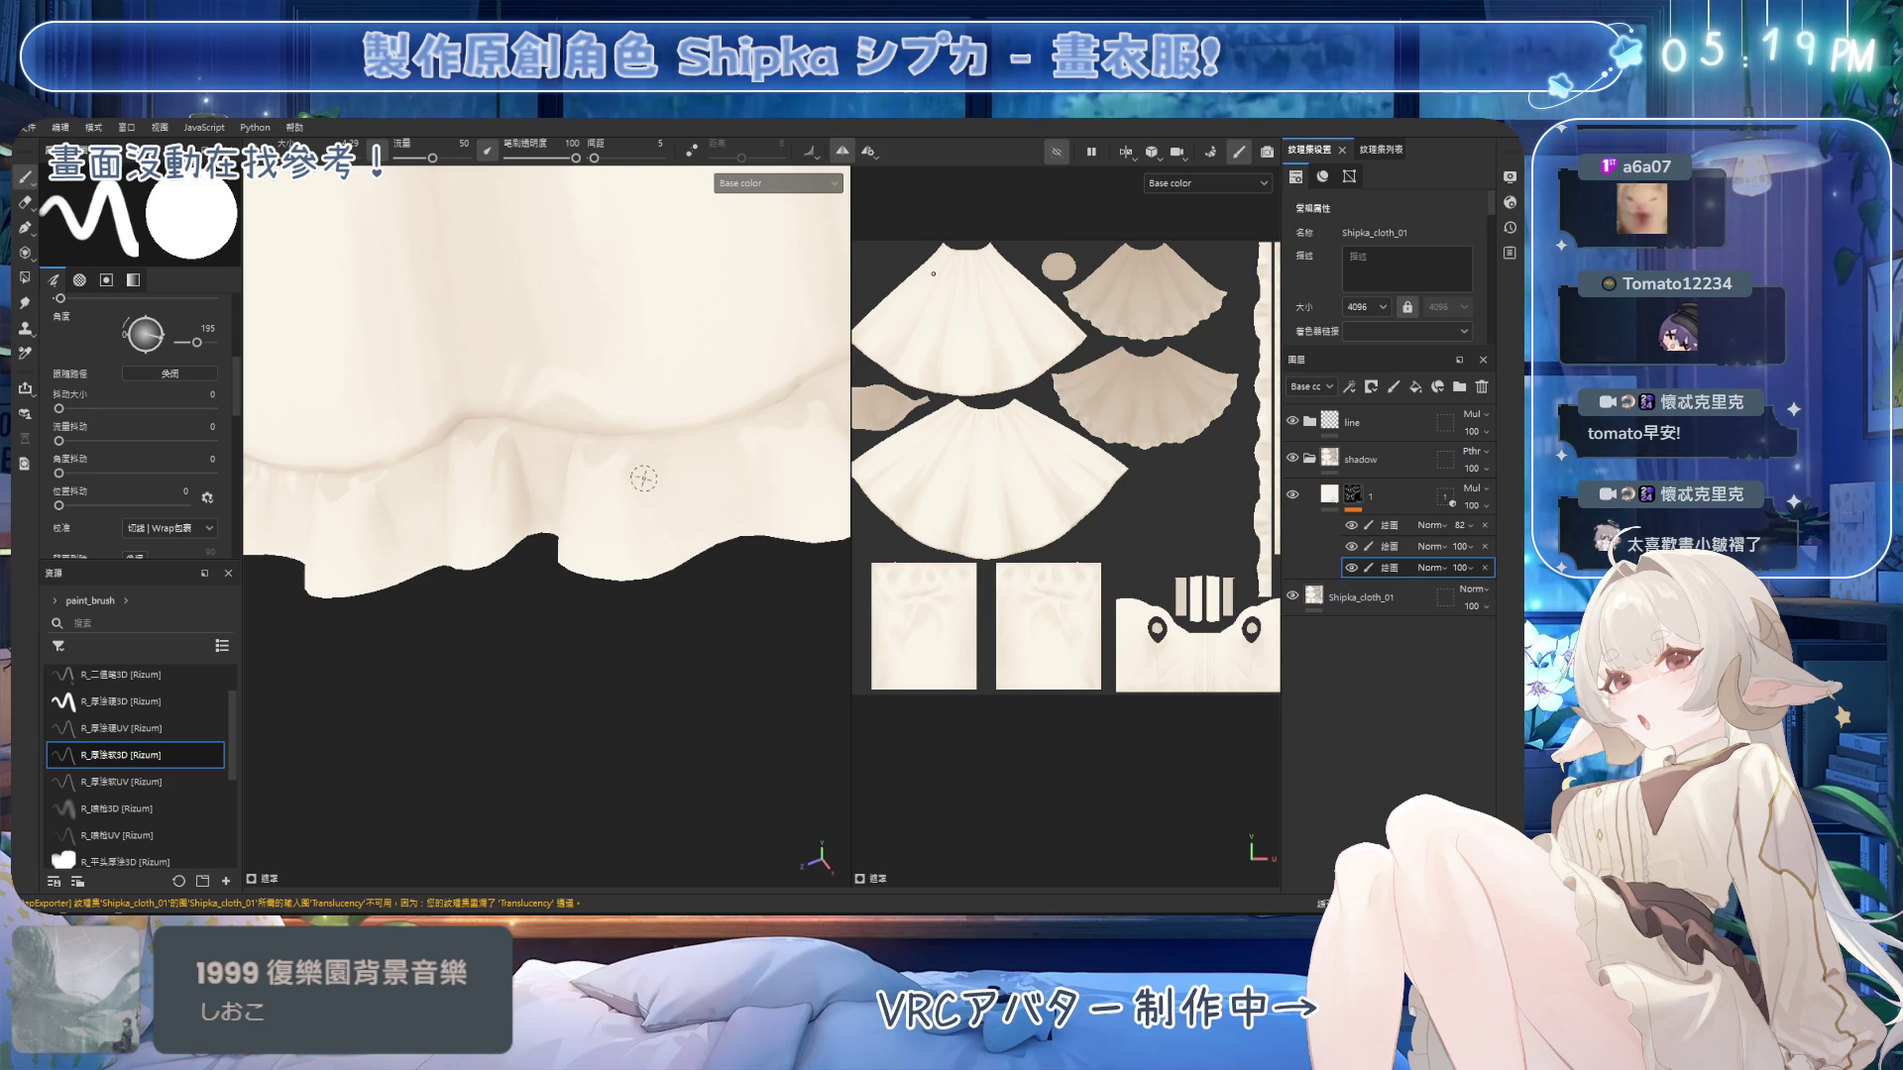
key(e)
alt+drag(705, 488, 656, 466)
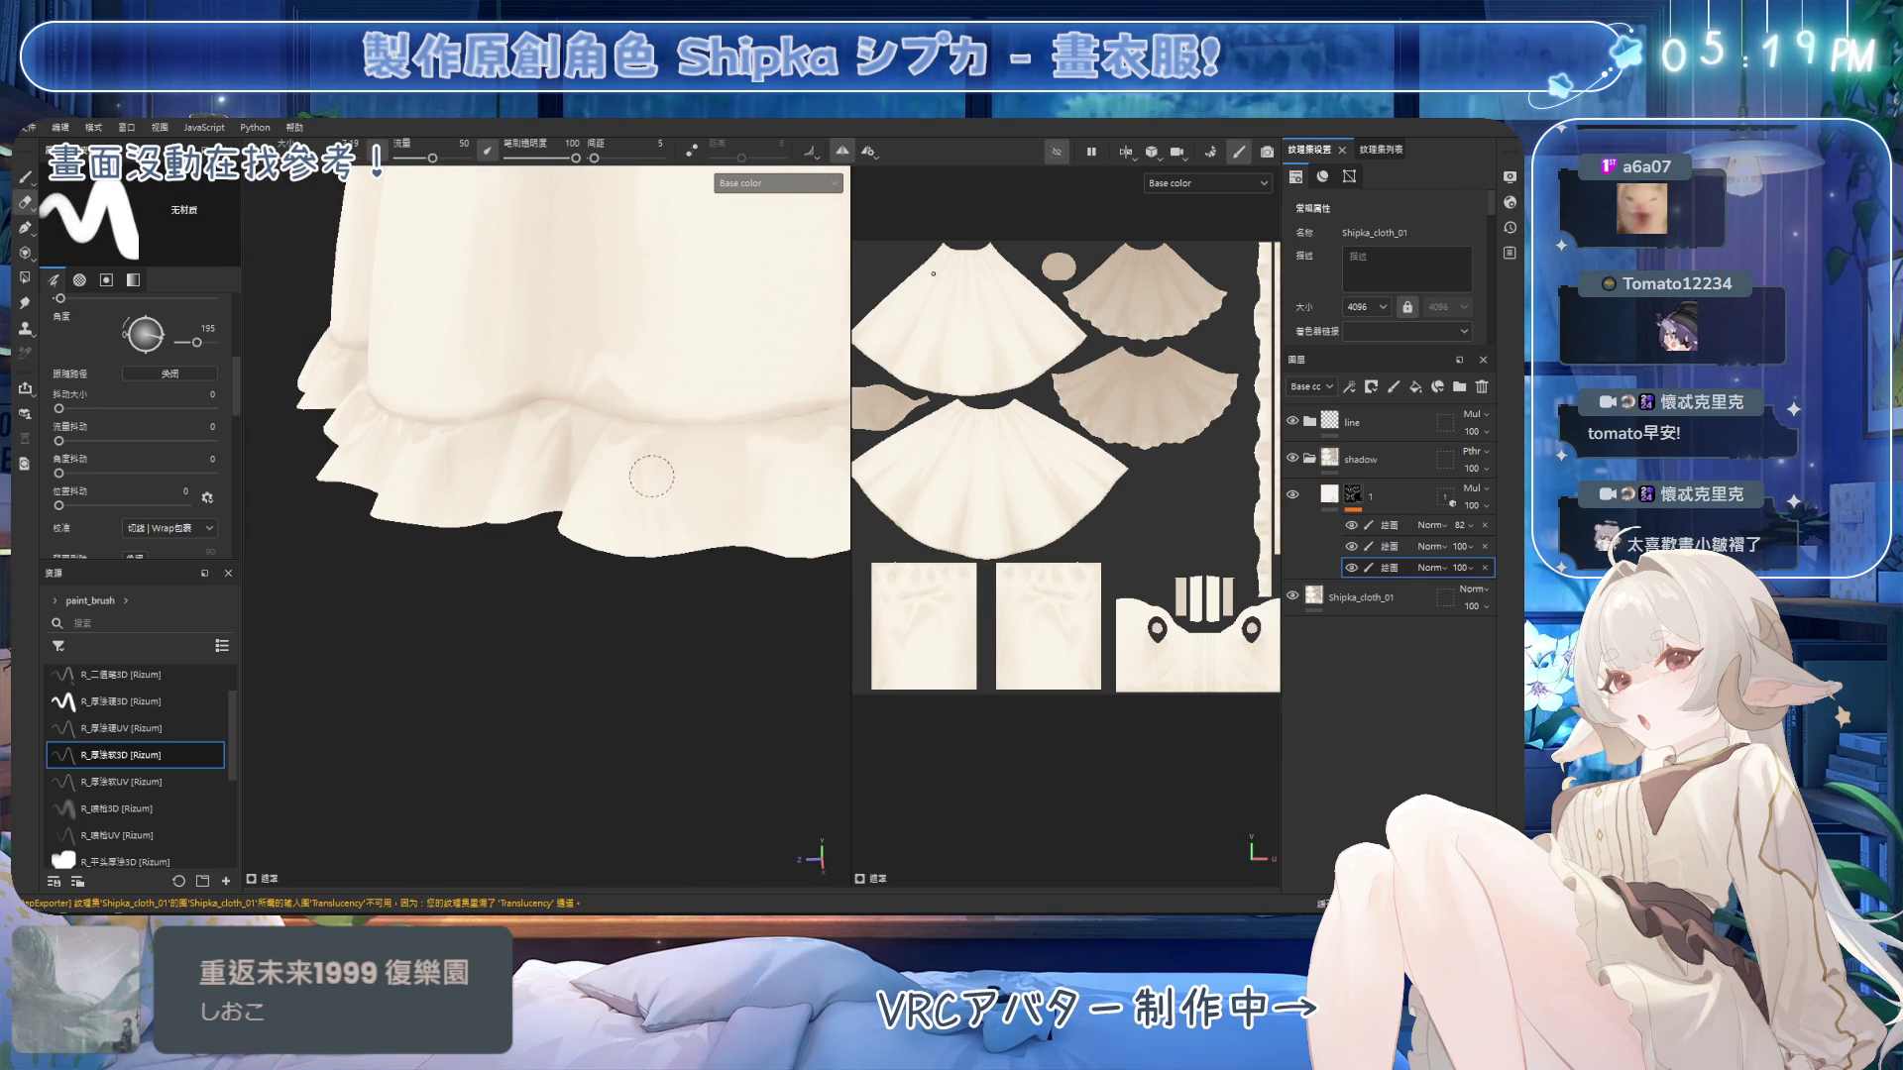
scroll(651, 477, up, 3)
mouse_move(629, 472)
alt+mouse_down()
mouse_move(610, 483)
mouse_move(673, 468)
alt+mouse_up()
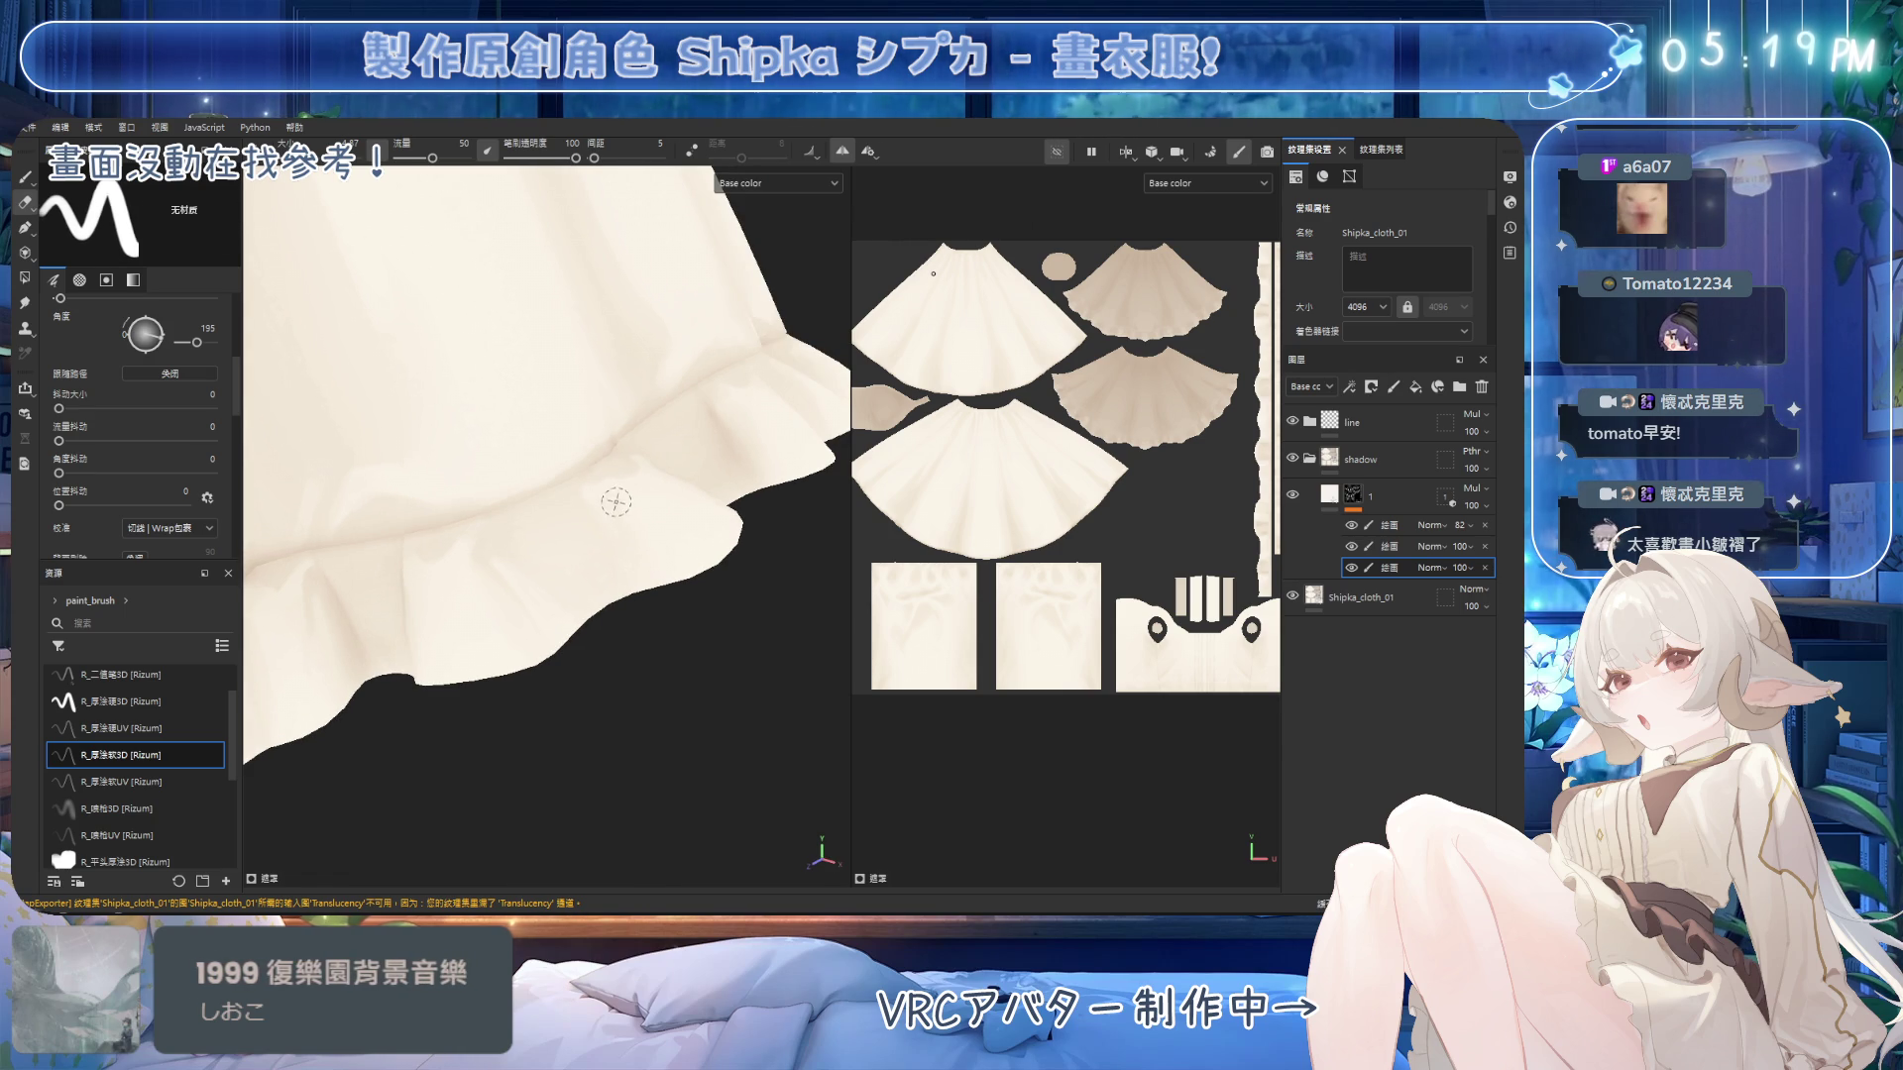
key(1)
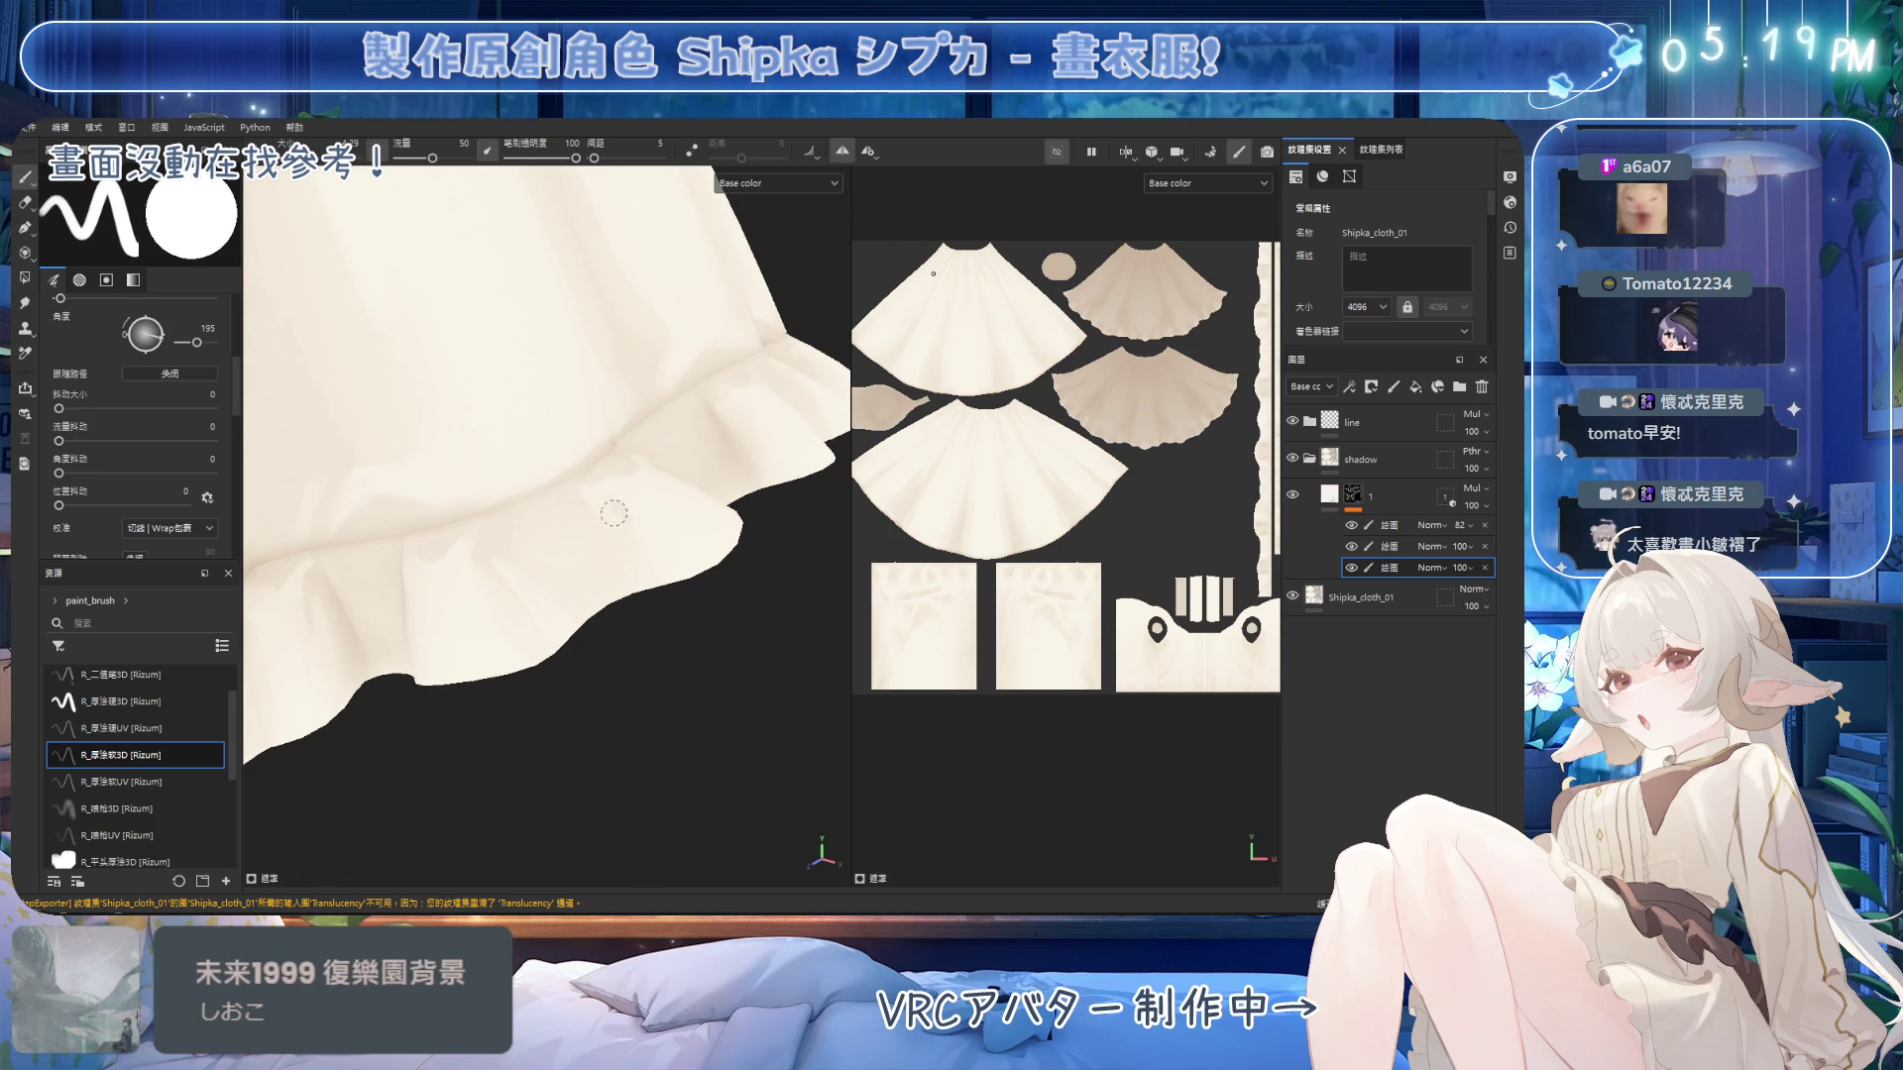
key(2)
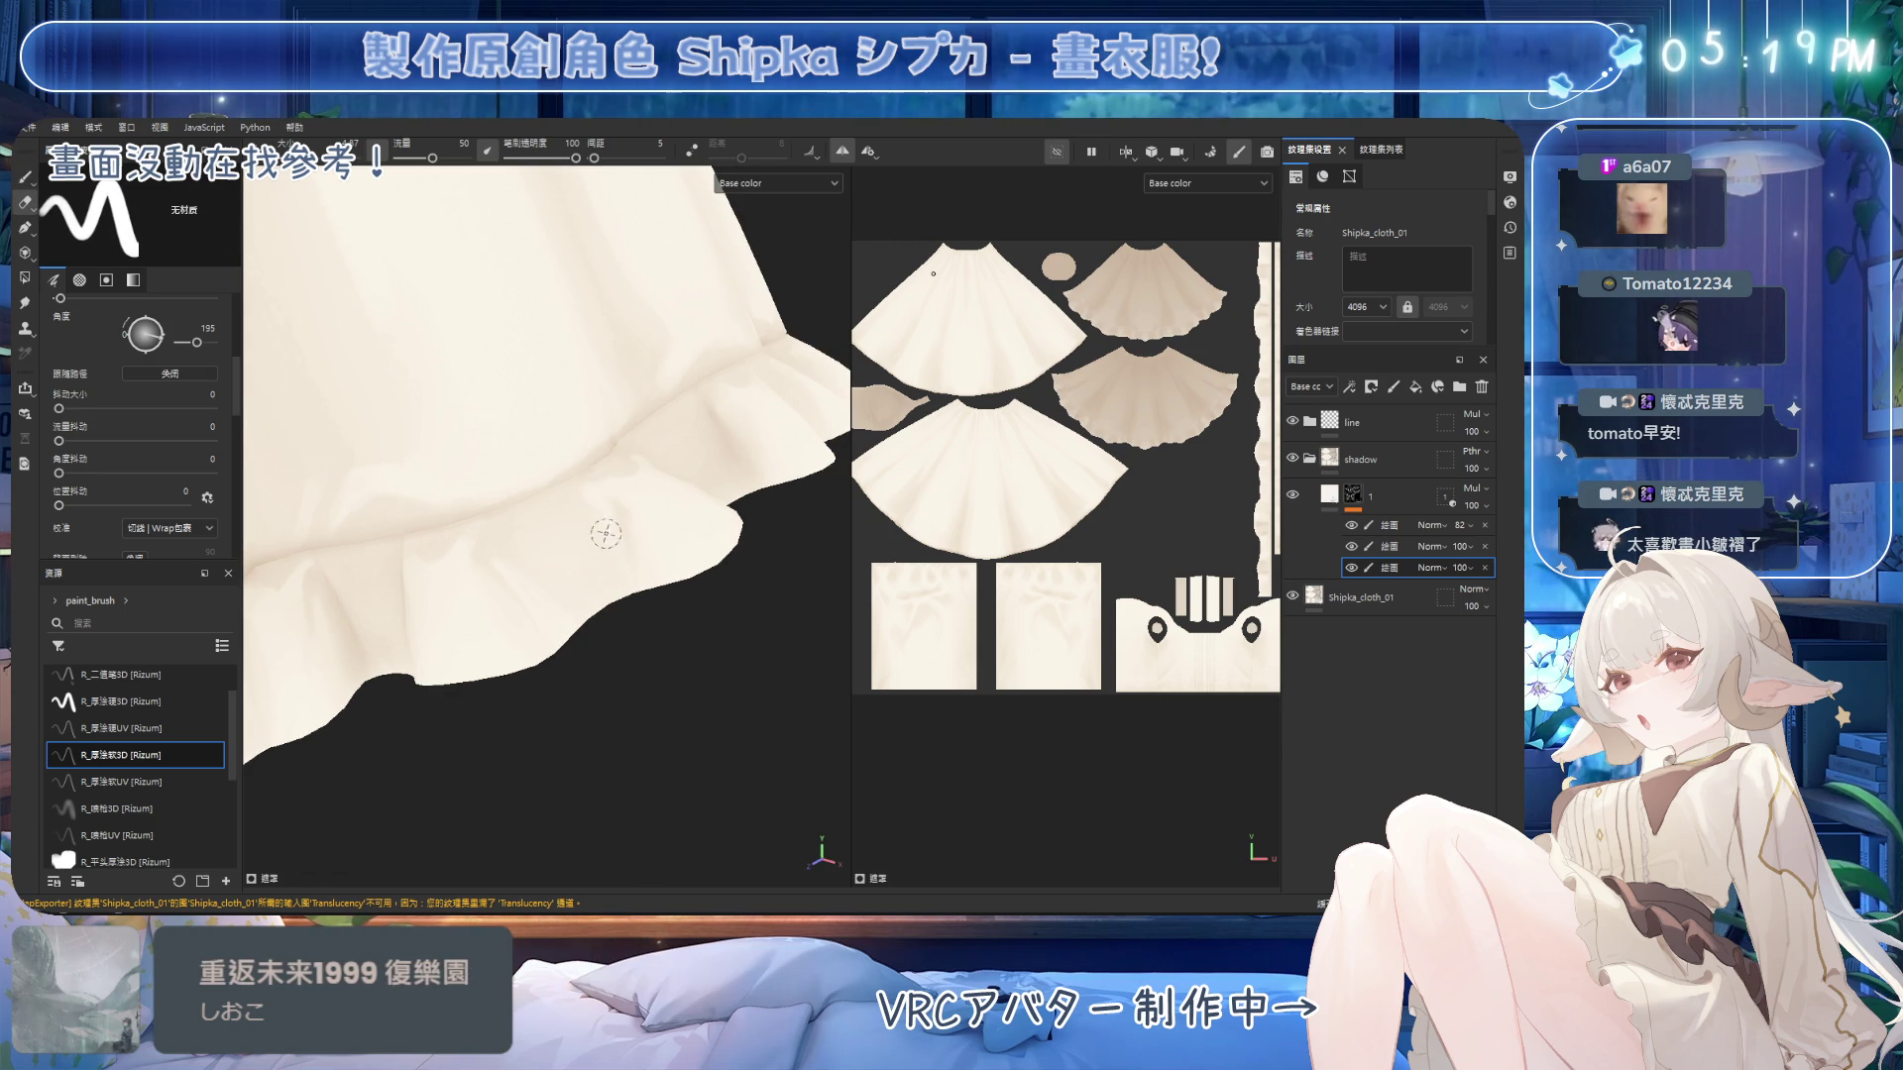
key(1)
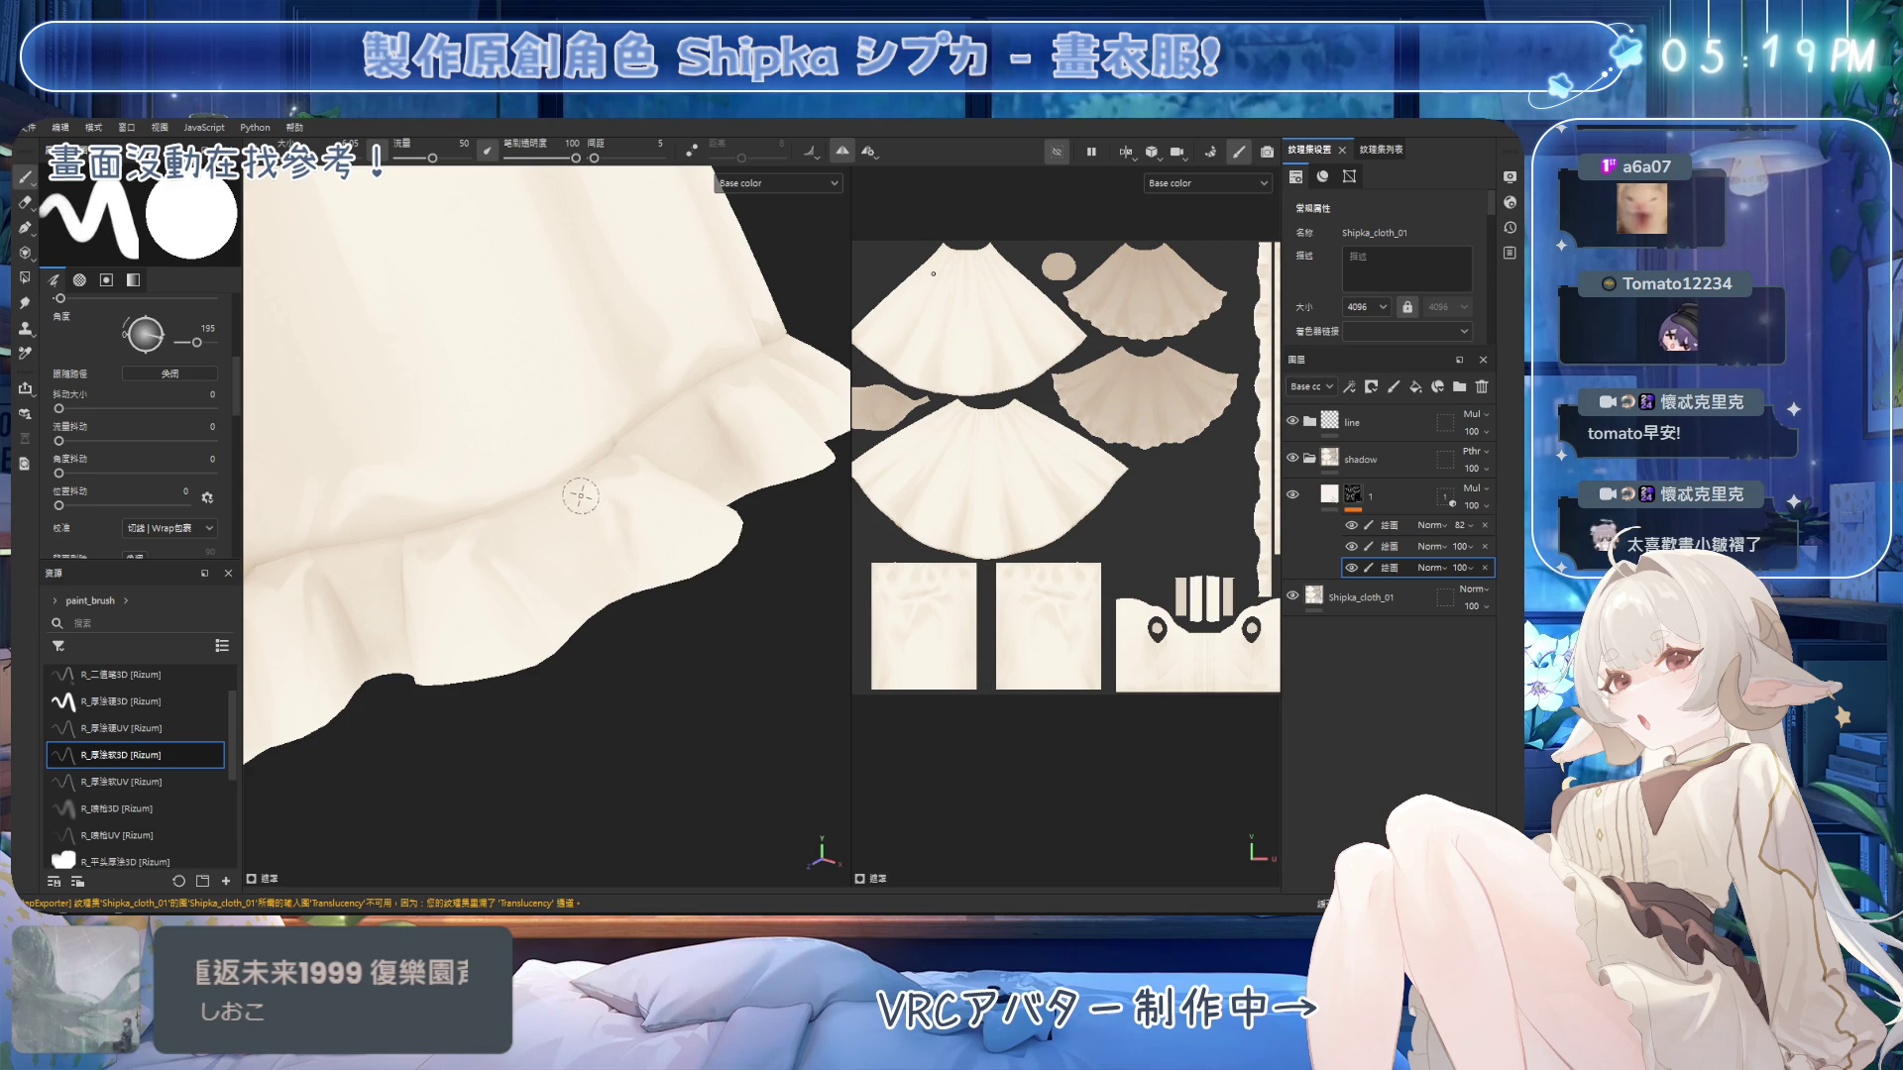
mouse_move(599, 518)
alt+mouse_down()
mouse_move(629, 441)
mouse_move(620, 465)
alt+mouse_up()
Refine the soft shadow along the seam where the skirt meets the ruffle hem.
key(2)
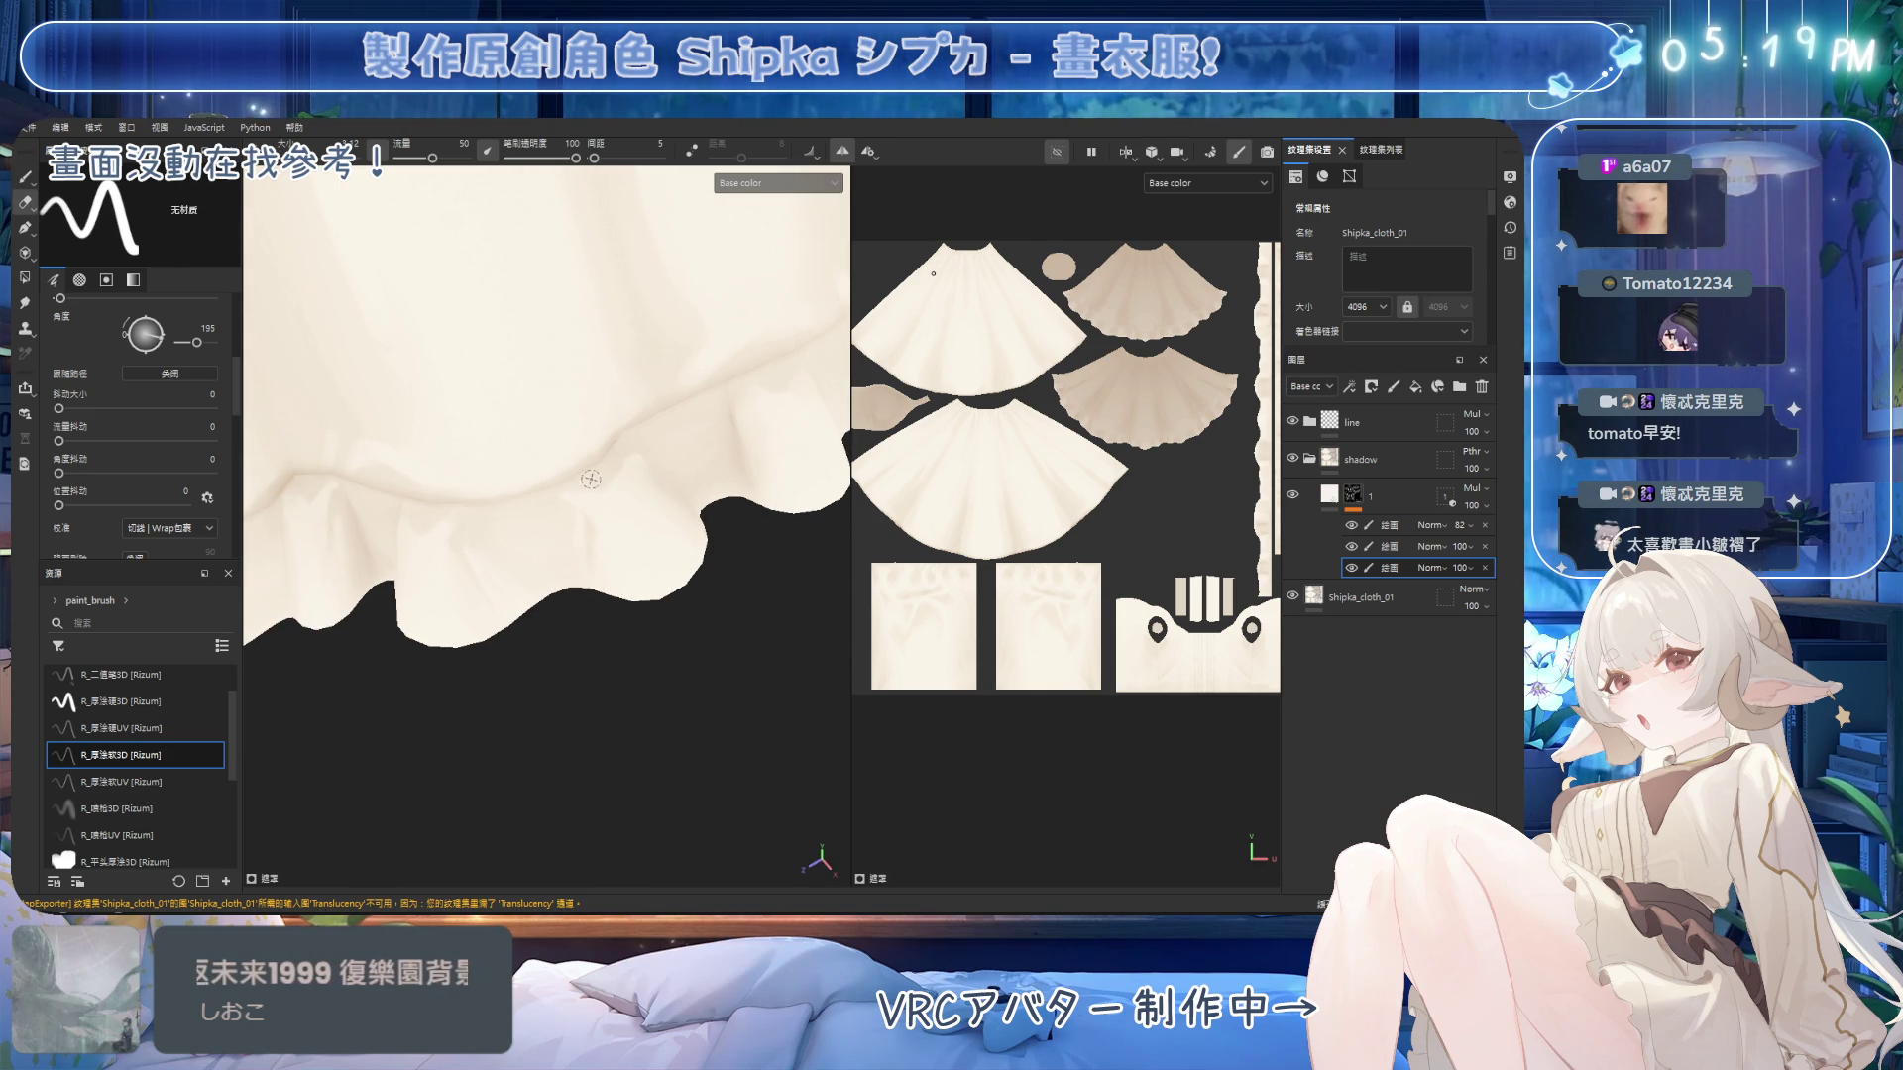
key(1)
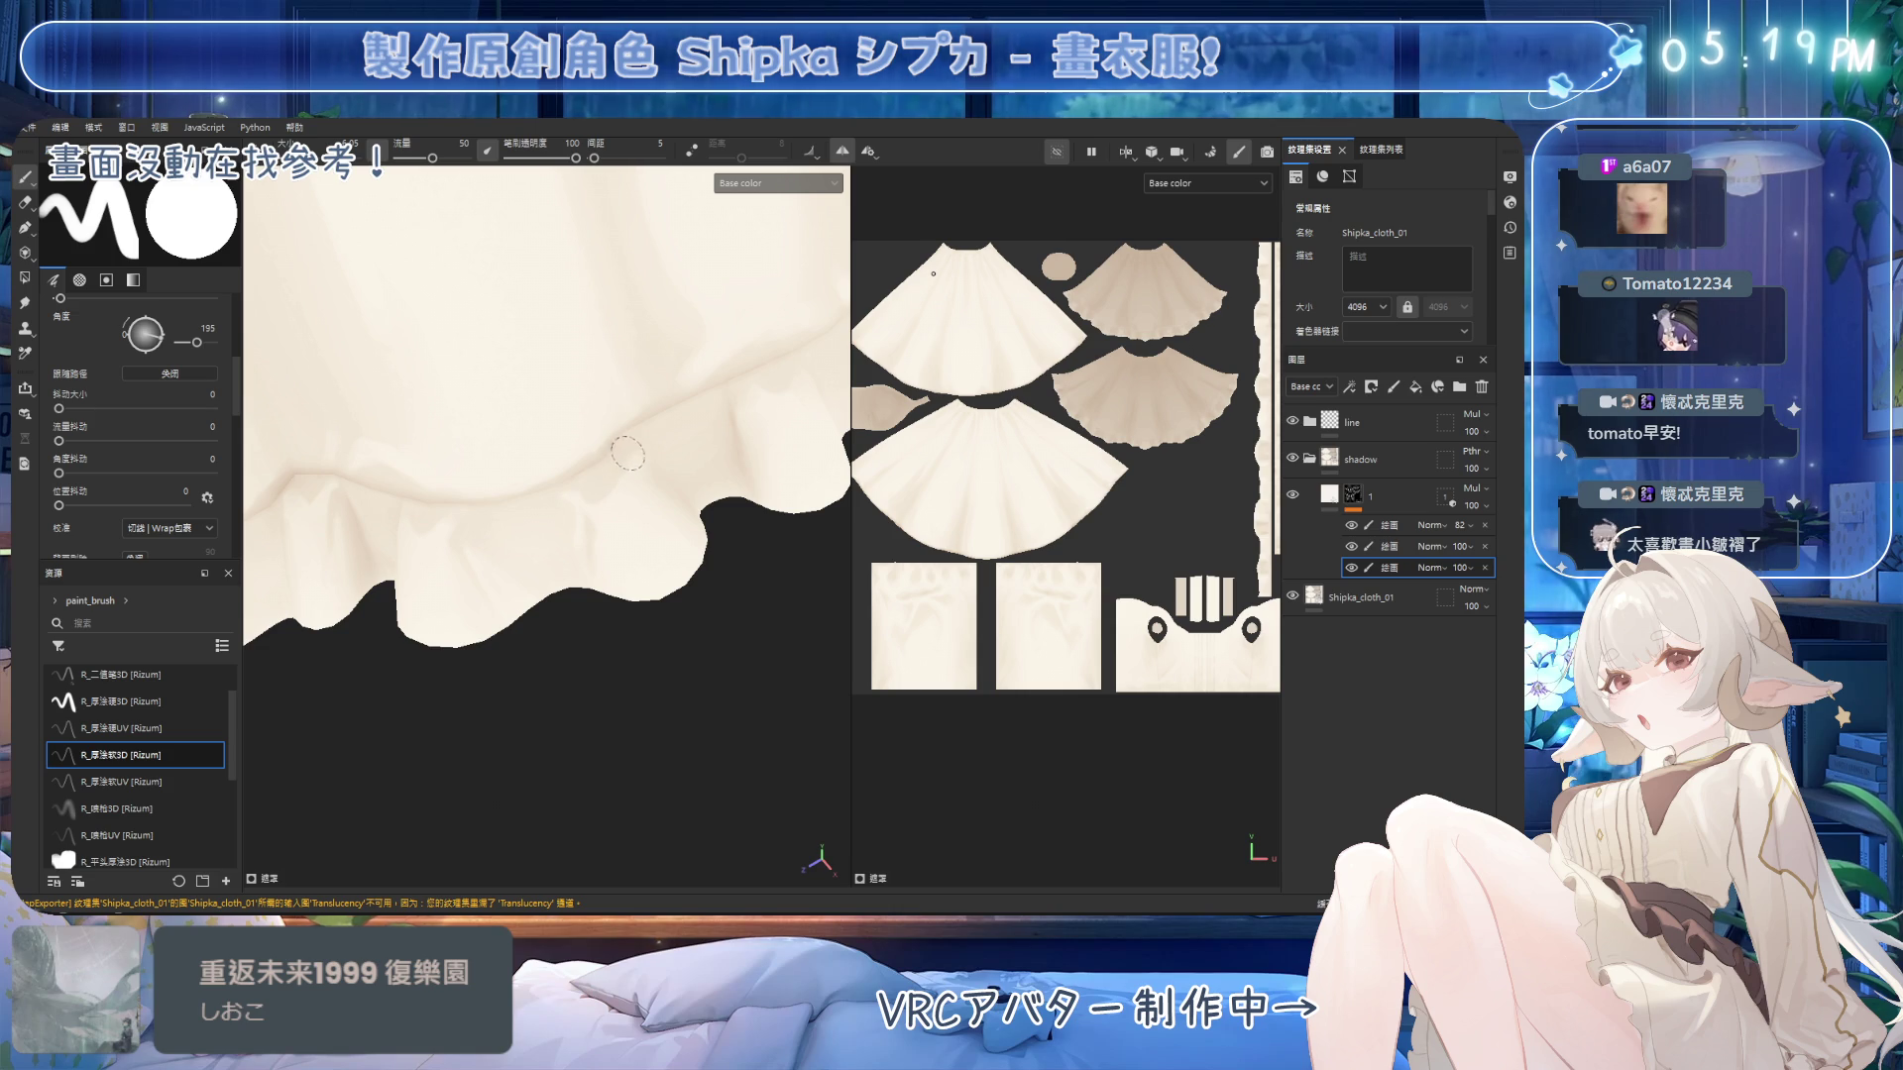
alt+drag(687, 458, 672, 485)
key(2)
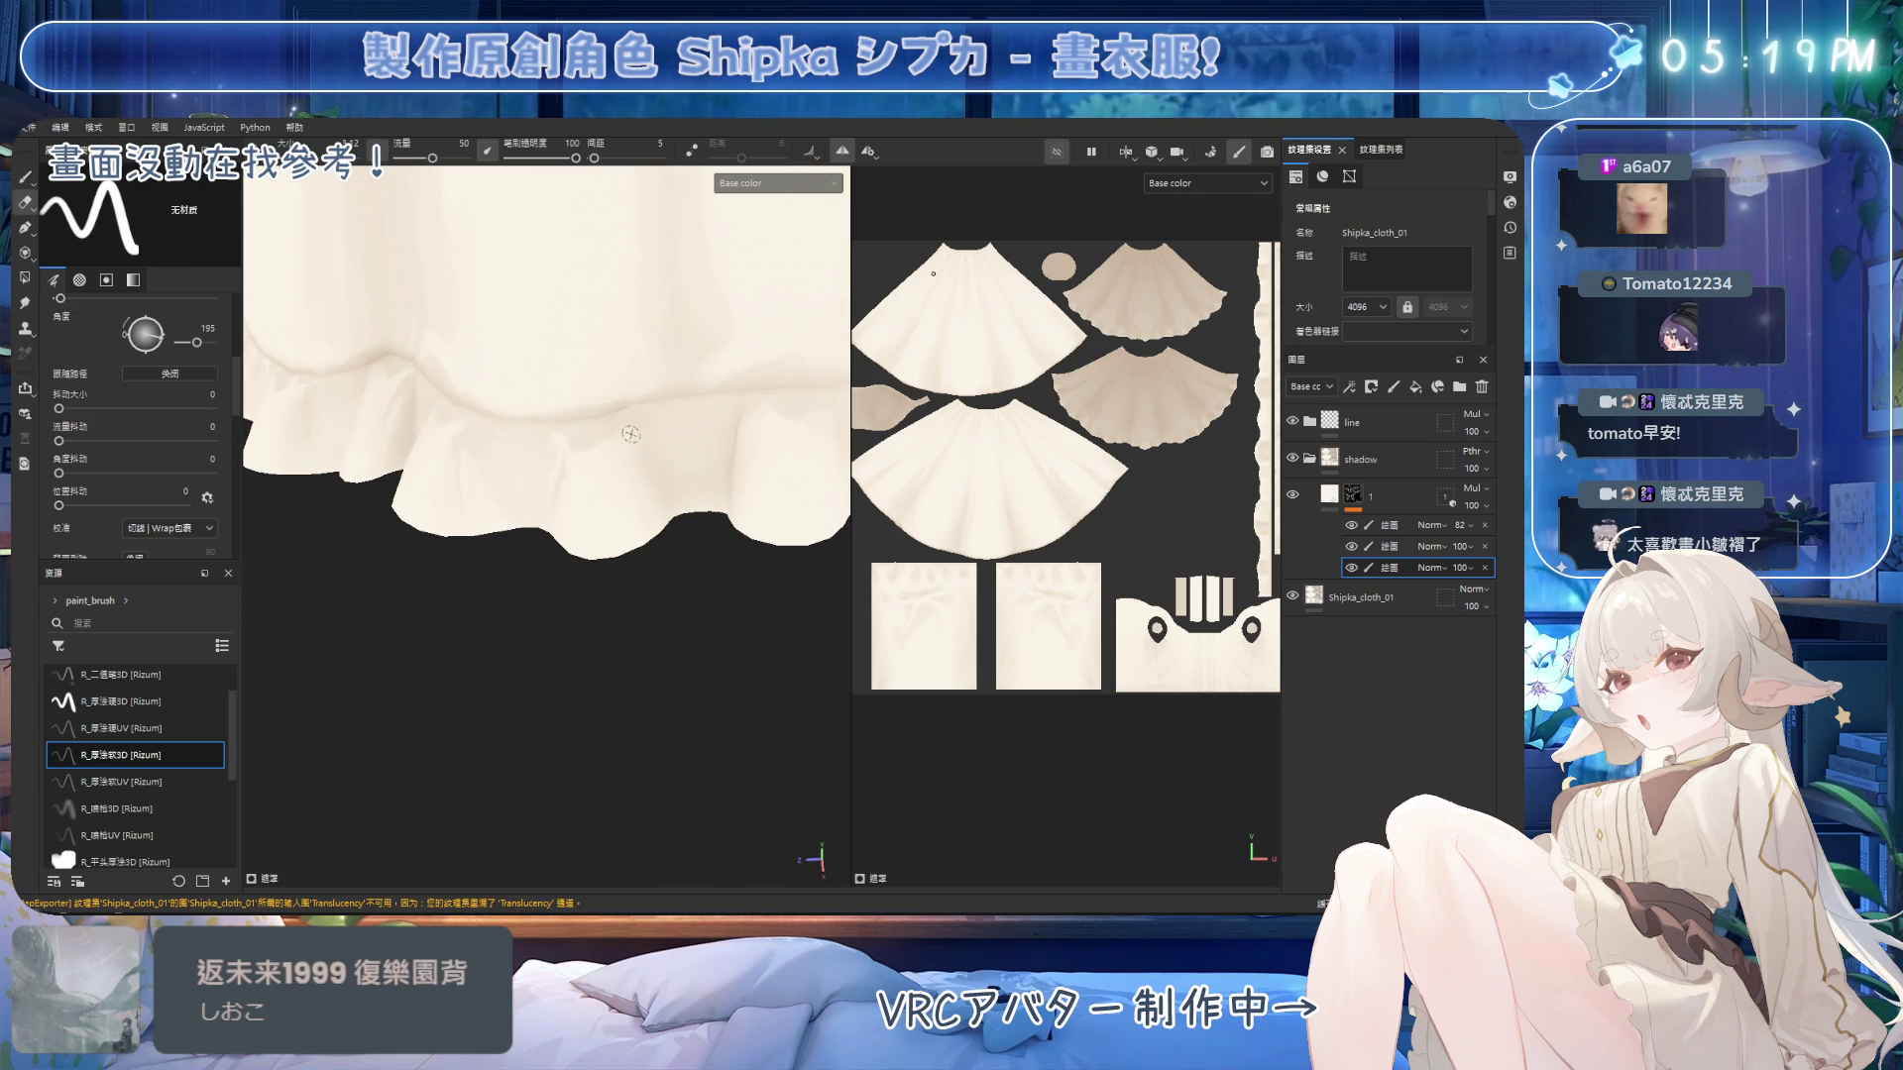
mouse_move(678, 555)
alt+mouse_down()
mouse_move(719, 427)
mouse_move(624, 357)
mouse_move(602, 489)
alt+mouse_up()
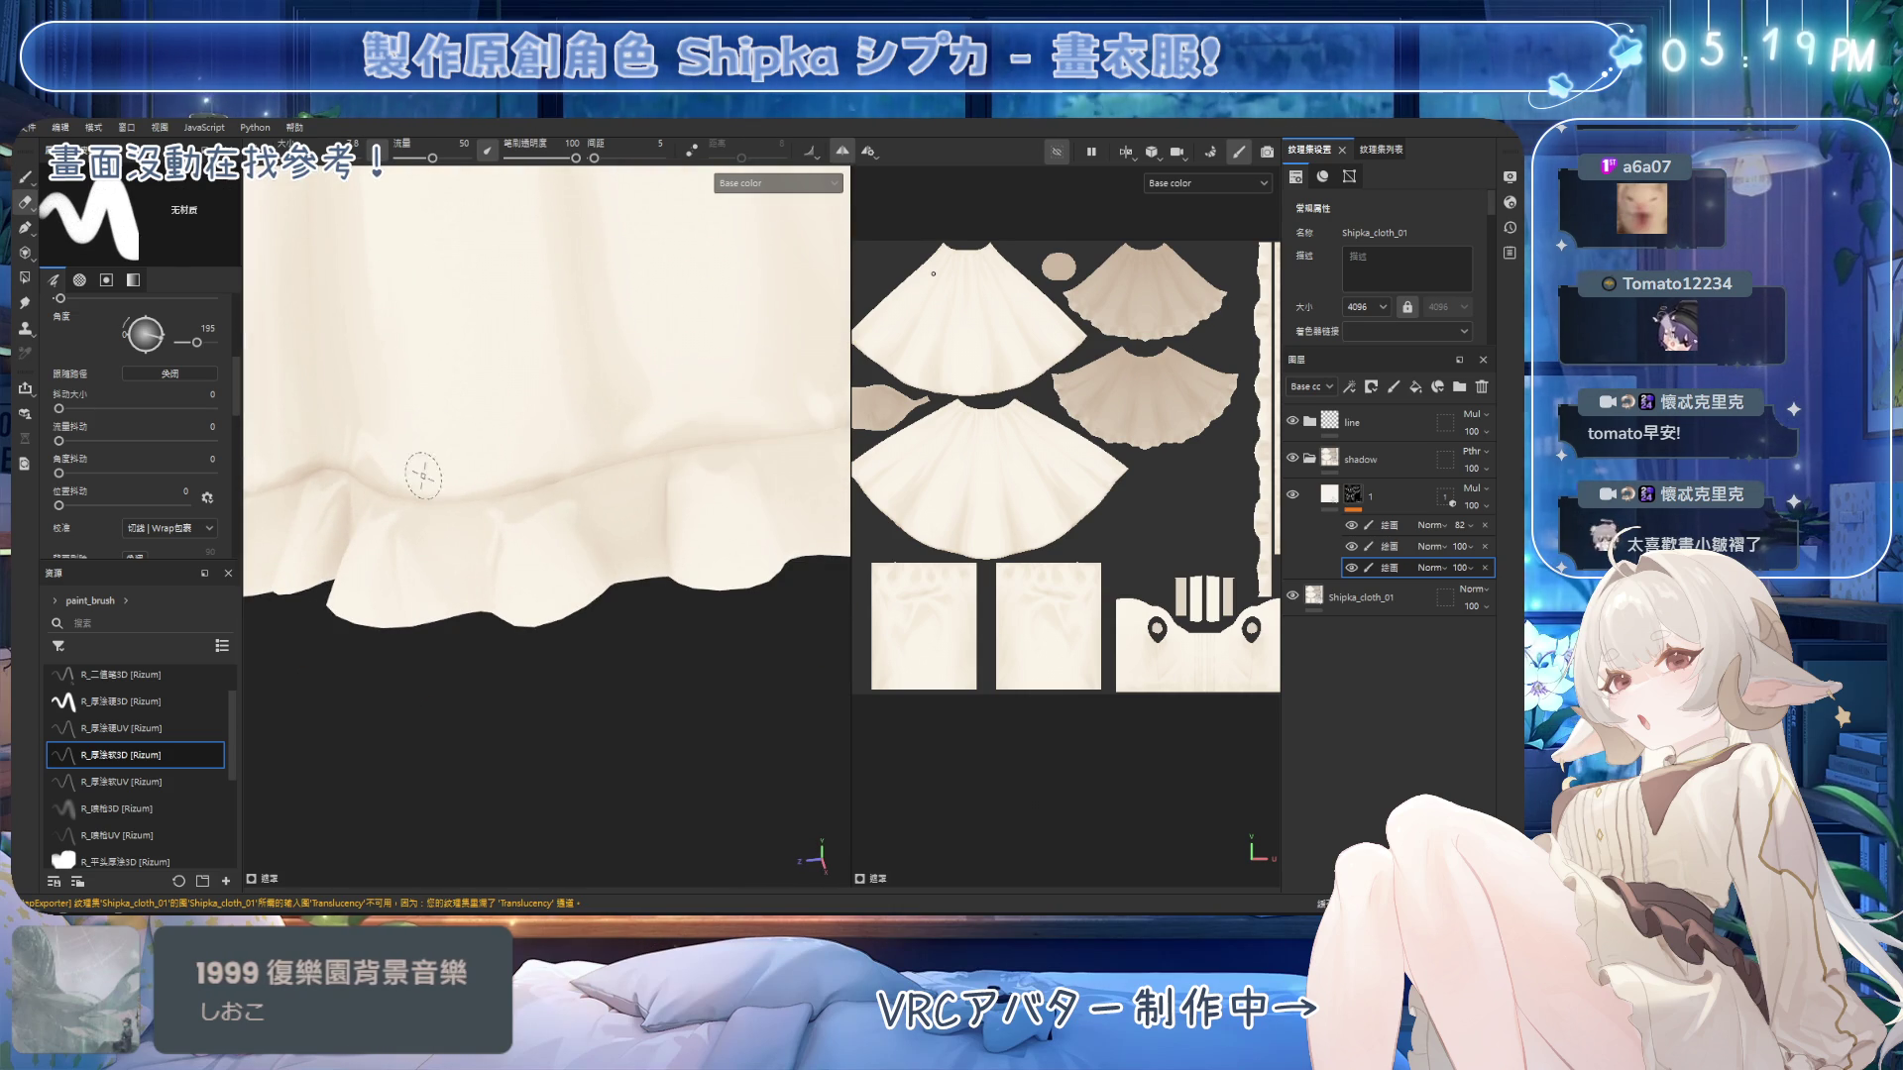
key(1)
key(e)
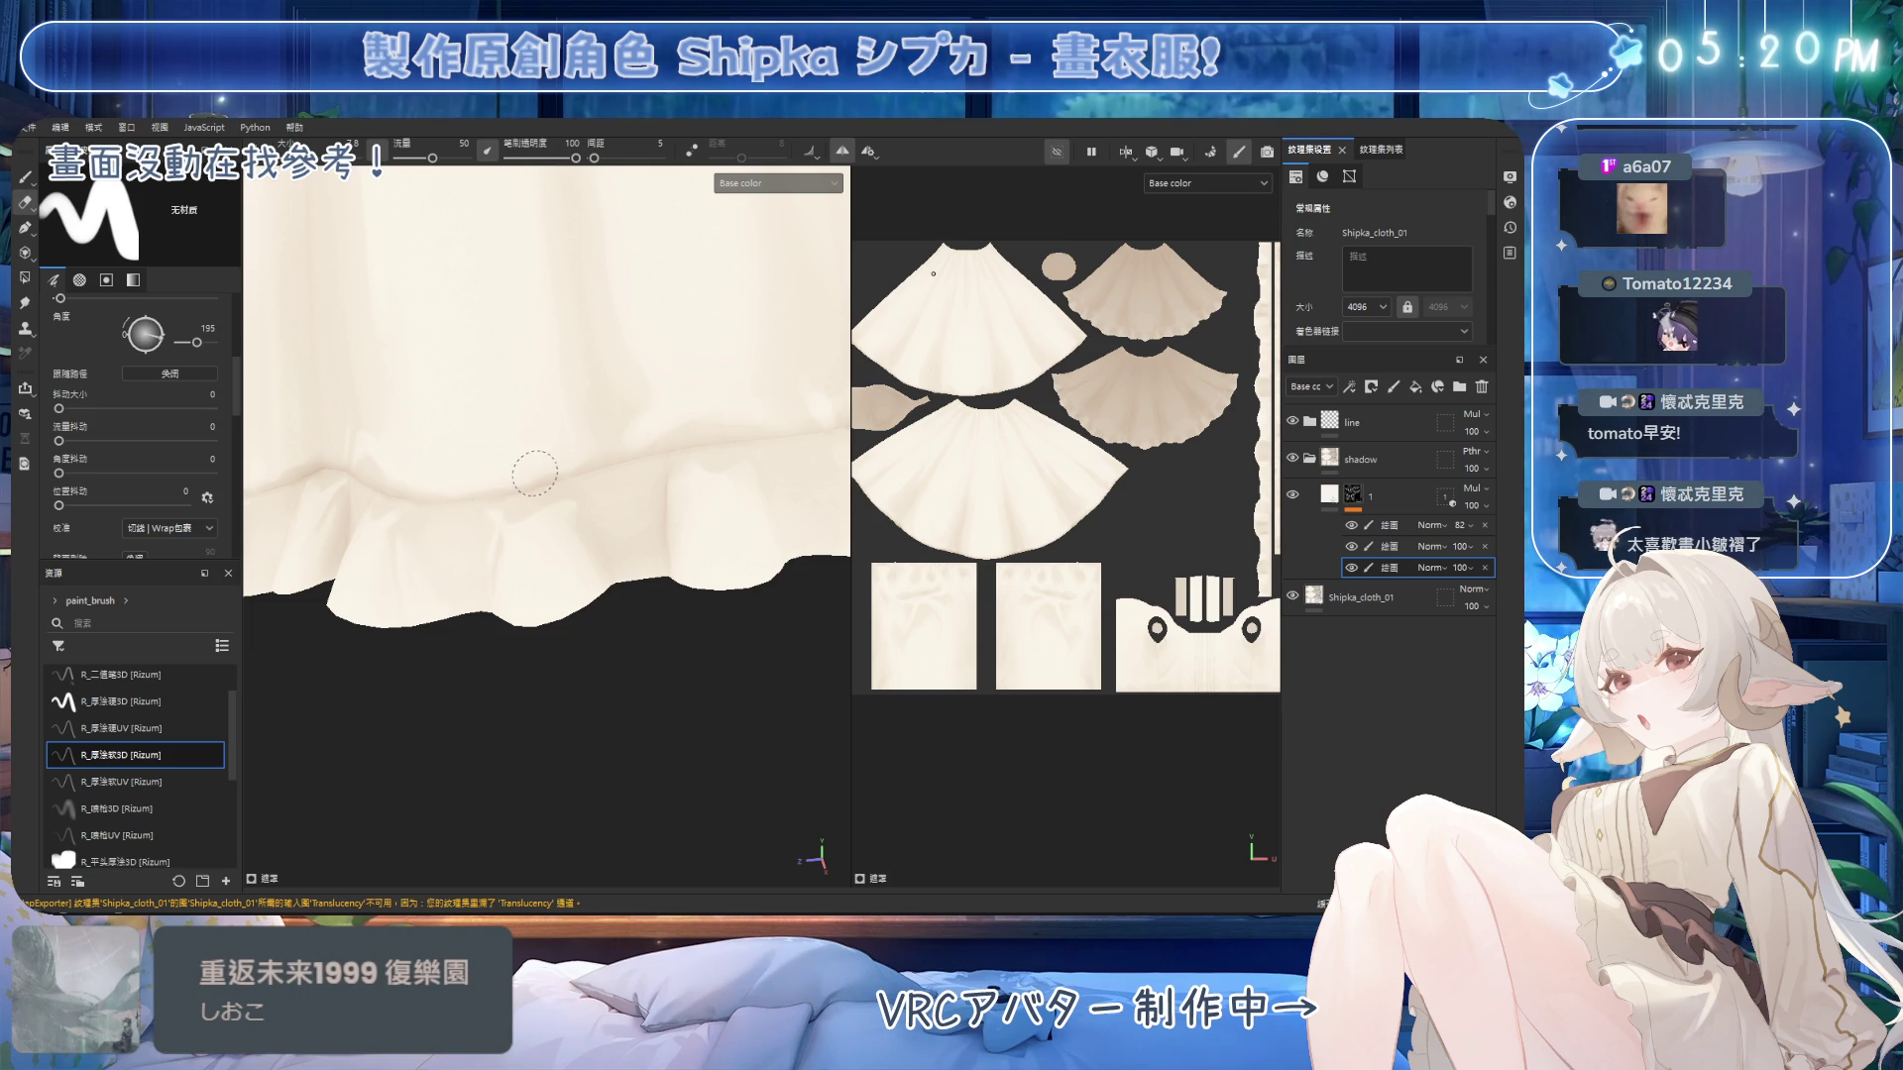
key(b)
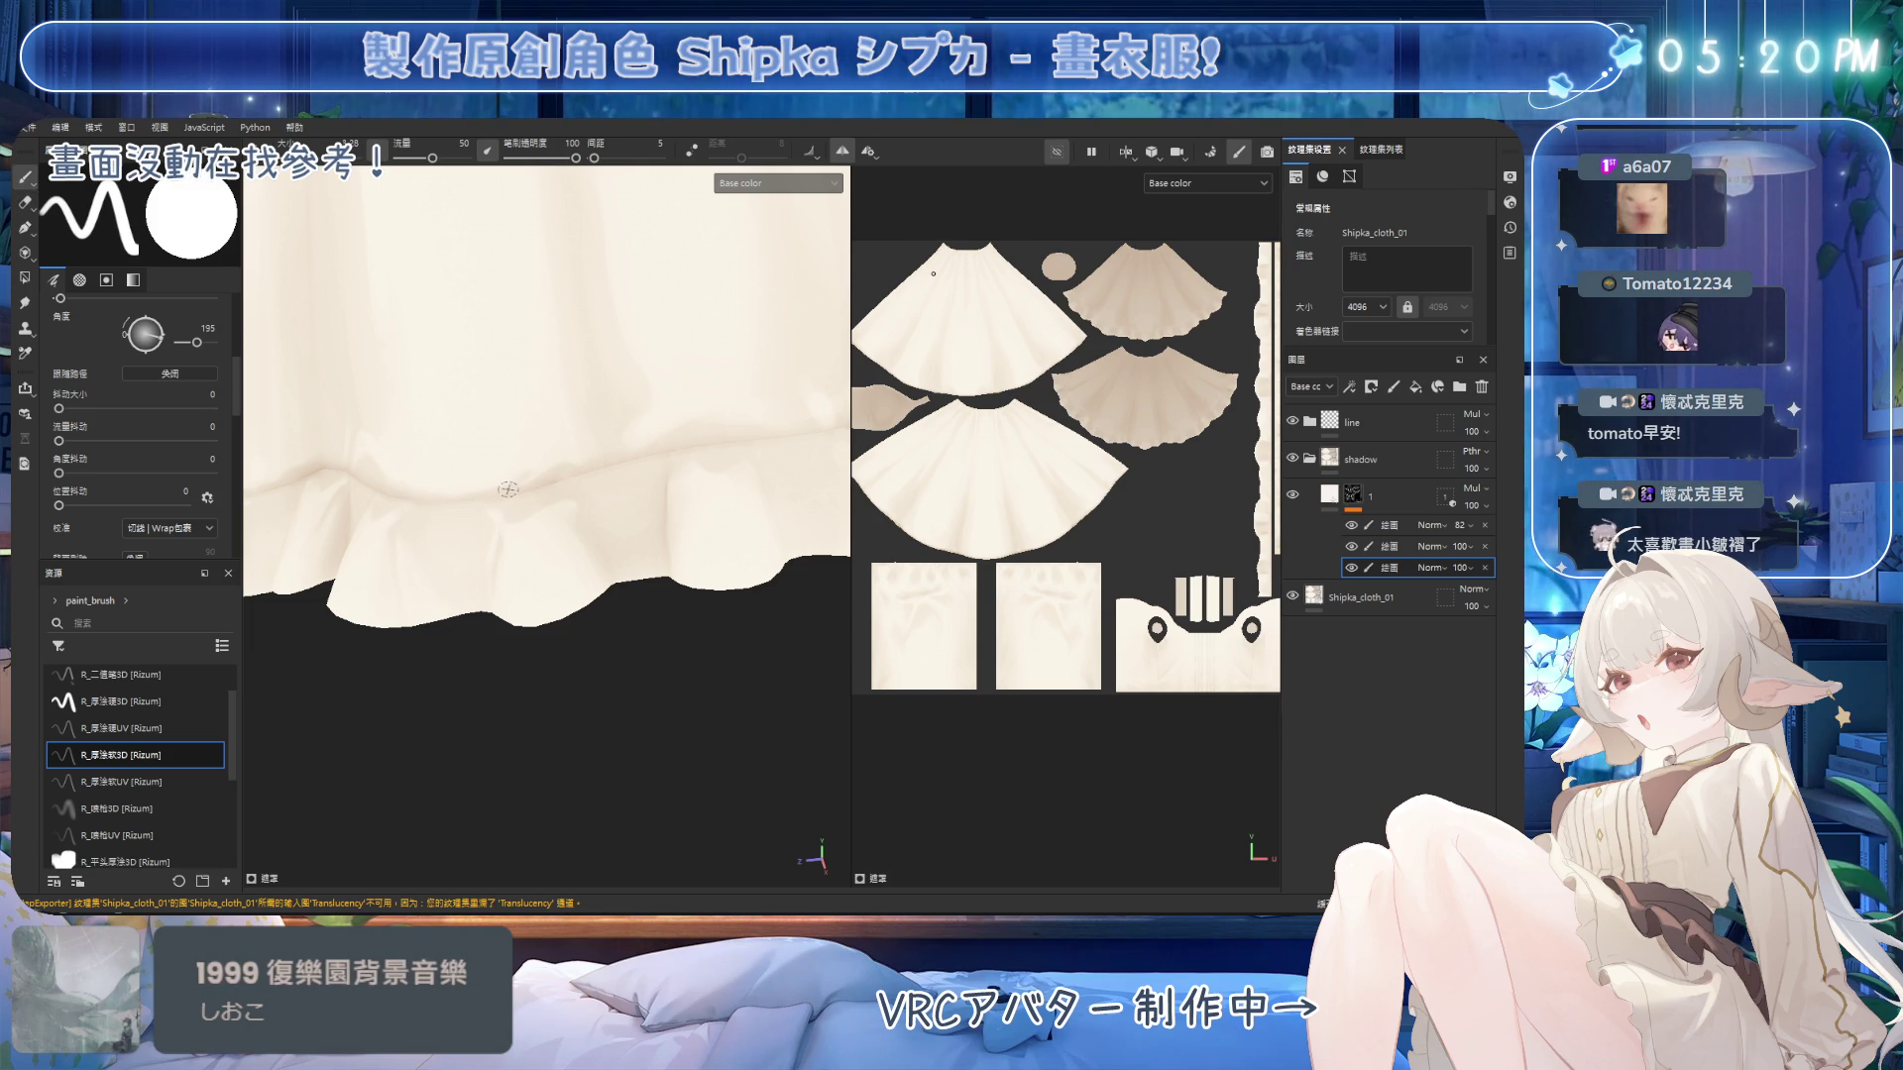
scroll(631, 454, down, 2)
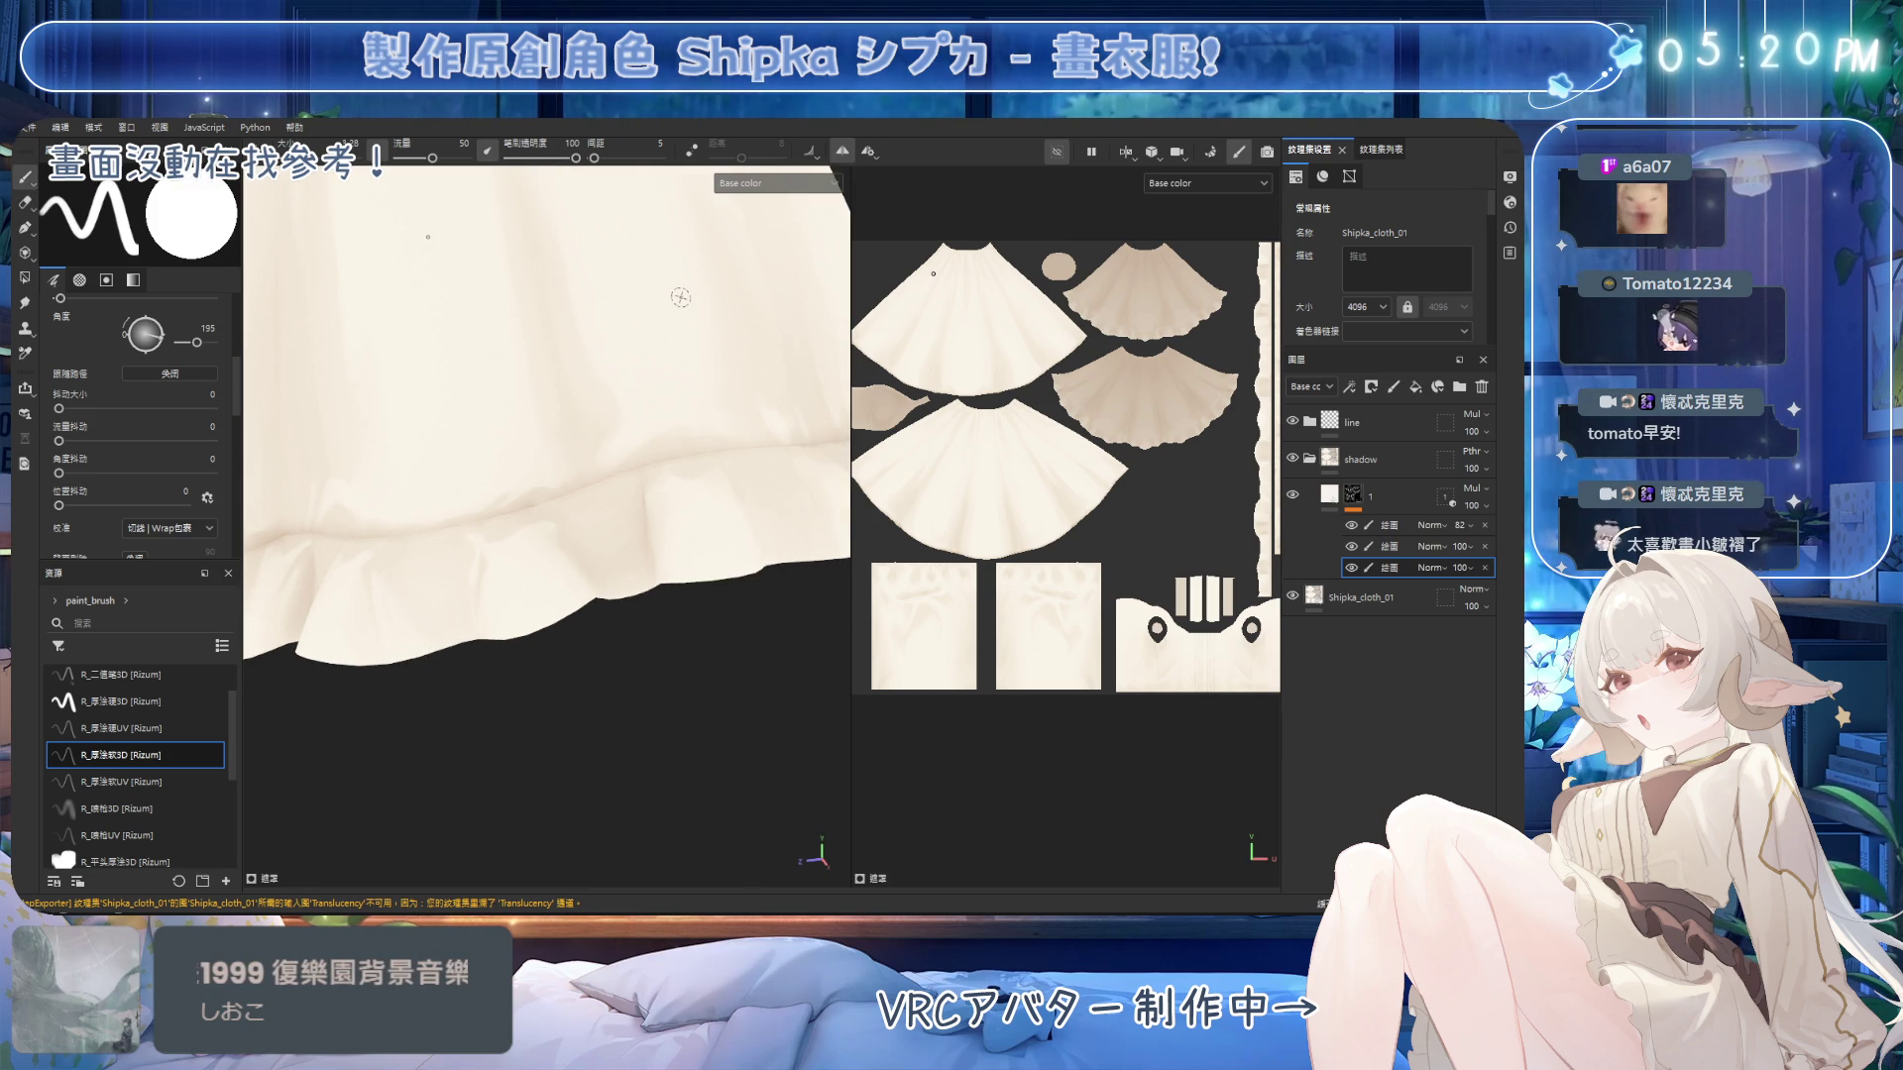
Zoom in on the cream skirt's ruffled hem.
scroll(673, 467, down, 2)
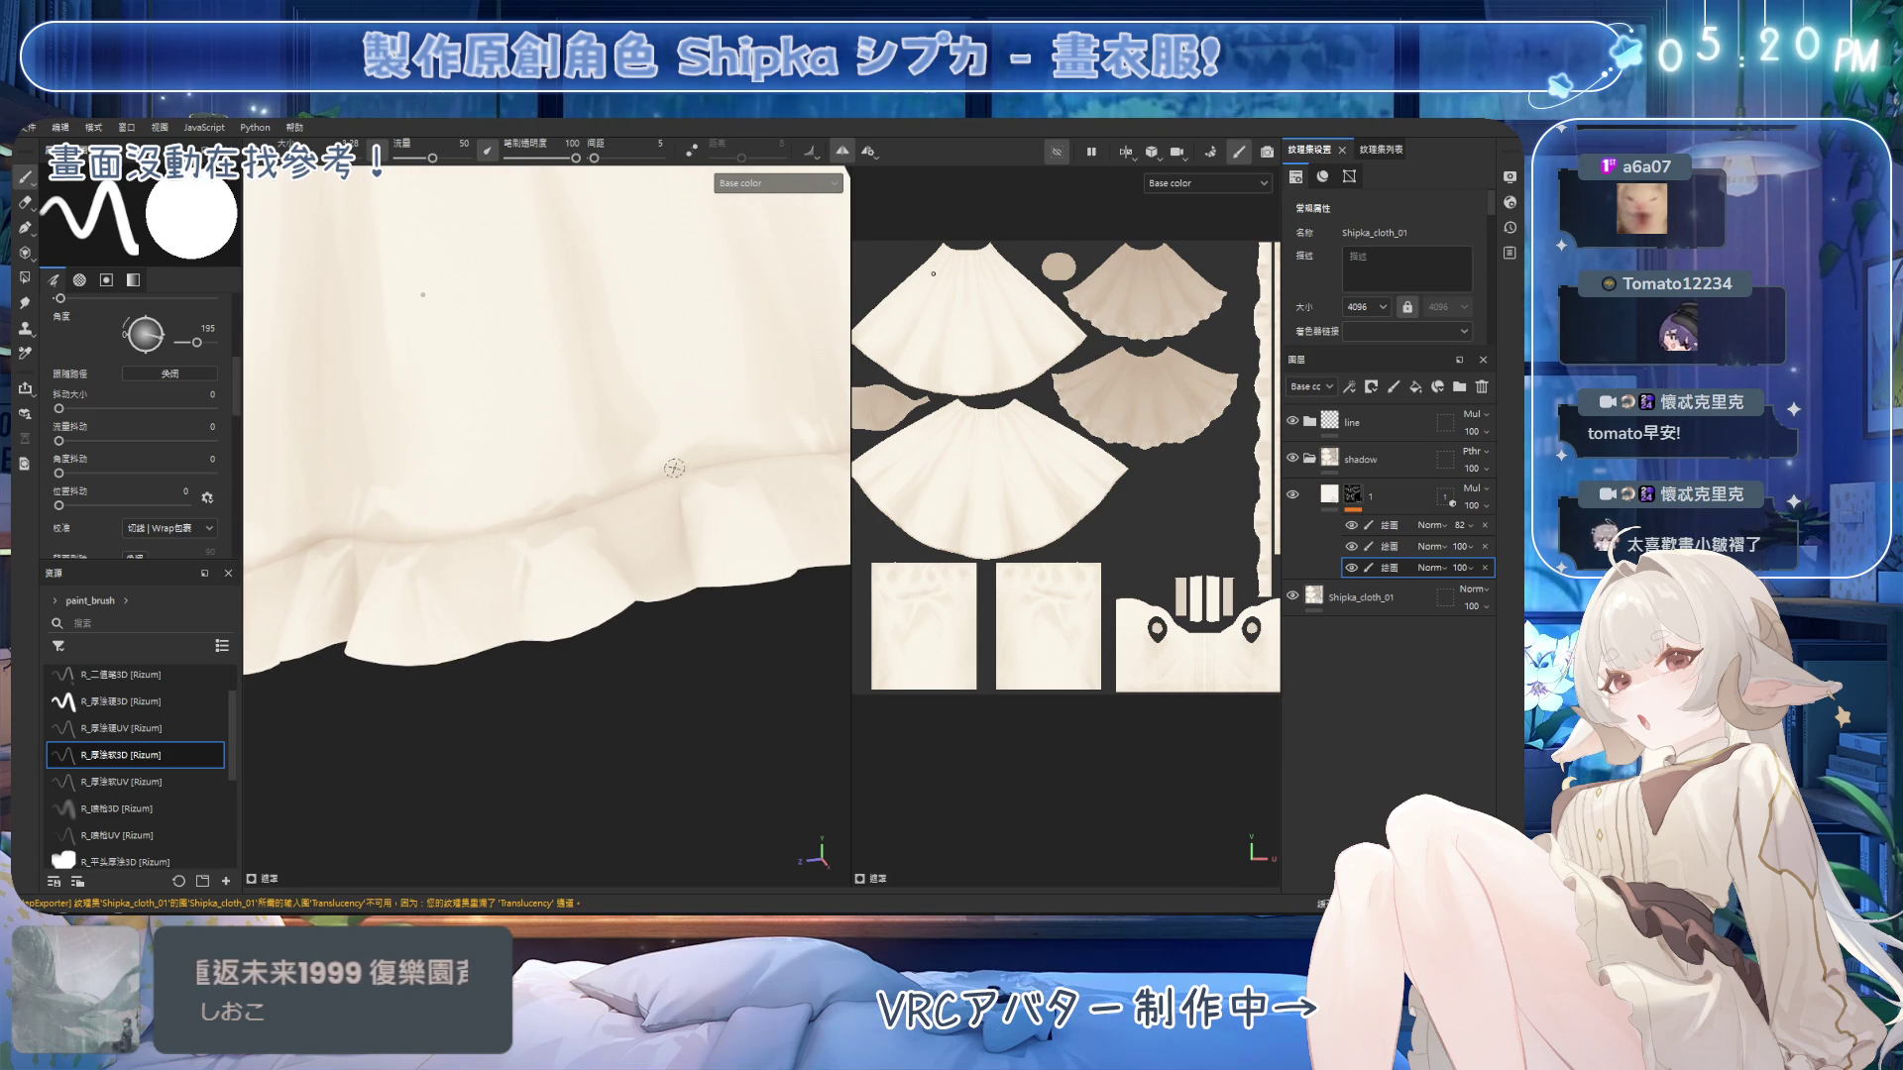
scroll(659, 526, down, 2)
scroll(659, 526, up, 1)
scroll(642, 574, down, 1)
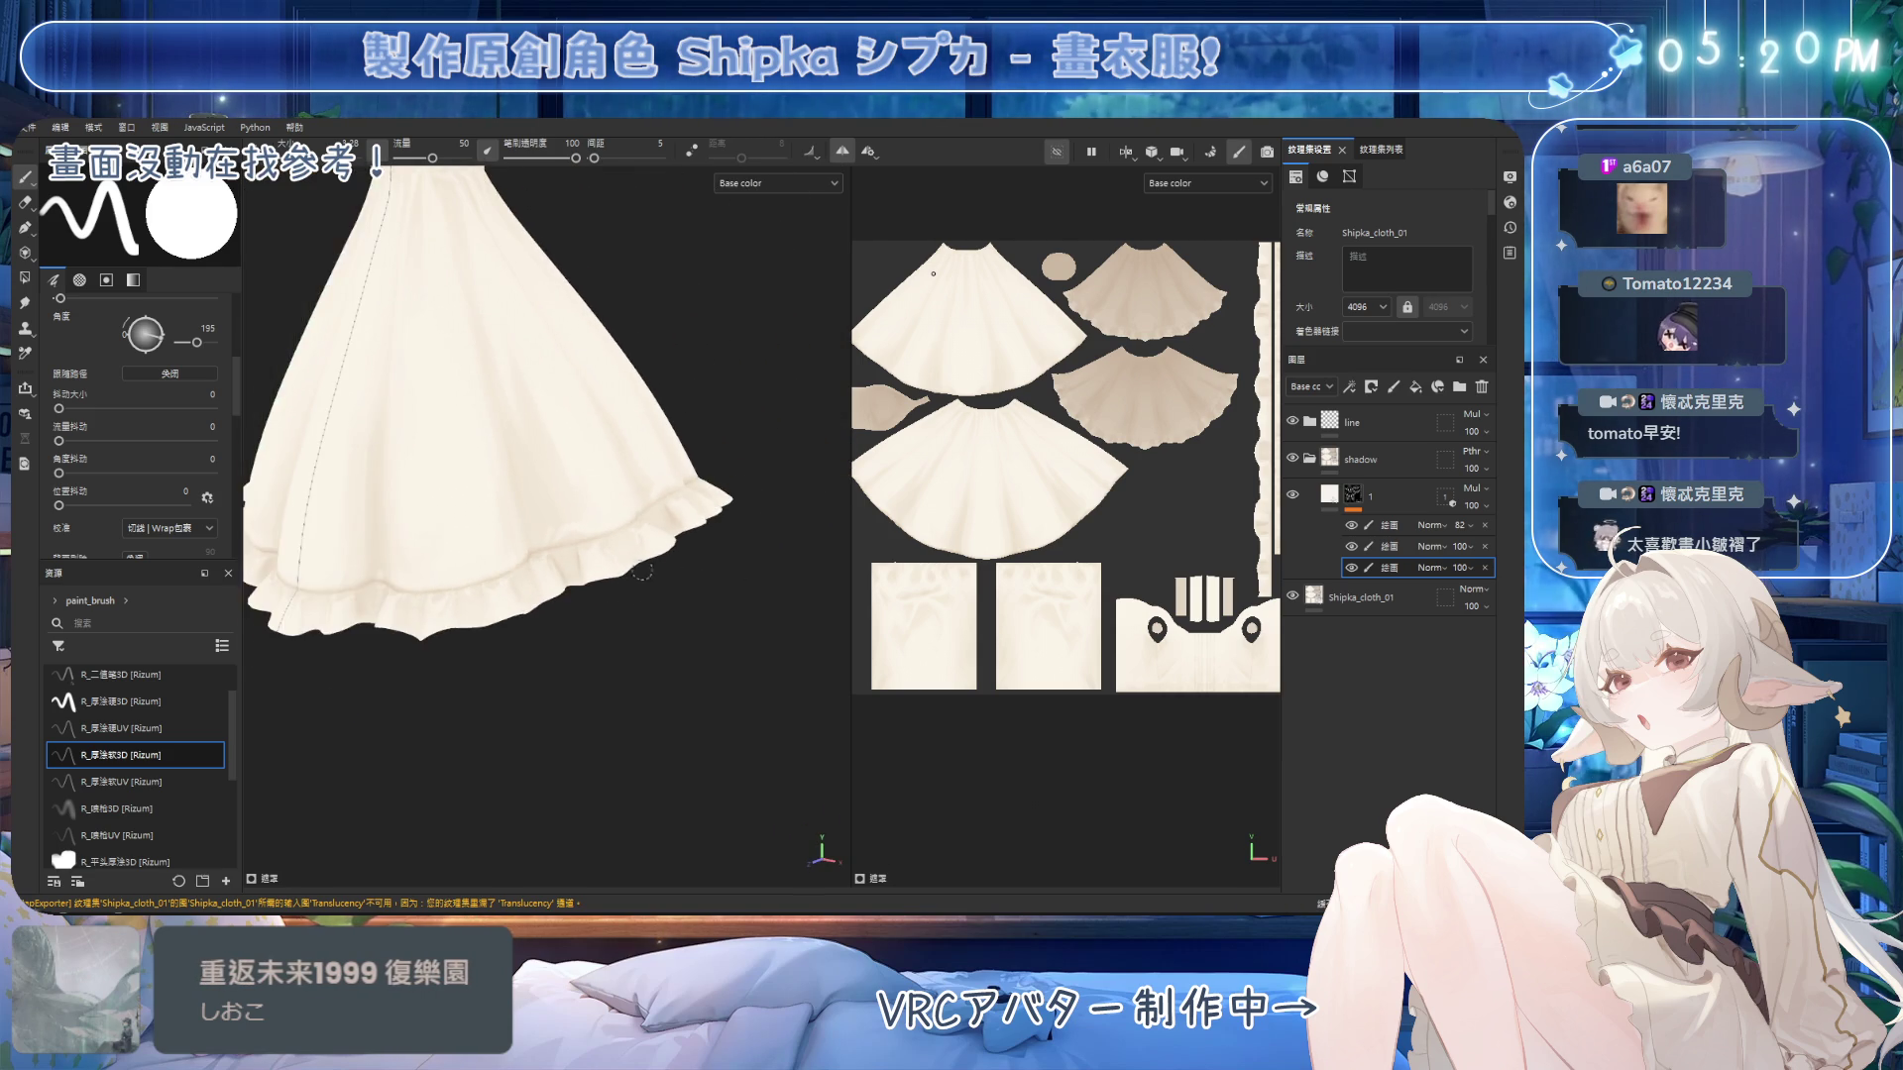
scroll(667, 542, up, 2)
scroll(674, 584, down, 2)
scroll(644, 593, up, 2)
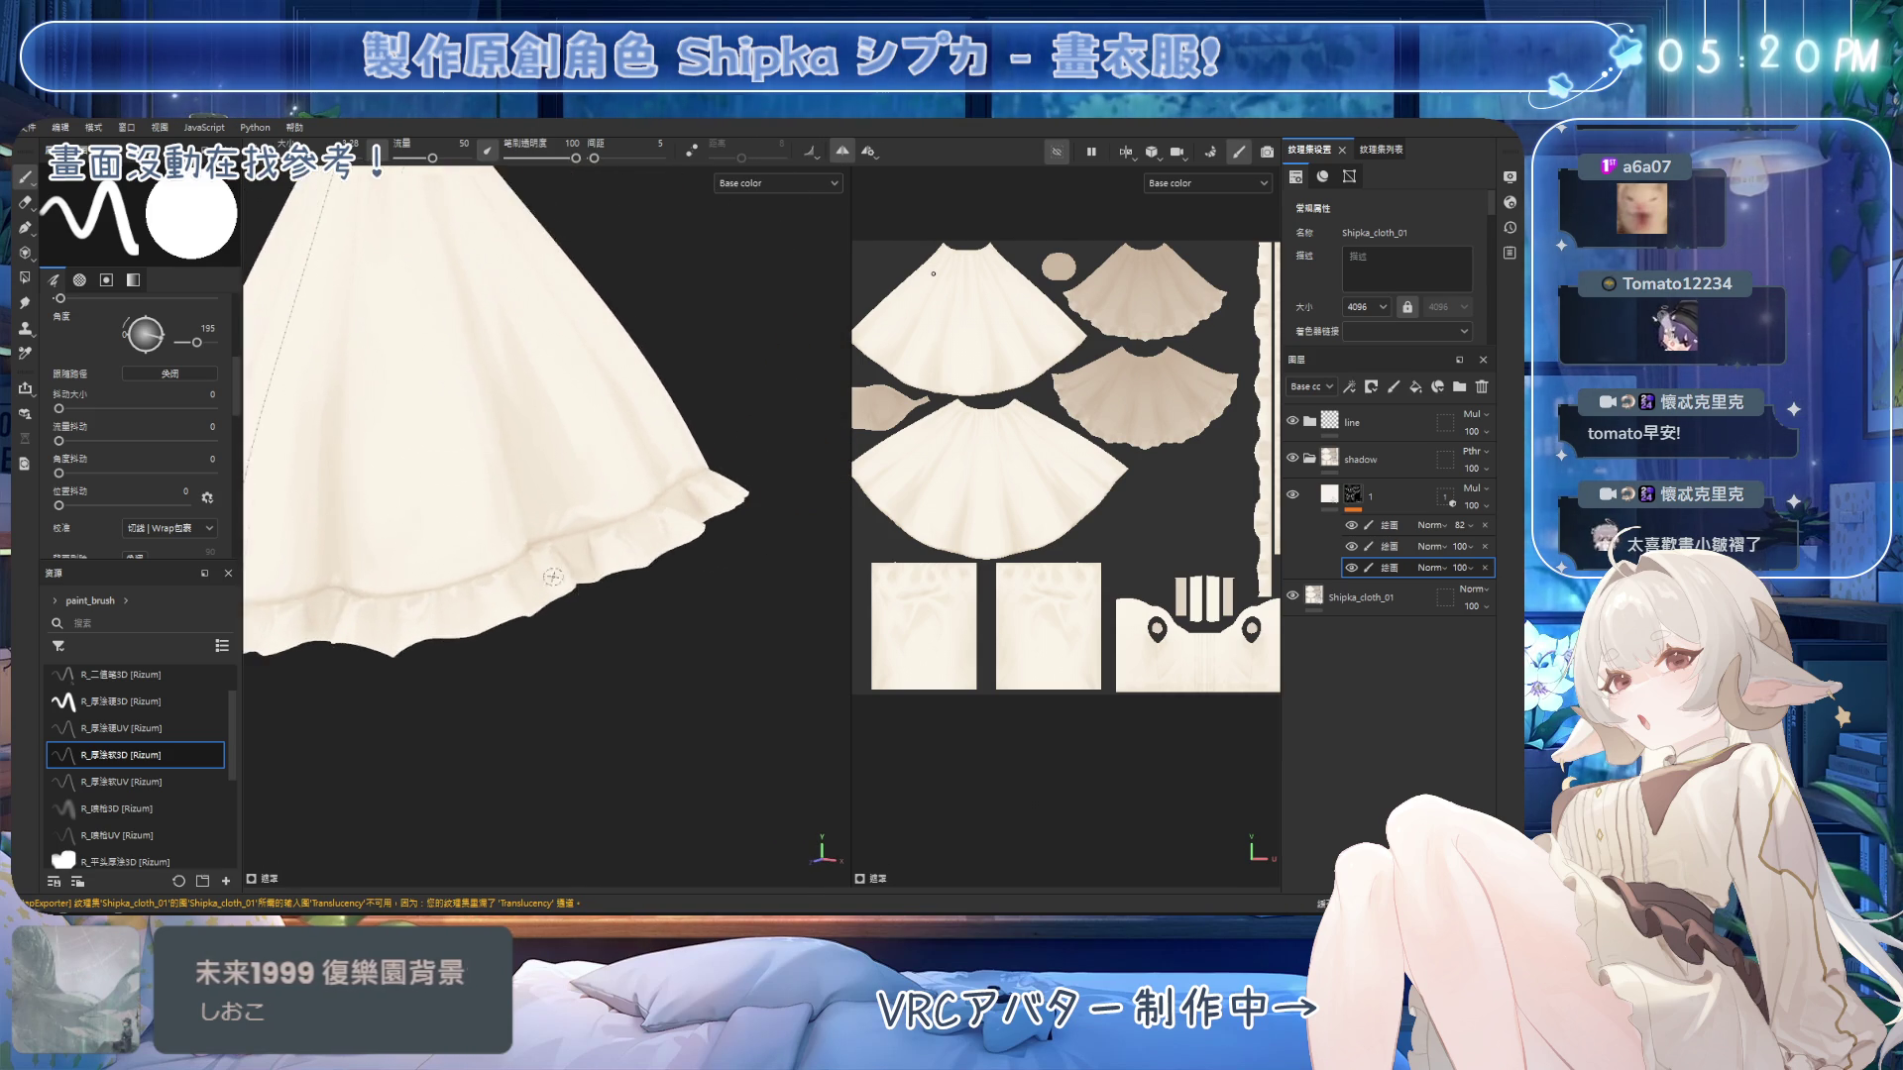
scroll(515, 601, down, 2)
scroll(564, 486, up, 2)
scroll(544, 511, up, 1)
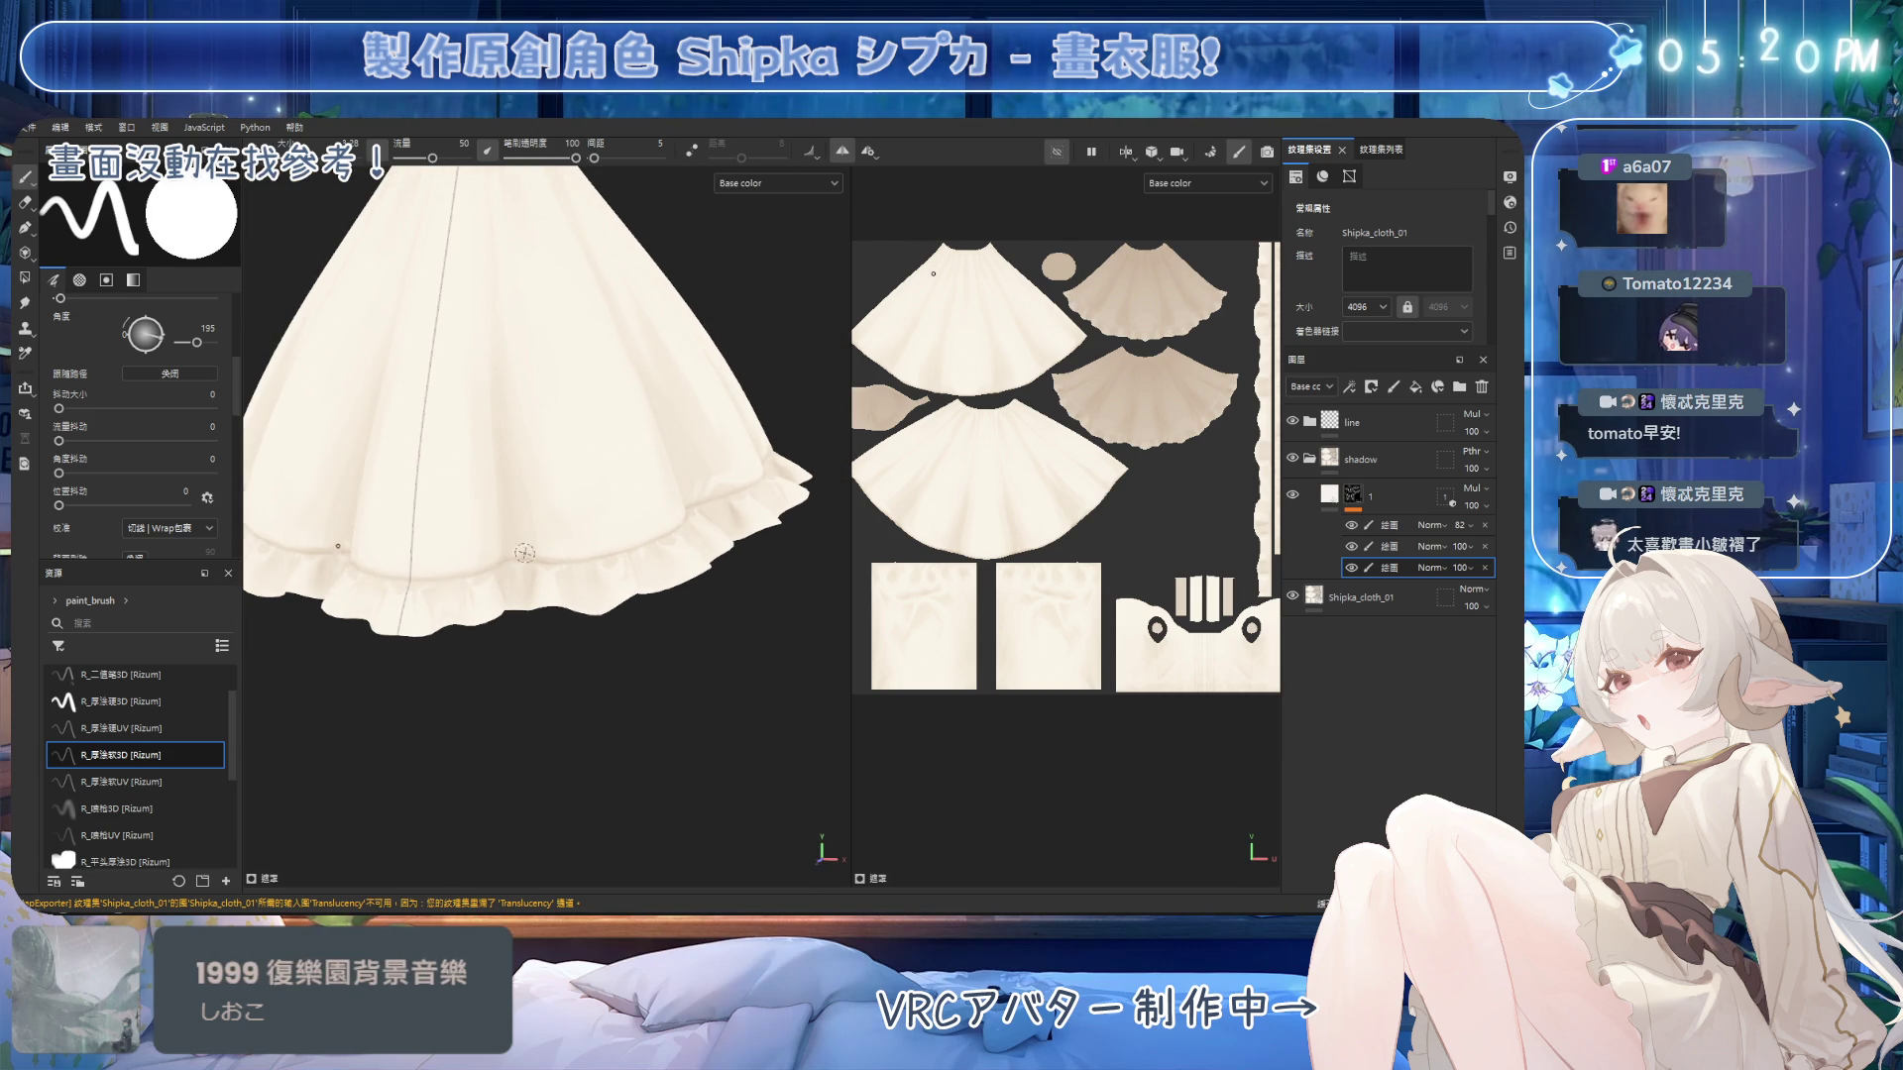
scroll(555, 515, up, 1)
scroll(539, 563, up, 2)
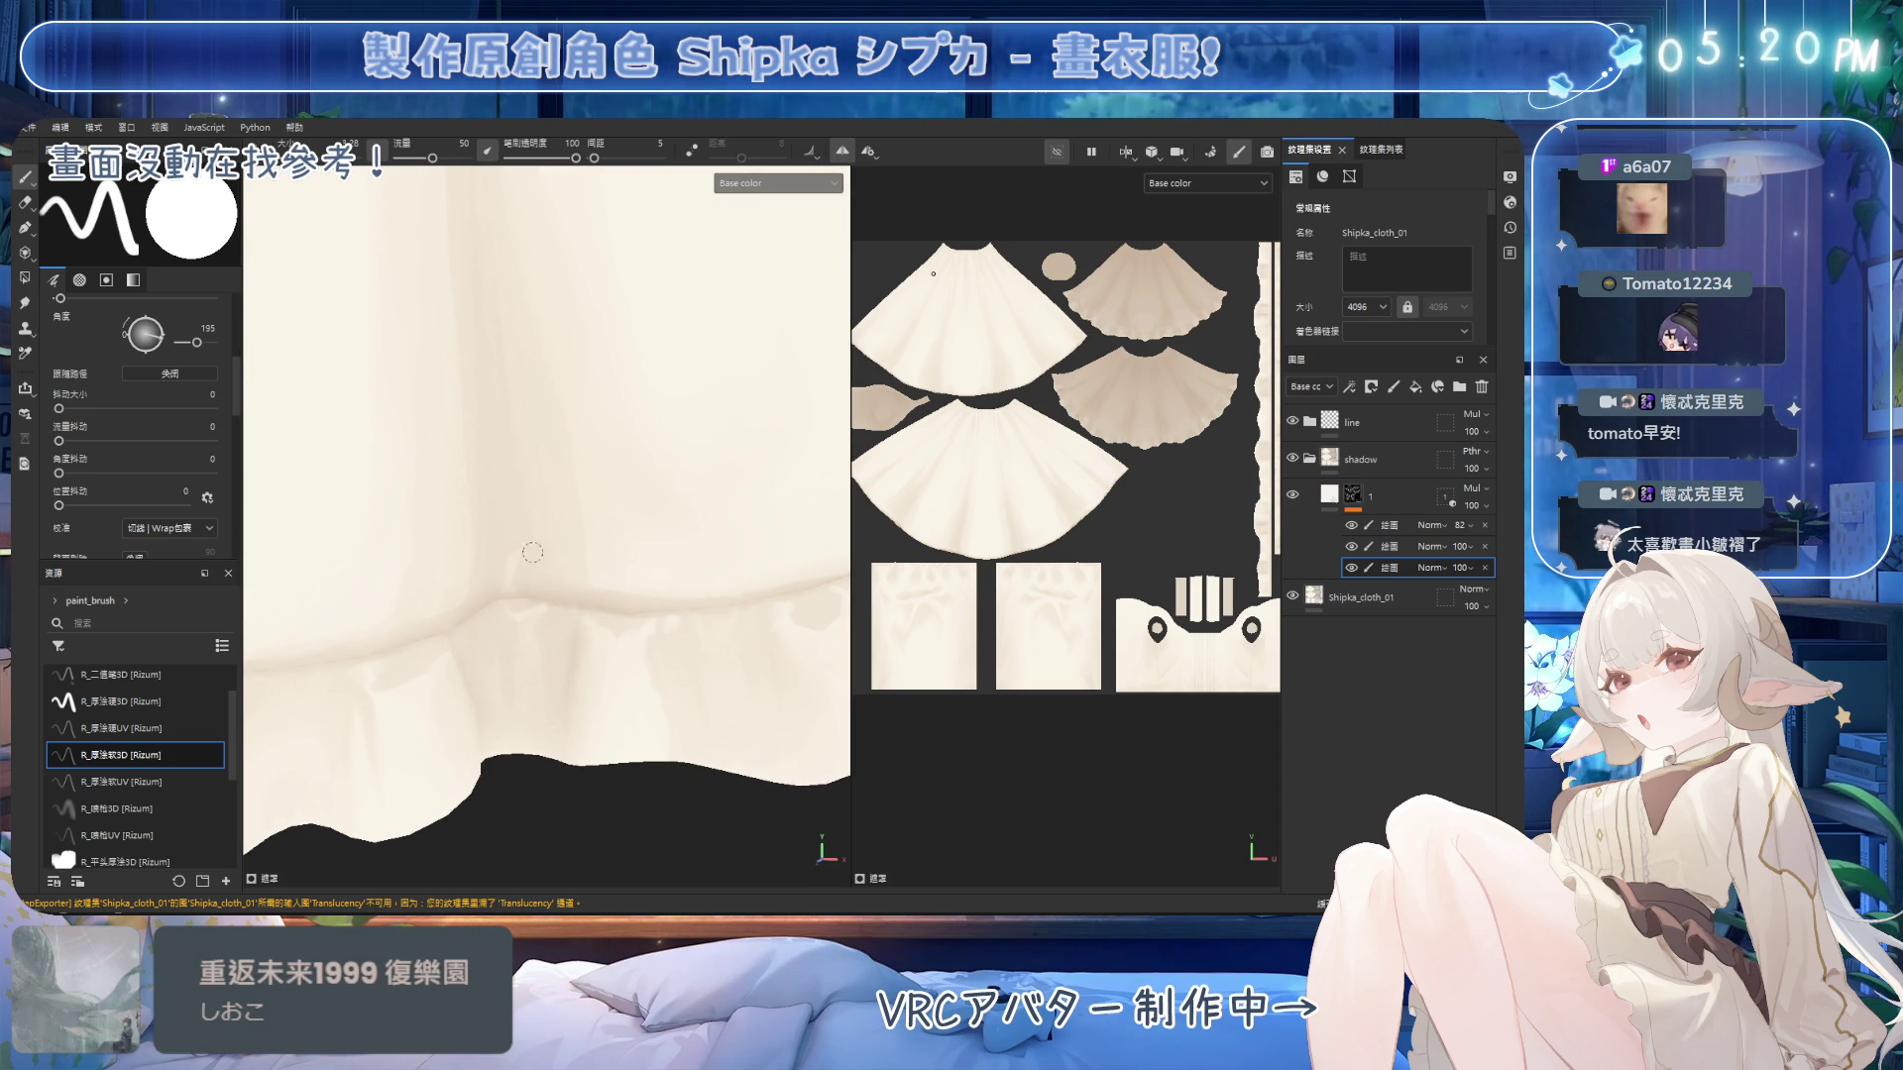
Switch to the eraser and orbit to another angle of the skirt.
key(e)
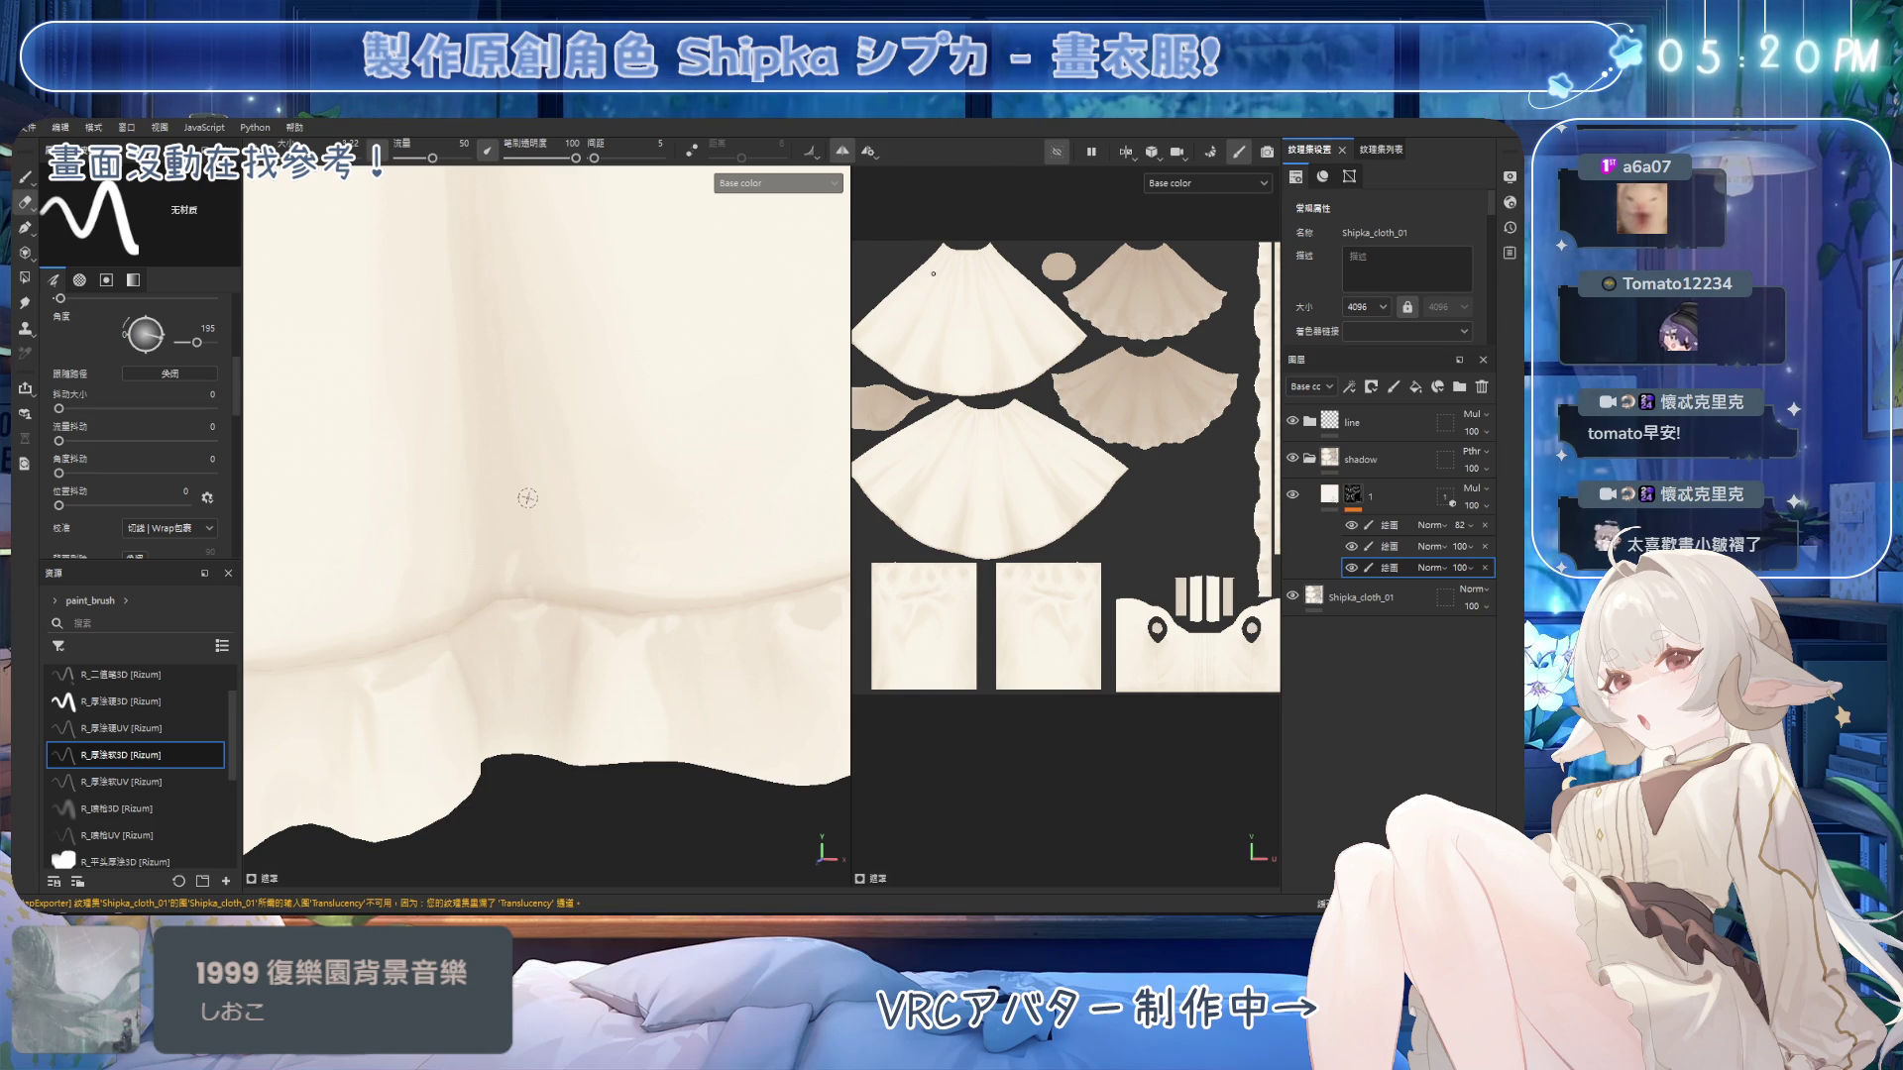
scroll(529, 497, down, 5)
mouse_move(640, 529)
alt+mouse_down()
mouse_move(753, 580)
mouse_move(610, 618)
mouse_move(658, 580)
mouse_move(580, 607)
alt+mouse_up()
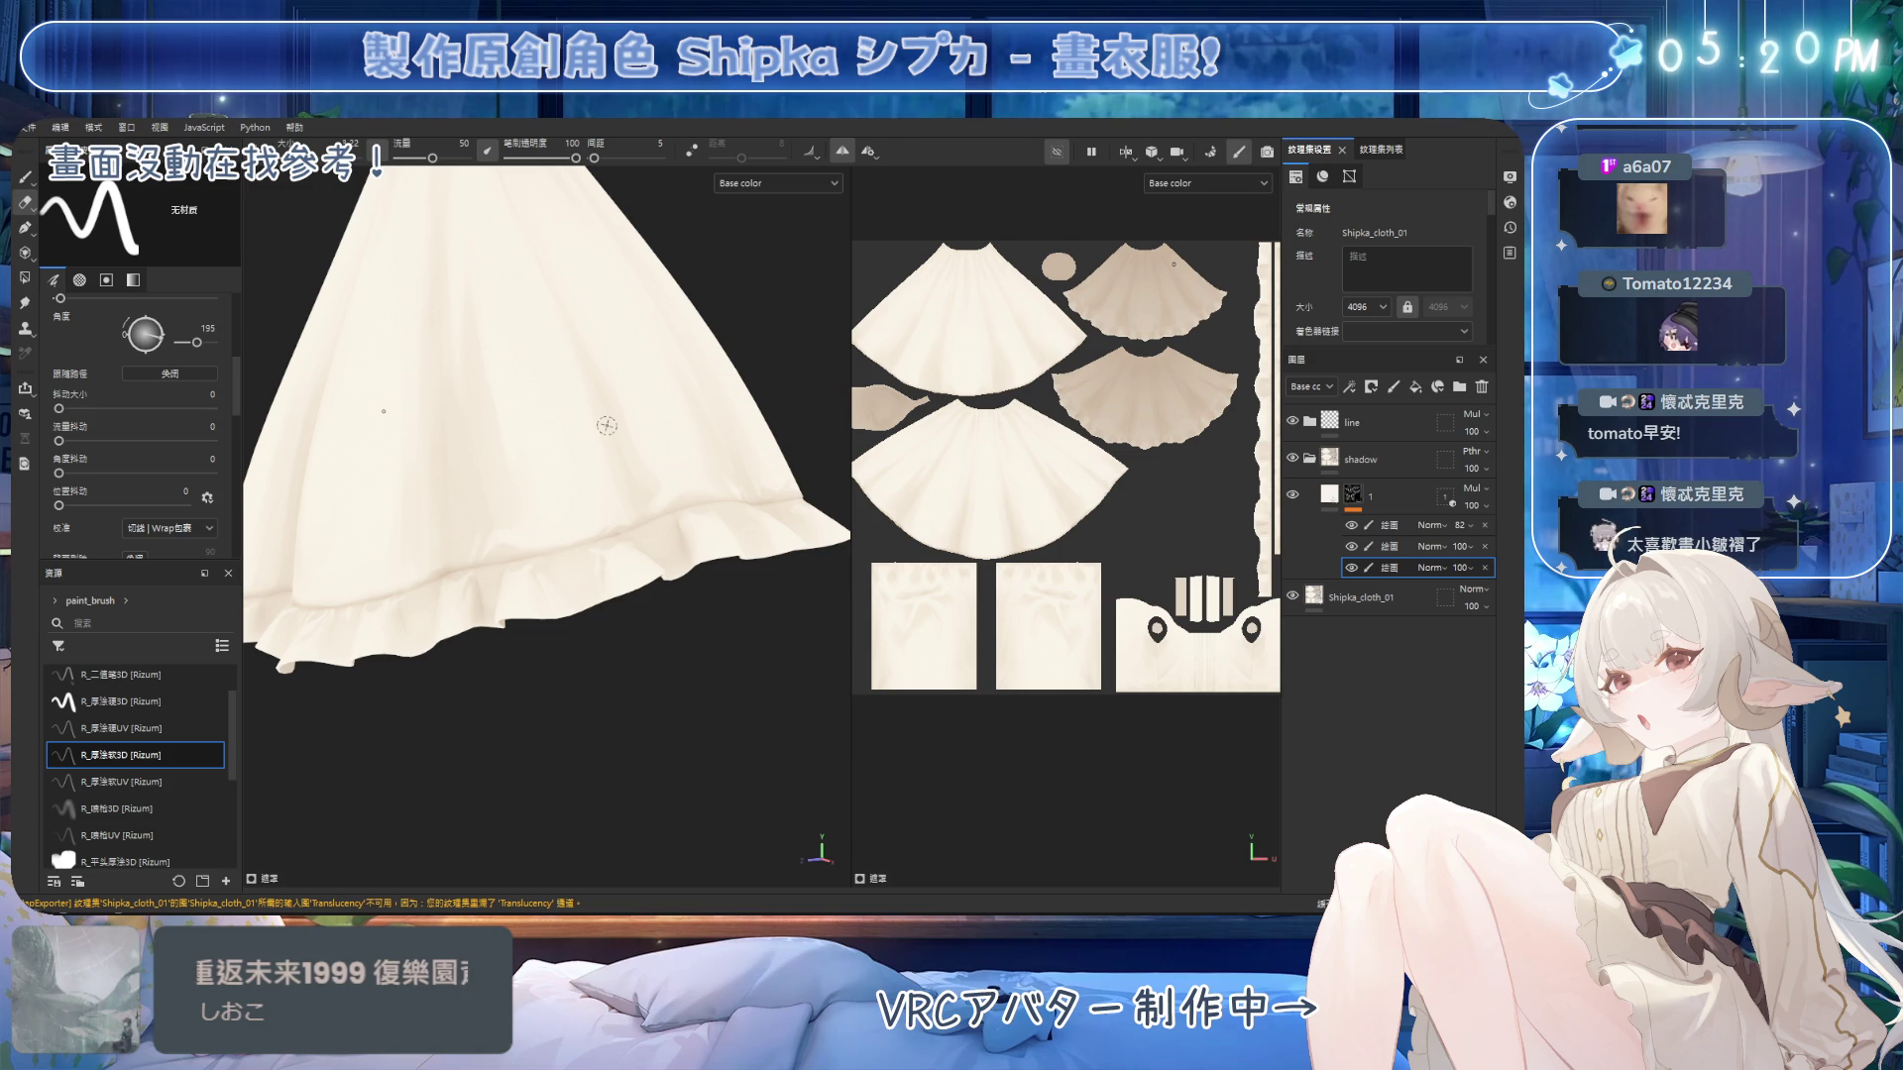
Frame the hem ruffle frontally and alternate eraser and paint brush to adjust its fold shadows.
alt+drag(606, 426, 743, 536)
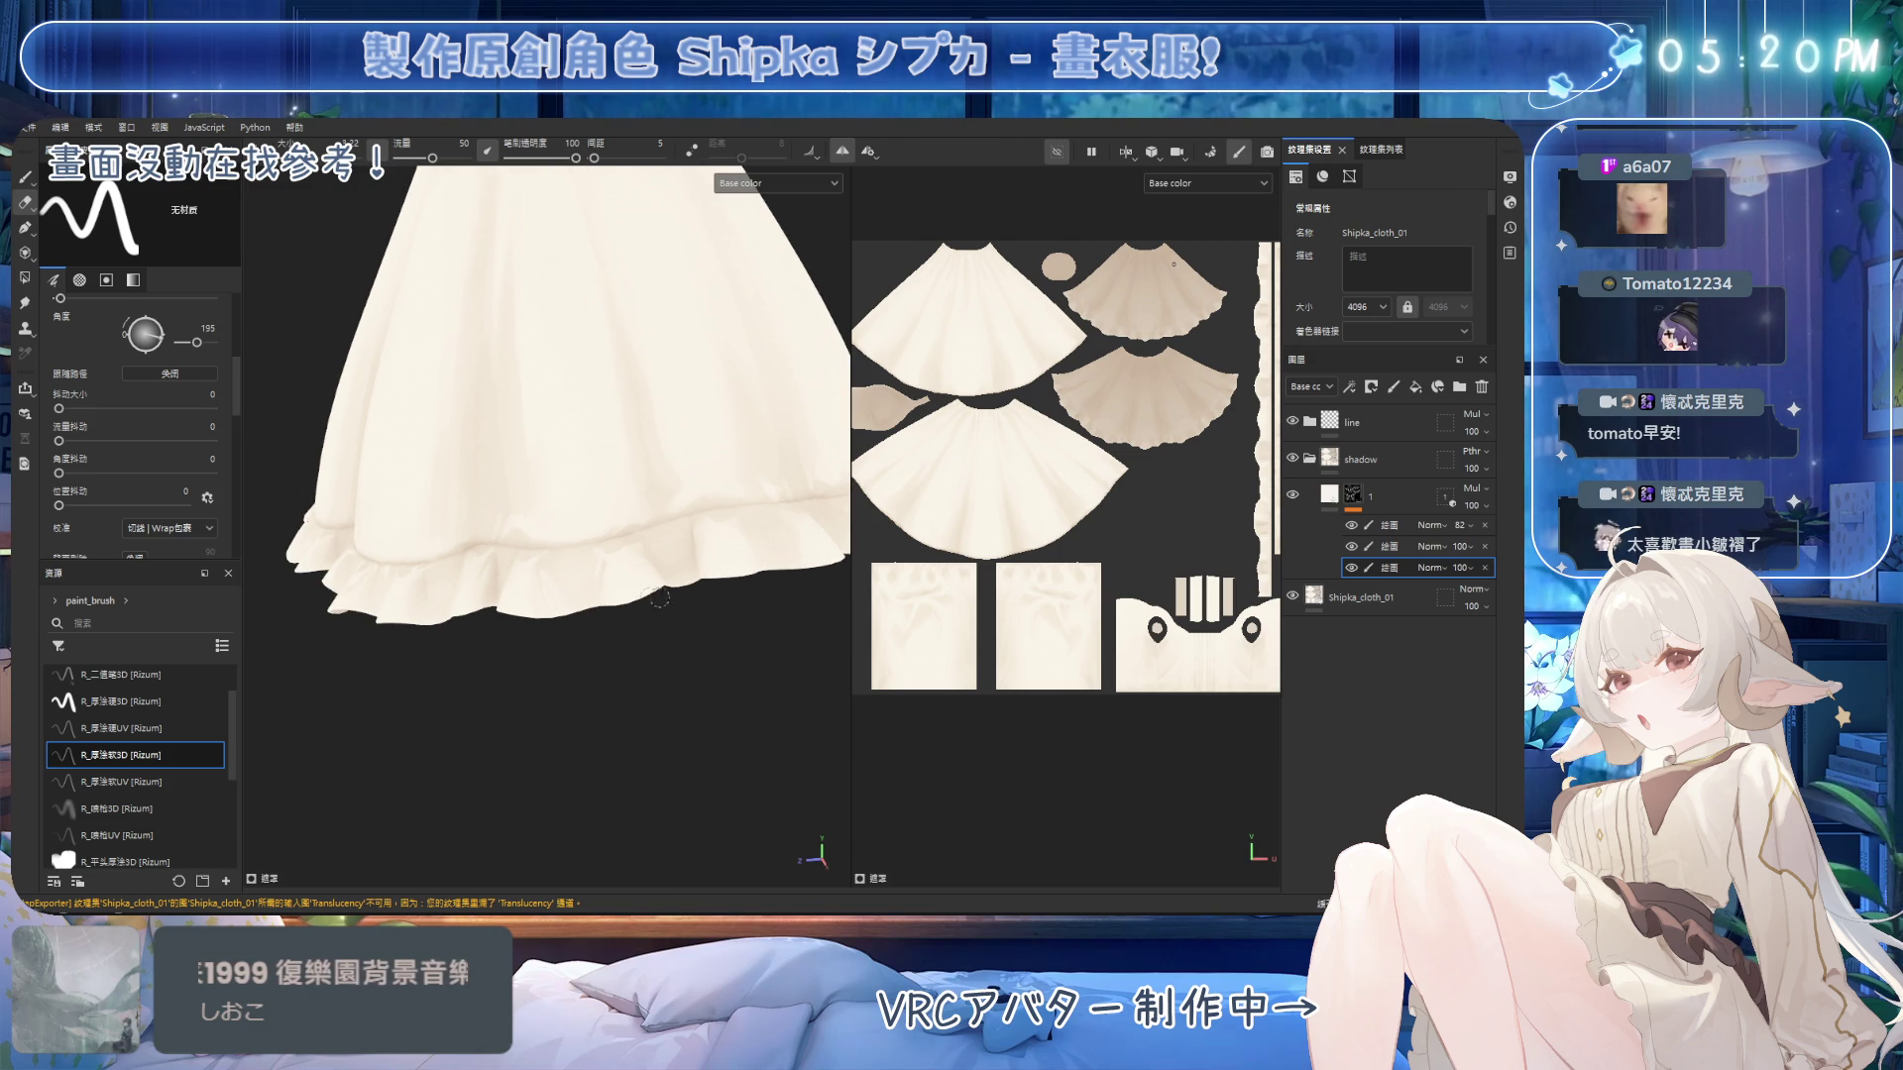
scroll(654, 600, up, 5)
alt+drag(575, 508, 634, 565)
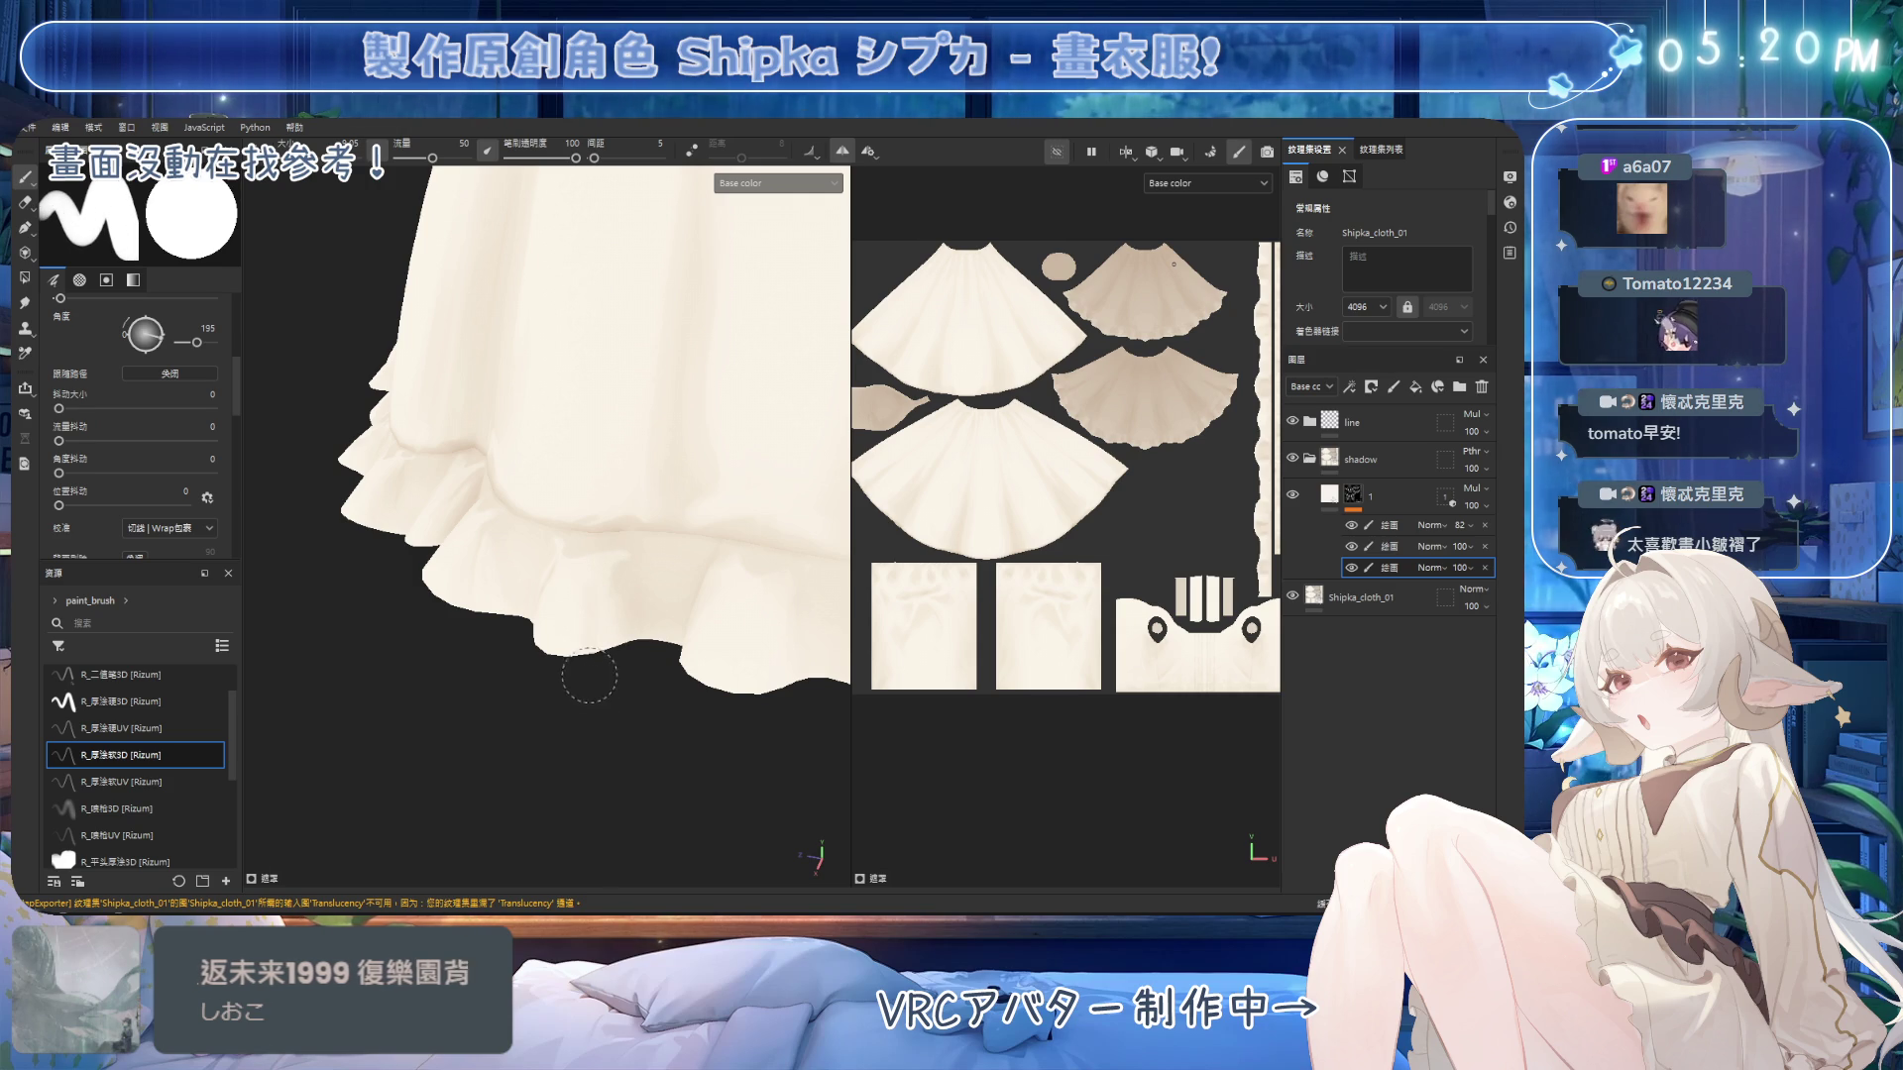
scroll(594, 694, up, 2)
key(e)
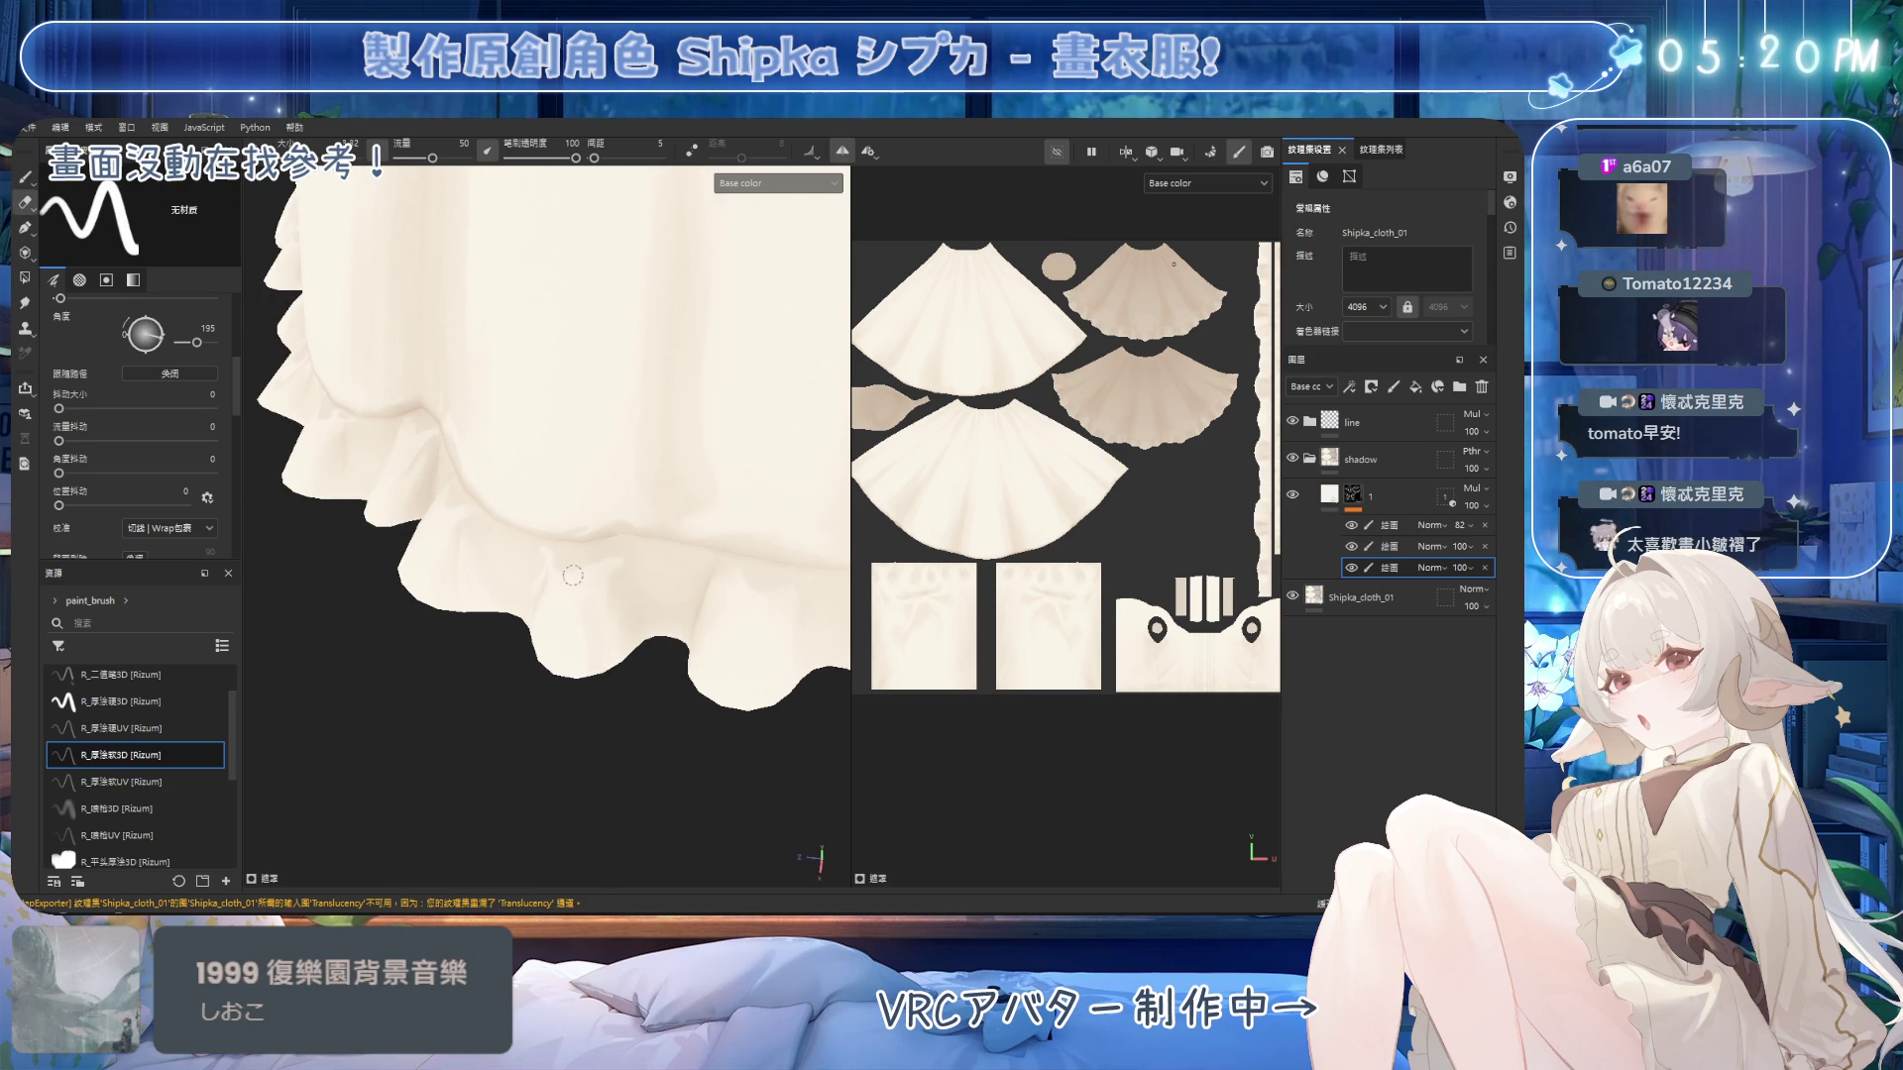
key(1)
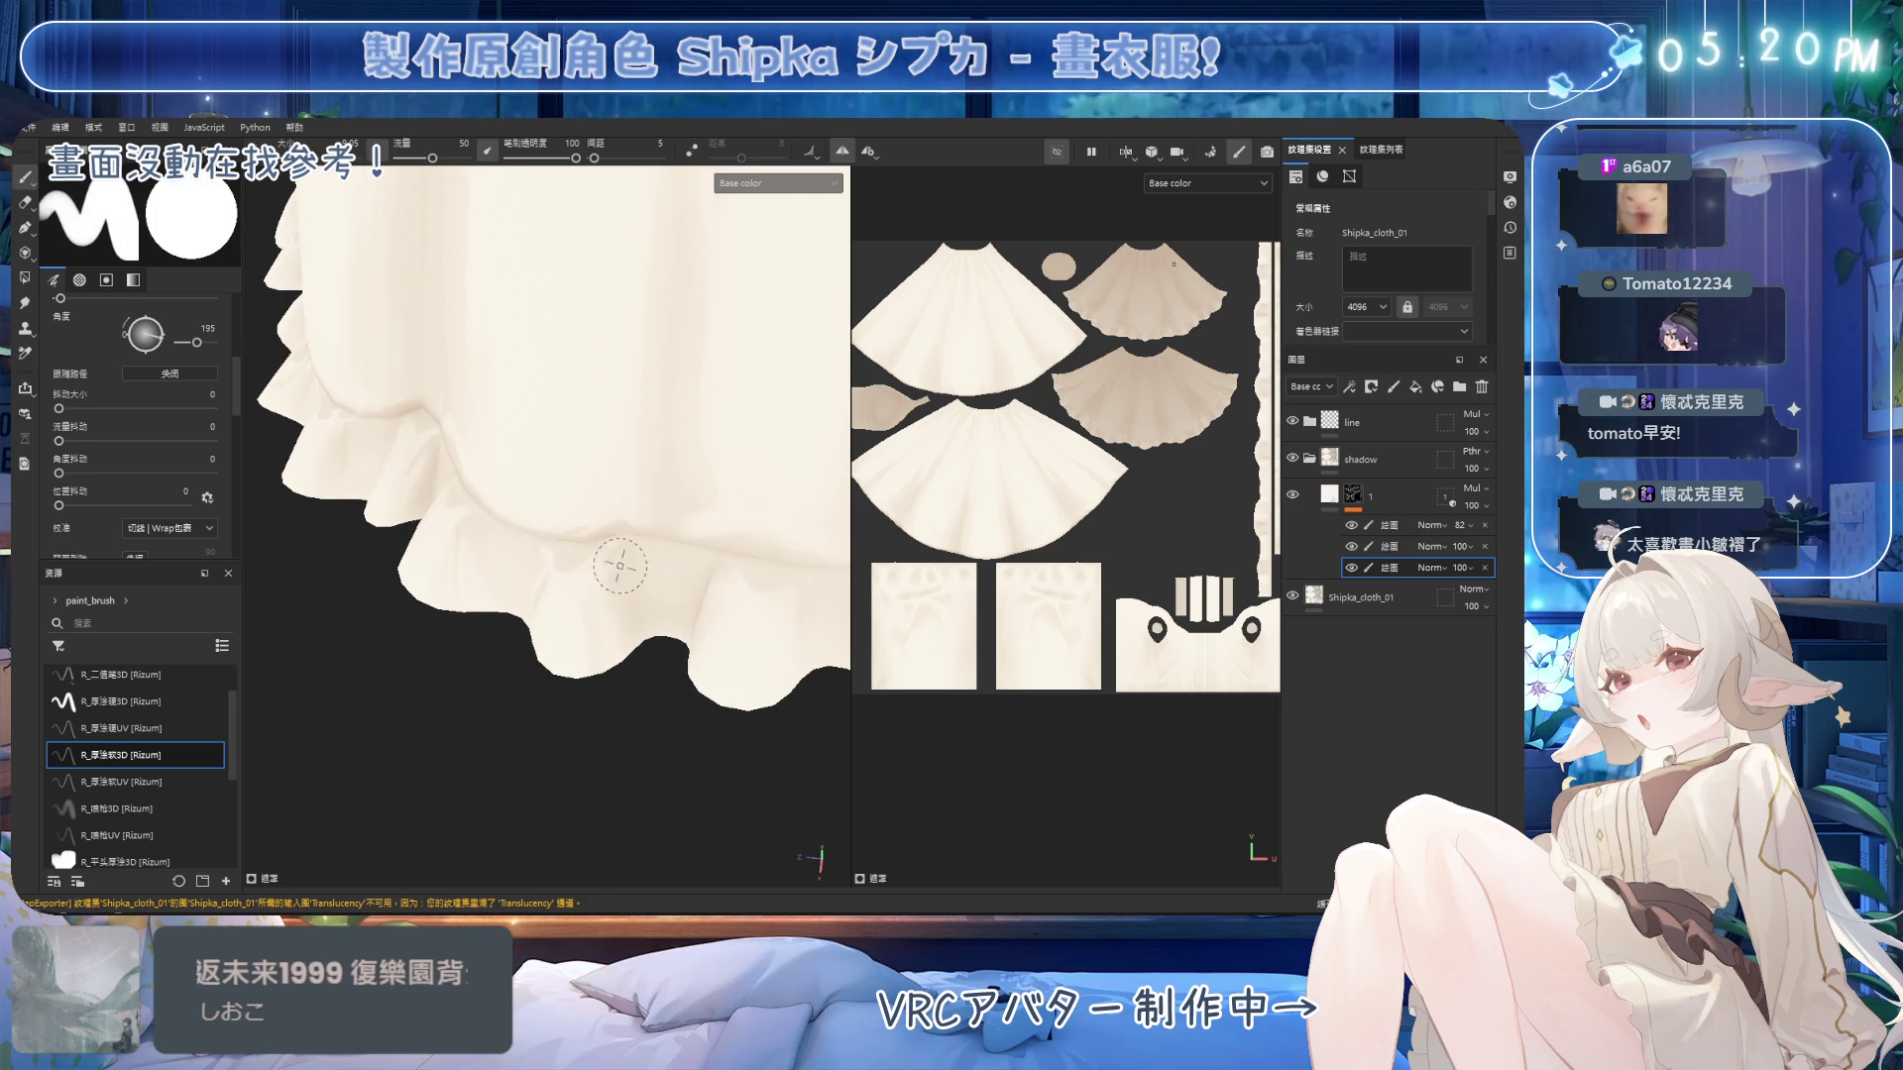
key(2)
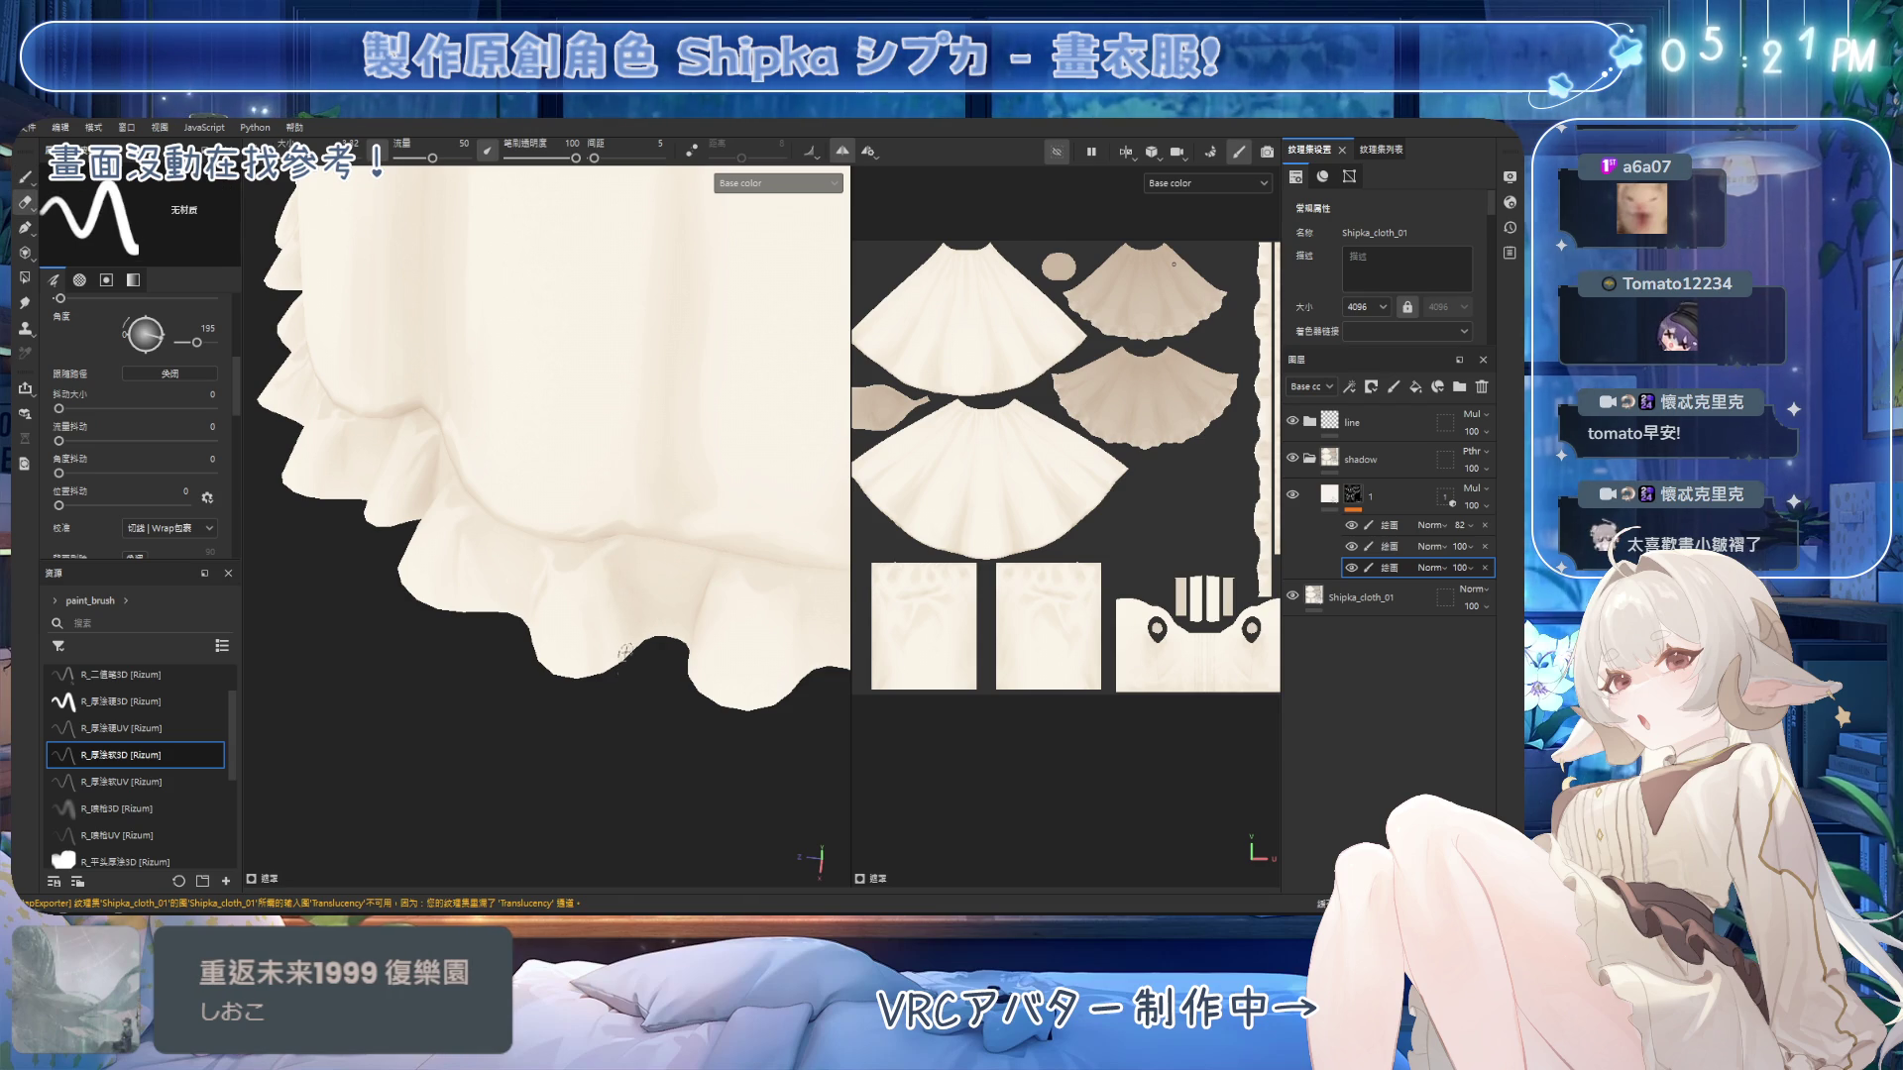
mouse_move(640, 667)
alt+mouse_down()
mouse_move(701, 539)
mouse_move(624, 650)
mouse_move(600, 607)
alt+mouse_up()
key(1)
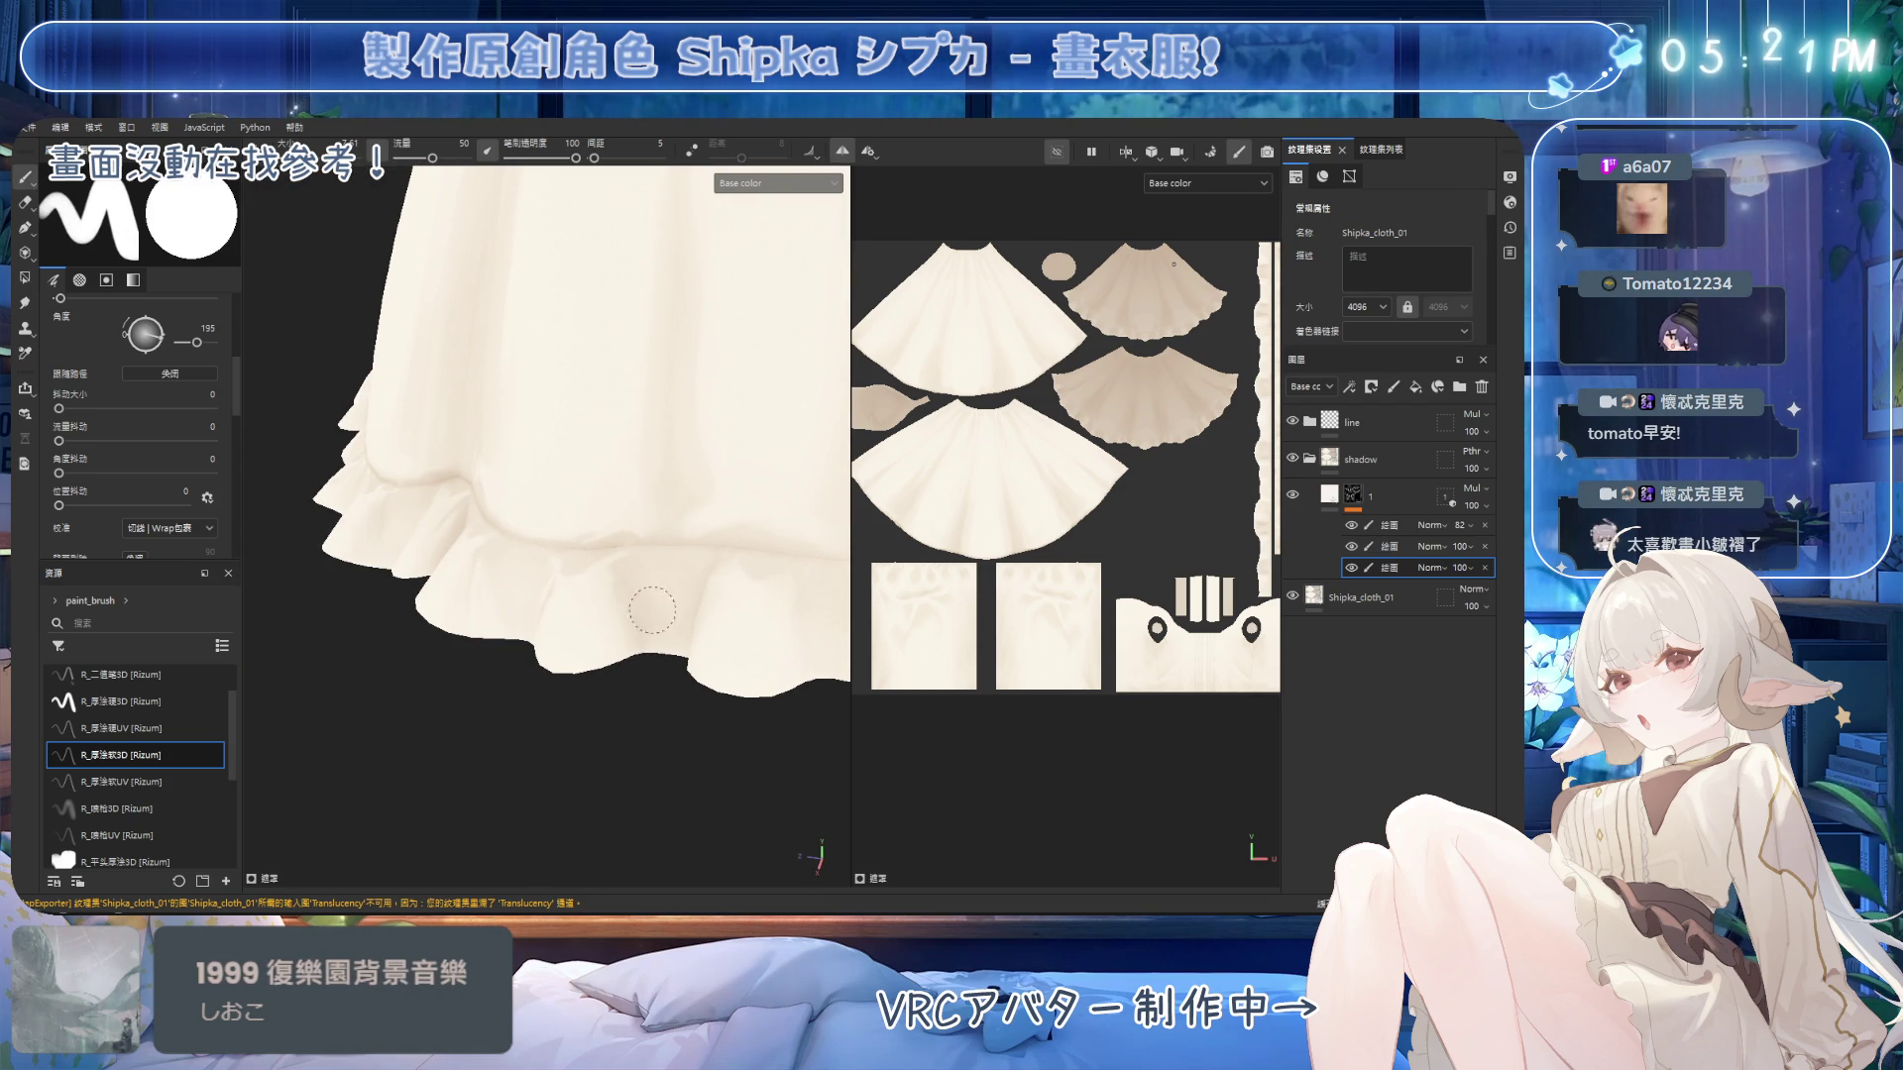
mouse_move(600, 654)
alt+mouse_down()
mouse_move(746, 502)
mouse_move(658, 667)
mouse_move(649, 496)
mouse_move(594, 512)
mouse_move(575, 546)
mouse_move(666, 518)
alt+mouse_up()
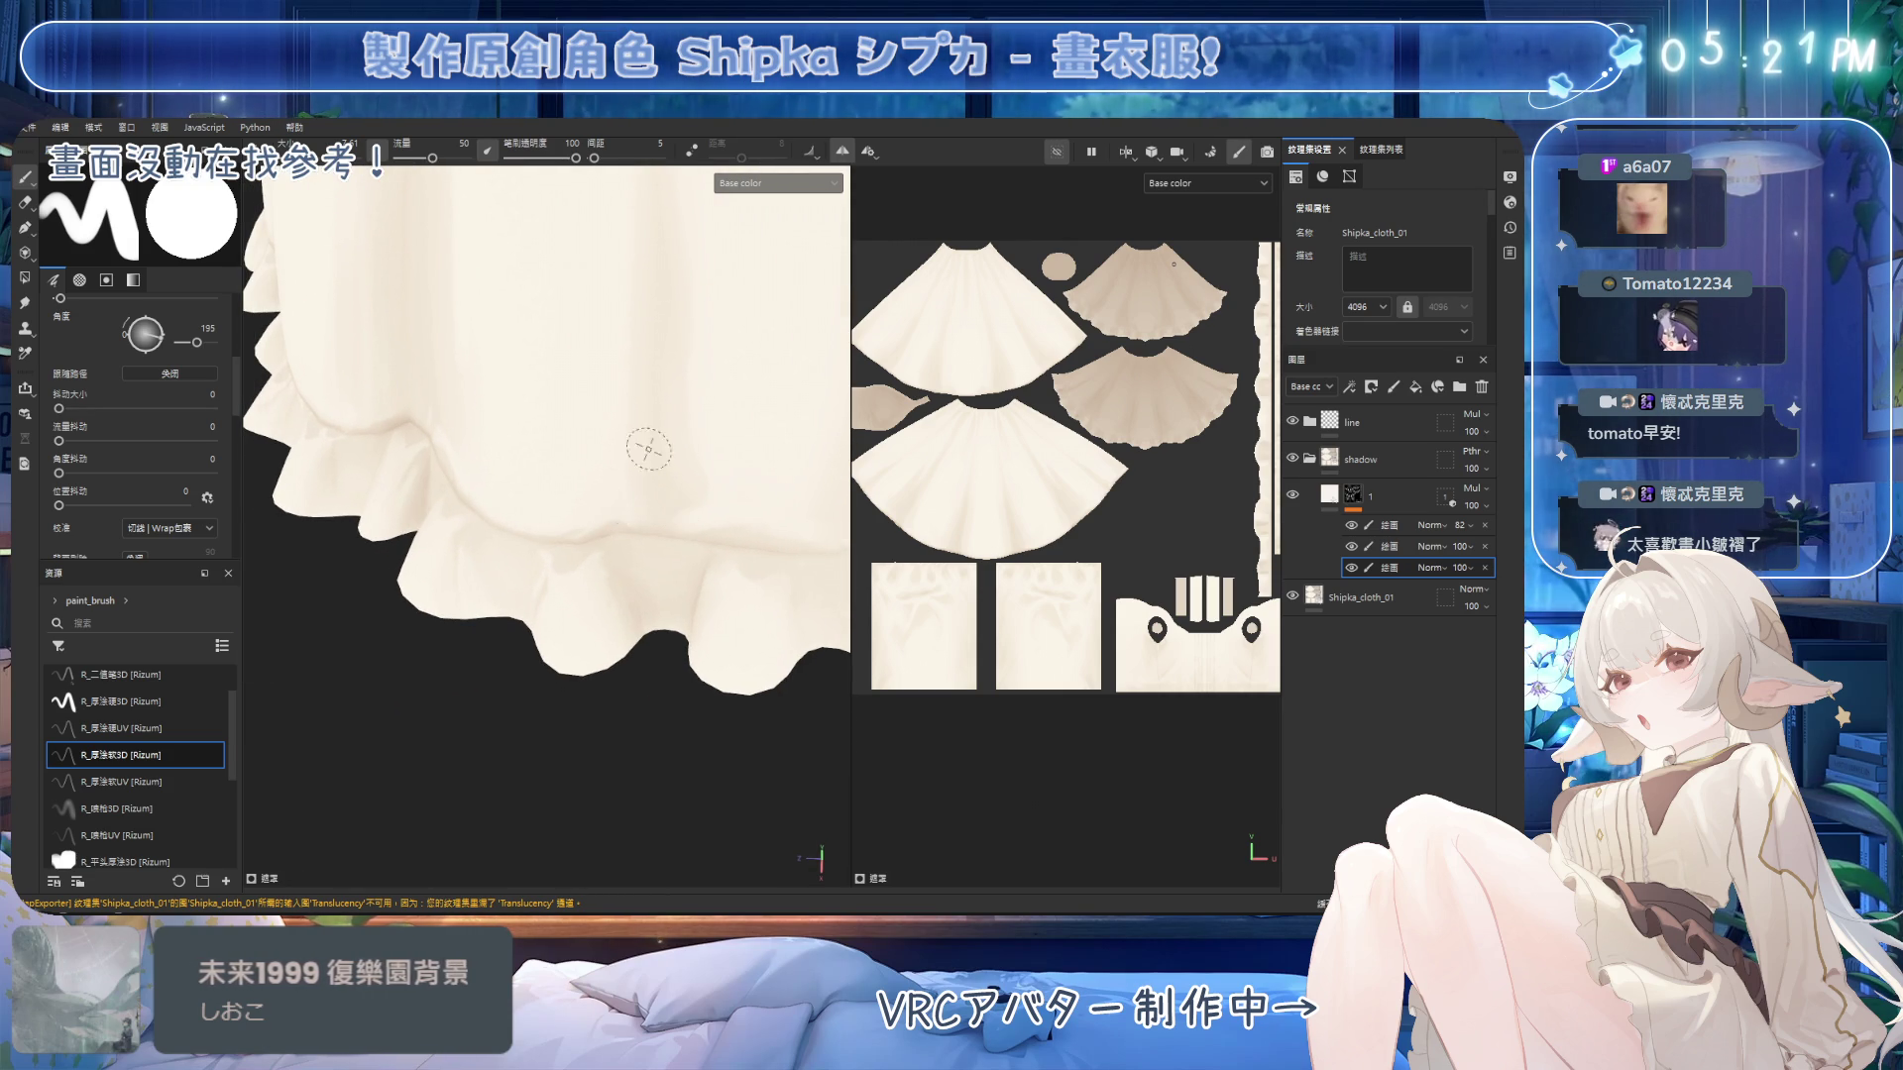
alt+drag(694, 397, 628, 480)
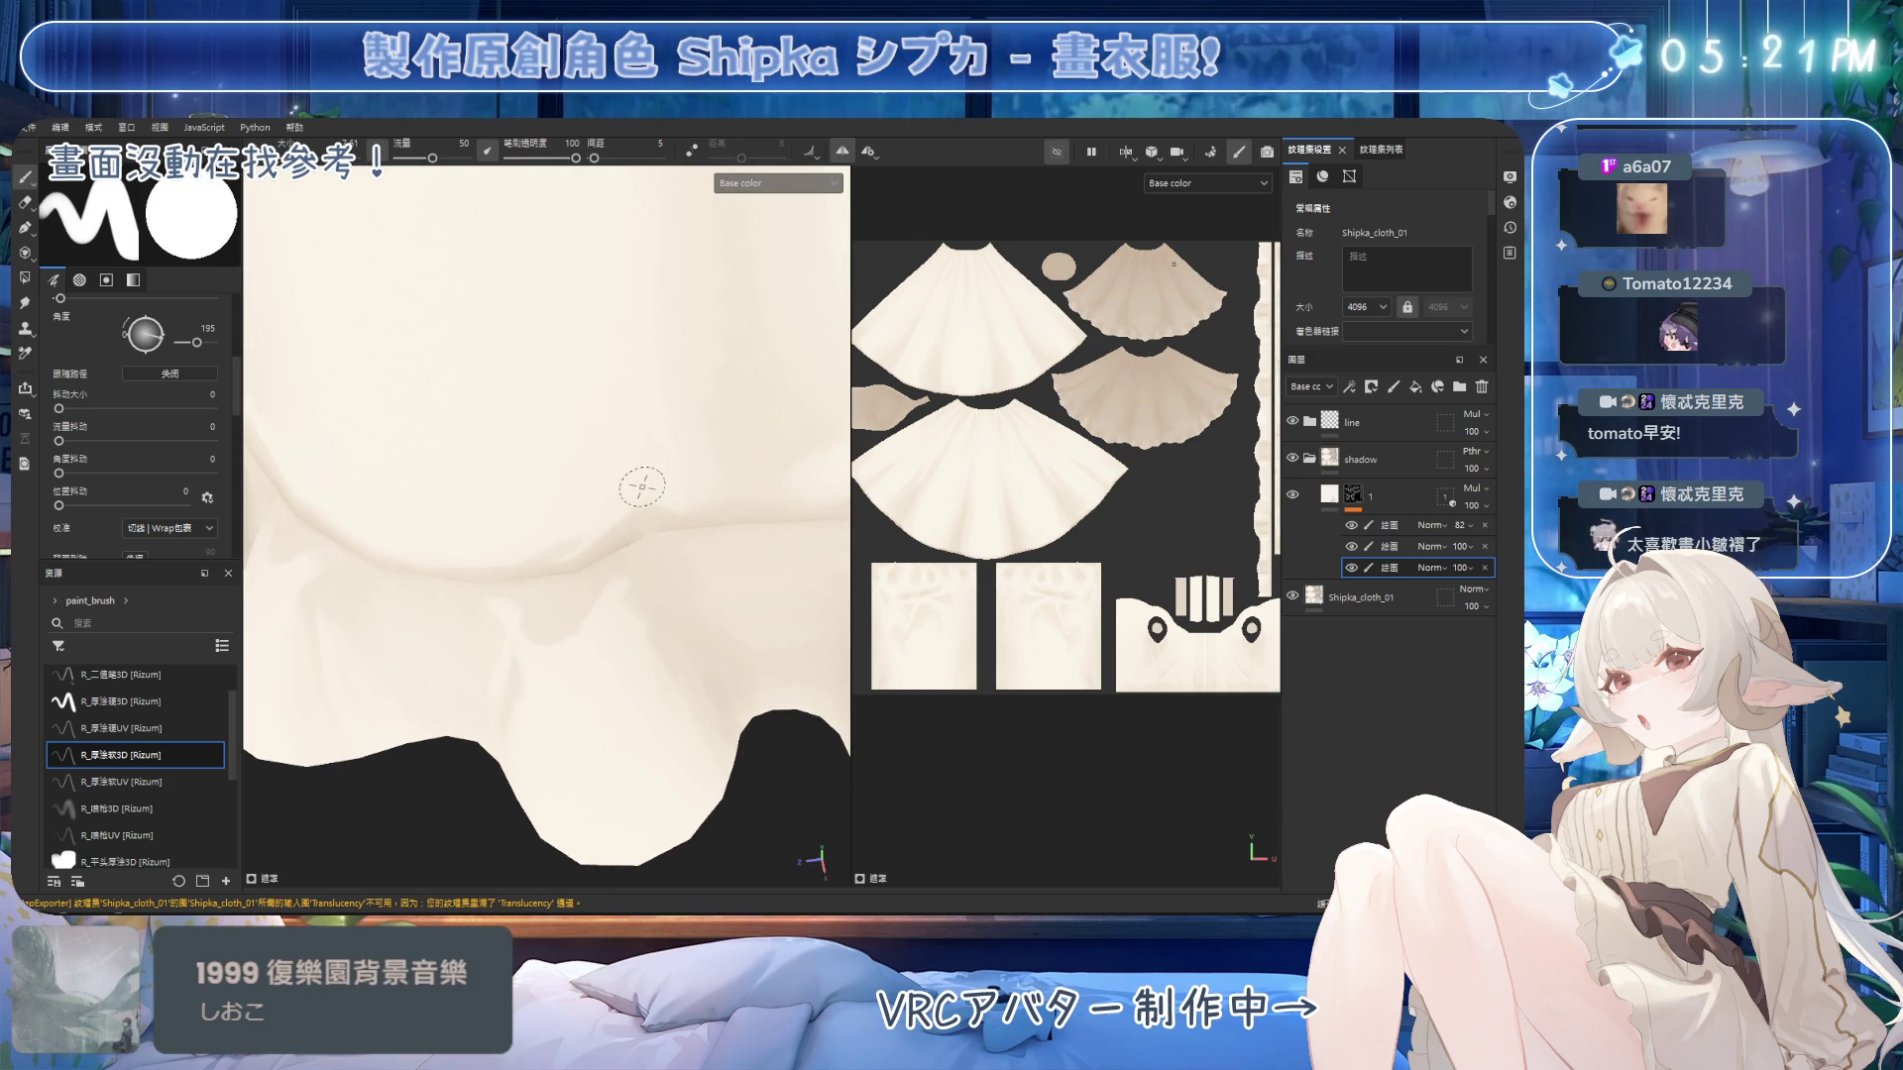
Paint and erase a soft shadow along the seam above the ruffle hem.
key(e)
mouse_move(577, 611)
alt+mouse_down()
mouse_move(595, 556)
mouse_move(544, 505)
alt+mouse_up()
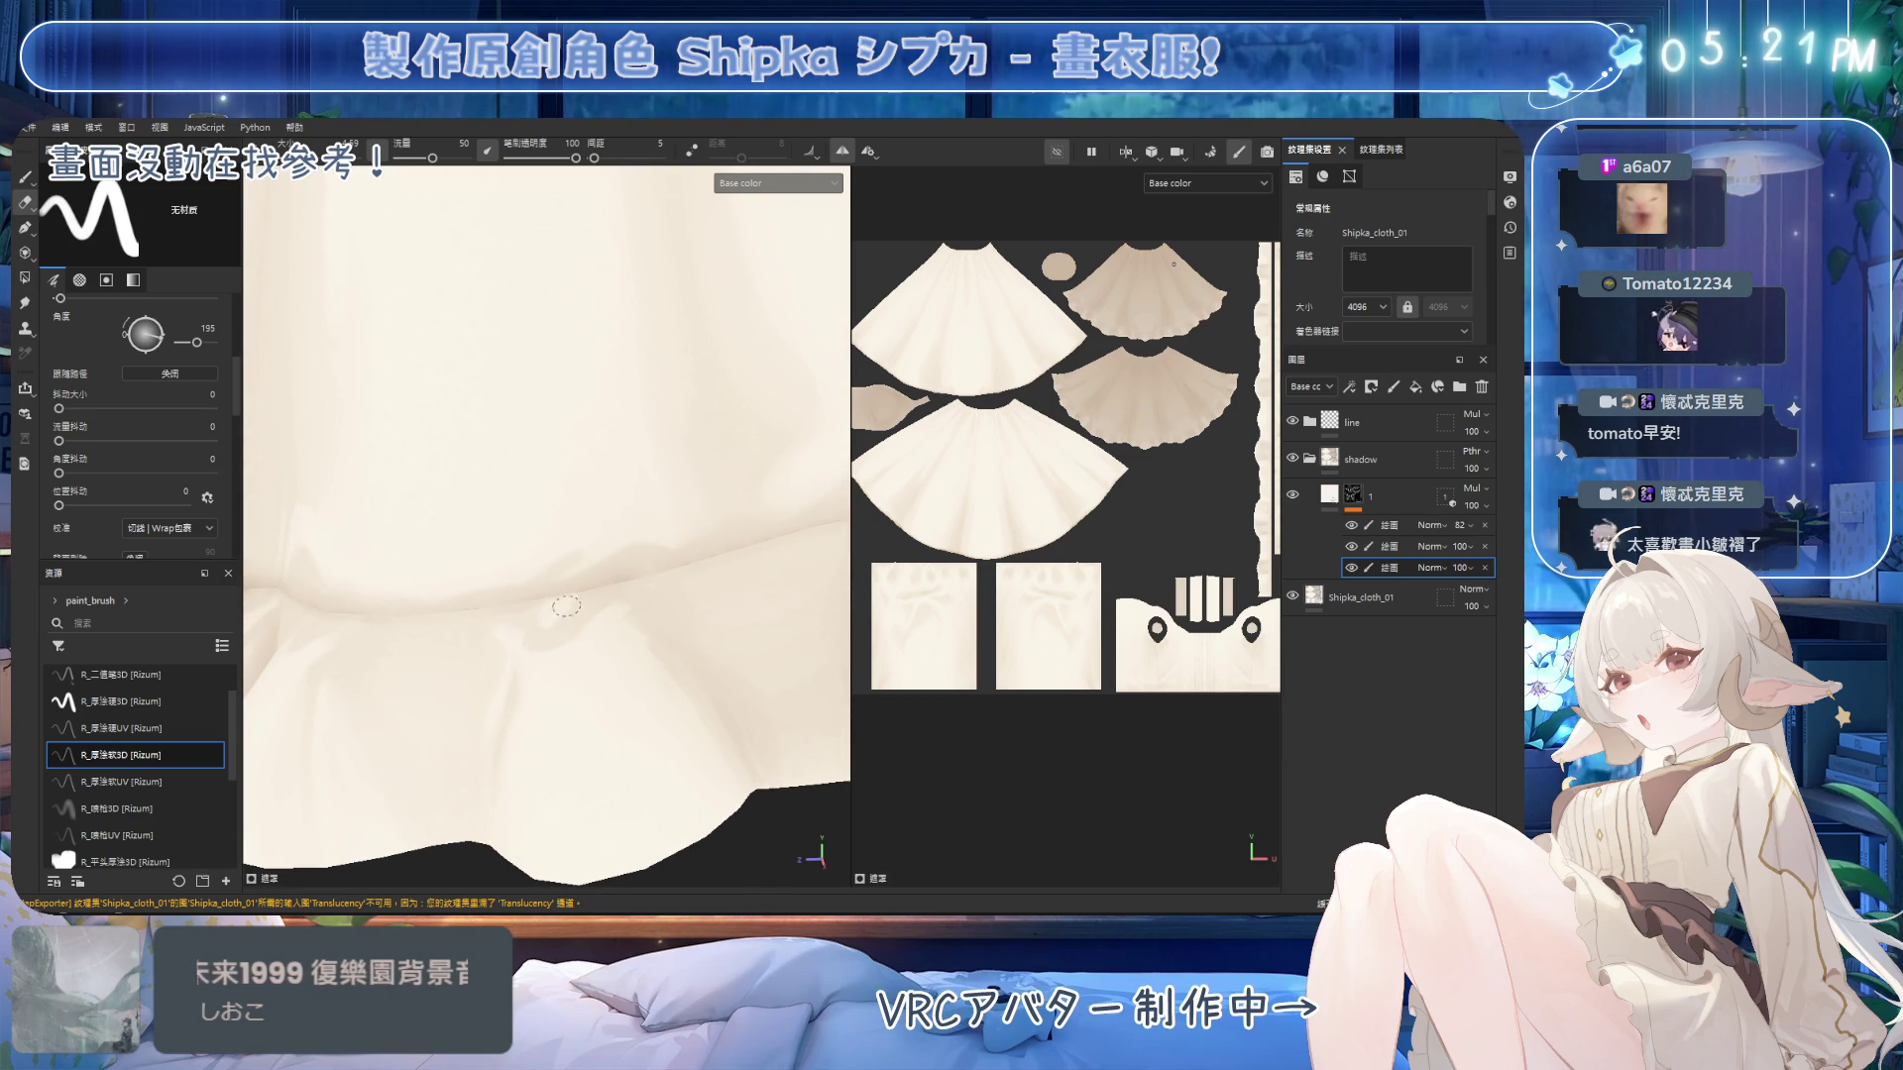
alt+drag(554, 616, 554, 634)
key(1)
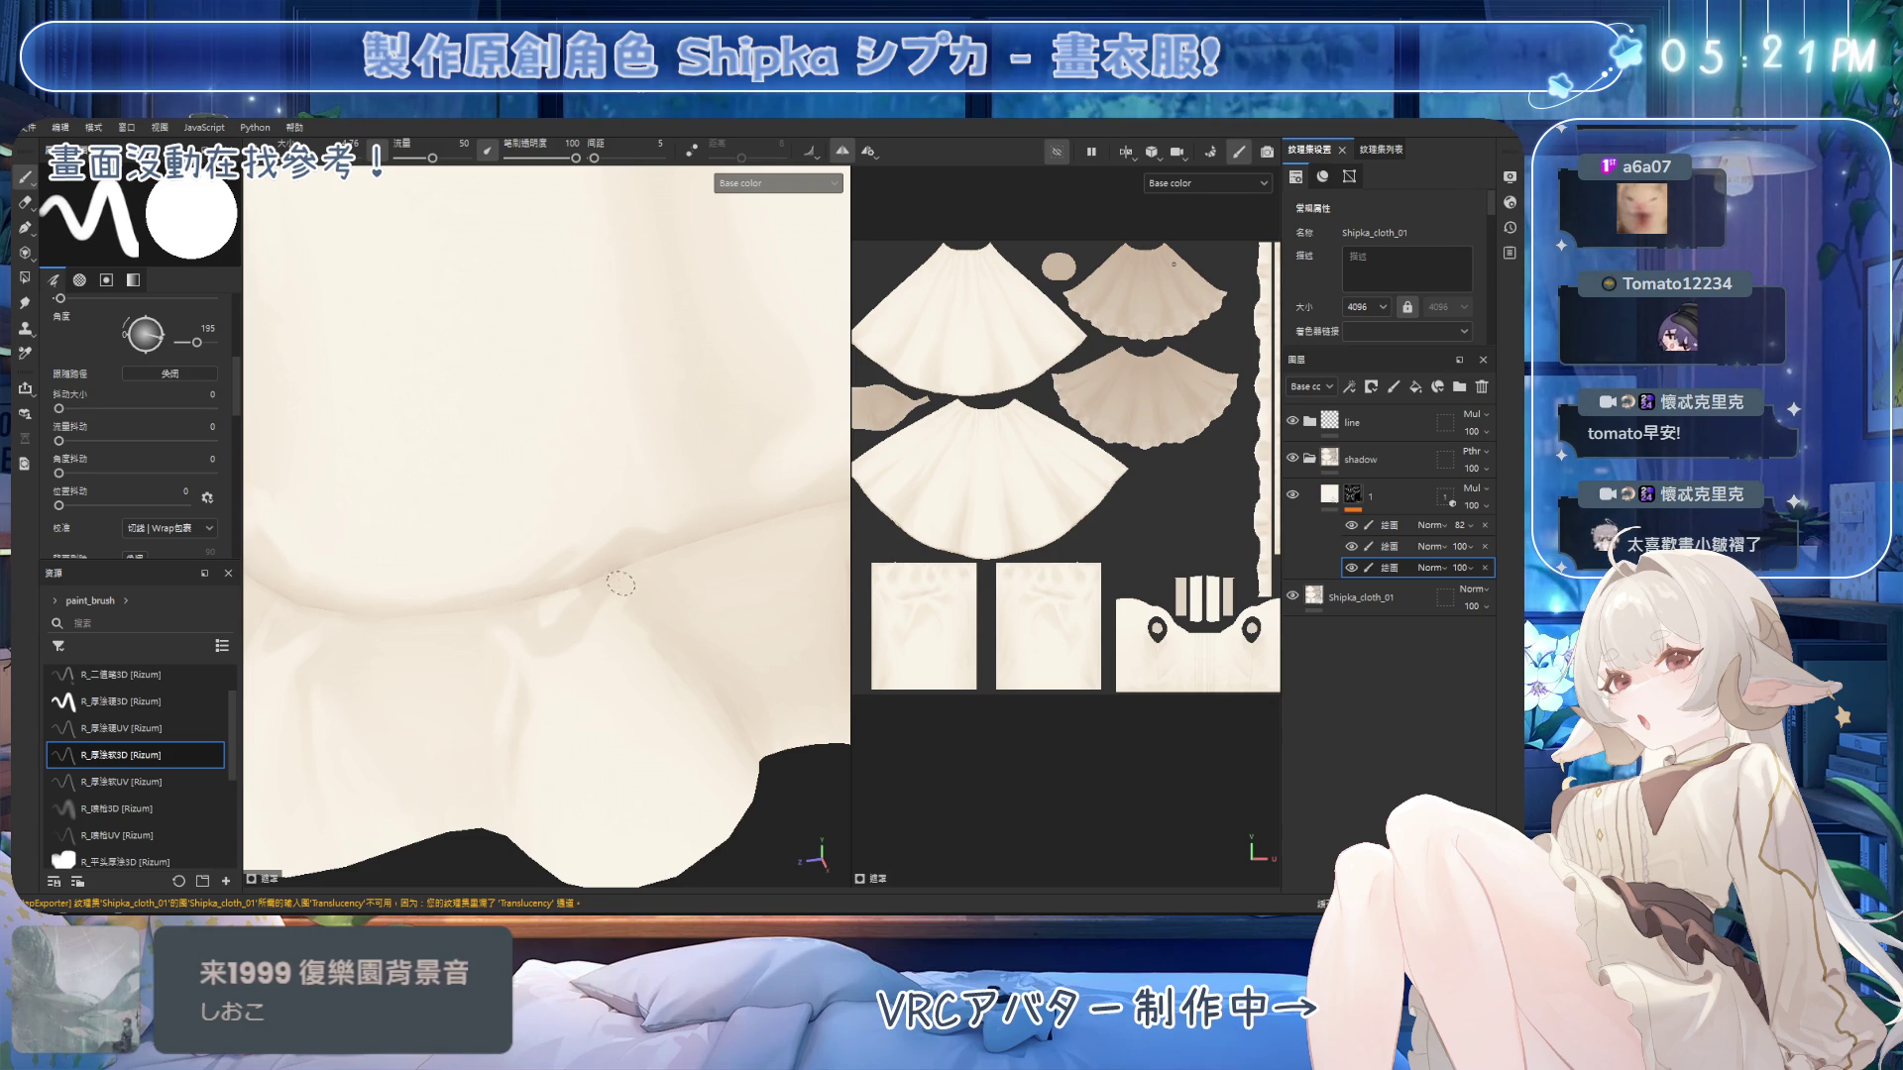
key(2)
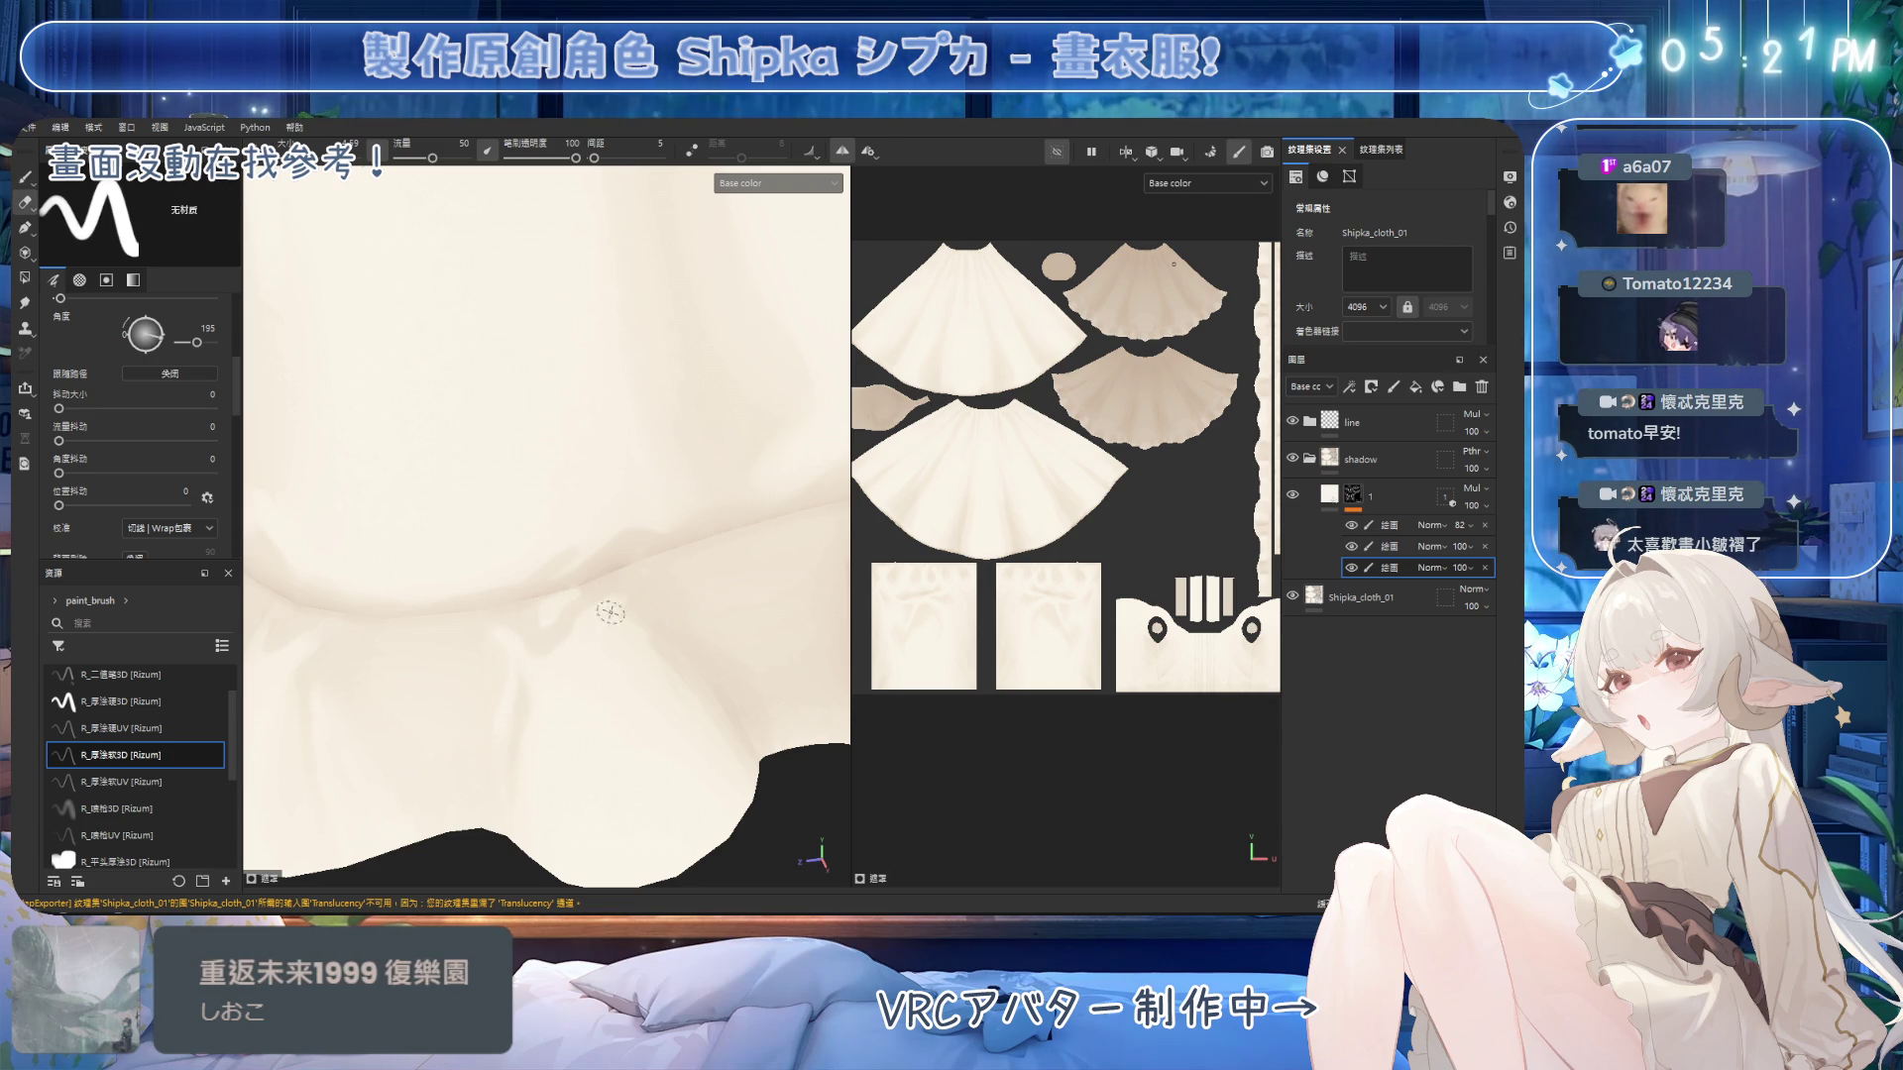
key(1)
alt+drag(612, 596, 628, 574)
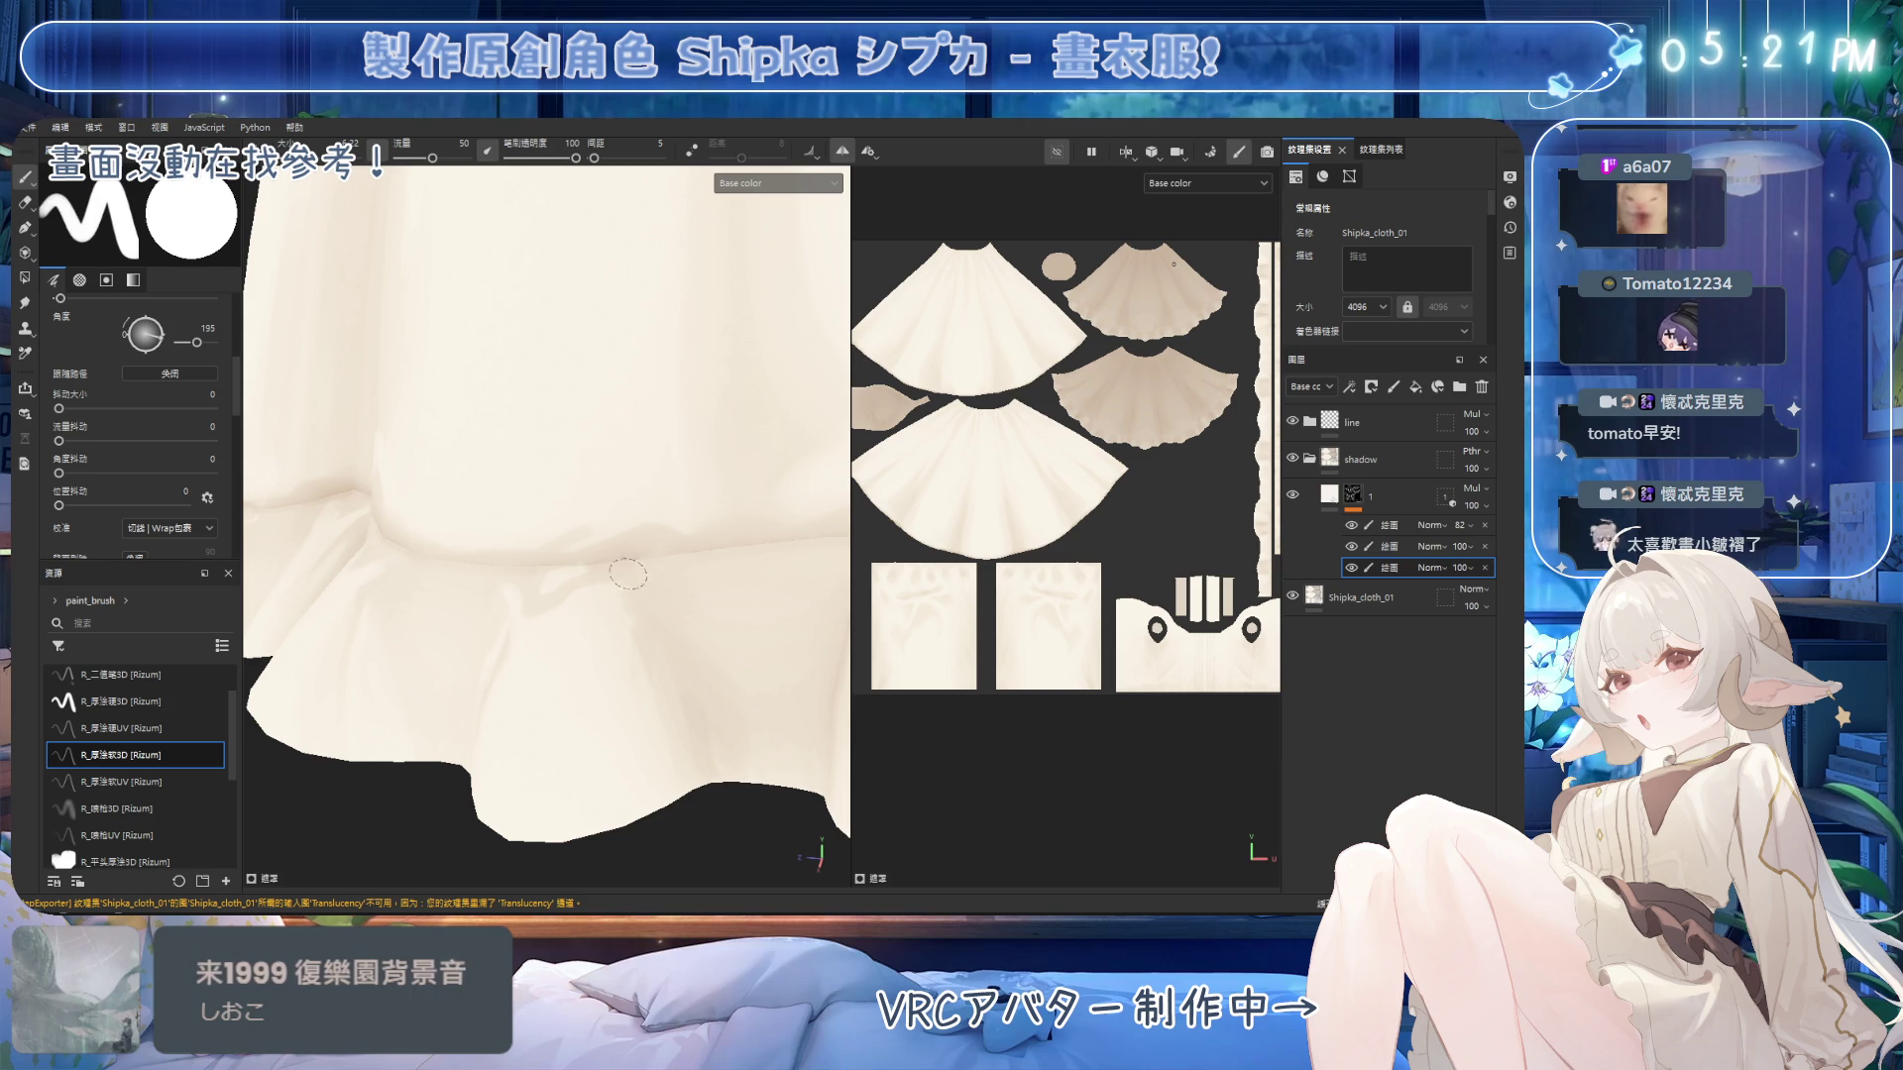
alt+drag(634, 649, 581, 554)
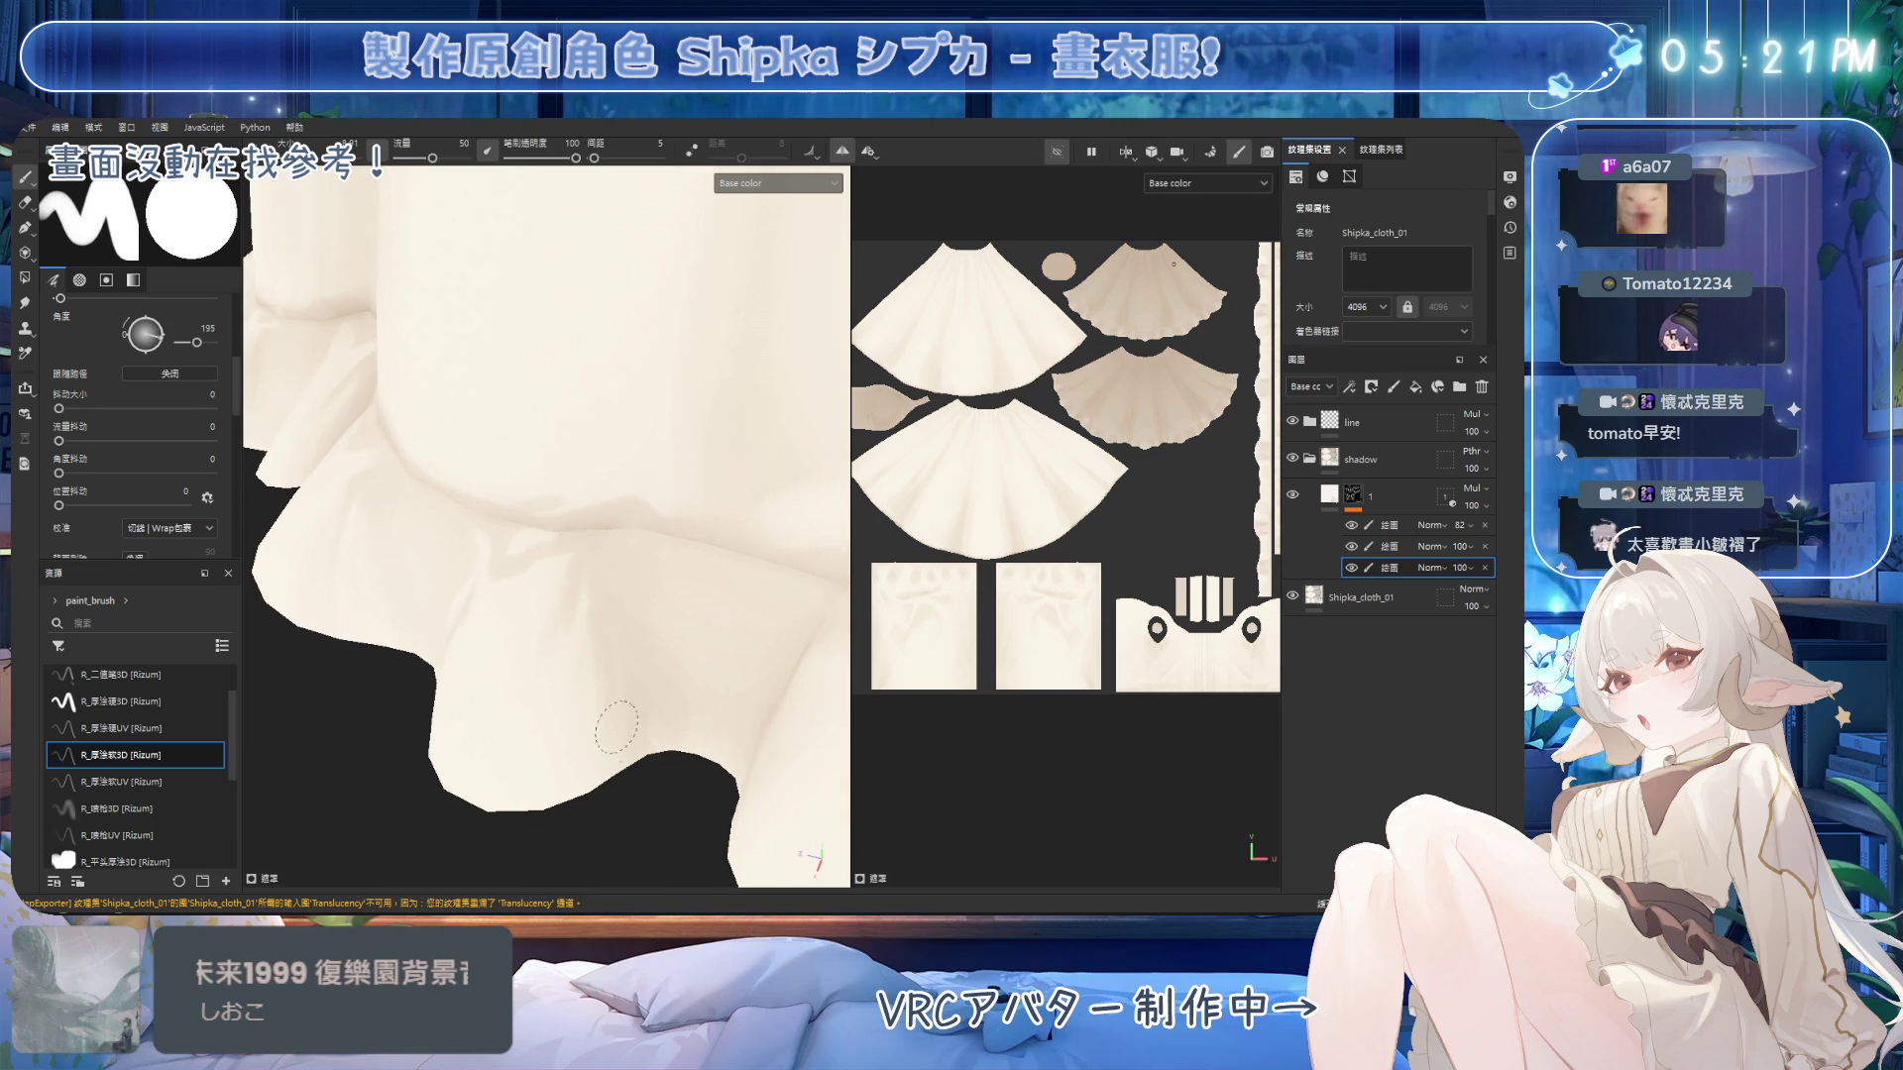
key(2)
mouse_move(579, 704)
alt+mouse_down()
mouse_move(746, 393)
mouse_move(459, 429)
mouse_move(596, 478)
mouse_move(667, 531)
mouse_move(661, 503)
mouse_move(637, 516)
mouse_move(649, 461)
alt+mouse_up()
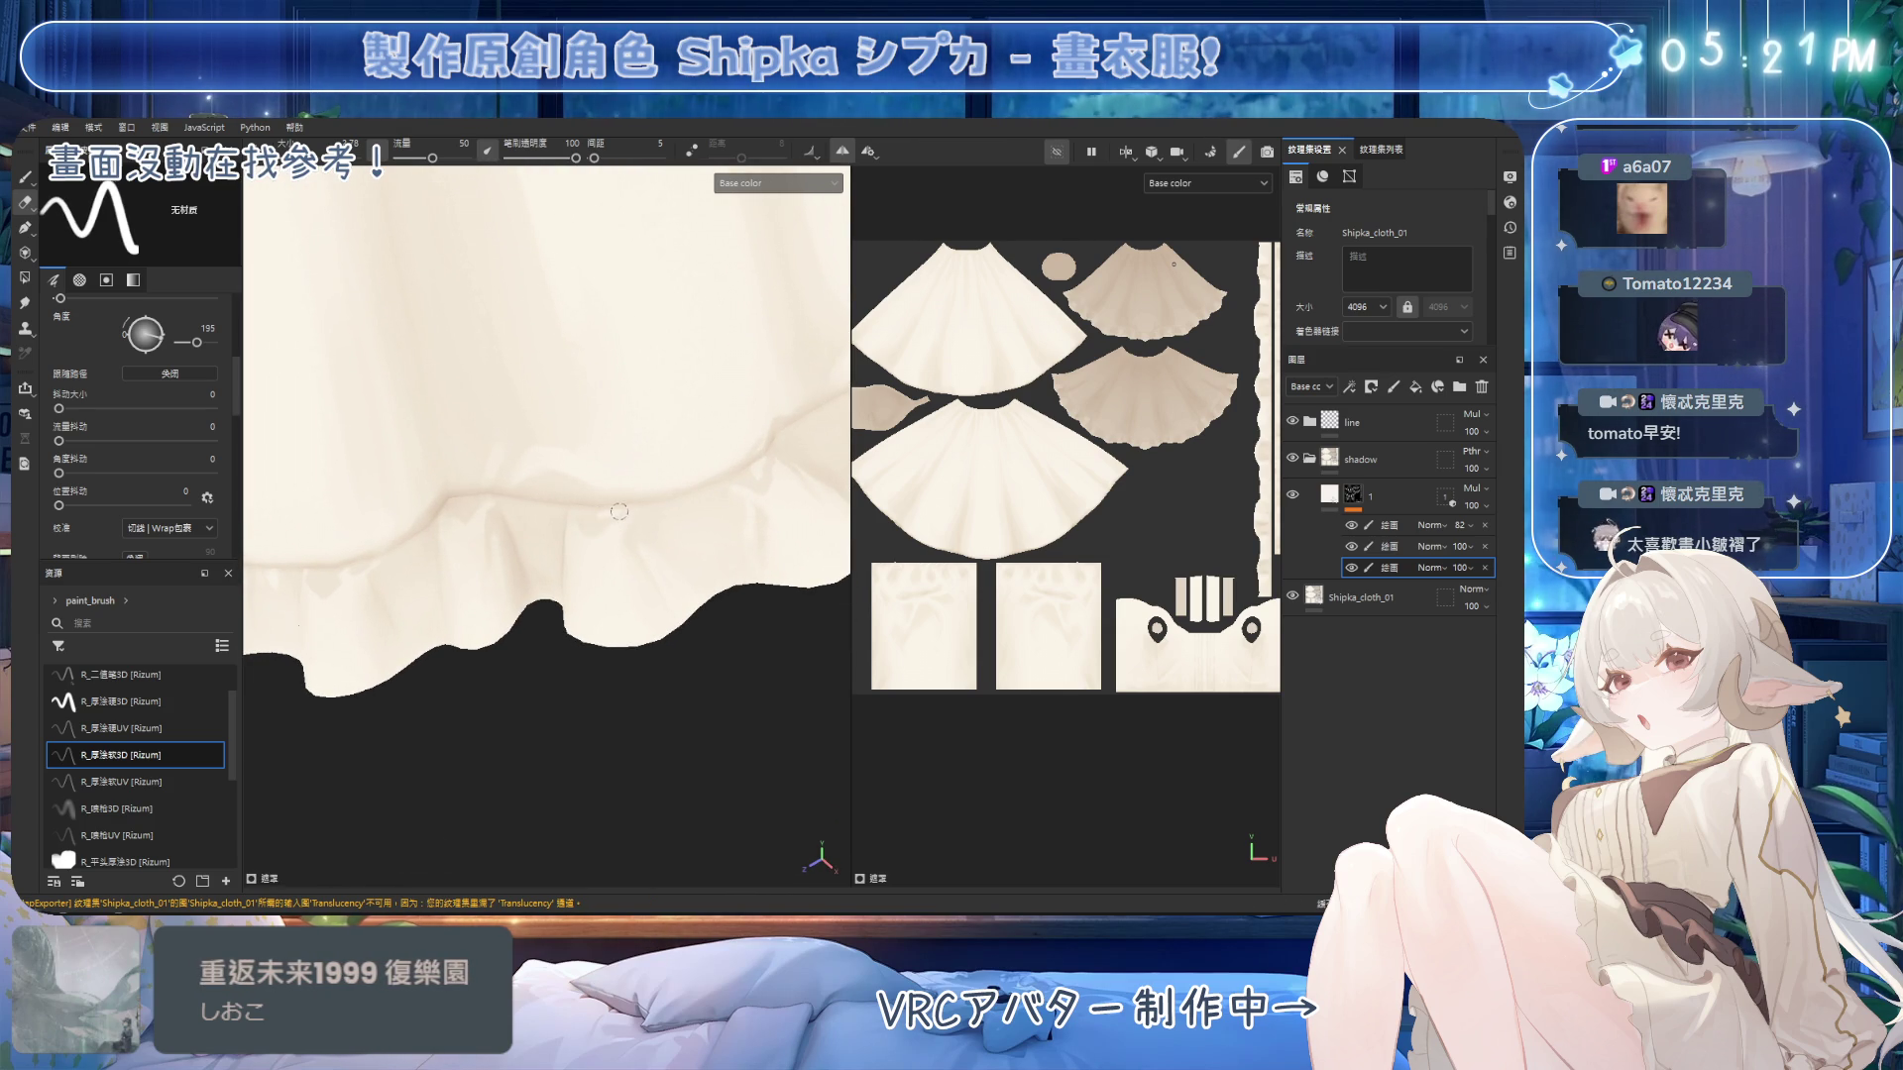
key(1)
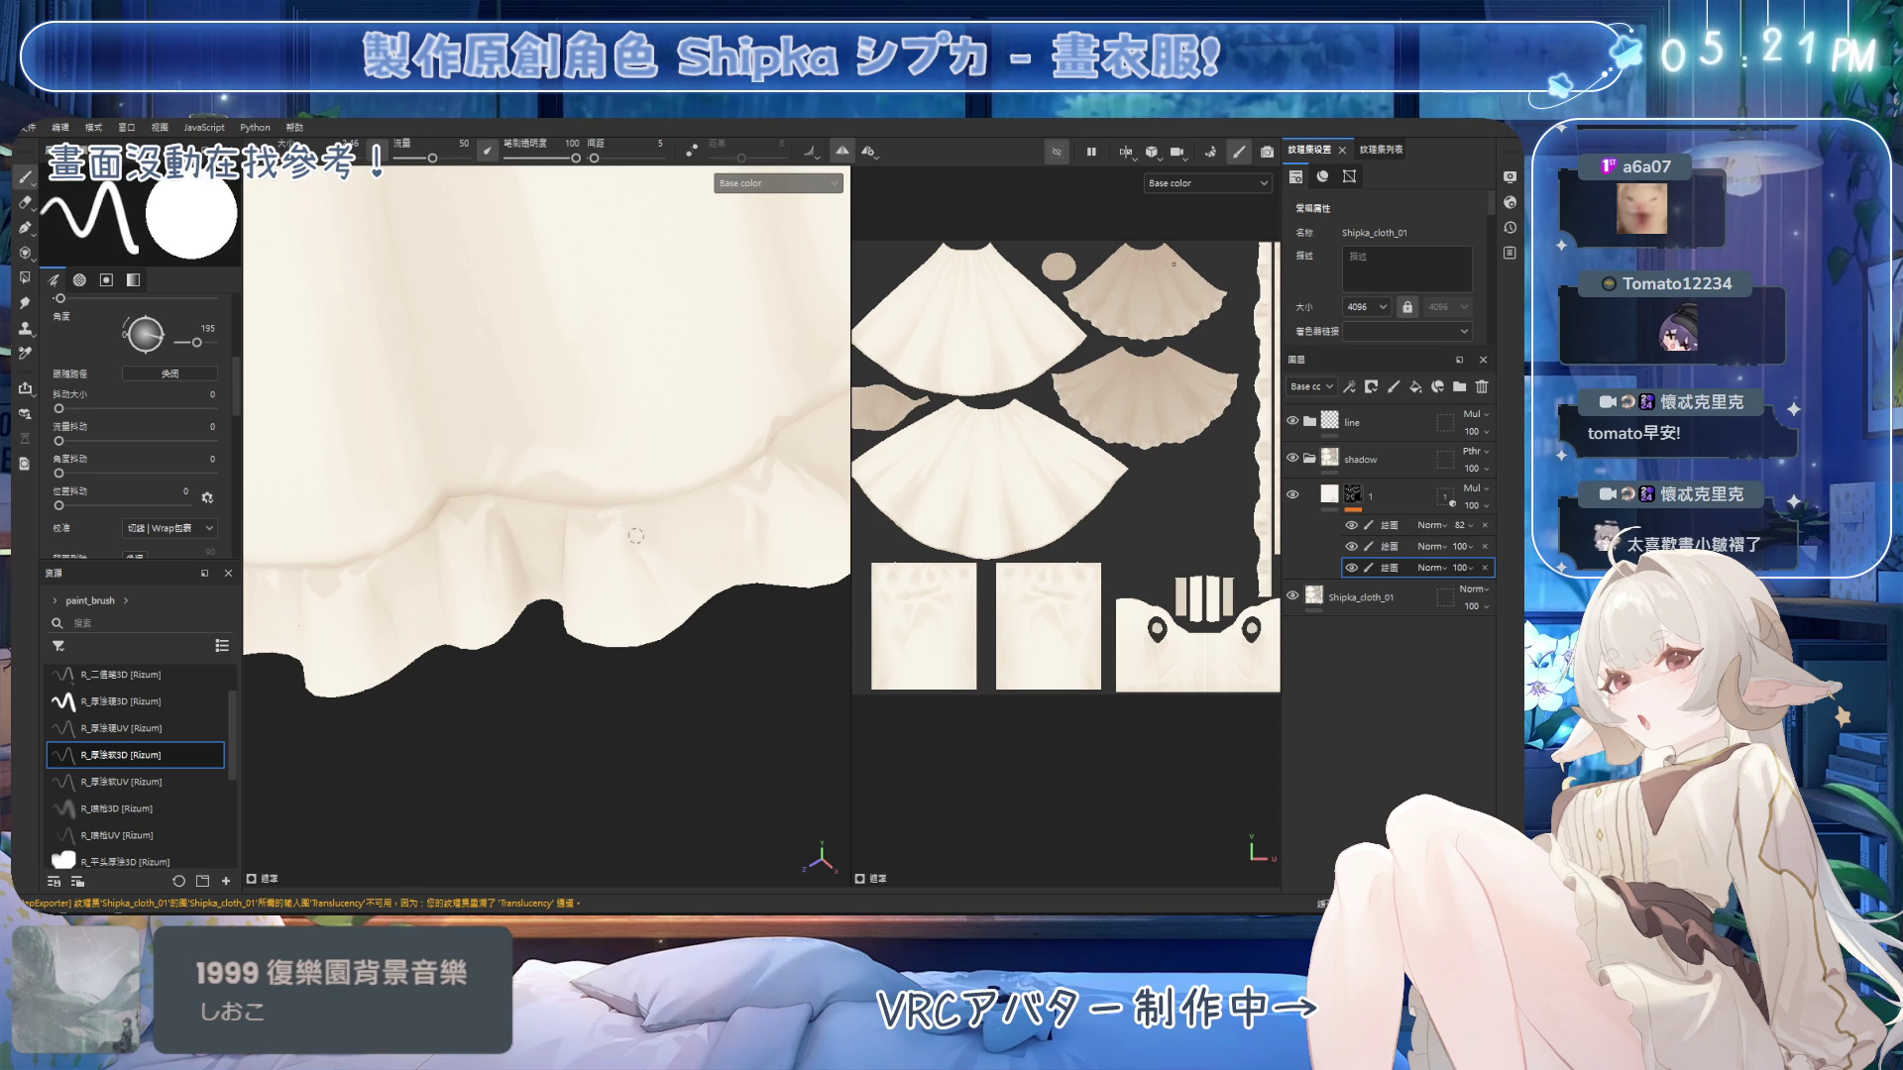
Shade the folds along the frill from several angles, enlarging the brush with ].
mouse_move(632, 547)
middle_down()
mouse_move(631, 446)
mouse_move(552, 455)
mouse_move(570, 599)
middle_up()
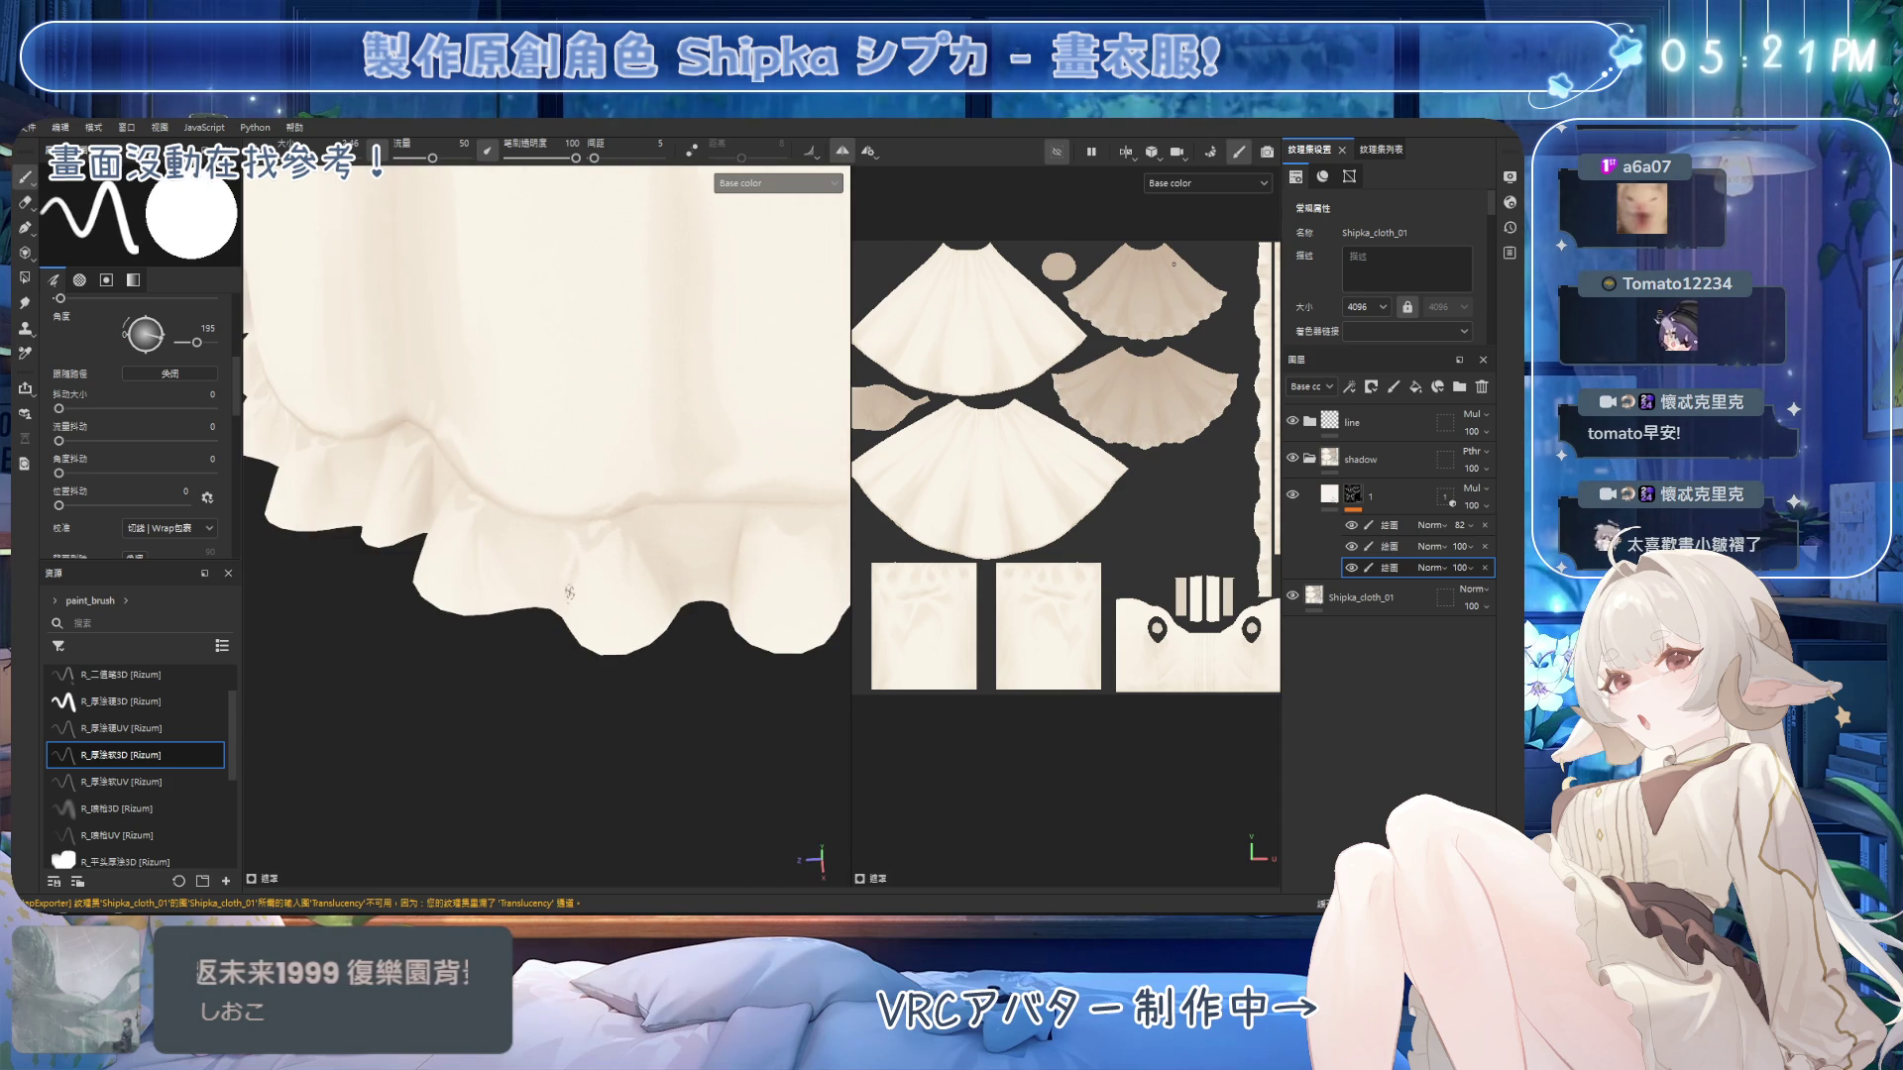
key(2)
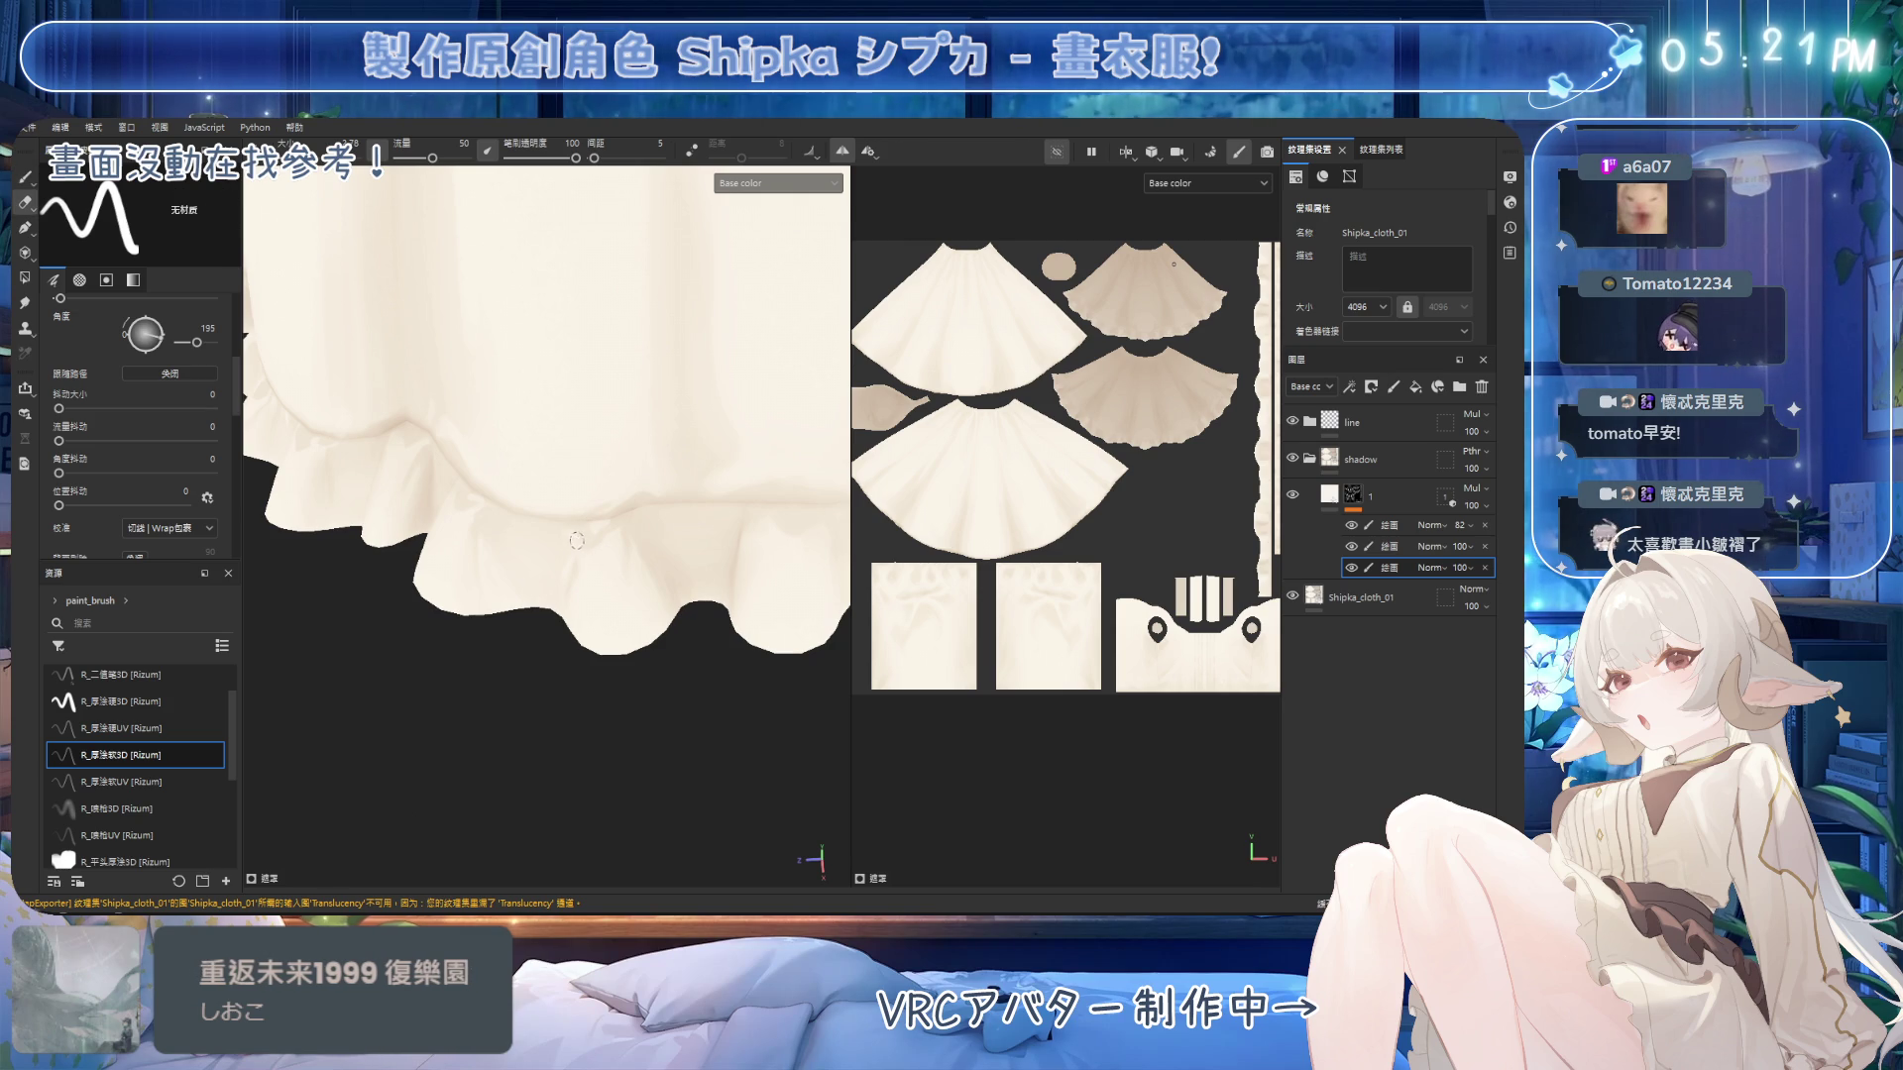
key(1)
mouse_move(722, 468)
middle_down()
mouse_move(631, 474)
mouse_move(604, 529)
middle_up()
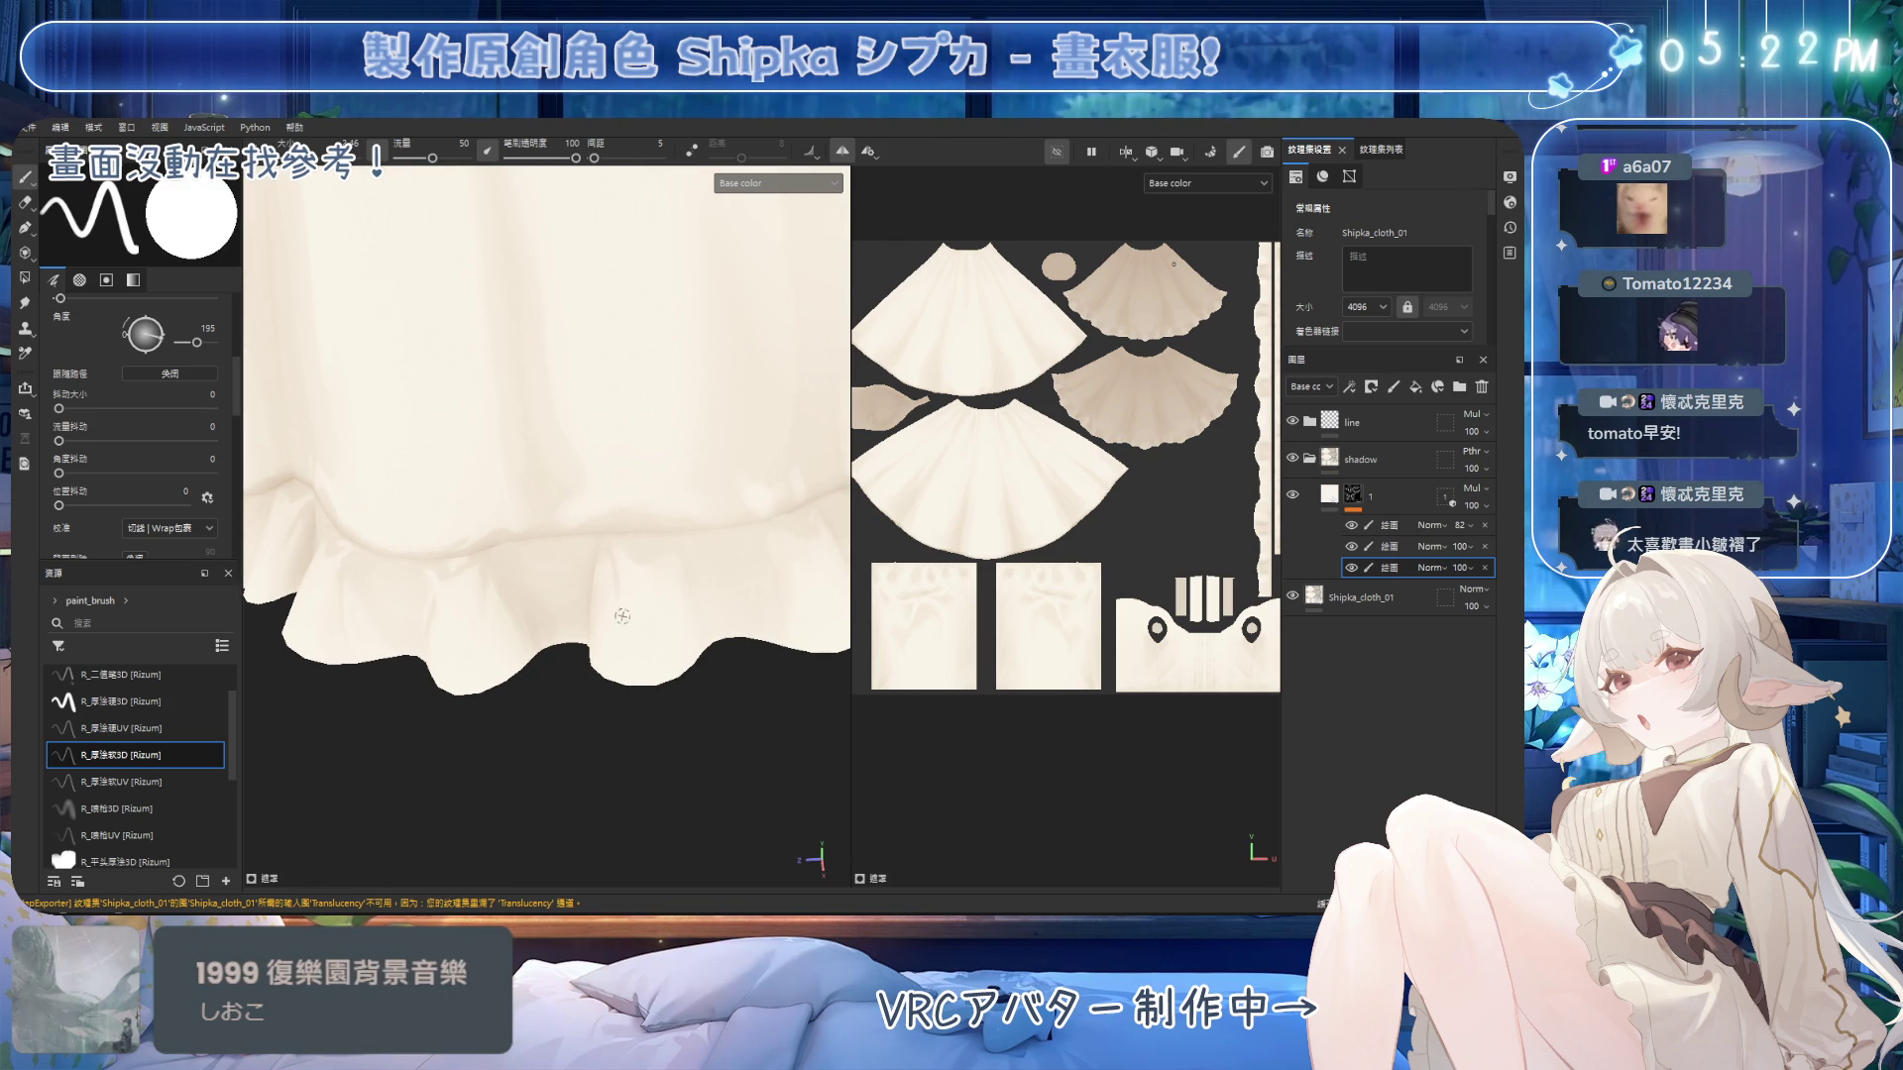
middle_drag(617, 625, 648, 538)
middle_drag(624, 628, 590, 567)
middle_drag(637, 641, 609, 585)
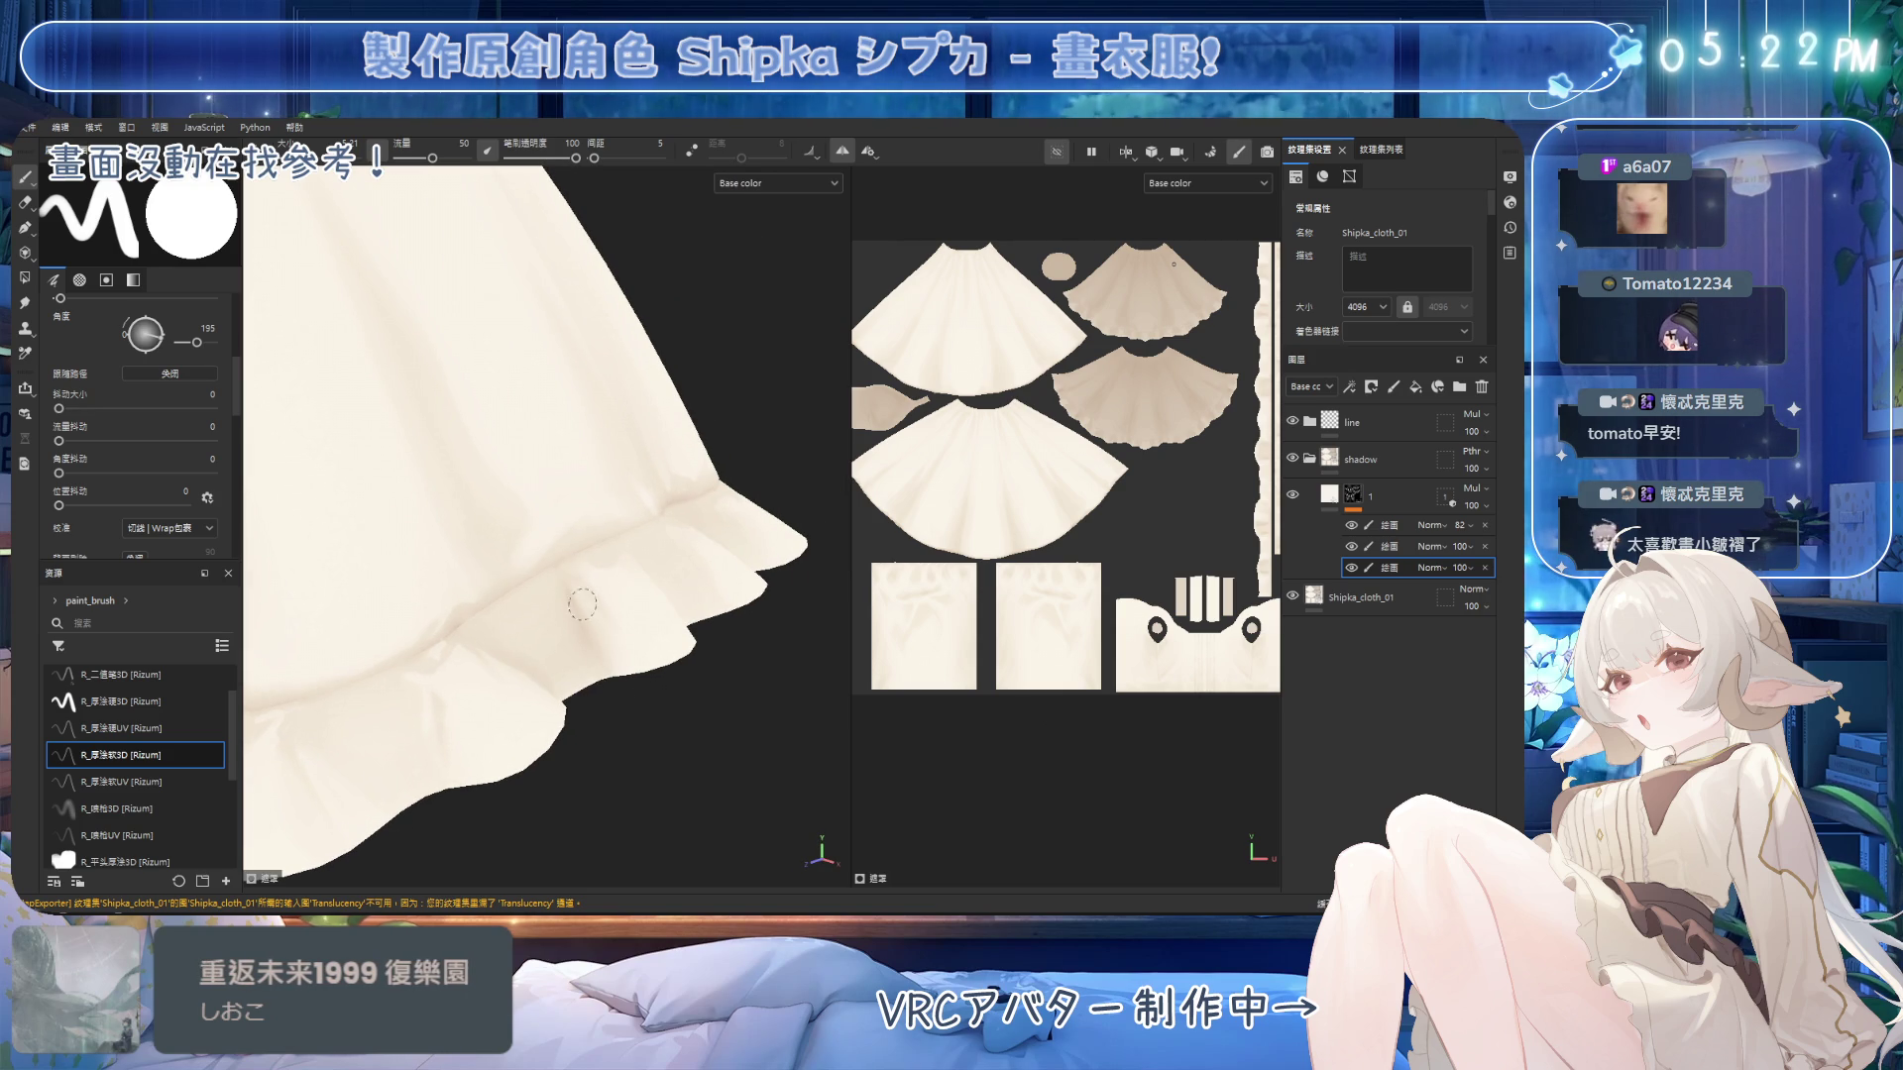
key(])
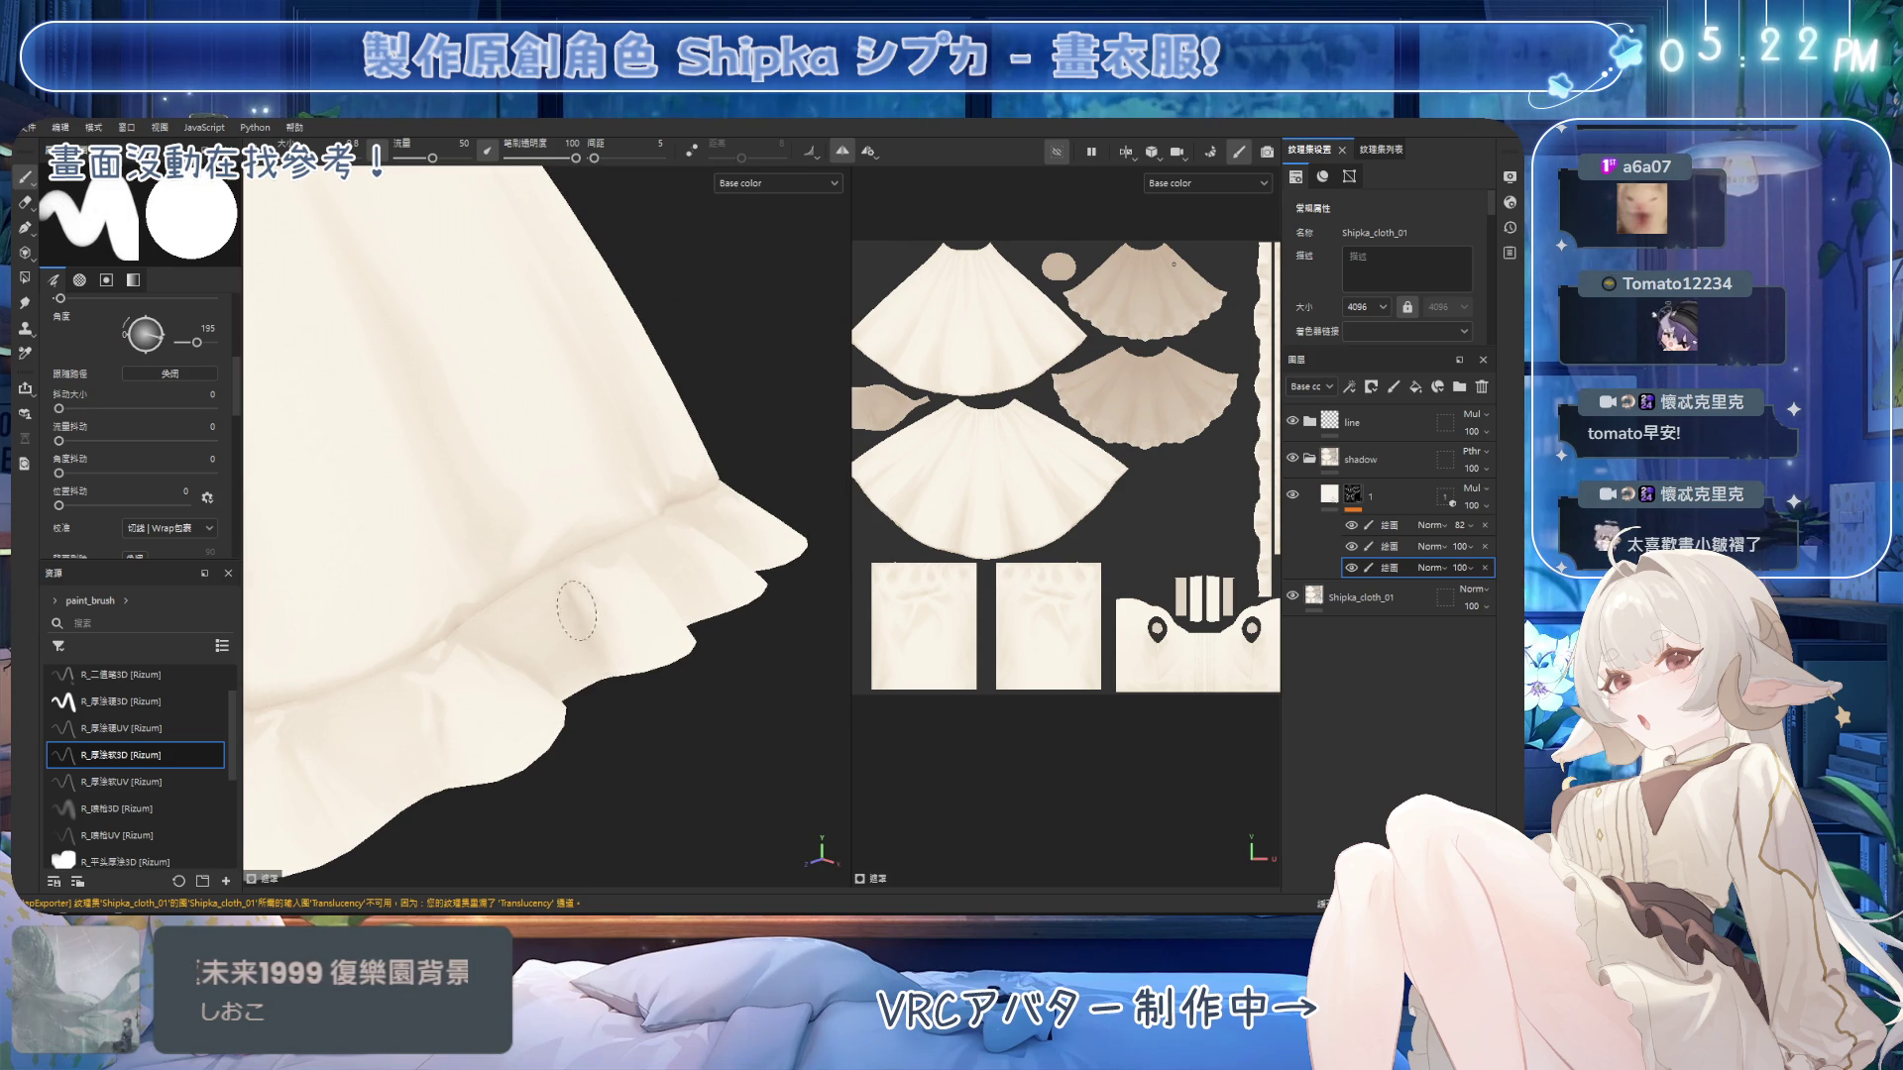
mouse_move(635, 694)
alt+mouse_down()
mouse_move(628, 620)
mouse_move(501, 666)
mouse_move(606, 590)
mouse_move(565, 587)
alt+mouse_up()
key(e)
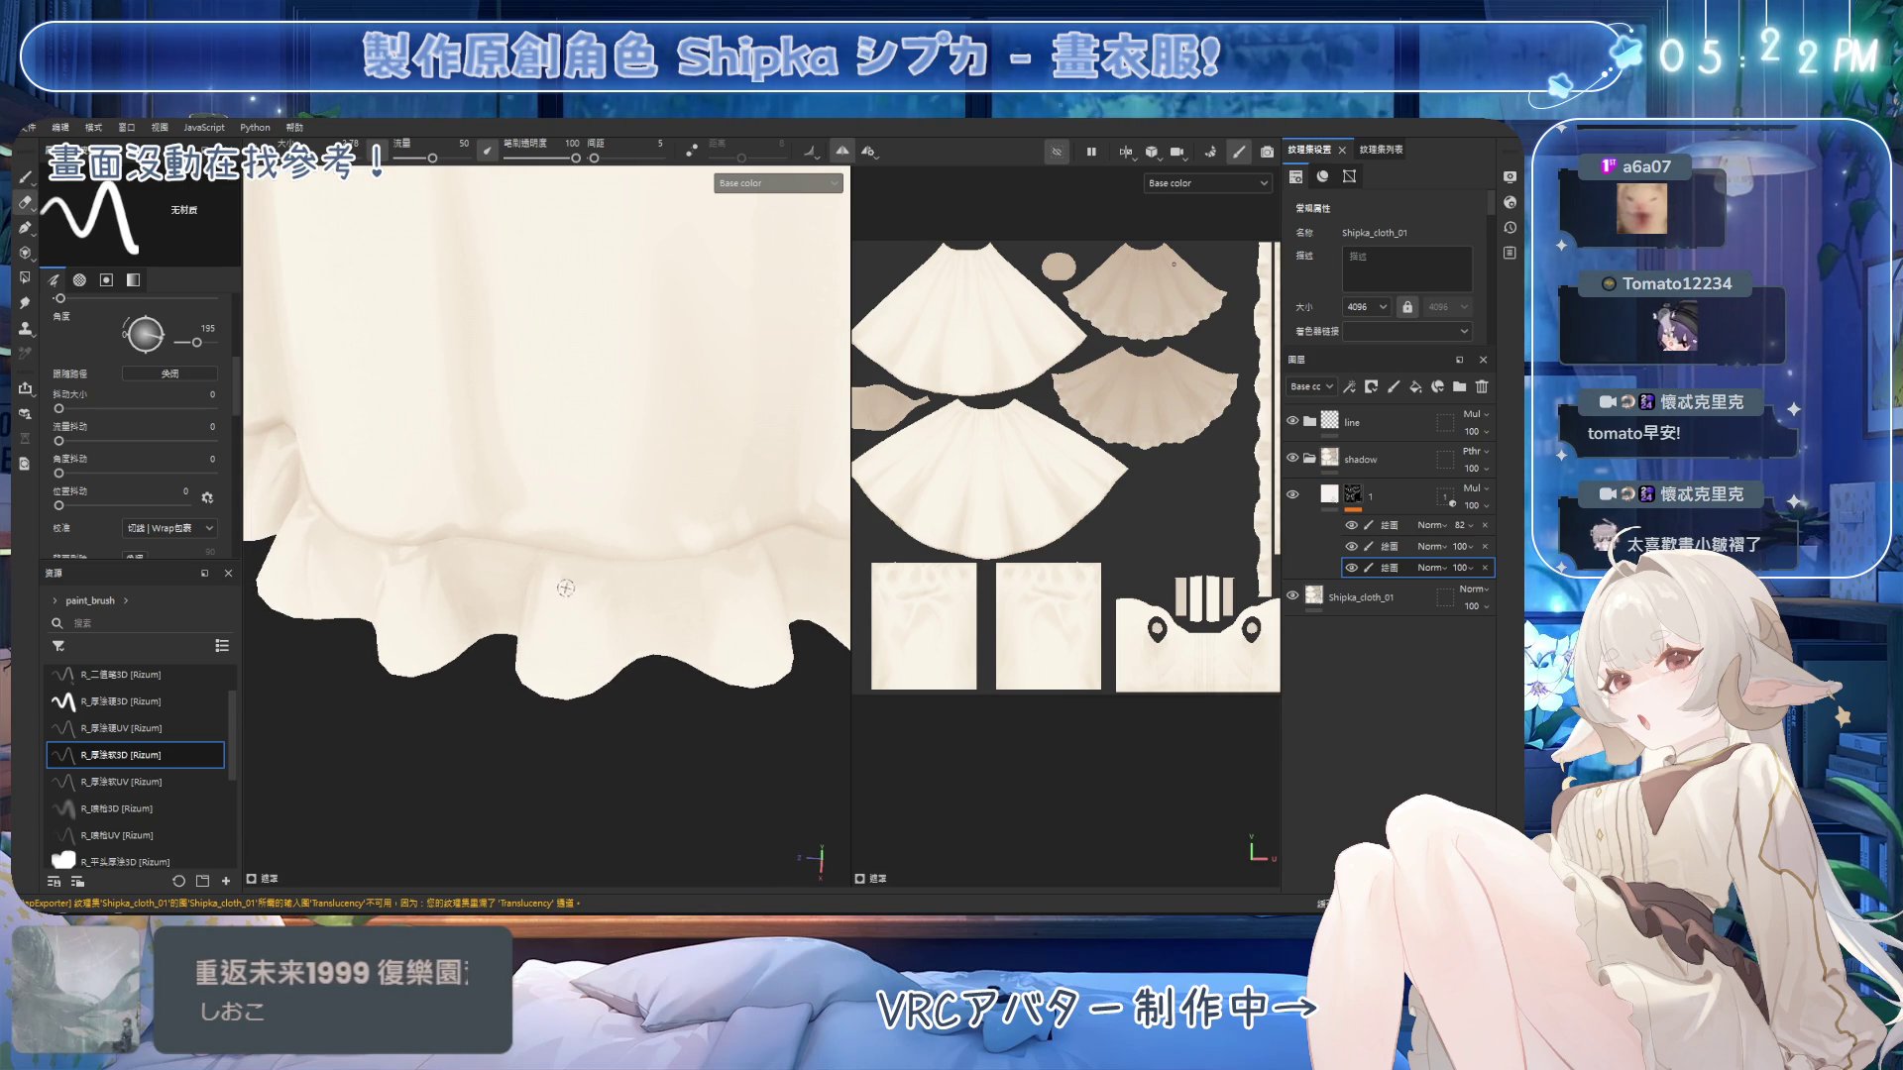
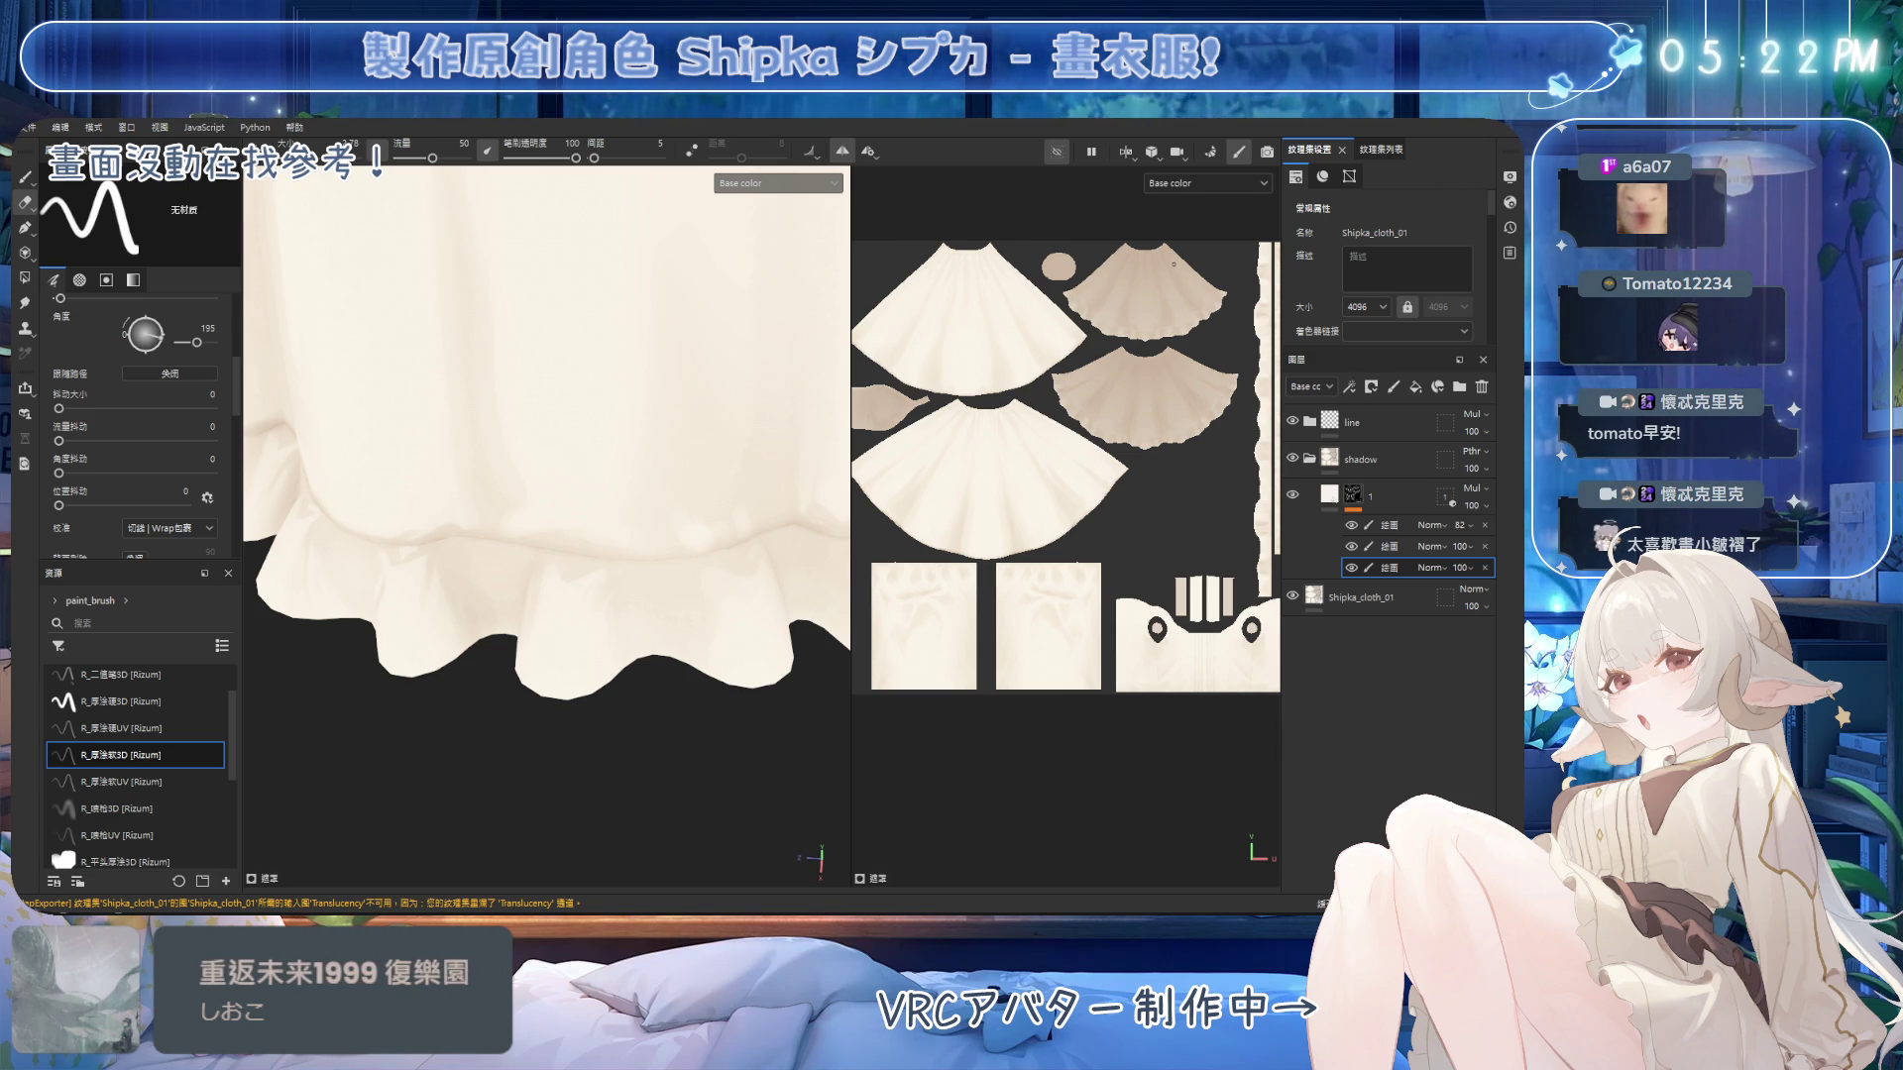
Hide and re-show the hem shading strokes to compare the skirt with and without them.
mouse_move(552, 437)
alt+mouse_down()
mouse_move(614, 459)
mouse_move(662, 557)
mouse_move(689, 521)
mouse_move(562, 510)
alt+mouse_up()
scroll(662, 557, up, 5)
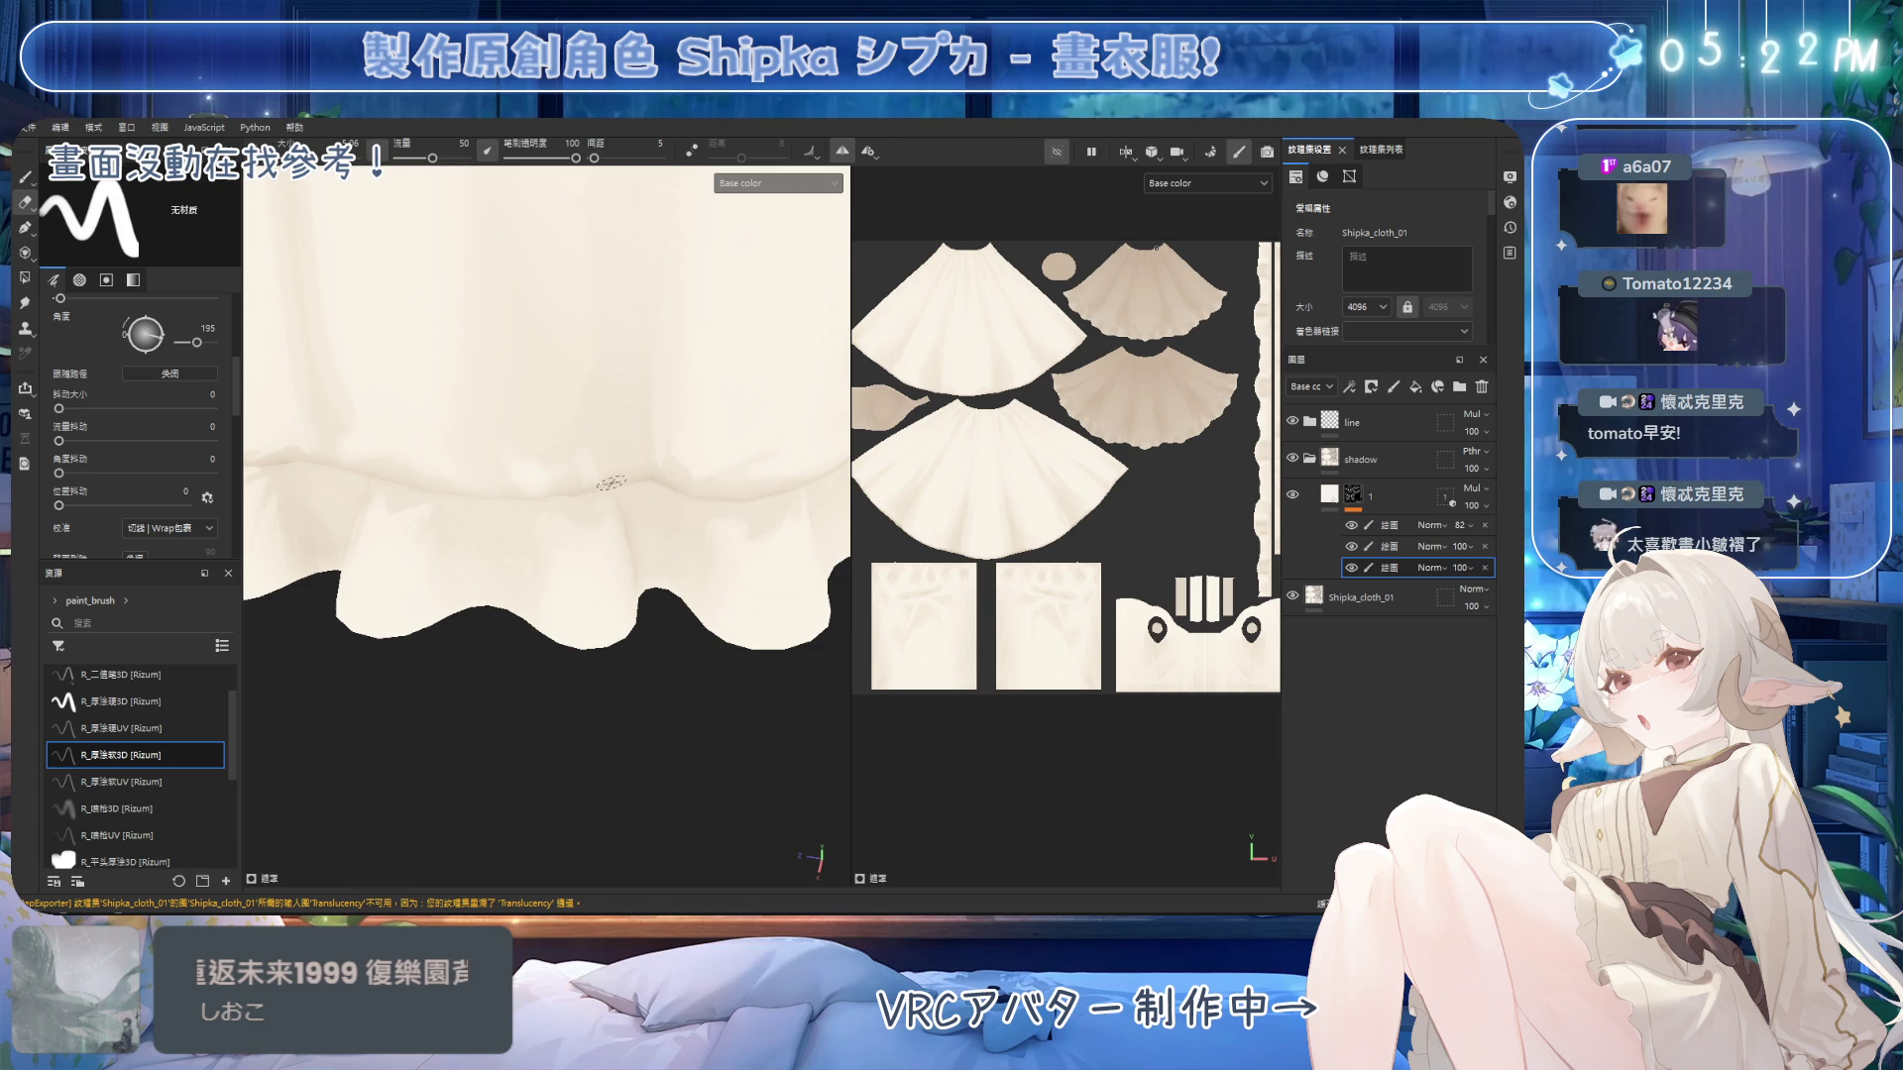
click(1351, 568)
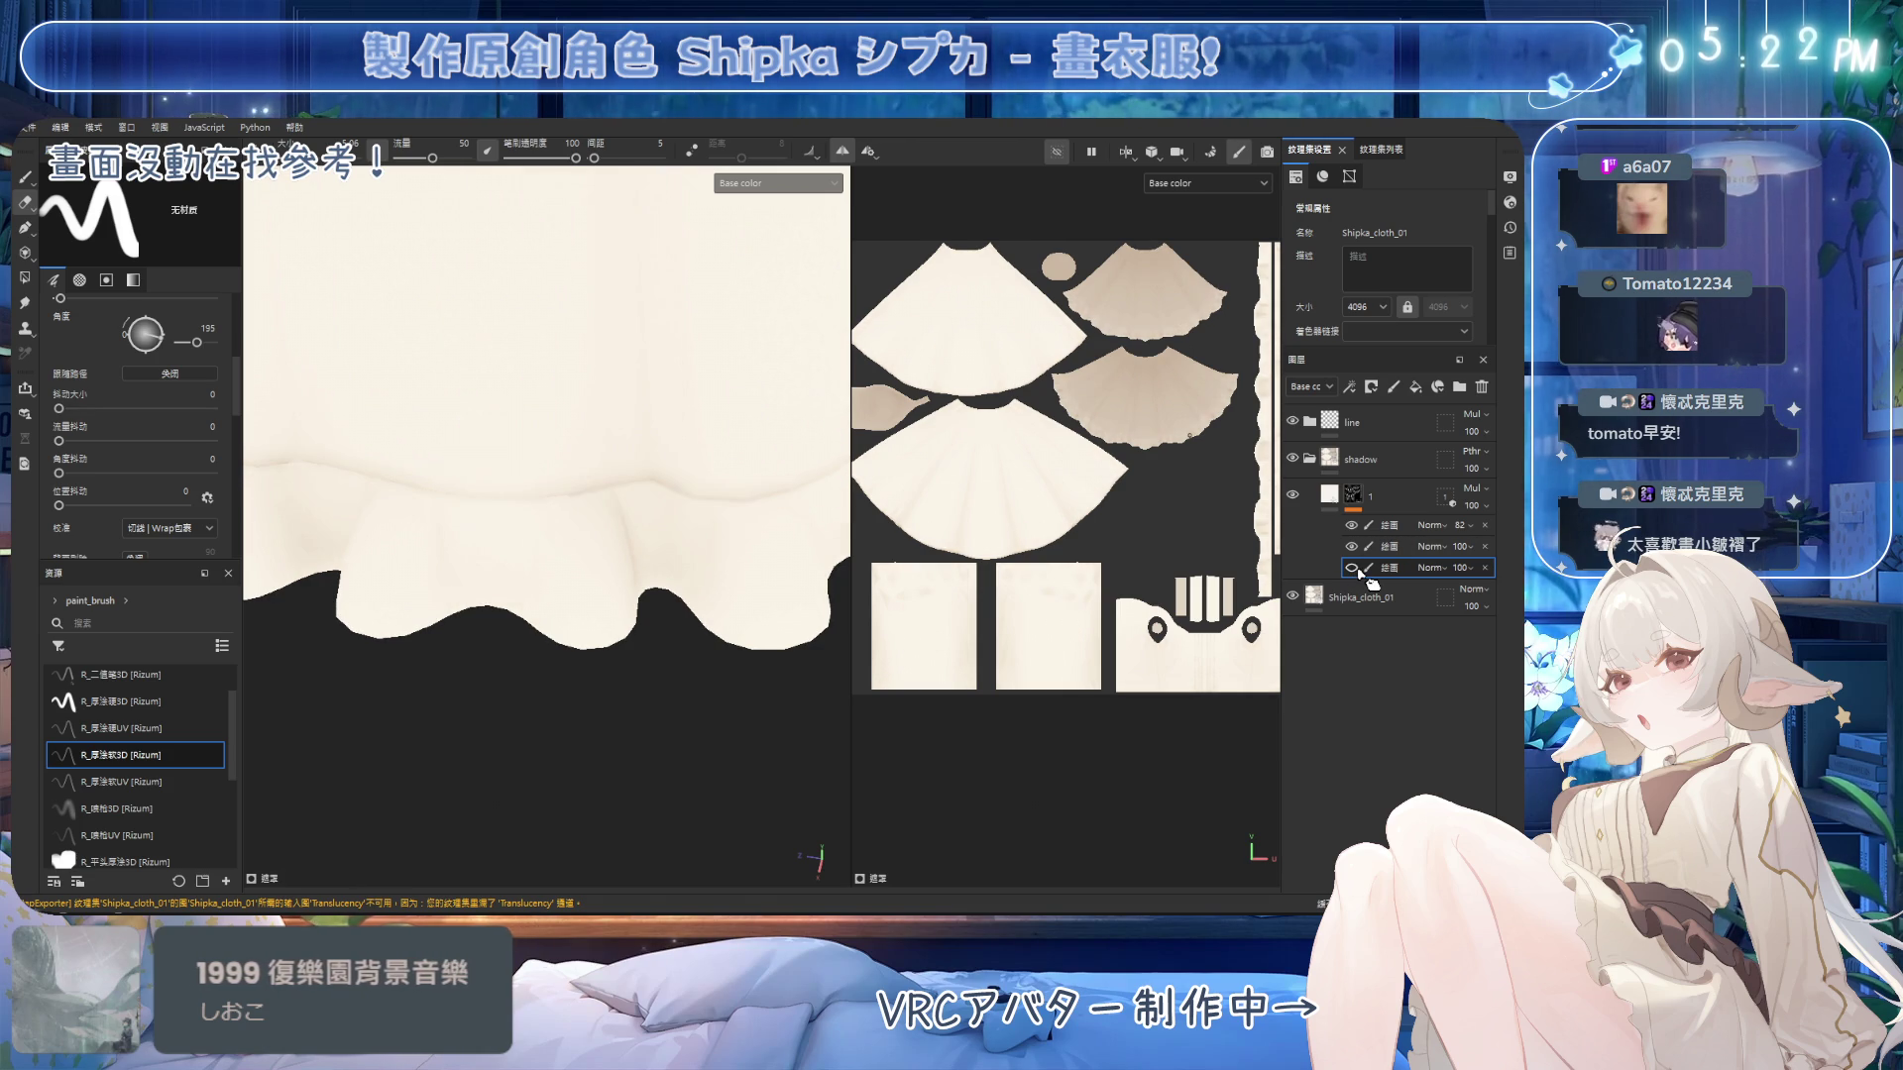
click(1353, 568)
alt+drag(568, 542, 609, 497)
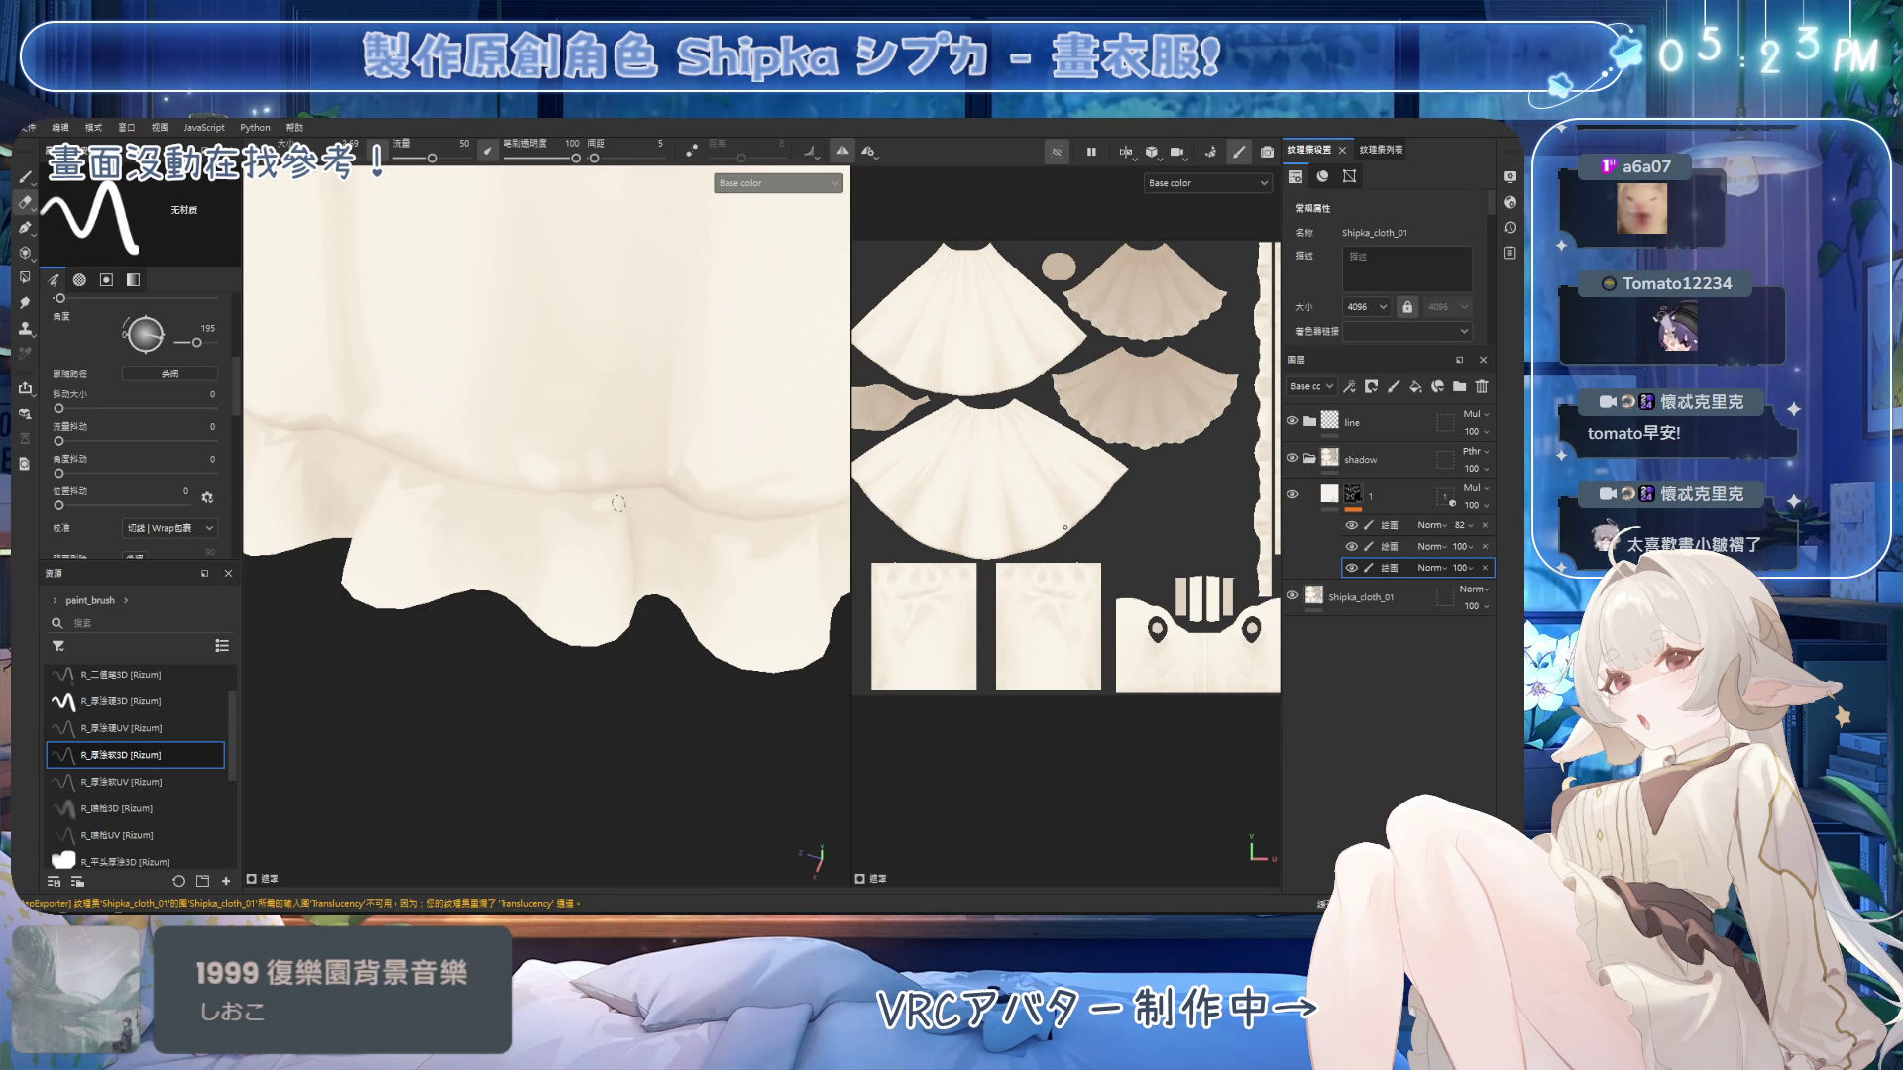
Paint soft shading along the front of the skirt hem, erasing where needed.
mouse_move(619, 541)
shift+right_down()
mouse_move(561, 446)
mouse_move(617, 512)
shift+right_up()
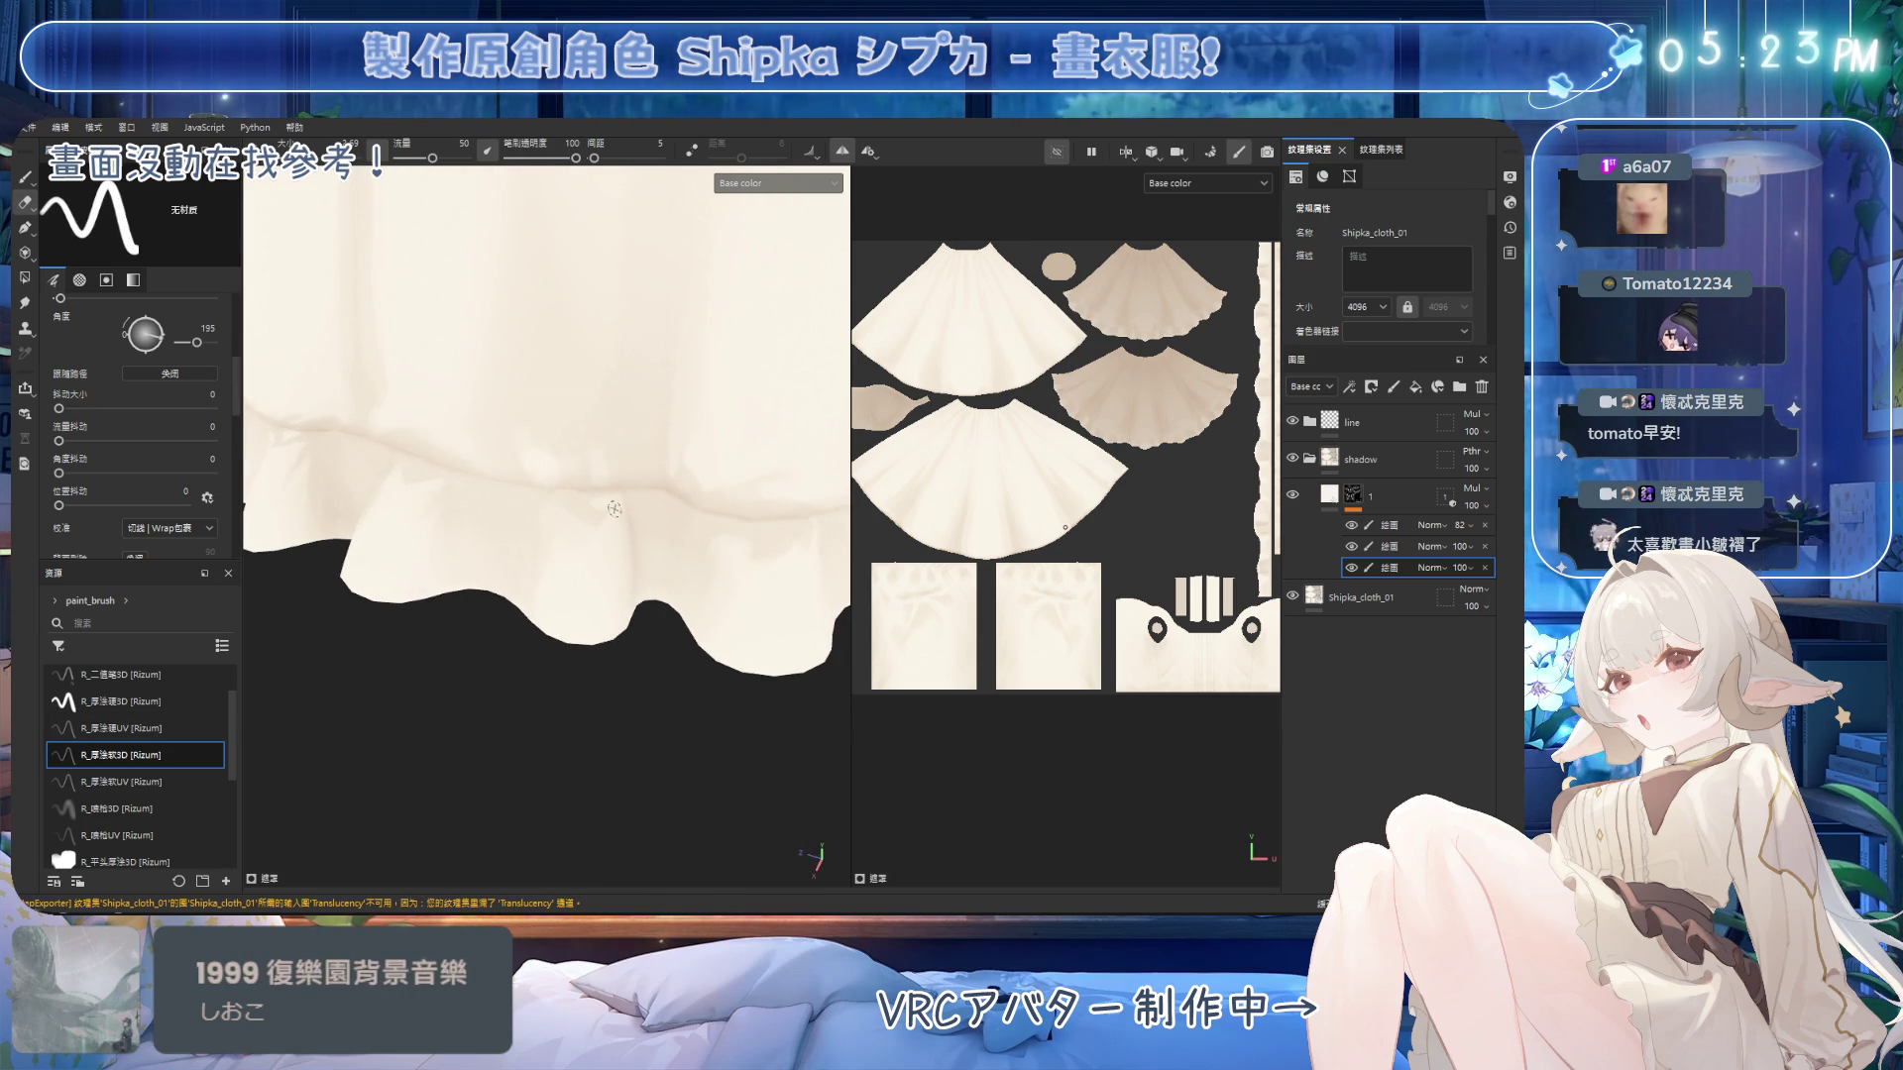
key(1)
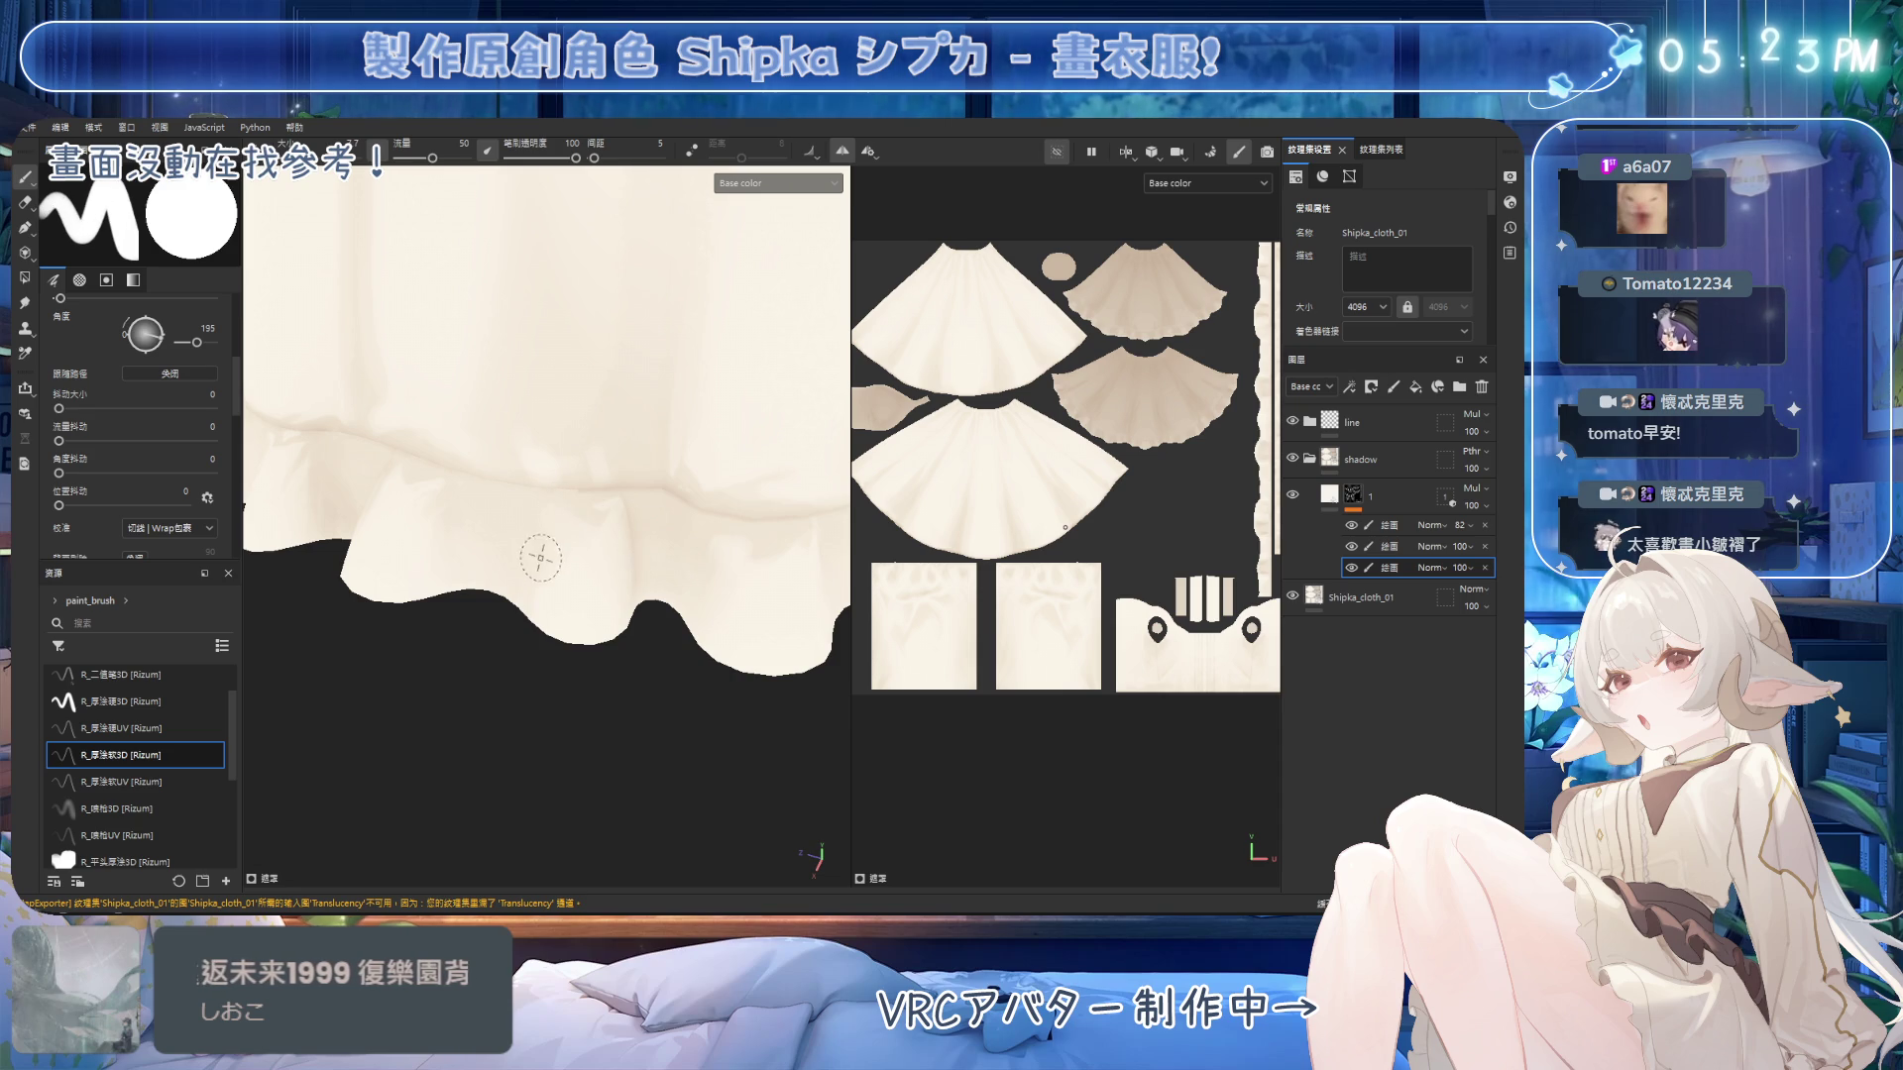
alt+drag(552, 552, 574, 514)
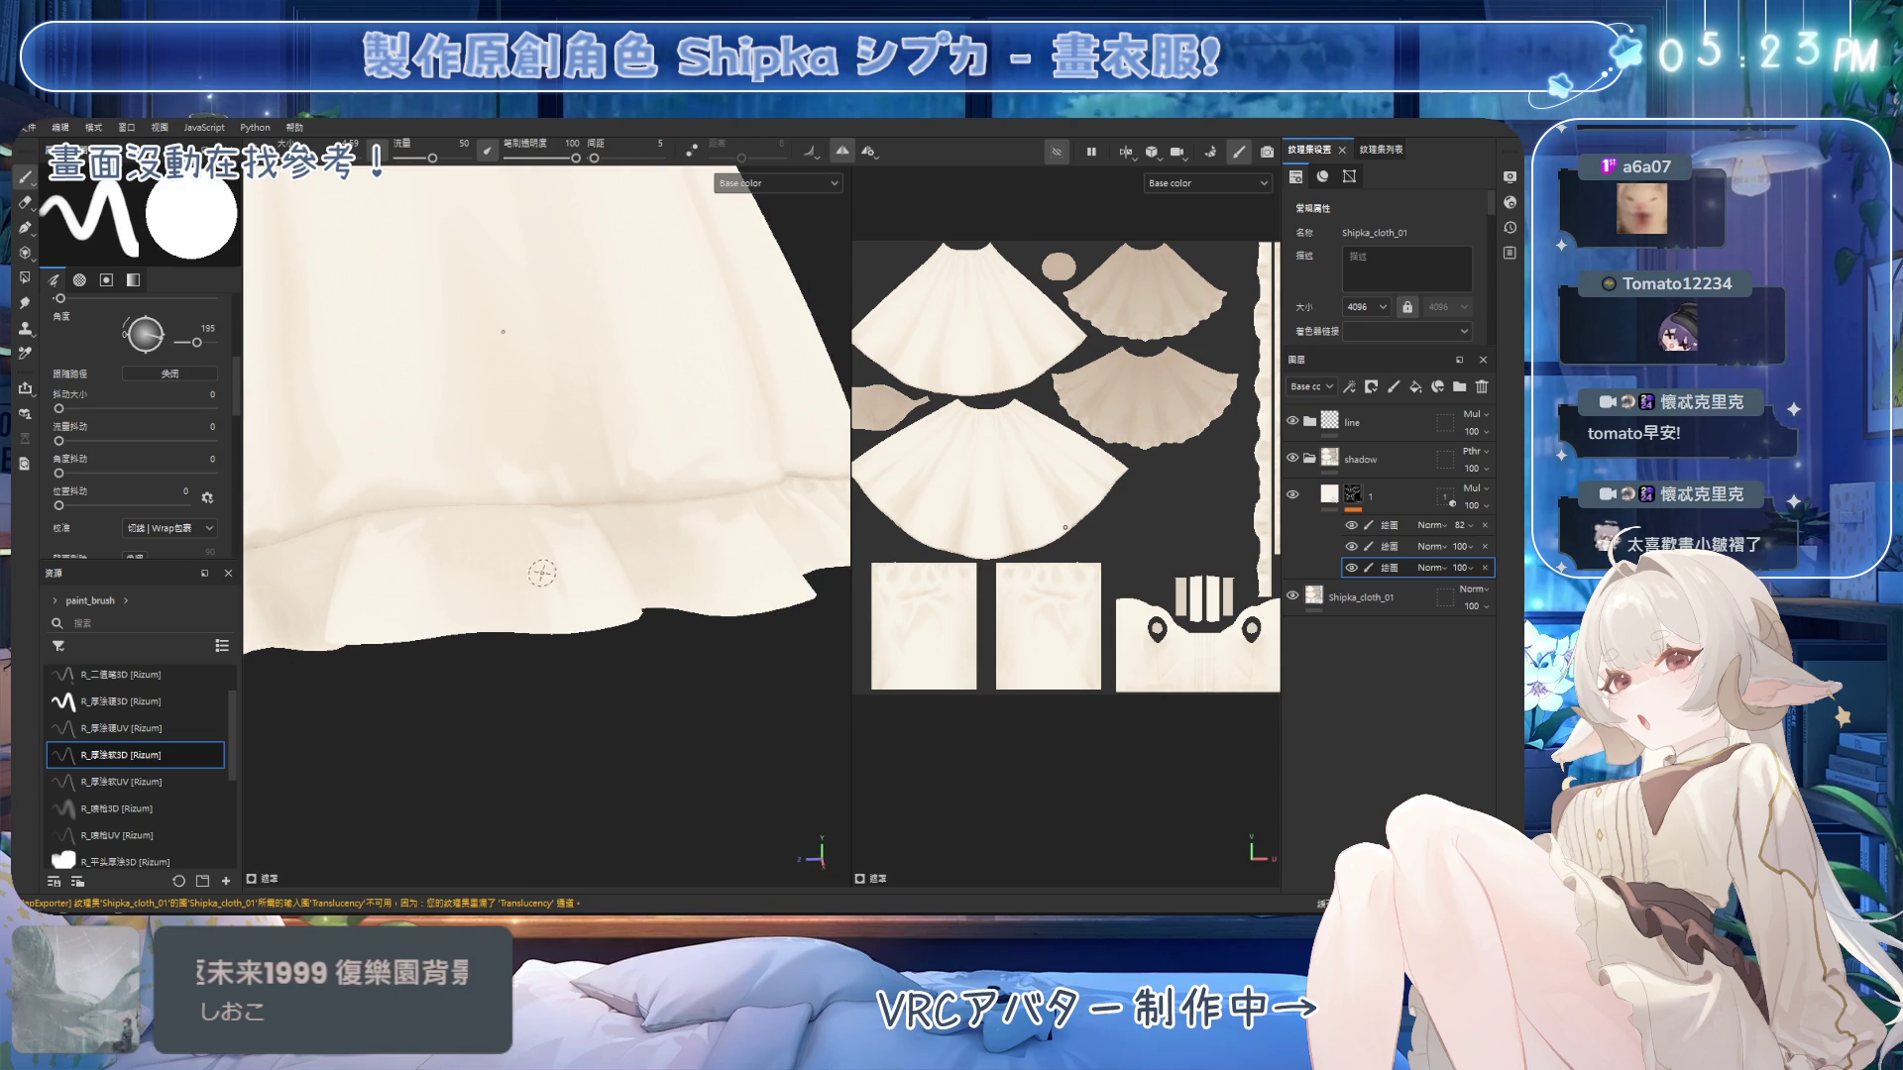
key(2)
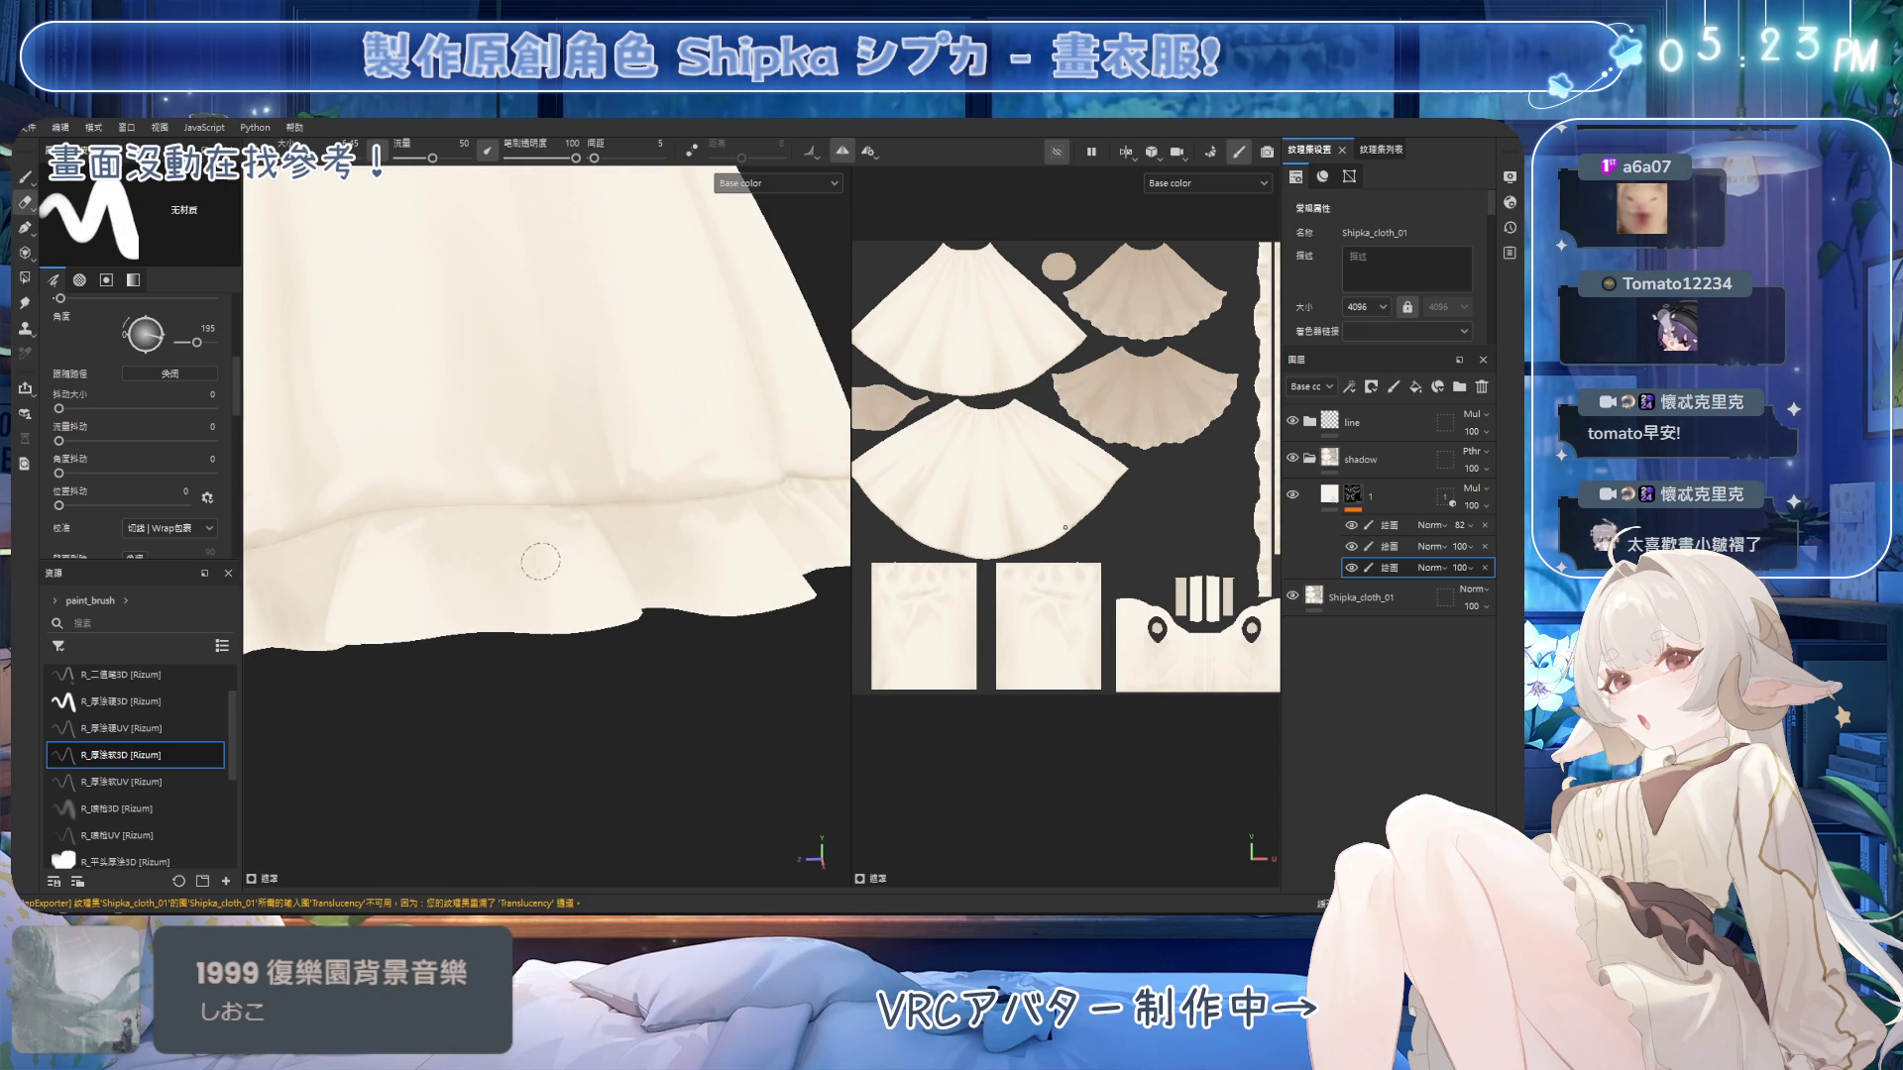
key(1)
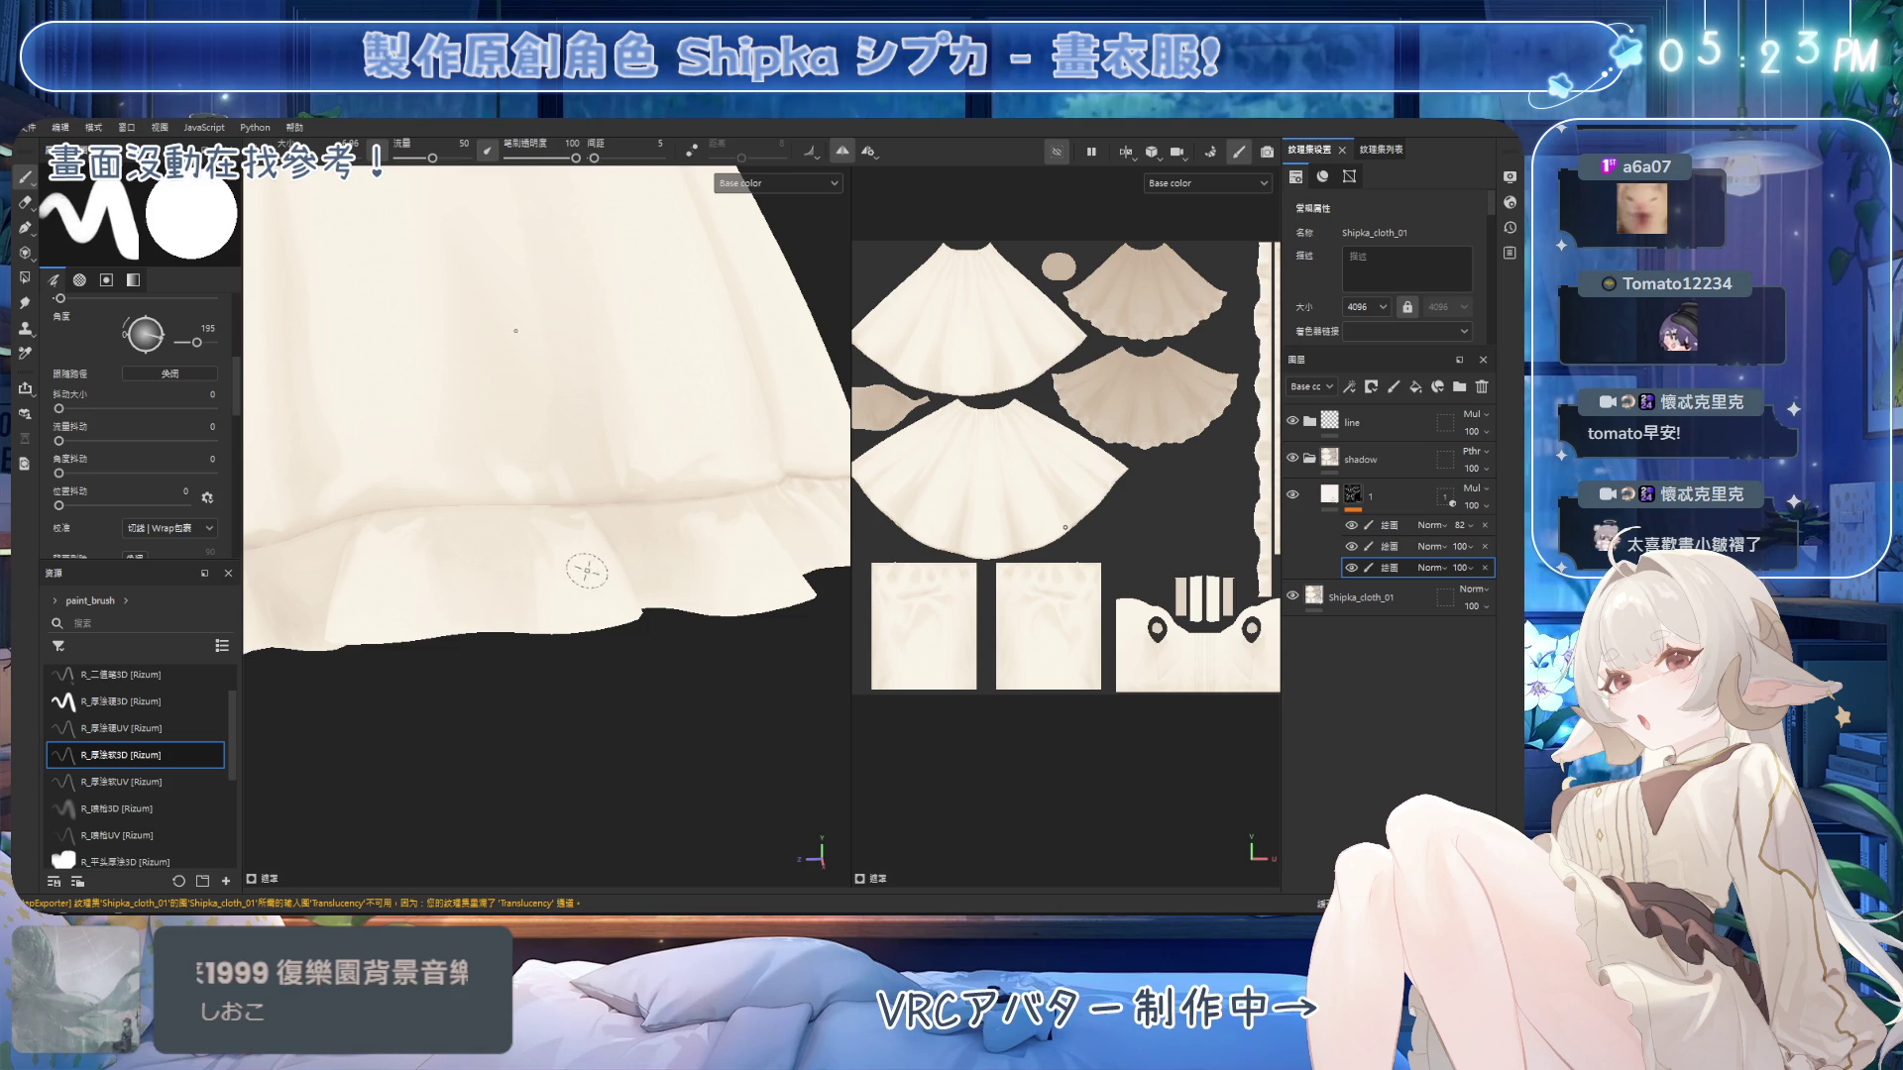
scroll(560, 587, up, 2)
alt+drag(547, 598, 538, 555)
Keep painting and erasing shading along the hem's right side and ruffles.
key(2)
mouse_move(600, 621)
alt+mouse_down()
mouse_move(478, 499)
mouse_move(476, 575)
alt+mouse_up()
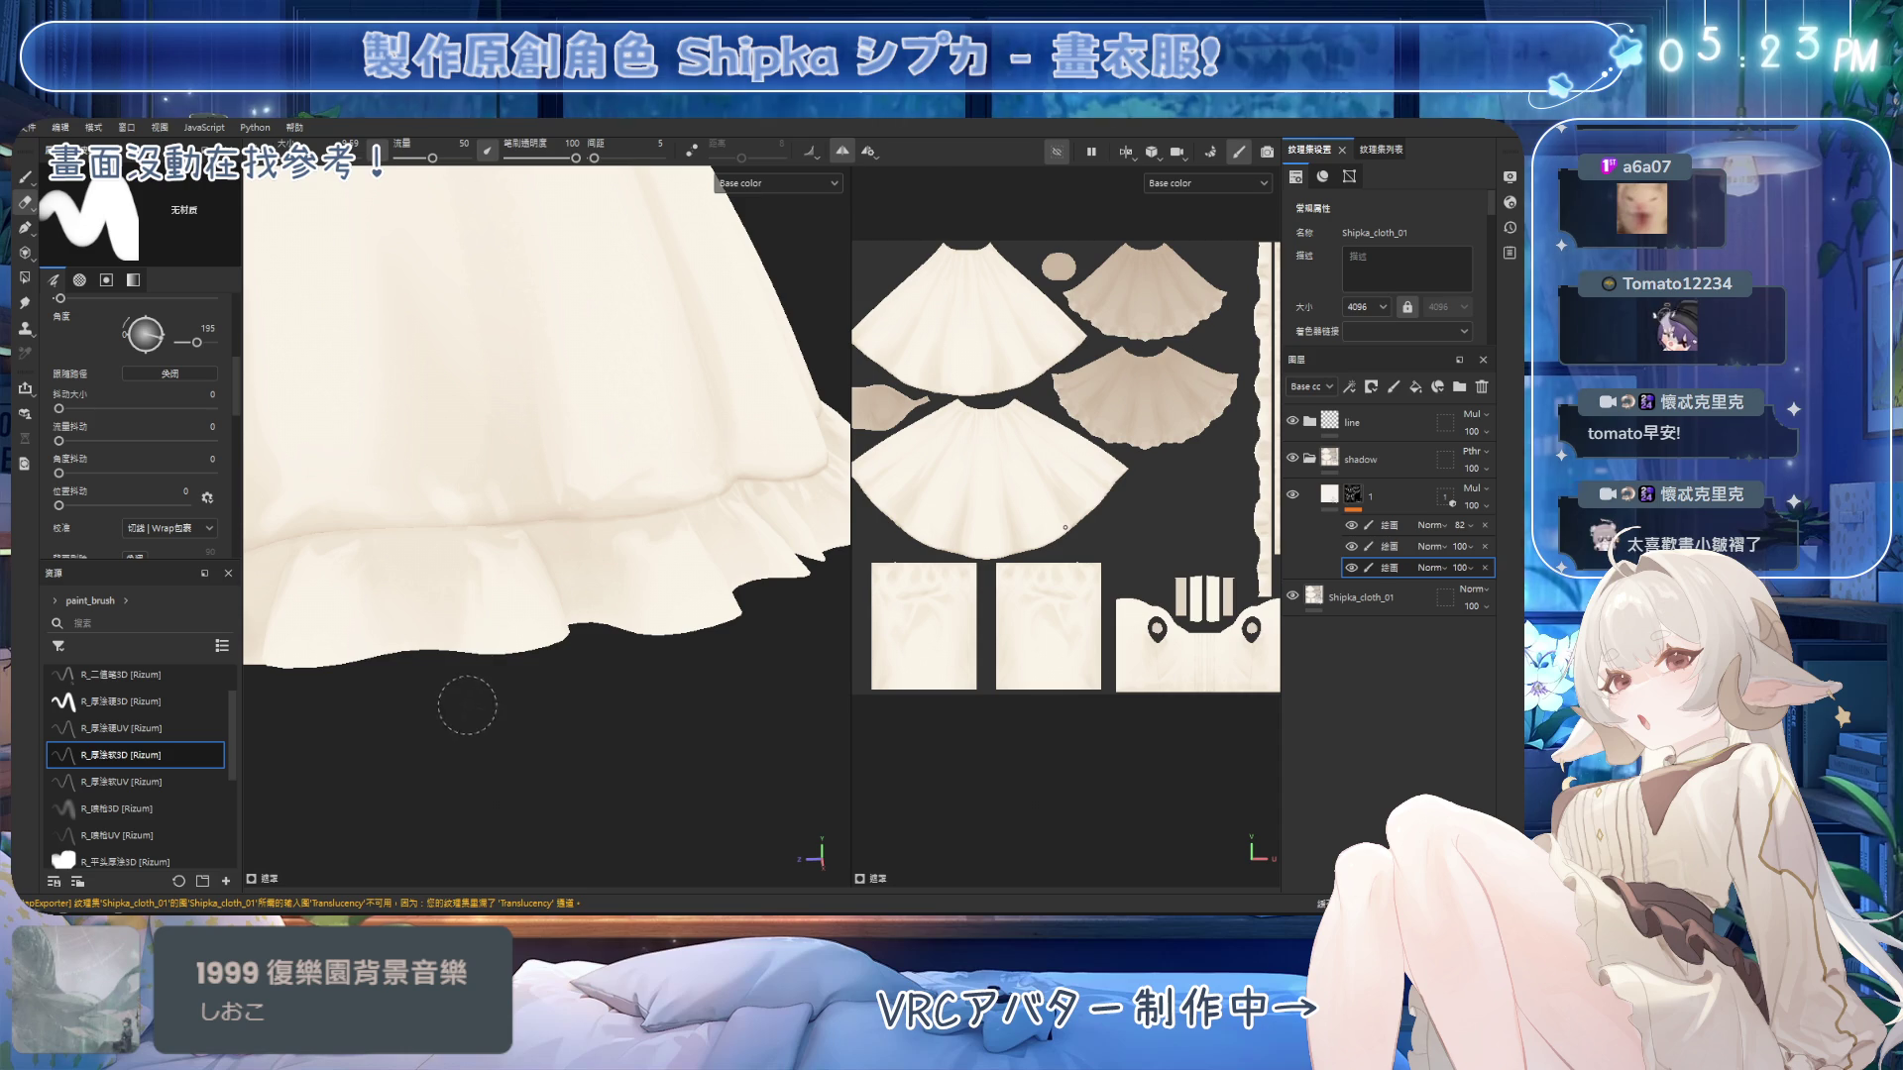
key(1)
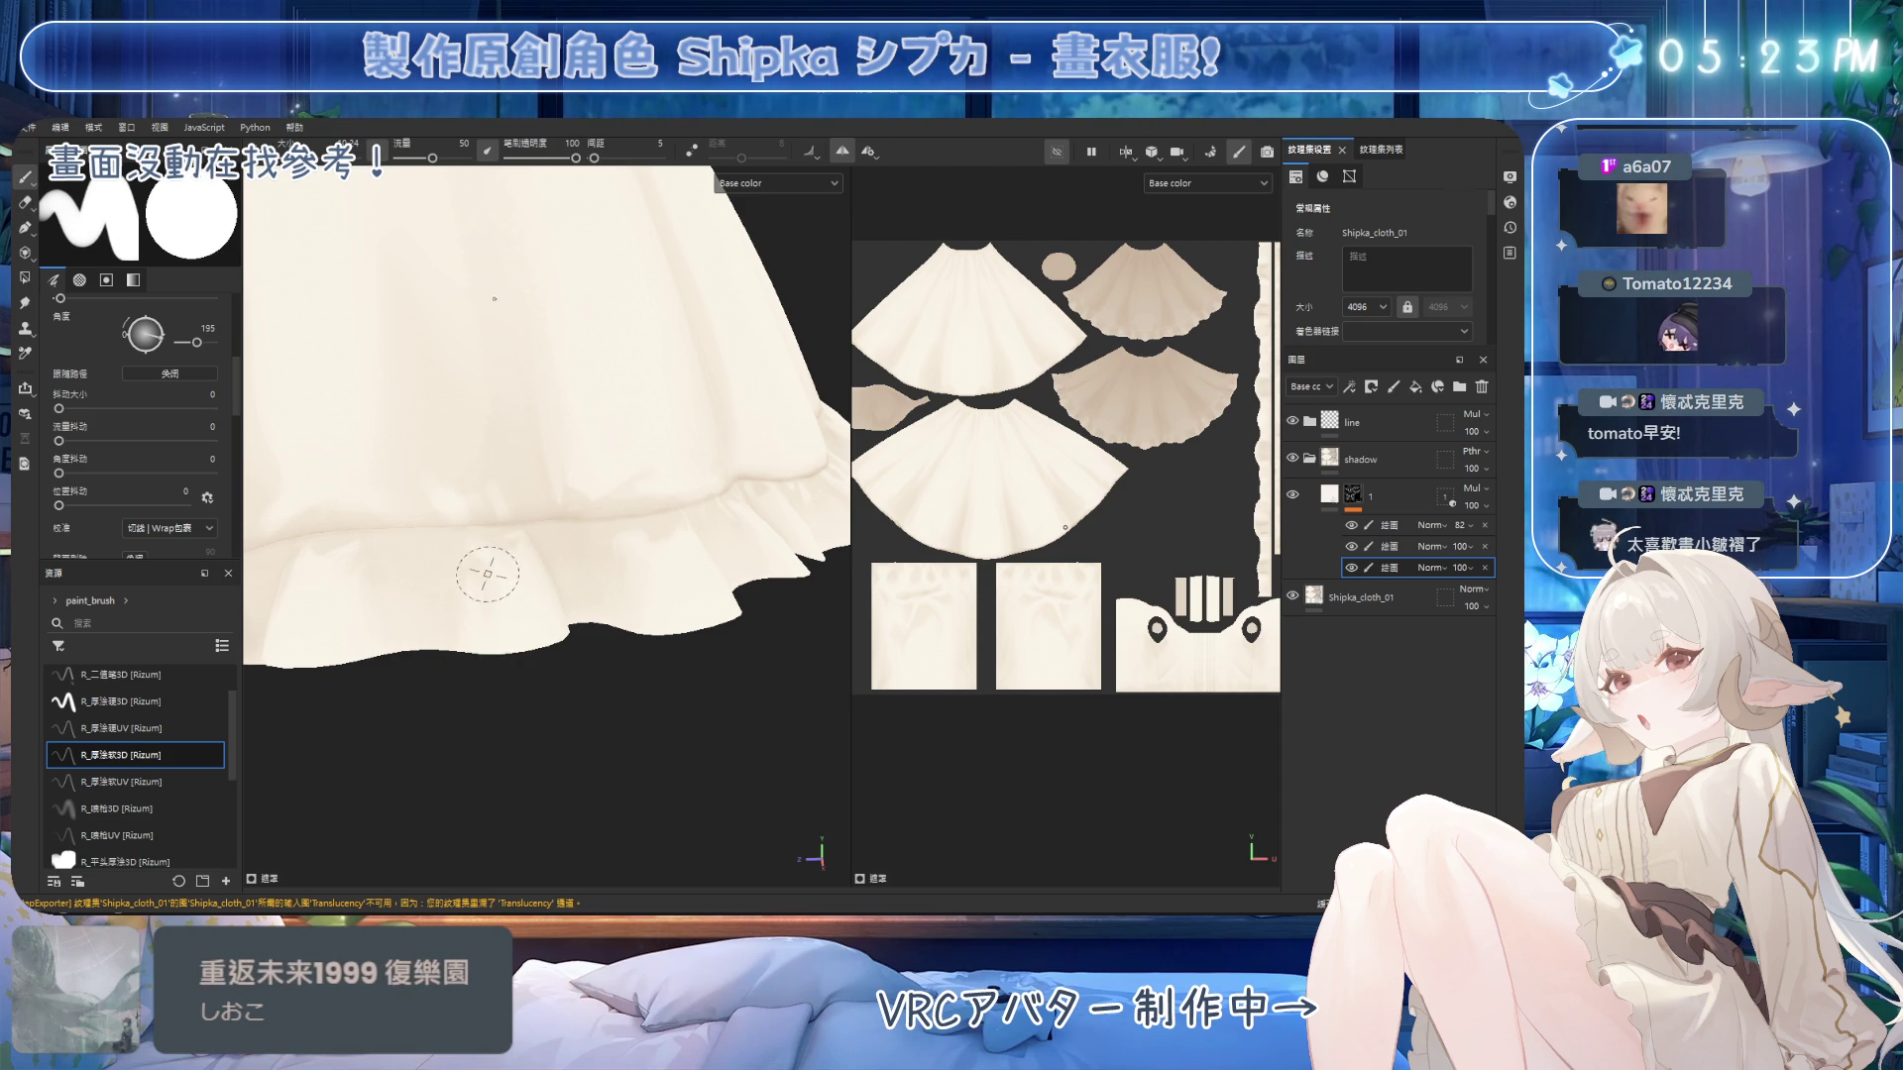
mouse_move(541, 640)
alt+mouse_down()
mouse_move(514, 691)
mouse_move(548, 522)
mouse_move(550, 561)
mouse_move(526, 565)
mouse_move(411, 408)
alt+mouse_up()
key(2)
alt+middle_drag(411, 408, 488, 459)
key(1)
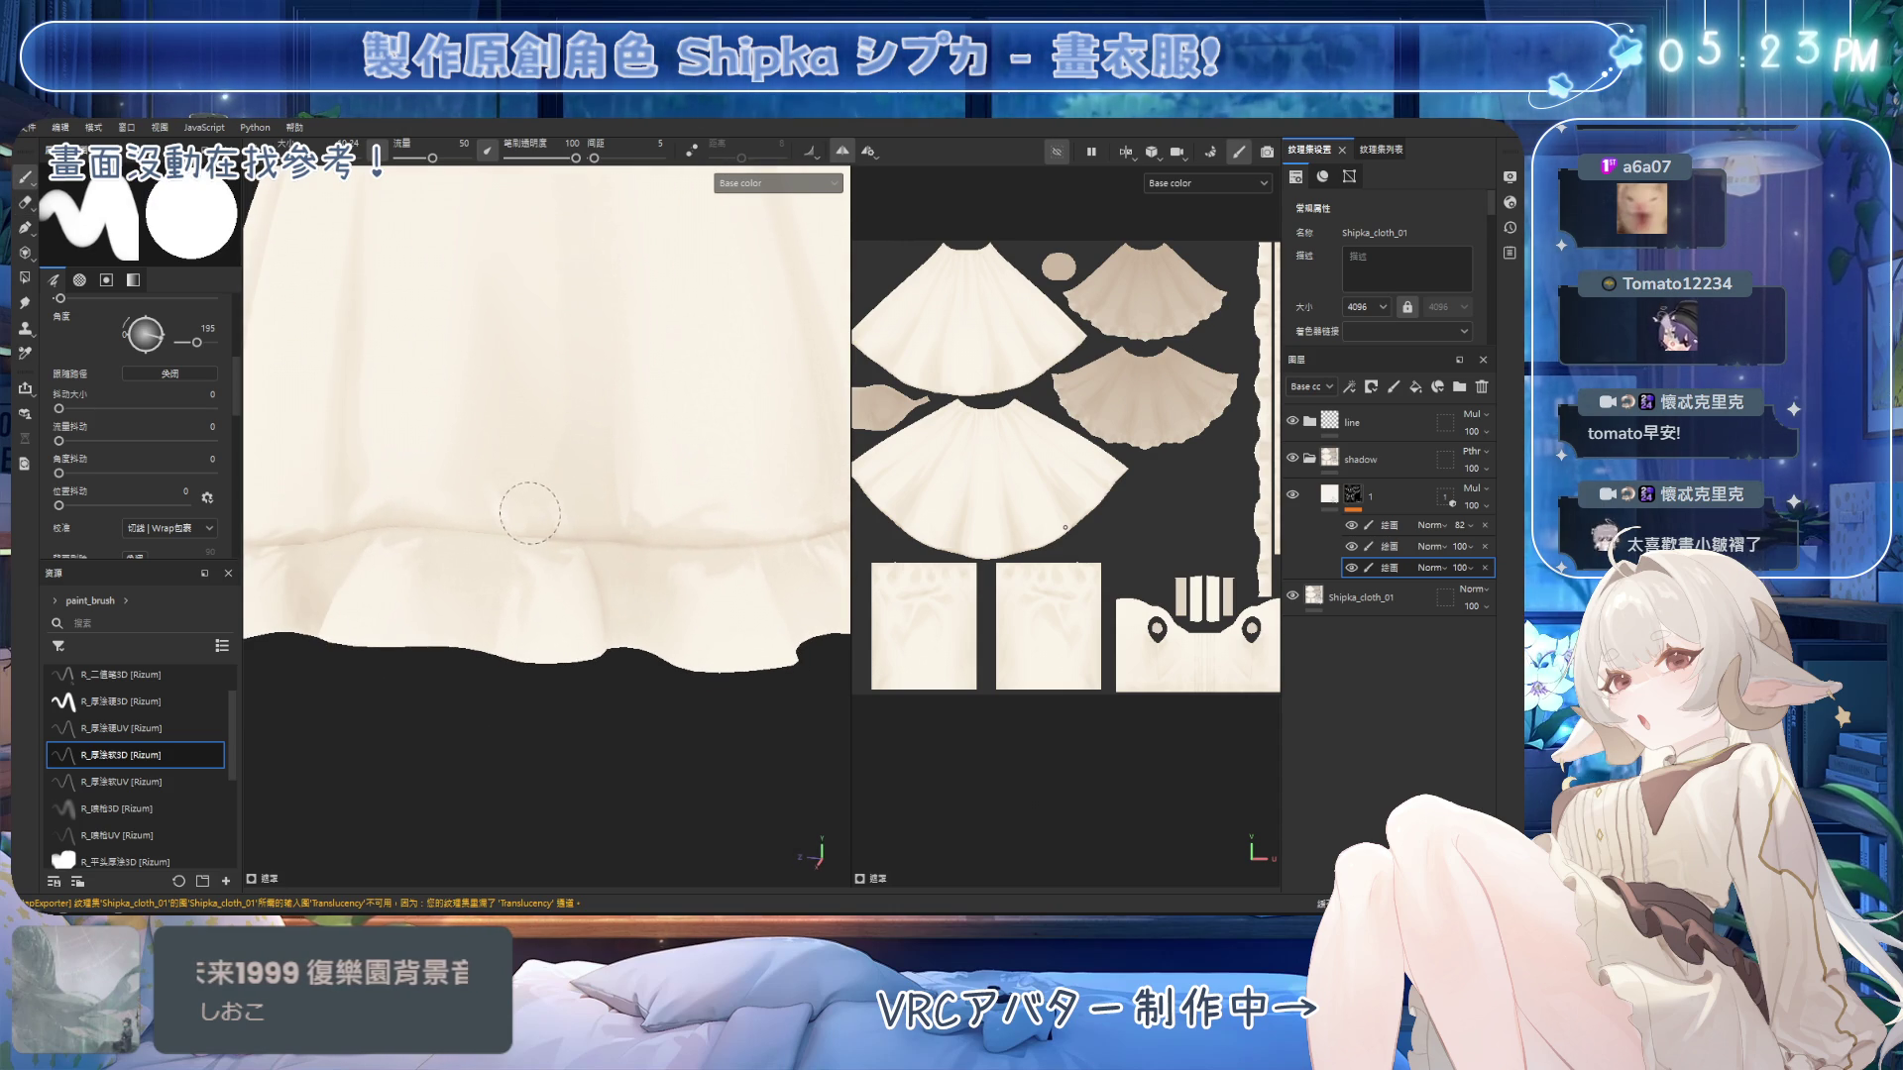
mouse_move(516, 499)
alt+mouse_down()
mouse_move(615, 489)
mouse_move(578, 553)
mouse_move(554, 526)
mouse_move(547, 565)
alt+mouse_up()
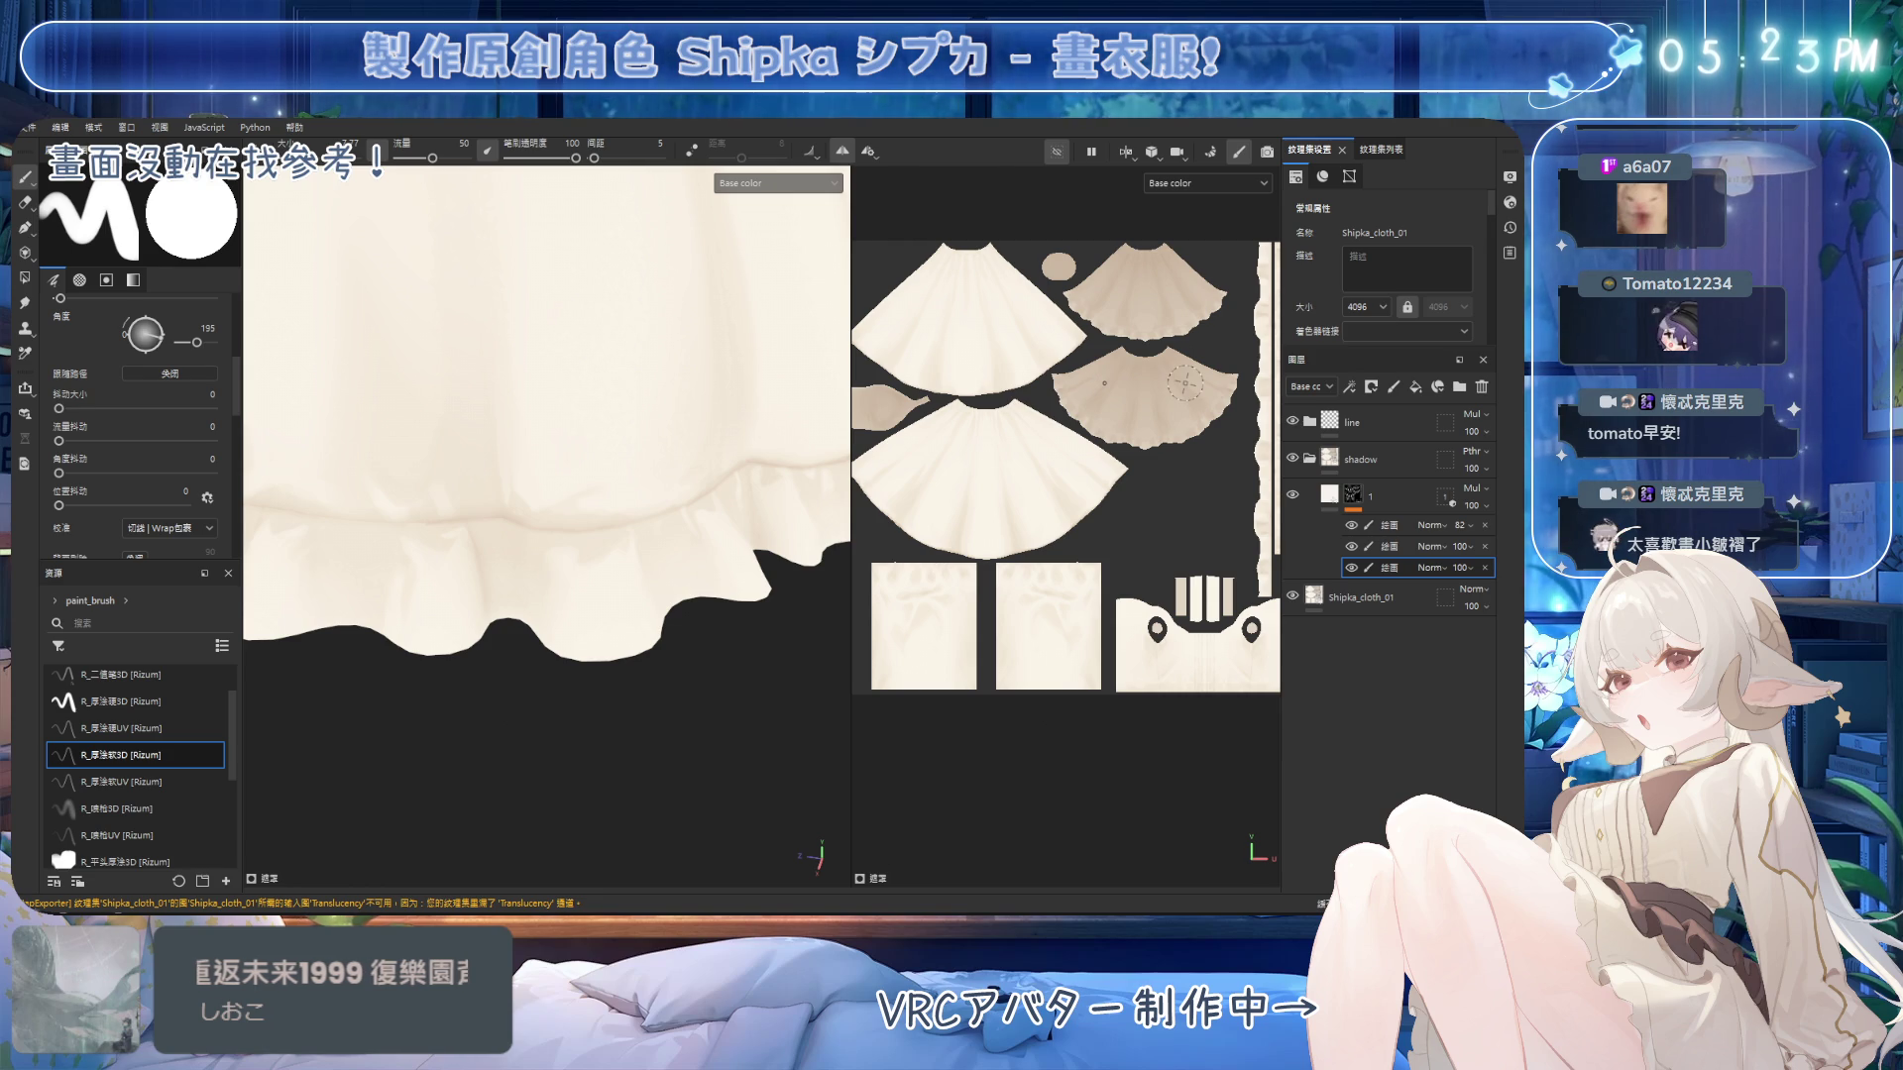
scroll(801, 338, down, 10)
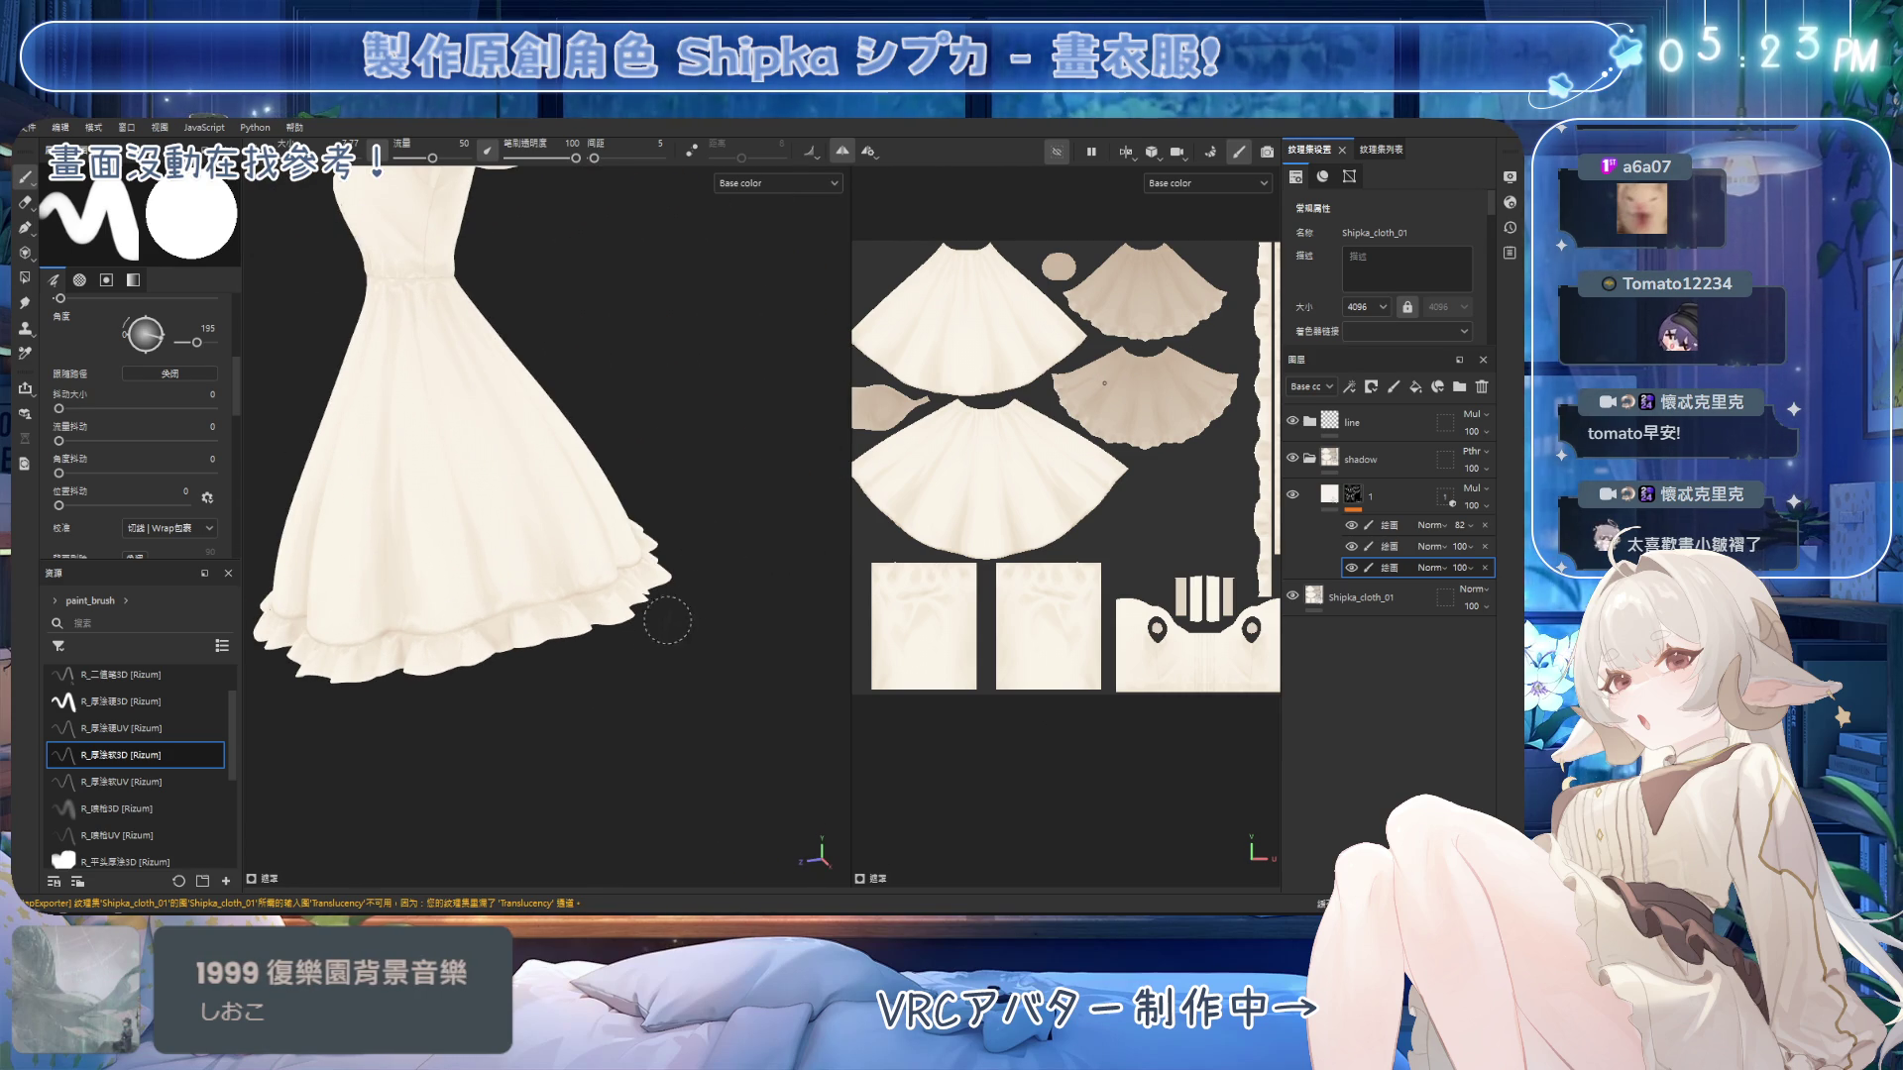
Erase and repaint the hem shading from a higher viewing angle.
scroll(511, 618, up, 6)
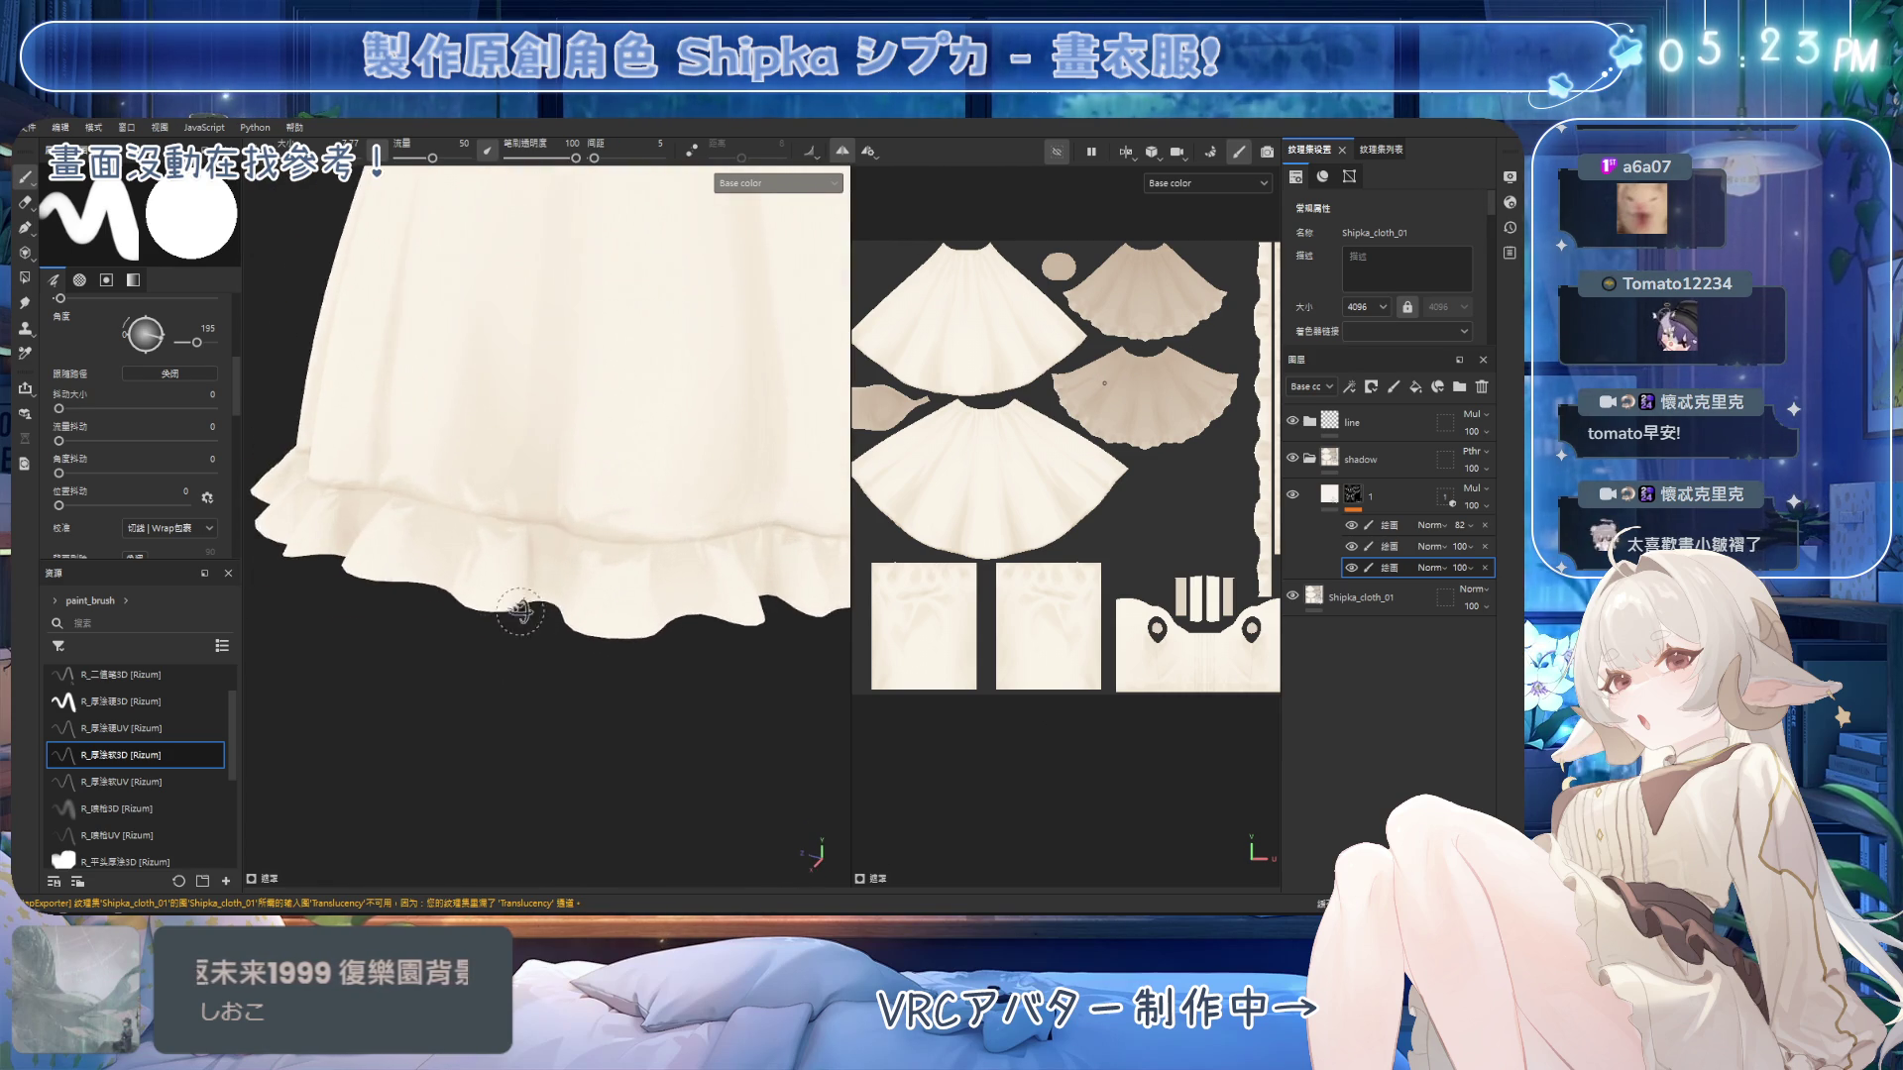
scroll(510, 617, up, 2)
key(e)
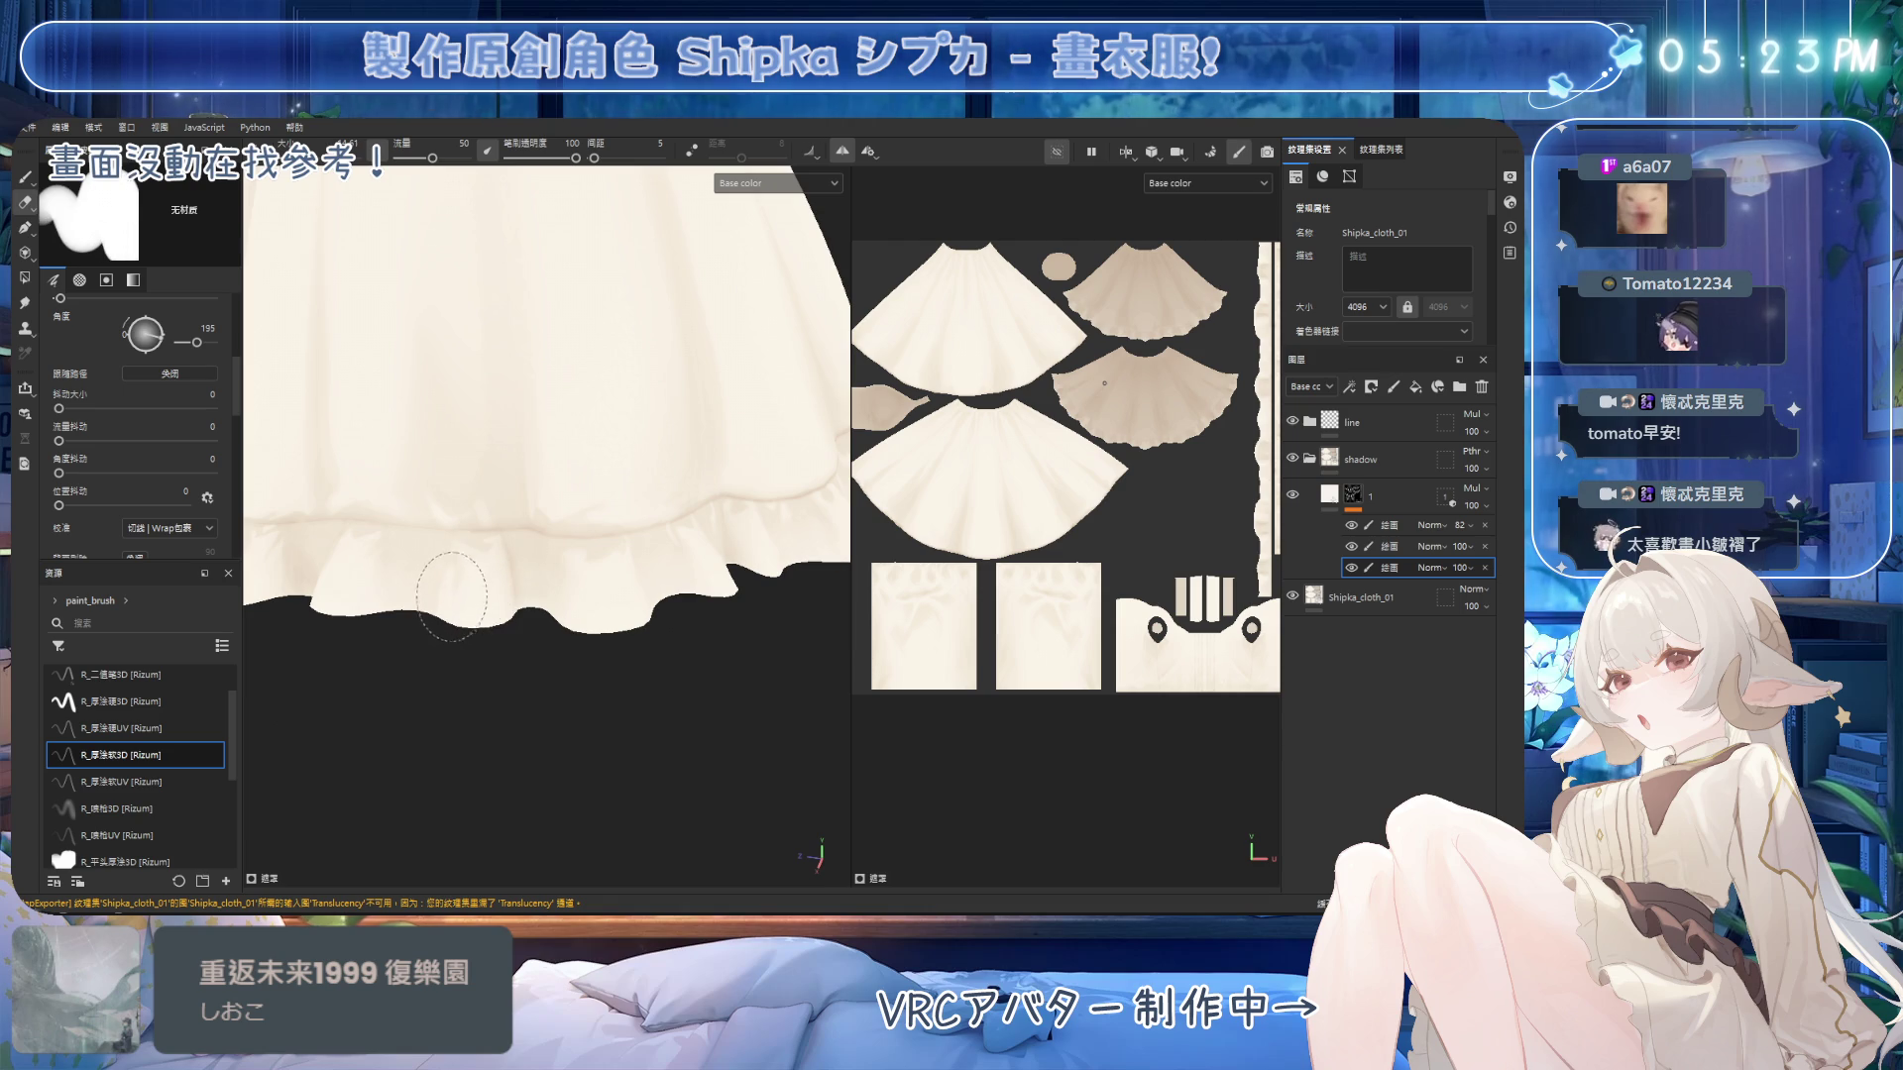
mouse_move(458, 583)
alt+mouse_down()
mouse_move(467, 547)
mouse_move(496, 539)
mouse_move(480, 454)
mouse_move(568, 475)
mouse_move(561, 455)
alt+mouse_up()
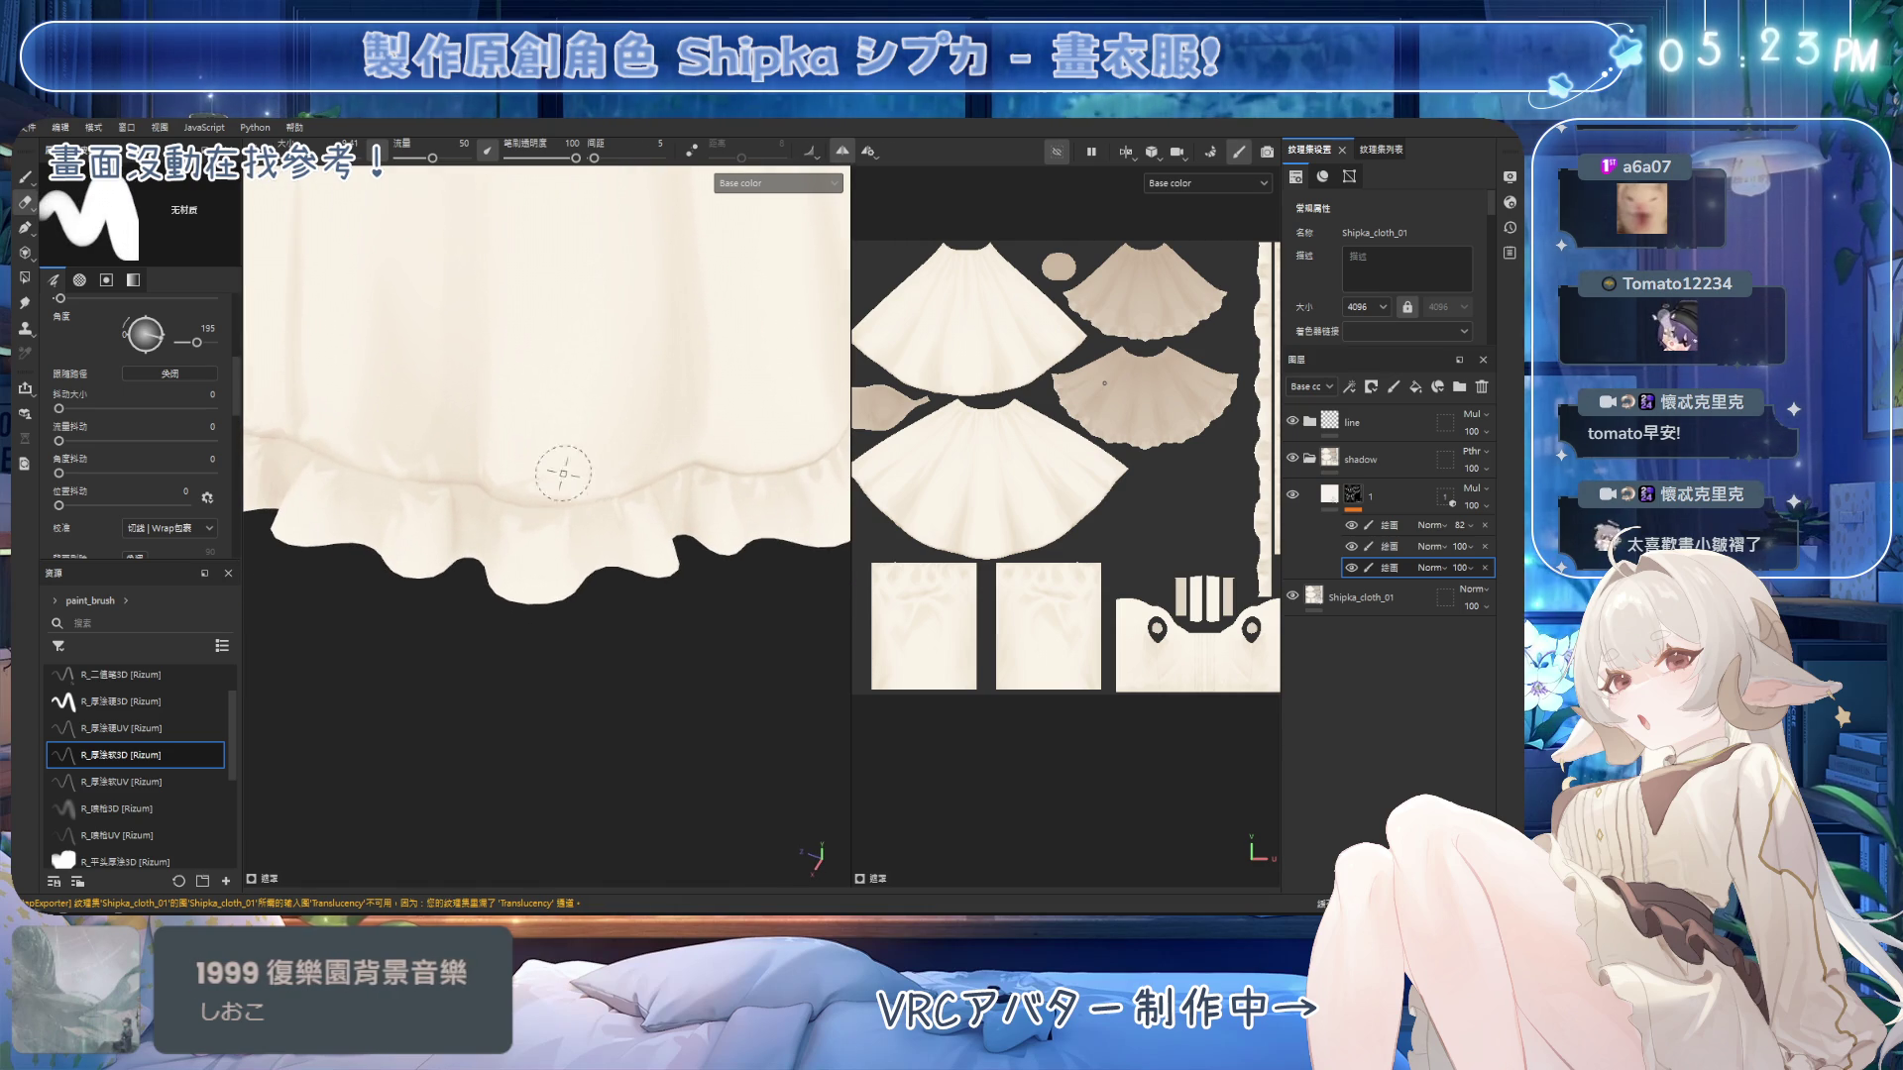
key(1)
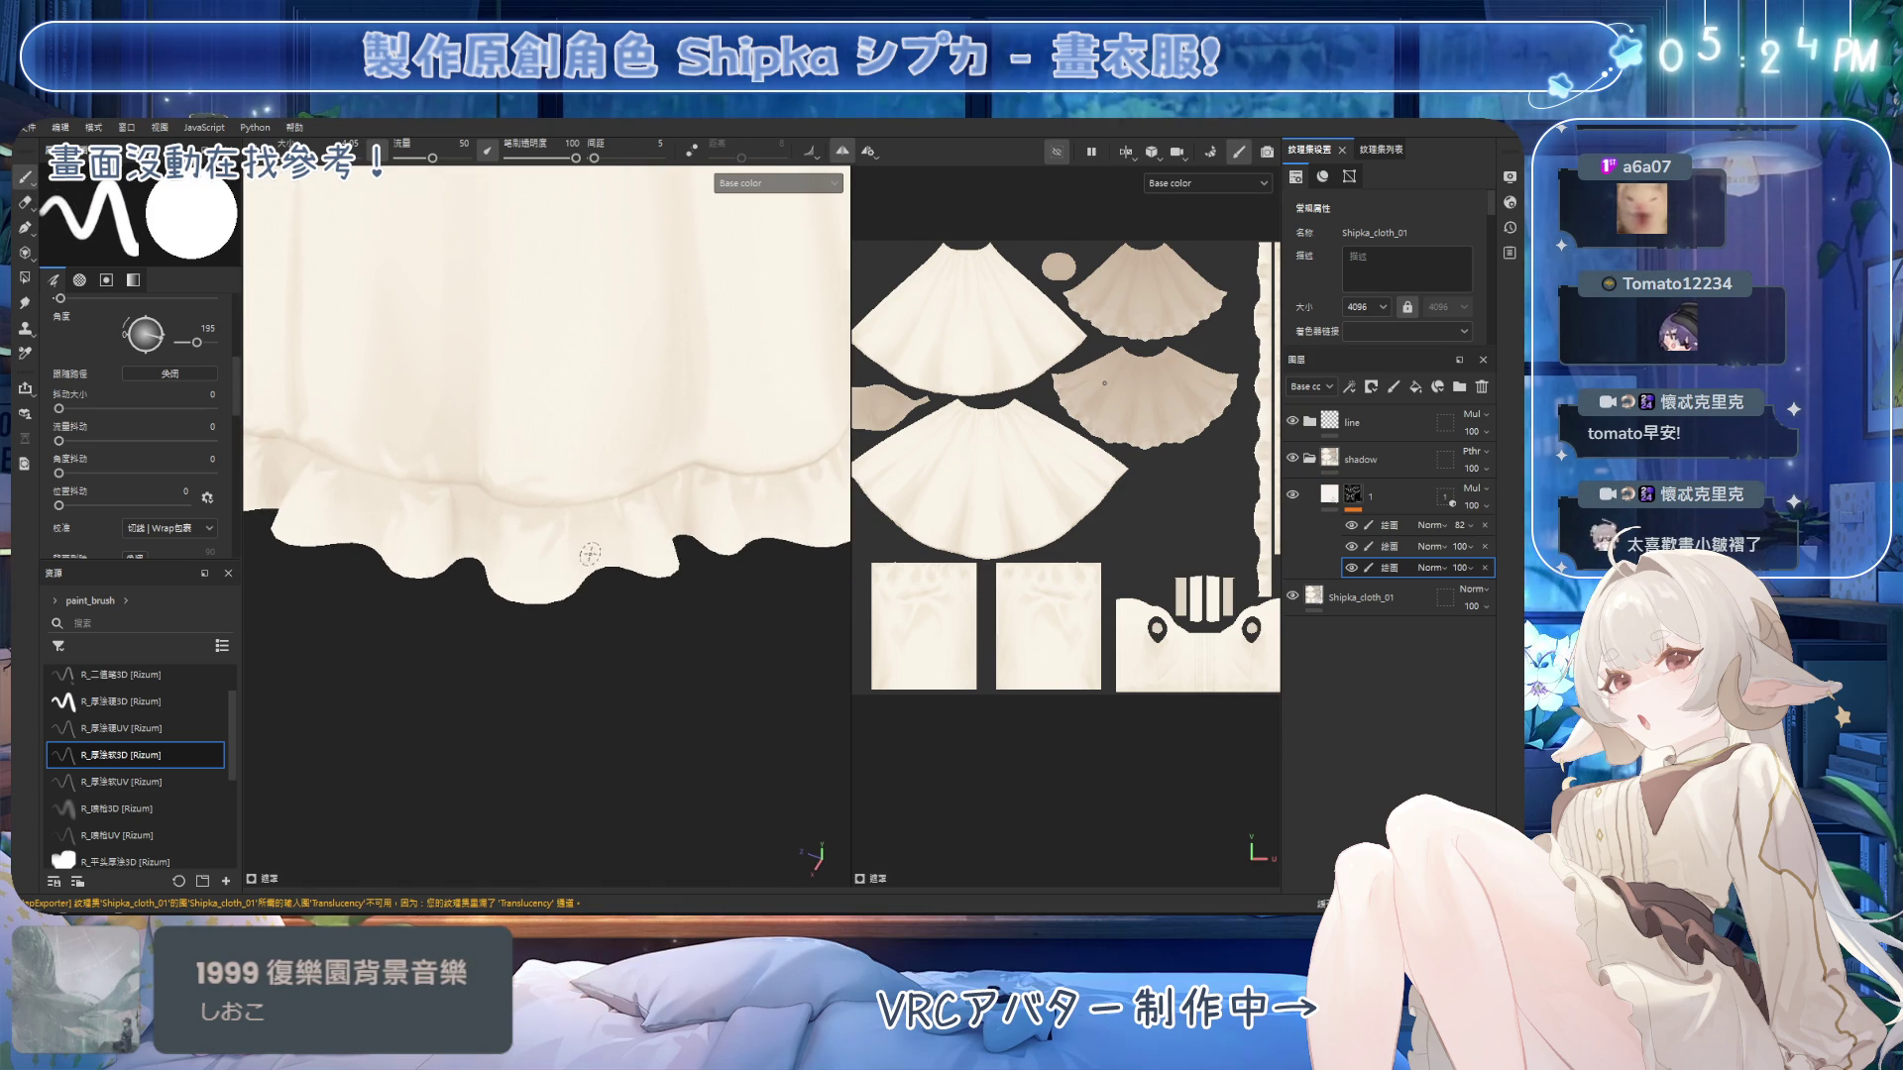
alt+drag(588, 556, 580, 512)
mouse_move(558, 584)
alt+mouse_down()
mouse_move(577, 451)
mouse_move(500, 475)
mouse_move(585, 456)
mouse_move(567, 406)
mouse_move(607, 566)
mouse_move(544, 548)
mouse_move(605, 632)
mouse_move(598, 578)
mouse_move(588, 623)
mouse_move(565, 589)
alt+mouse_up()
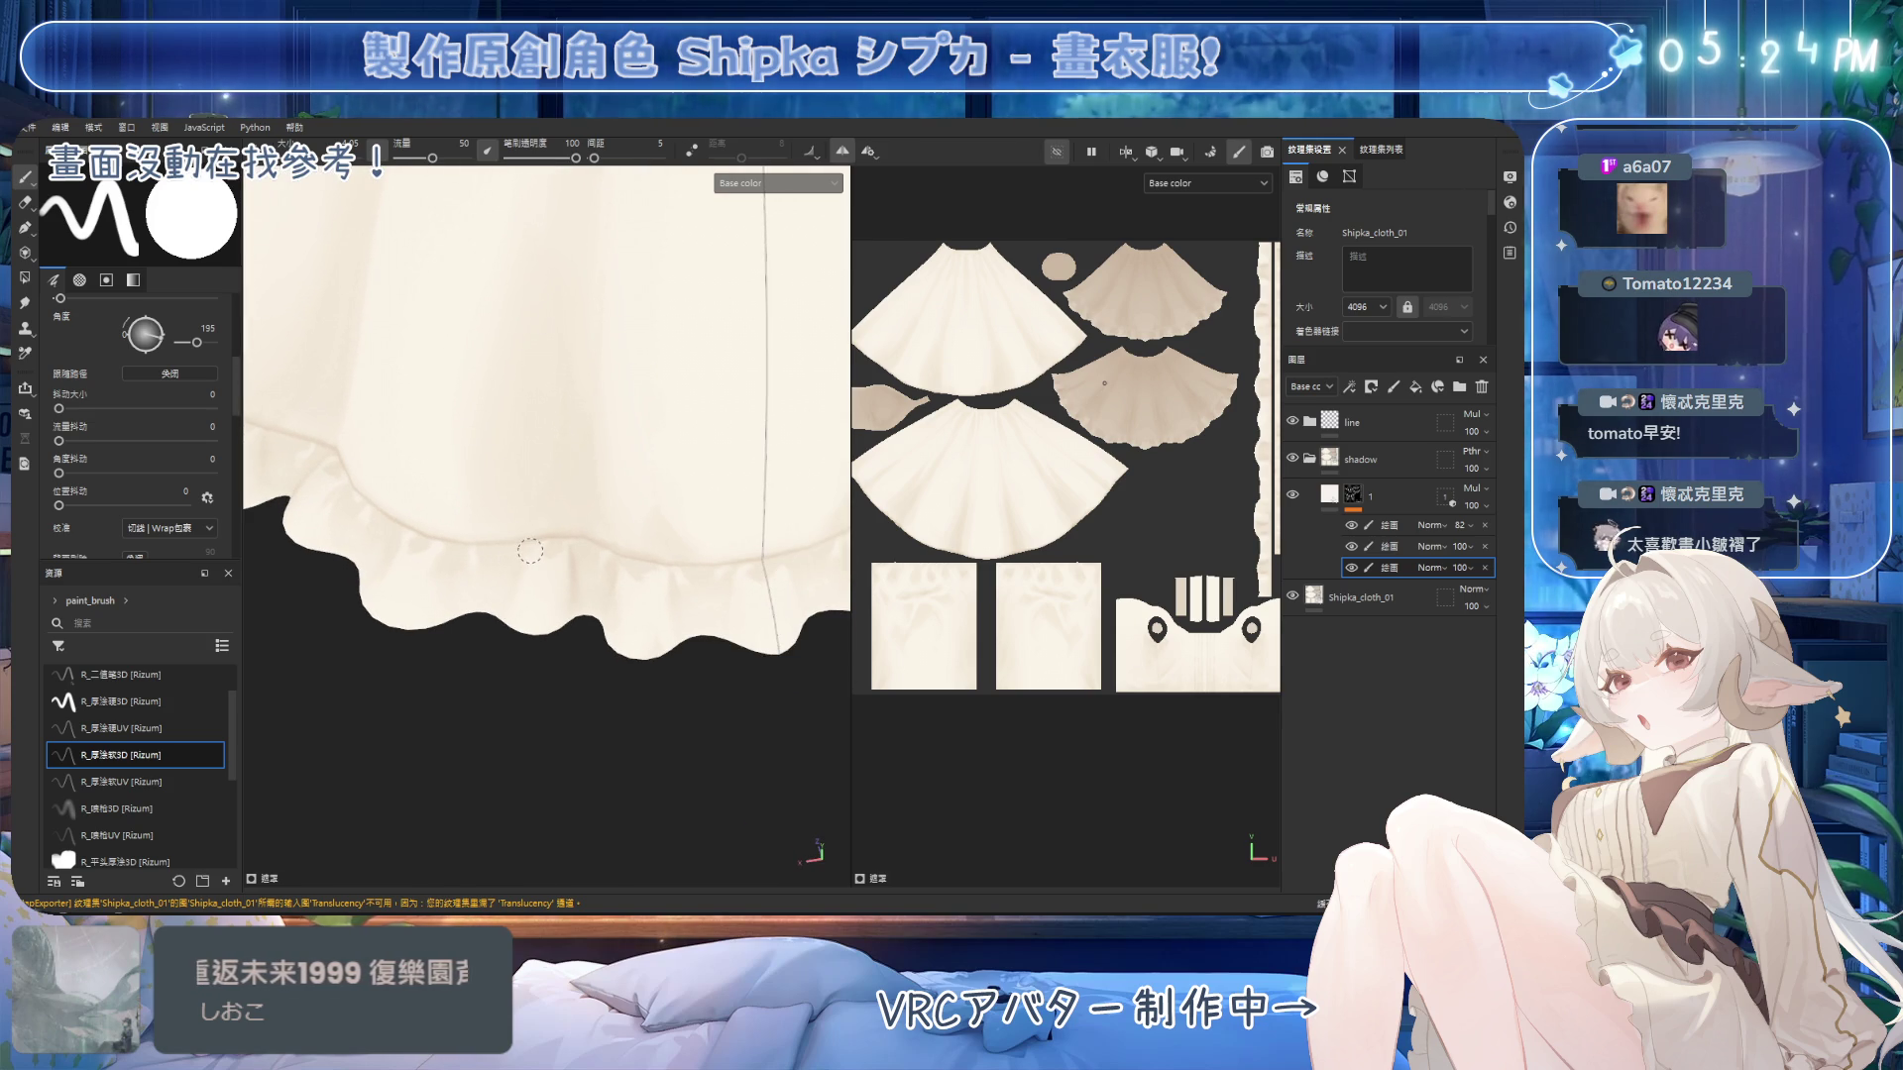
Shrink the brush and retouch the hem shading seen from the front.
key(e)
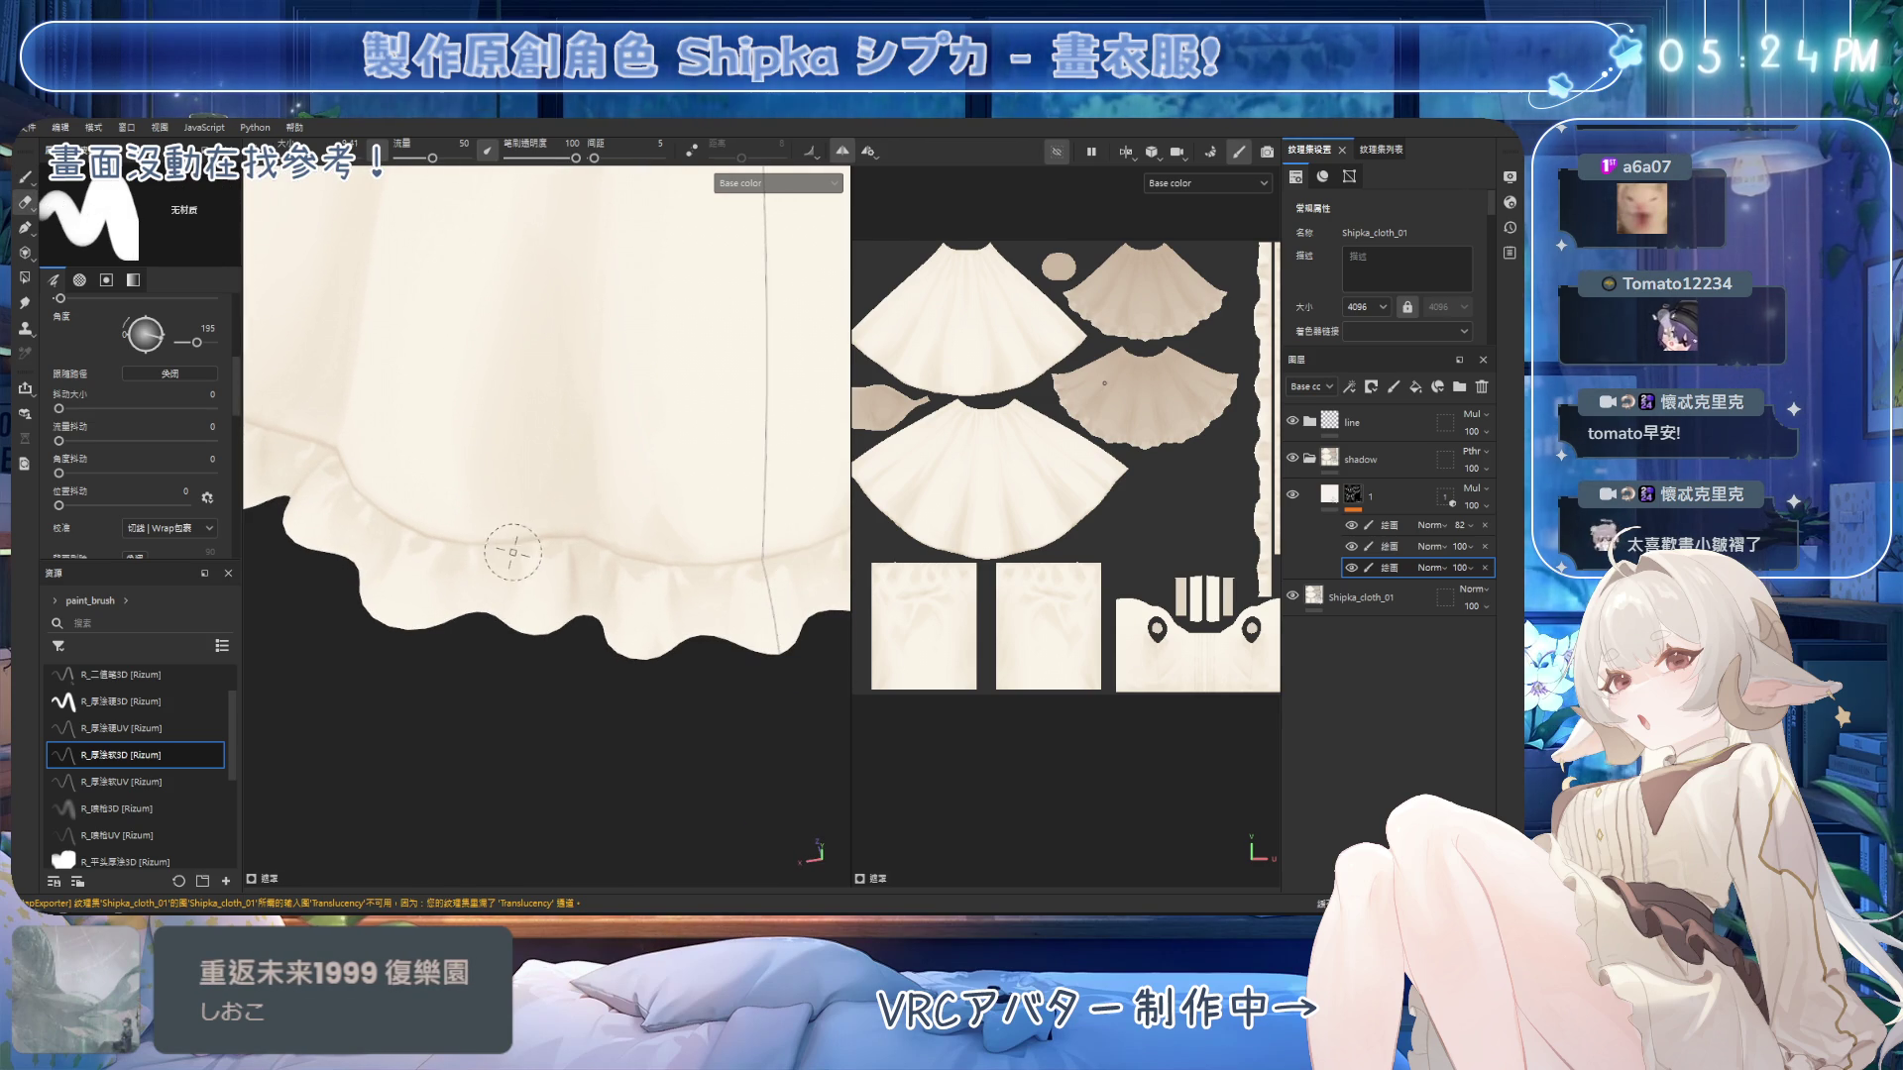
key(bracketleft)
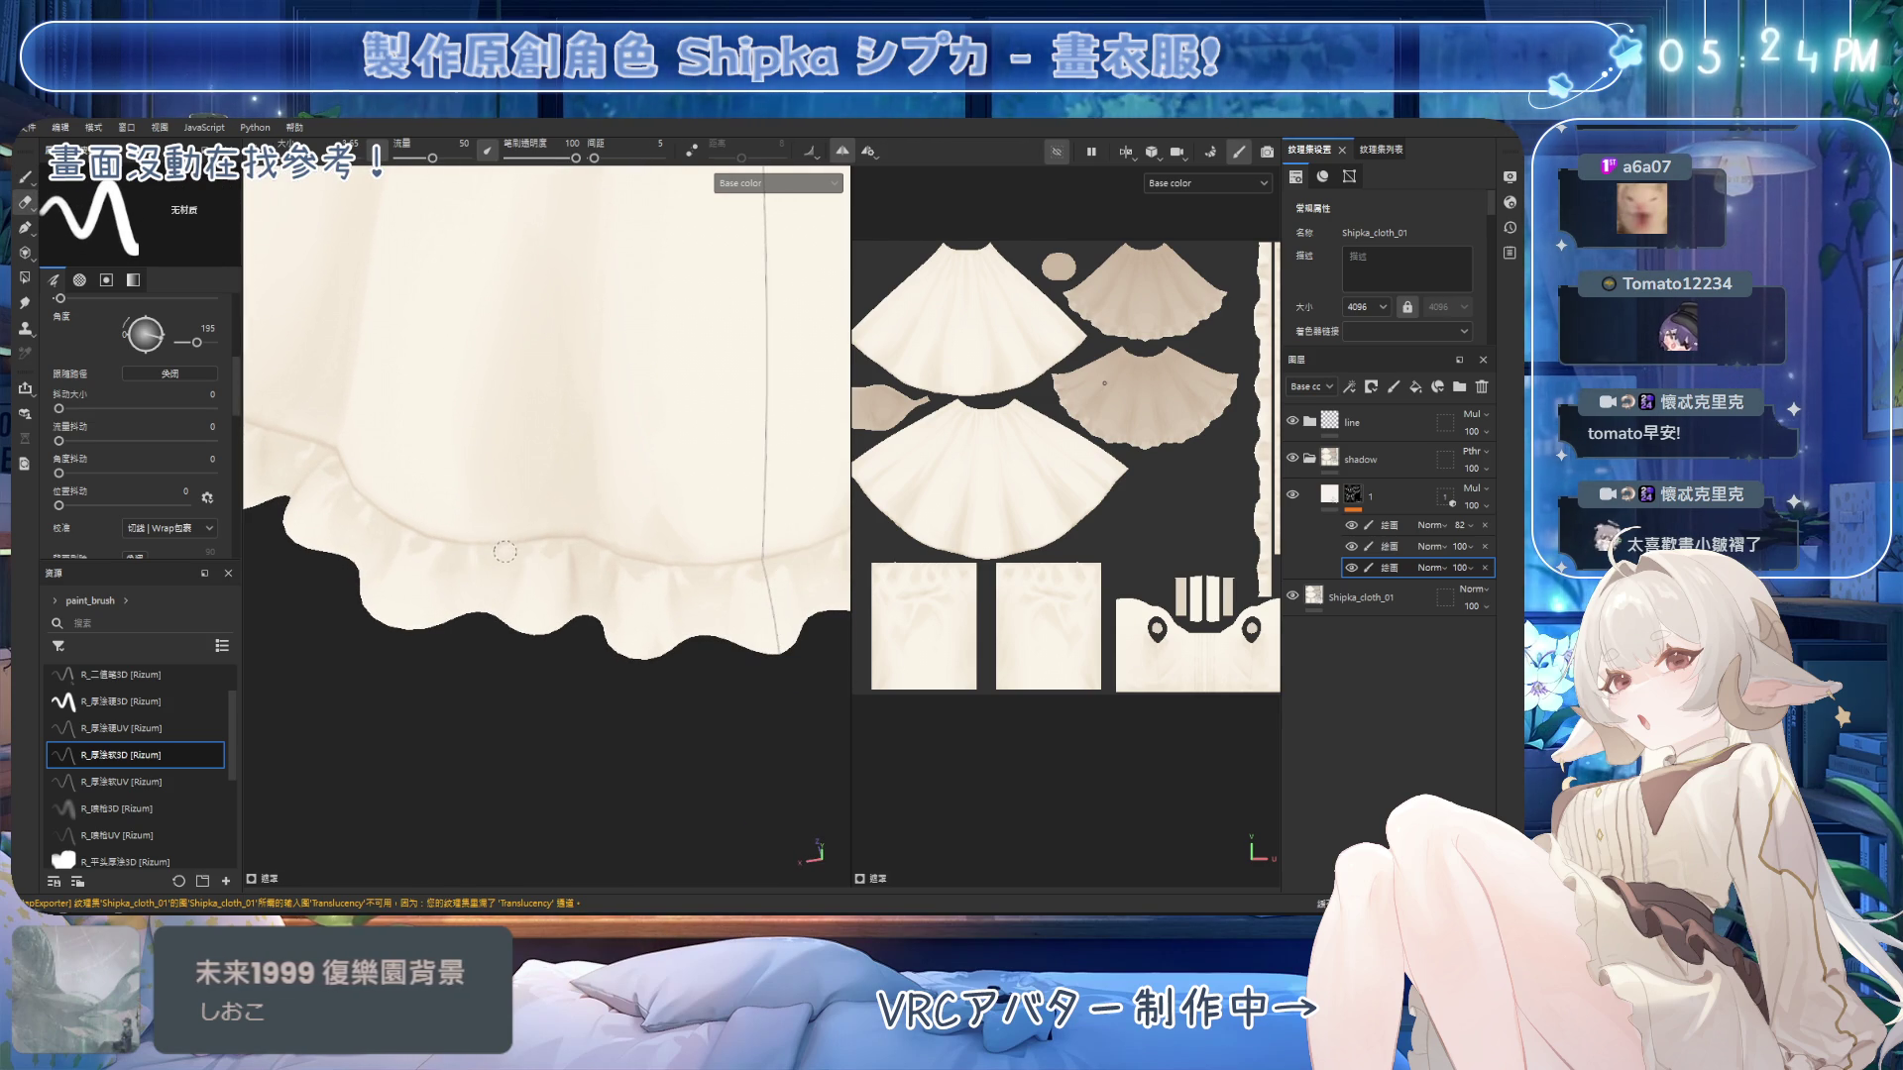
key(p)
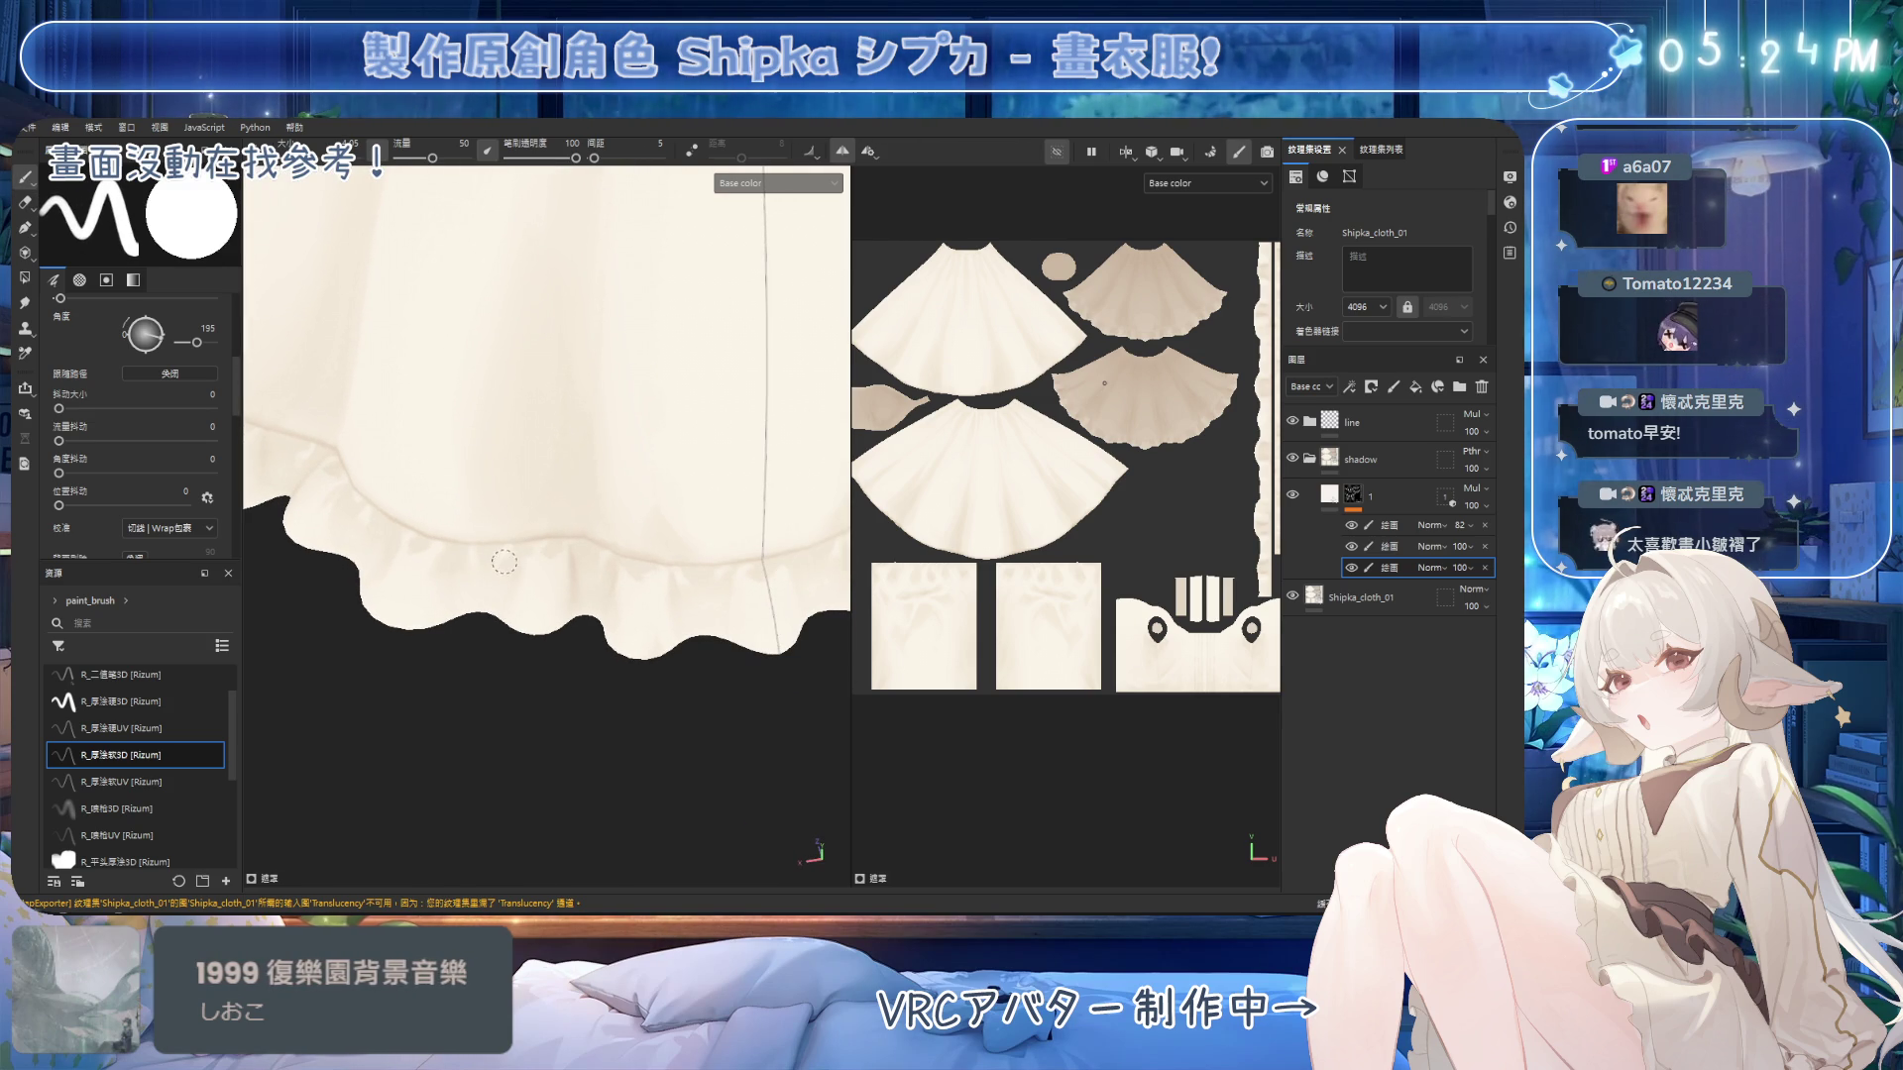
mouse_move(578, 574)
alt+mouse_down()
mouse_move(602, 578)
mouse_move(628, 522)
mouse_move(692, 561)
mouse_move(575, 588)
mouse_move(594, 672)
mouse_move(615, 634)
mouse_move(589, 600)
alt+mouse_up()
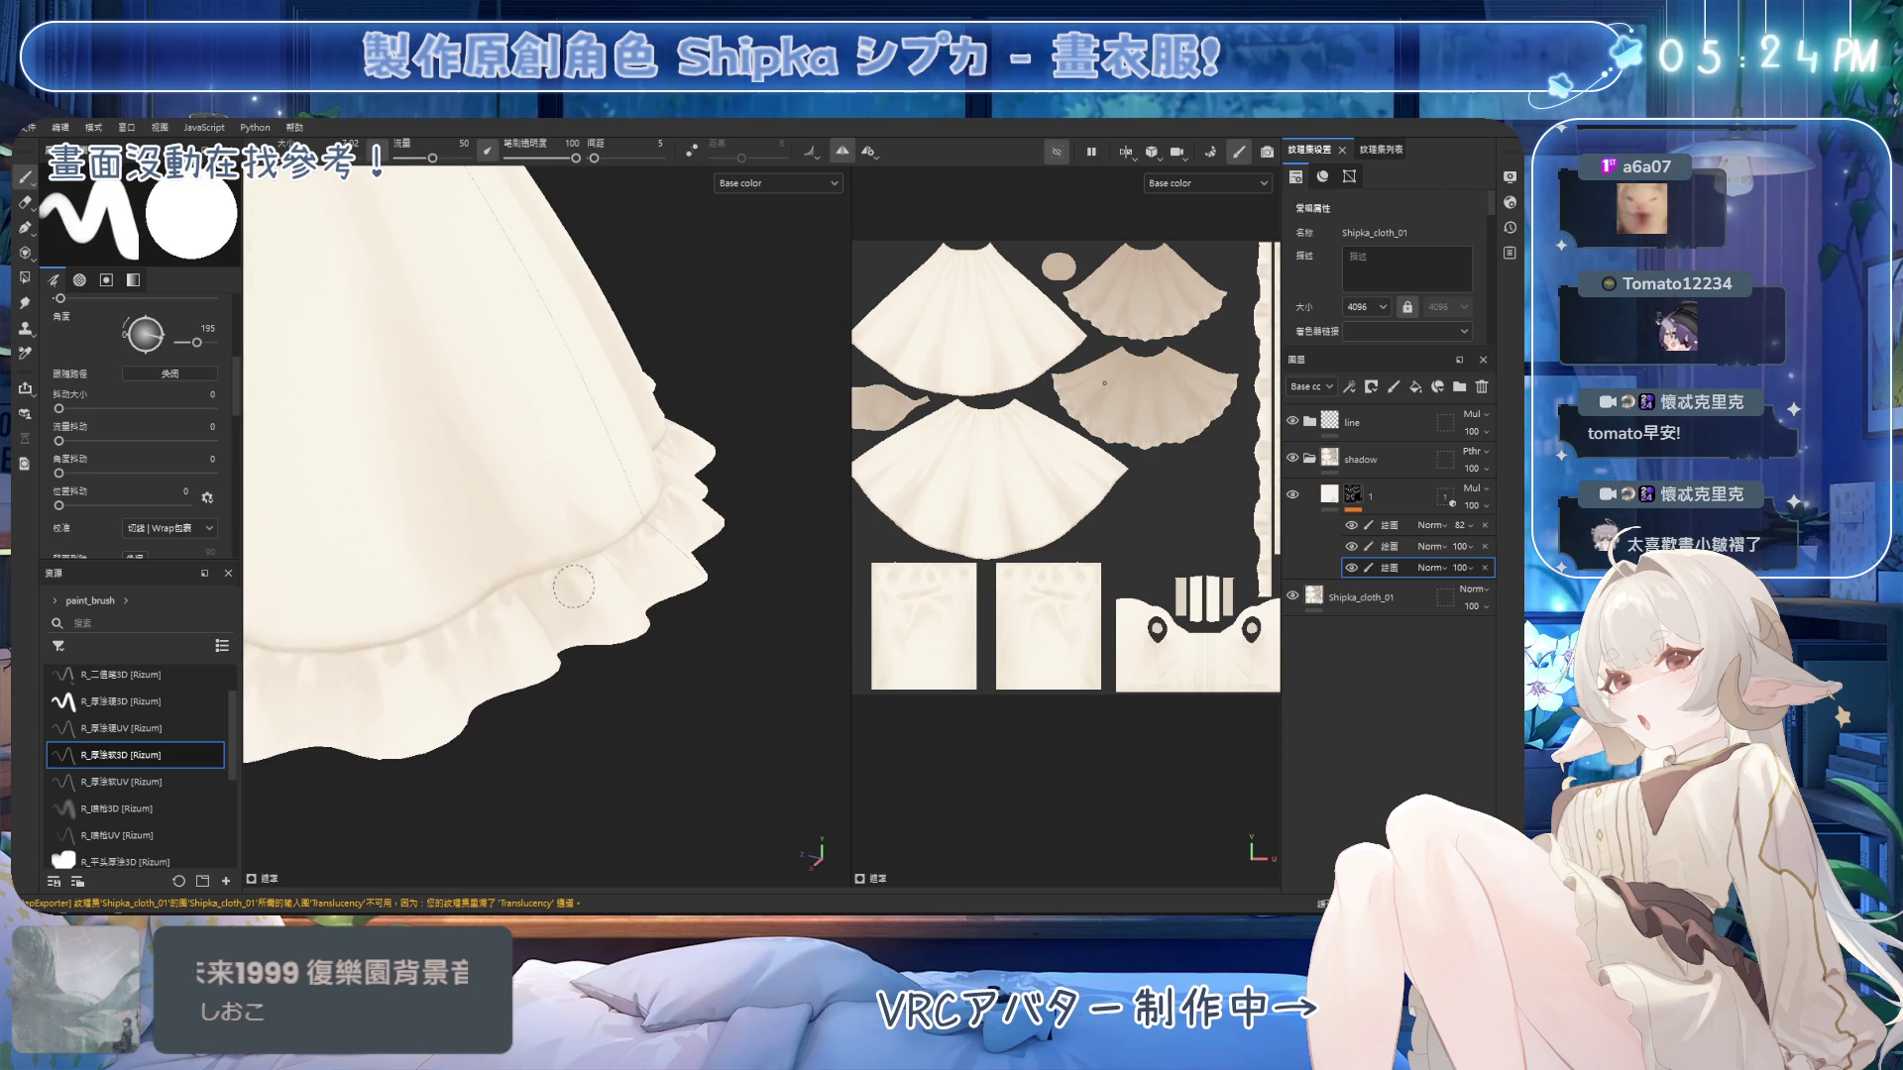
key(2)
mouse_move(624, 636)
alt+mouse_down()
mouse_move(569, 501)
mouse_move(496, 535)
mouse_move(526, 568)
mouse_move(494, 563)
alt+mouse_up()
Turn off mirror symmetry and touch up the hem shading on one side only.
click(844, 147)
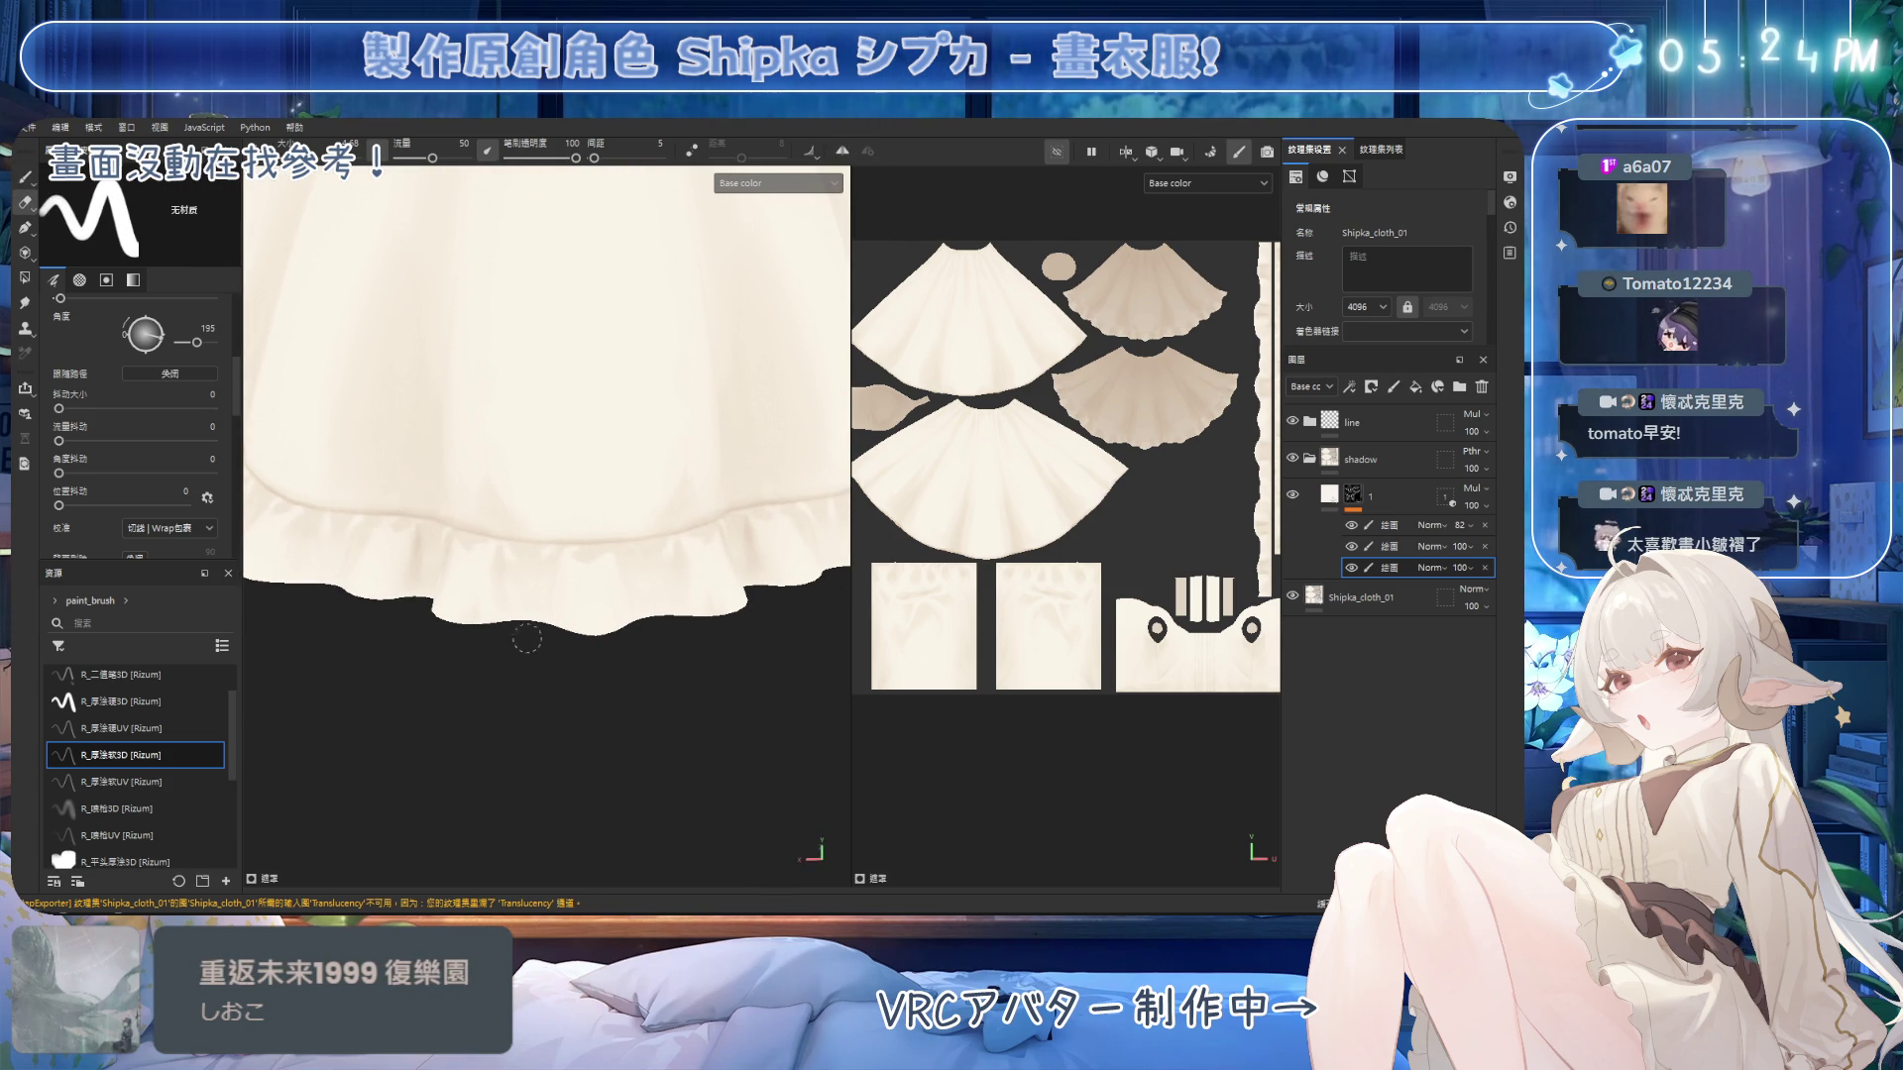
mouse_move(640, 582)
alt+mouse_down()
mouse_move(551, 606)
mouse_move(552, 572)
alt+mouse_up()
key(1)
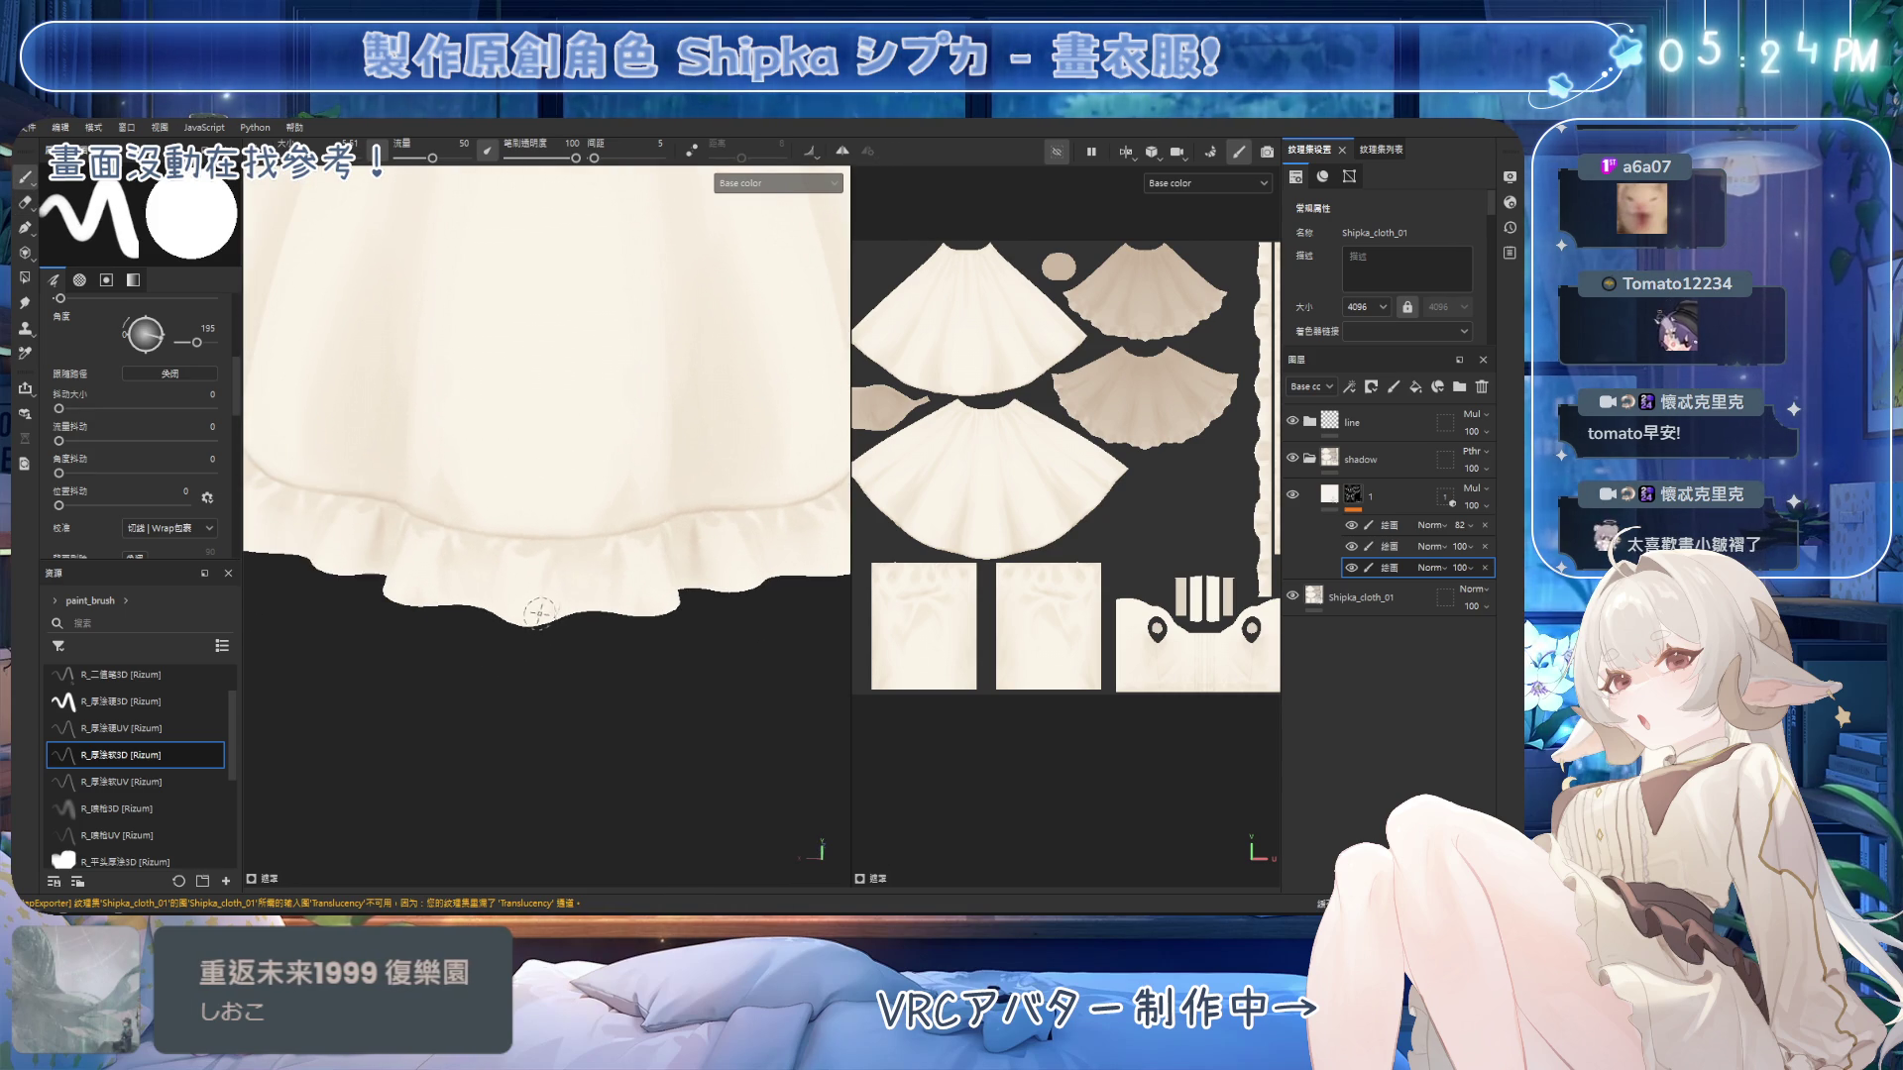
key(e)
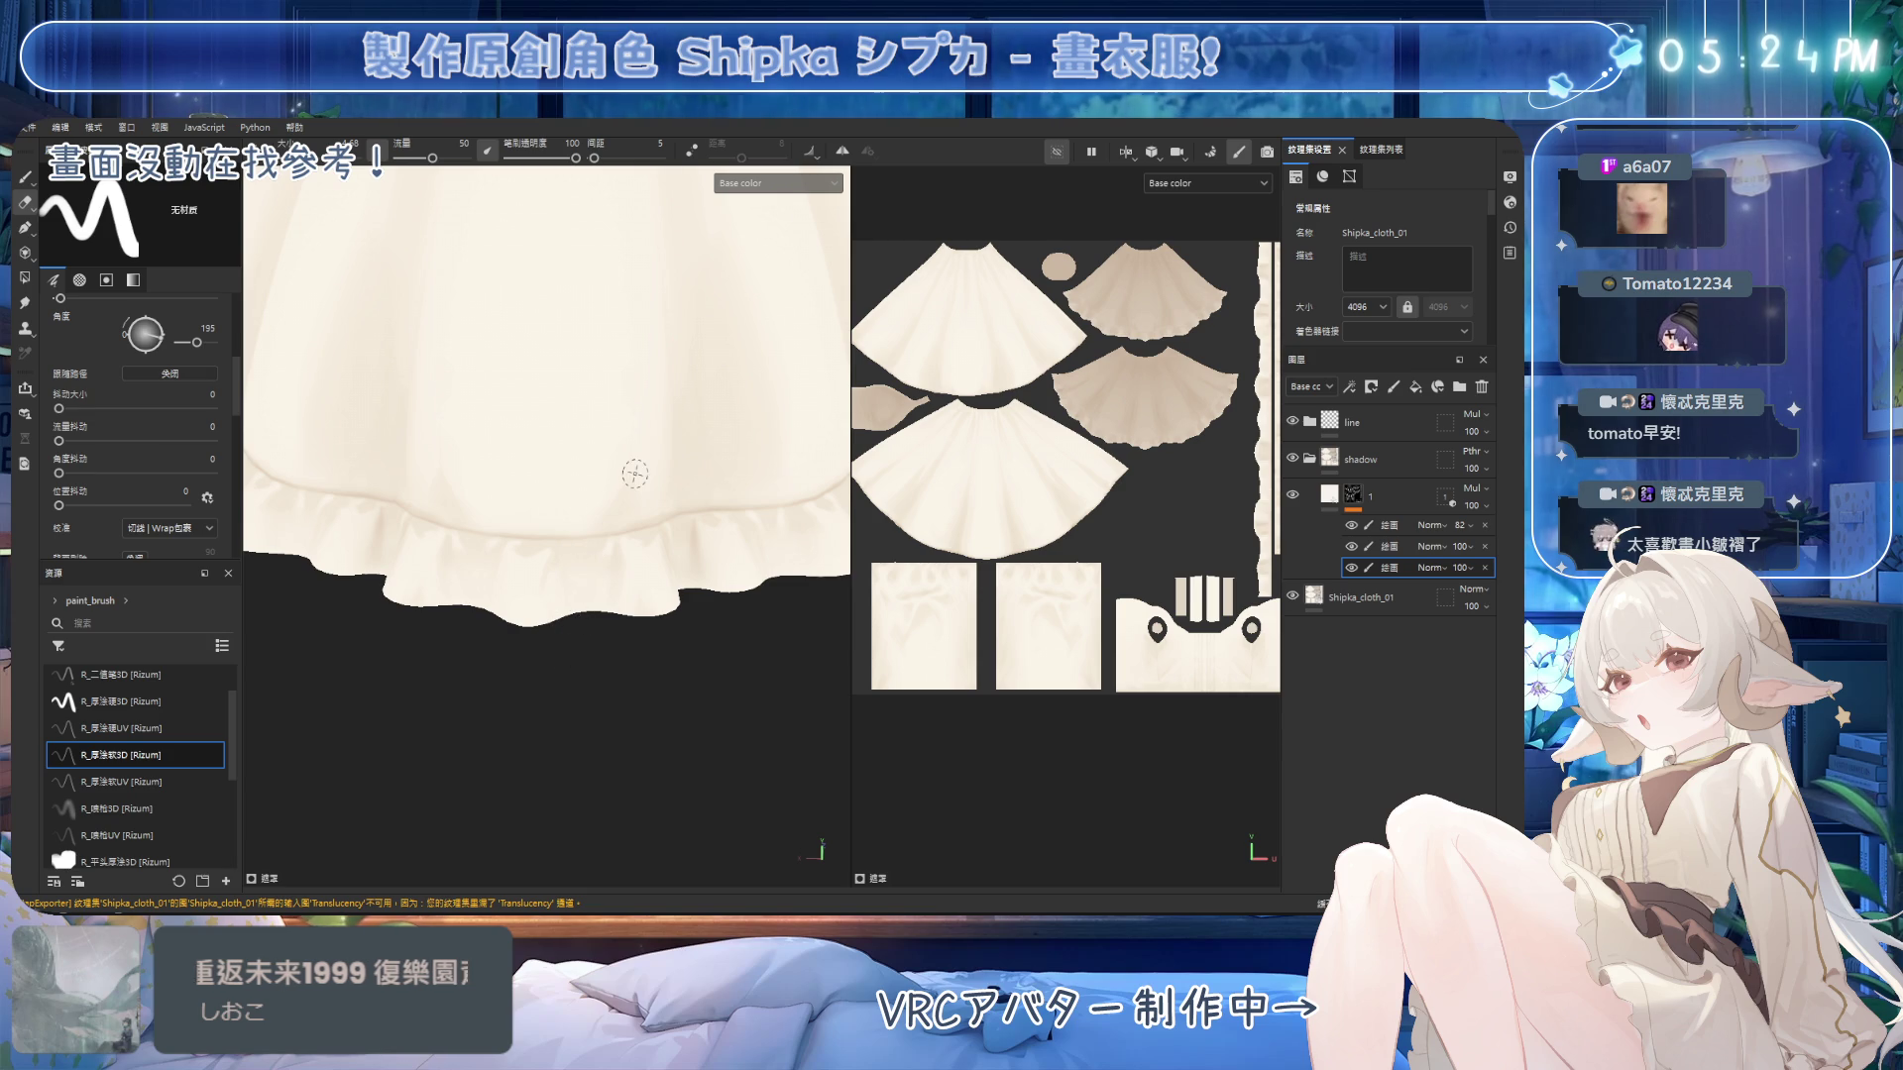
scroll(633, 475, down, 5)
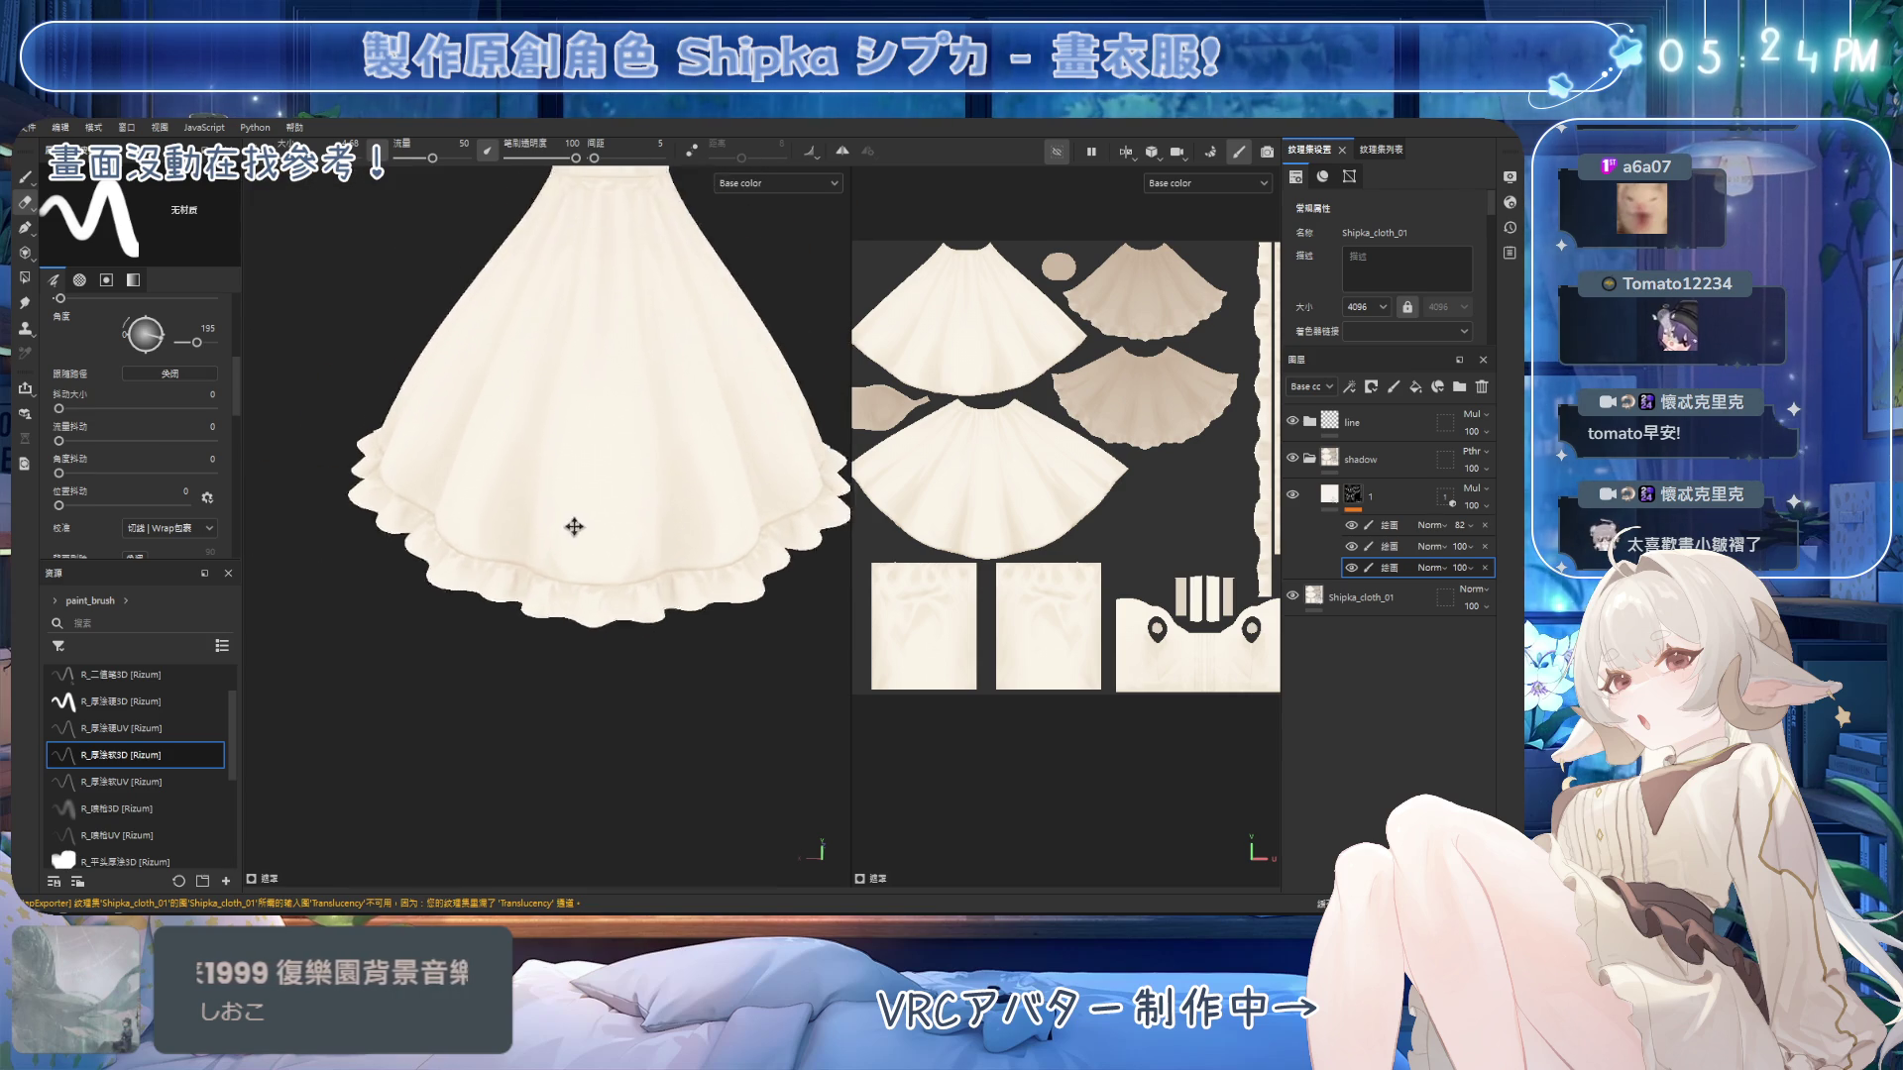
Show the hidden lace trim and buttons and view the whole dress from the front.
mouse_move(448, 483)
alt+mouse_down()
mouse_move(722, 425)
mouse_move(488, 382)
mouse_move(674, 429)
alt+mouse_up()
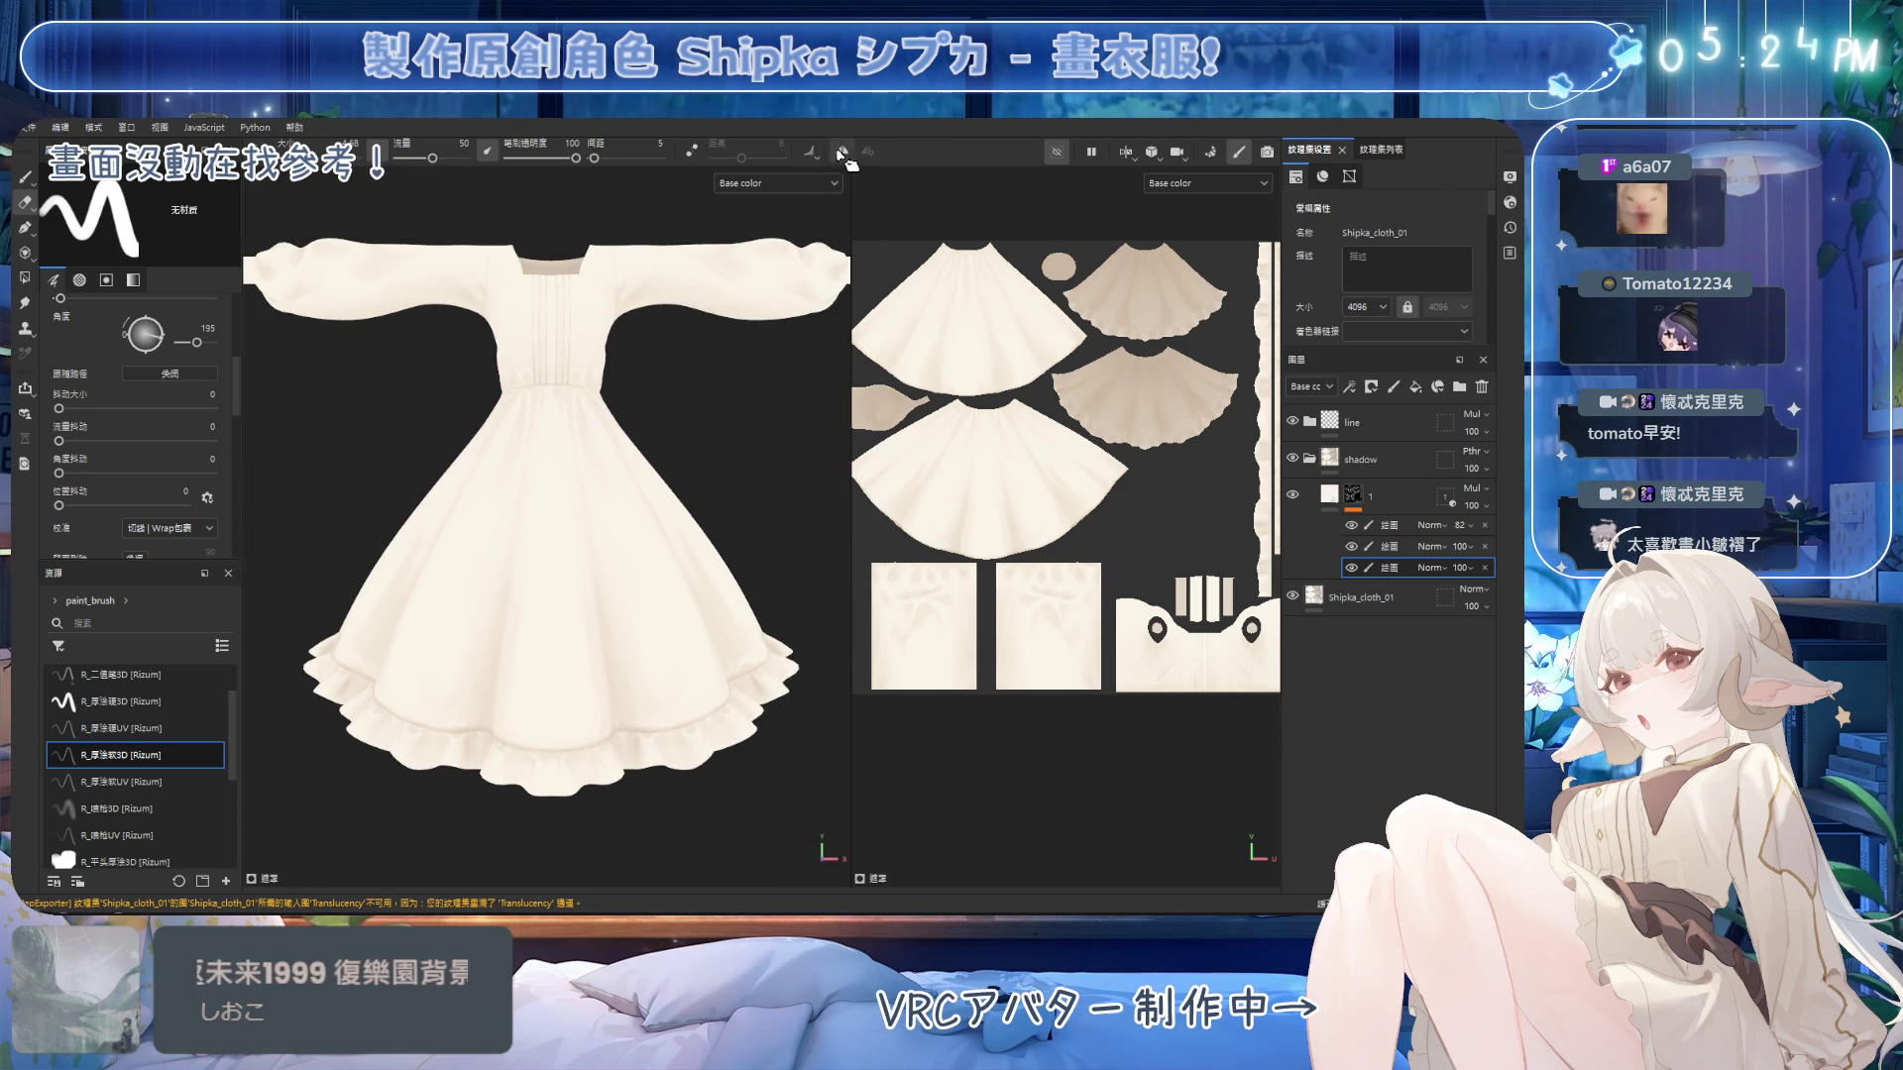
click(1056, 151)
alt+drag(693, 436, 710, 412)
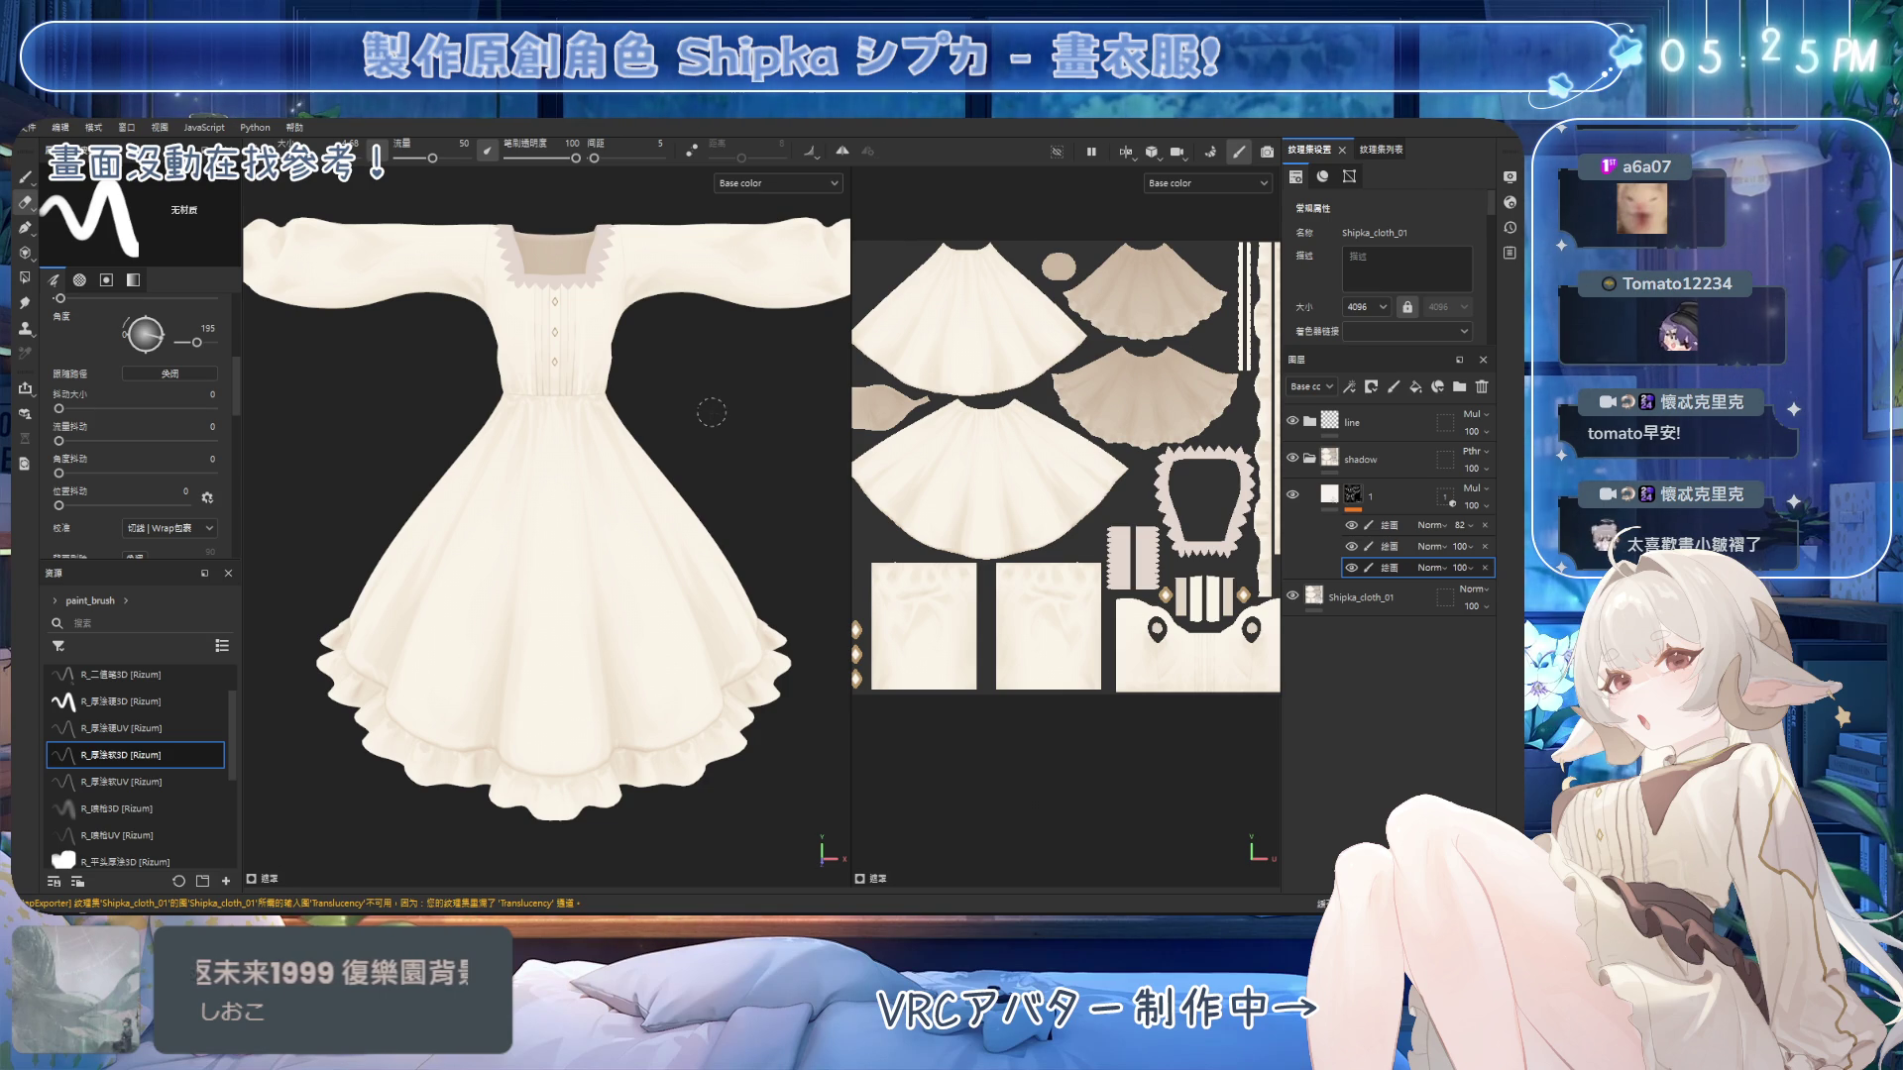
In Blender, hide the skirt_out brown overskirt on the avatar and save the blend file.
key(alt+Tab)
middle_drag(892, 465, 1047, 469)
click(1492, 330)
middle_drag(877, 505, 1065, 490)
key(ctrl+s)
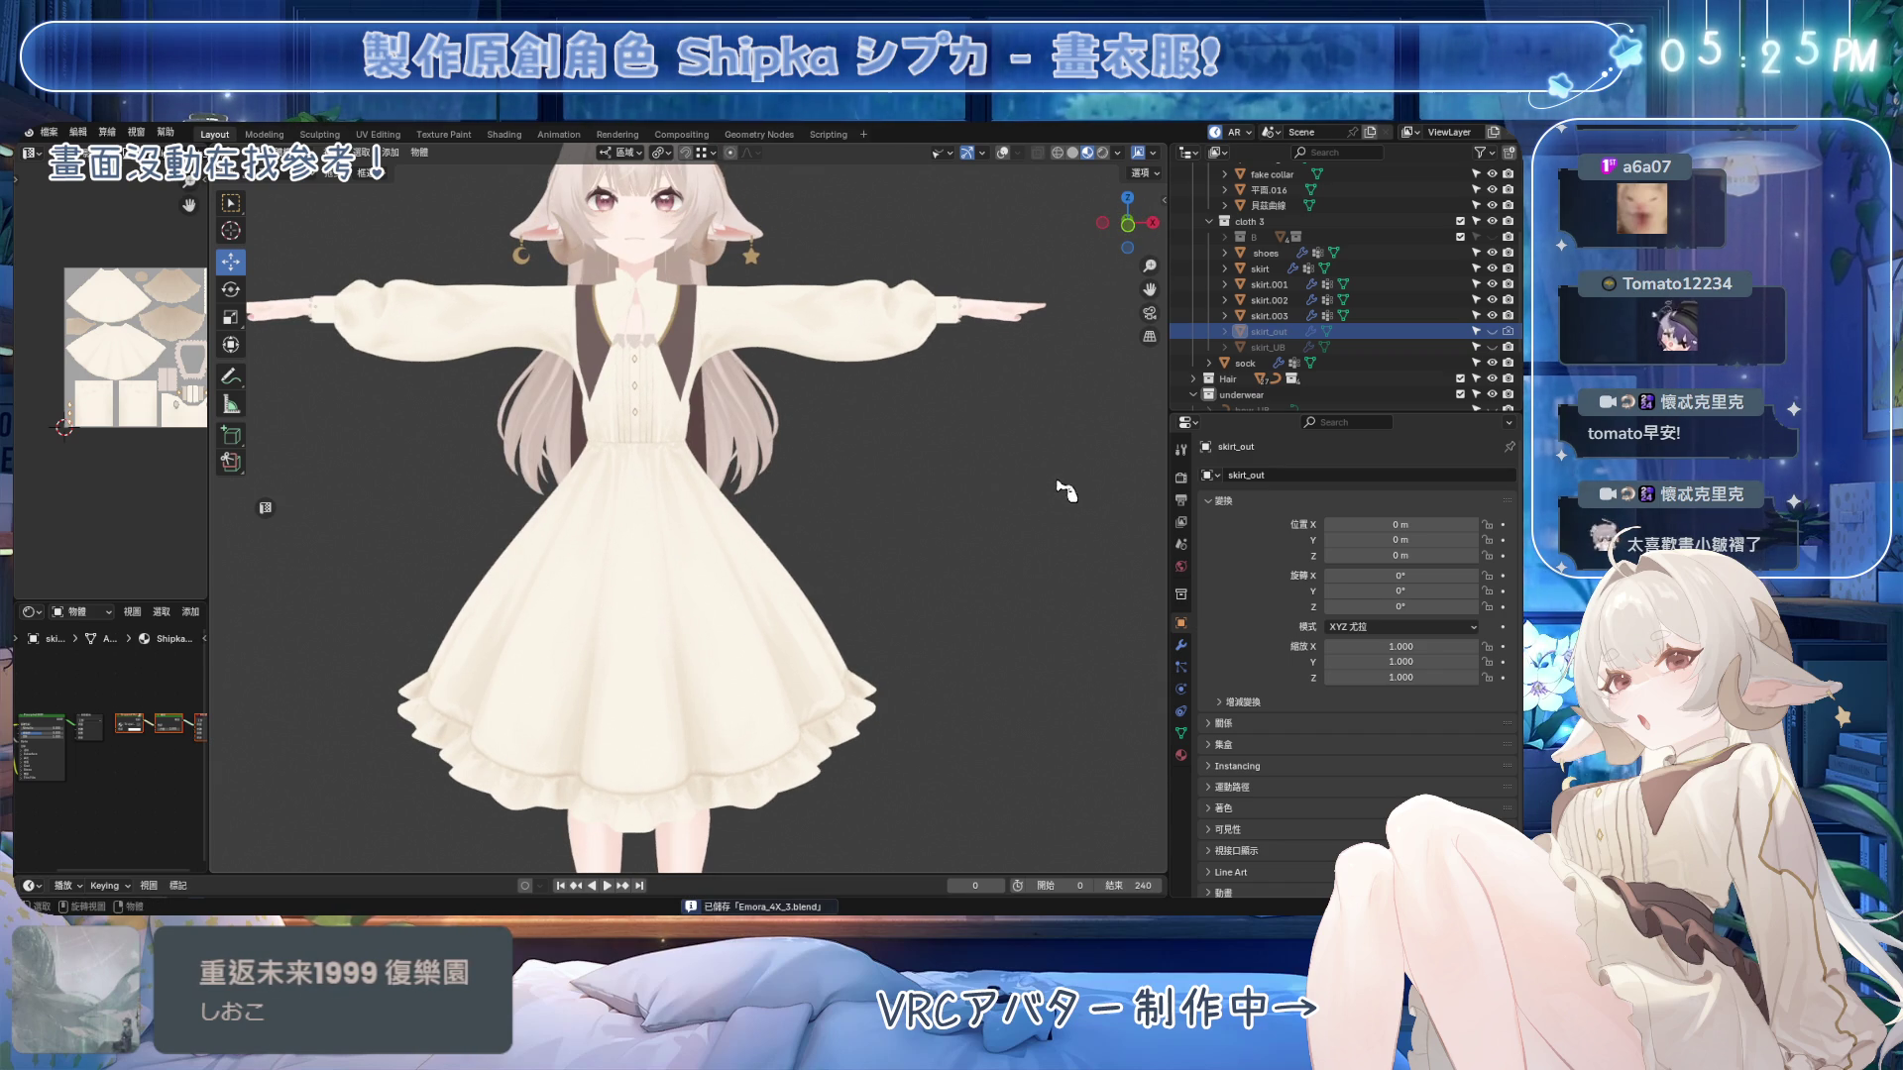
Orbit and zoom around the avatar and open the viewport shading options.
middle_drag(852, 405, 673, 400)
mouse_move(700, 484)
middle_down()
mouse_move(705, 536)
mouse_move(841, 520)
middle_up()
scroll(793, 508, down, 2)
click(1117, 154)
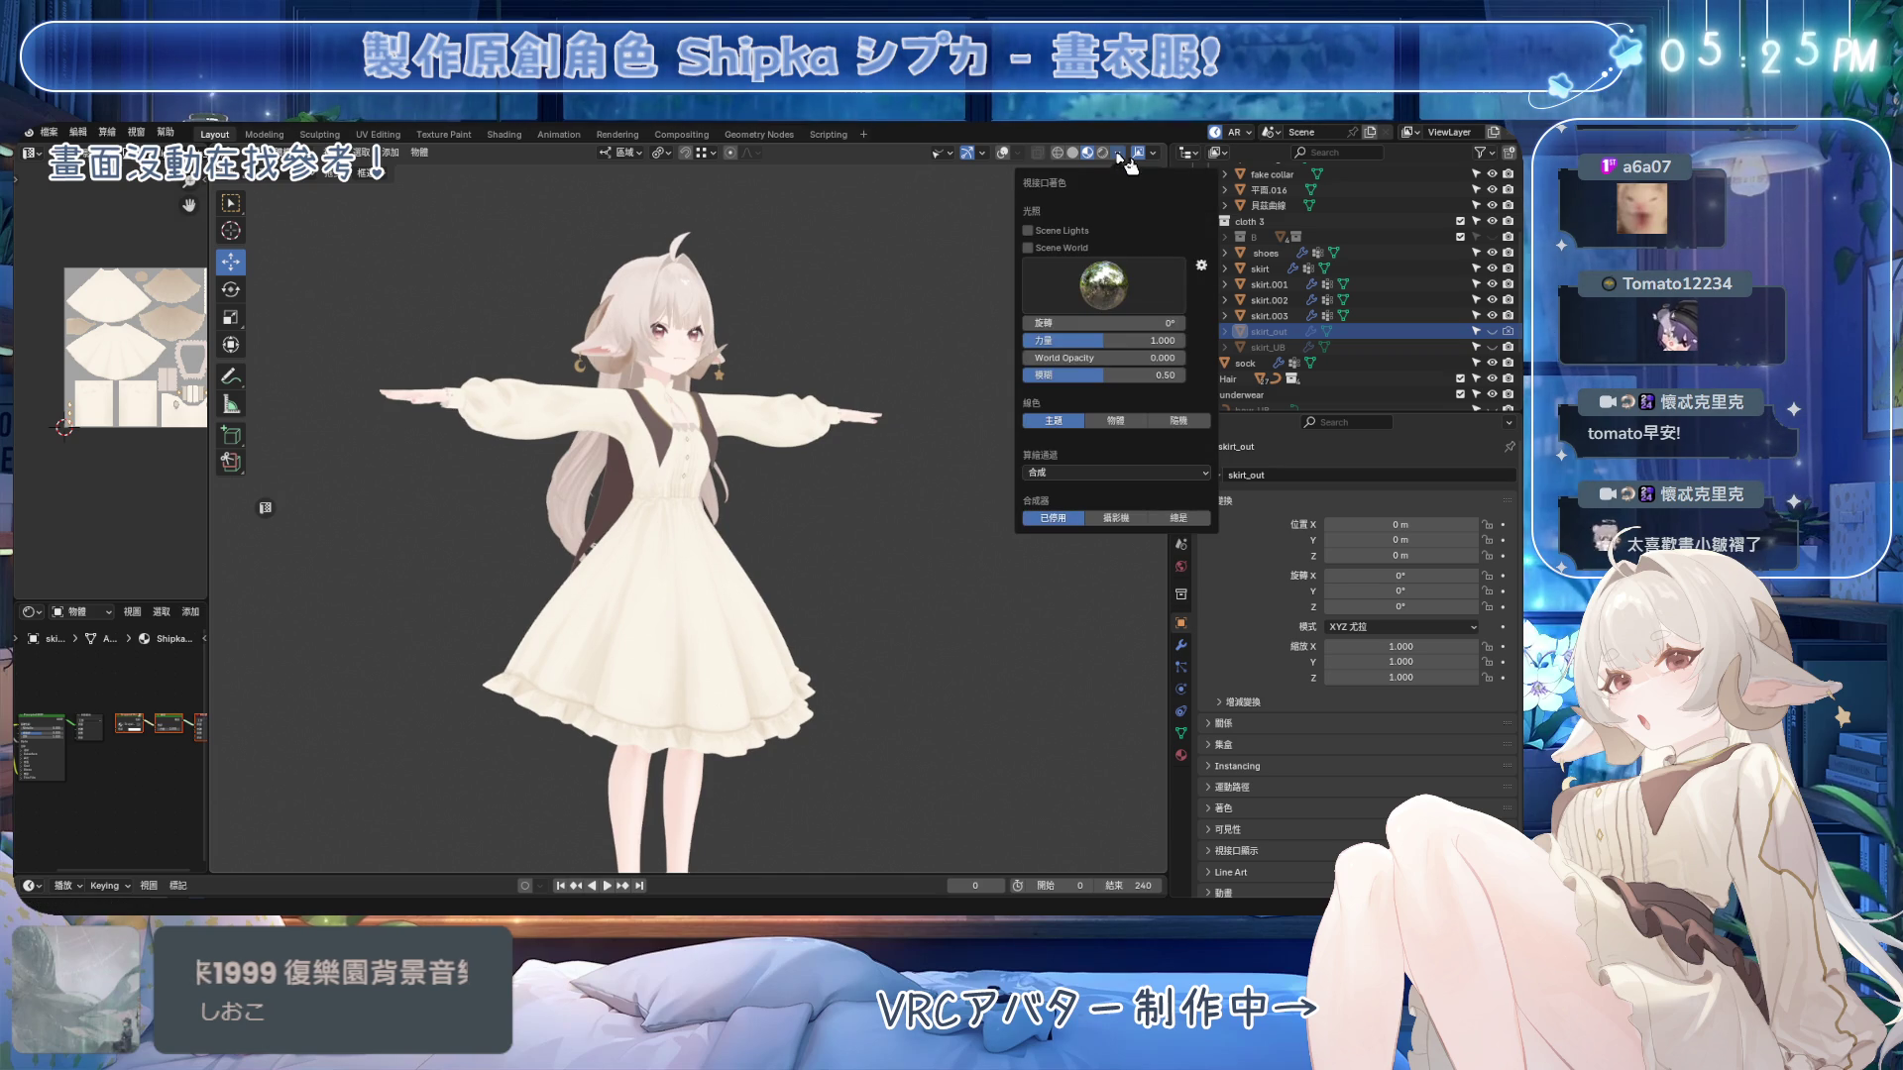
click(1076, 156)
click(1119, 156)
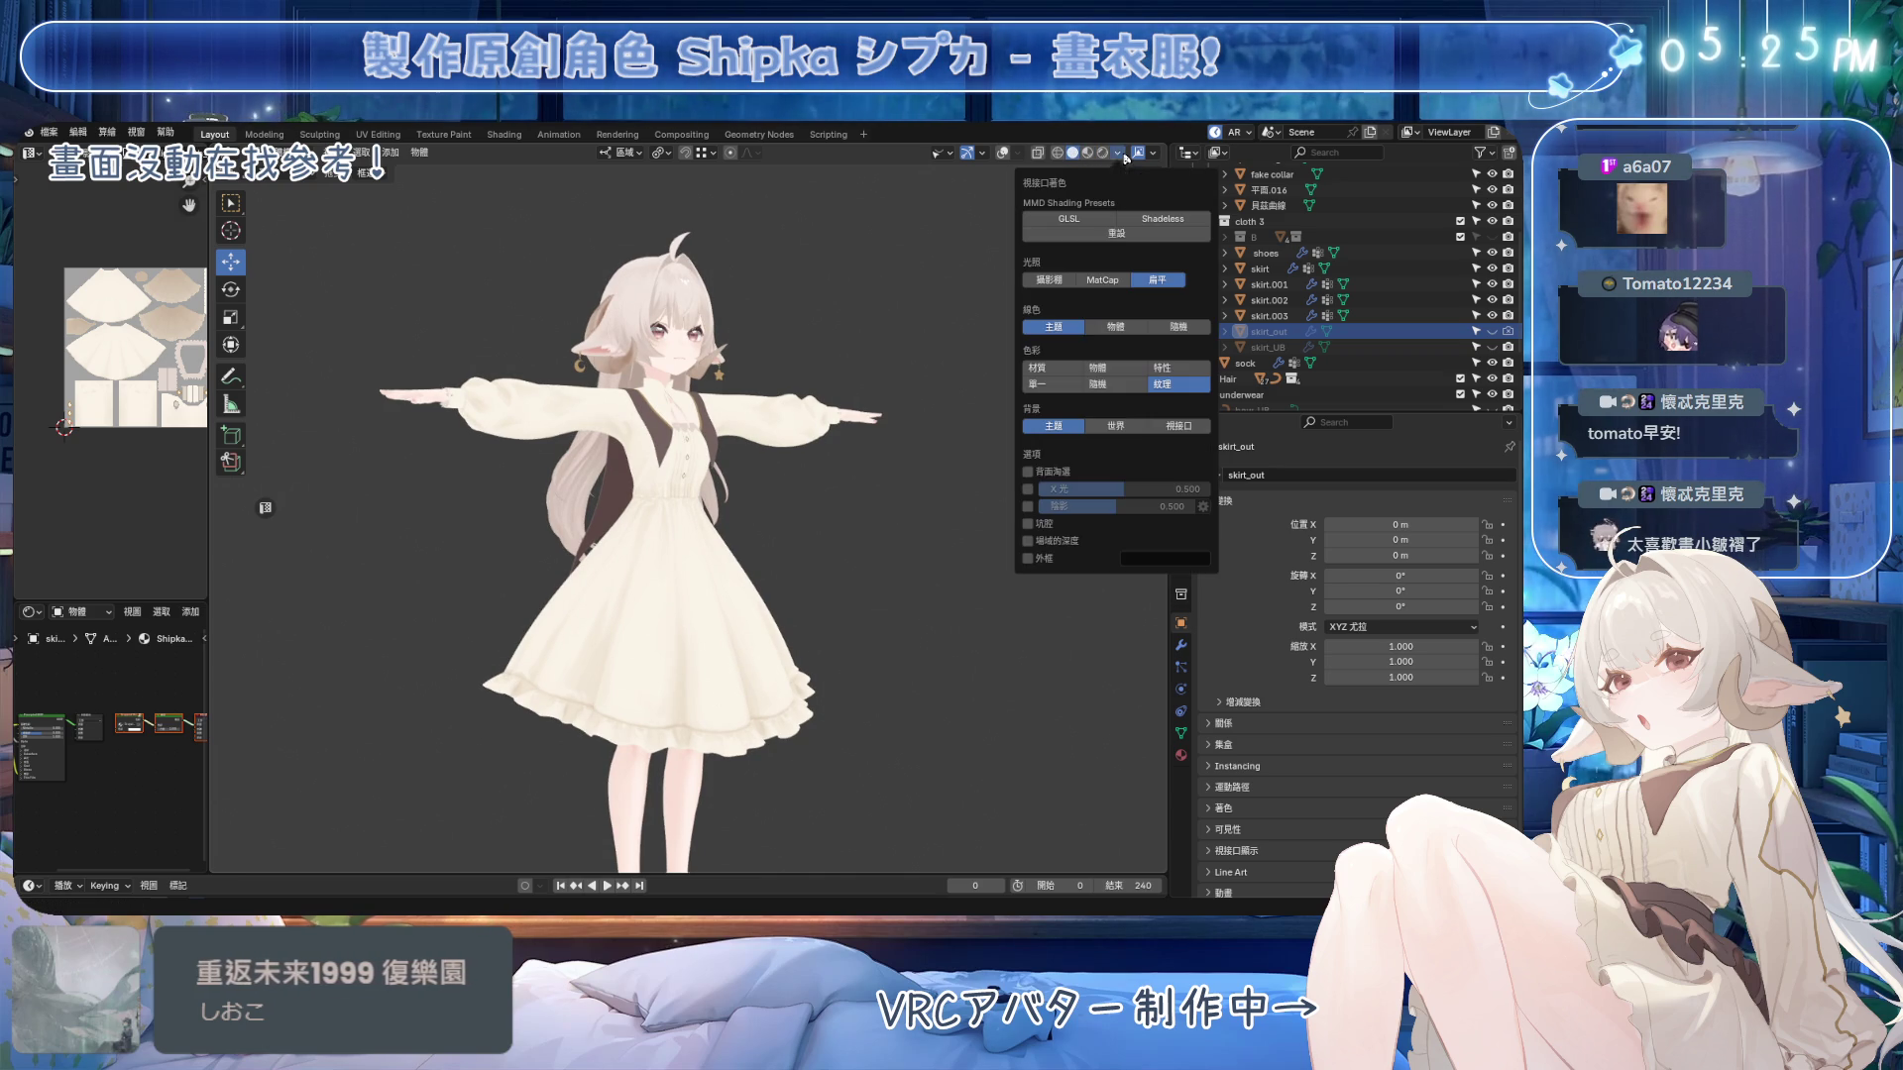
scroll(783, 540, up, 3)
middle_drag(782, 540, 872, 481)
scroll(1248, 278, up, 3)
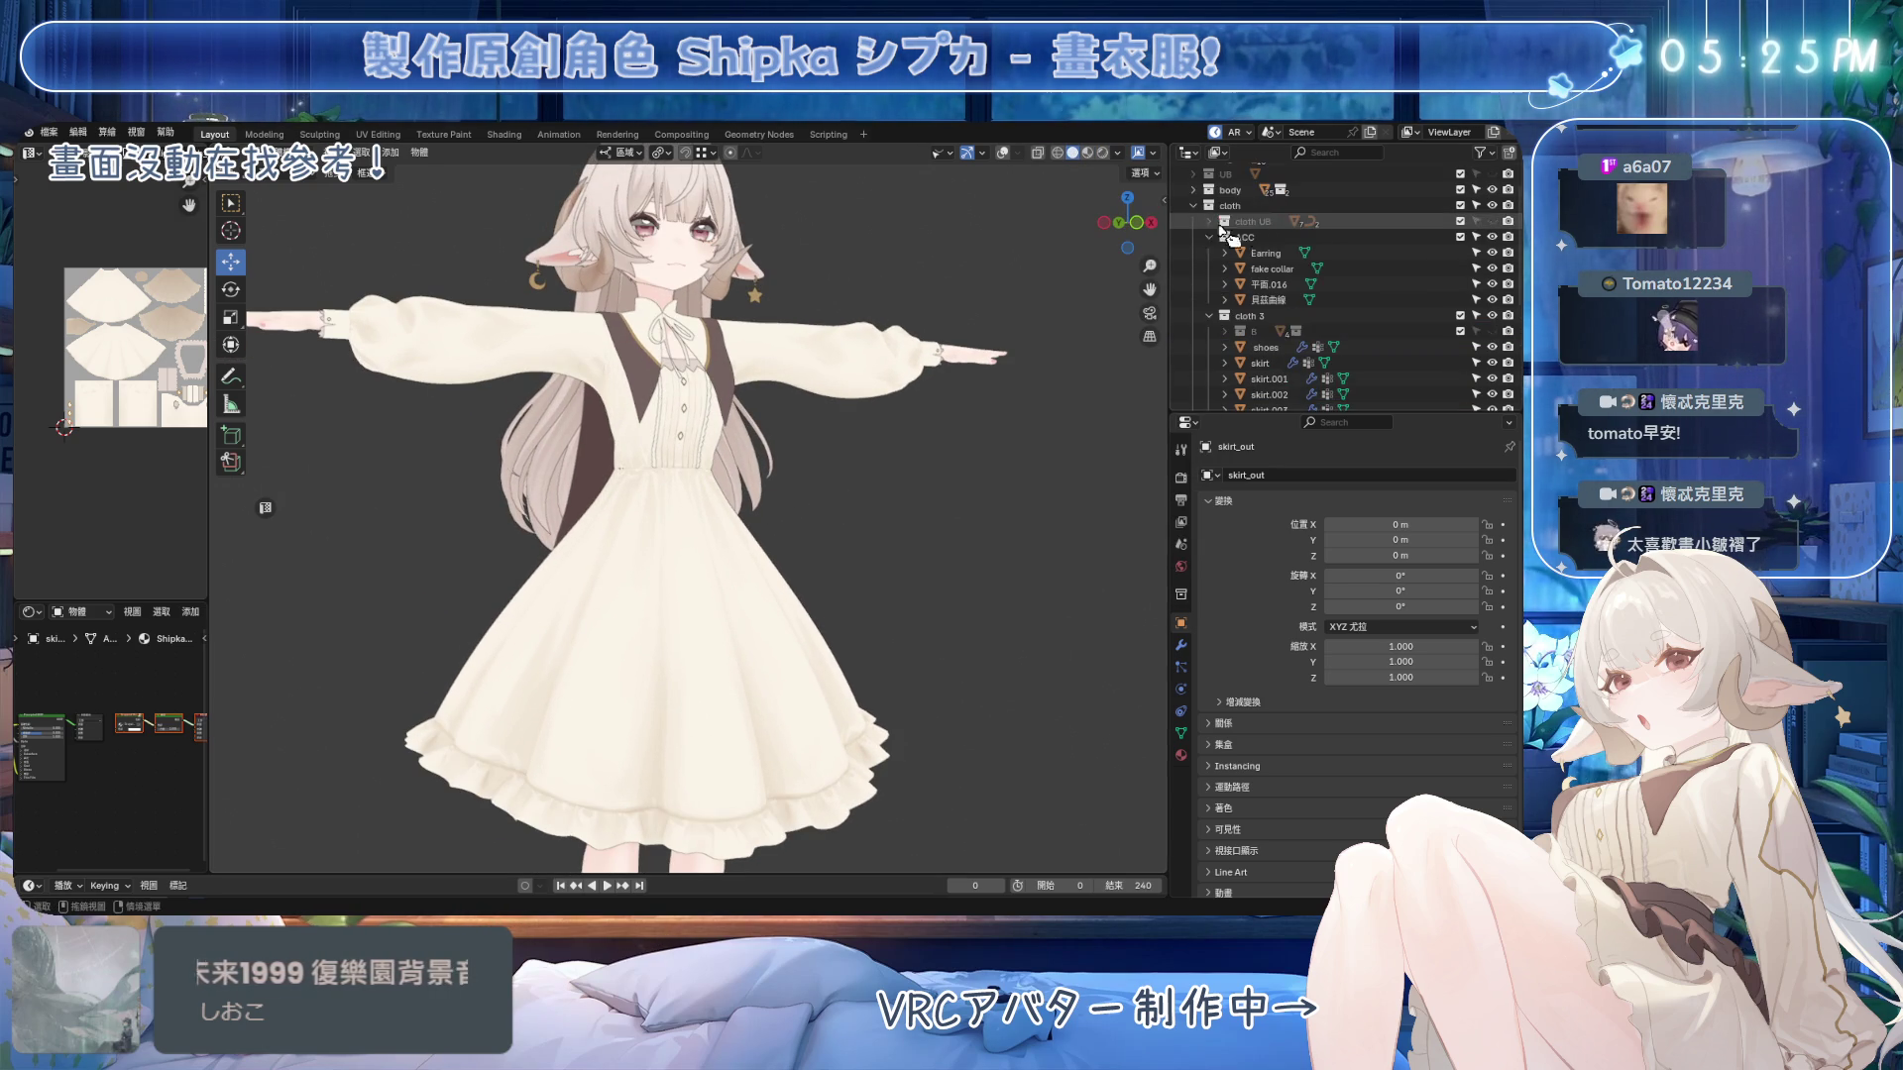
Collapse the cloth collection, expand body and collection 1.1, then save the blend file.
click(1193, 205)
scroll(1199, 218, up, 2)
click(1193, 218)
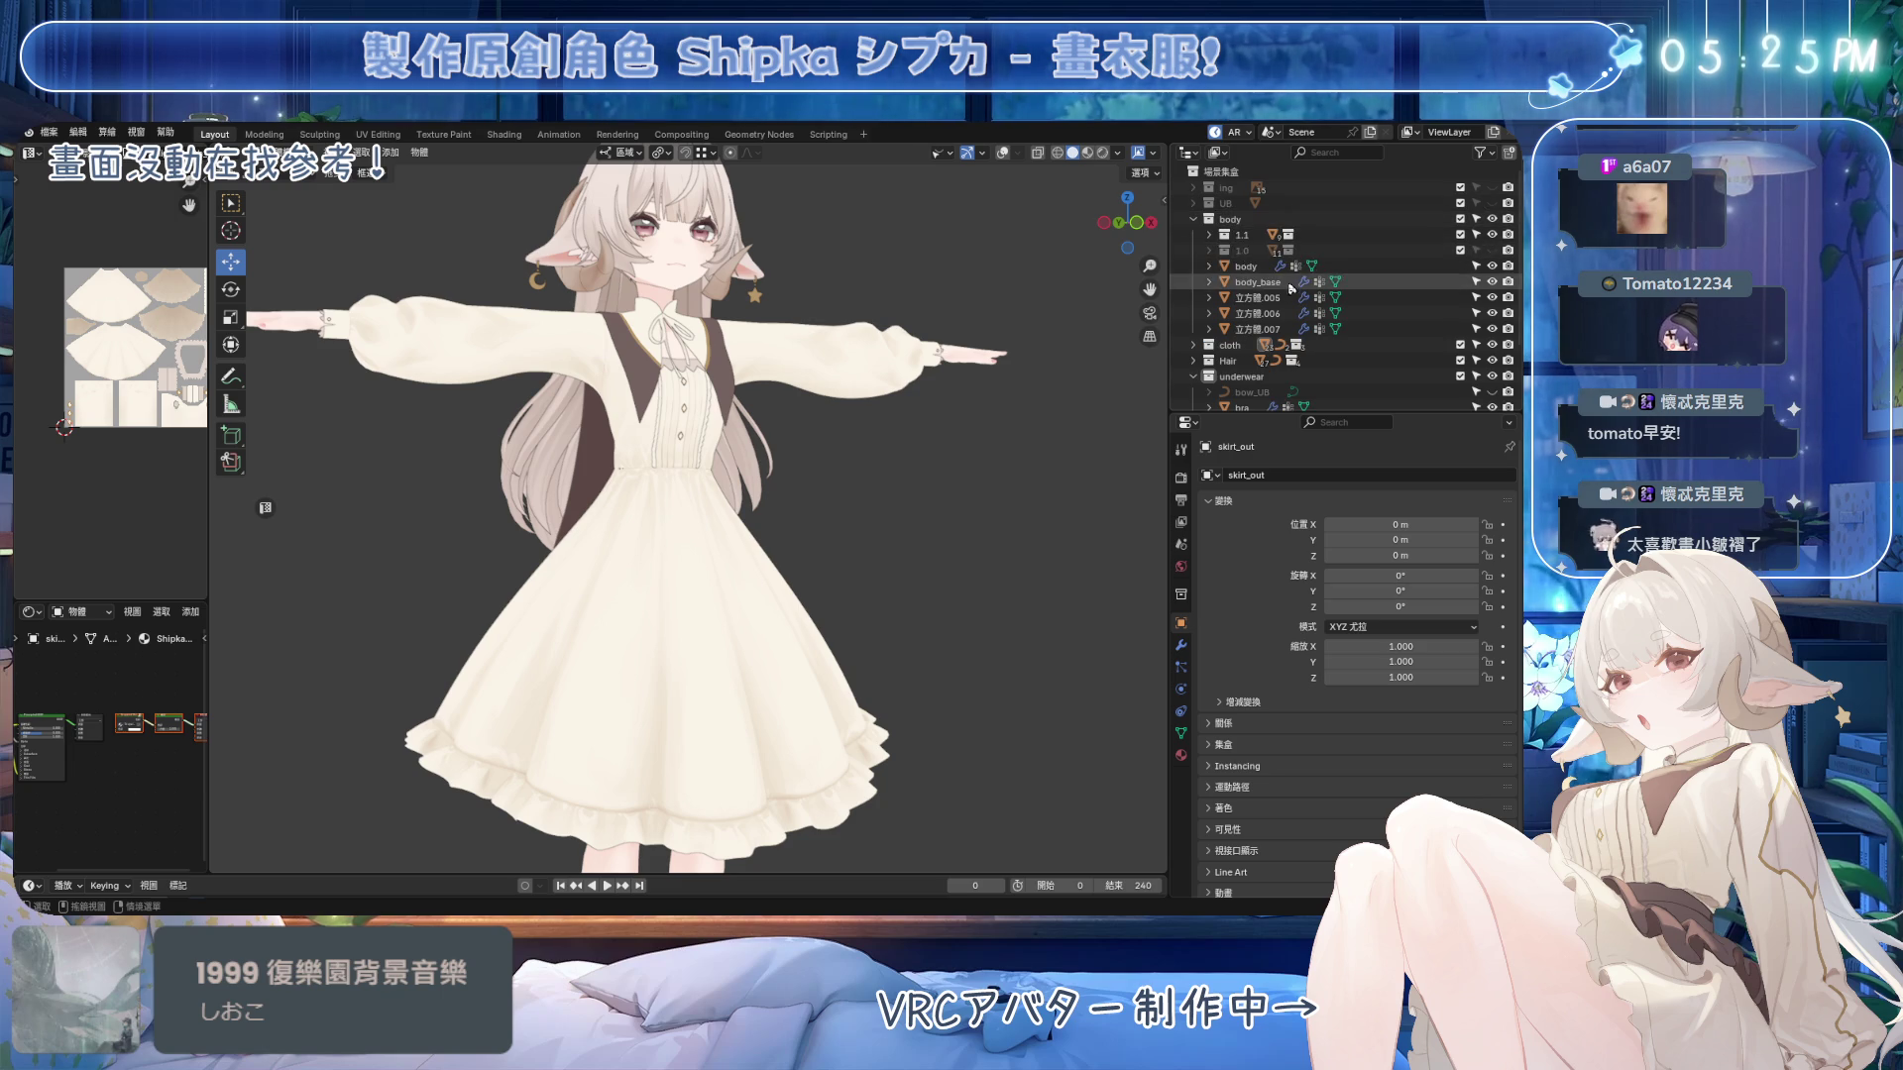
click(1208, 235)
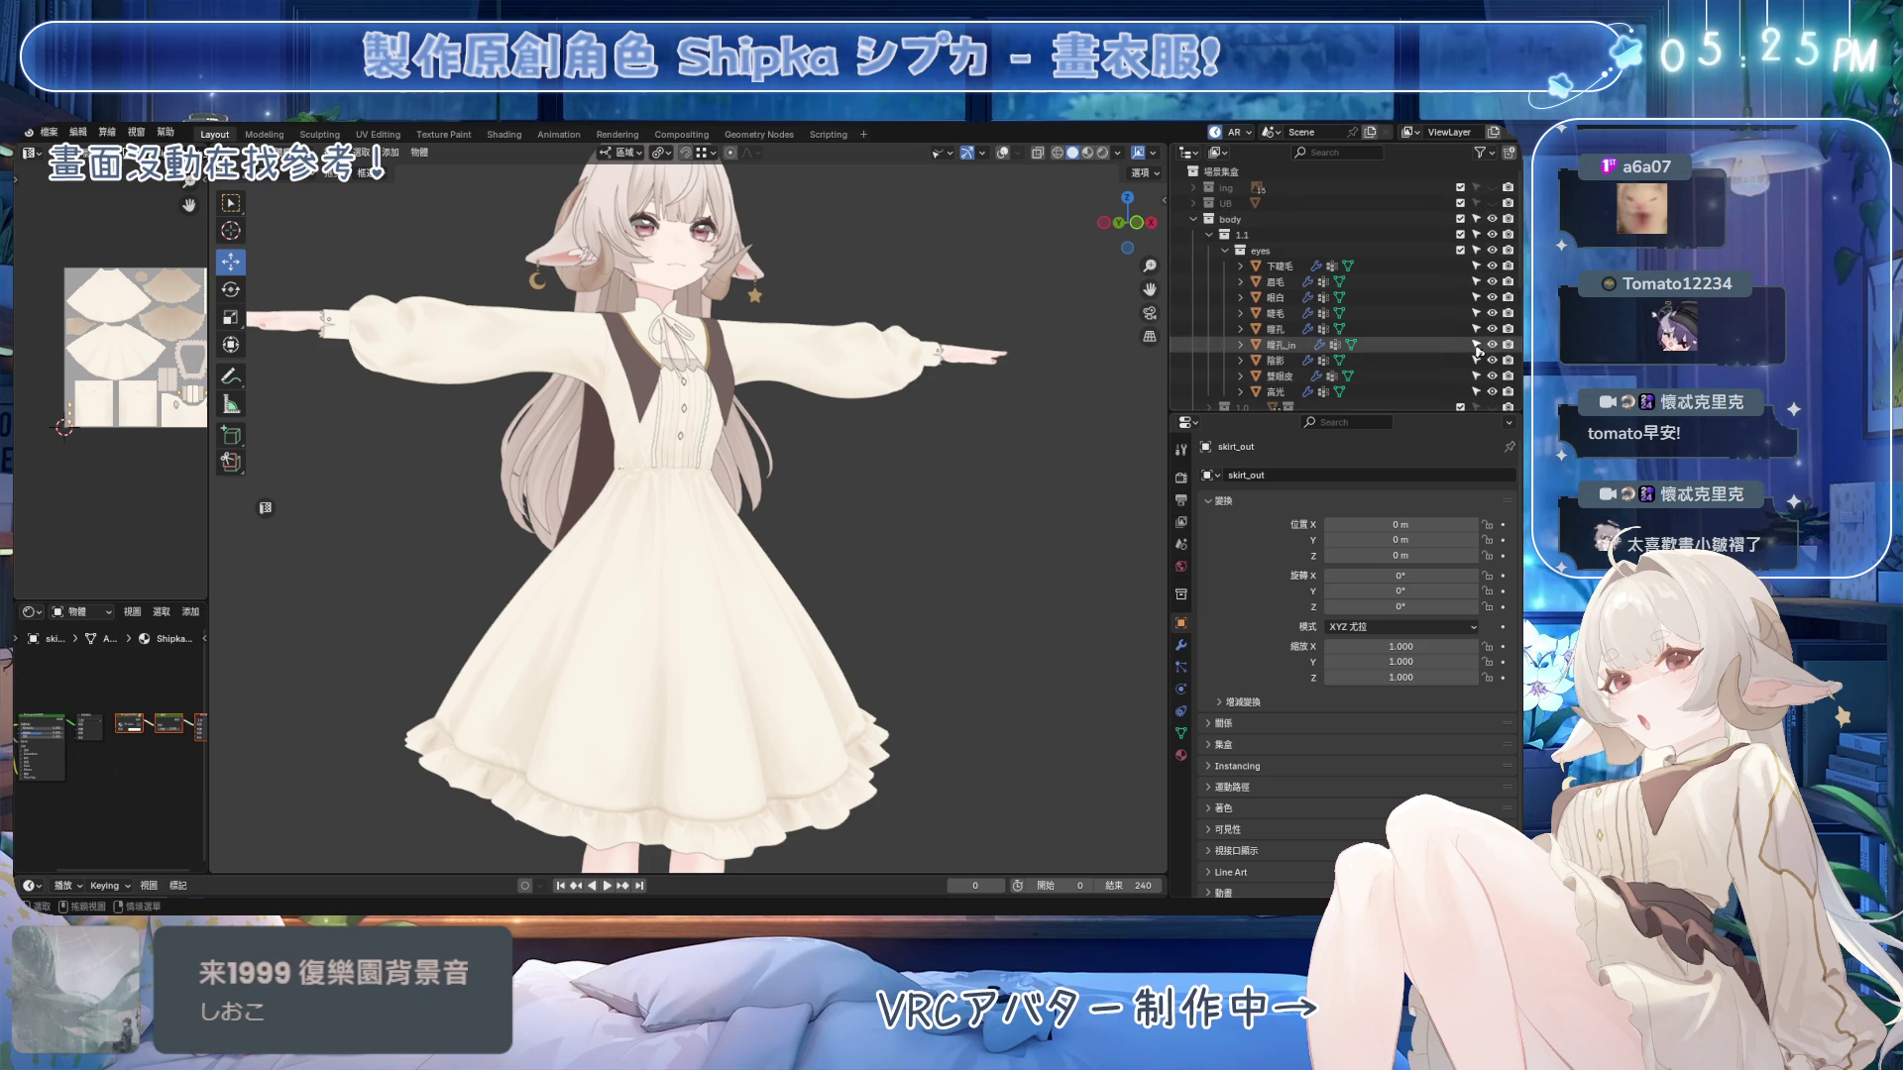
mouse_move(891, 476)
middle_down()
mouse_move(854, 454)
mouse_move(818, 525)
mouse_move(777, 518)
middle_up()
key(ctrl+s)
scroll(763, 506, up, 6)
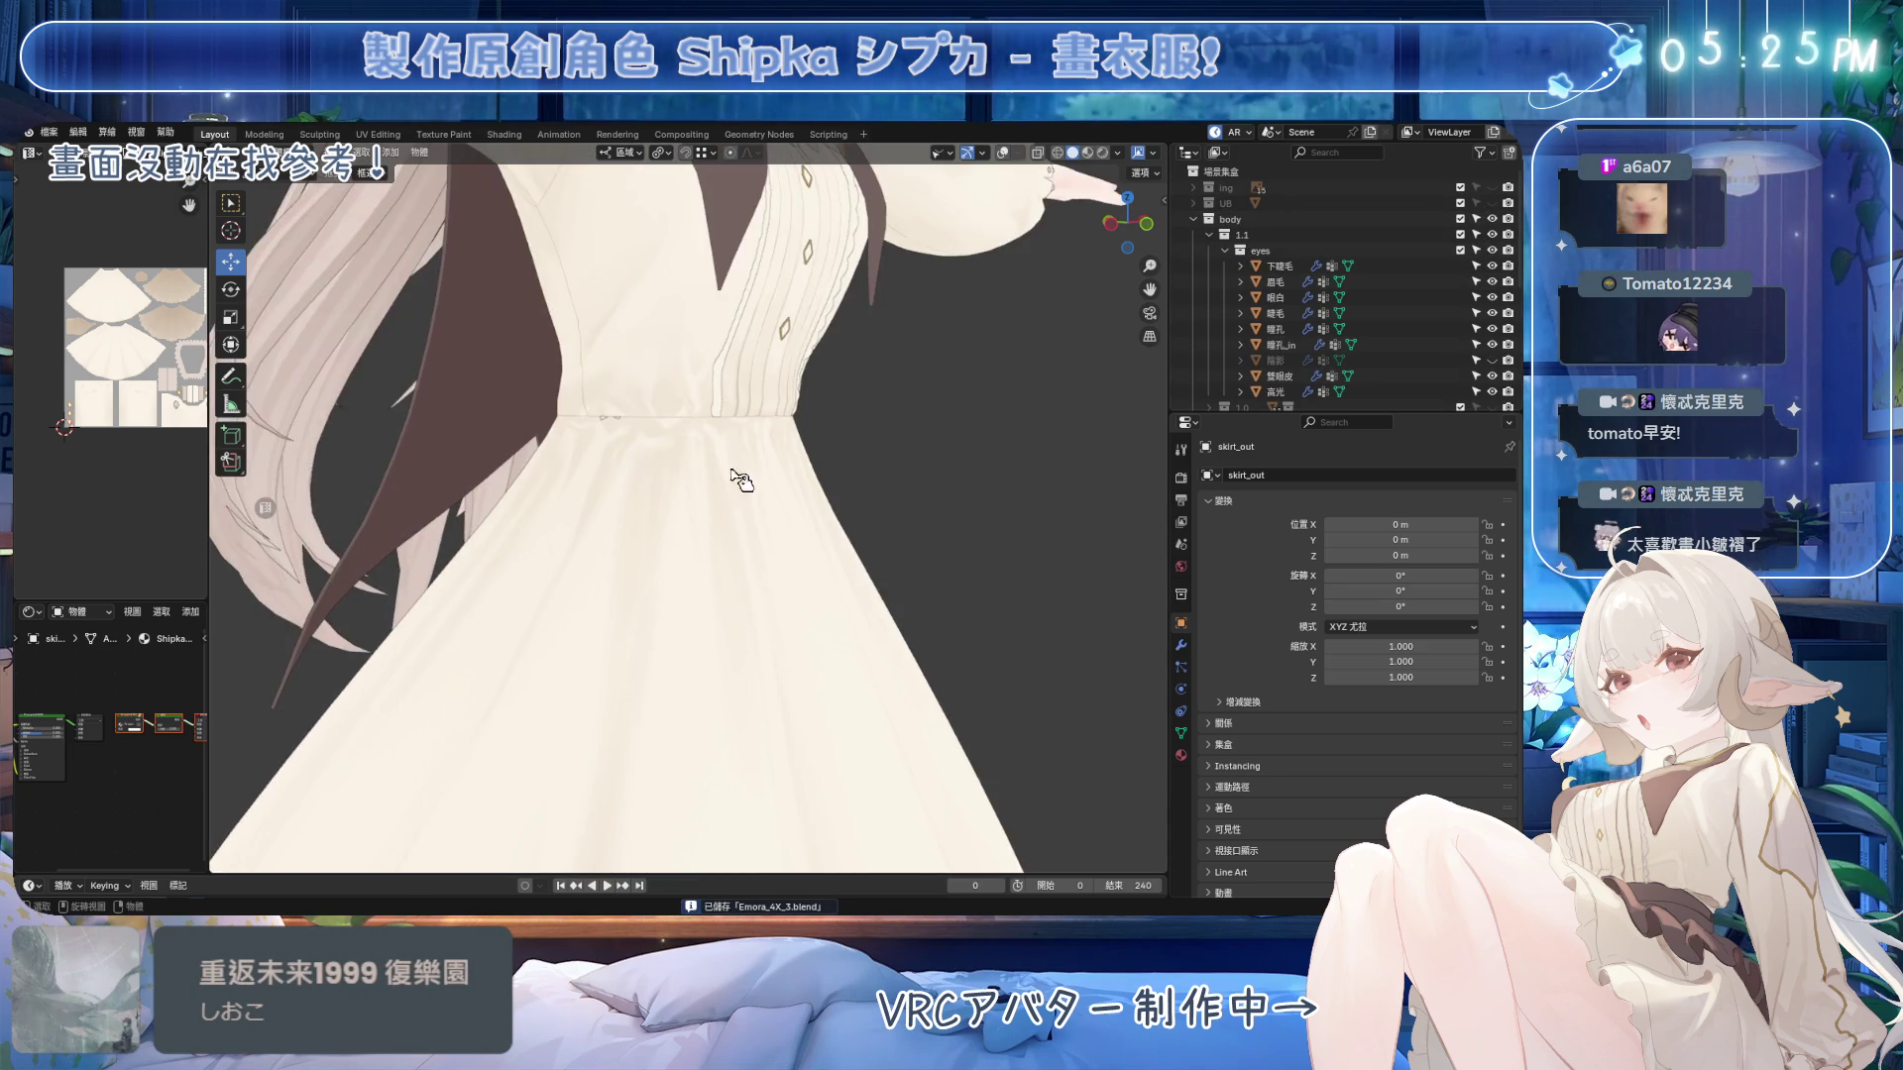
mouse_move(730, 412)
middle_down()
mouse_move(876, 525)
mouse_move(519, 527)
mouse_move(550, 506)
mouse_move(798, 510)
mouse_move(783, 505)
mouse_move(892, 446)
middle_up()
key(ctrl+s)
scroll(1387, 337, down, 5)
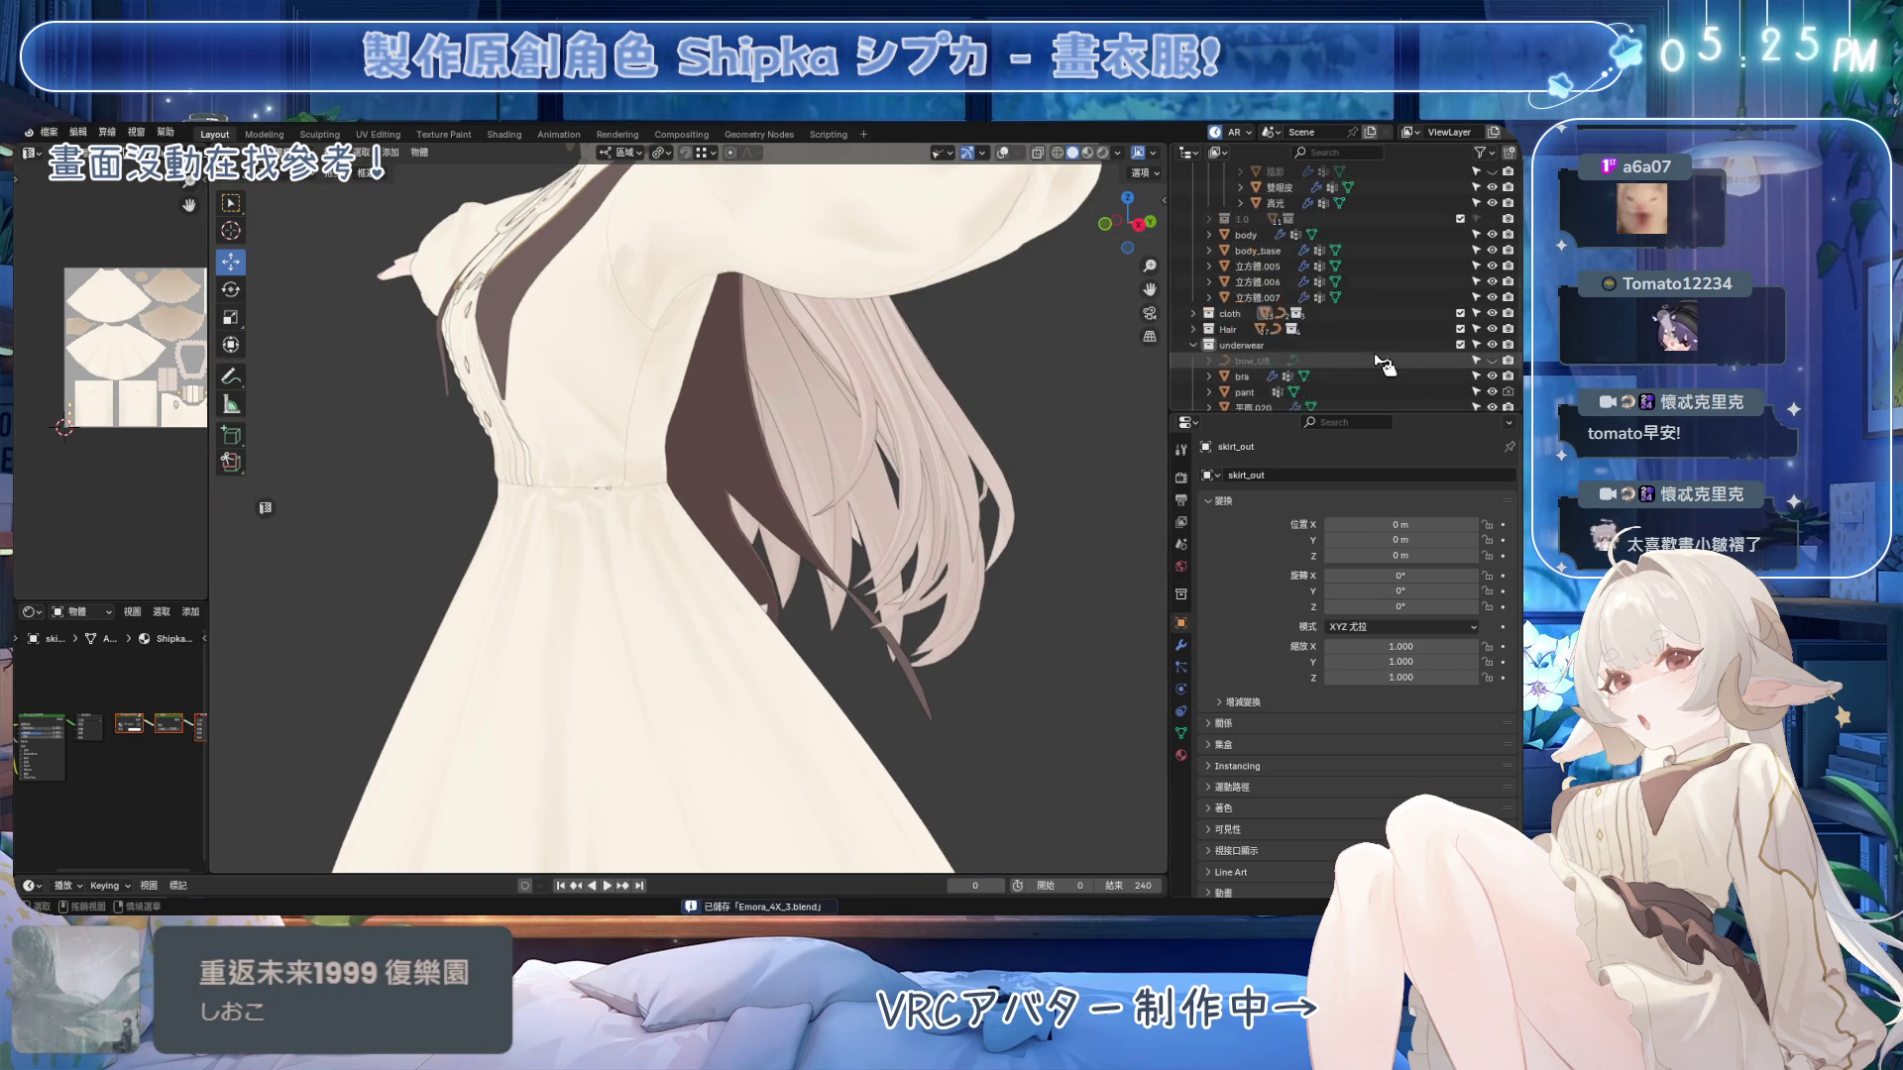
scroll(1387, 297, up, 5)
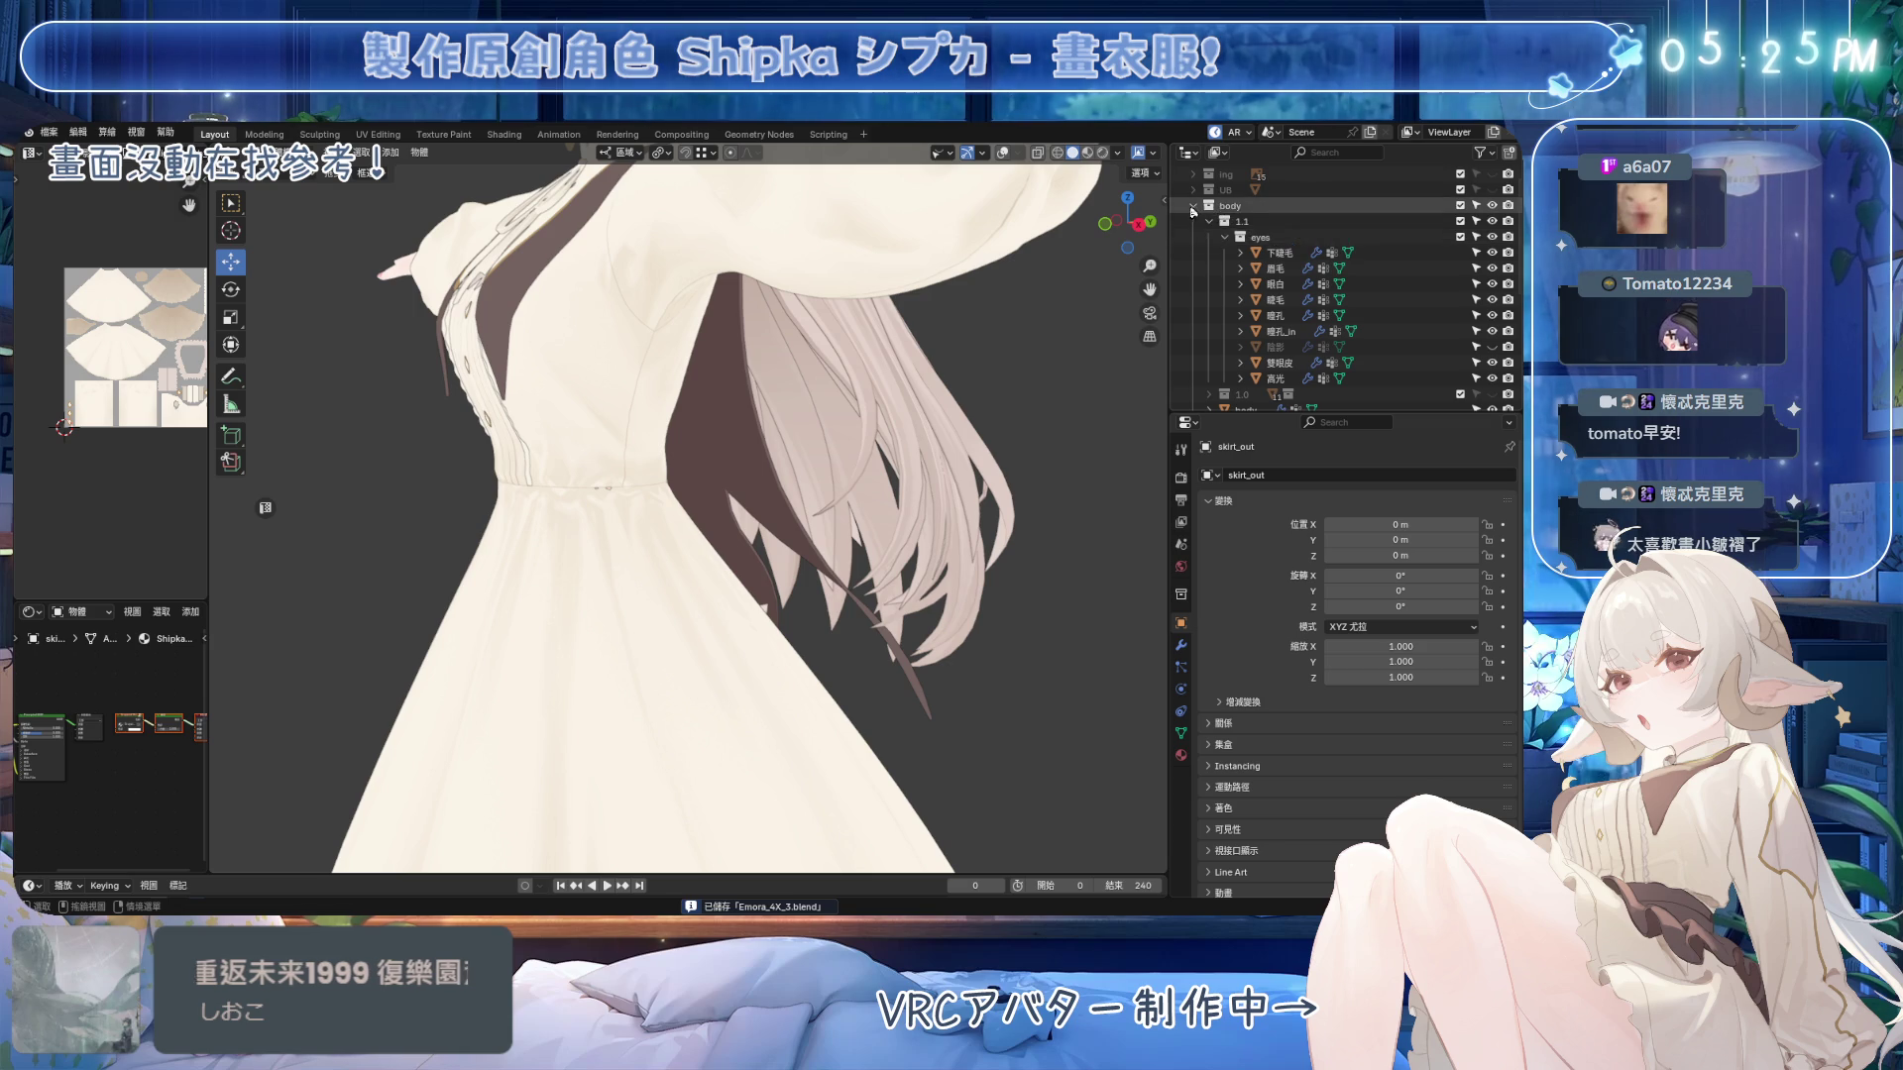
Enable collection B under cloth so the belt shows, then snap to front view.
click(1195, 218)
click(1194, 235)
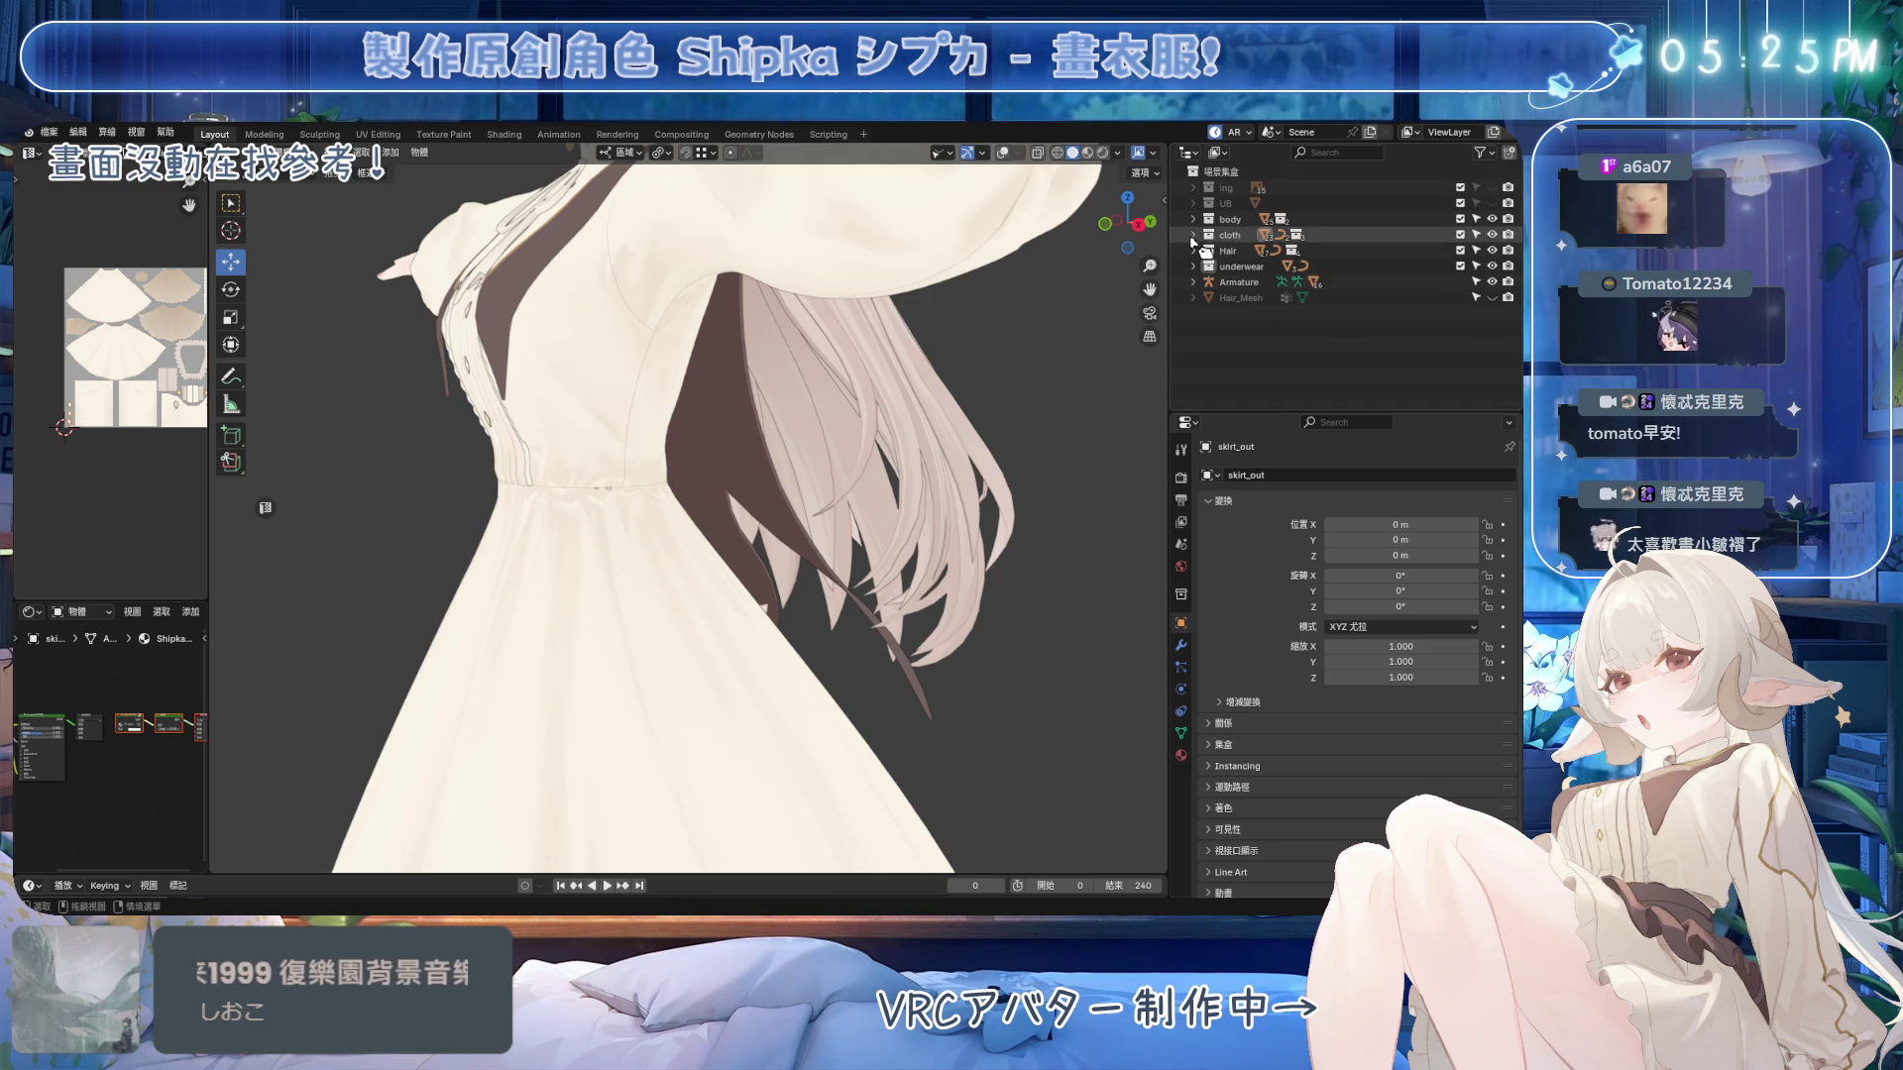
click(1209, 266)
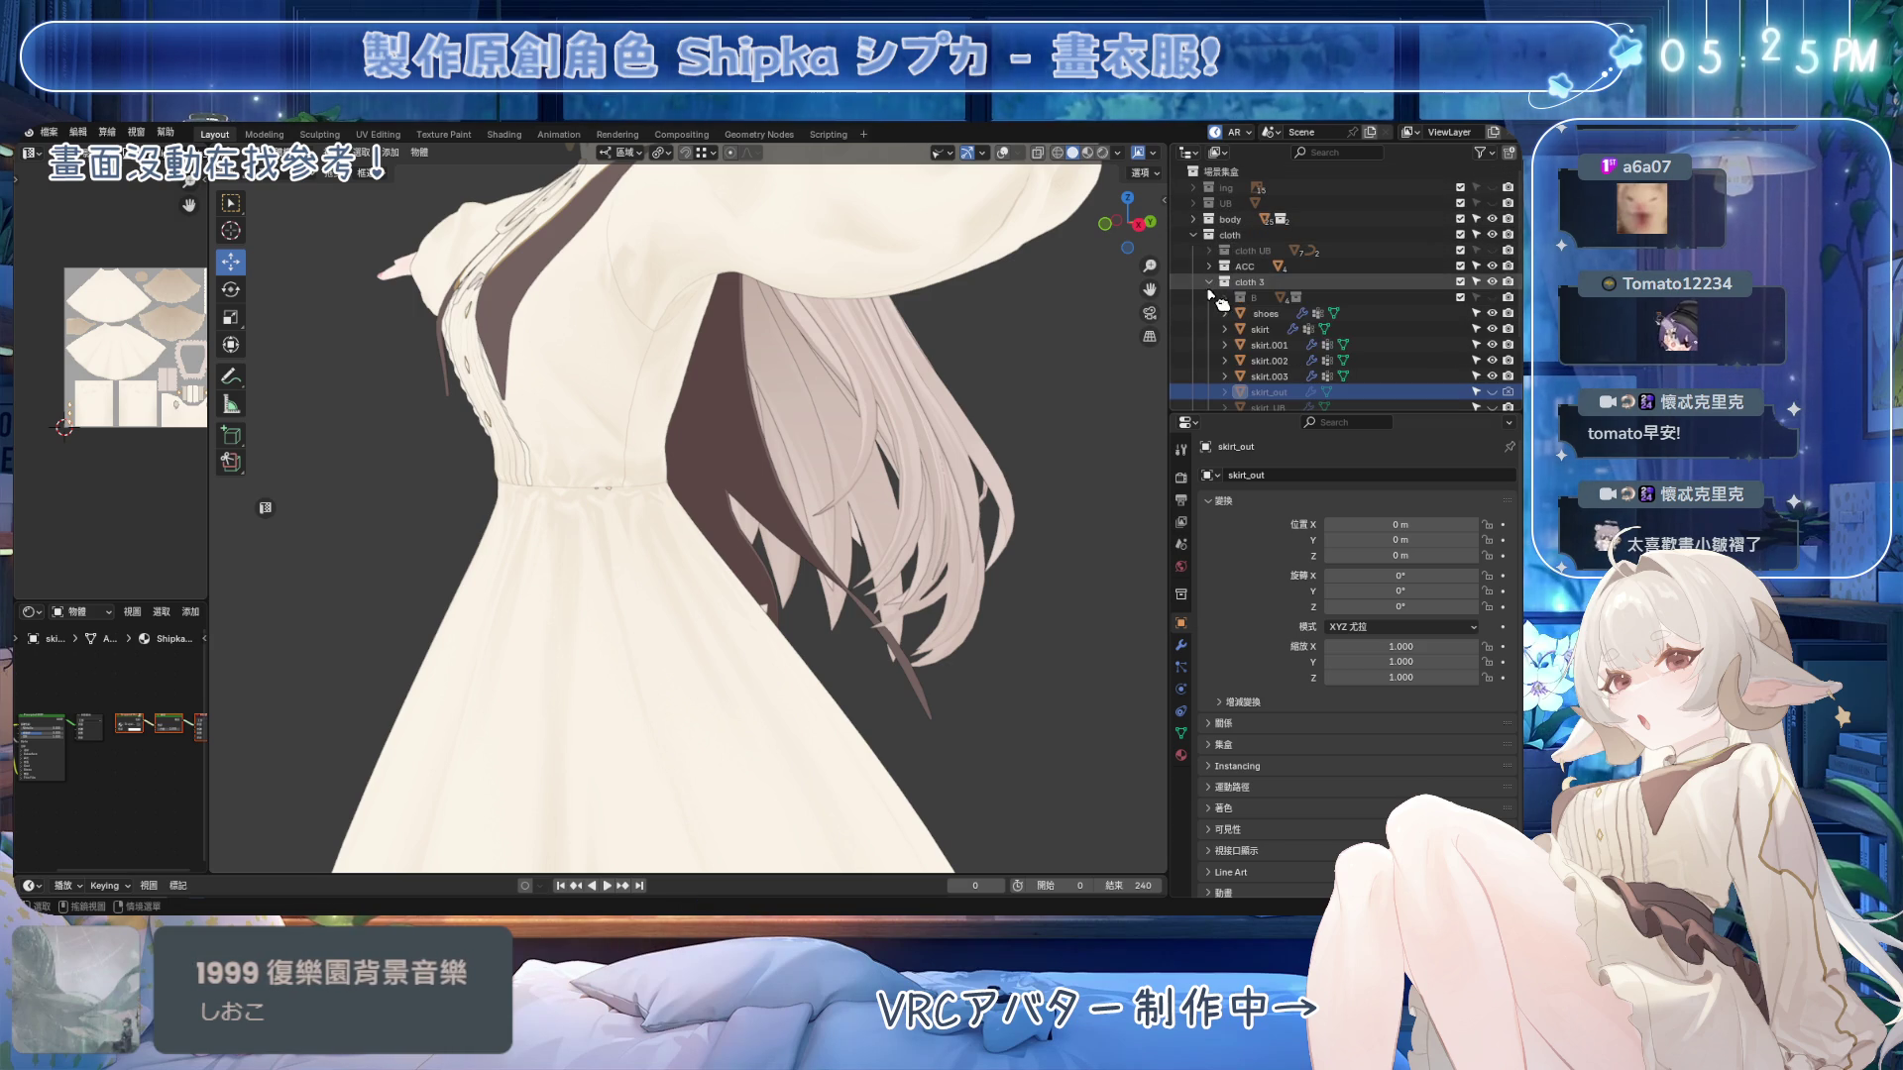
click(1492, 297)
scroll(839, 497, down, 6)
mouse_move(813, 495)
middle_down()
mouse_move(839, 497)
mouse_move(897, 662)
middle_up()
key(KP_1)
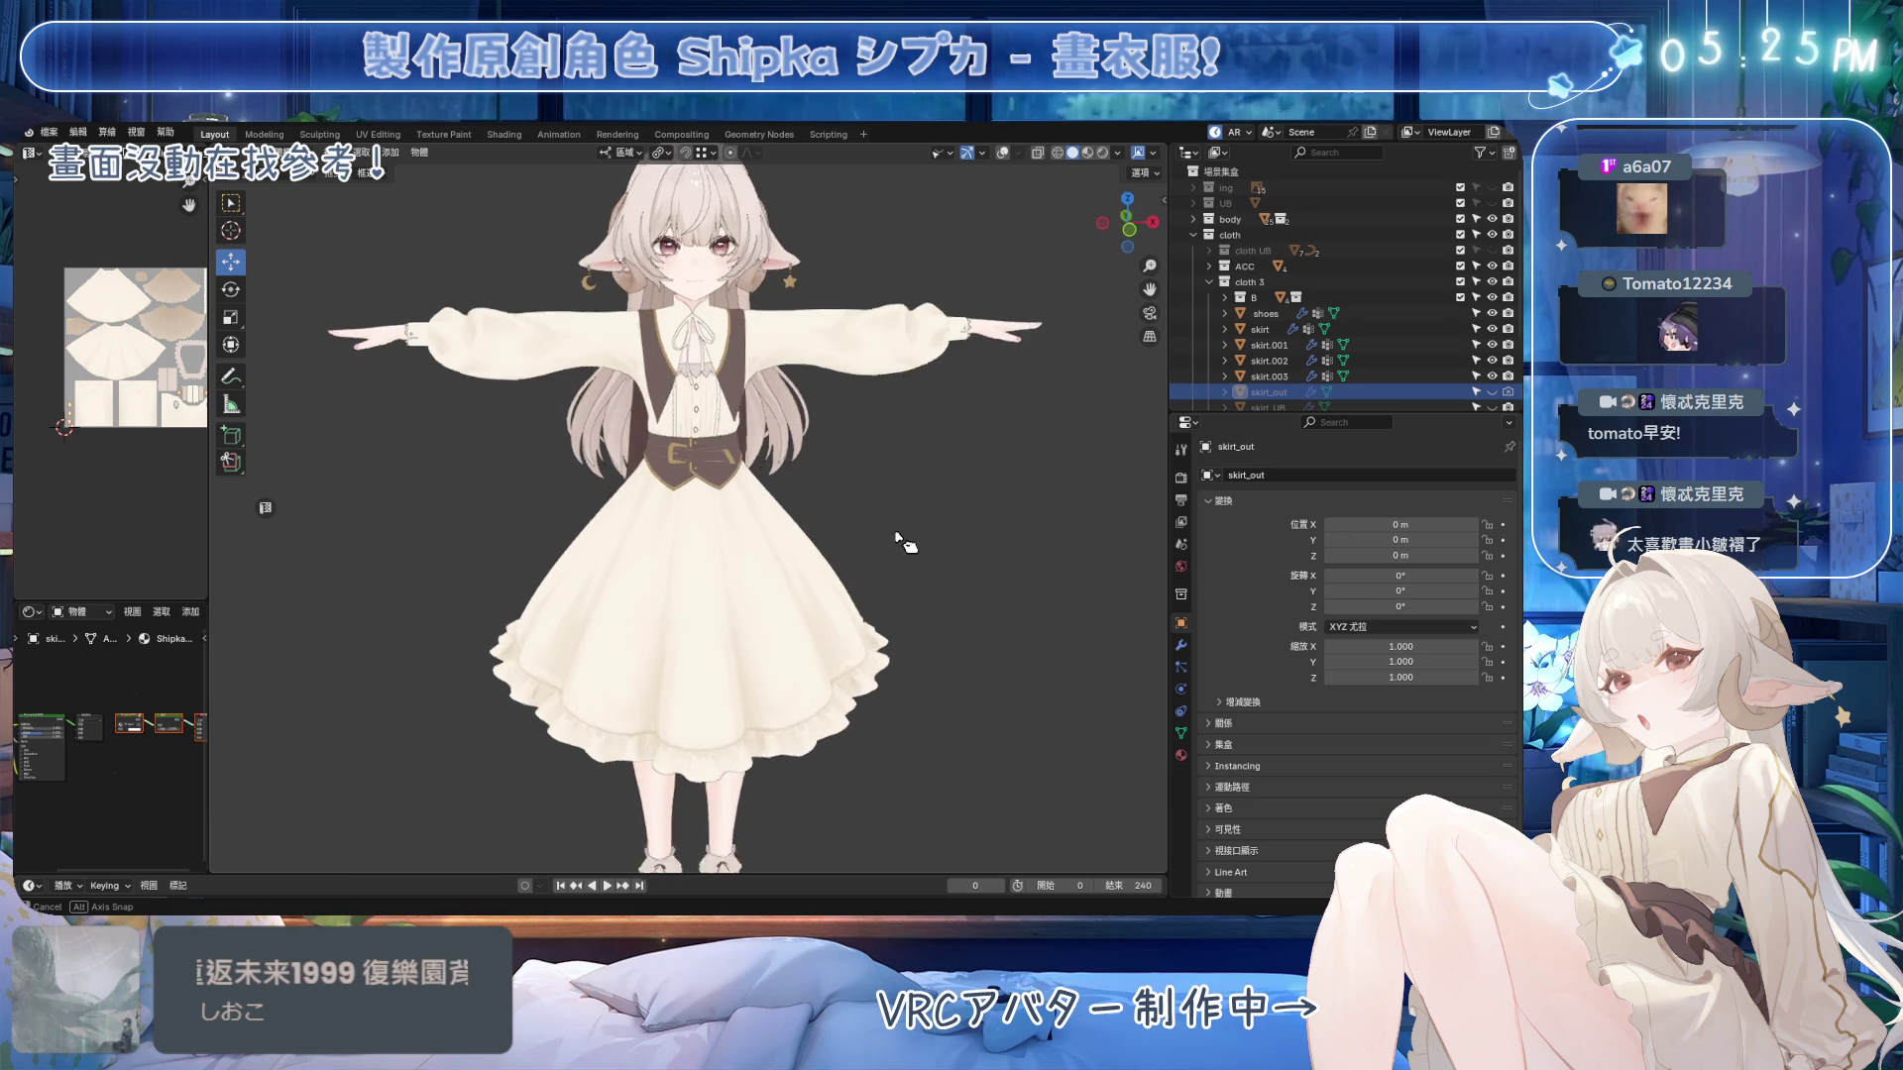
Unhide the skirt_out brown overskirt and save the blend file.
scroll(1469, 379, down, 2)
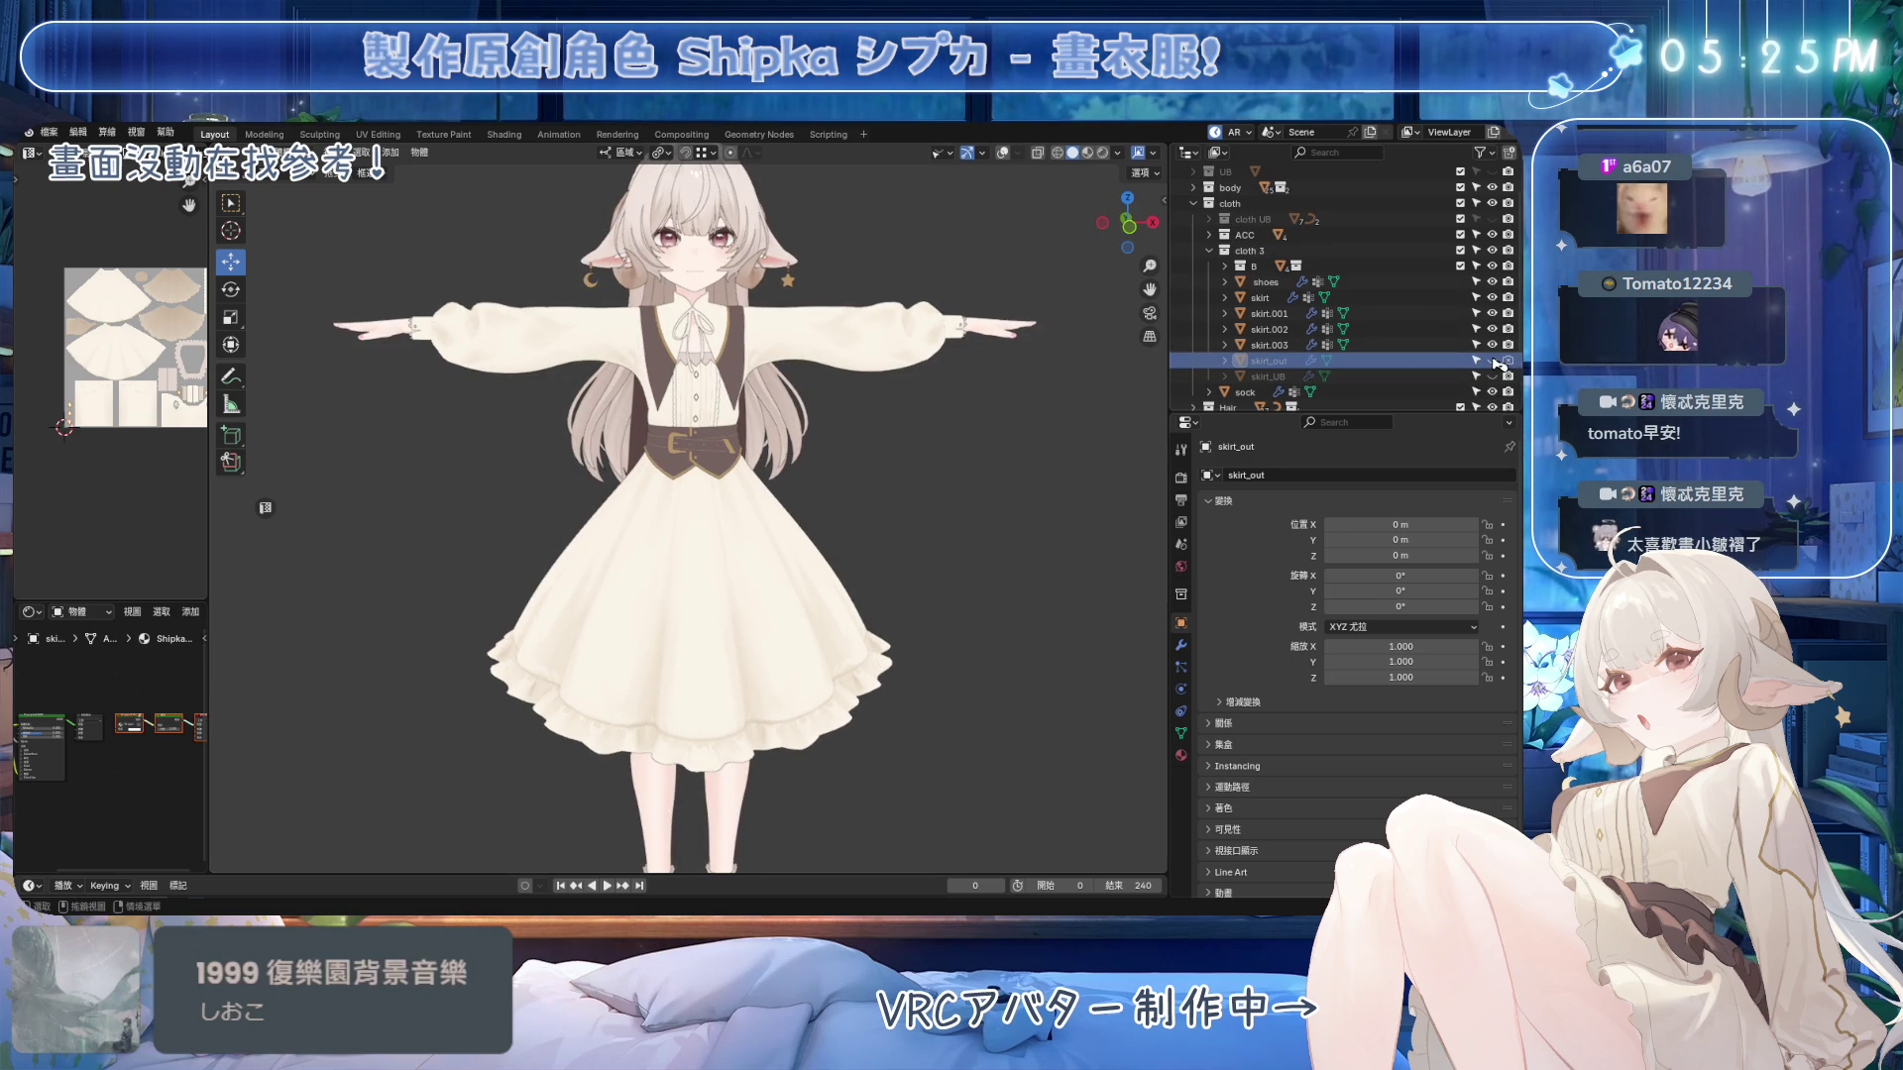
click(1493, 361)
mouse_move(906, 466)
middle_down()
mouse_move(954, 467)
mouse_move(897, 485)
middle_up()
key(ctrl+s)
Zoom in to inspect the skirt and legs from the front, then save again.
scroll(901, 484, up, 2)
scroll(907, 480, up, 3)
mouse_move(856, 571)
shift+middle_down()
mouse_move(852, 496)
mouse_move(852, 555)
mouse_move(850, 532)
mouse_move(787, 507)
shift+middle_up()
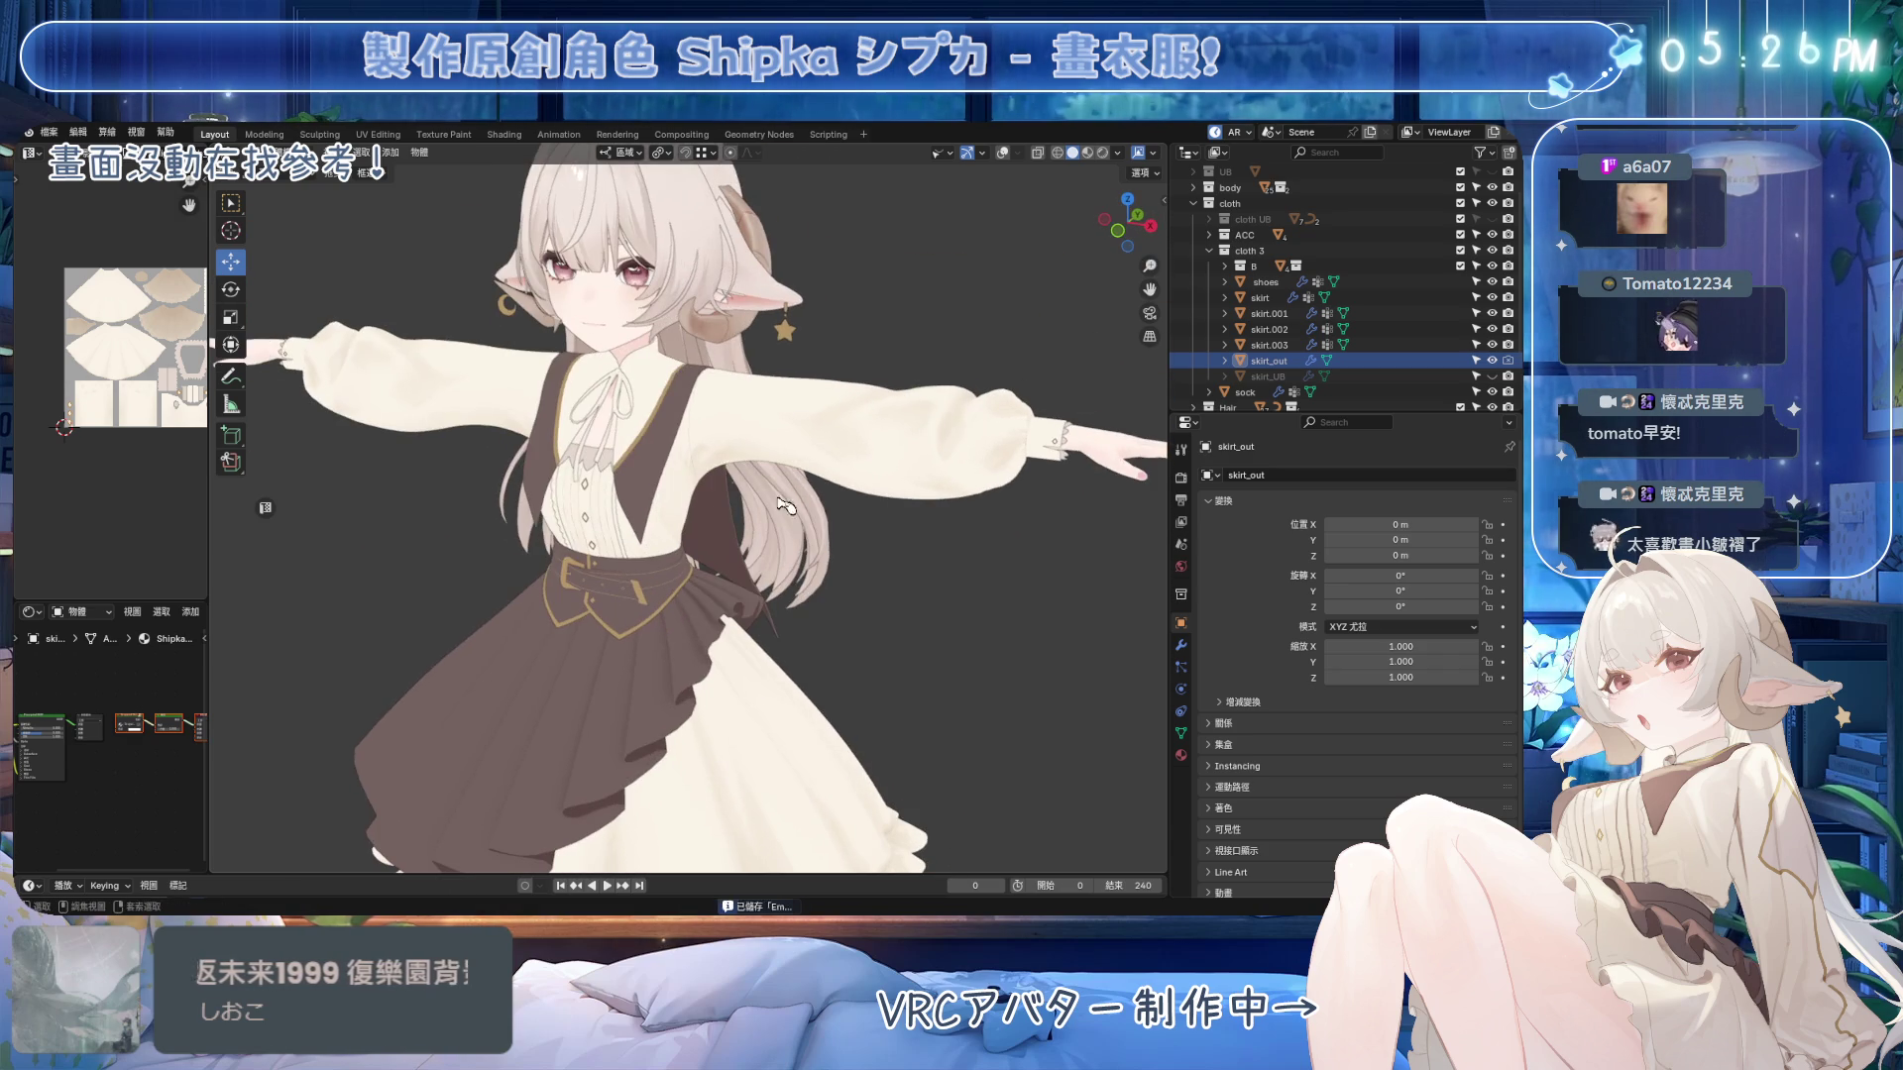
mouse_move(793, 639)
shift+middle_down()
mouse_move(813, 428)
mouse_move(872, 401)
shift+middle_up()
scroll(872, 402, down, 4)
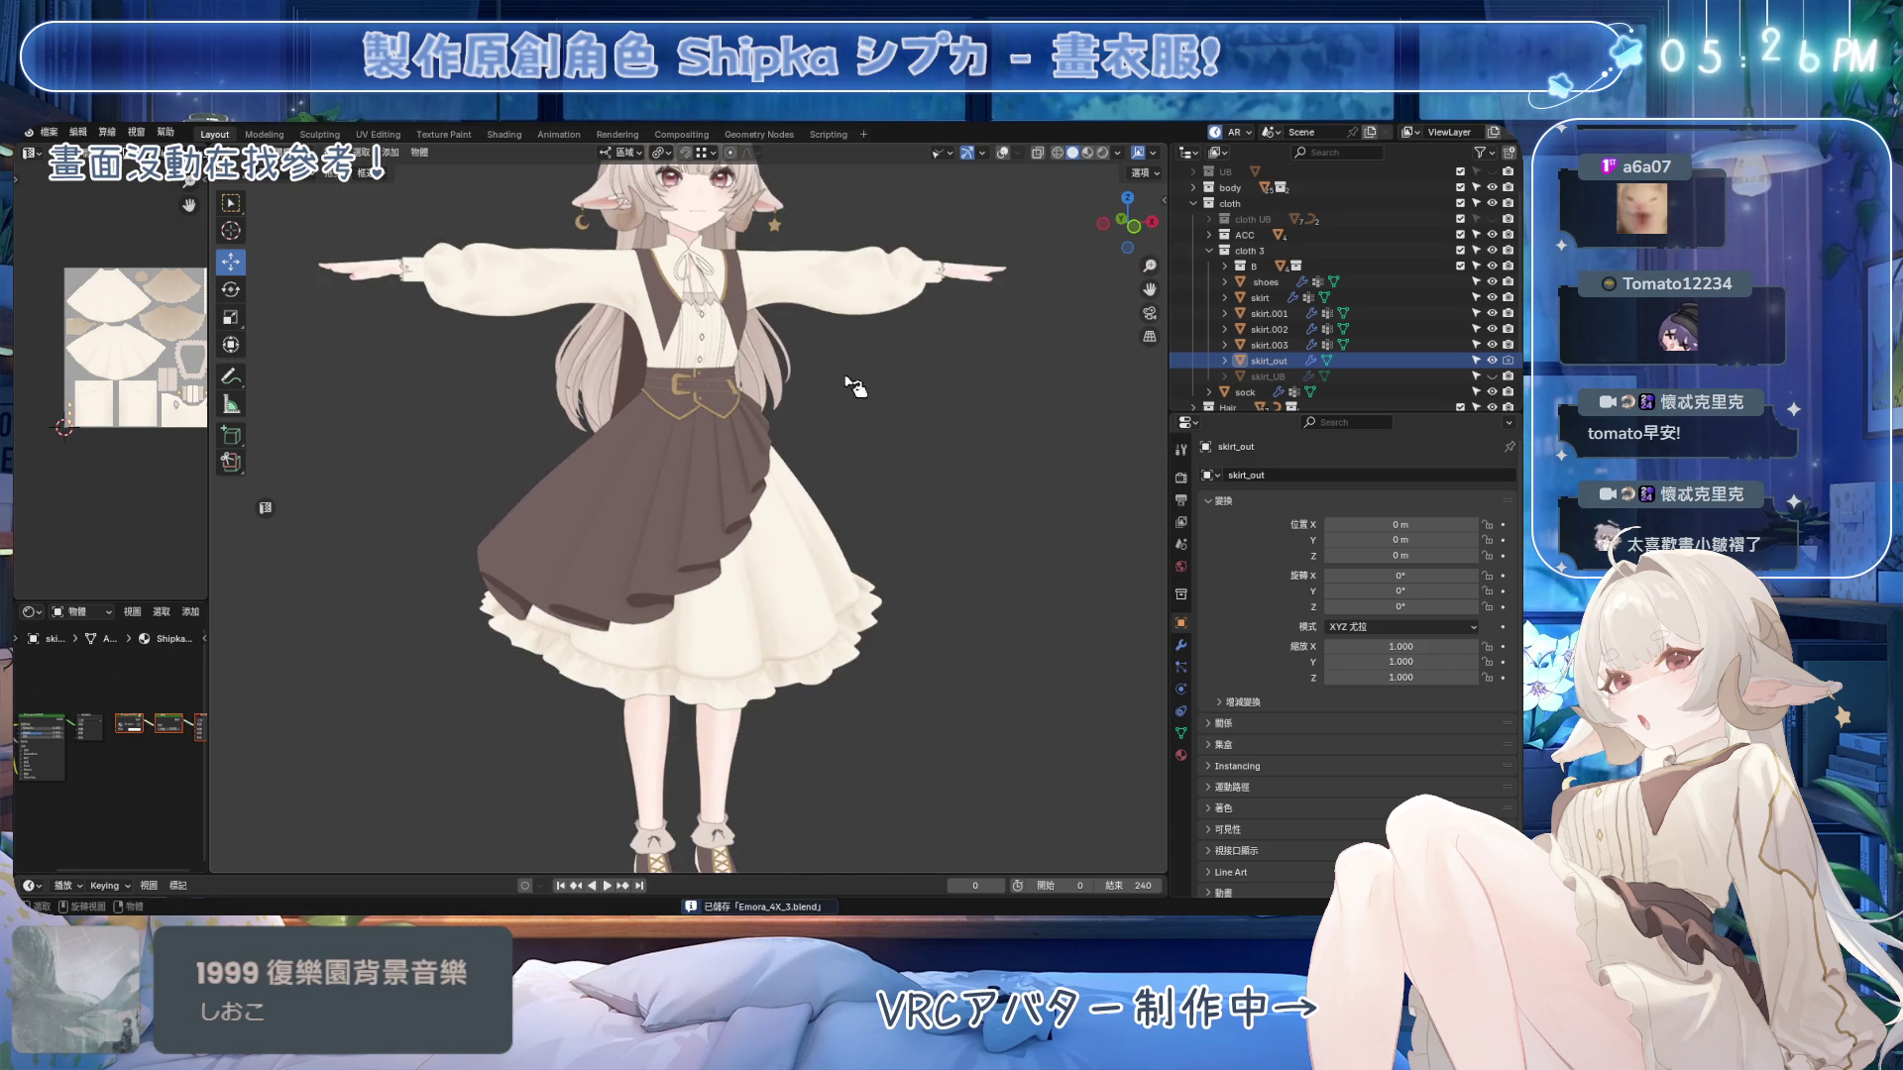
scroll(862, 416, up, 1)
scroll(800, 434, up, 1)
middle_drag(801, 505, 842, 500)
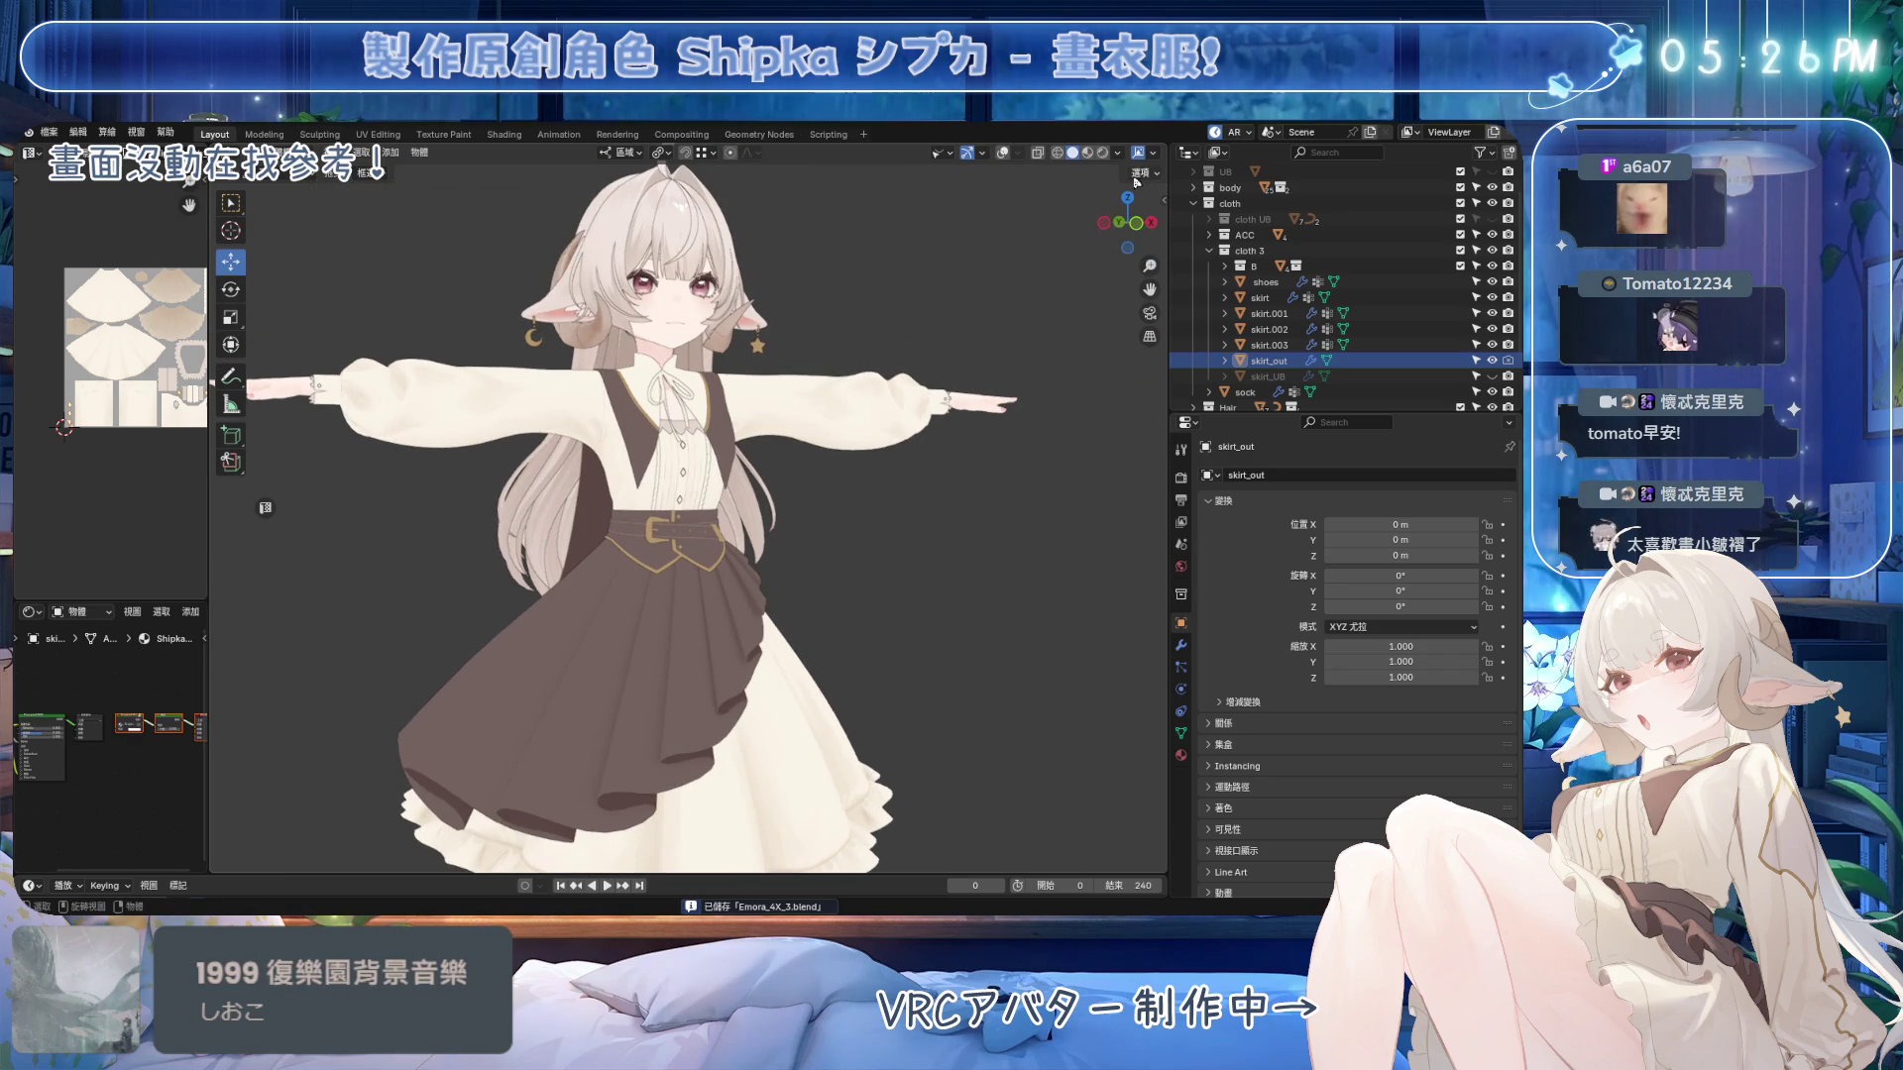
click(1117, 153)
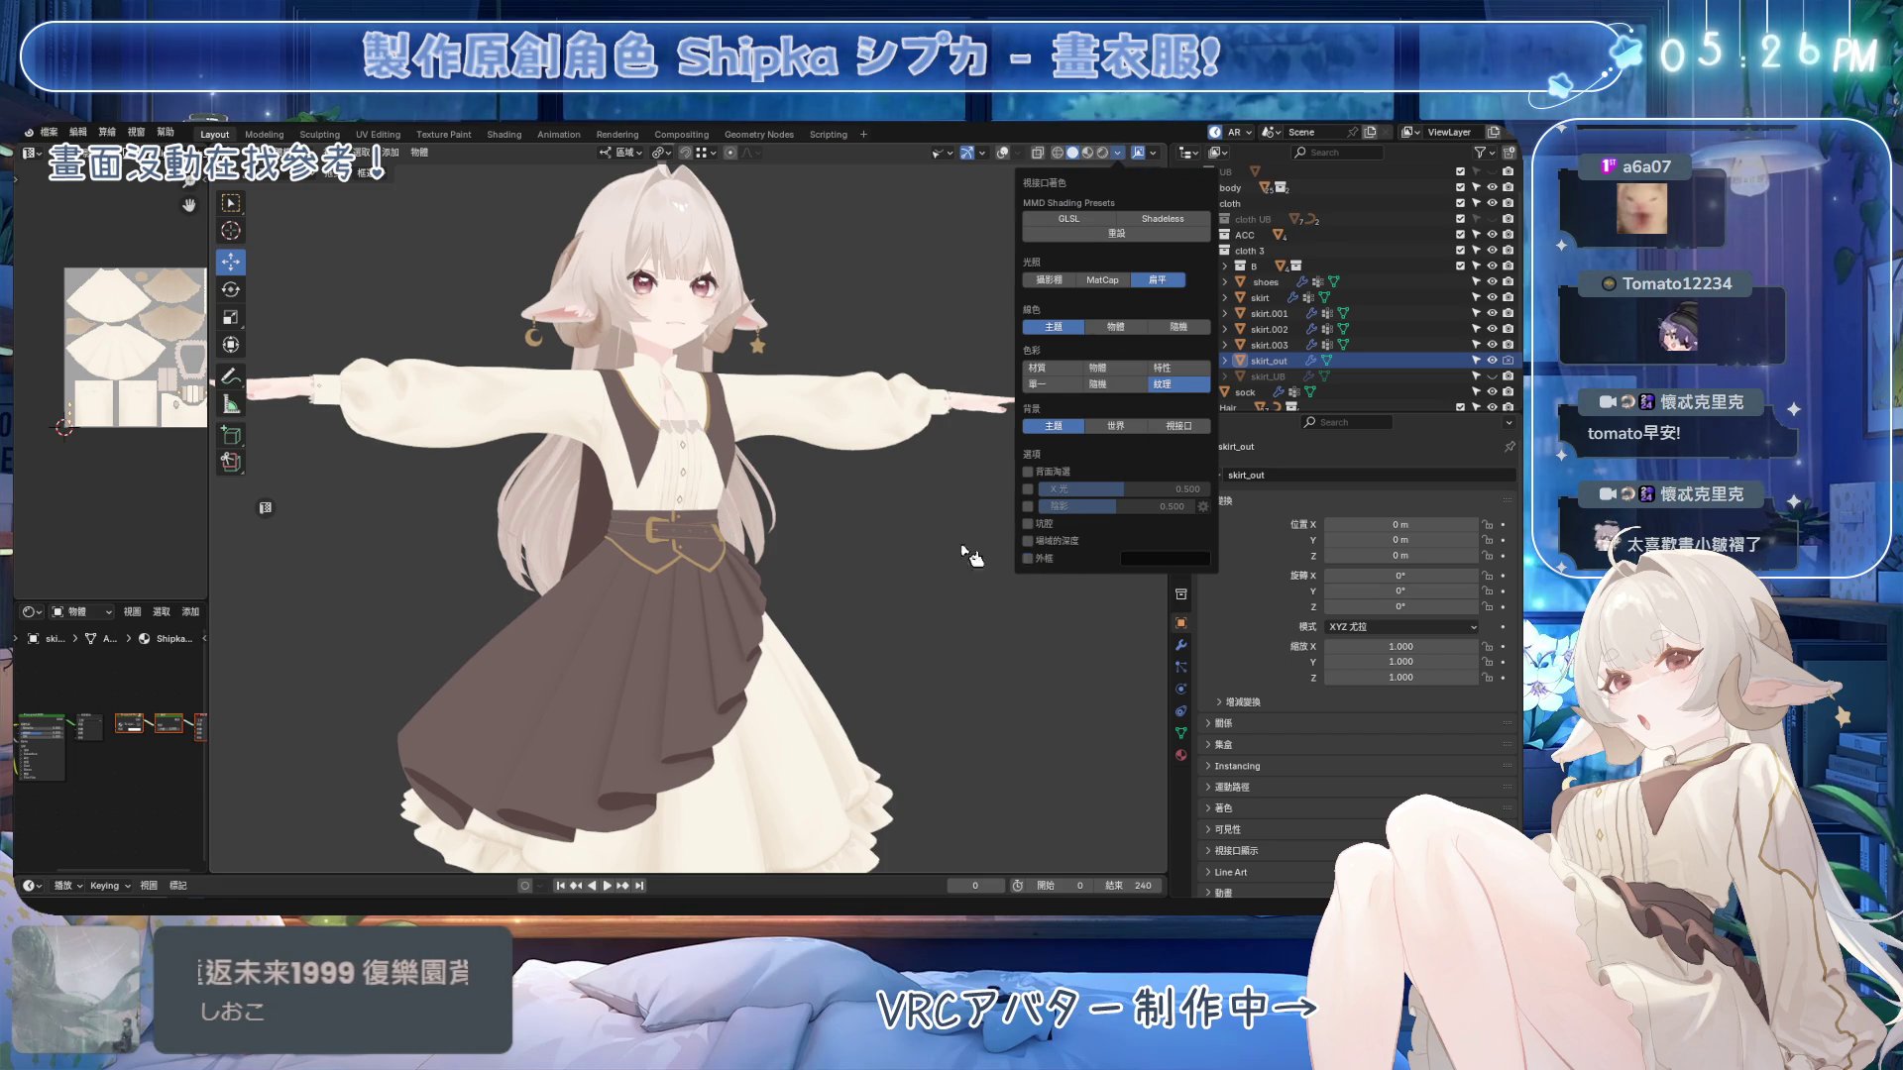
mouse_move(870, 539)
middle_down()
mouse_move(763, 505)
mouse_move(889, 562)
middle_up()
key(ctrl+s)
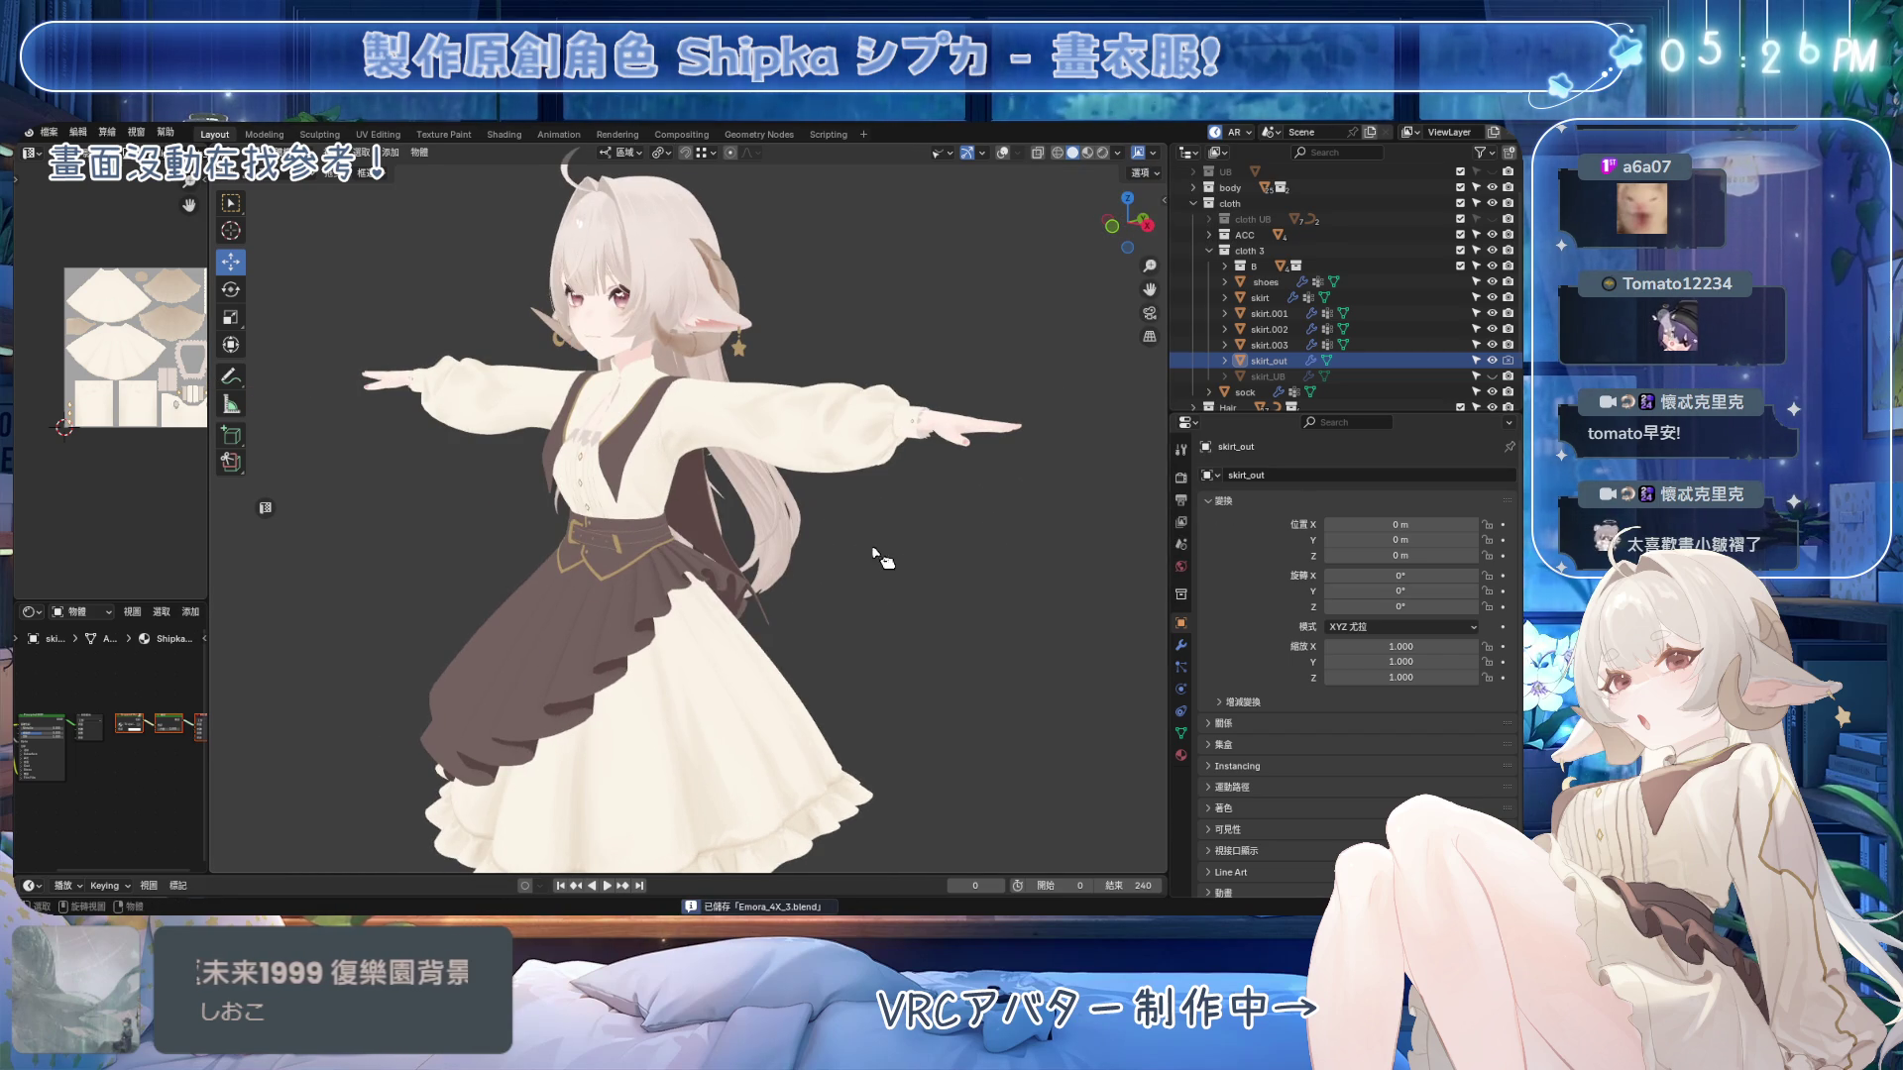
Orbit around the avatar to check the outfit's back and then the front.
middle_drag(787, 488, 592, 510)
mouse_move(951, 602)
middle_down()
mouse_move(840, 592)
mouse_move(791, 612)
mouse_move(889, 611)
middle_up()
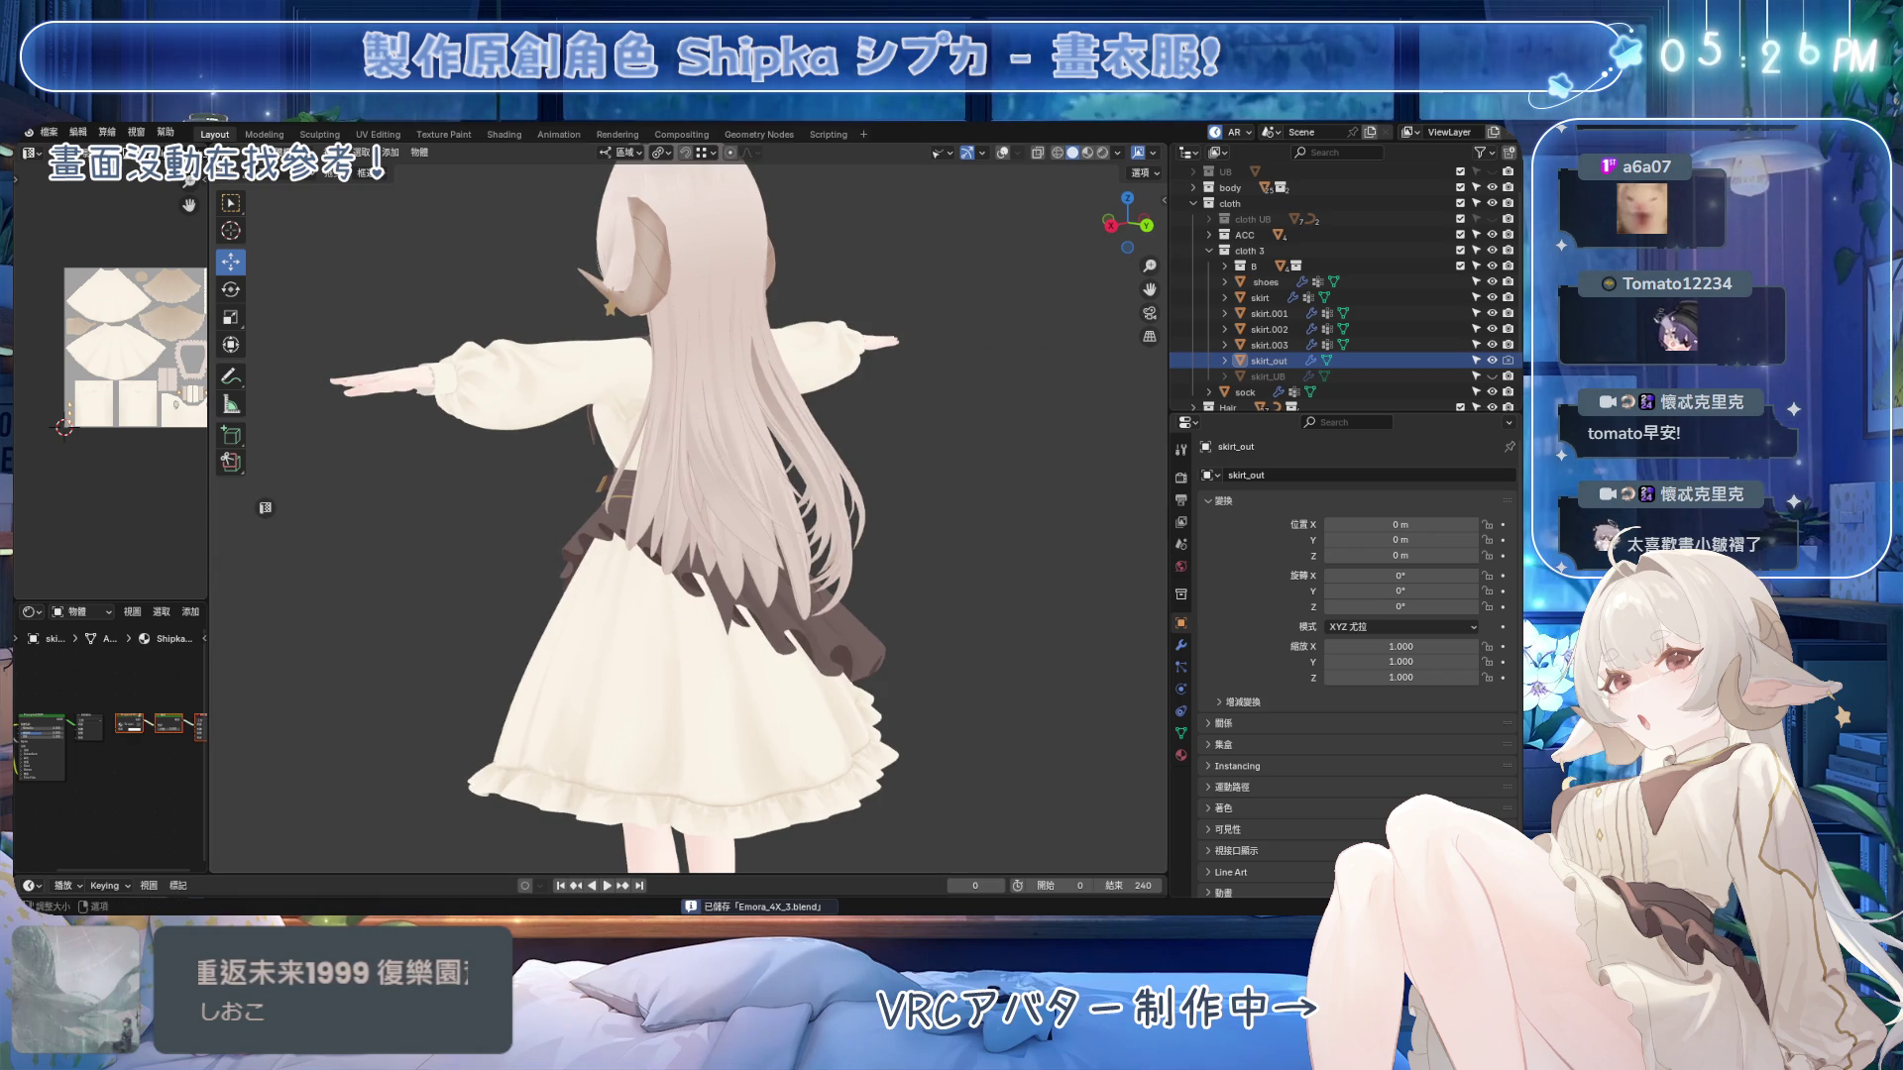
mouse_move(549, 530)
middle_down()
mouse_move(807, 525)
mouse_move(775, 535)
mouse_move(813, 562)
mouse_move(745, 563)
mouse_move(827, 554)
mouse_move(734, 593)
mouse_move(815, 709)
mouse_move(794, 606)
mouse_move(798, 729)
mouse_move(860, 662)
mouse_move(809, 560)
middle_up()
scroll(823, 552, up, 5)
scroll(809, 560, down, 5)
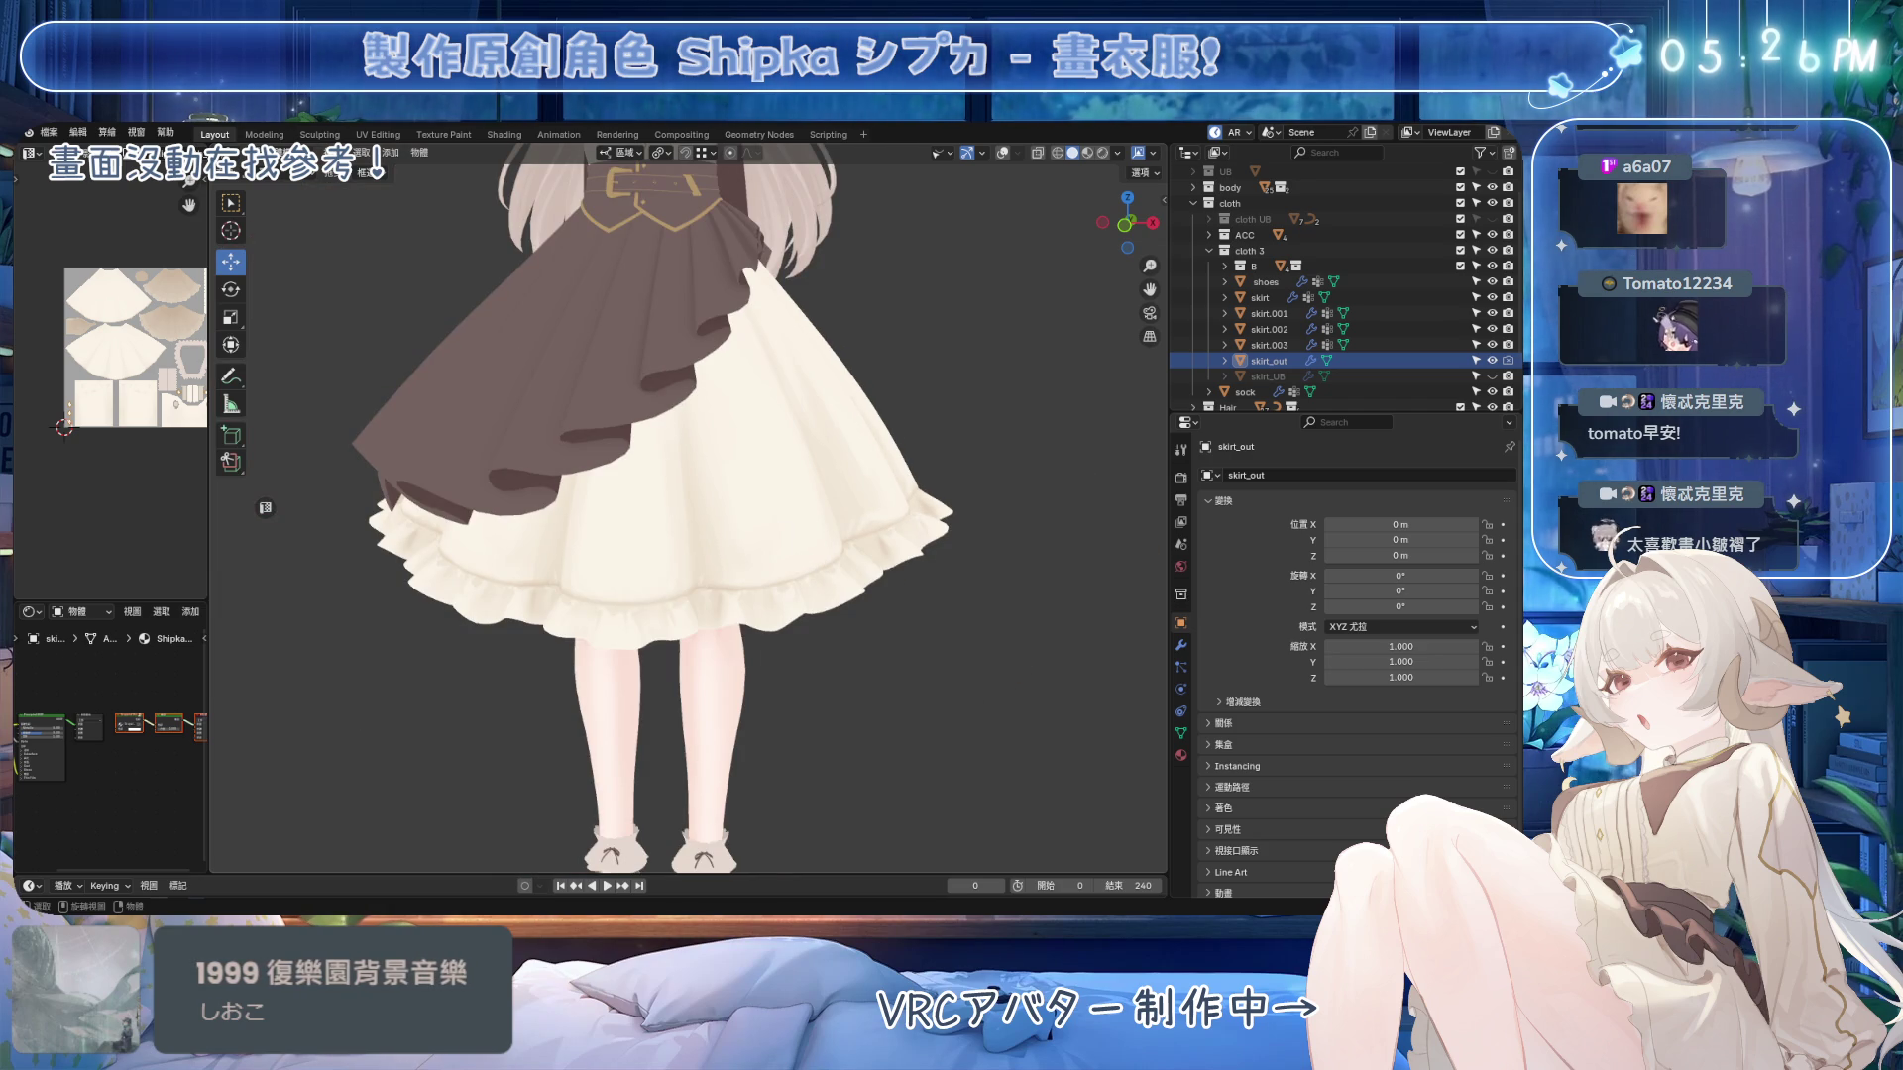
Back in Substance Painter, inspect the skirt hem from several angles and undo the last change.
key(alt+Tab)
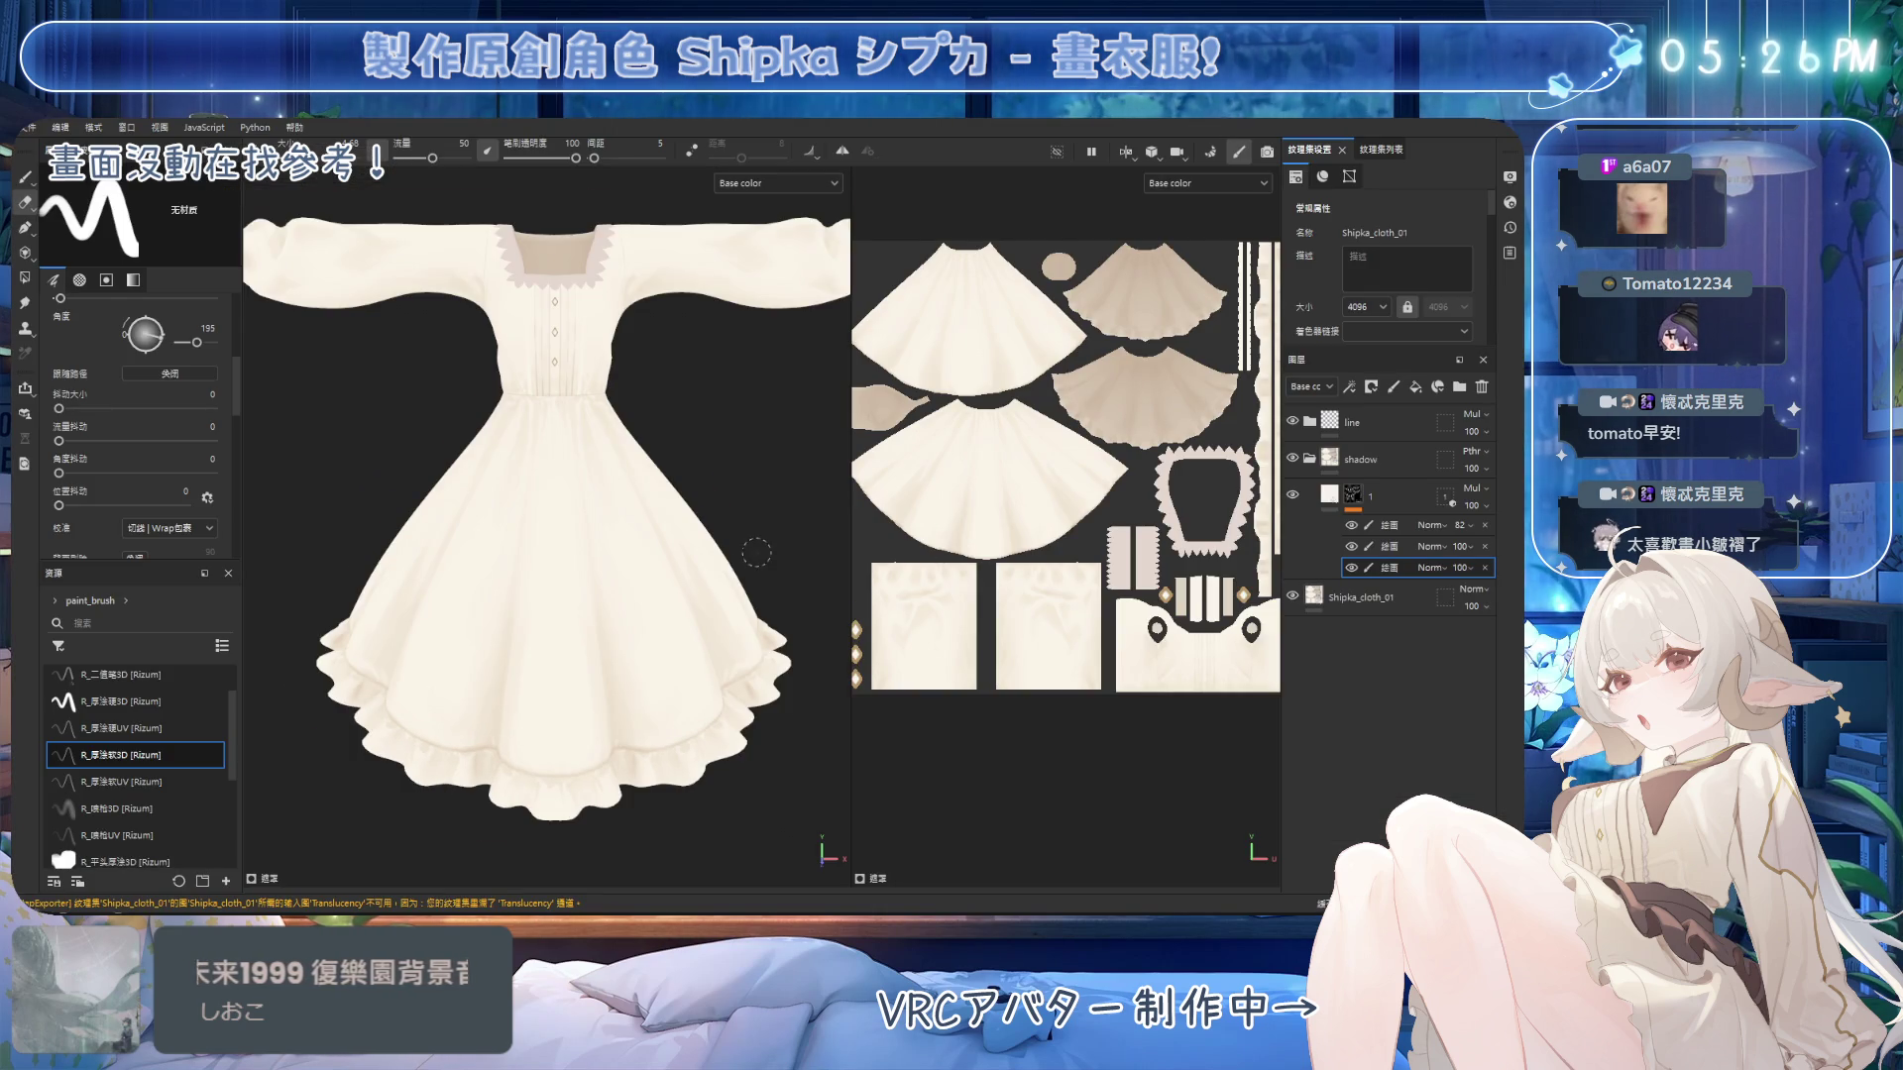
scroll(756, 552, up, 5)
alt+drag(758, 478, 748, 493)
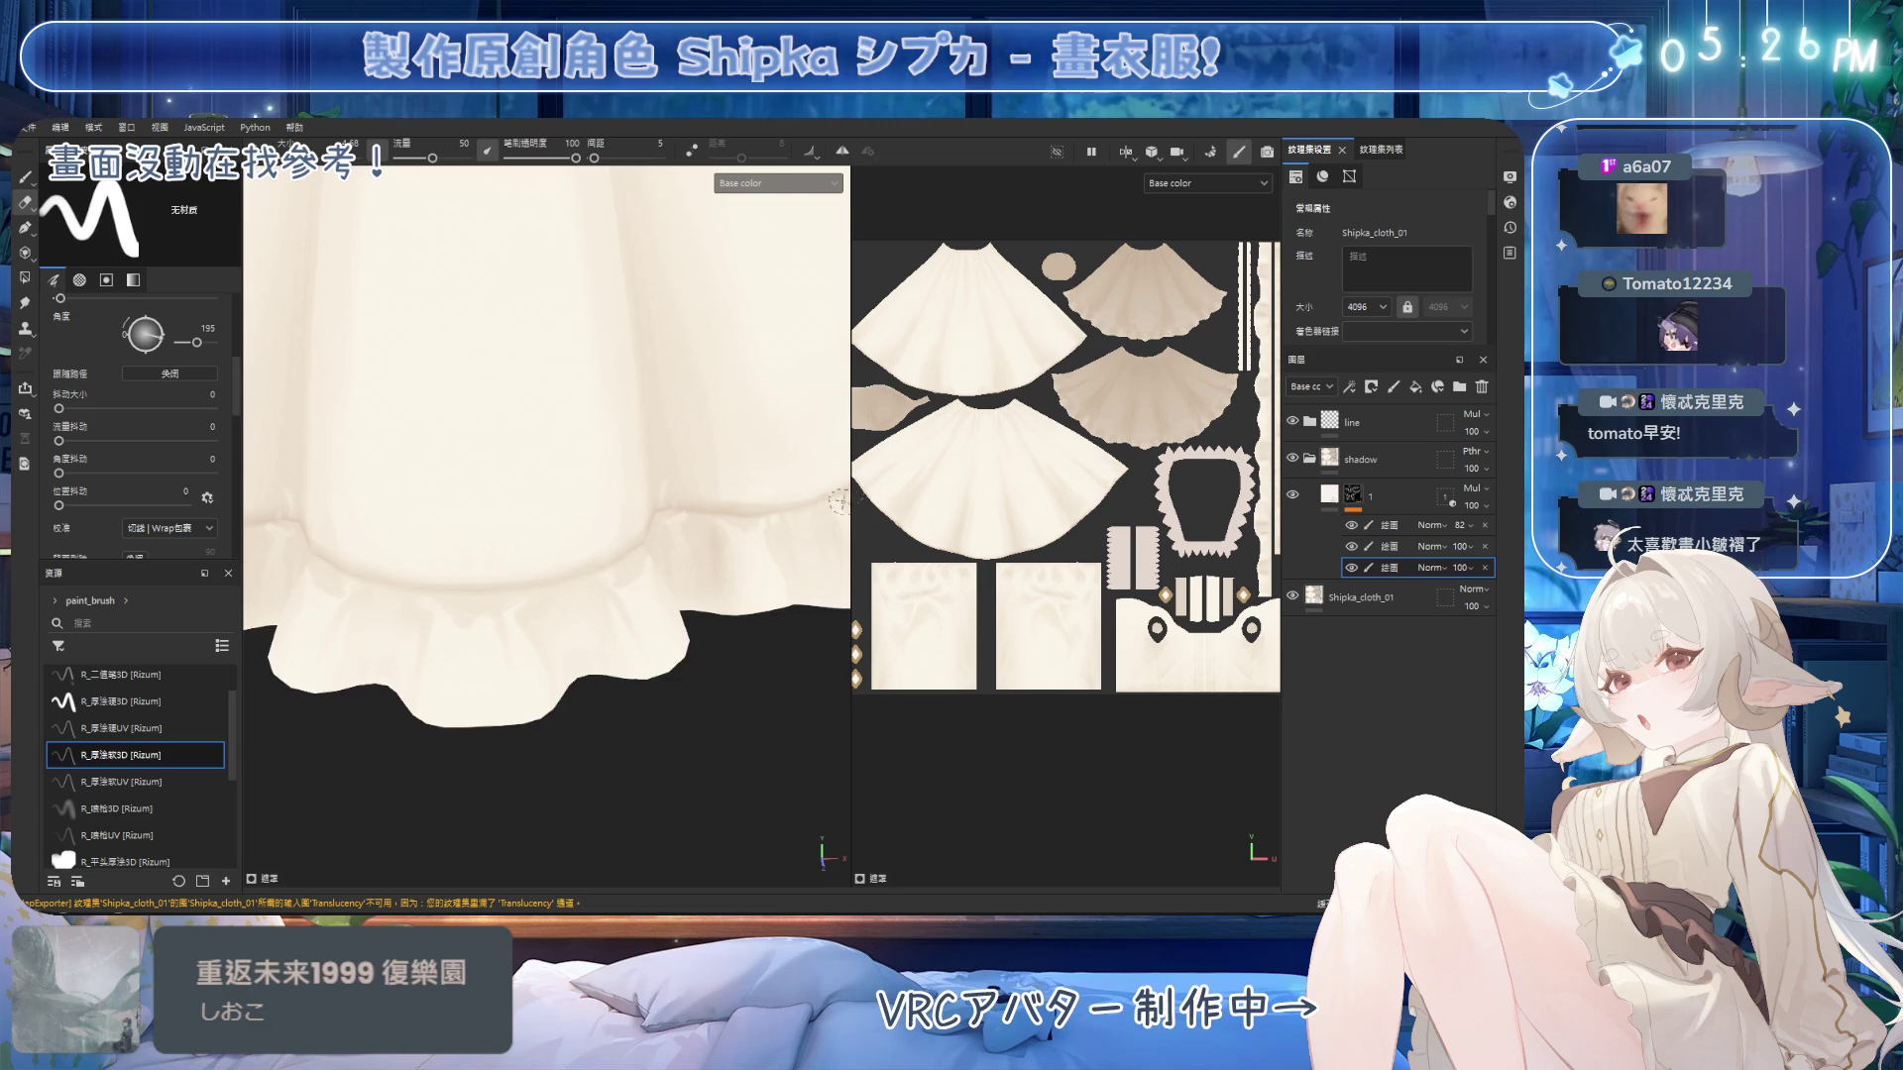
alt+drag(748, 493, 660, 489)
key(1)
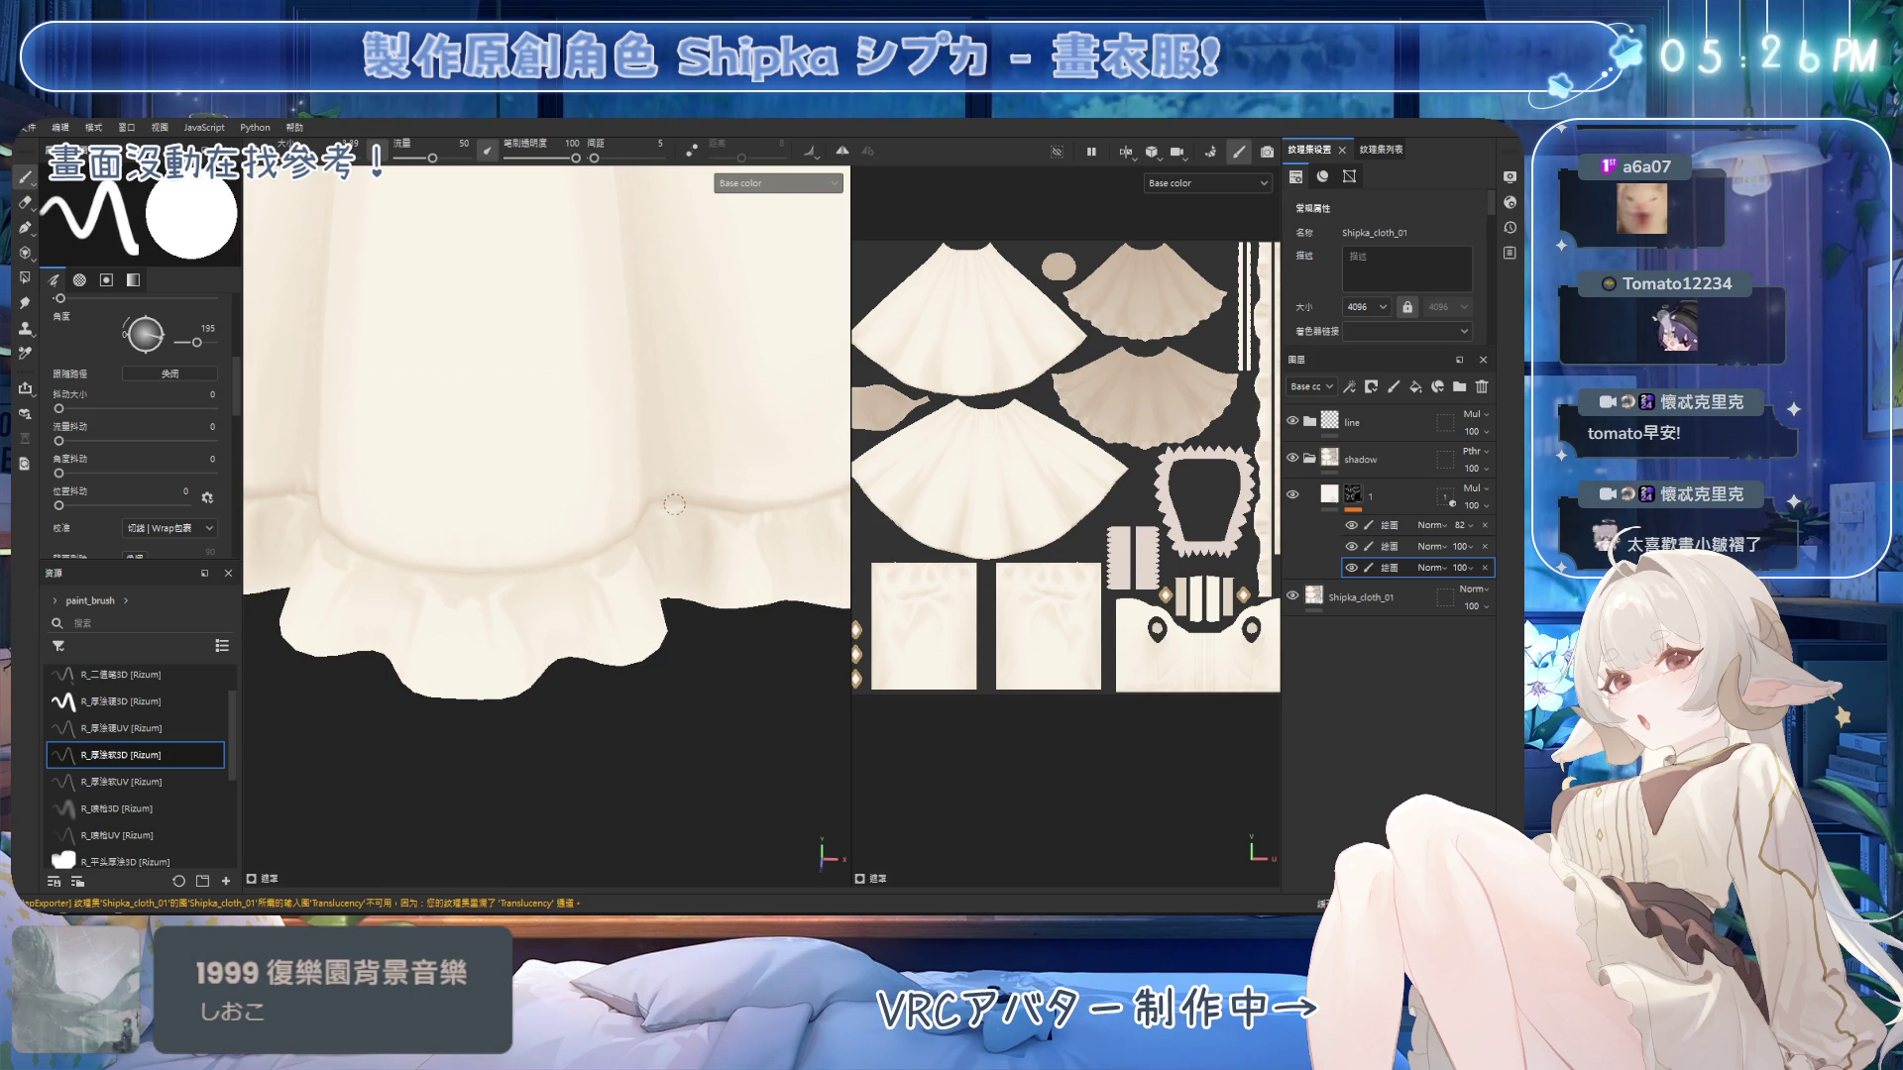
alt+drag(683, 457, 685, 452)
scroll(685, 452, down, 5)
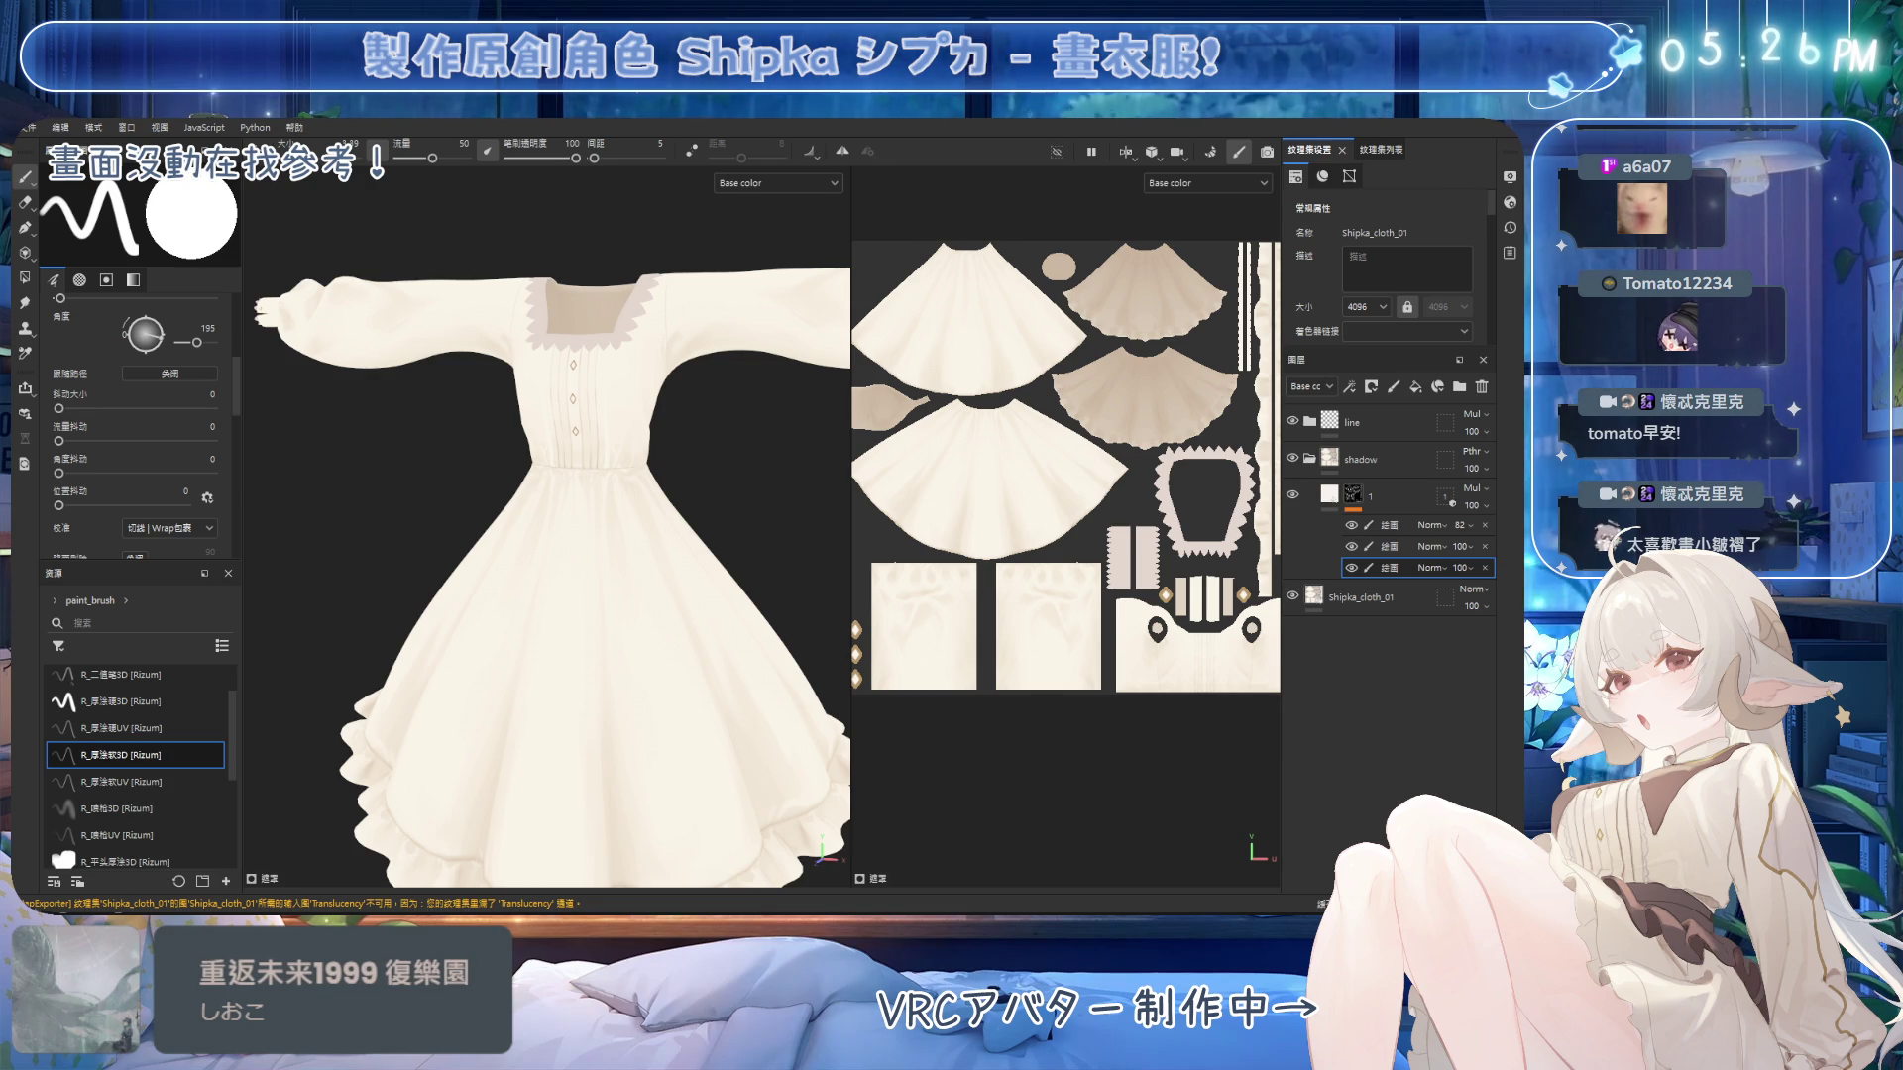
mouse_move(575, 471)
alt+mouse_down()
mouse_move(654, 441)
mouse_move(721, 496)
mouse_move(727, 513)
mouse_move(698, 520)
mouse_move(734, 515)
mouse_move(578, 521)
mouse_move(609, 510)
alt+mouse_up()
key(ctrl+z)
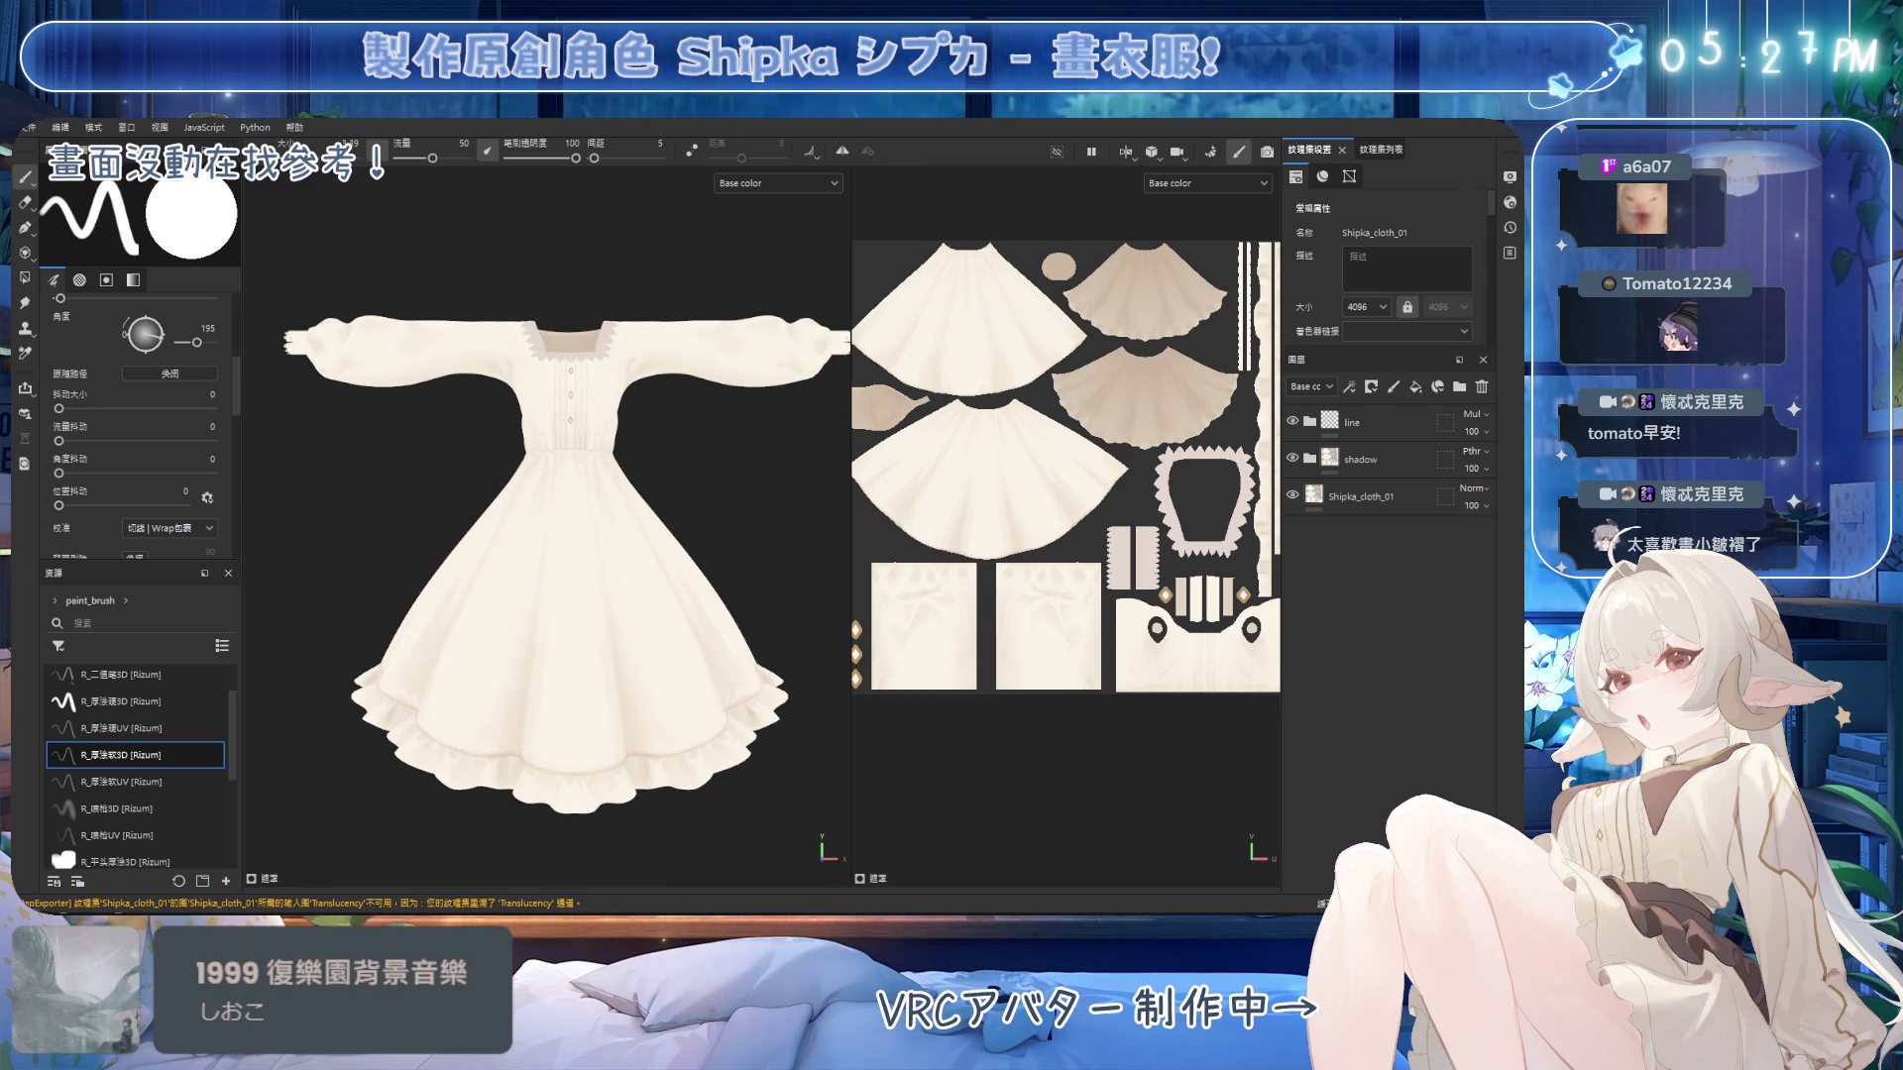
Expand the shadow folder and add fill layer 2 above layer 1.
click(1367, 459)
click(1309, 458)
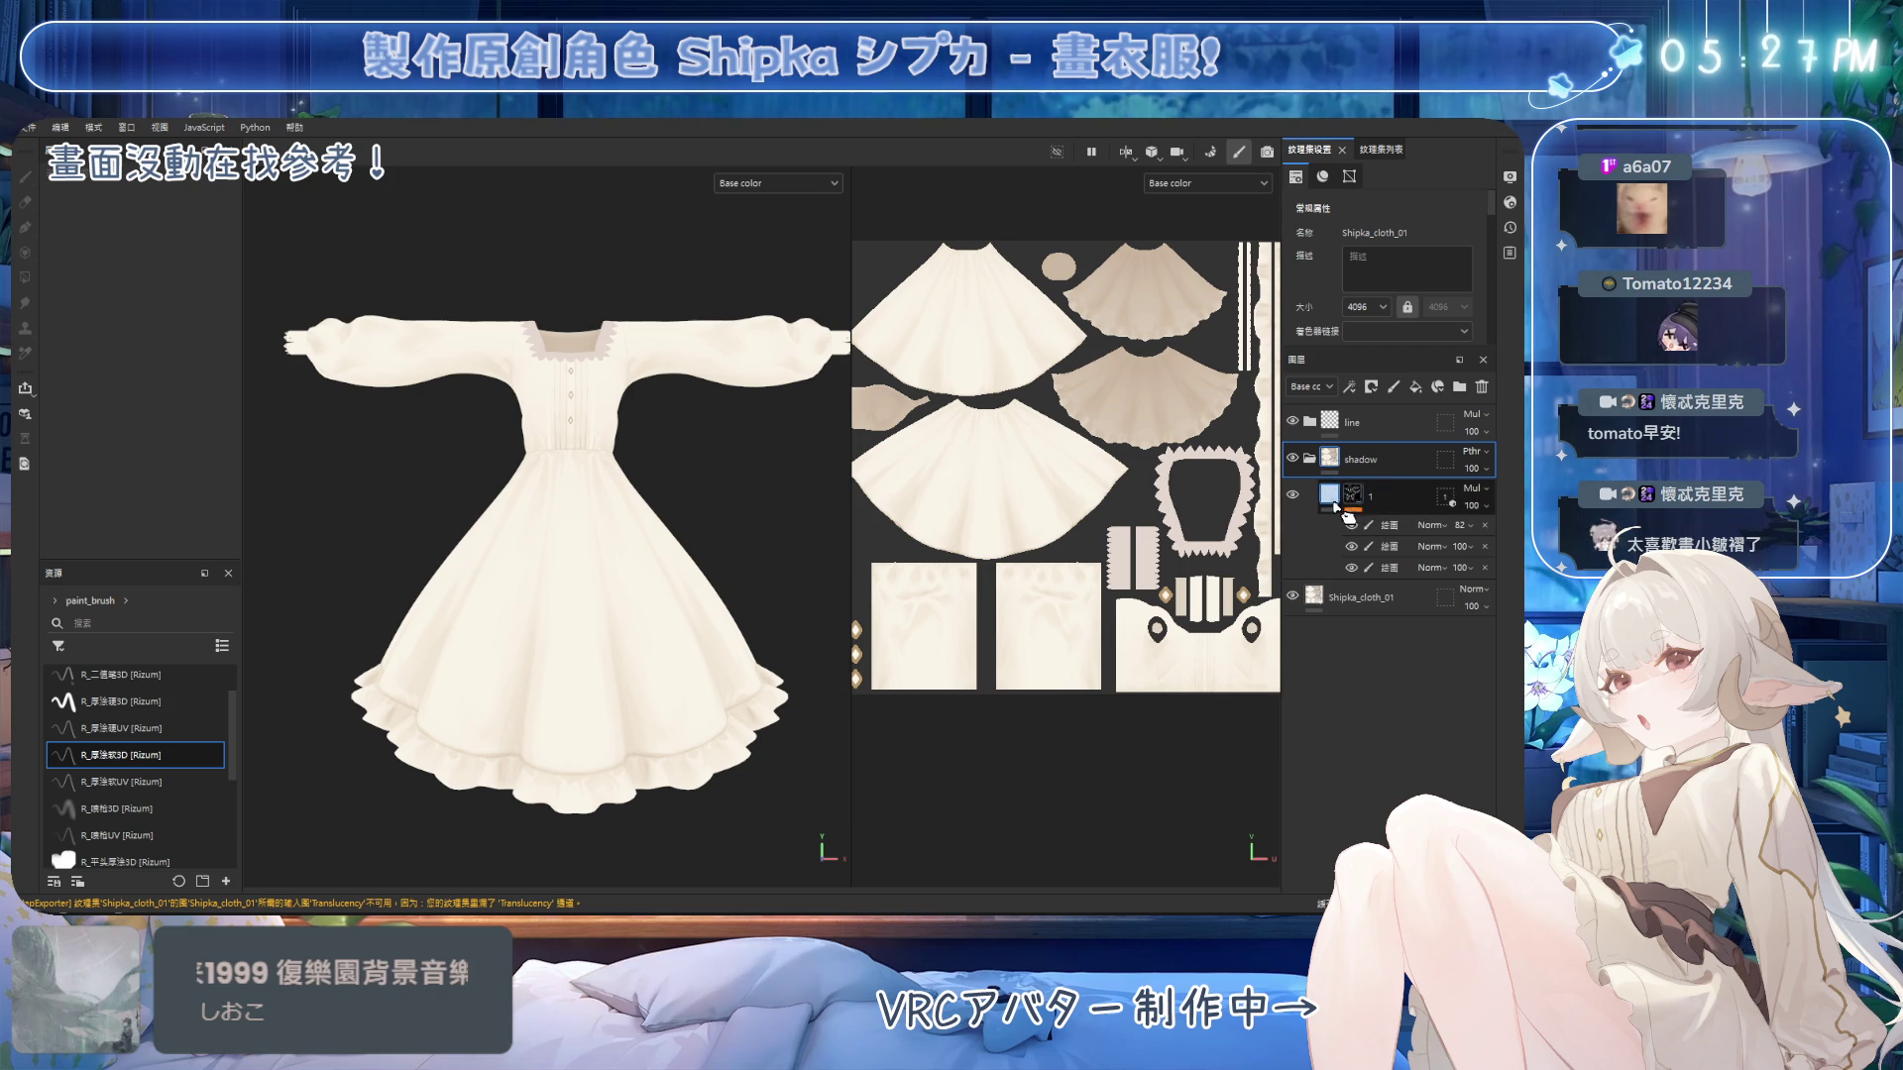
click(1415, 386)
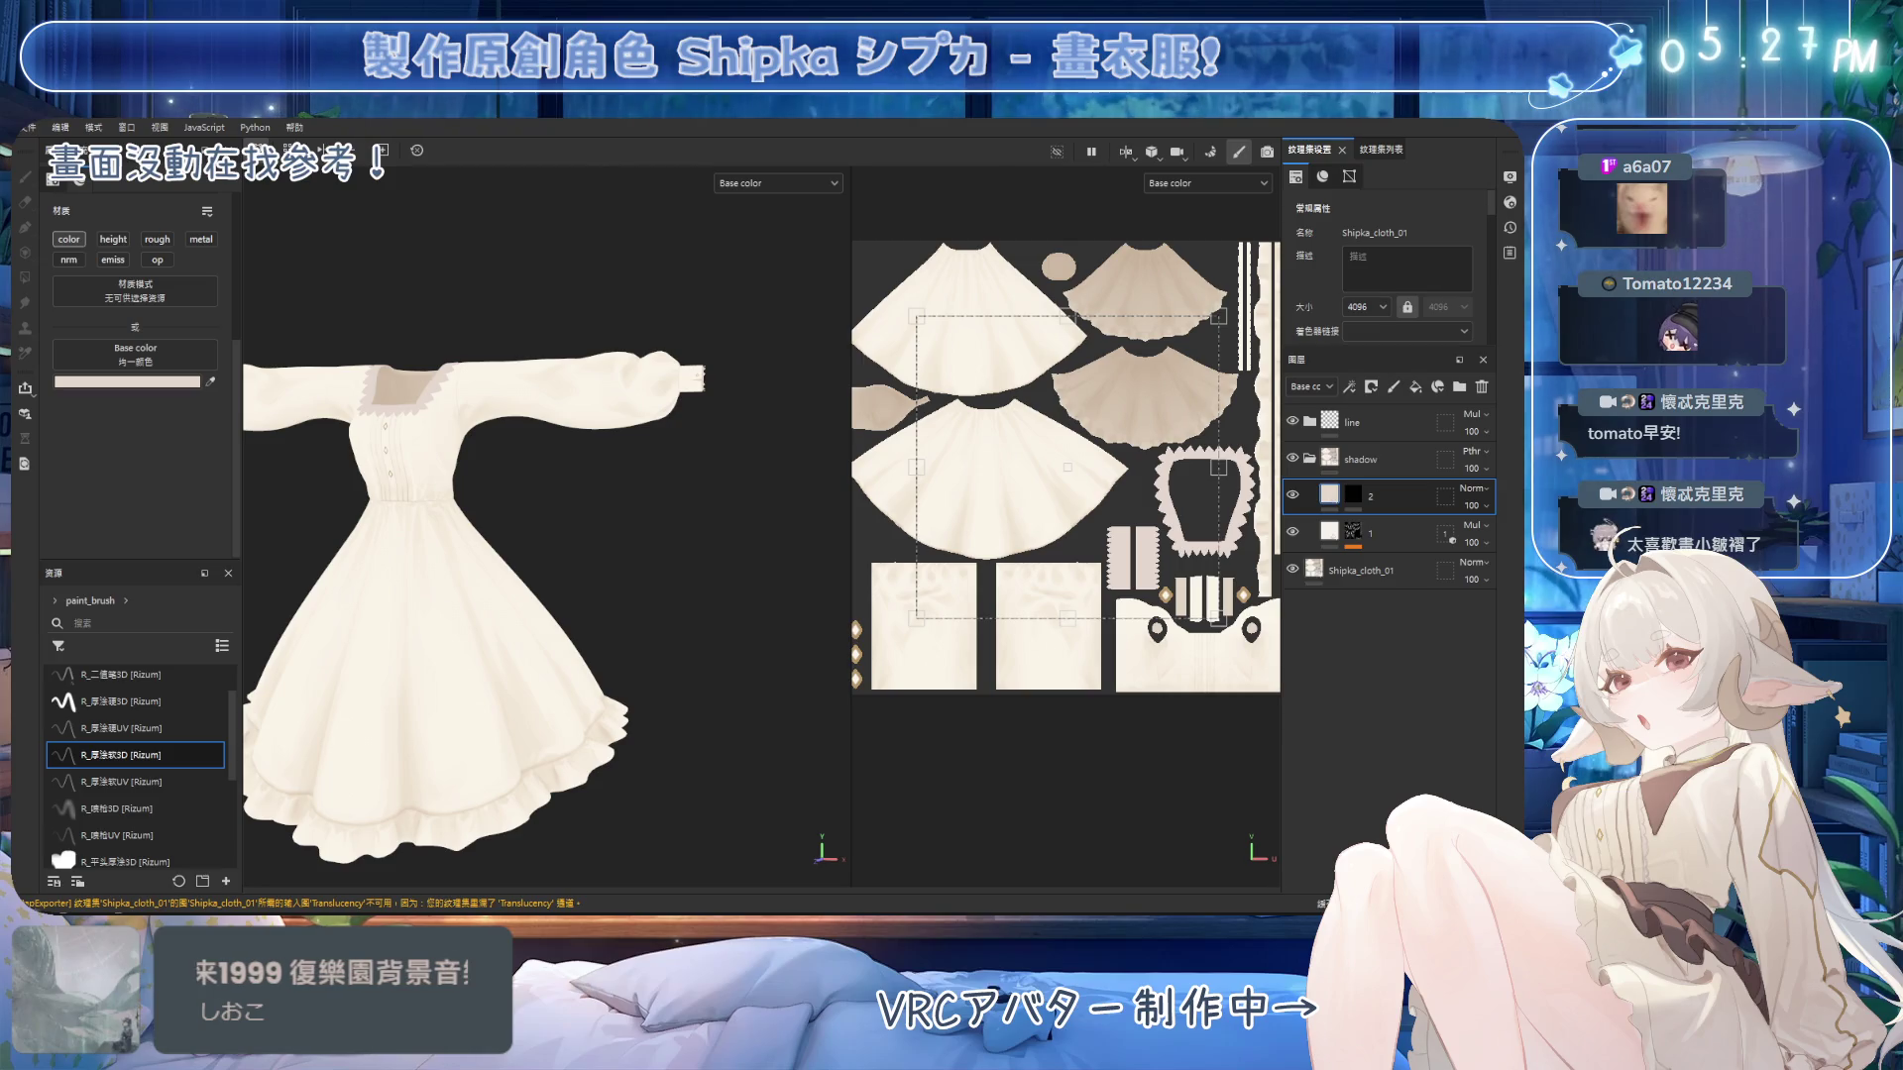